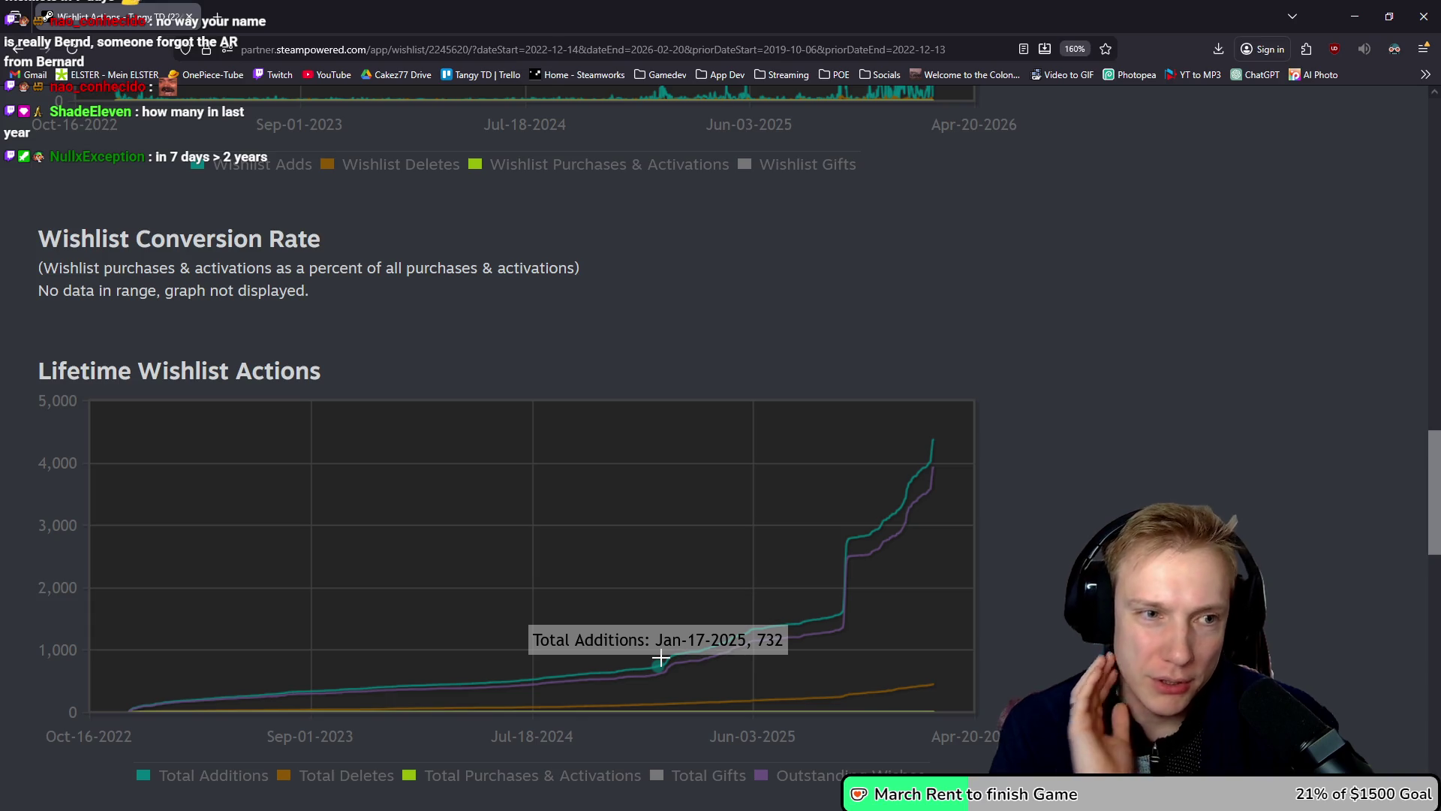
# Step: Review the past week's daily wishlist additions: 399 added, 15 deleted, 384 balance
pyautogui.scroll(5, 570, 389)
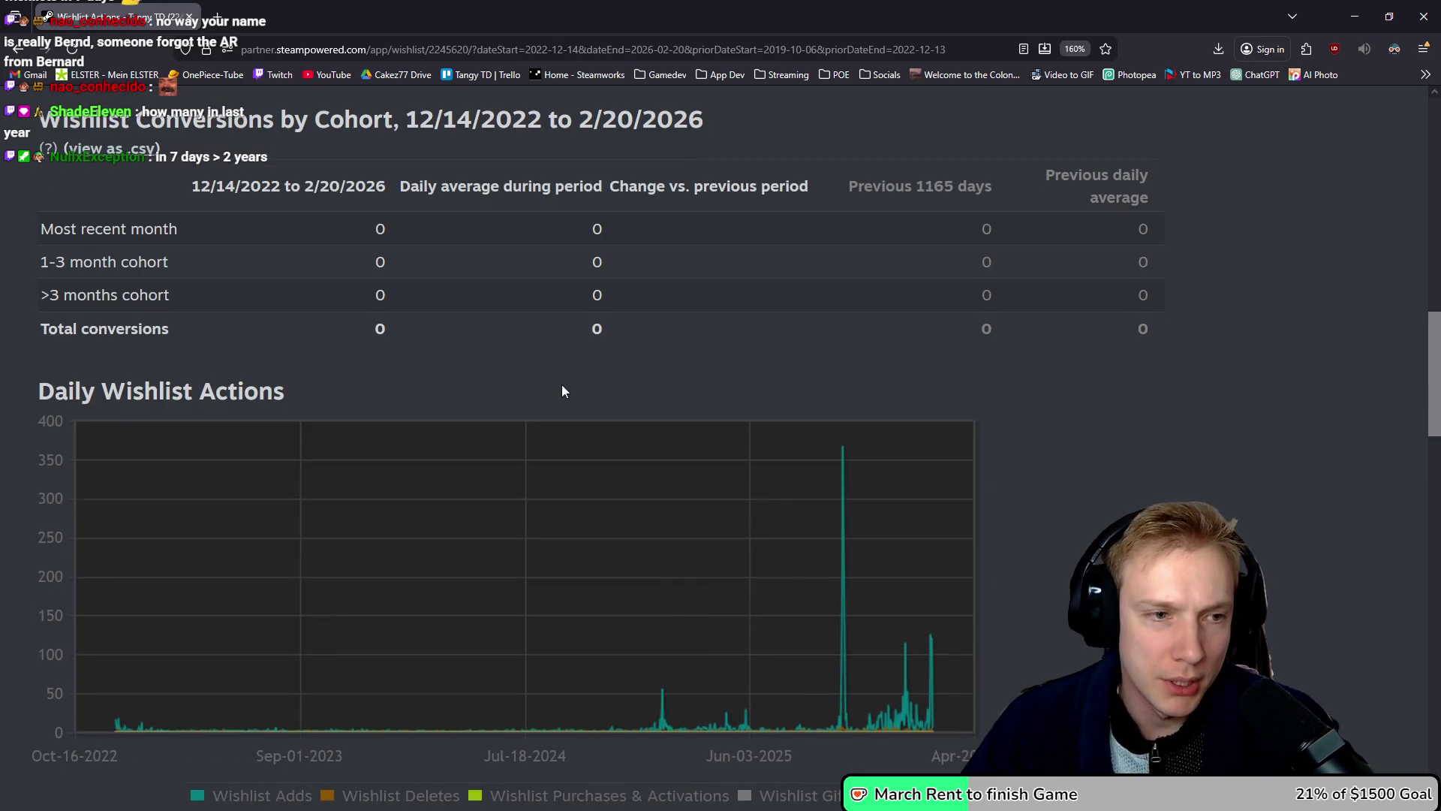
pyautogui.scroll(7, 563, 390)
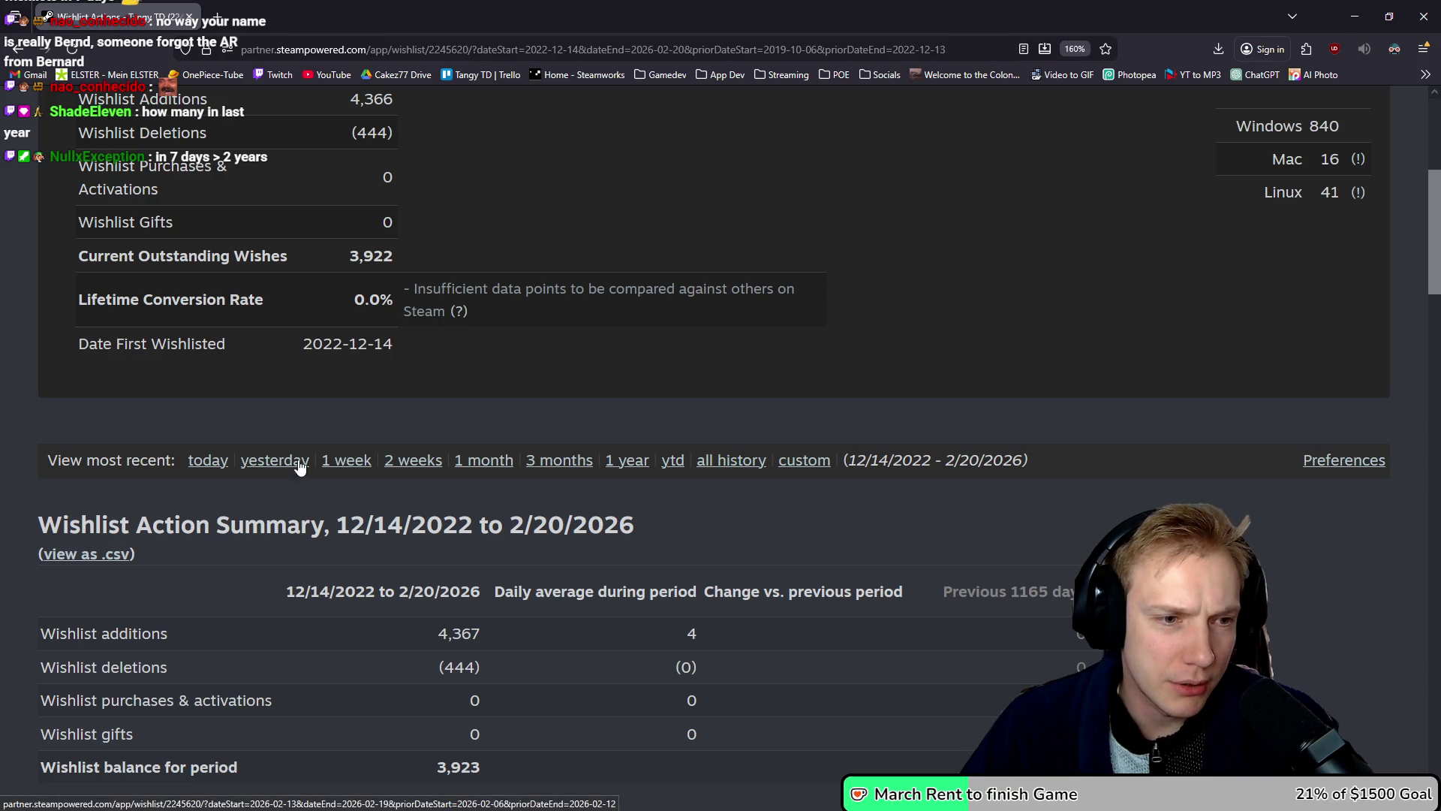
pyautogui.scroll(-7, 588, 433)
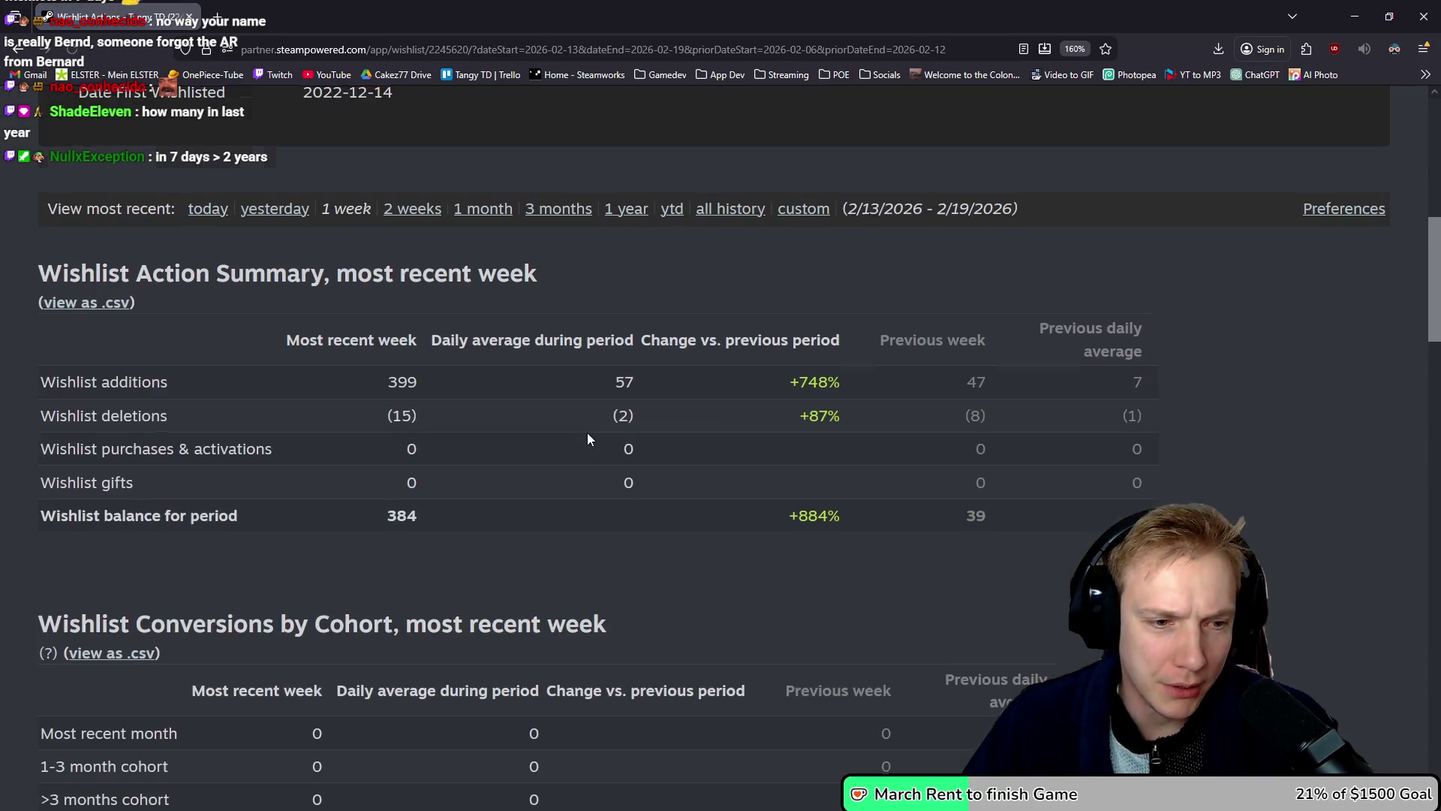
pyautogui.scroll(-5, 587, 440)
pyautogui.moveTo(630, 331)
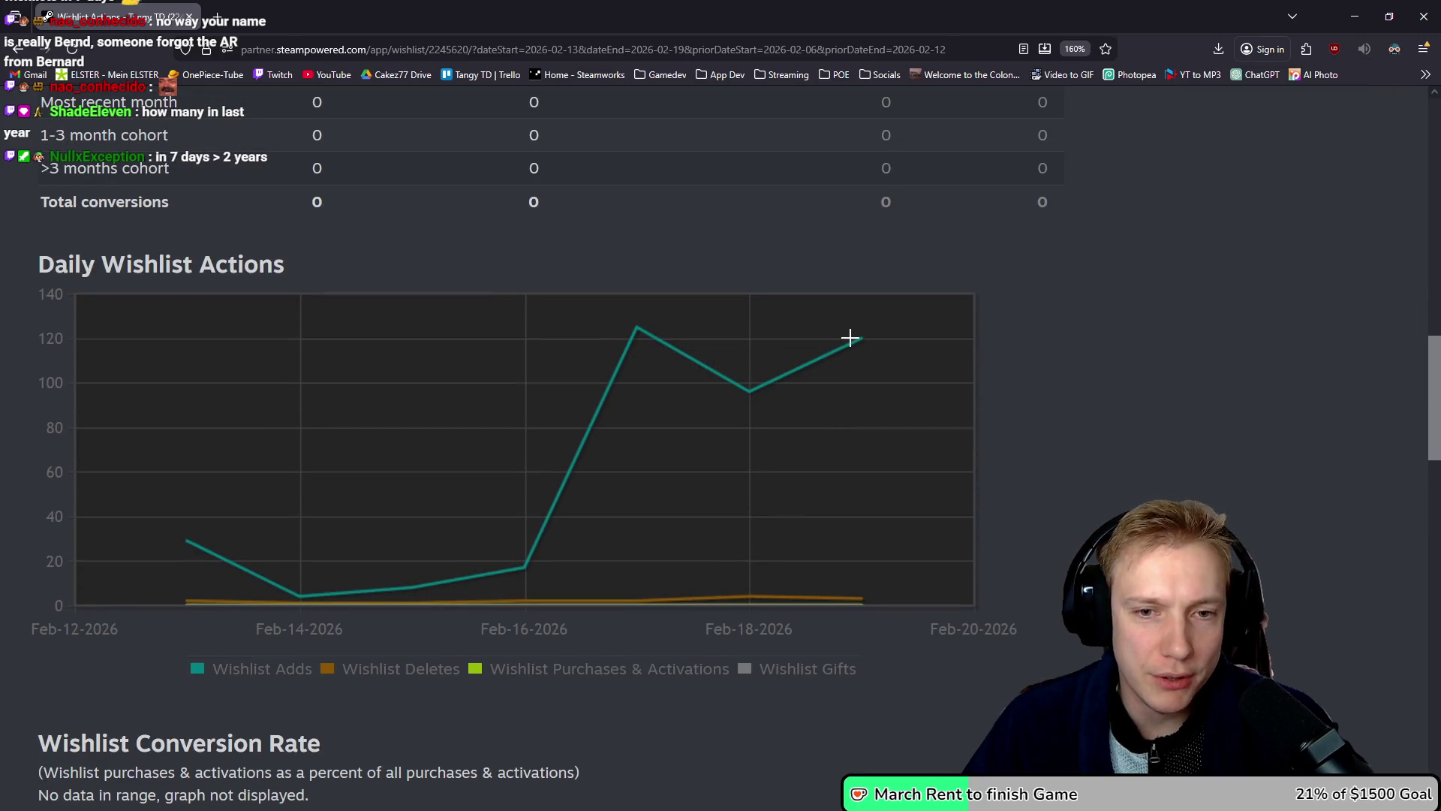
pyautogui.moveTo(753, 391)
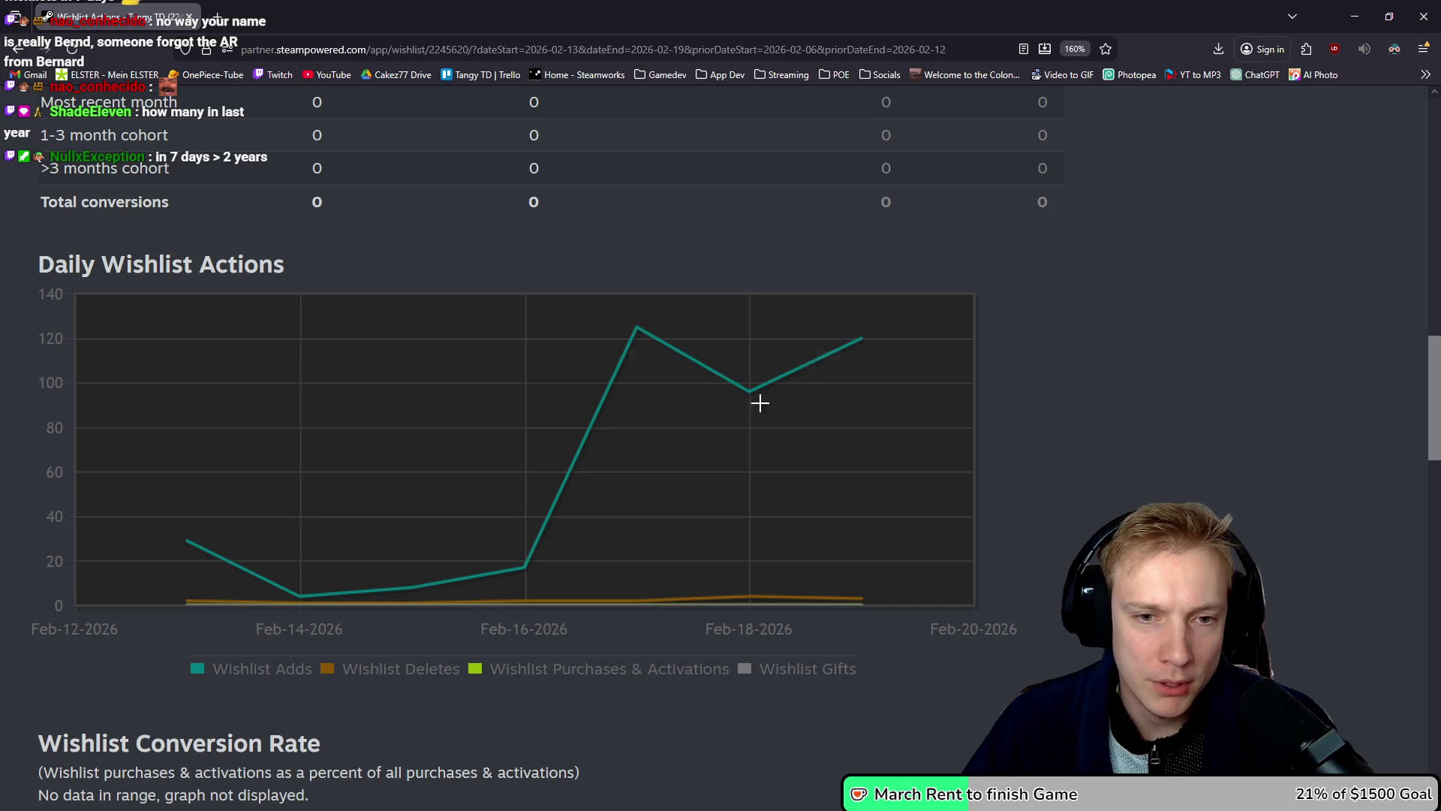
pyautogui.moveTo(849, 338)
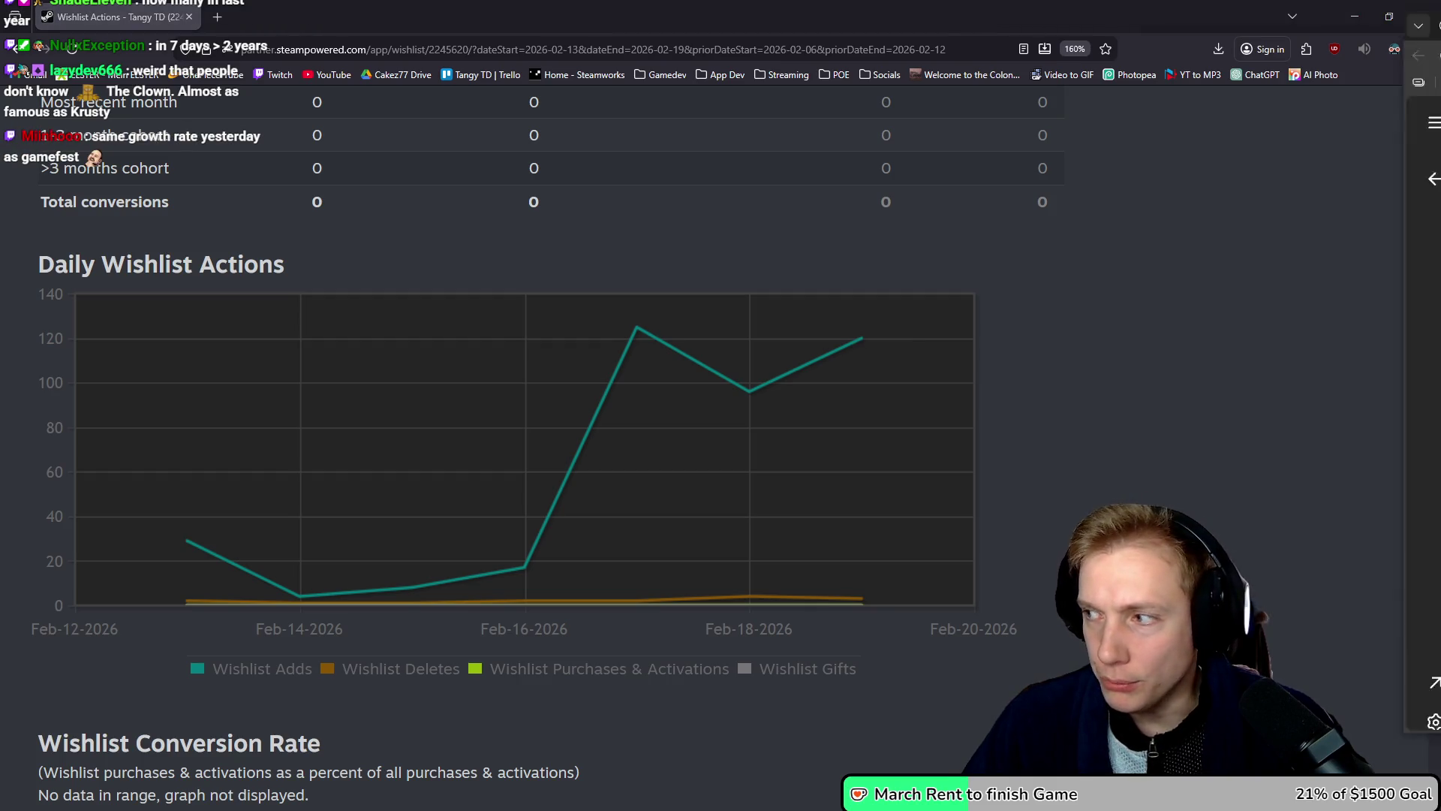
pyautogui.hotkey('alt', 'Tab')
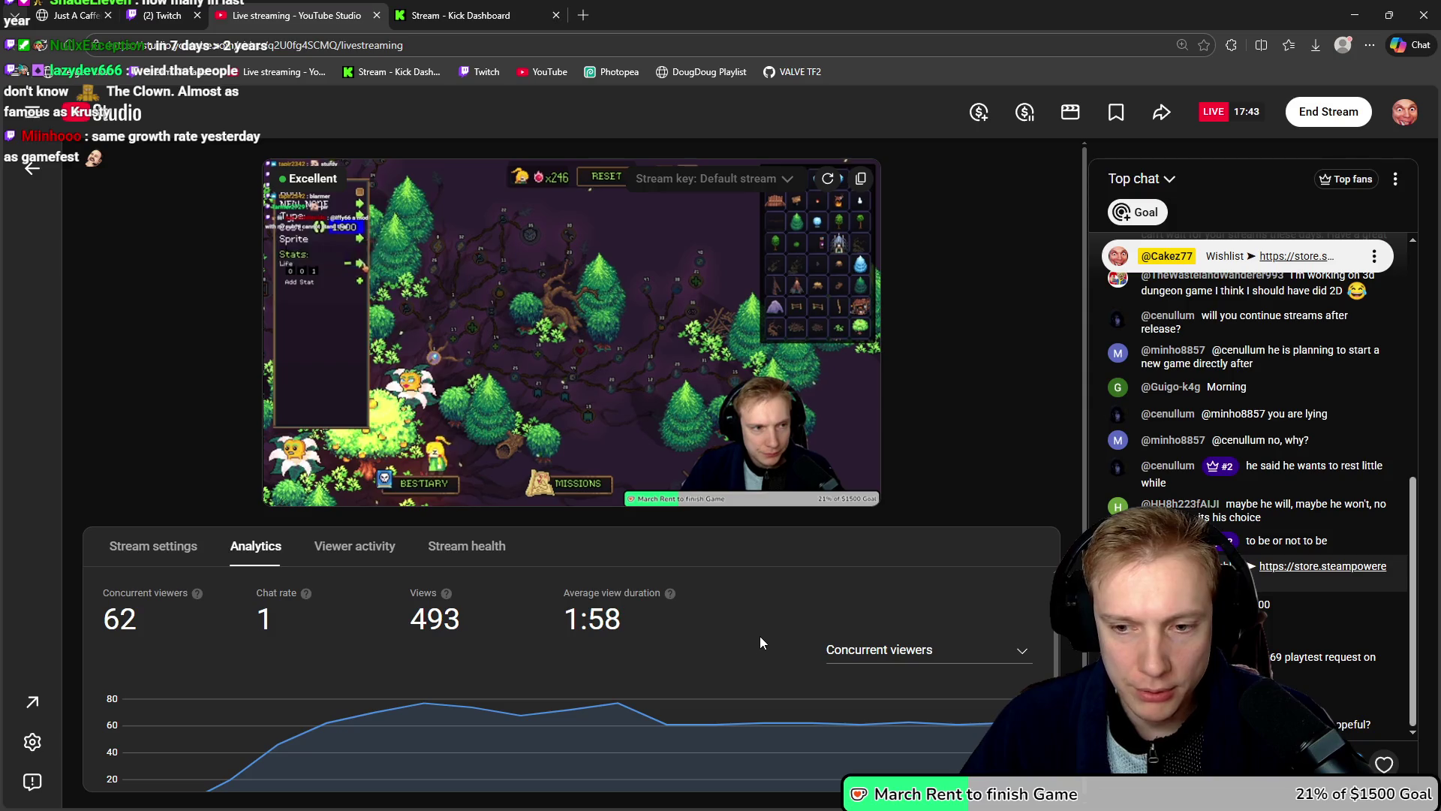
# Step: Check the livestream's 493 views in YouTube Studio, glance at Twitch, then return to Steam
pyautogui.doubleClick(472, 616)
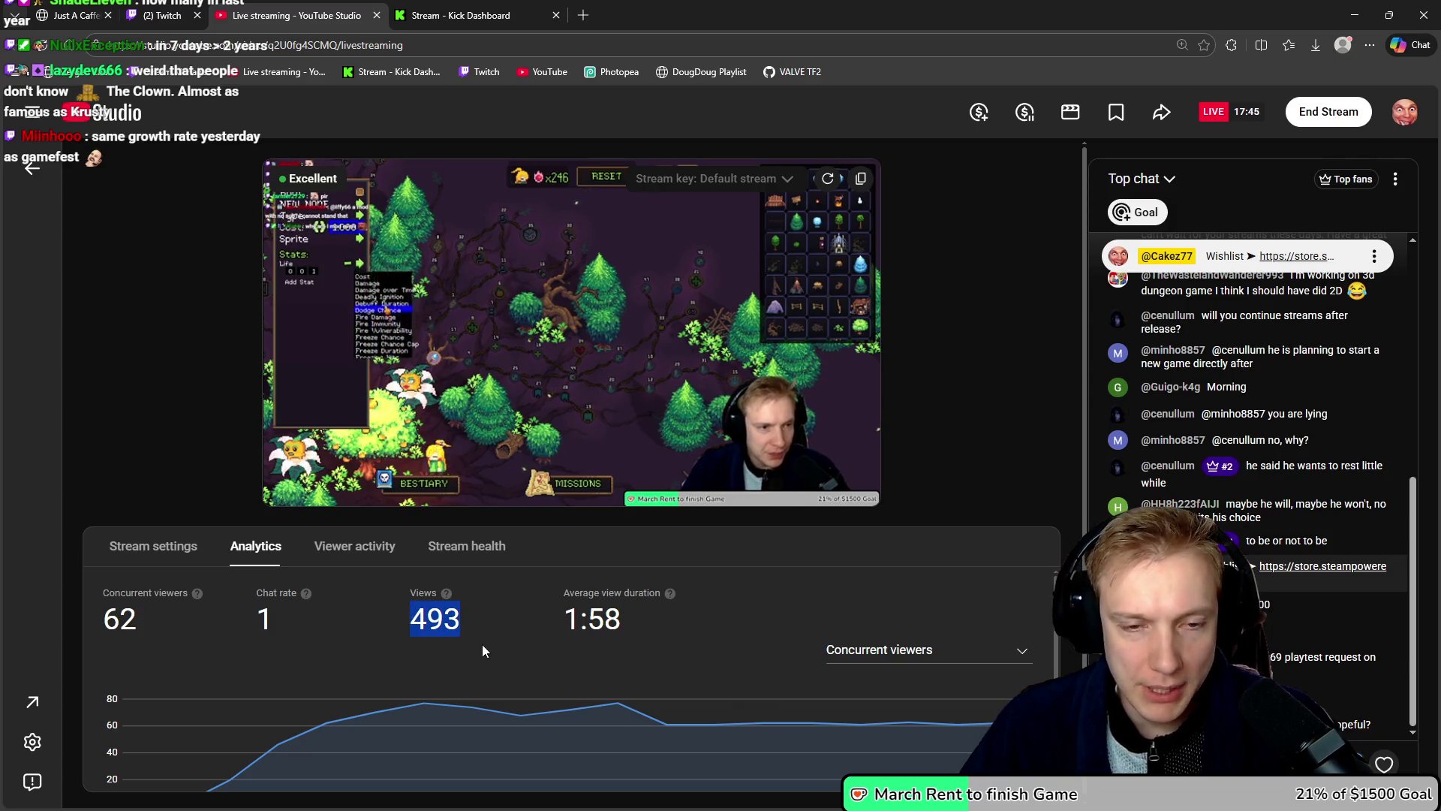
pyautogui.tripleClick(472, 619)
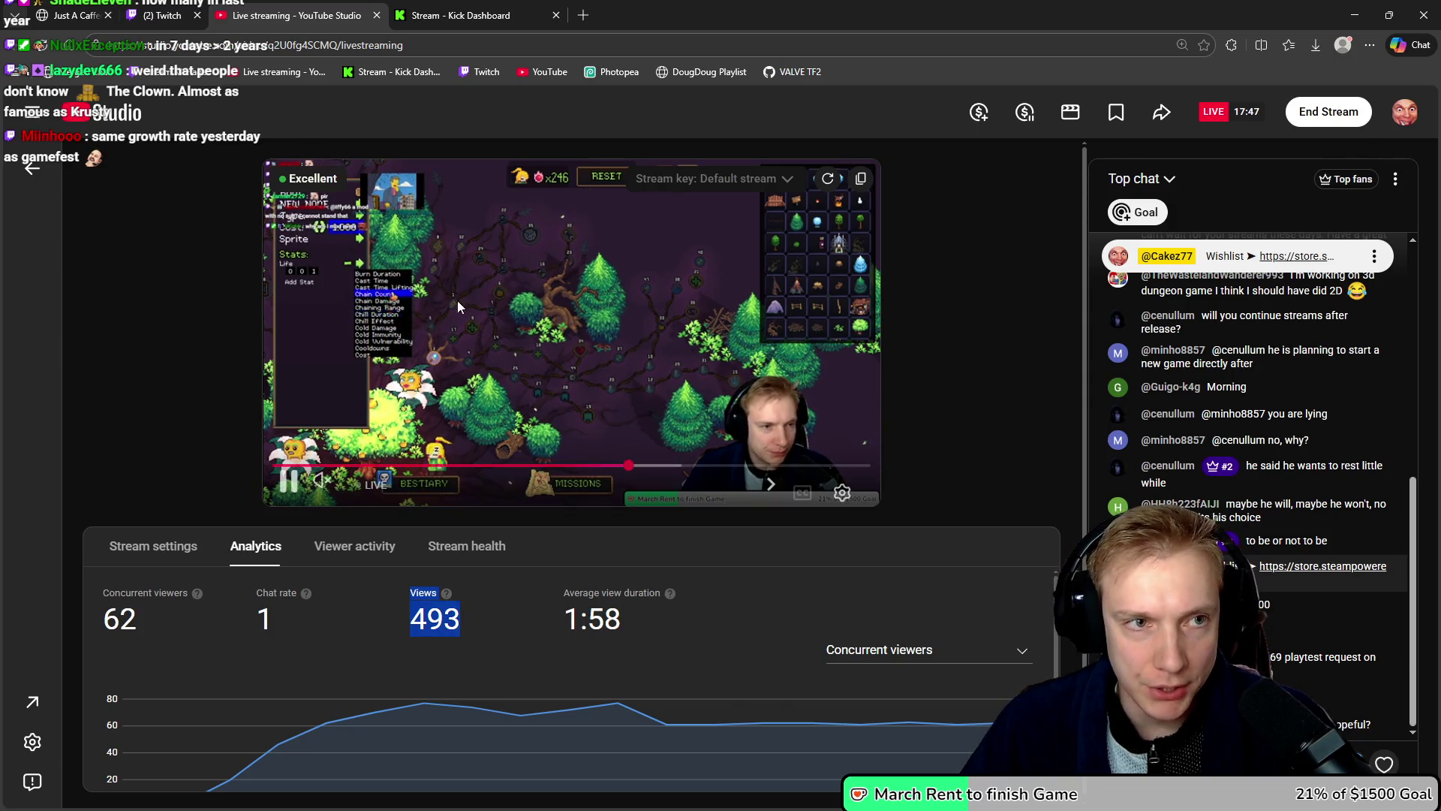
pyautogui.click(160, 13)
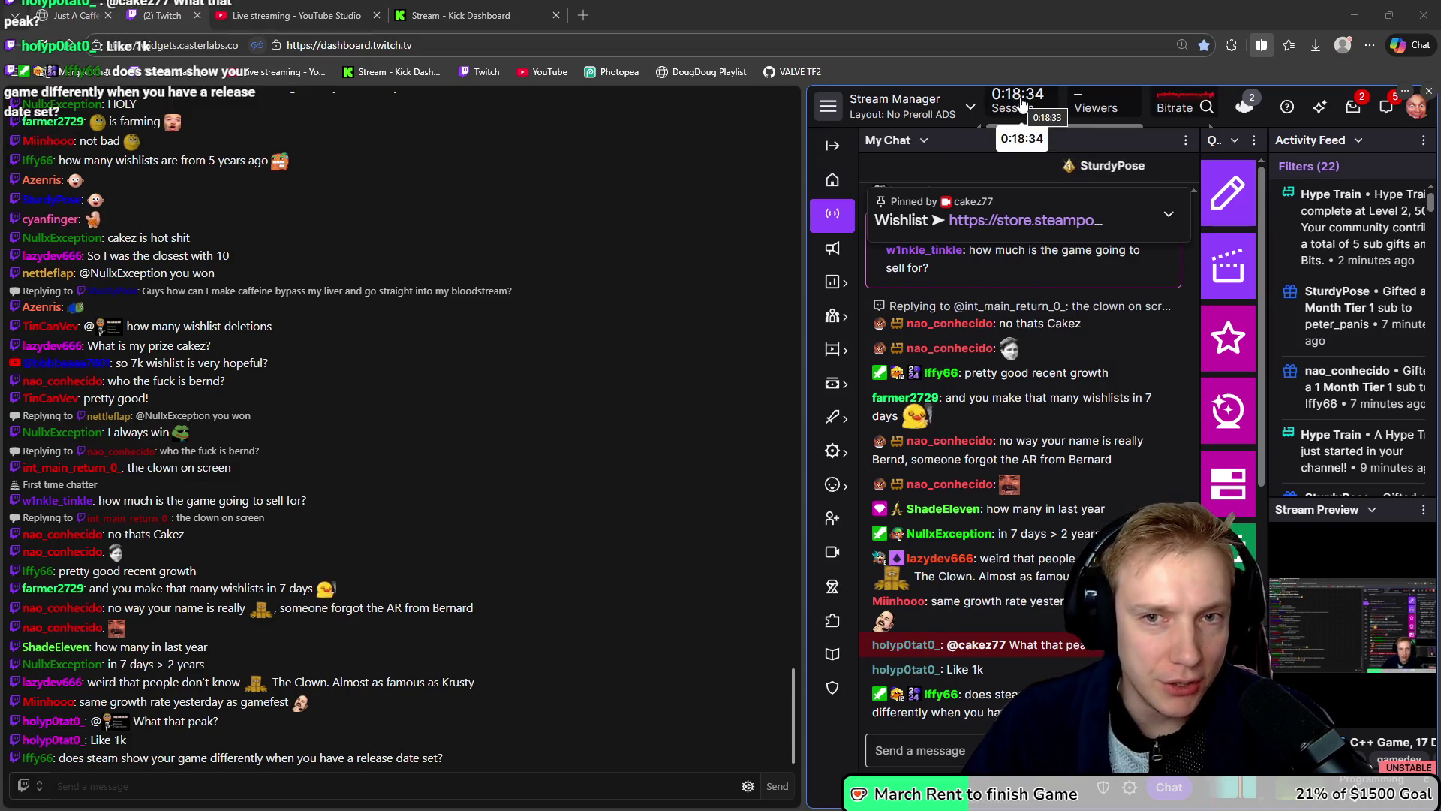
pyautogui.click(297, 15)
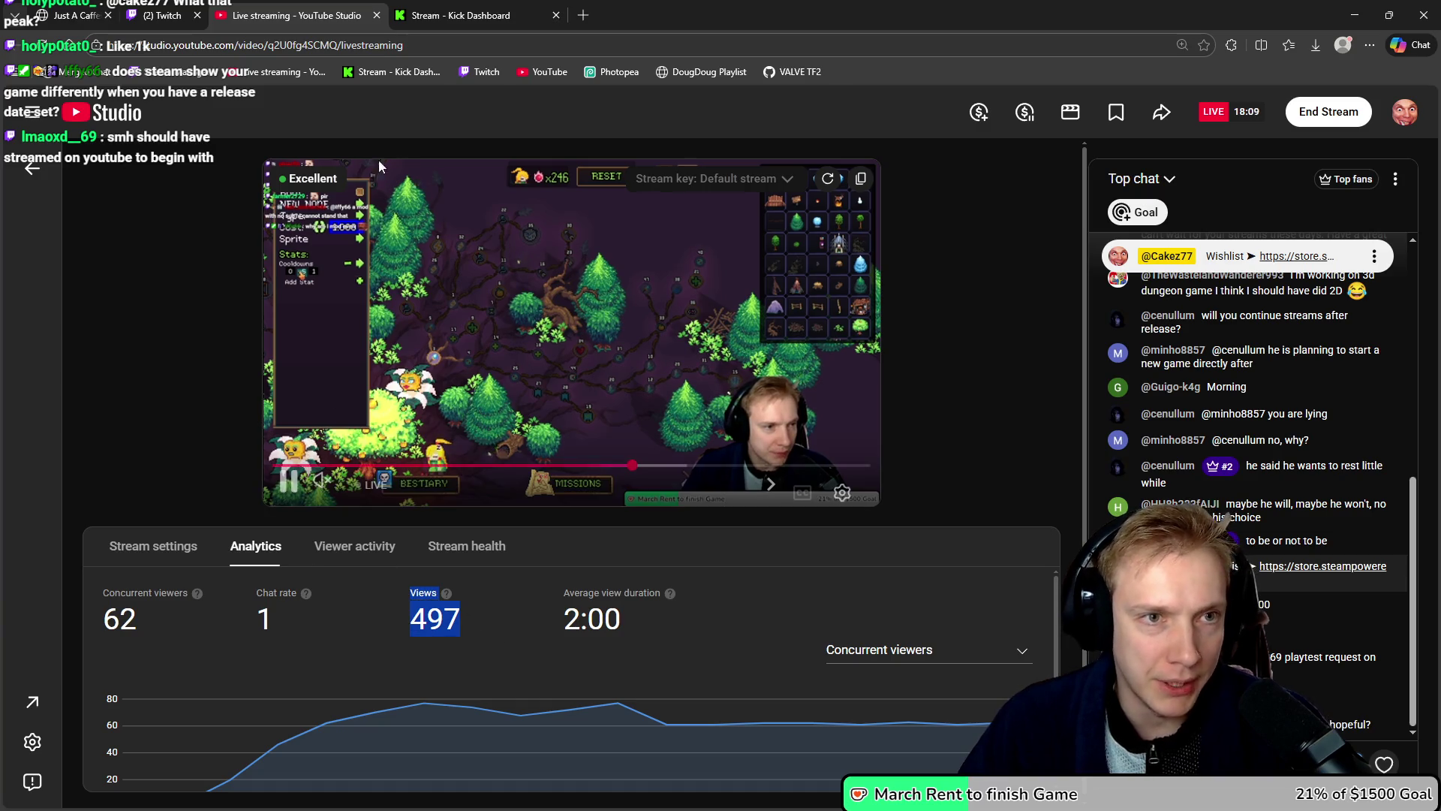
pyautogui.click(150, 14)
pyautogui.hotkey('alt', 'Tab')
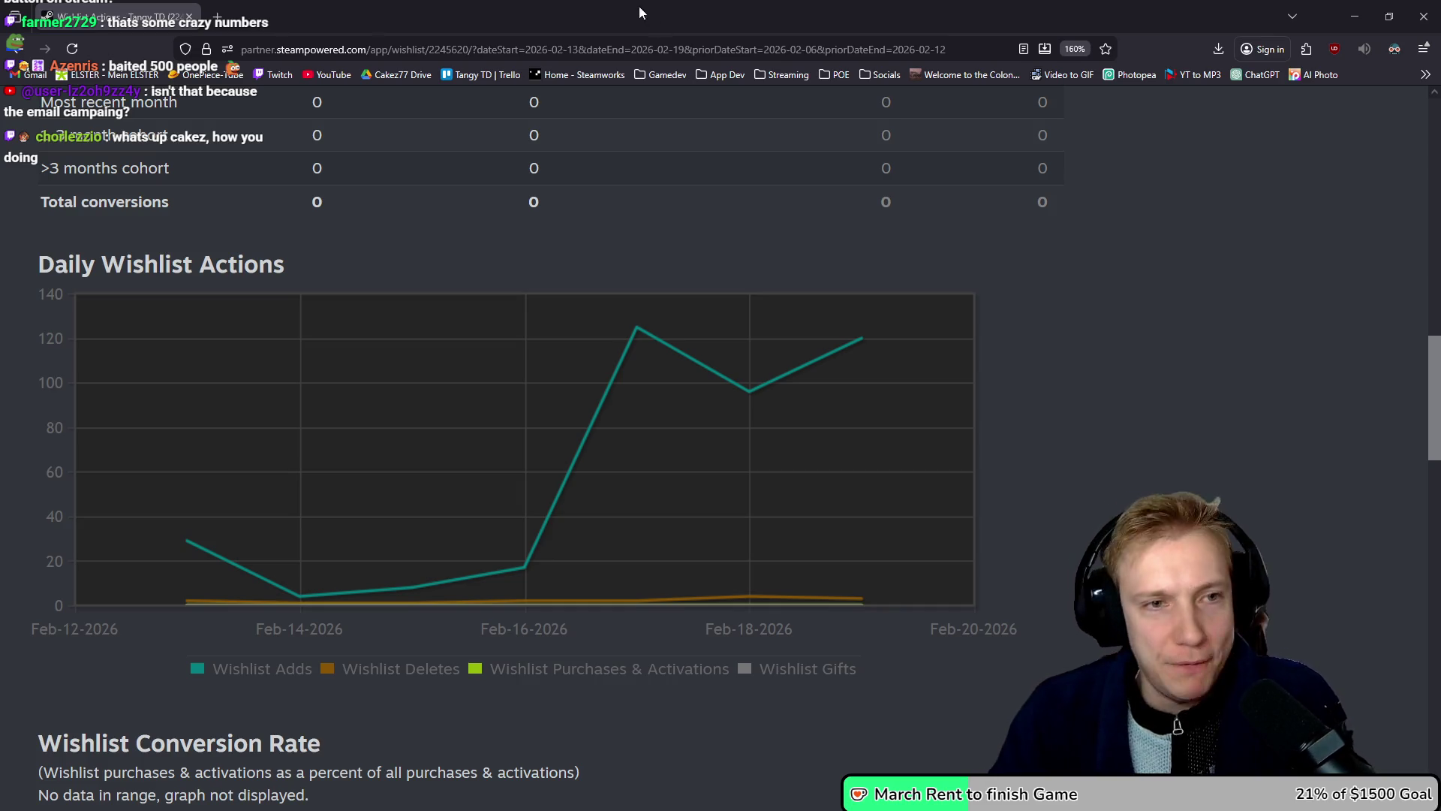
# Step: Close the wishlist report to show the Tangy TD overview with 3,922 lifetime wishlists
pyautogui.scroll(10, 757, 353)
pyautogui.scroll(-2, 698, 309)
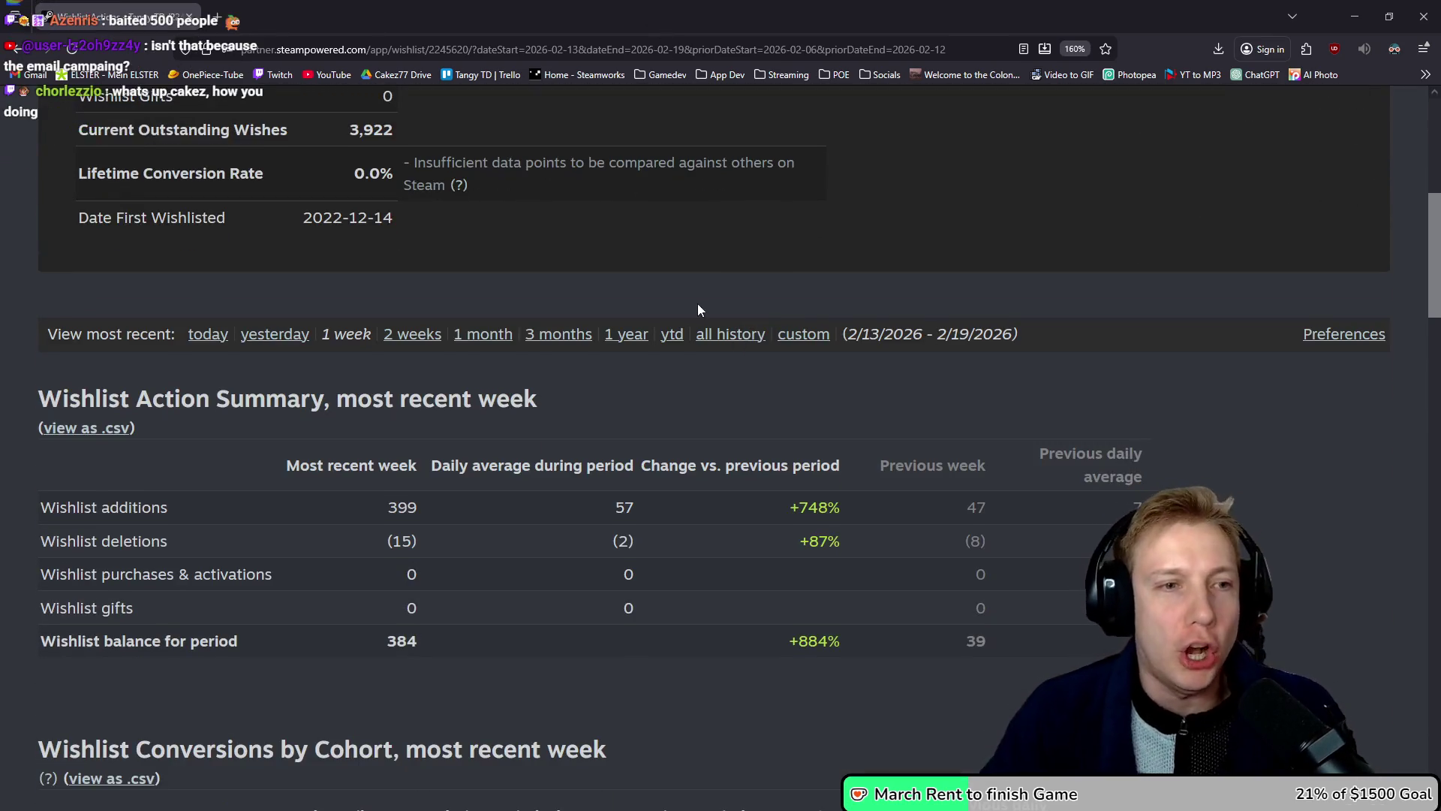
pyautogui.scroll(4, 786, 331)
pyautogui.scroll(2, 787, 331)
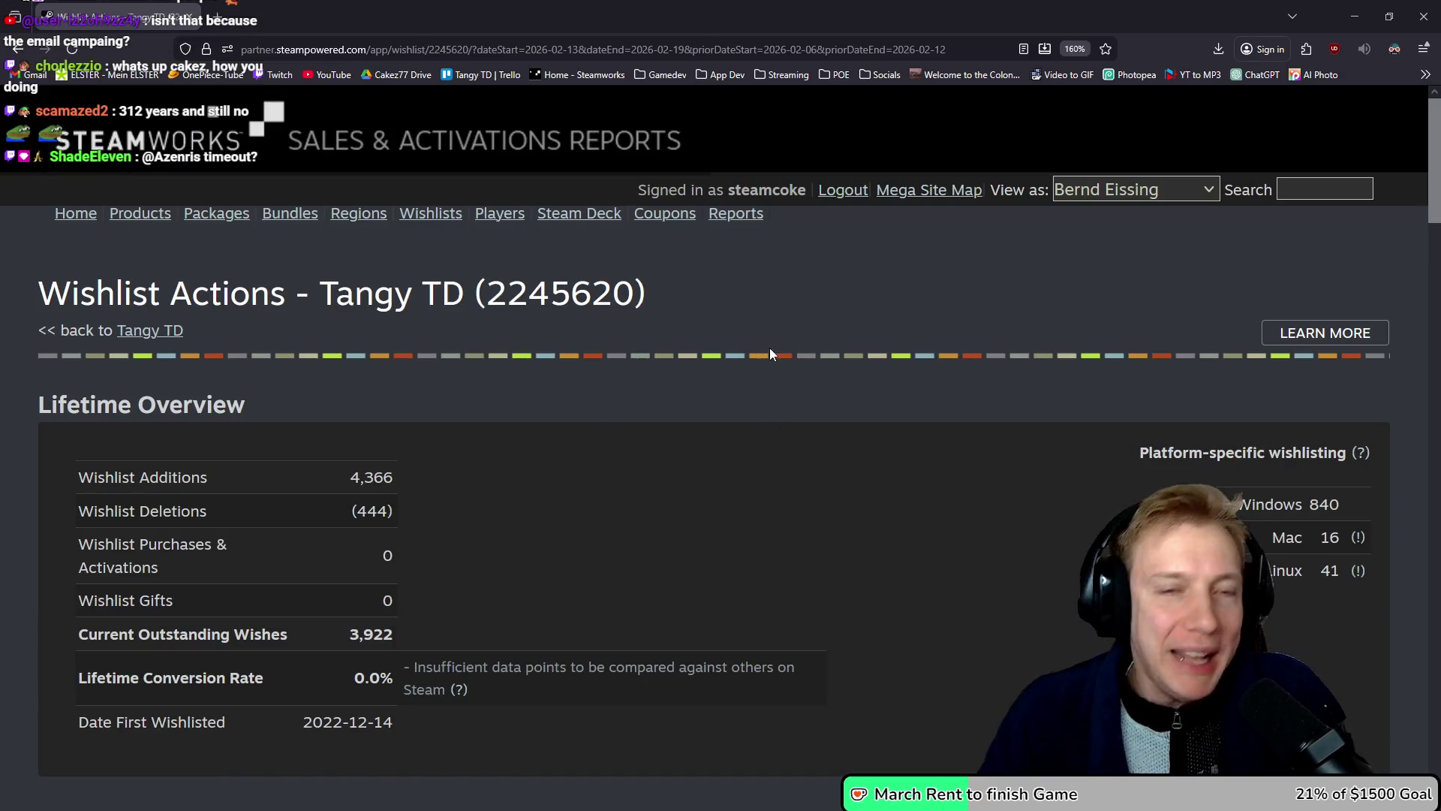
pyautogui.click(188, 16)
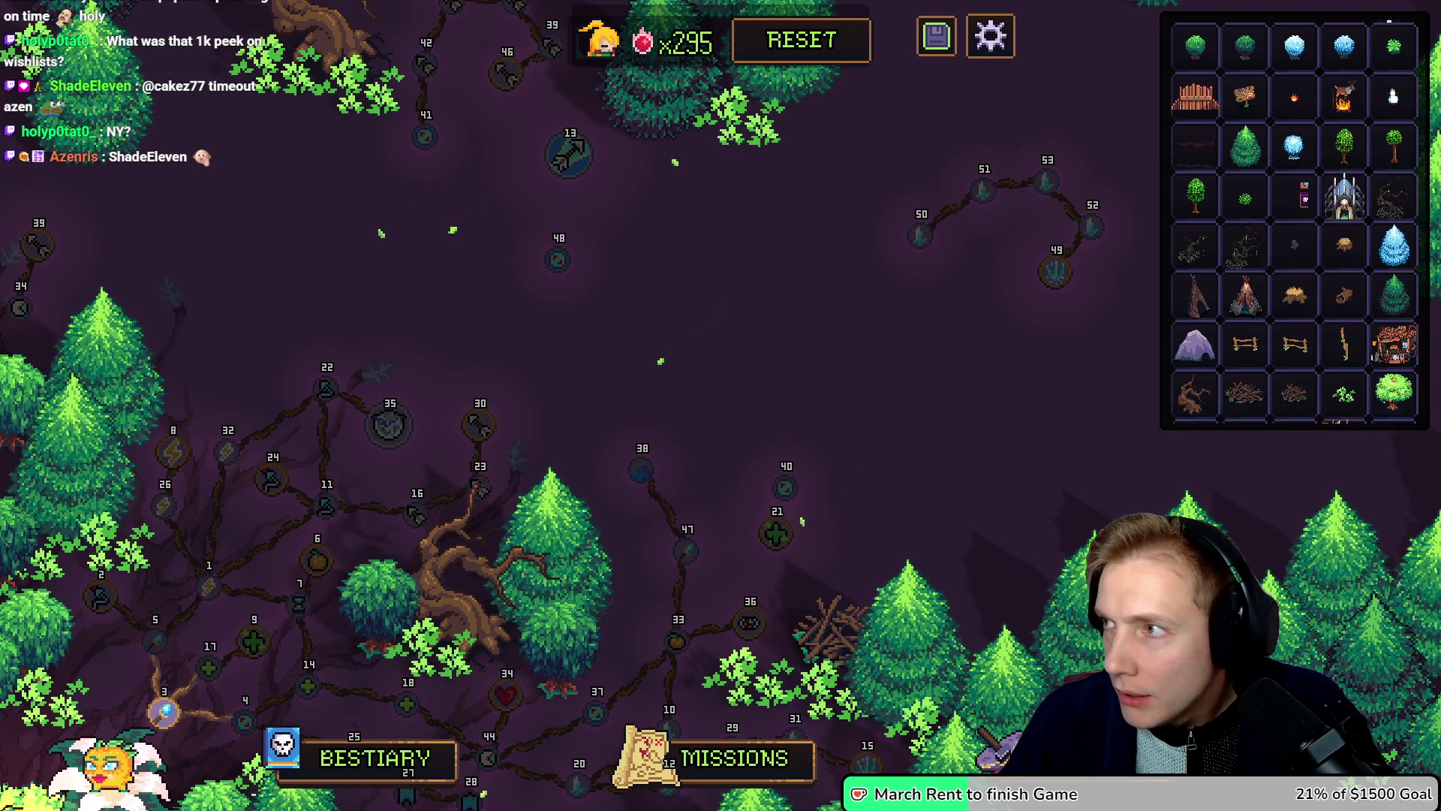
pyautogui.hotkey('alt', 'Tab')
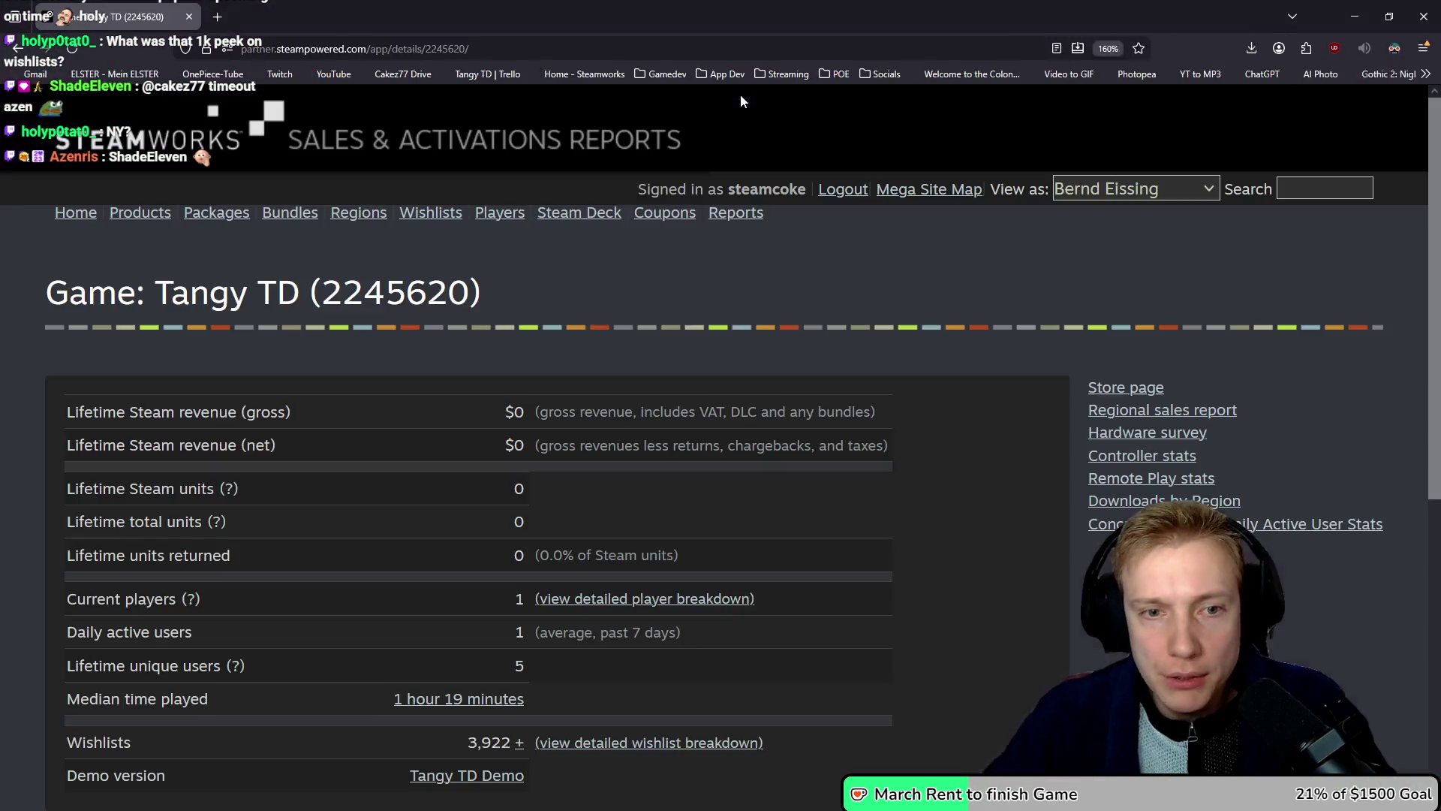
# Step: Open the detailed wishlist breakdown and inspect its daily chart
pyautogui.scroll(-8, 705, 304)
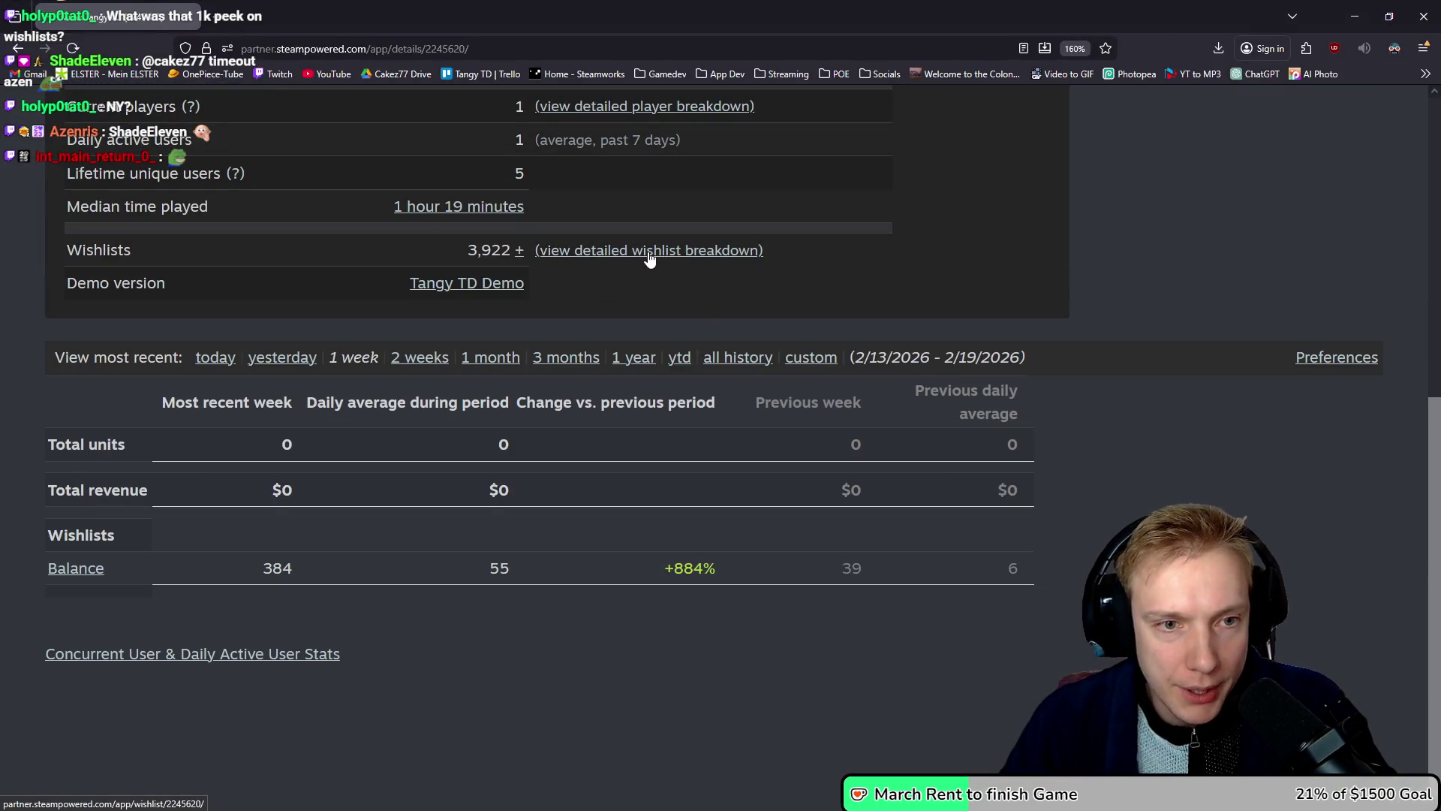
pyautogui.click(650, 253)
pyautogui.scroll(-10, 699, 406)
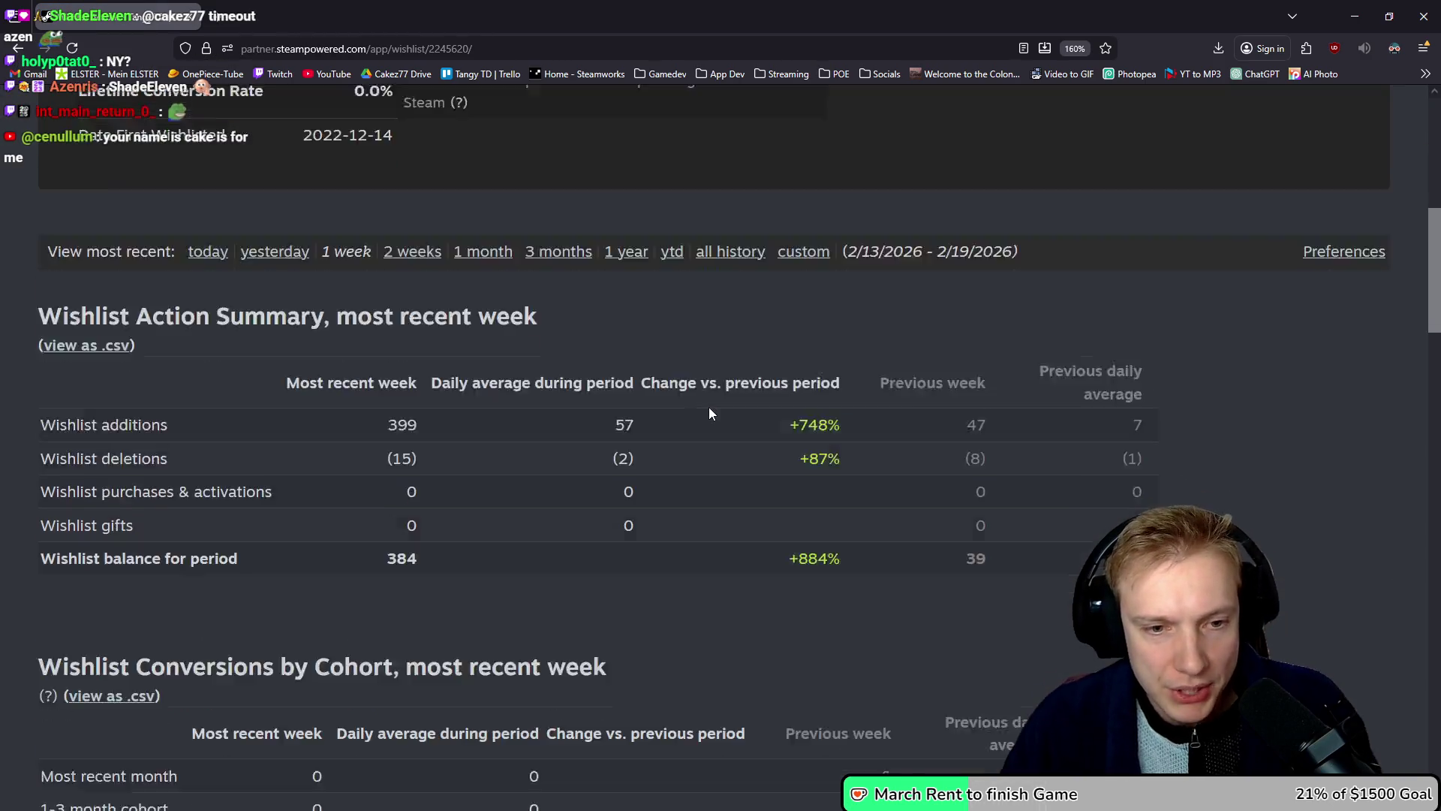
pyautogui.scroll(-5, 712, 407)
pyautogui.scroll(4, 714, 412)
pyautogui.scroll(-1, 702, 417)
pyautogui.scroll(3, 713, 376)
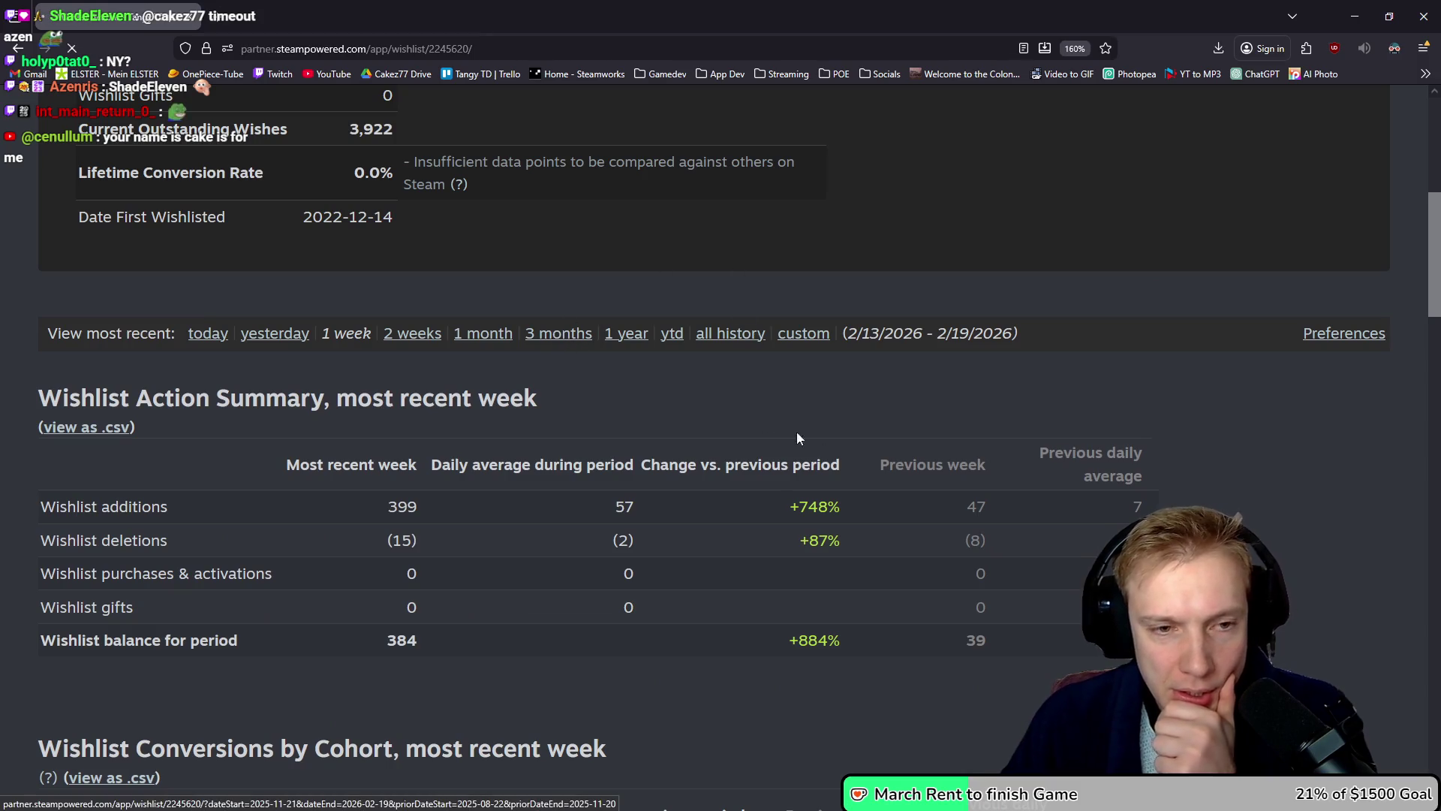
pyautogui.scroll(-10, 833, 428)
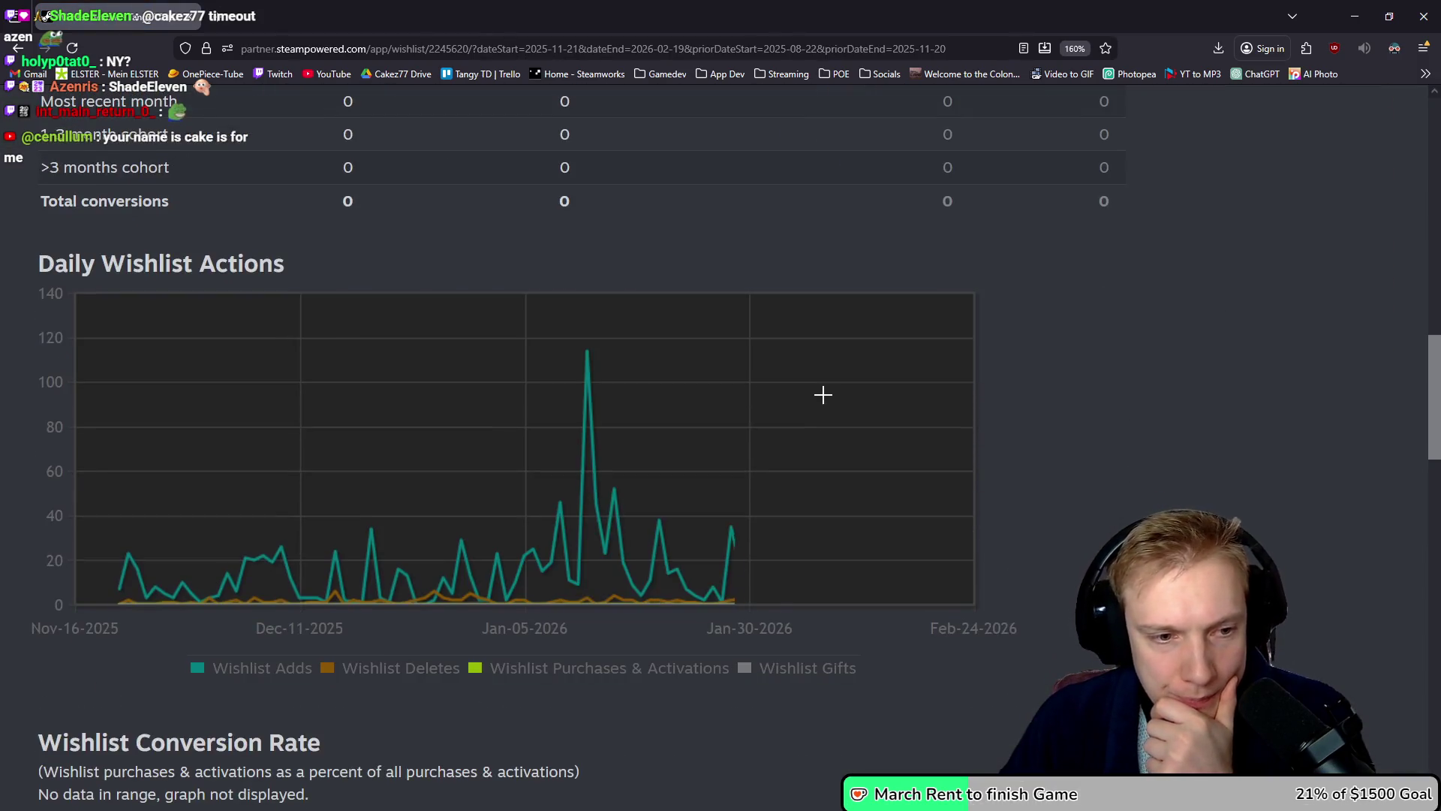
pyautogui.moveTo(590, 351)
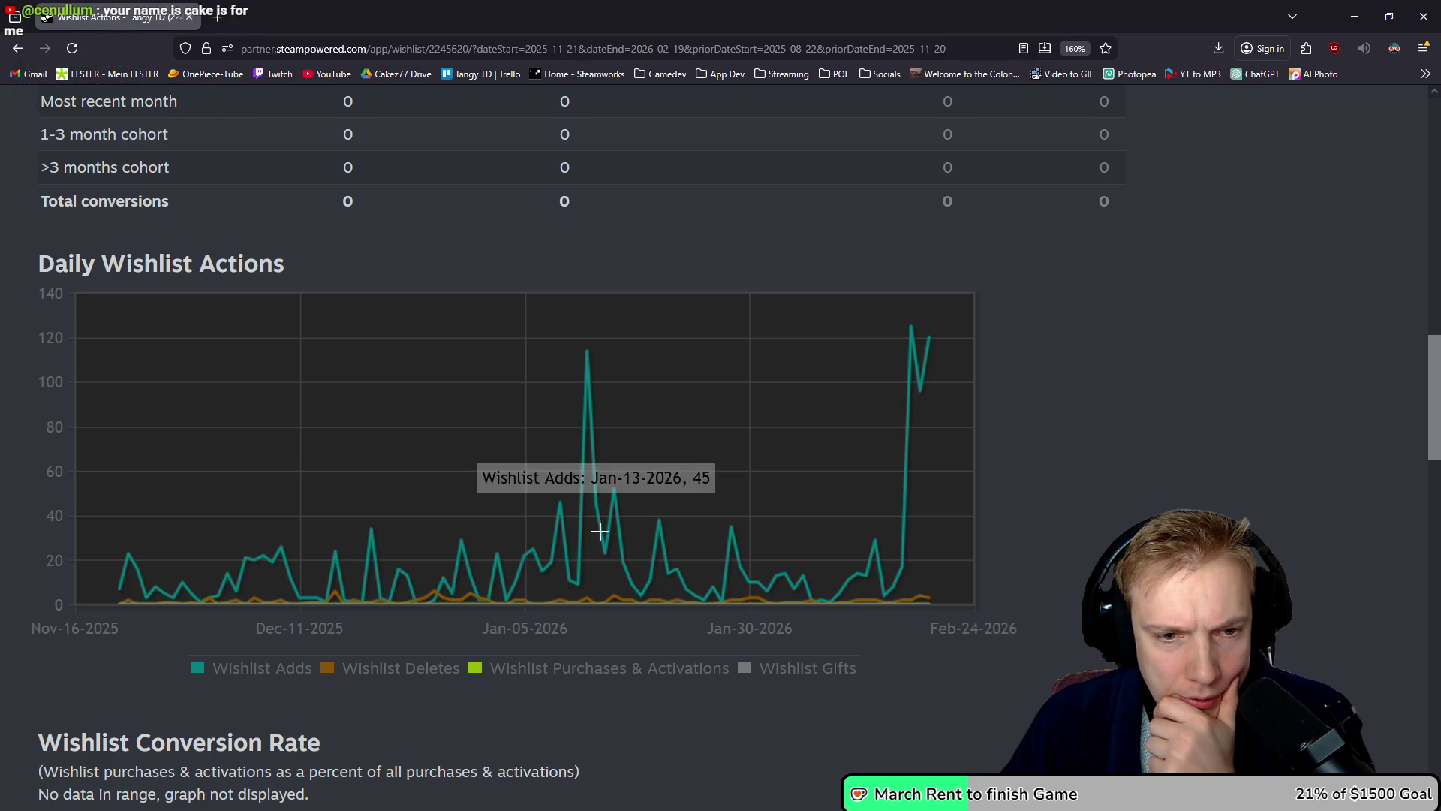
pyautogui.moveTo(612, 488)
pyautogui.scroll(10, 628, 447)
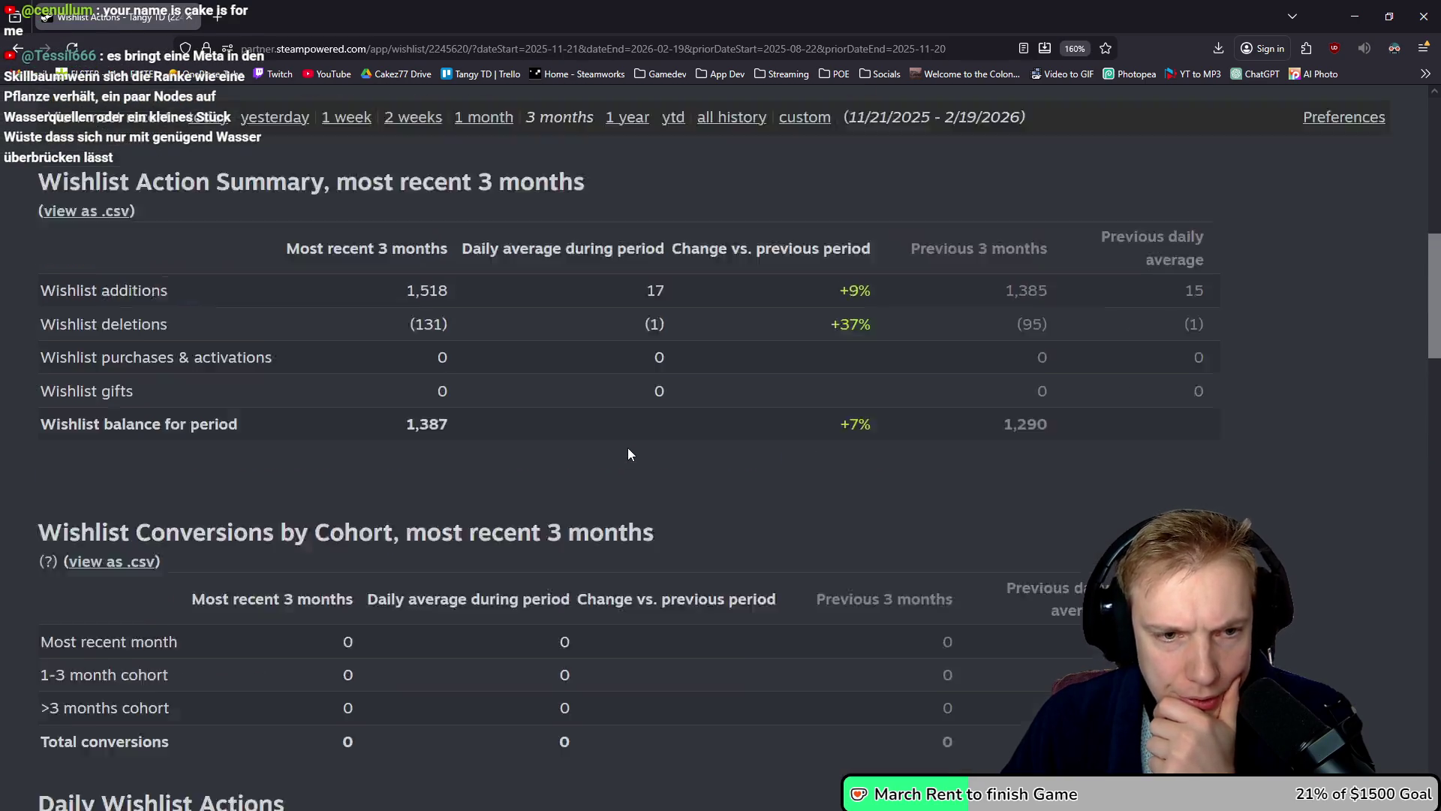
pyautogui.scroll(-2, 628, 447)
# Step: Switch the report to the most recent year: 4,366 additions, 444 deletions, 3,922 outstanding
pyautogui.click(620, 457)
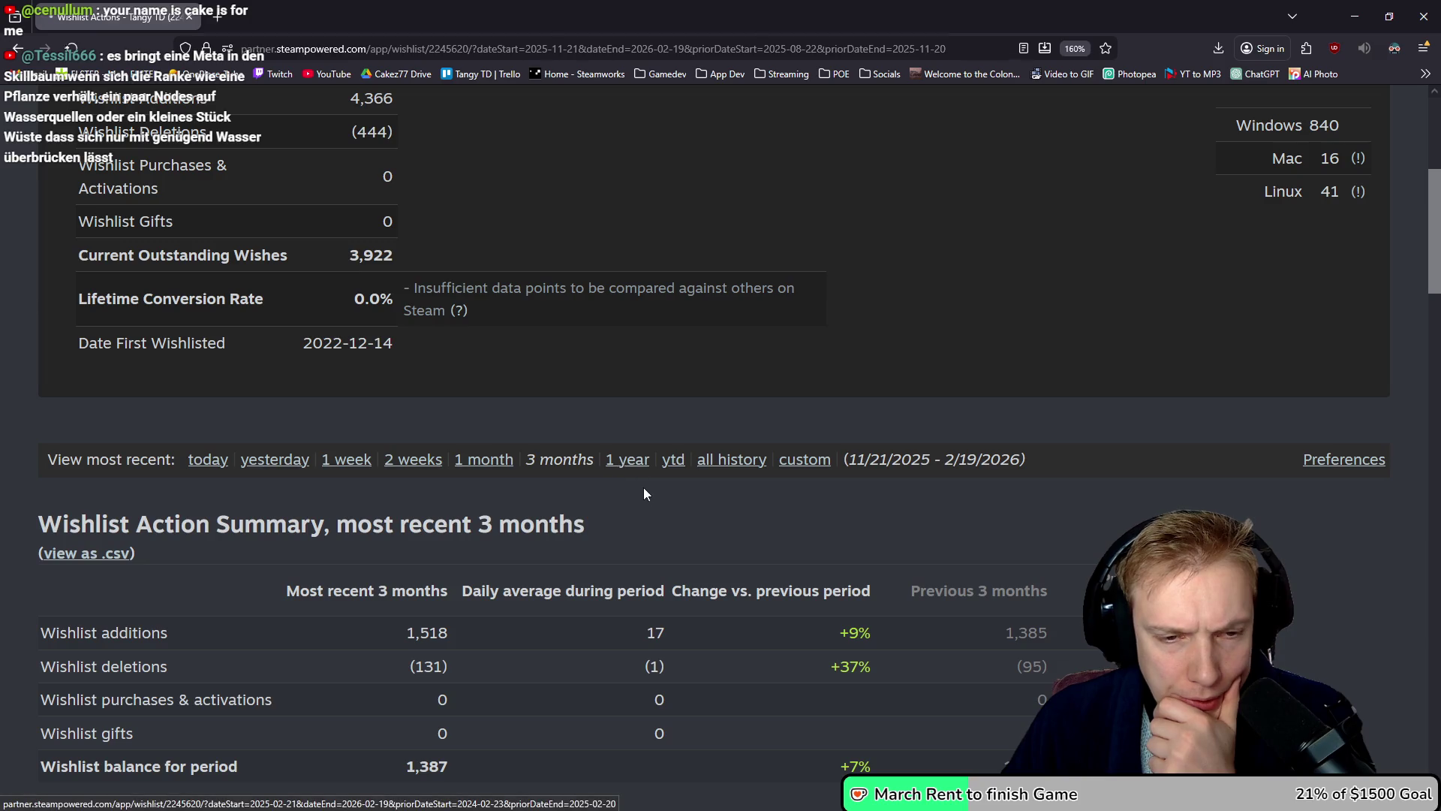
pyautogui.scroll(-14, 677, 438)
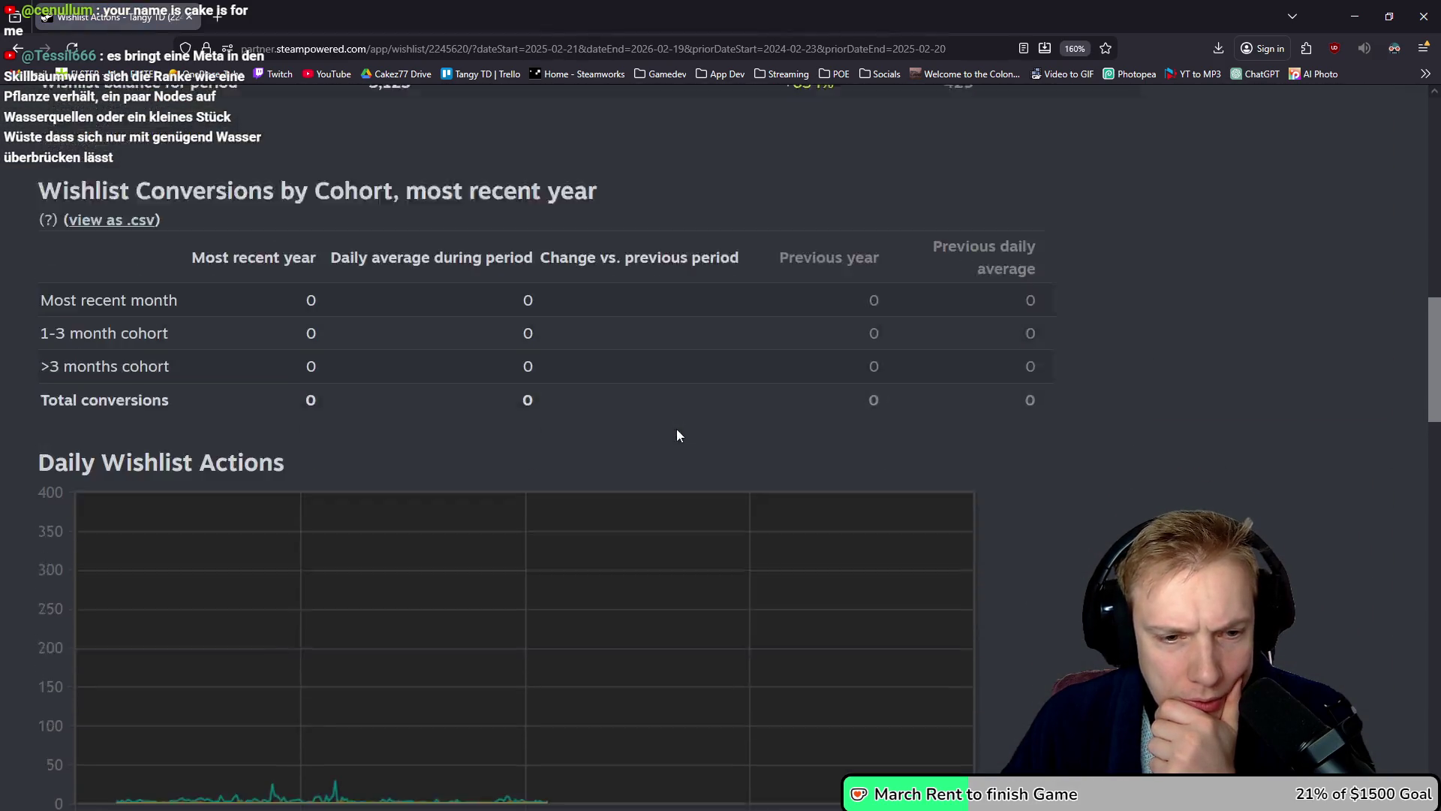
pyautogui.scroll(1, 646, 363)
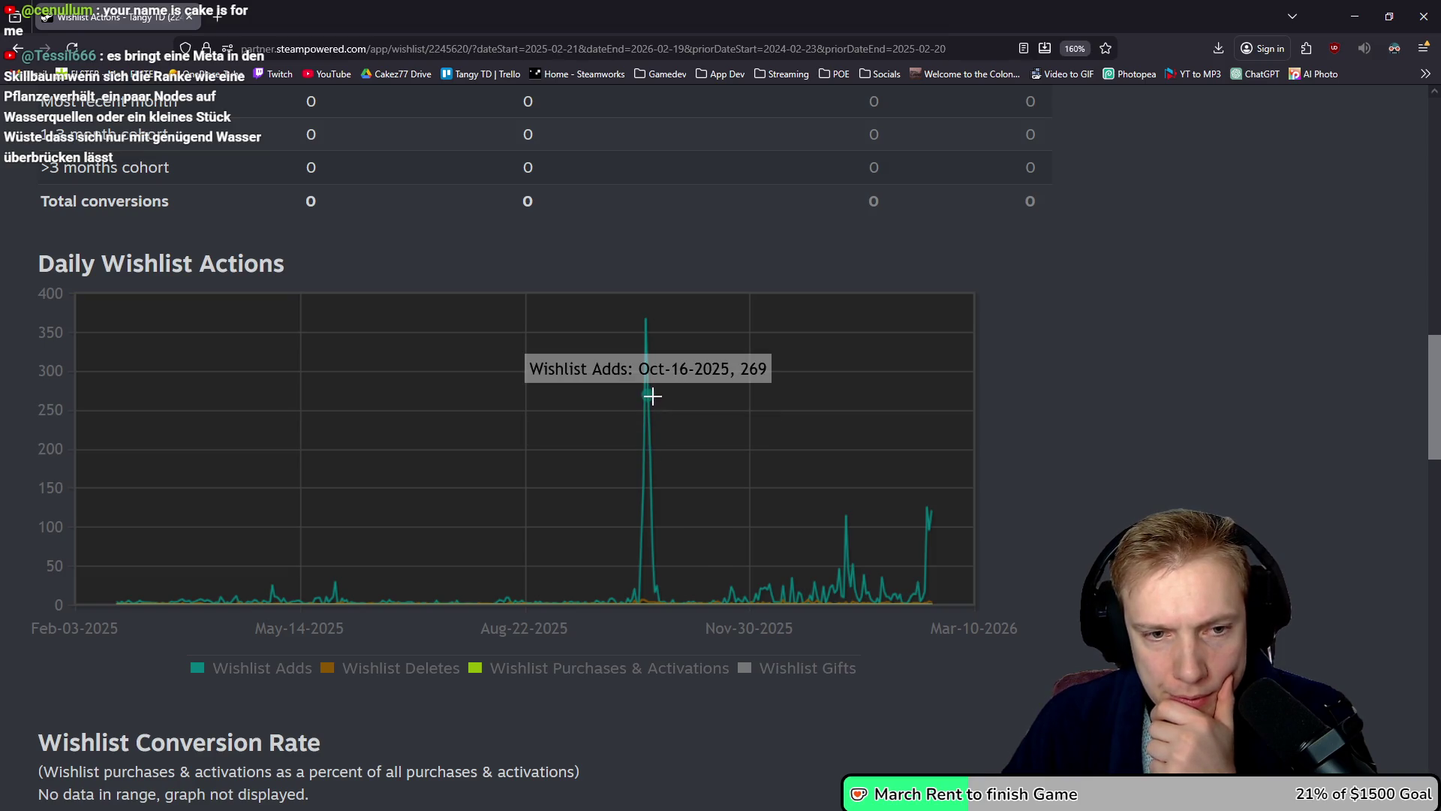
pyautogui.moveTo(639, 315)
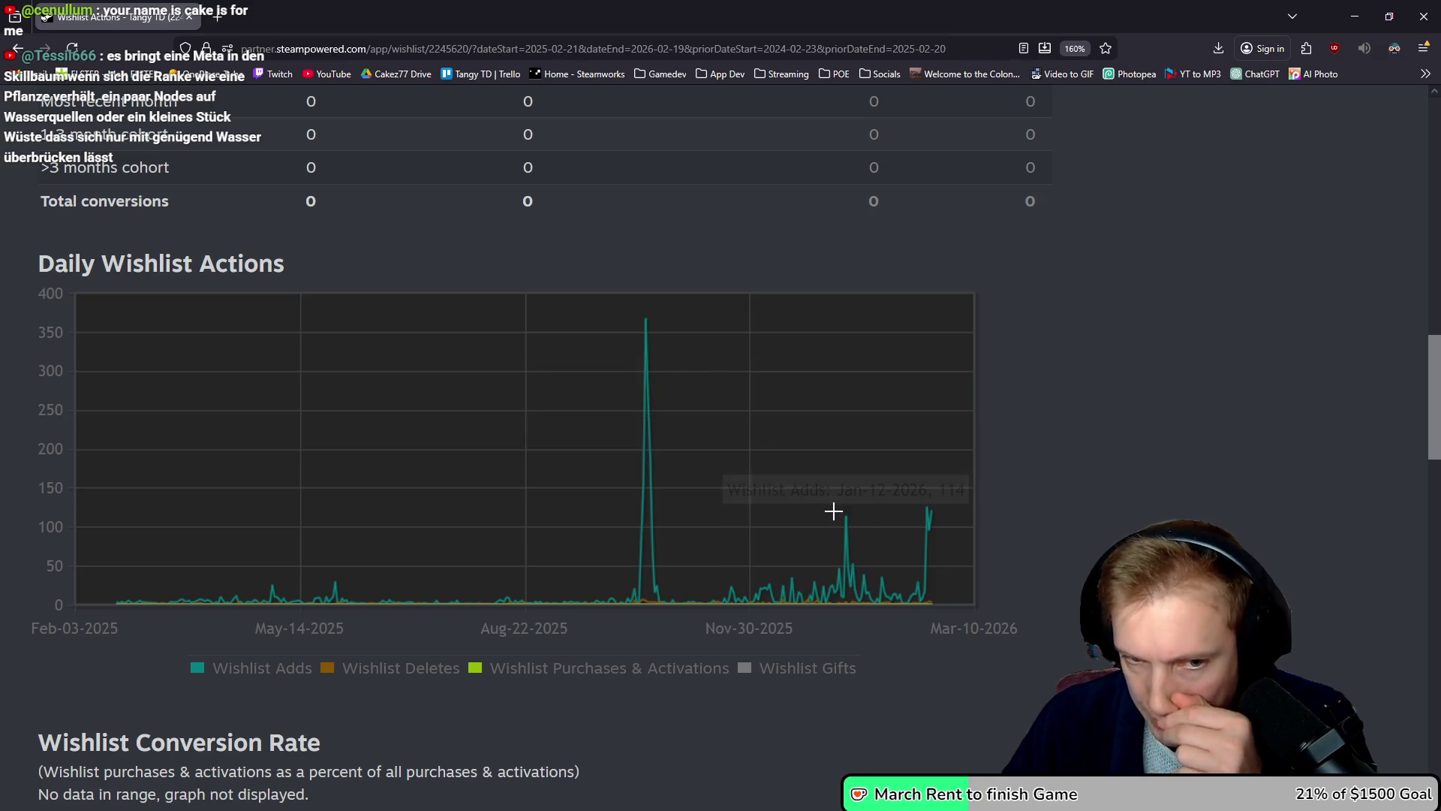
pyautogui.moveTo(861, 578)
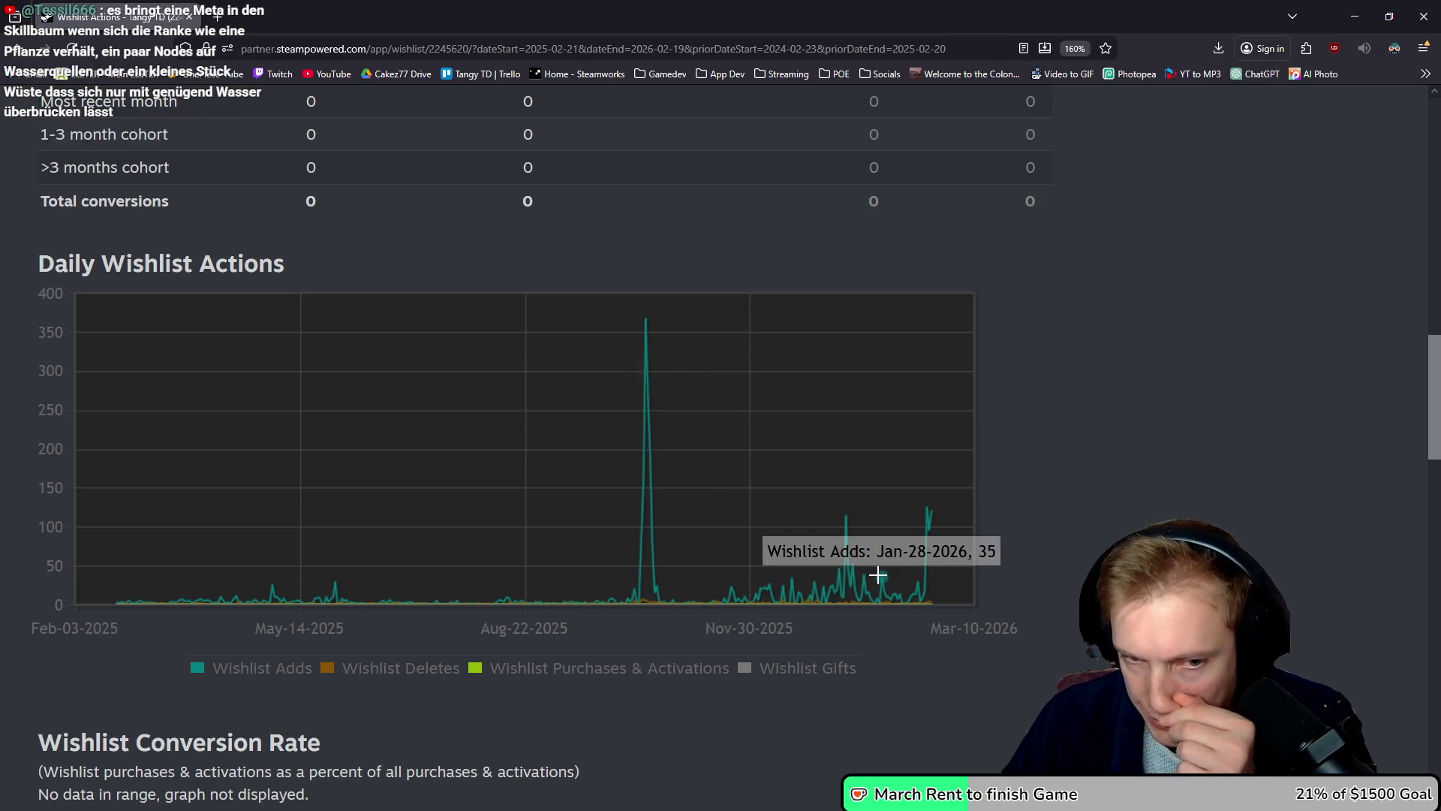
pyautogui.moveTo(929, 517)
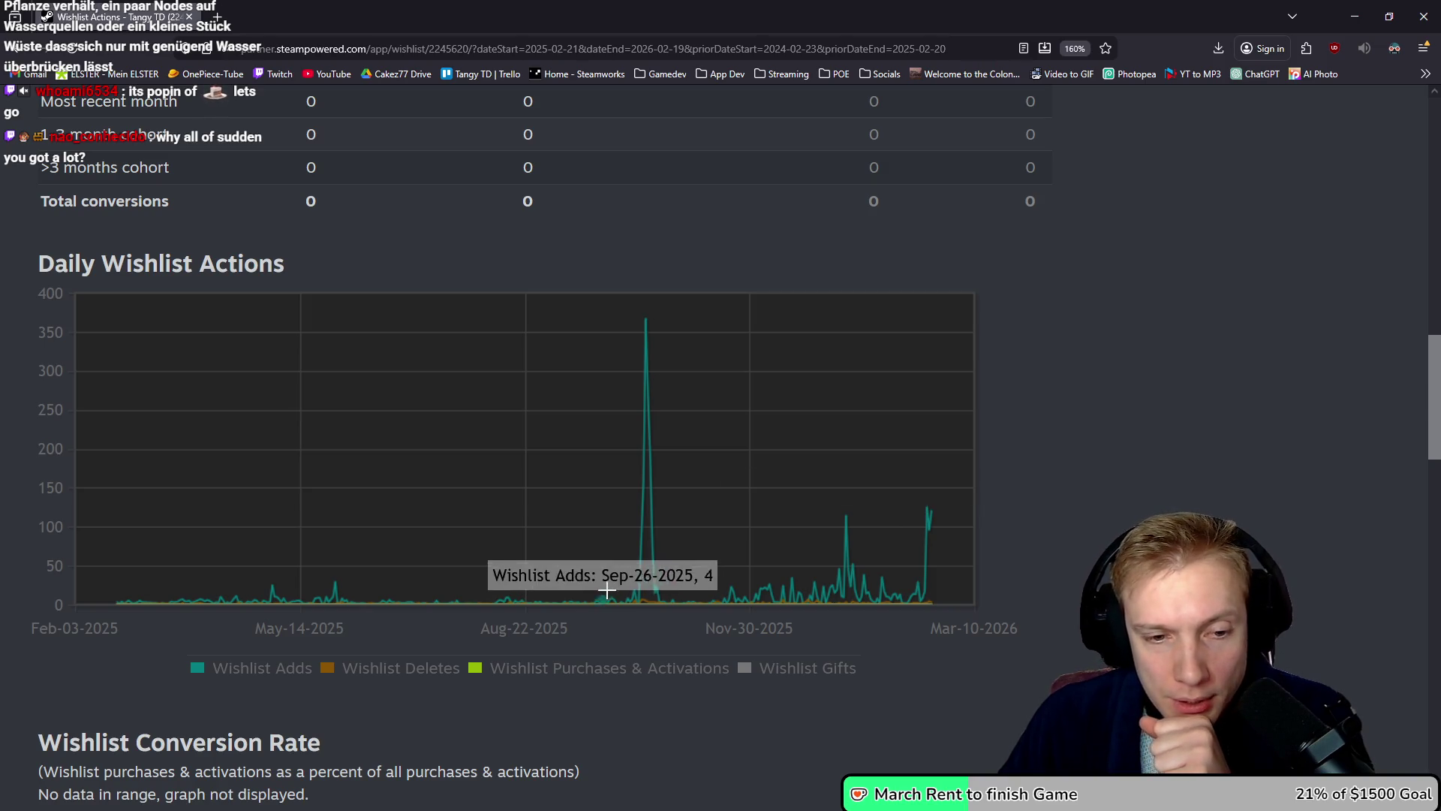
pyautogui.scroll(15, 687, 412)
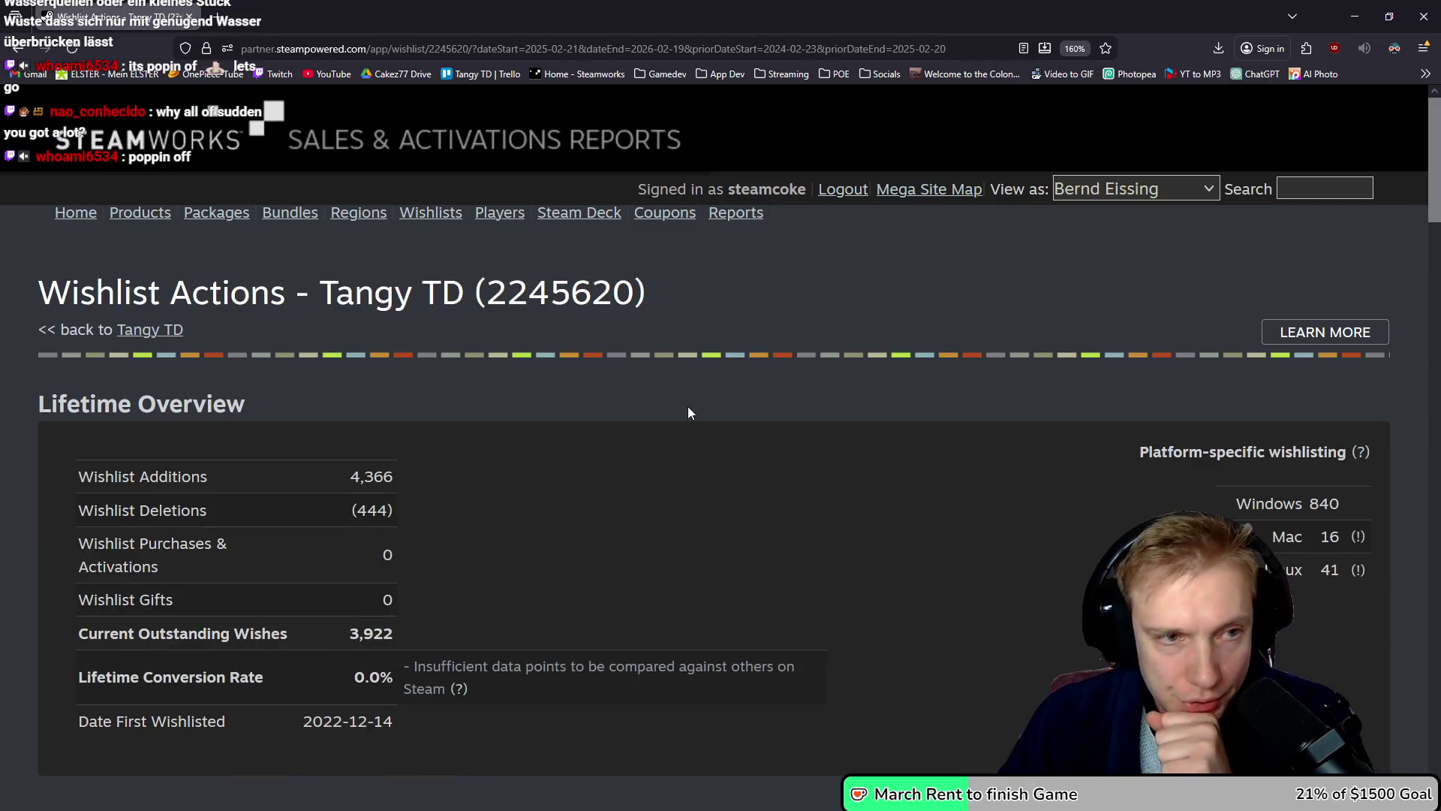
# Step: Back in the game, find the new skill-tree node and remove its Chill Effect stat
pyautogui.hotkey('alt', 'Tab')
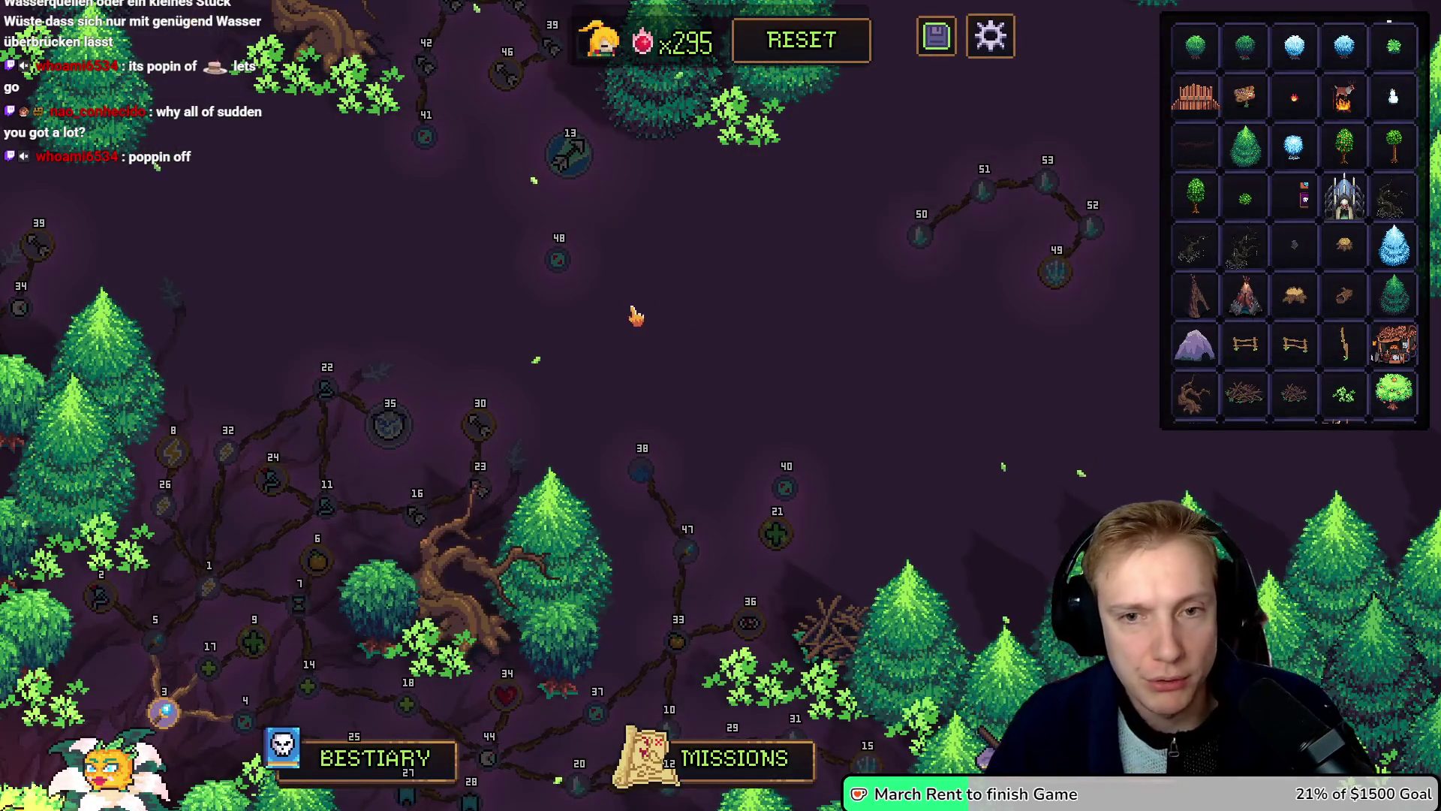
pyautogui.moveTo(691, 225); pyautogui.dragTo(782, 331)
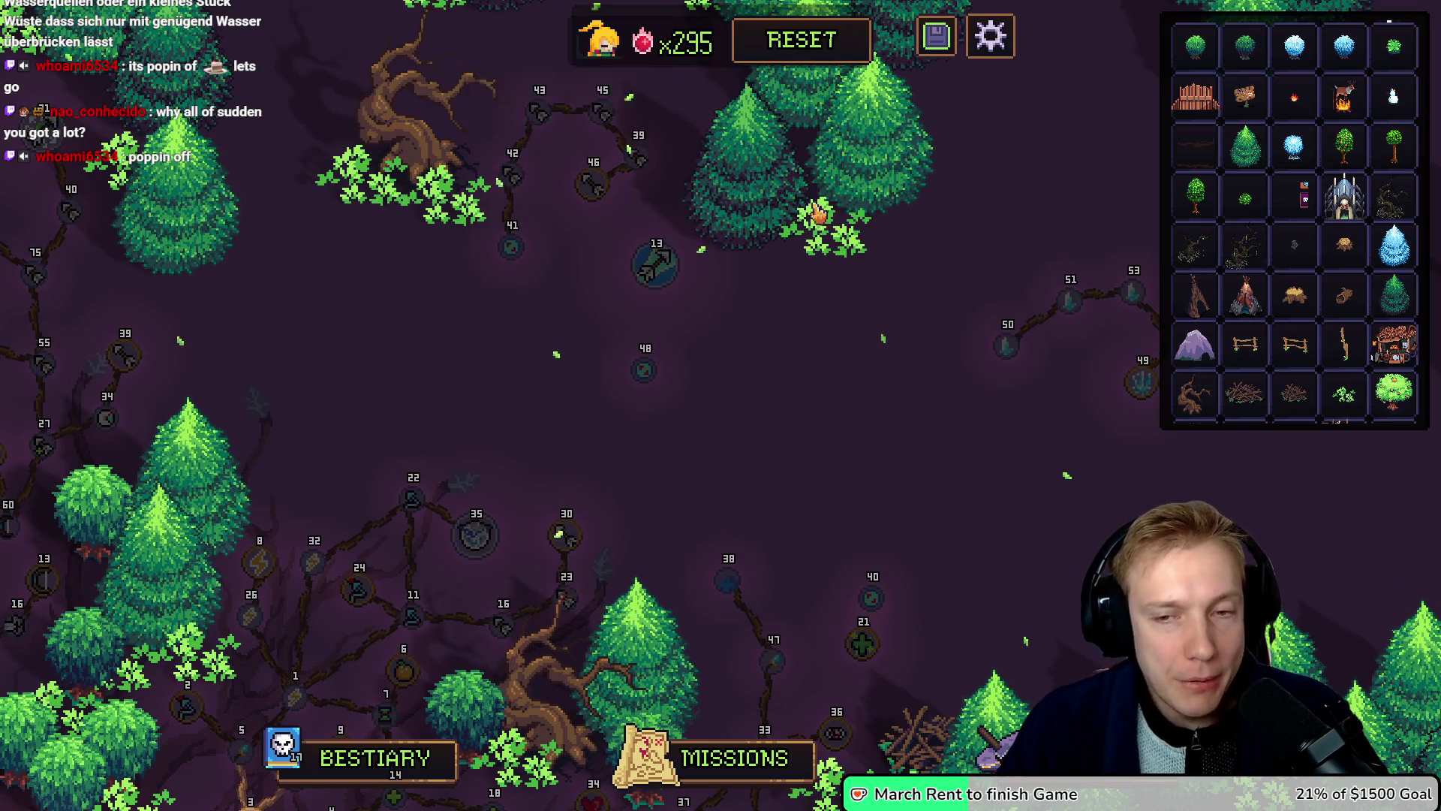
pyautogui.moveTo(899, 398); pyautogui.dragTo(691, 373)
pyautogui.click(798, 317)
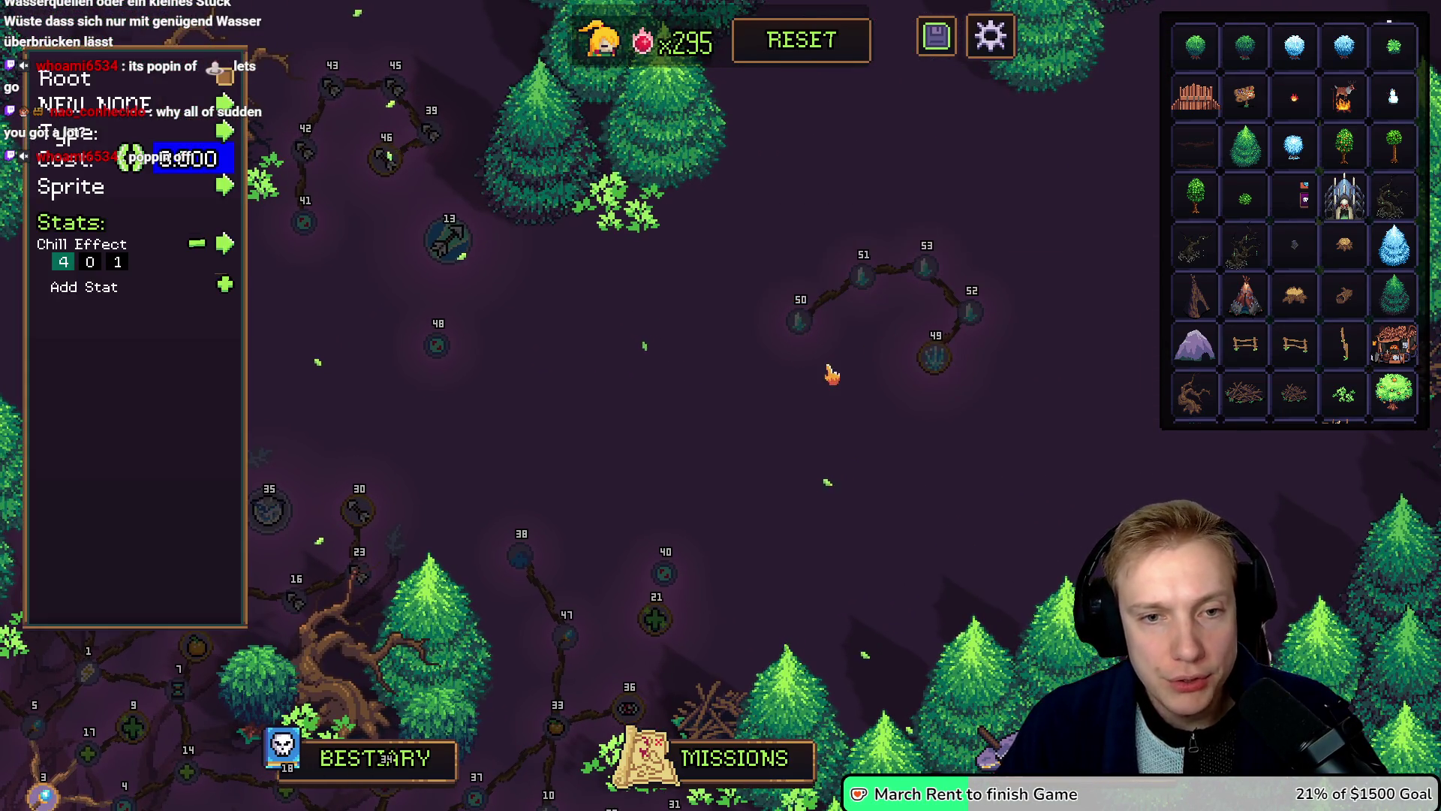
pyautogui.click(800, 297)
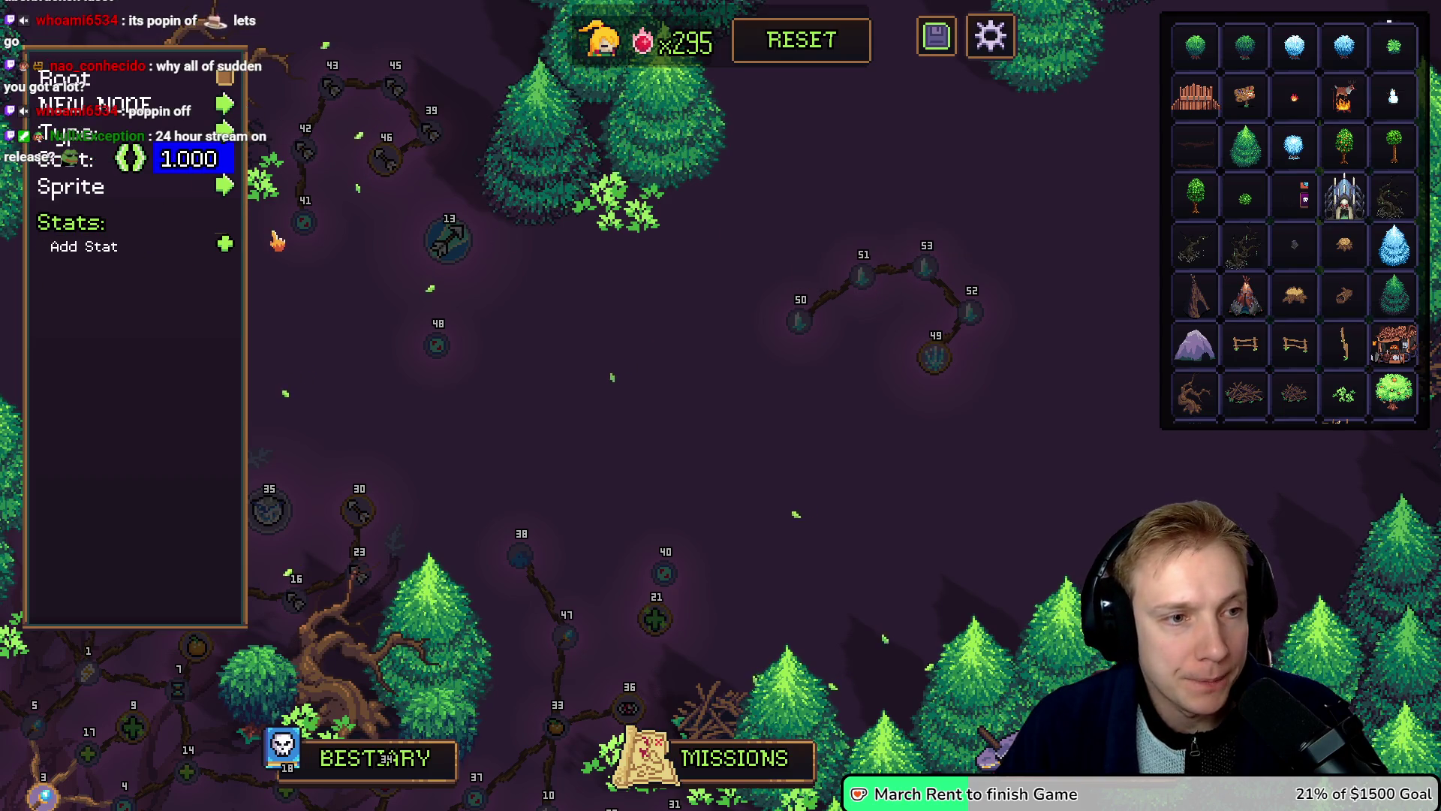
# Step: Add a stat to the node and make it Freeze Duration 1
pyautogui.click(225, 246)
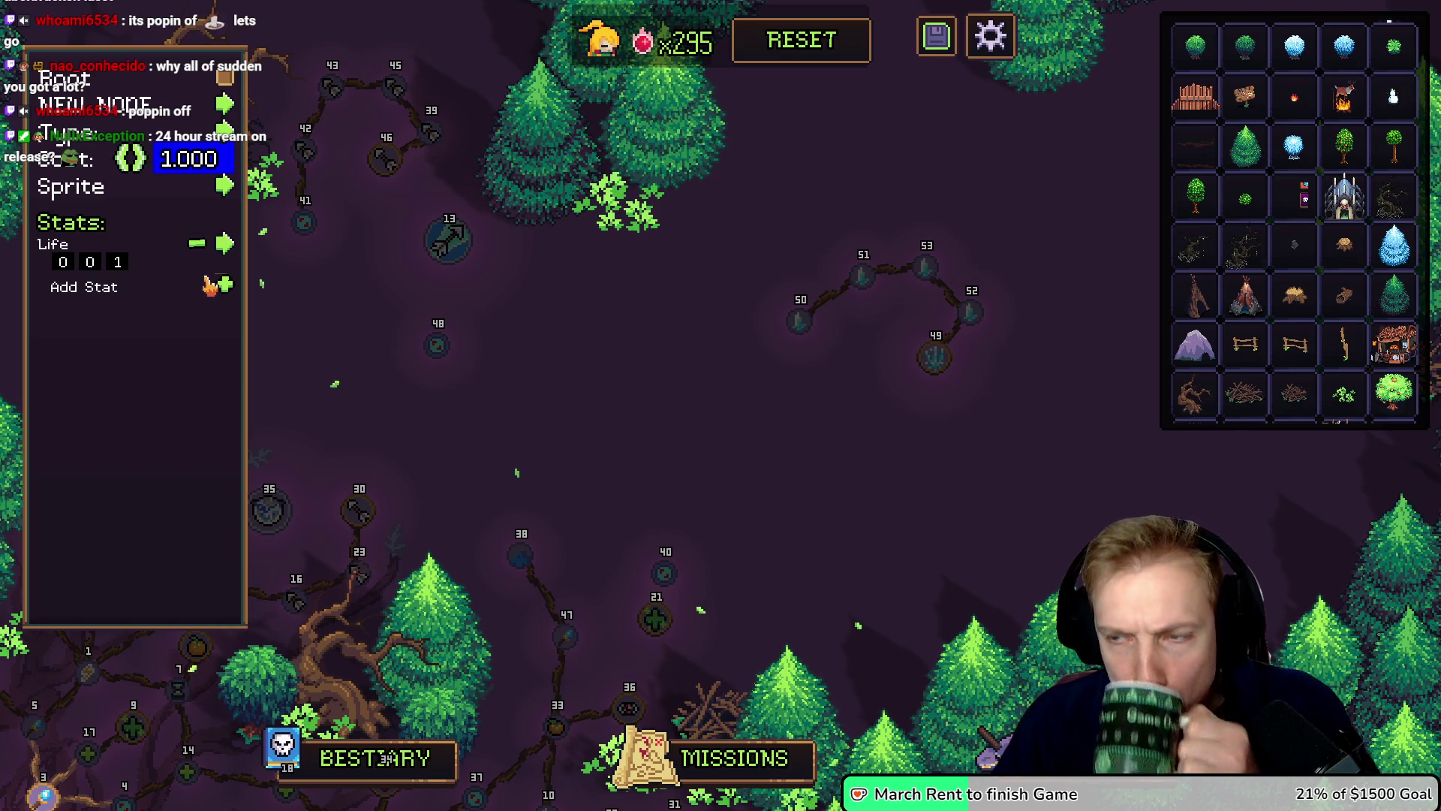
pyautogui.click(225, 244)
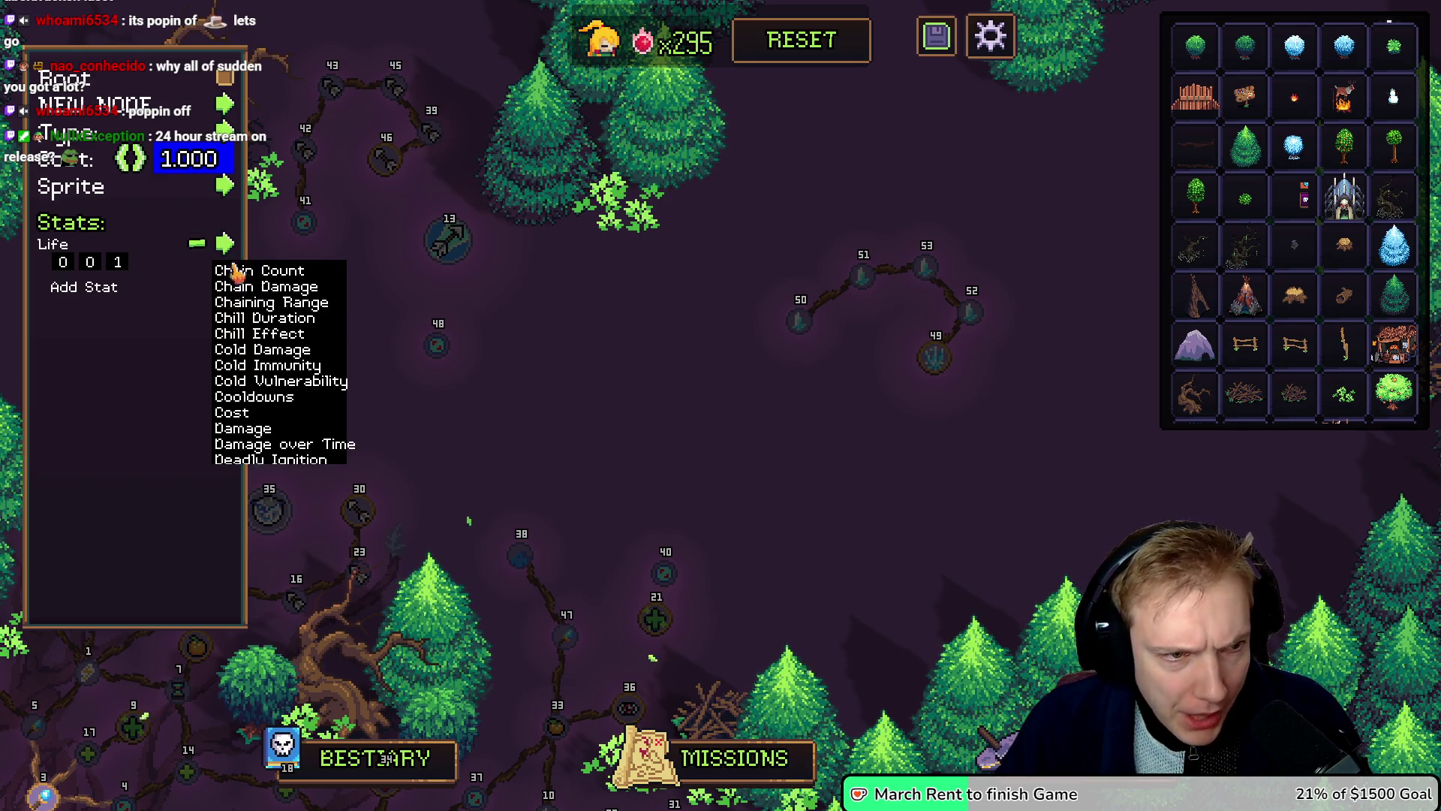
pyautogui.click(255, 317)
pyautogui.click(197, 243)
pyautogui.click(225, 244)
pyautogui.click(234, 246)
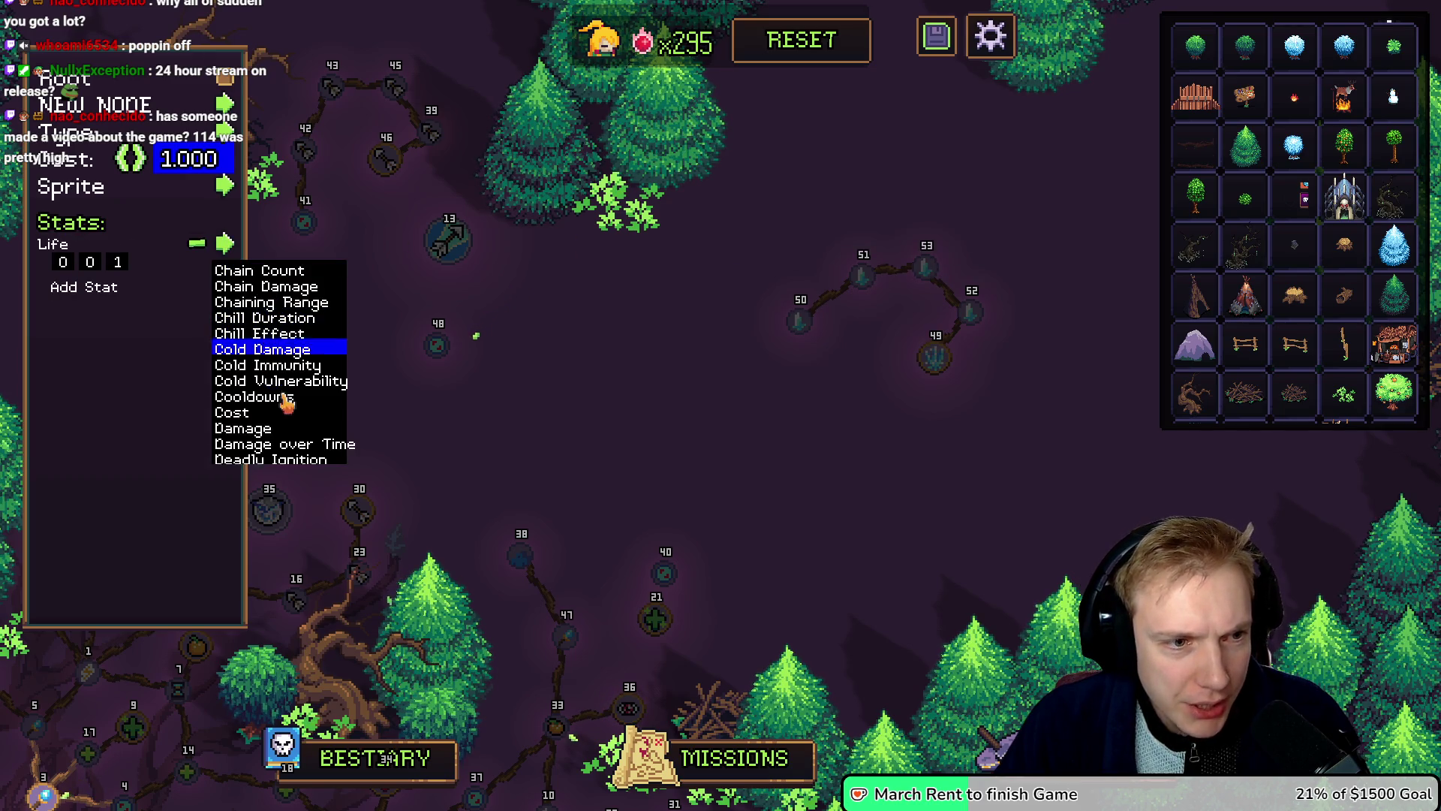
pyautogui.scroll(-1, 271, 359)
pyautogui.scroll(-5, 270, 359)
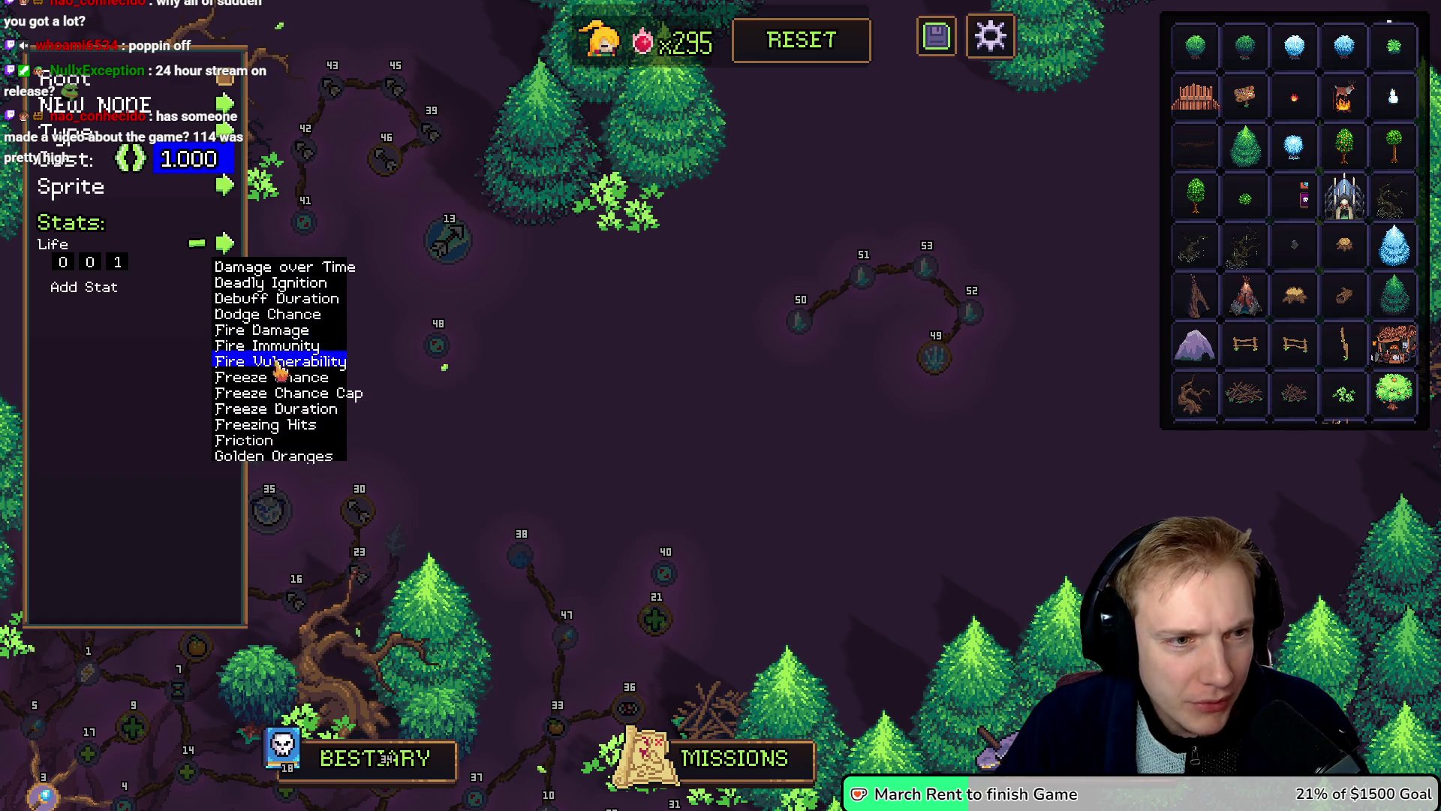
pyautogui.click(290, 396)
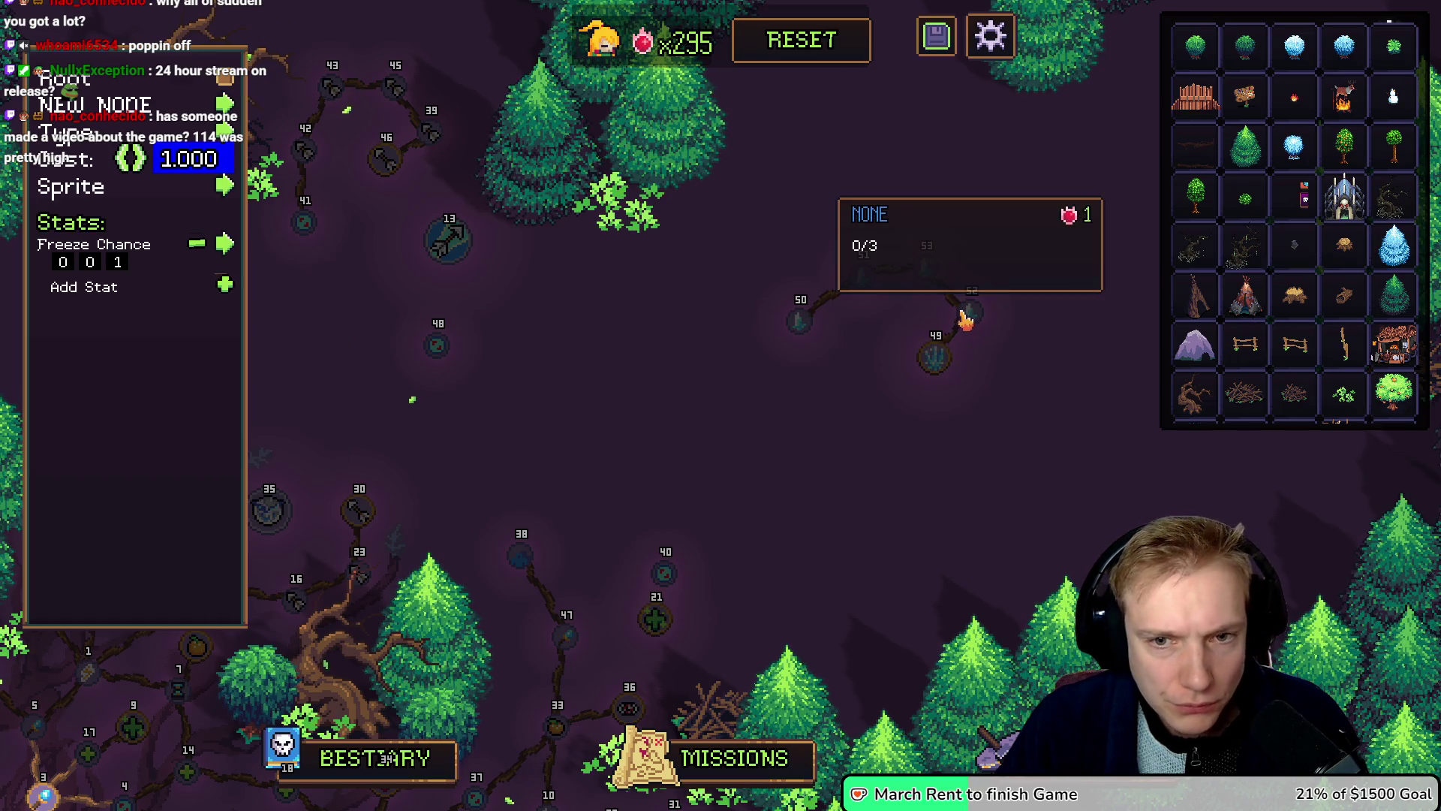
pyautogui.click(225, 244)
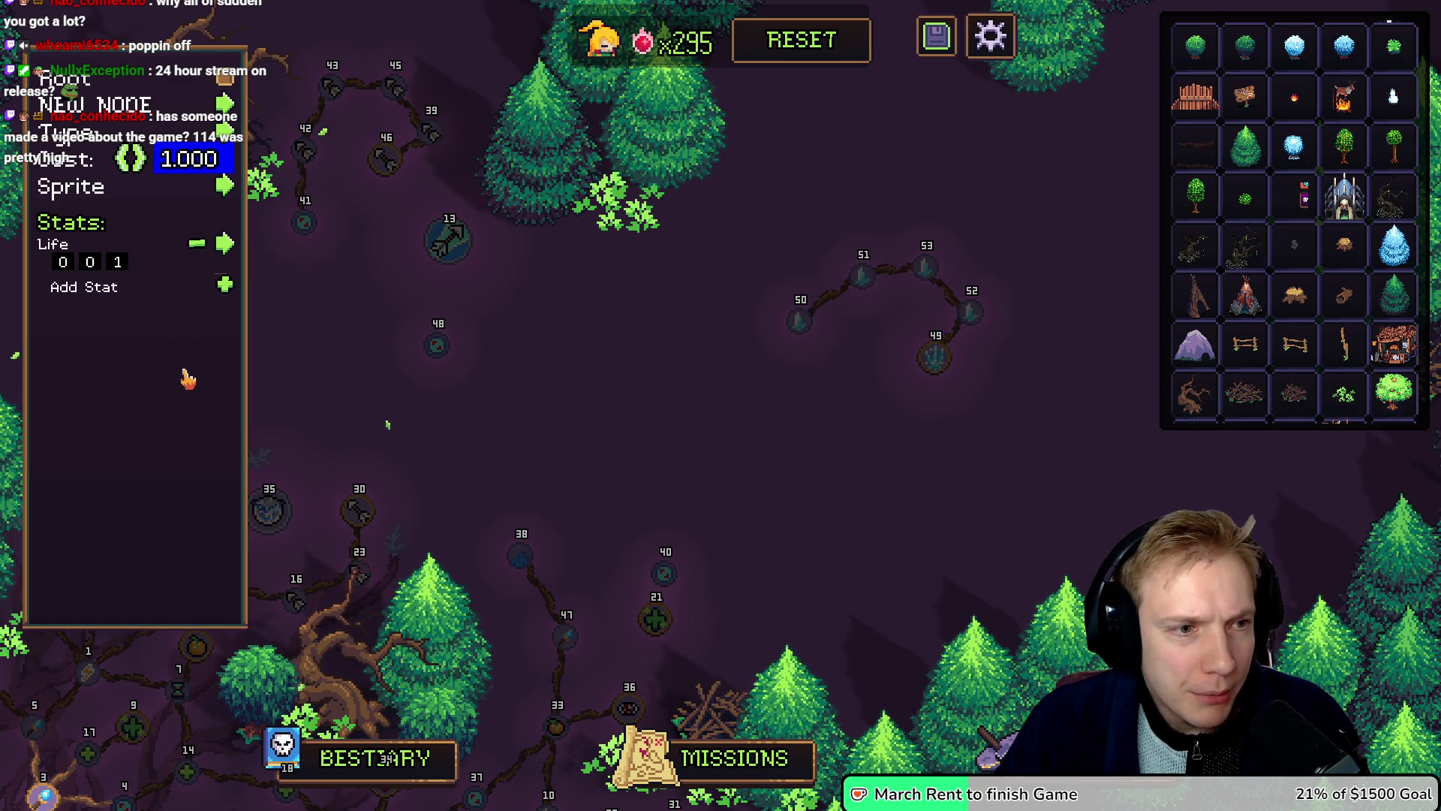
pyautogui.click(226, 242)
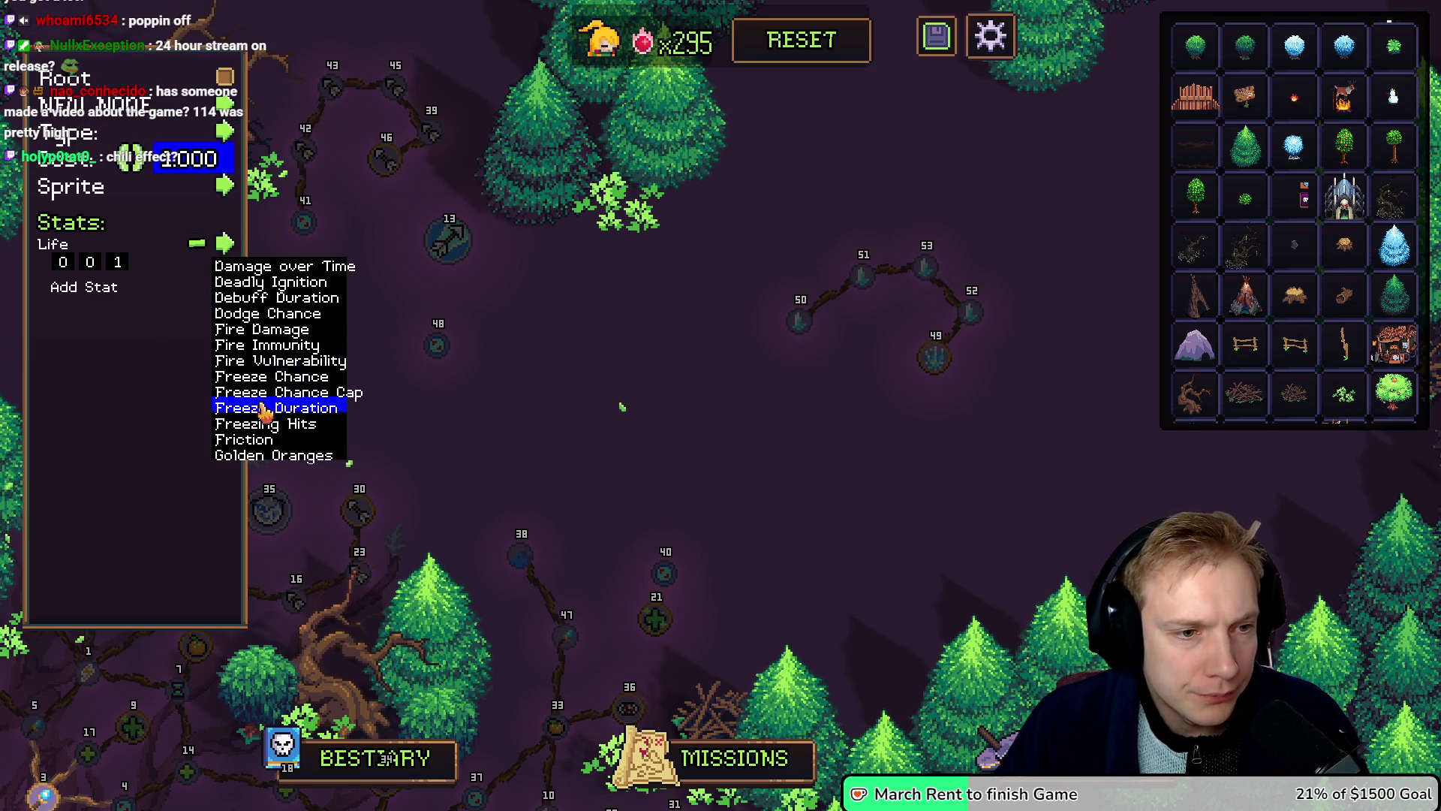
pyautogui.click(256, 408)
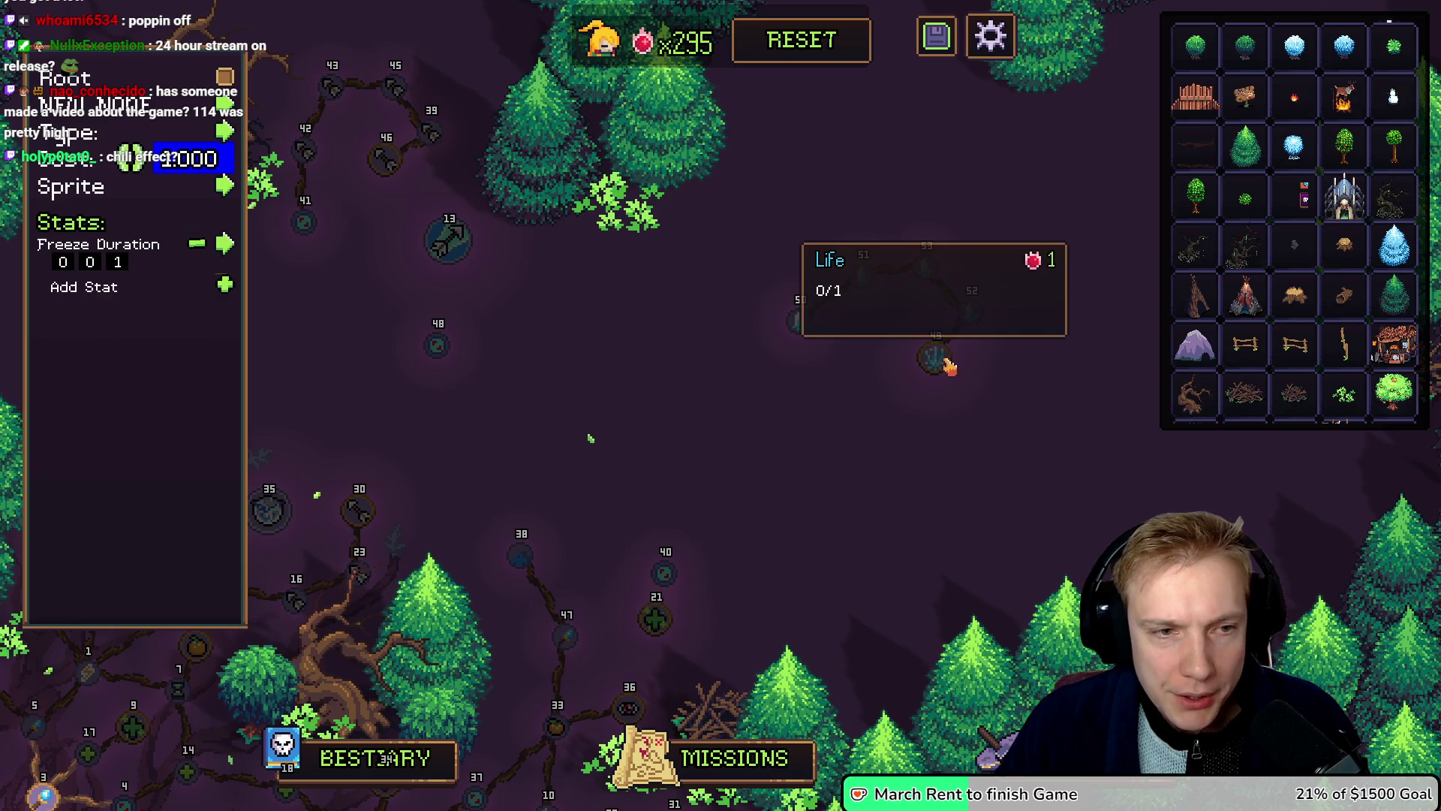
# Step: Add a second stat set to Cold Damage 10
pyautogui.click(225, 287)
pyautogui.click(226, 244)
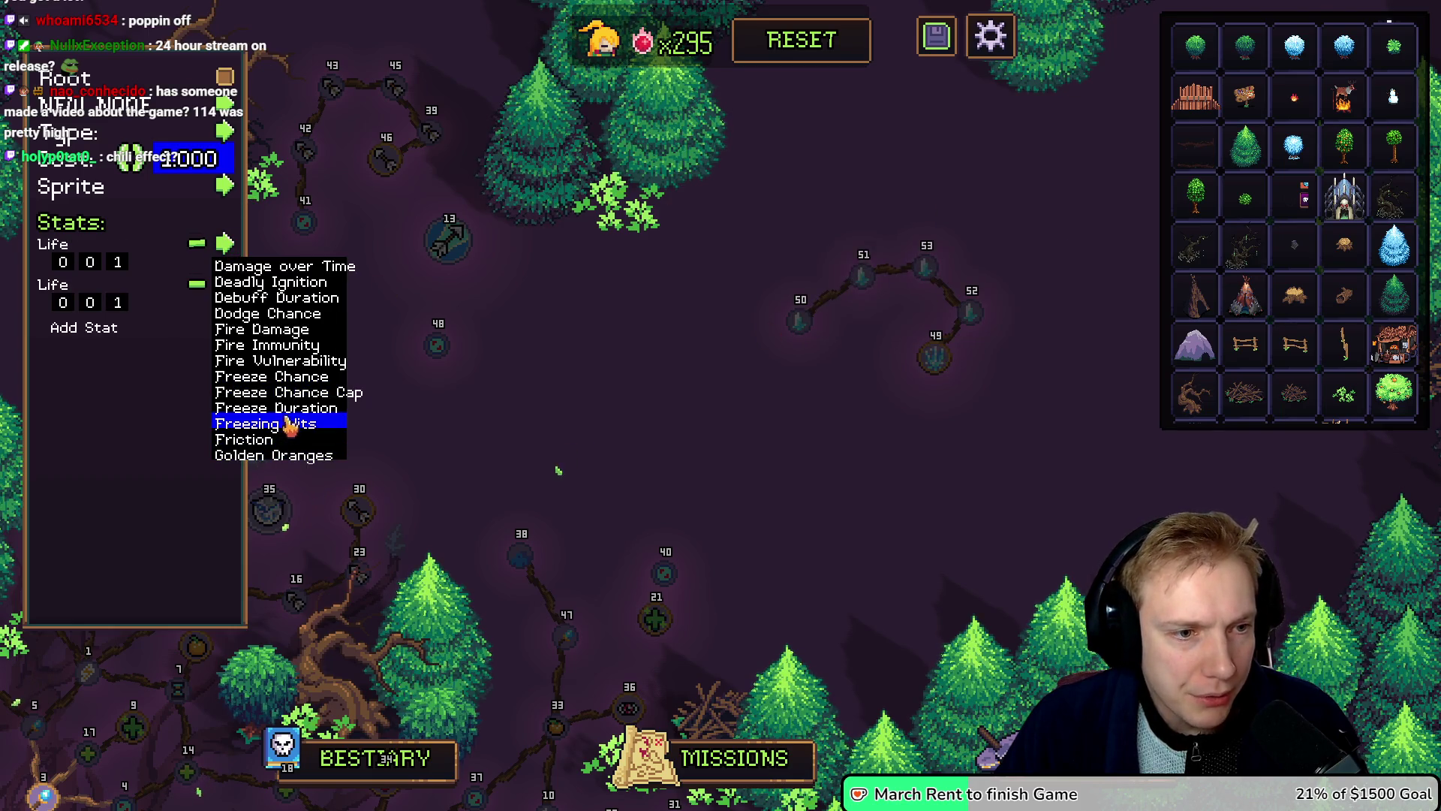
pyautogui.click(259, 408)
pyautogui.write('1')
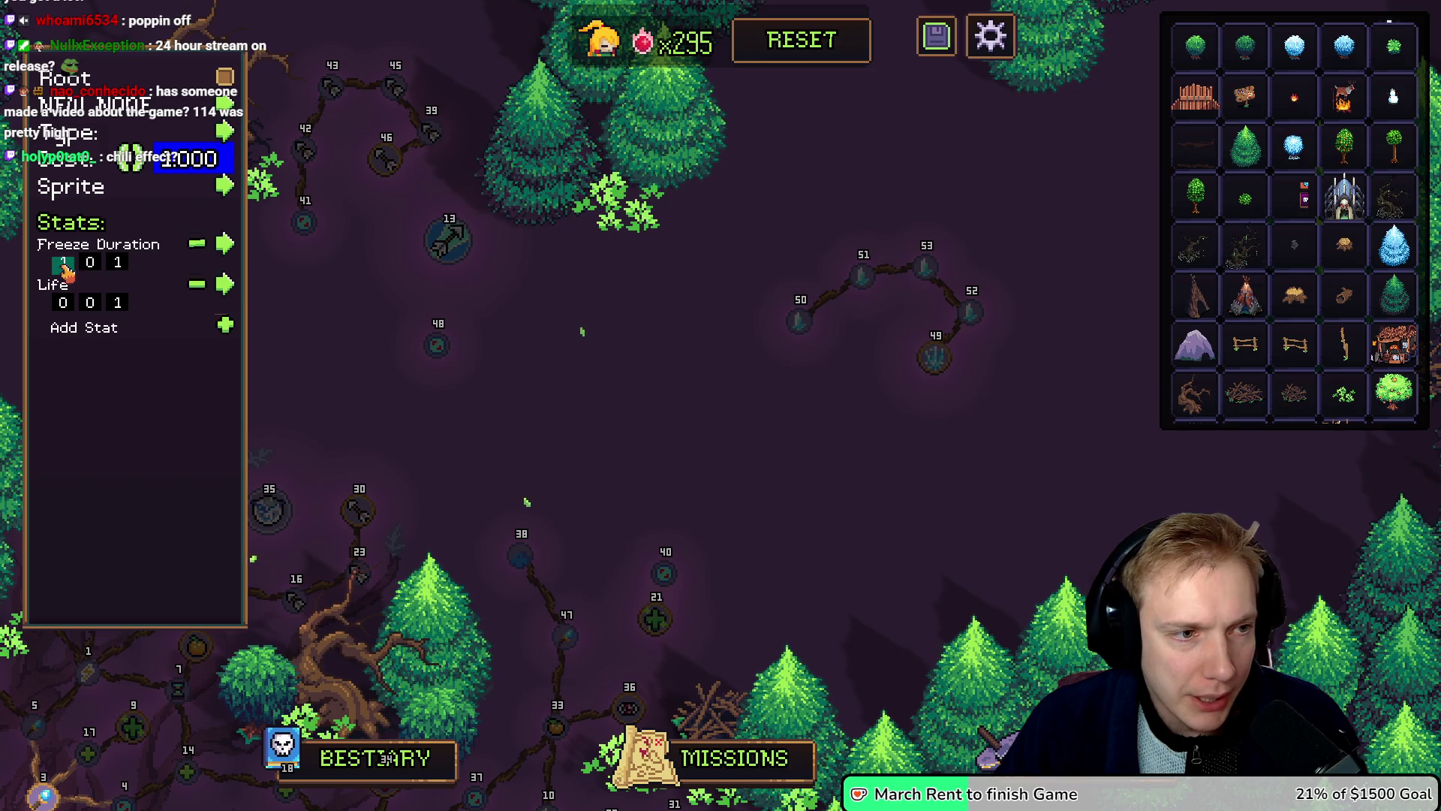
pyautogui.click(225, 287)
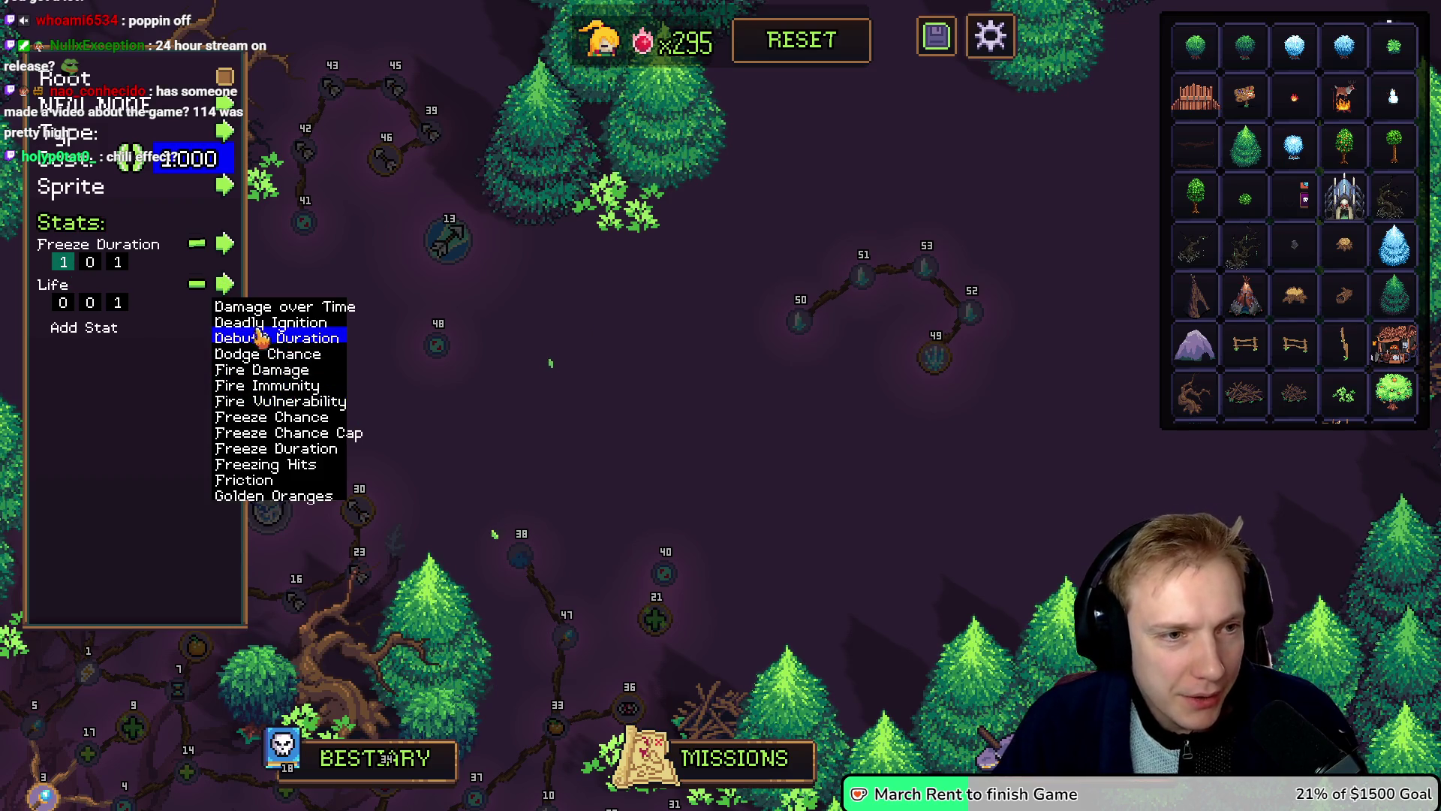
pyautogui.scroll(5, 289, 394)
pyautogui.scroll(1, 289, 403)
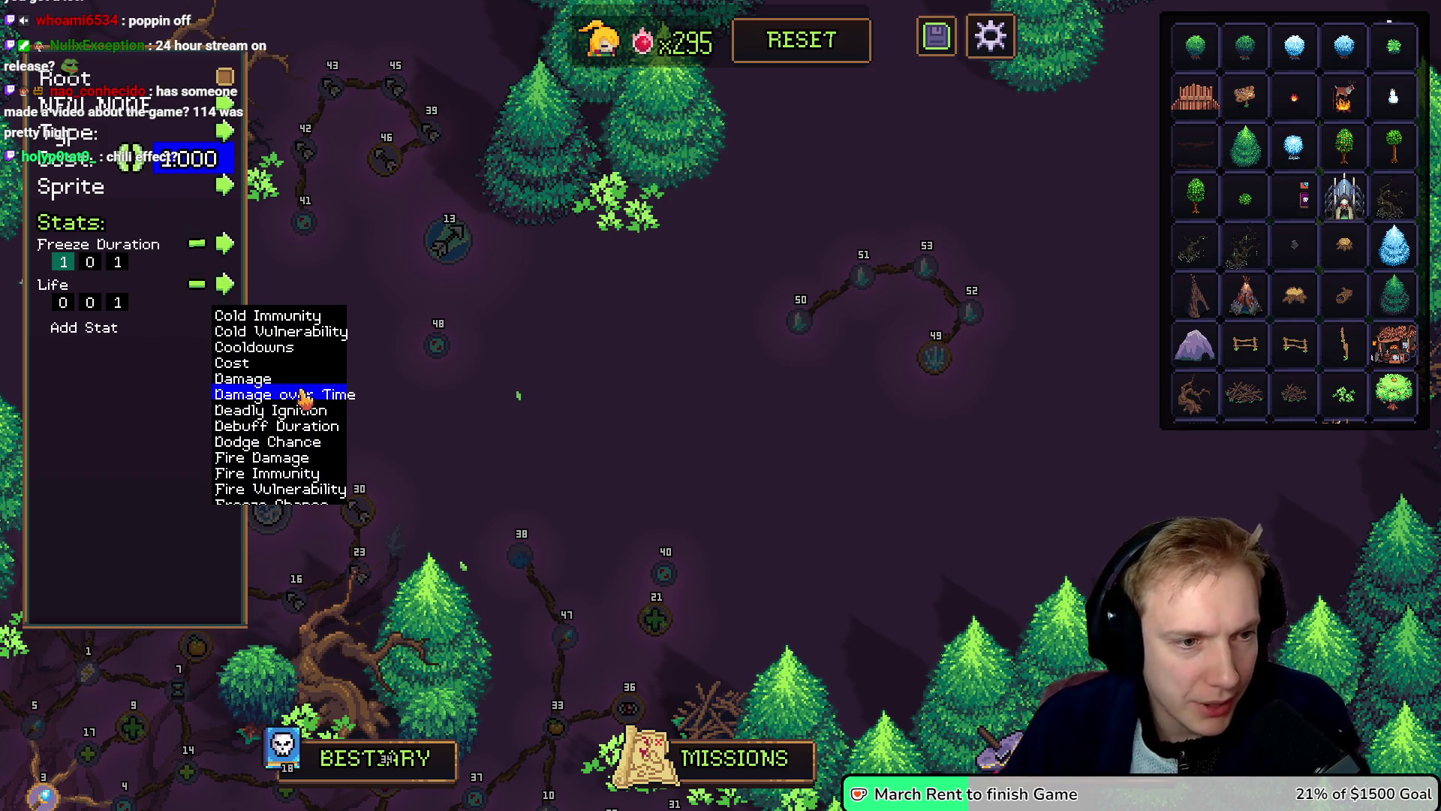
pyautogui.scroll(-2, 284, 409)
pyautogui.scroll(-10, 285, 409)
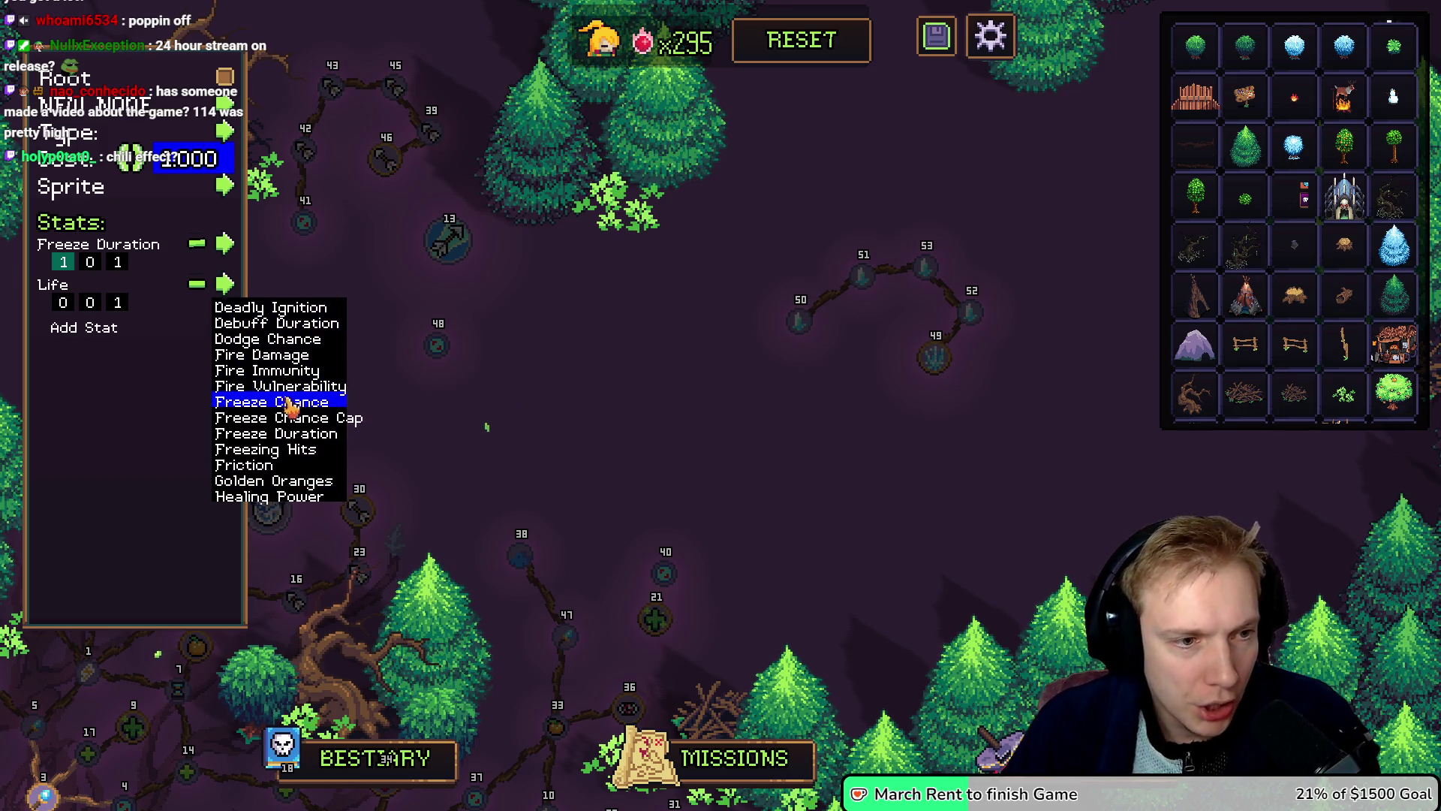
pyautogui.scroll(2, 291, 408)
pyautogui.scroll(9, 291, 408)
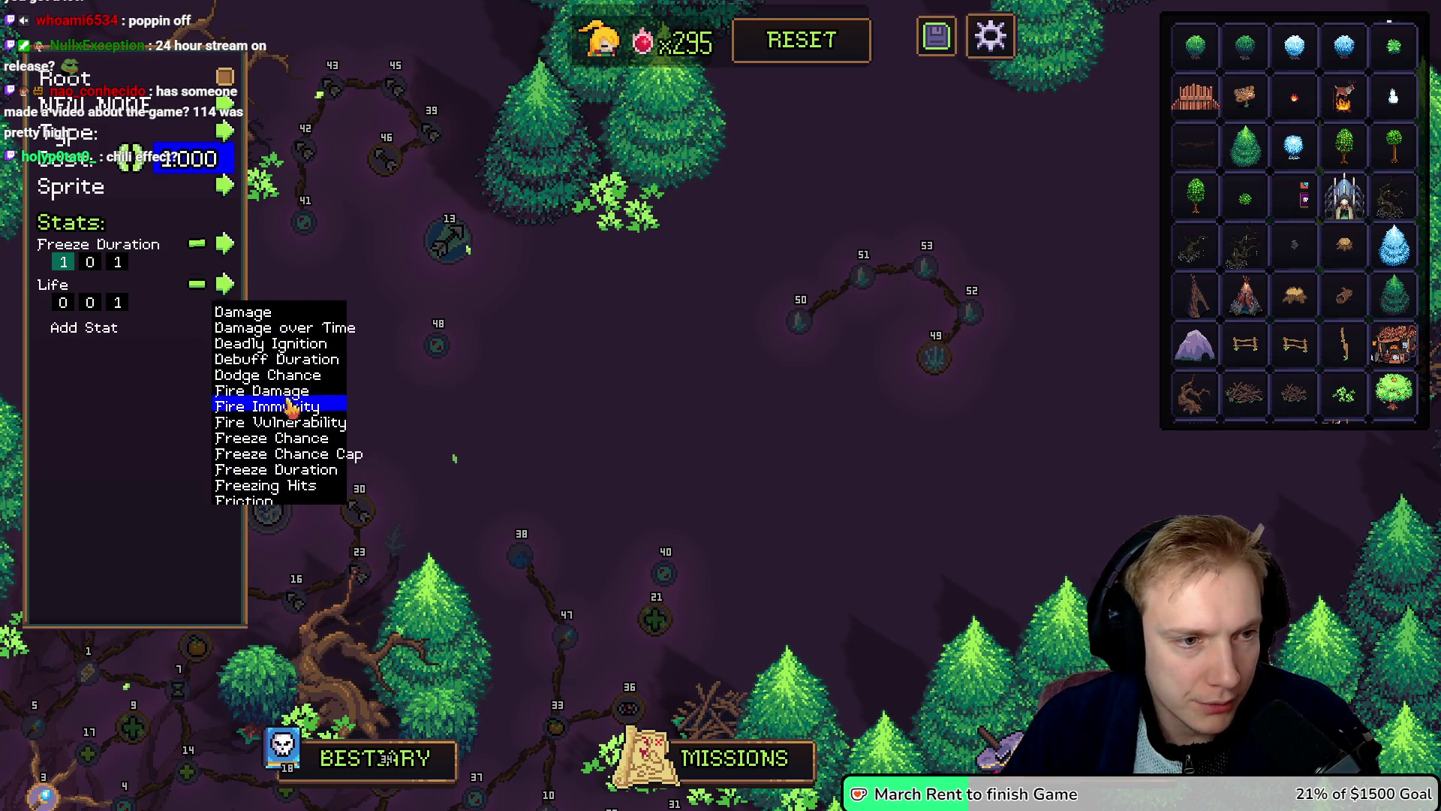
pyautogui.scroll(-2, 290, 406)
pyautogui.scroll(2, 291, 406)
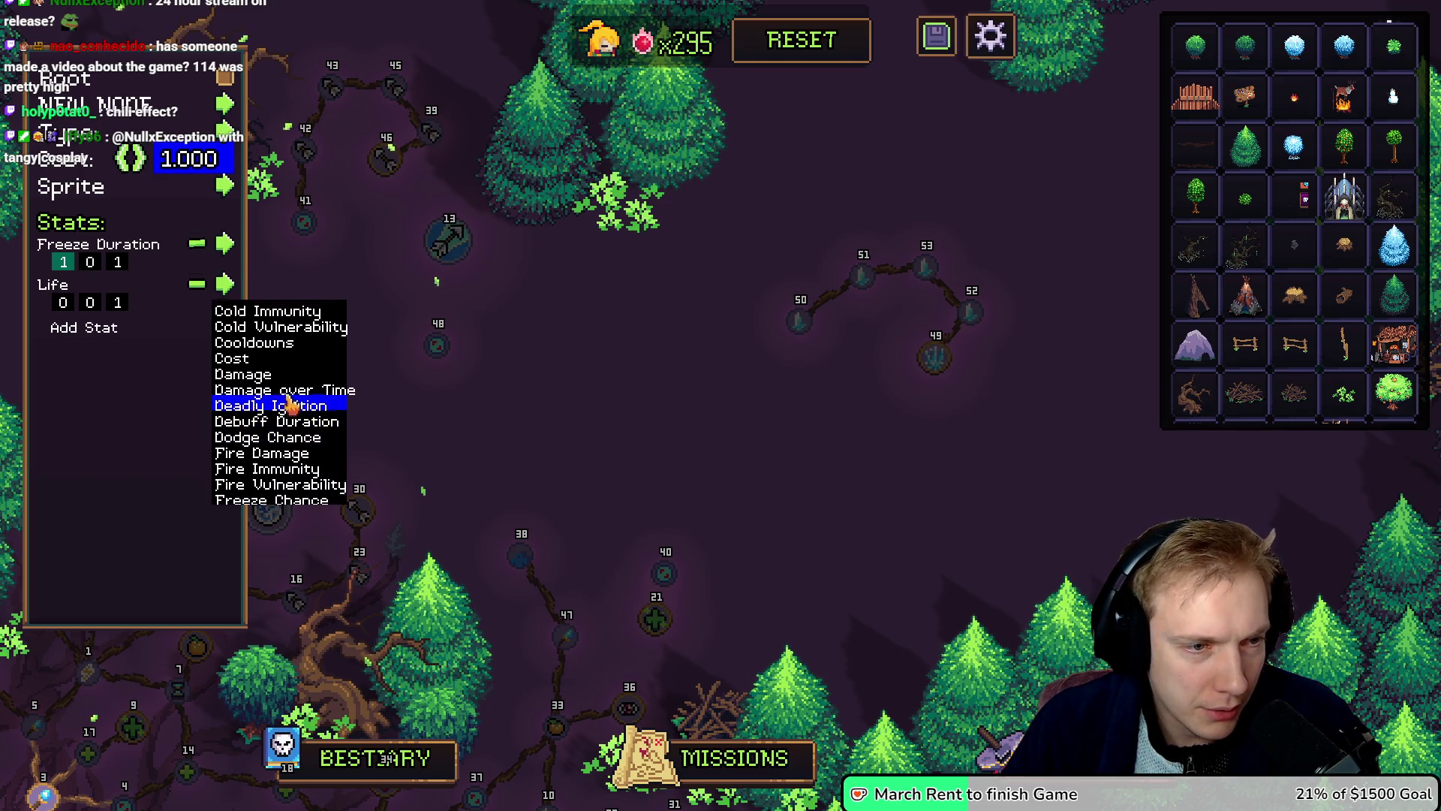
pyautogui.scroll(3, 287, 403)
pyautogui.click(261, 344)
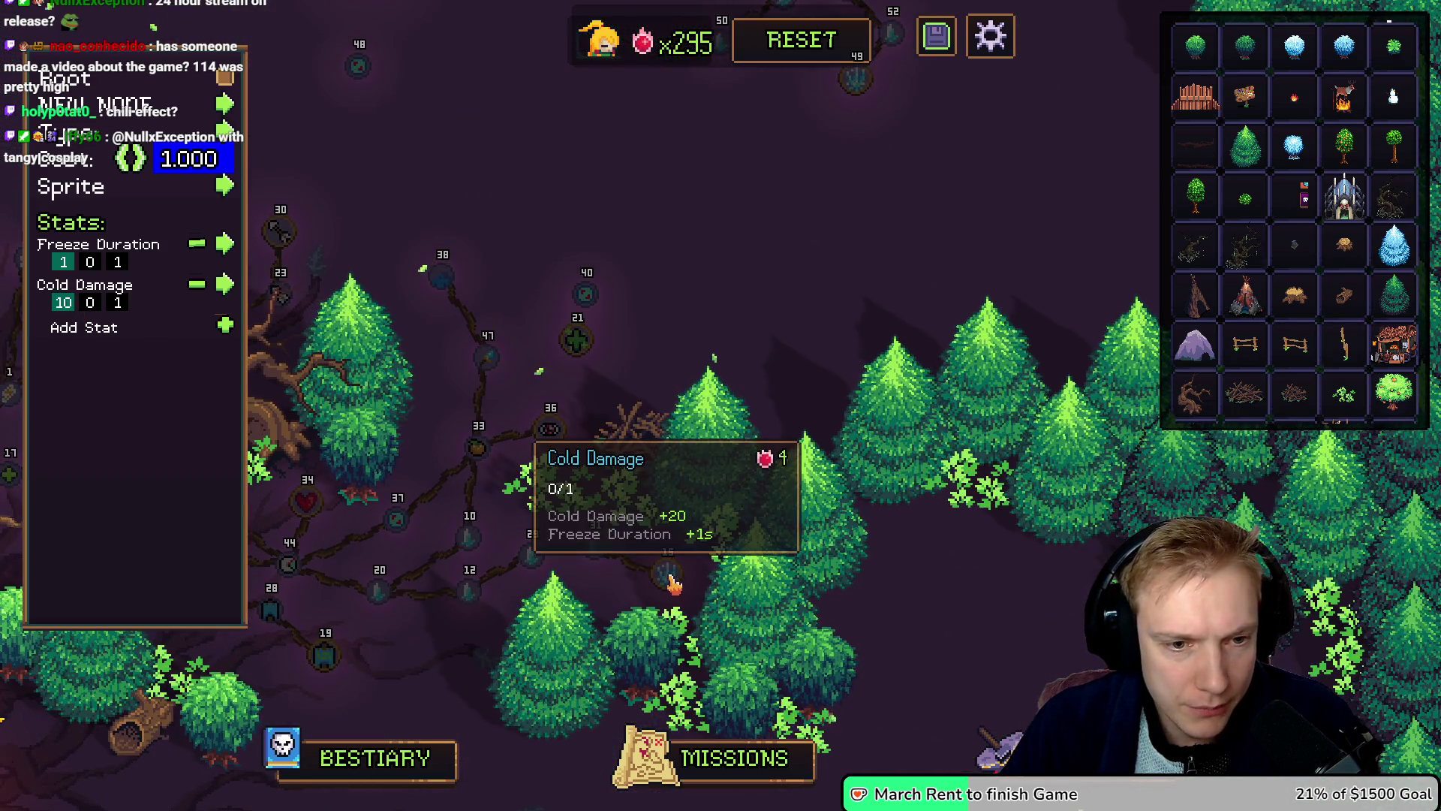
pyautogui.press('w')
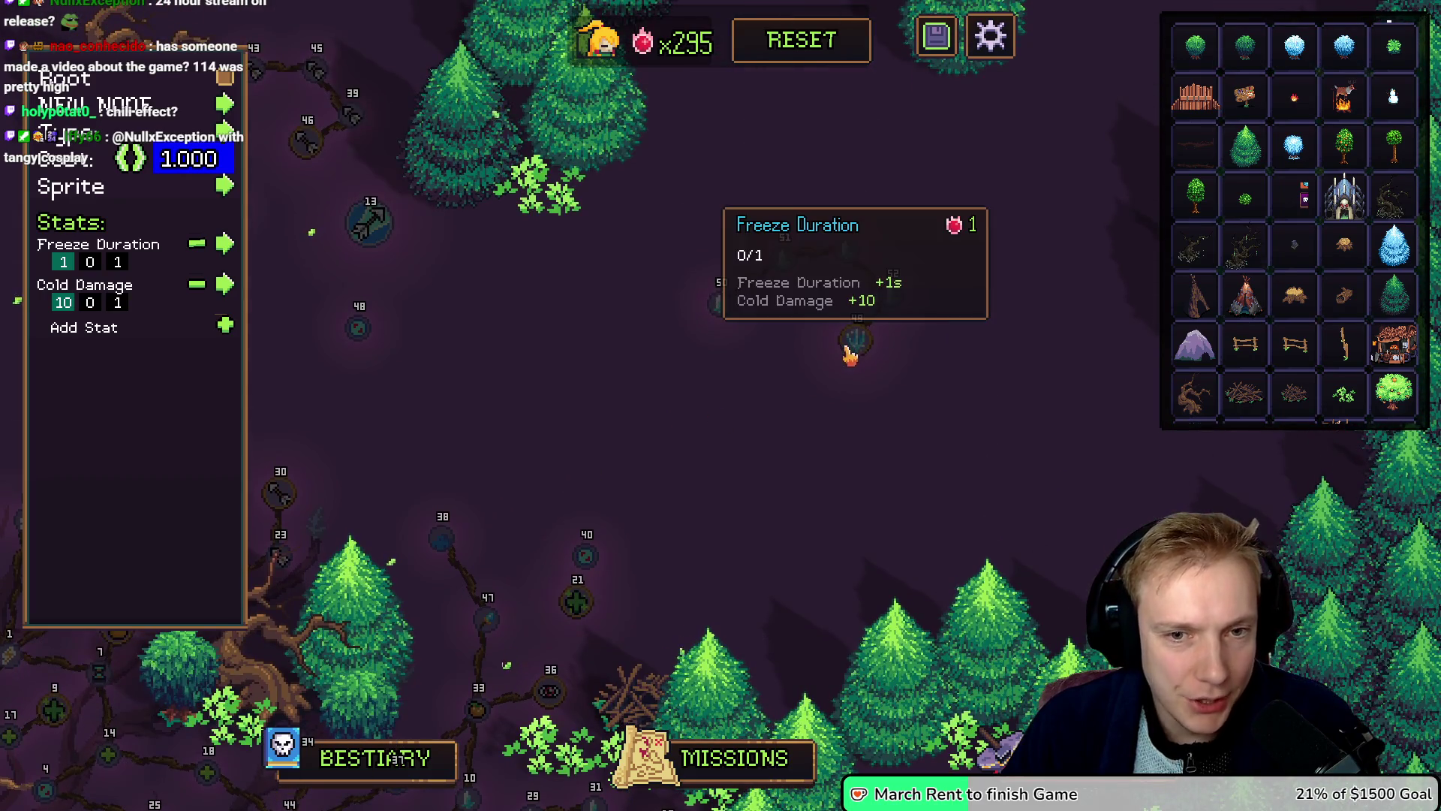
# Step: Replace the node's Cold Damage stat with Chill Effect 10
pyautogui.click(224, 283)
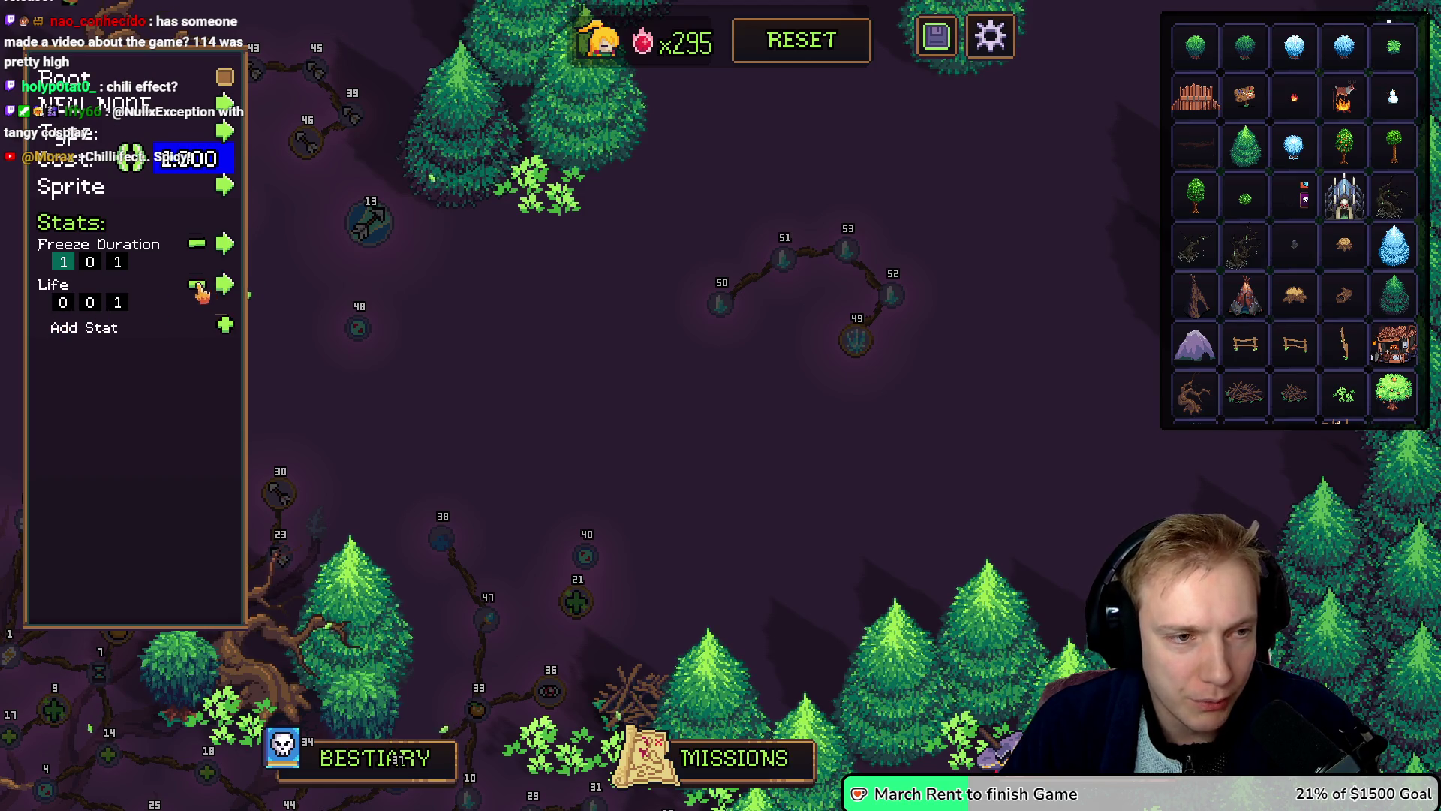
pyautogui.click(224, 283)
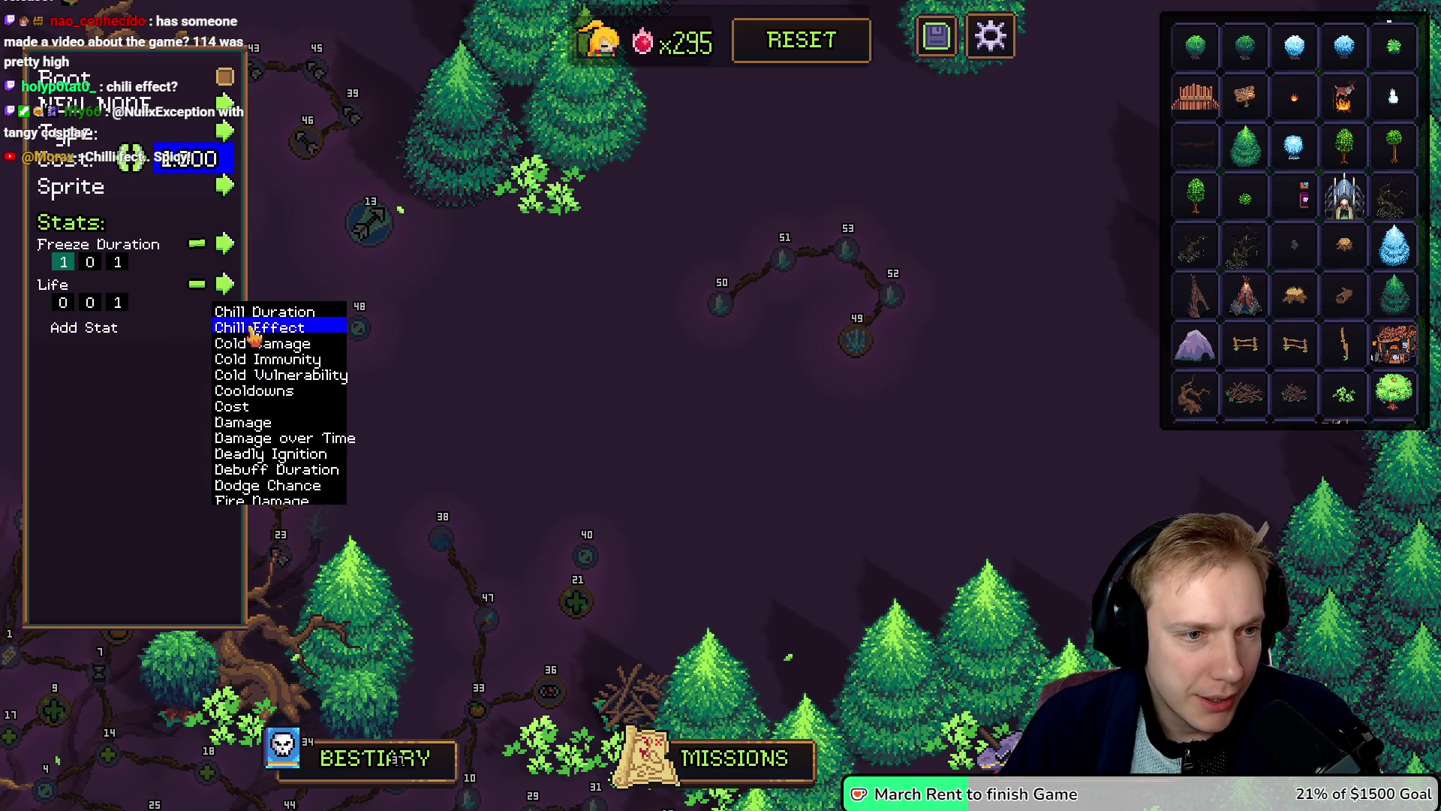
pyautogui.click(256, 328)
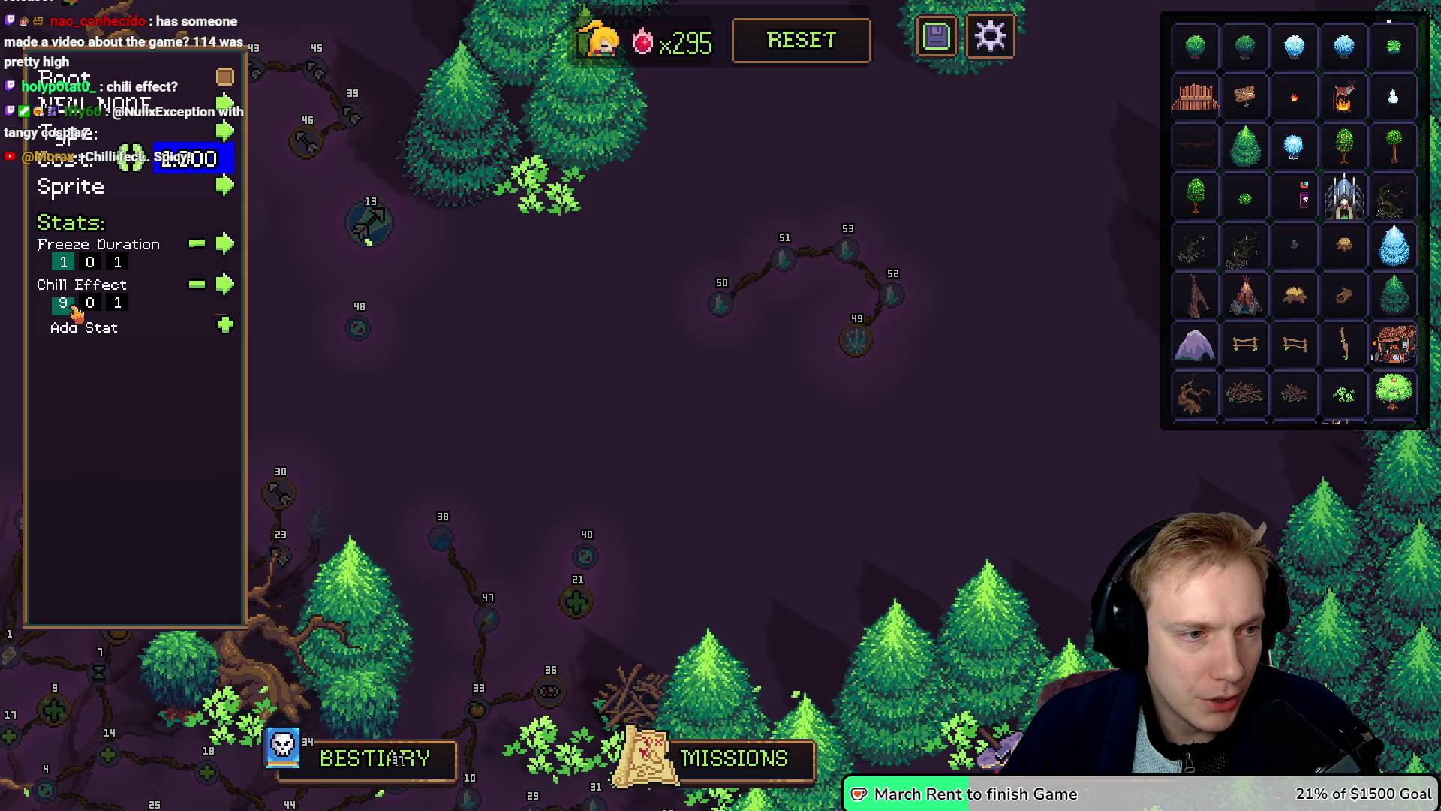
# Step: Go through ice-branch nodes 49–53 reviewing their freeze and chill stats, ending on the cost field
pyautogui.click(781, 267)
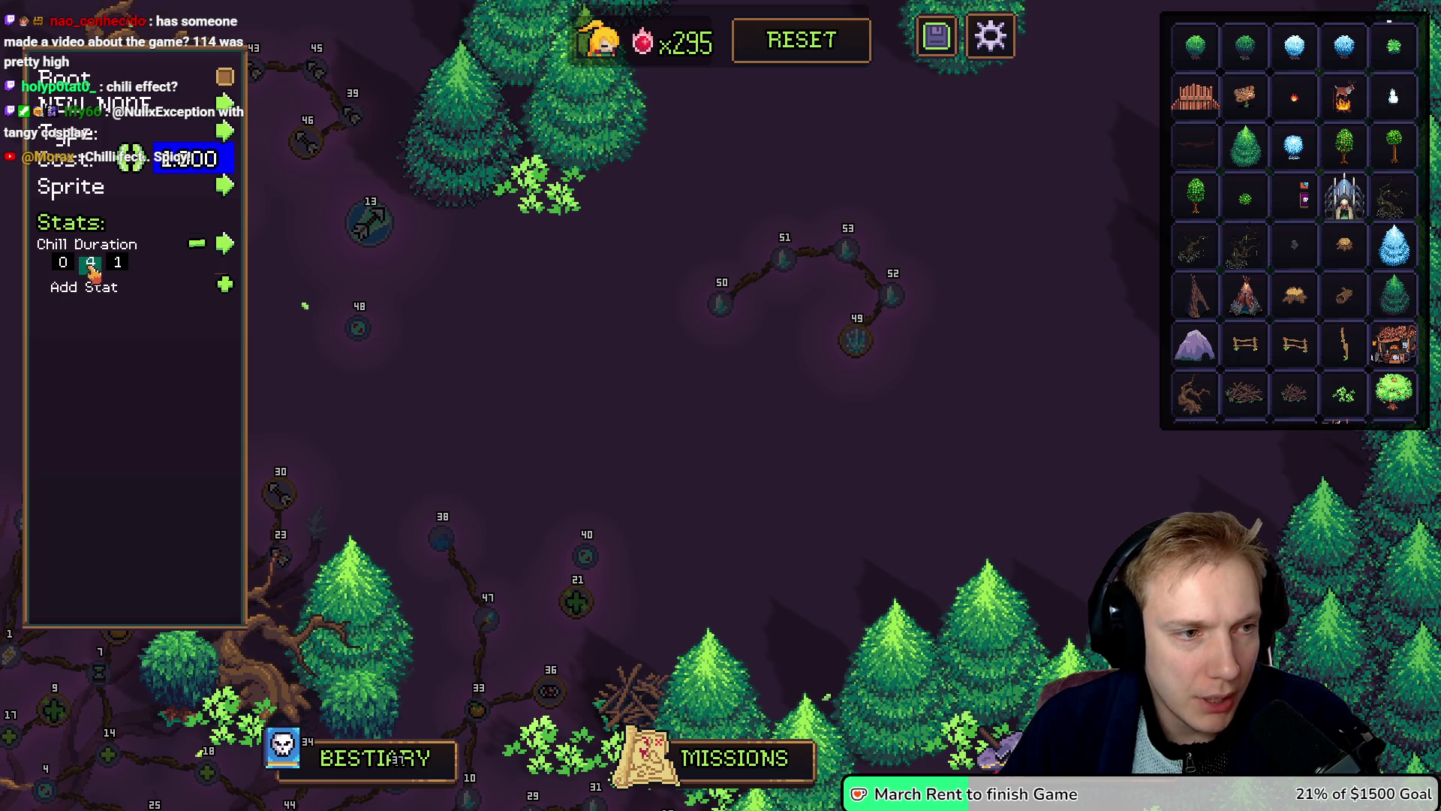
pyautogui.click(845, 253)
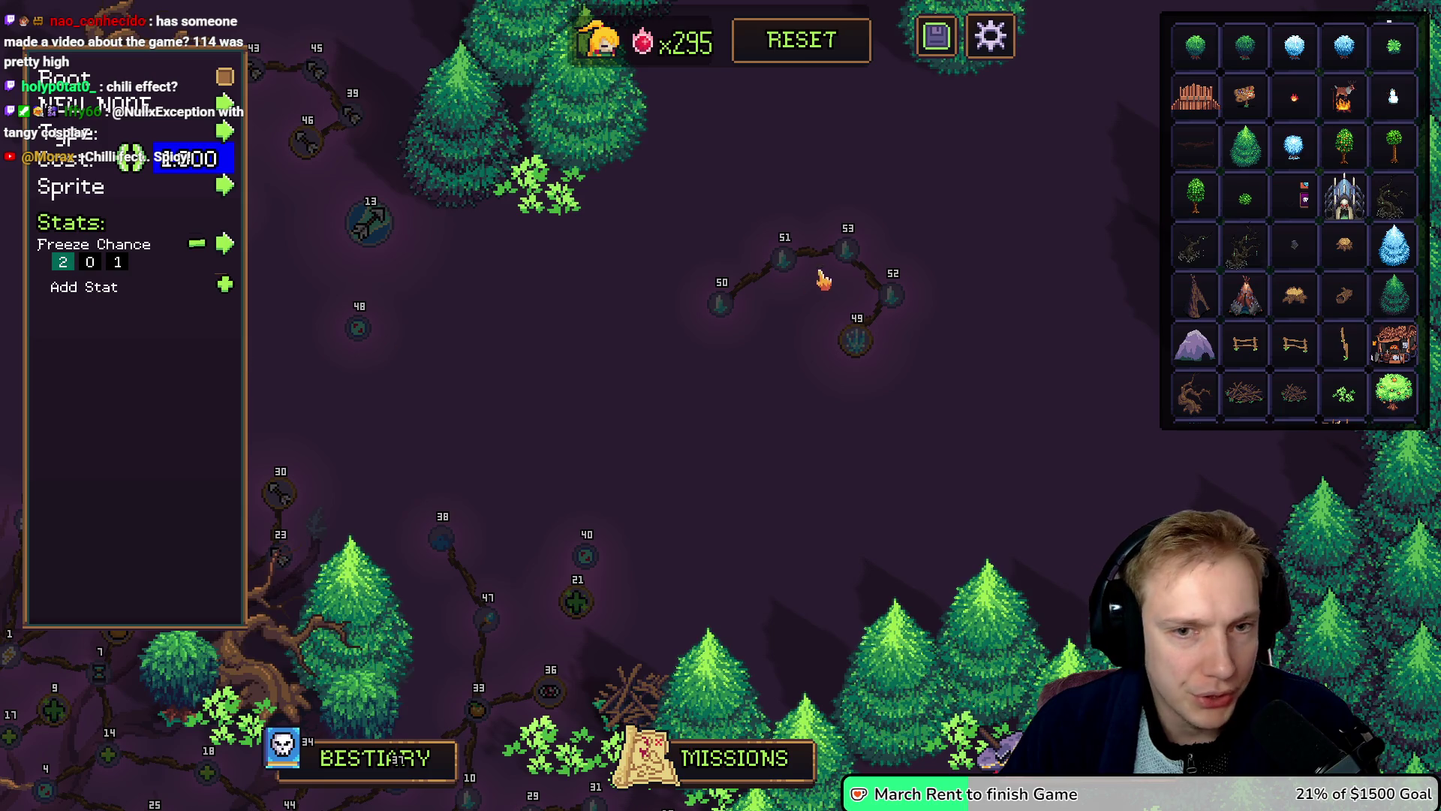
pyautogui.click(893, 297)
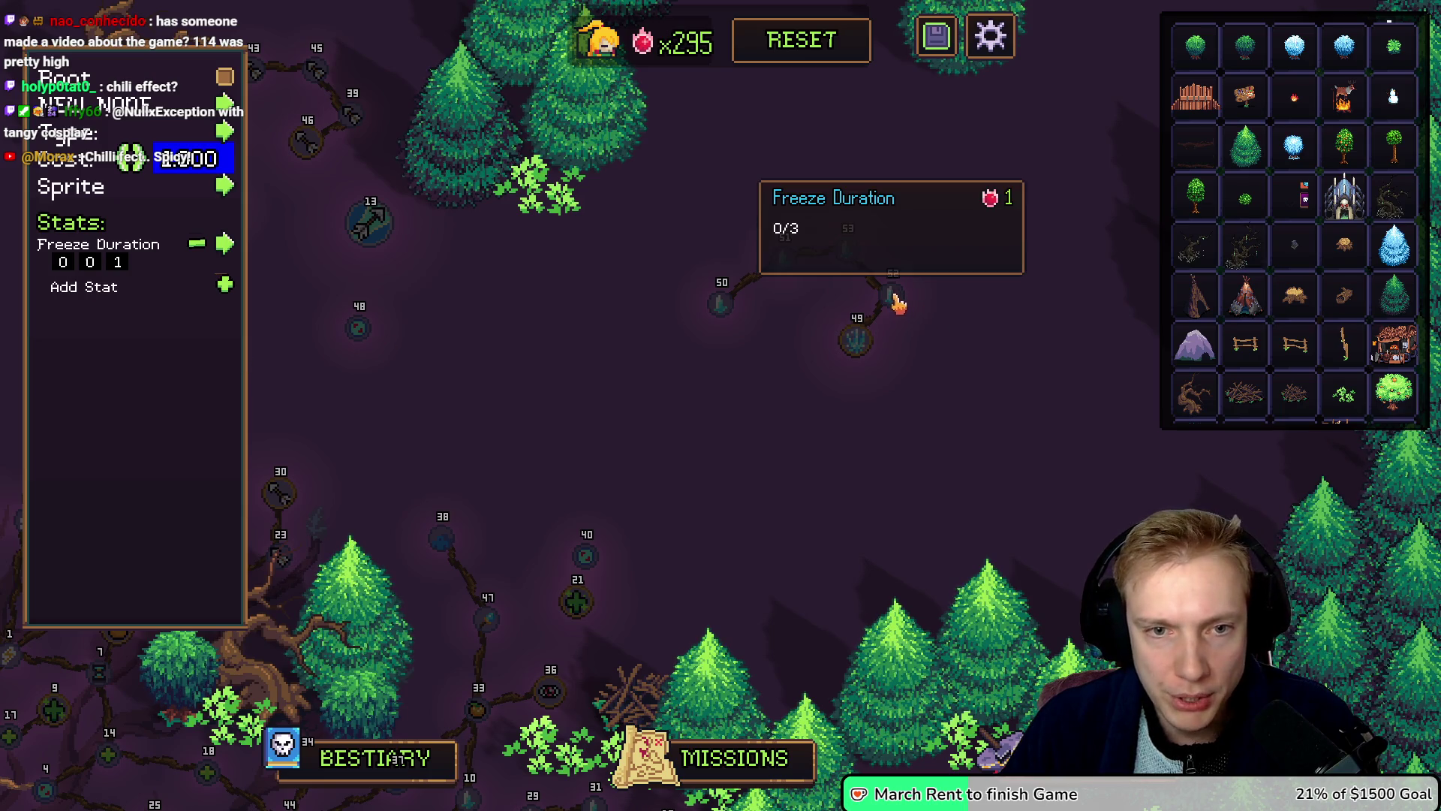
pyautogui.click(91, 264)
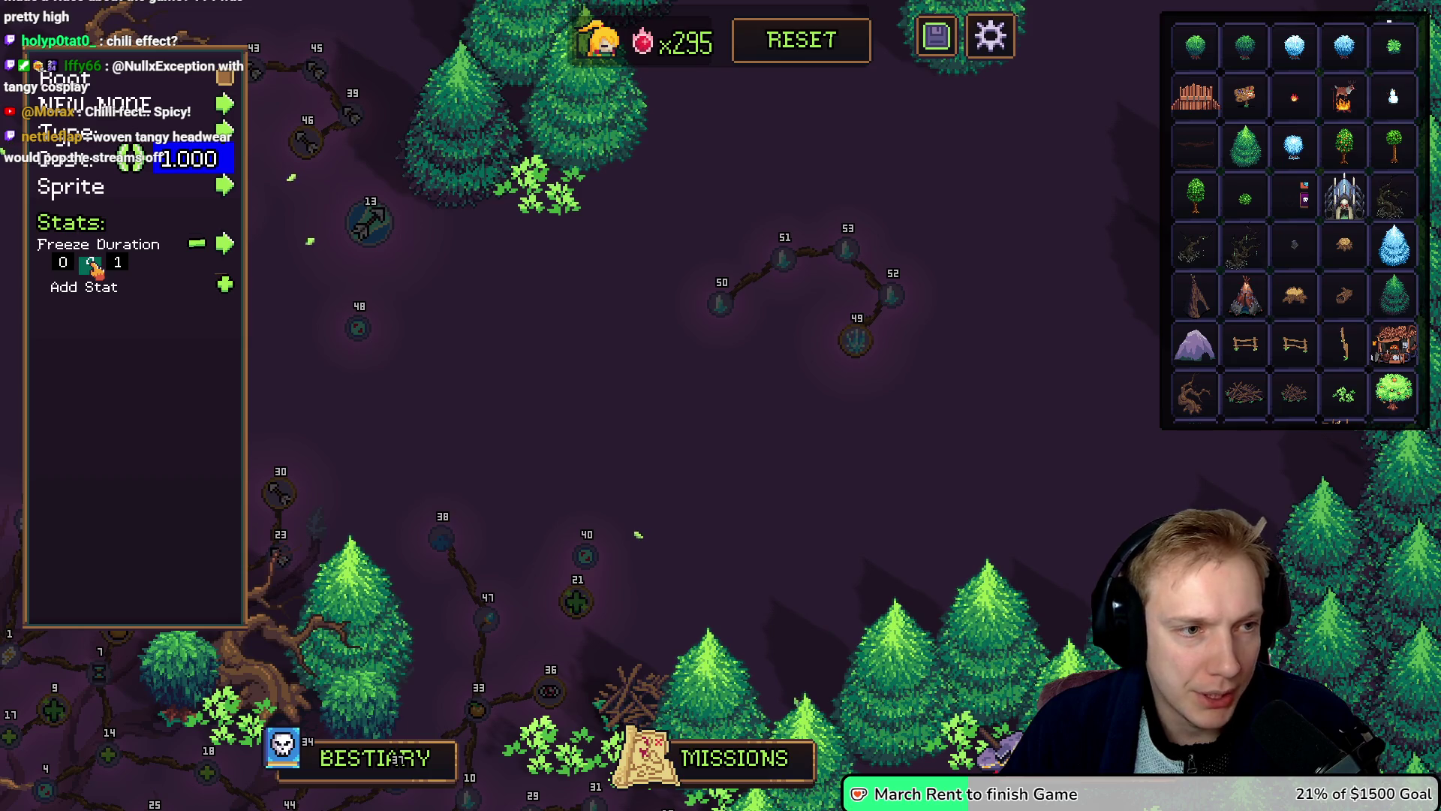
pyautogui.write('4')
pyautogui.click(721, 308)
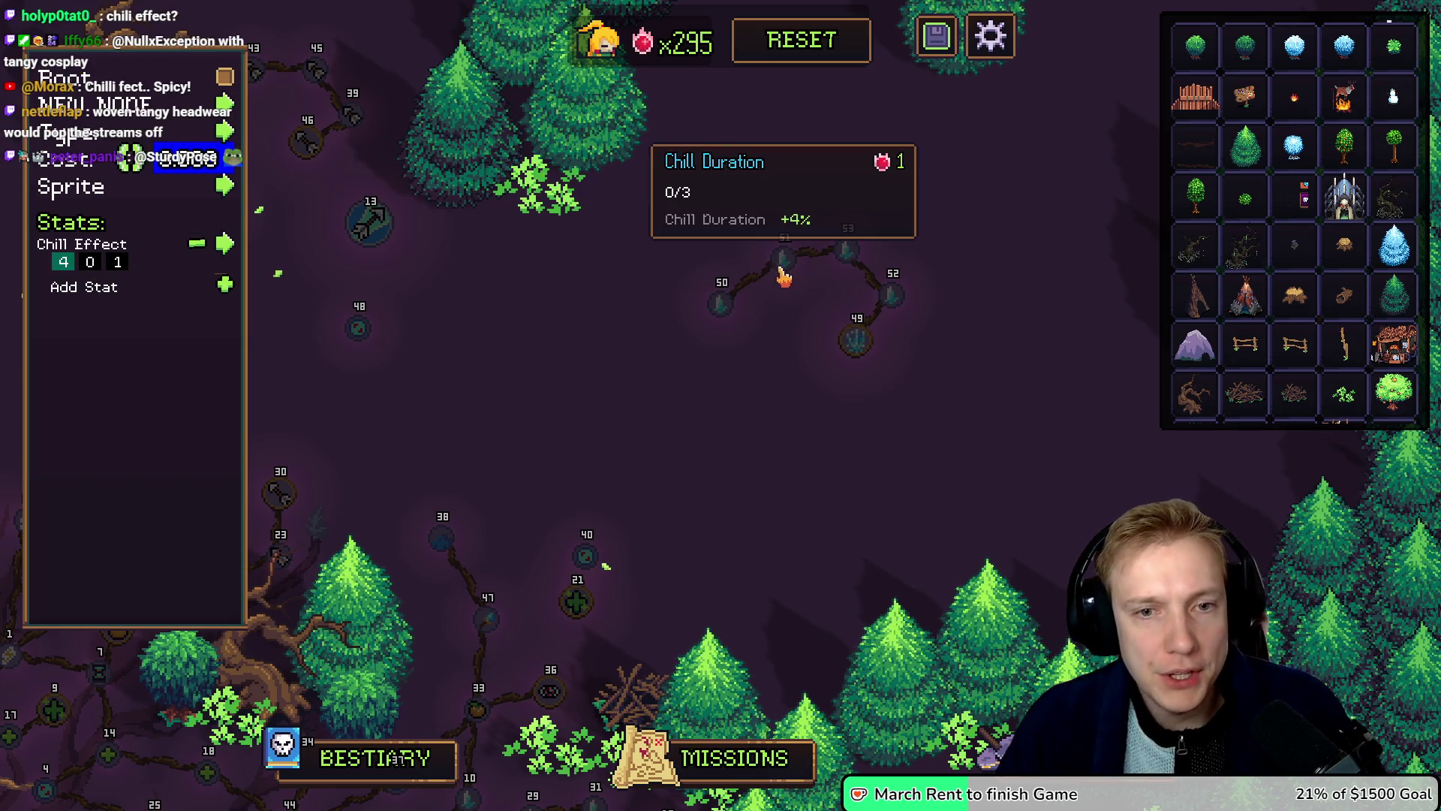
pyautogui.click(782, 264)
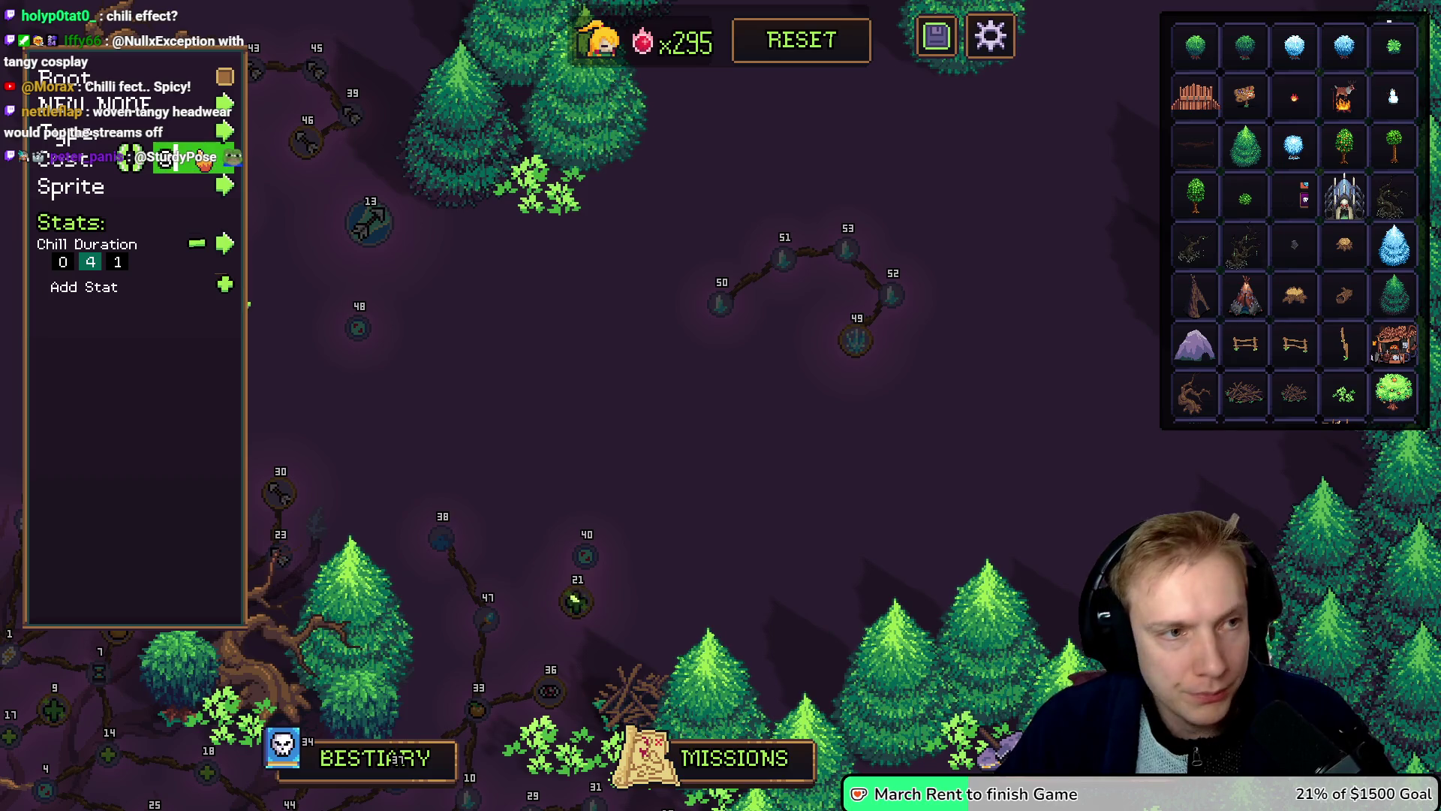
pyautogui.click(848, 253)
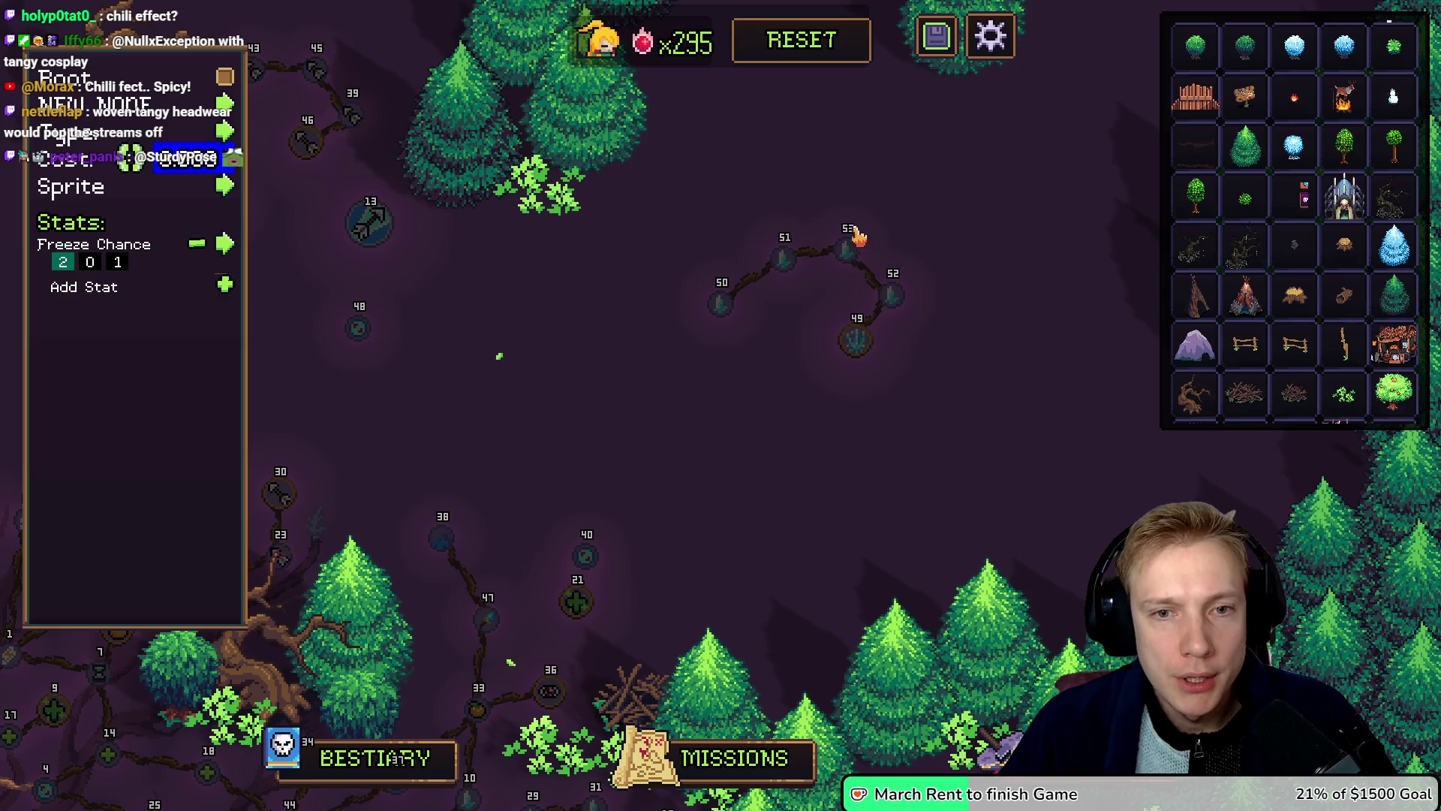
pyautogui.click(893, 298)
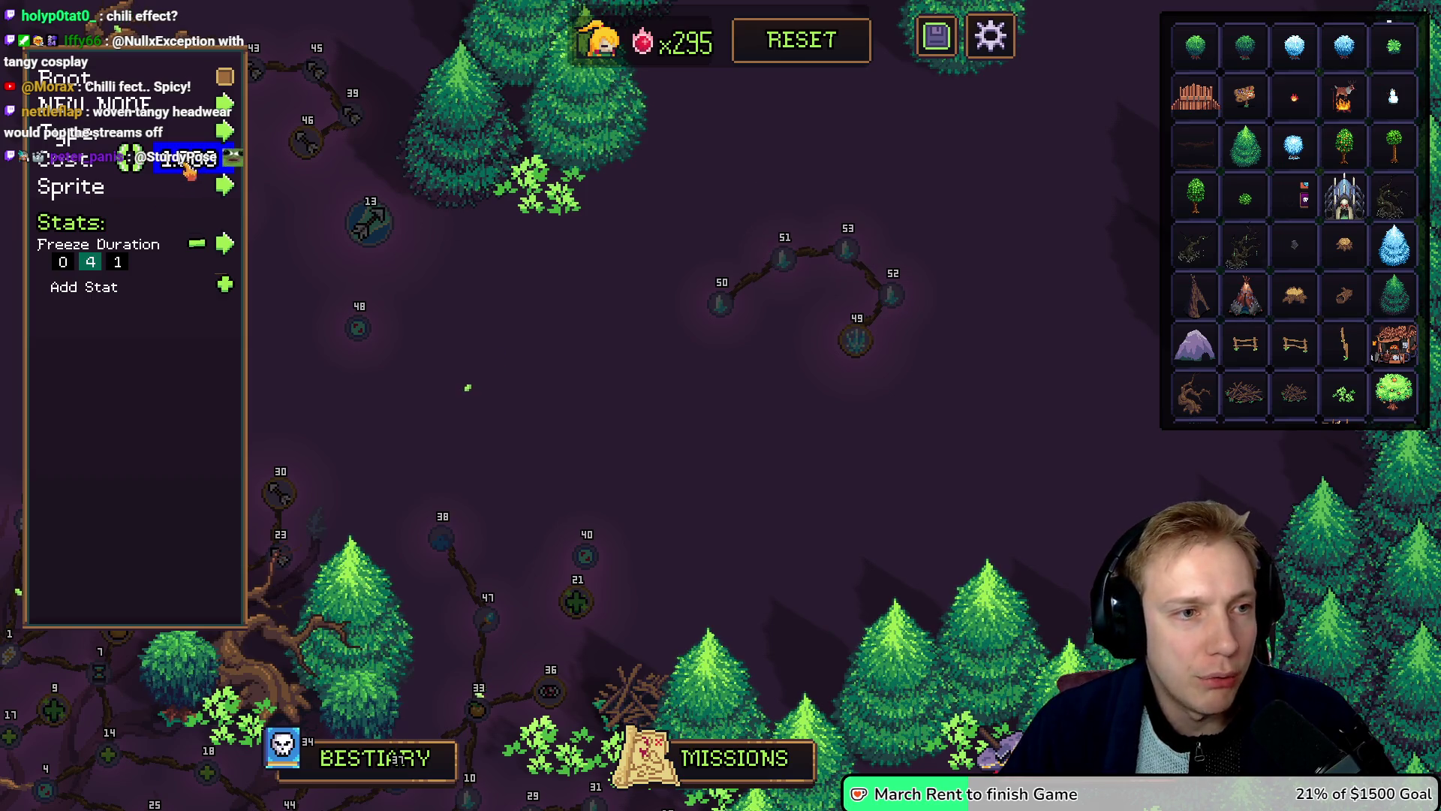
pyautogui.click(864, 345)
pyautogui.click(181, 165)
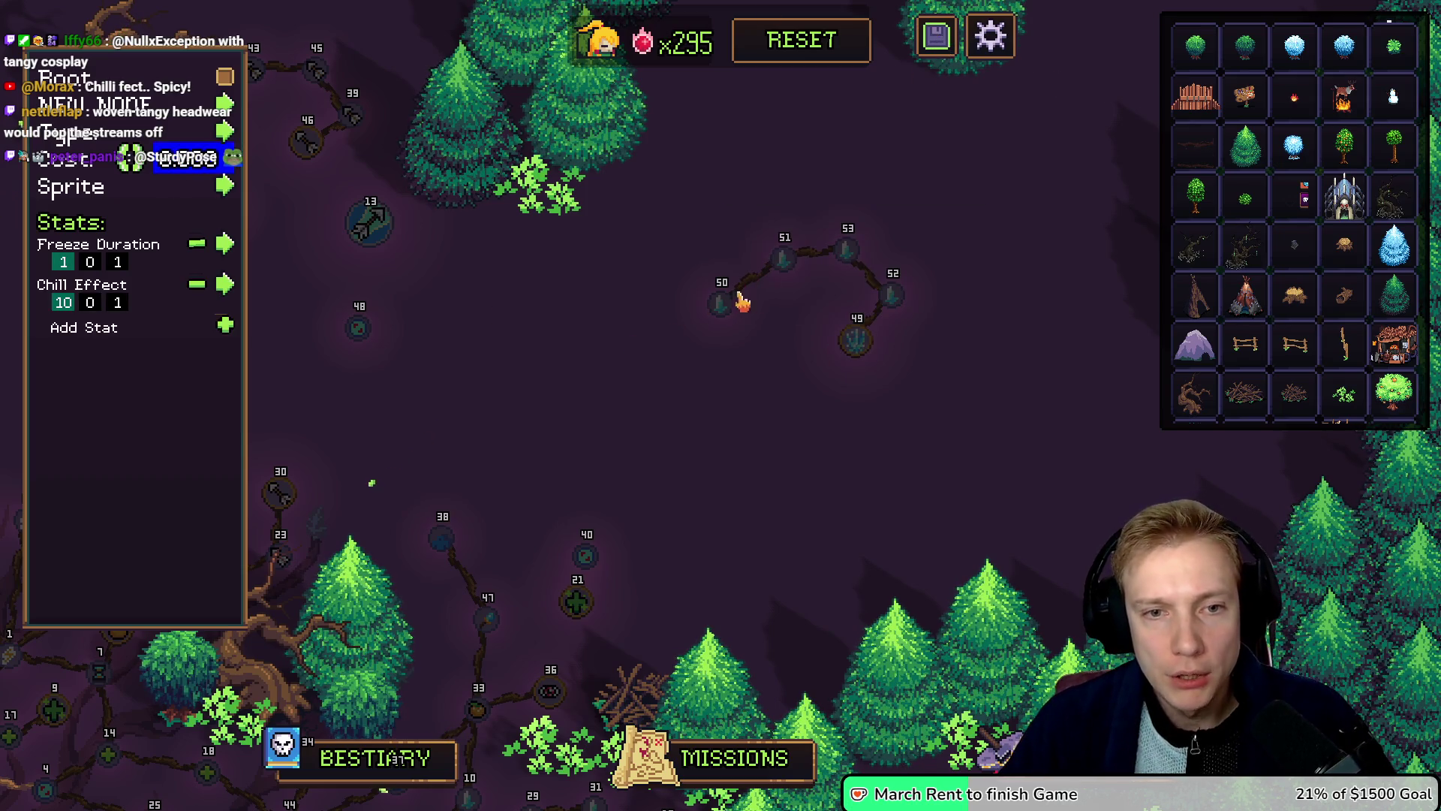
# Step: Pan back to the ice branch and place new node 54 beside node 48
pyautogui.press('a')
pyautogui.press('w')
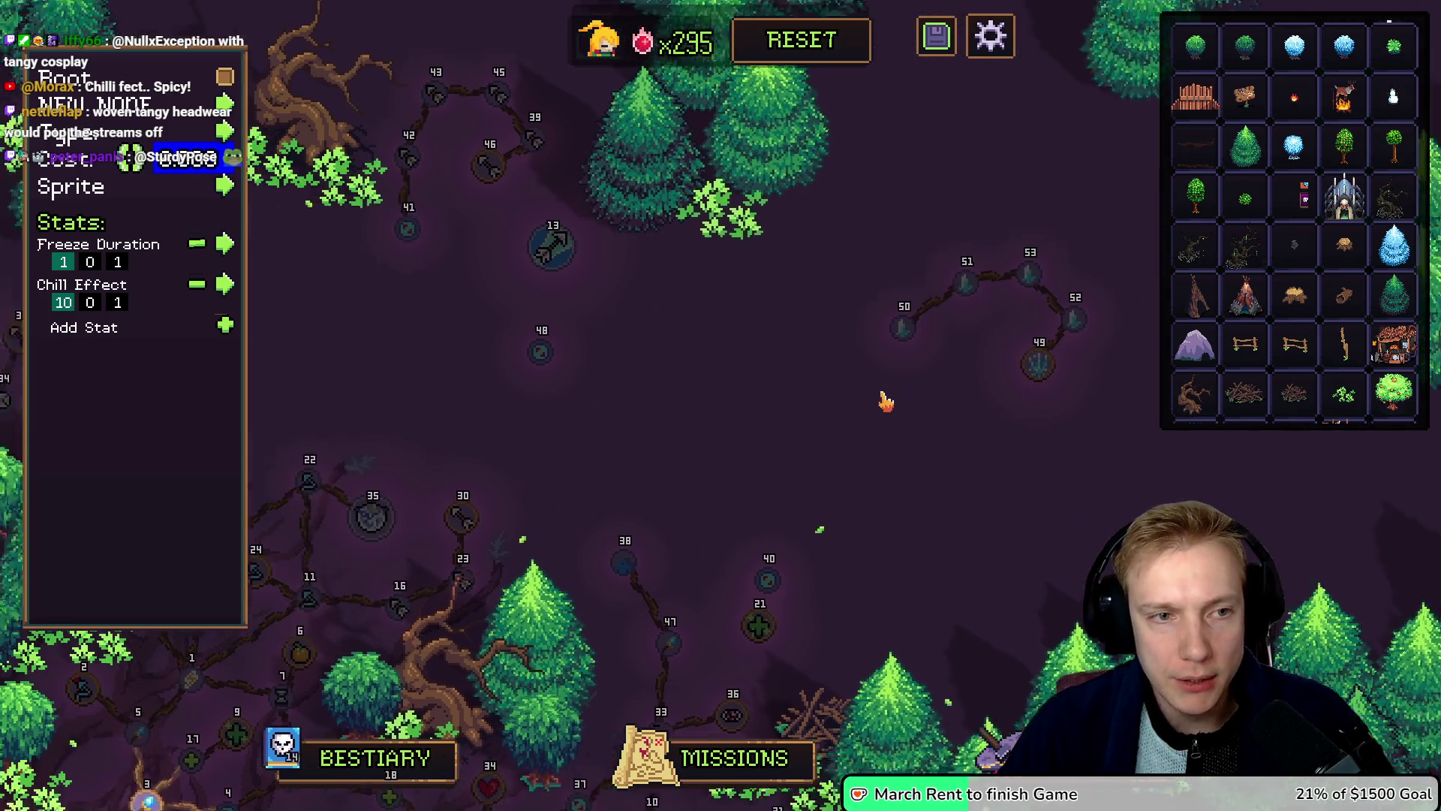
pyautogui.press('s')
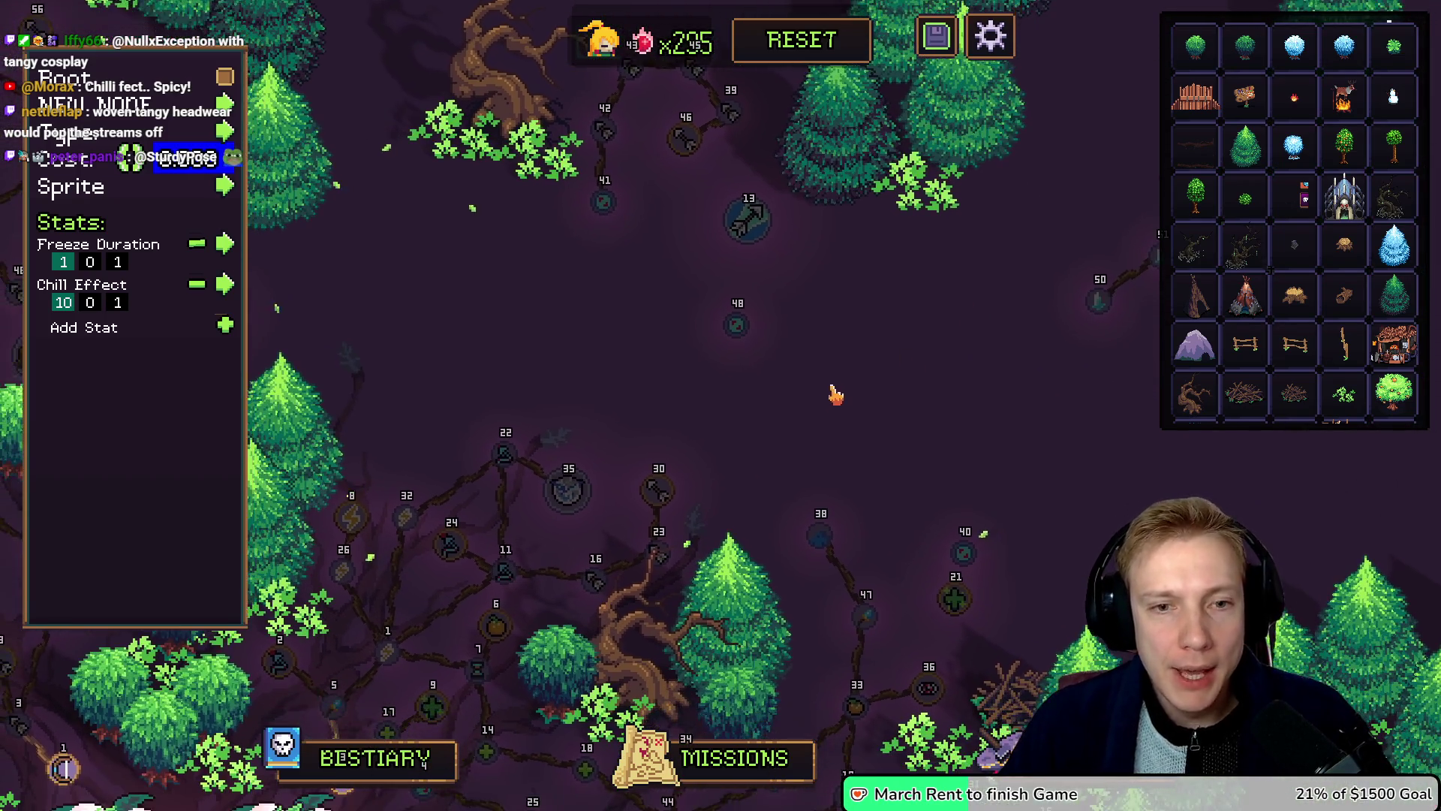
pyautogui.press('s')
pyautogui.press('a')
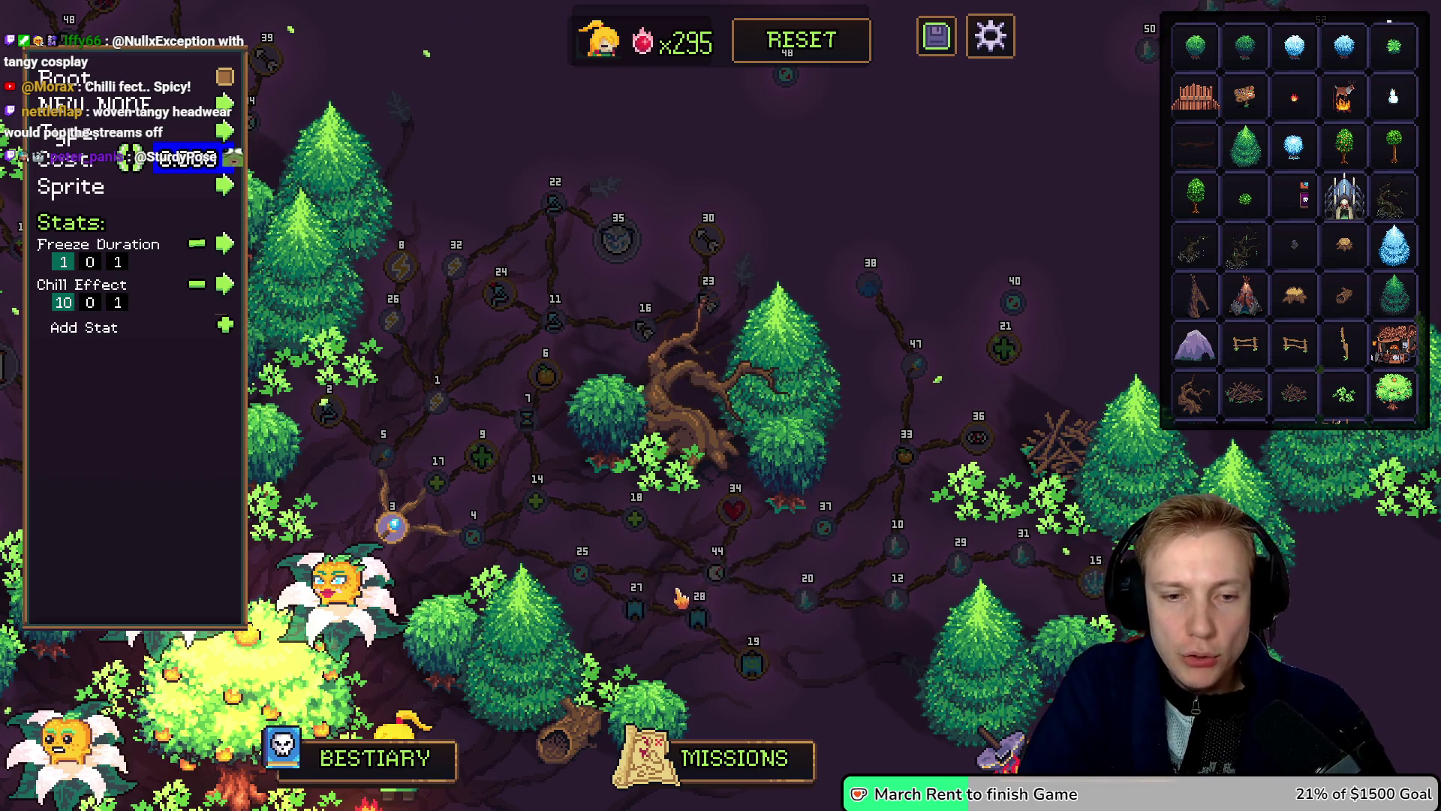
pyautogui.press('w')
pyautogui.press('d')
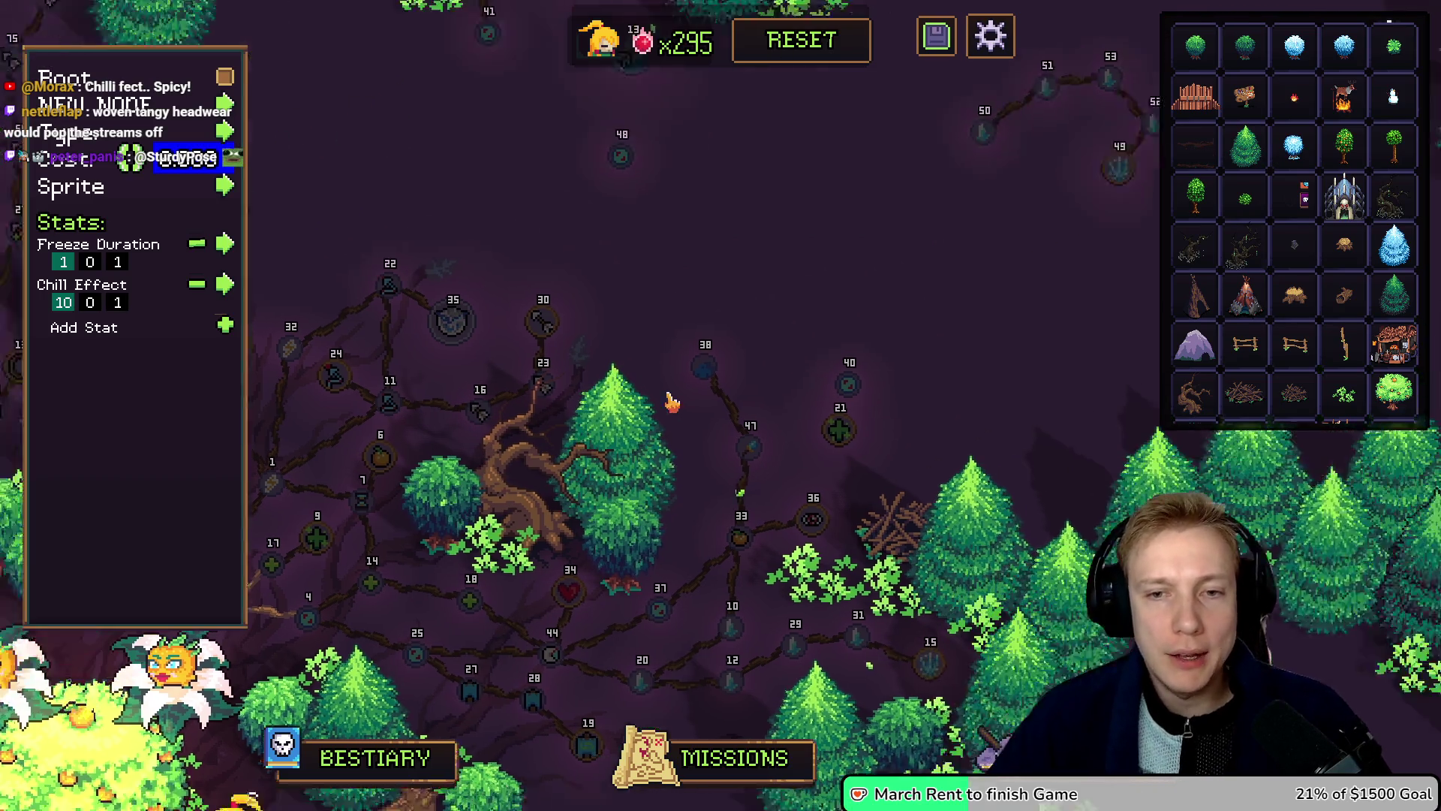
pyautogui.click(345, 162)
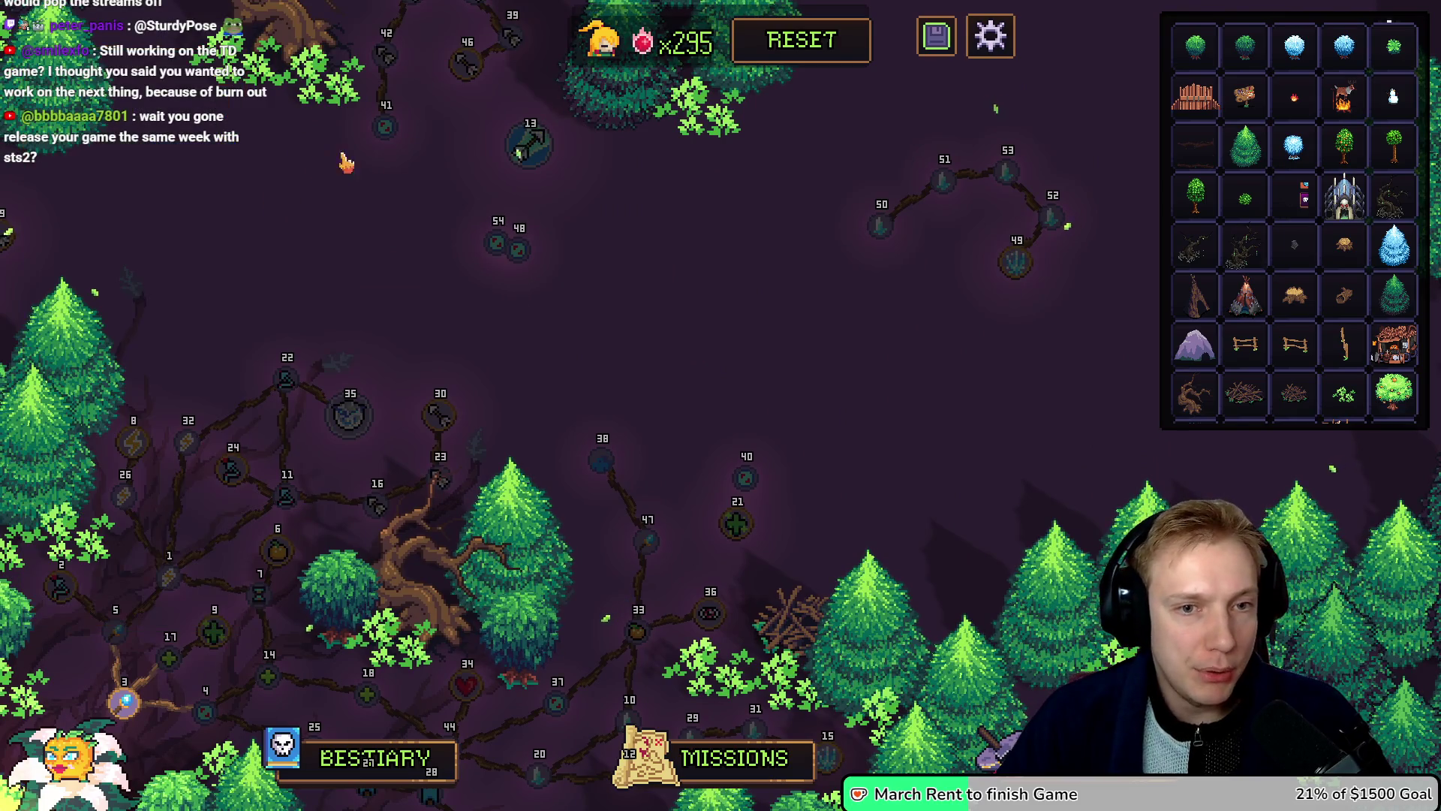
pyautogui.click(498, 240)
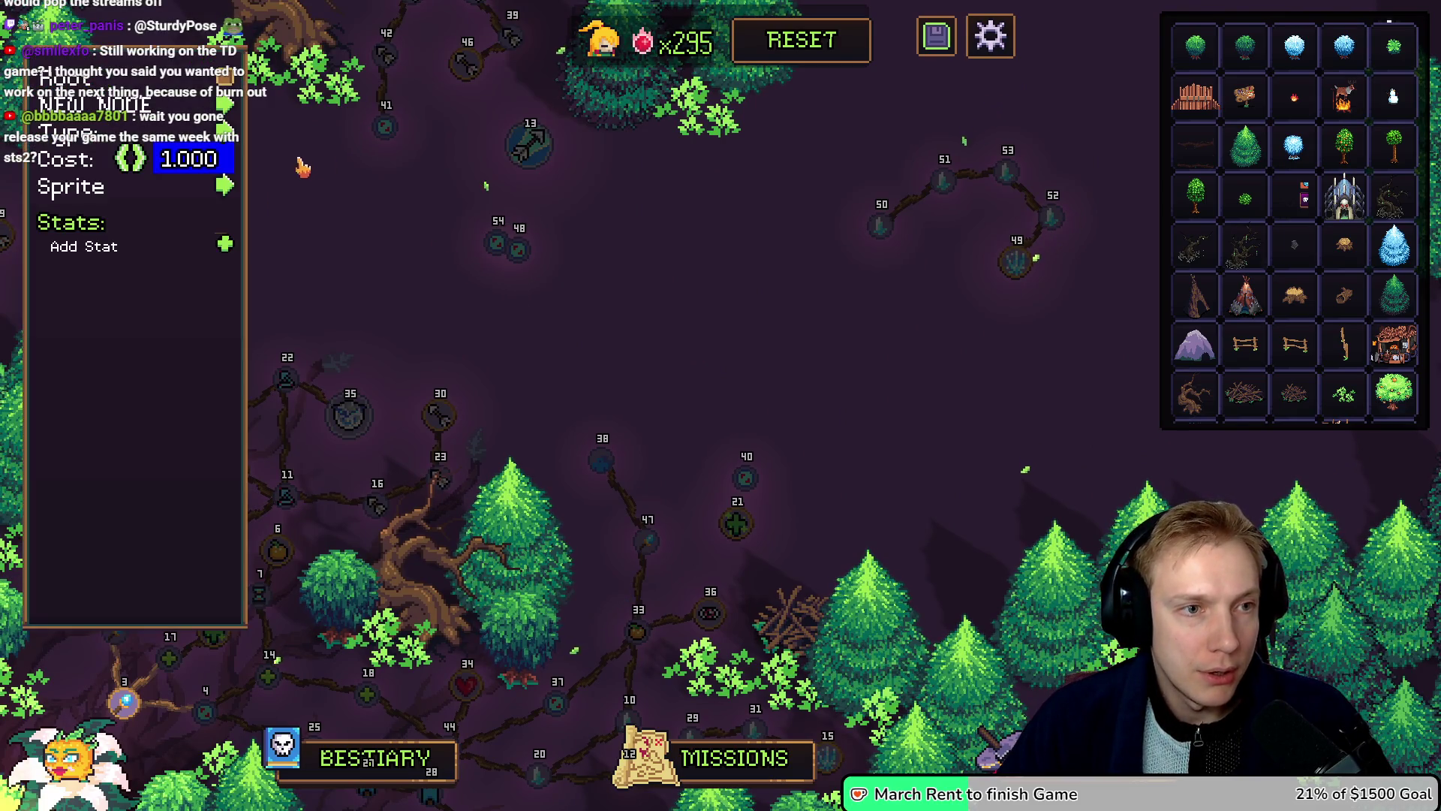
pyautogui.click(346, 161)
pyautogui.click(498, 244)
pyautogui.click(346, 162)
# Step: Place nodes 55 and 56 left of node 50 and move node 54 beside node 55
pyautogui.click(781, 171)
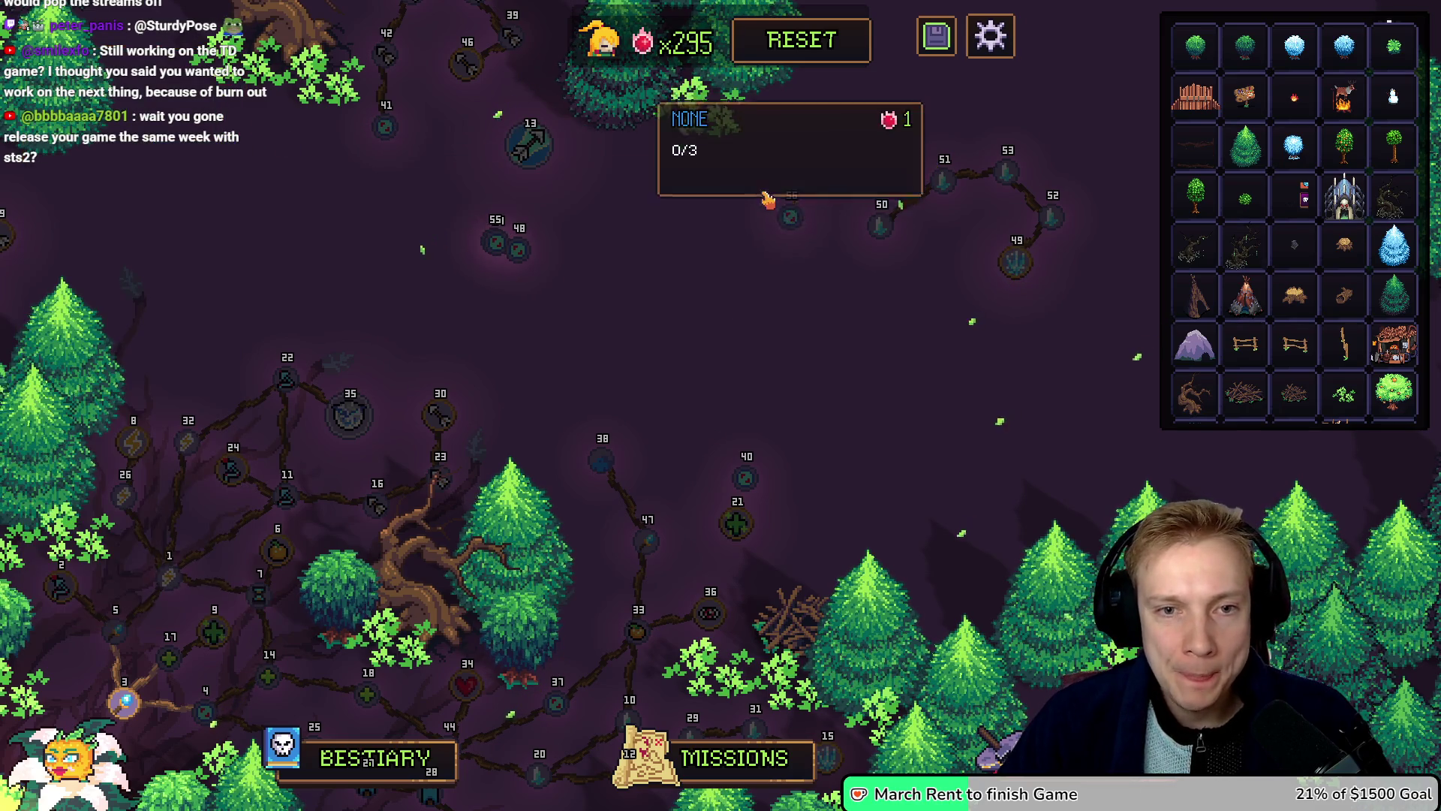
pyautogui.click(818, 144)
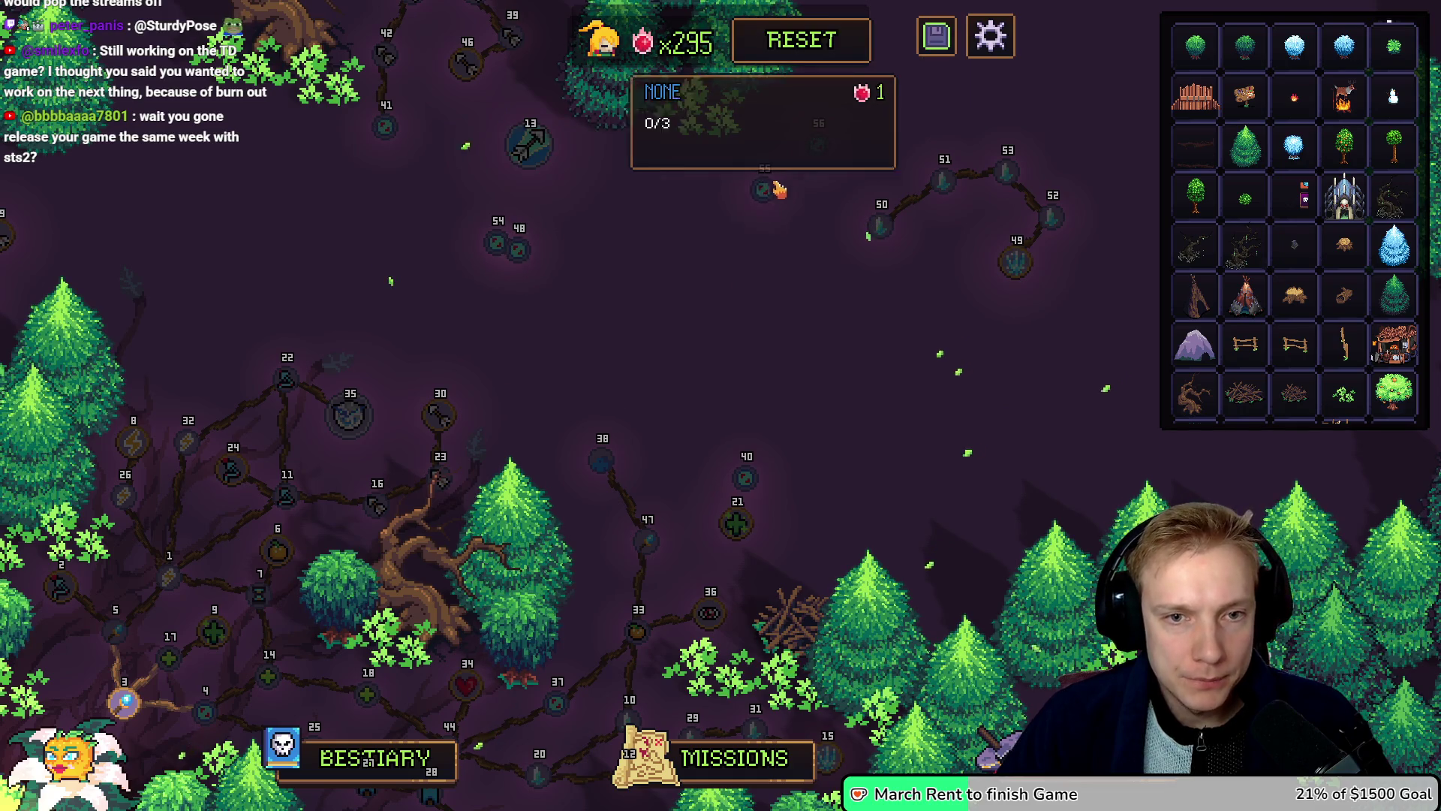
pyautogui.moveTo(499, 242); pyautogui.dragTo(709, 199)
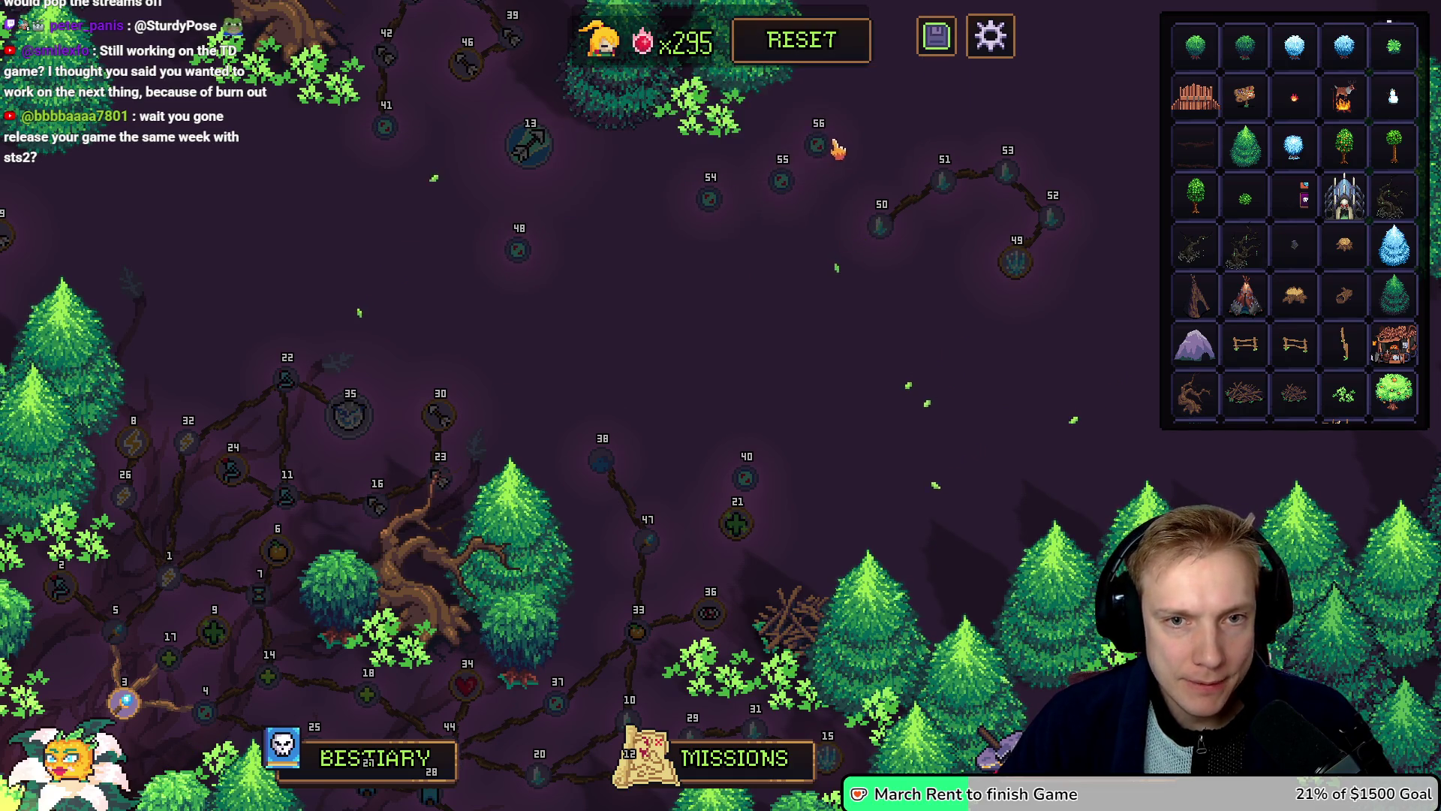
pyautogui.click(818, 144)
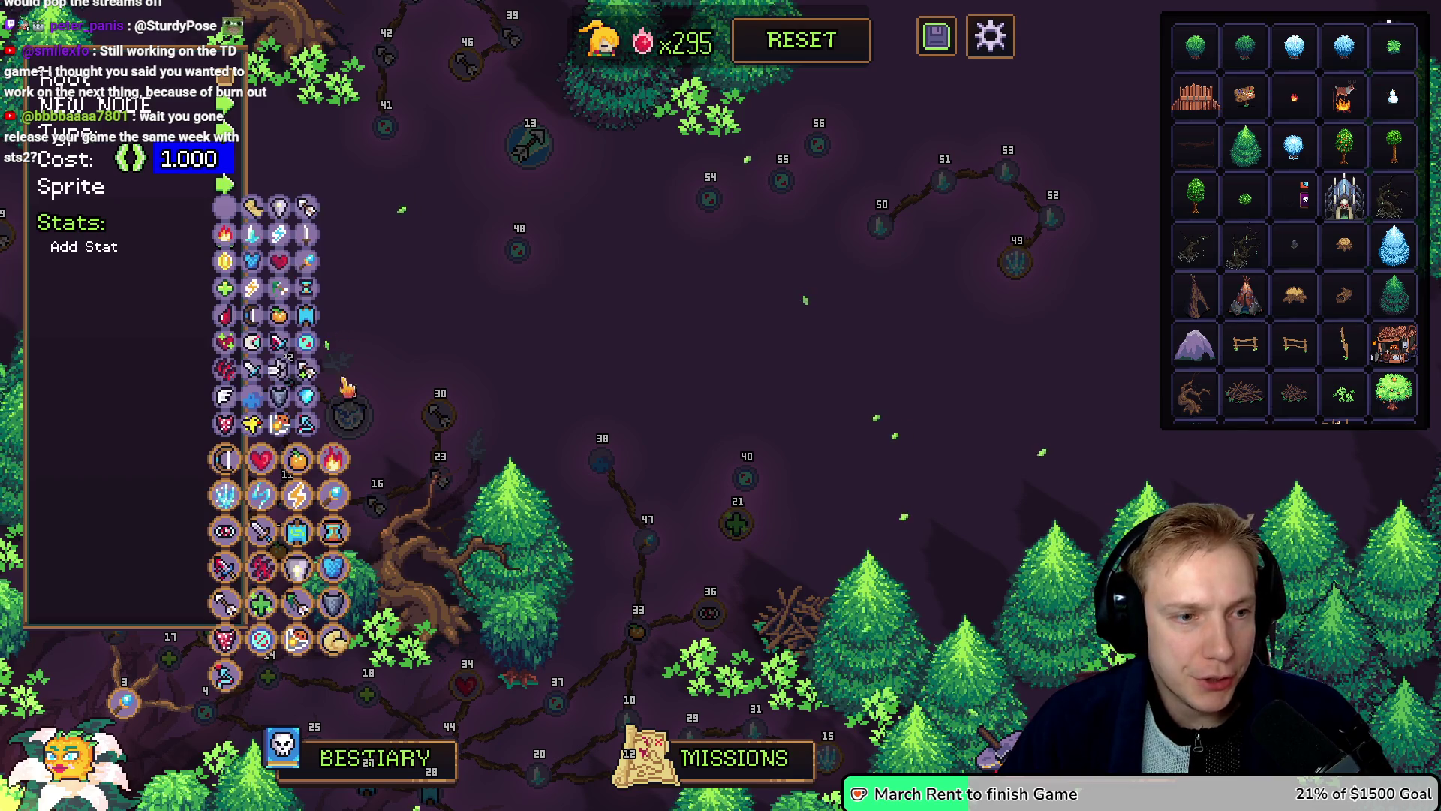
# Step: Give nodes 56, 55 and 54 teal sprite icons and nudge node 54 slightly right
pyautogui.click(225, 185)
pyautogui.click(295, 538)
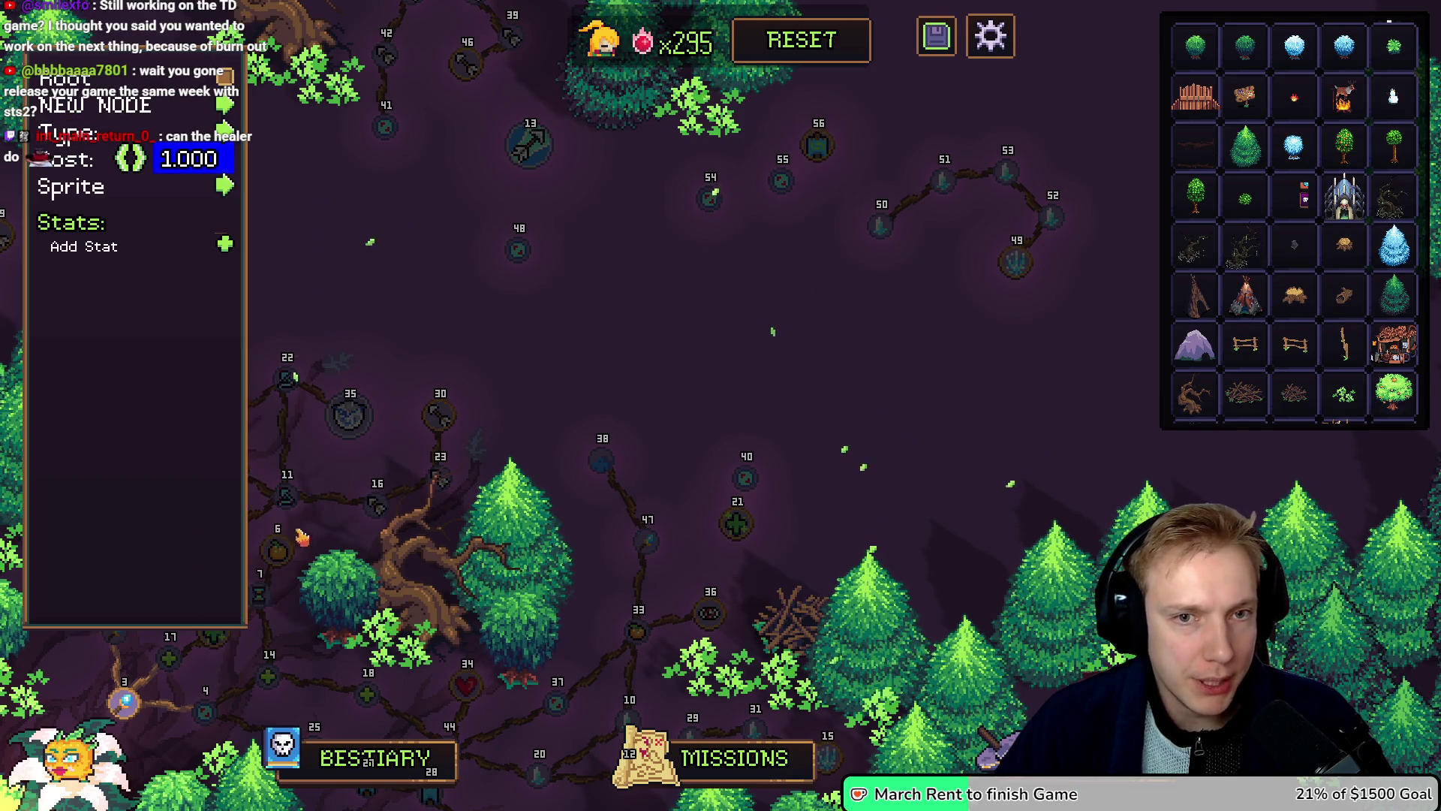
pyautogui.click(226, 187)
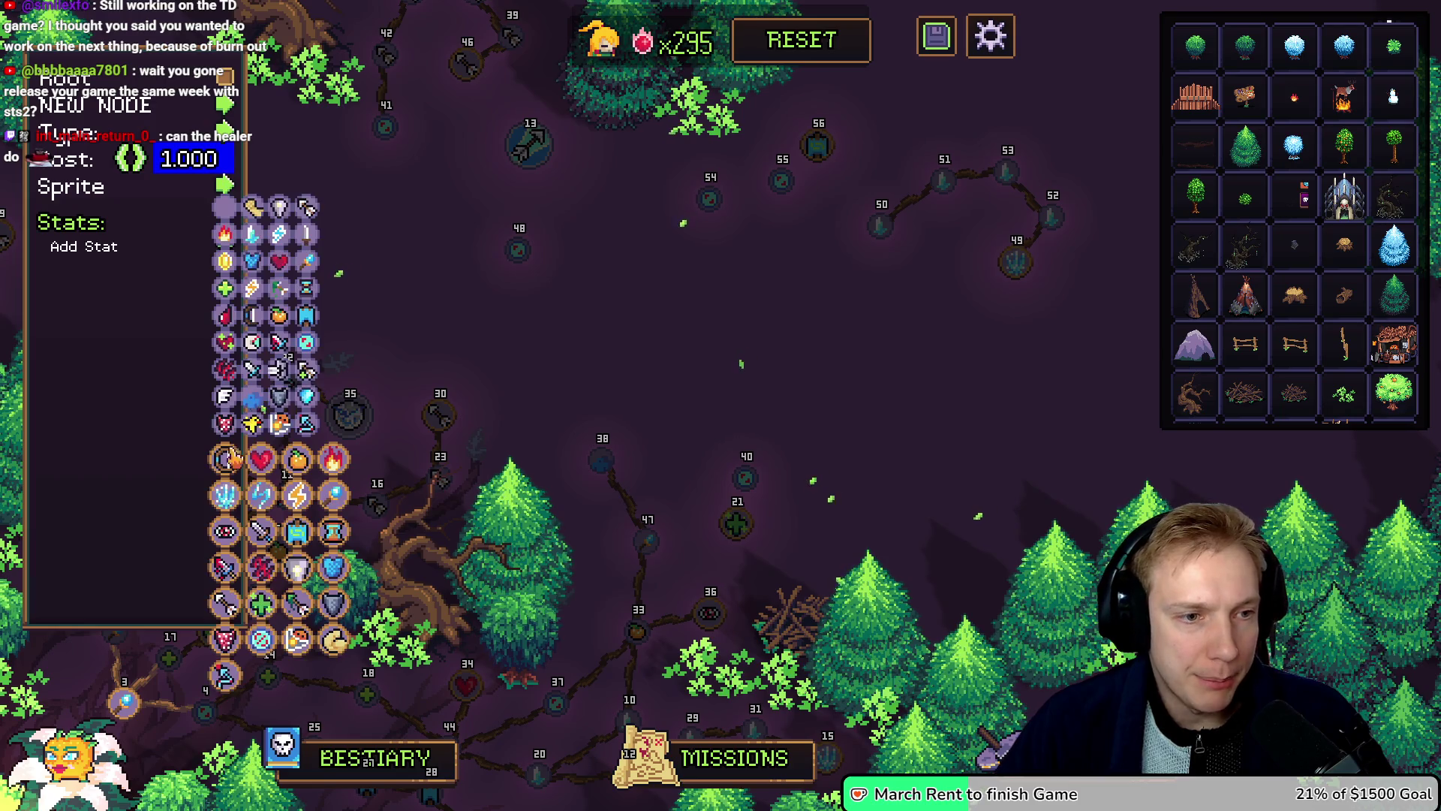
pyautogui.click(306, 319)
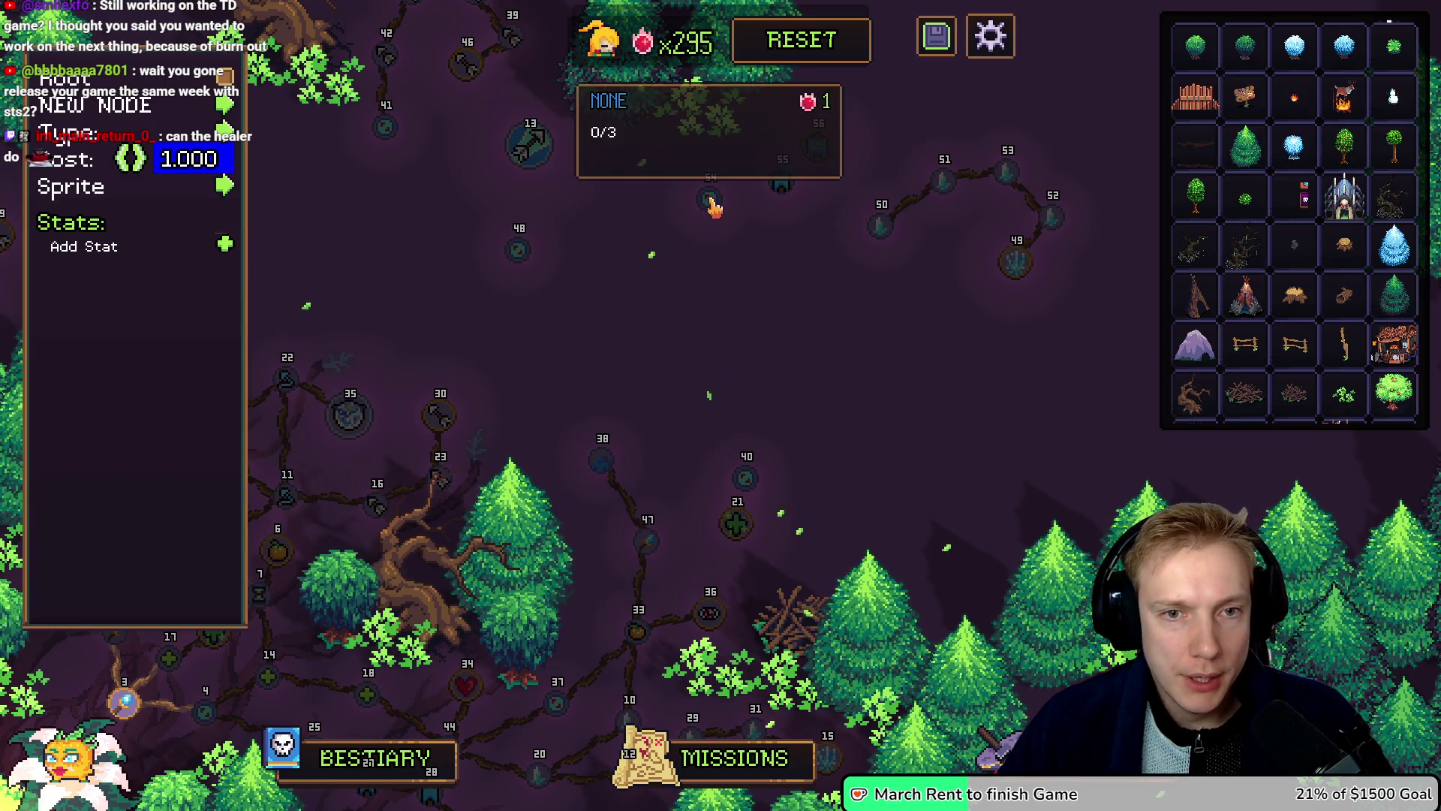
pyautogui.click(226, 187)
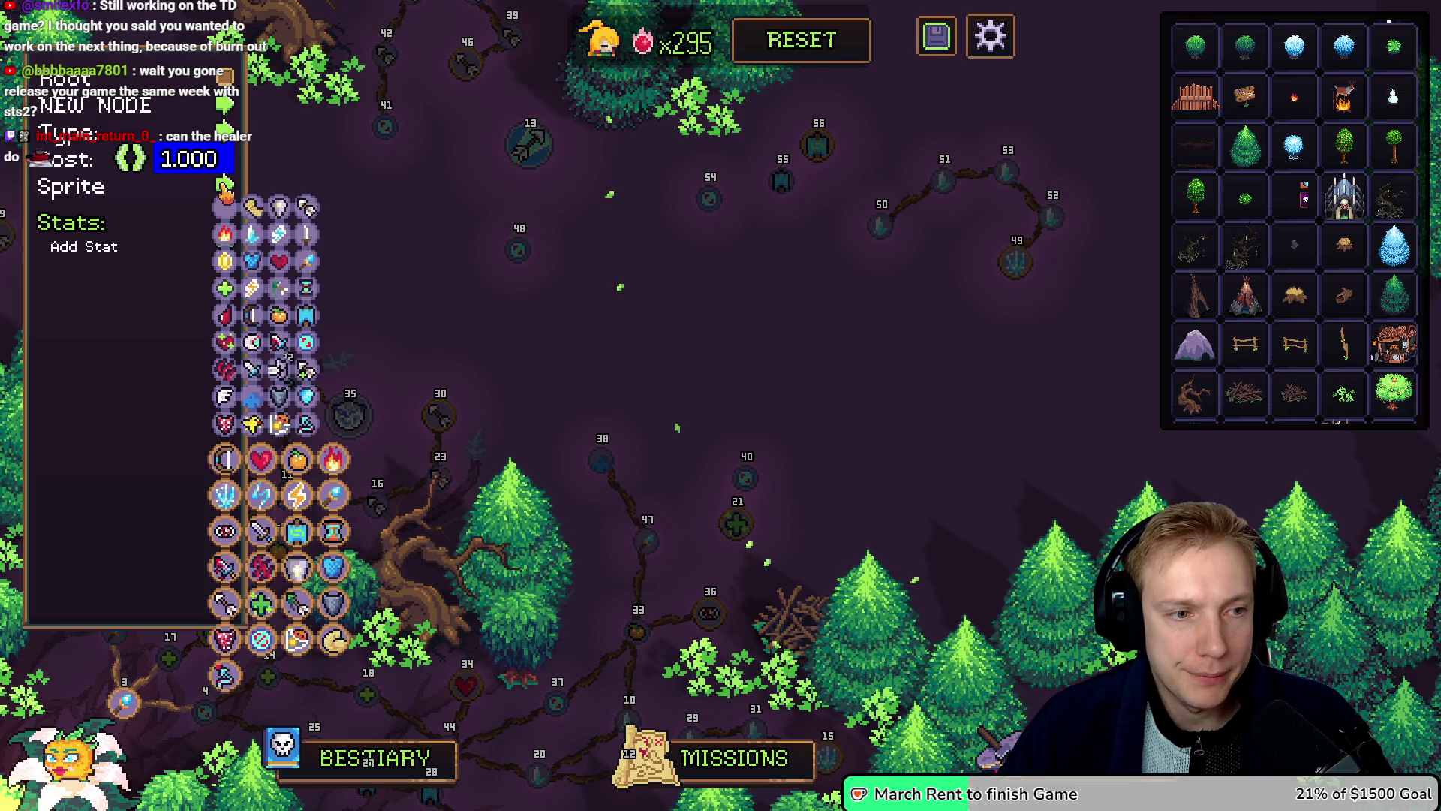
pyautogui.click(307, 318)
pyautogui.moveTo(709, 199)
pyautogui.mouseDown()
pyautogui.moveTo(782, 183)
pyautogui.moveTo(821, 137)
pyautogui.mouseUp()
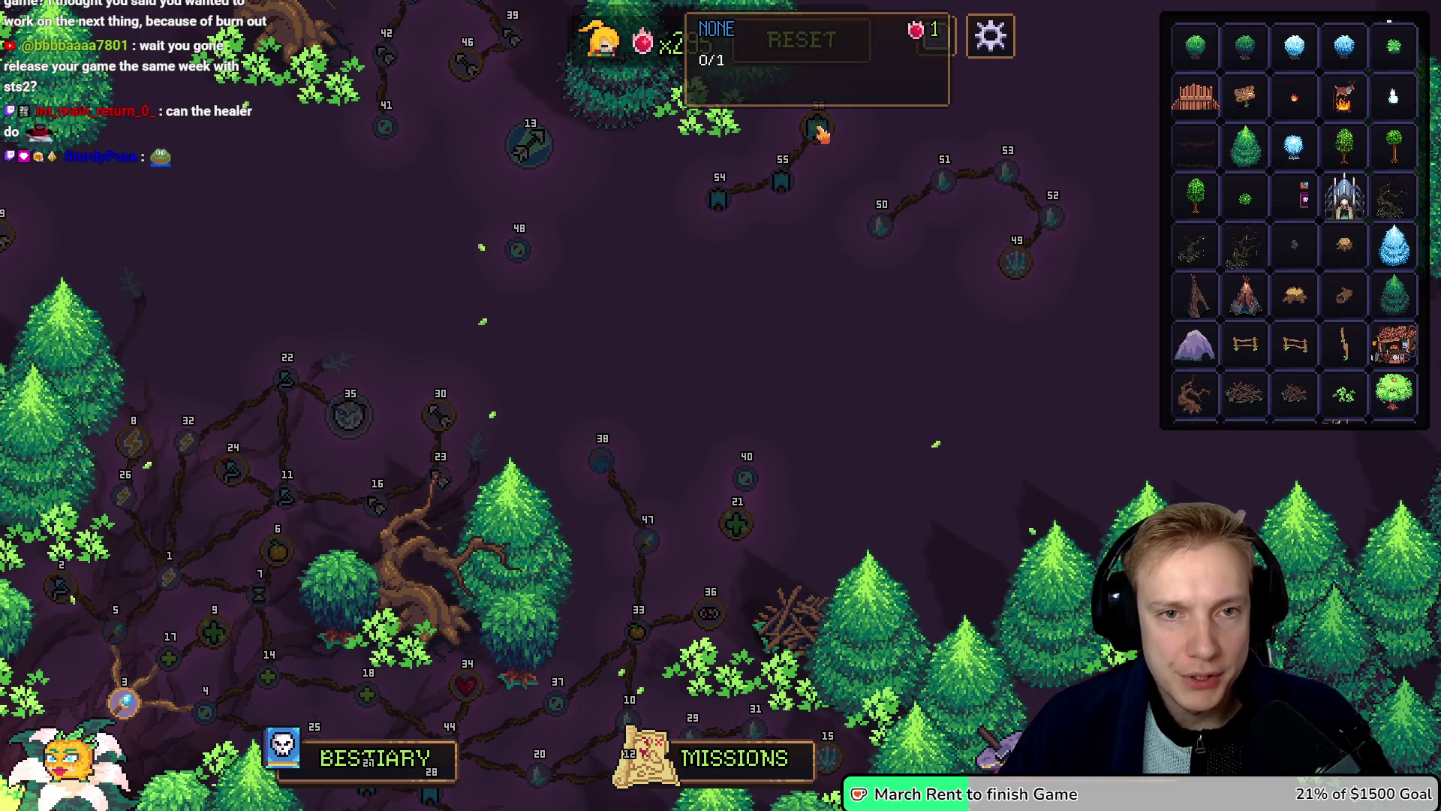
# Step: Add two stats to node 56
pyautogui.click(819, 135)
pyautogui.click(224, 244)
pyautogui.click(225, 285)
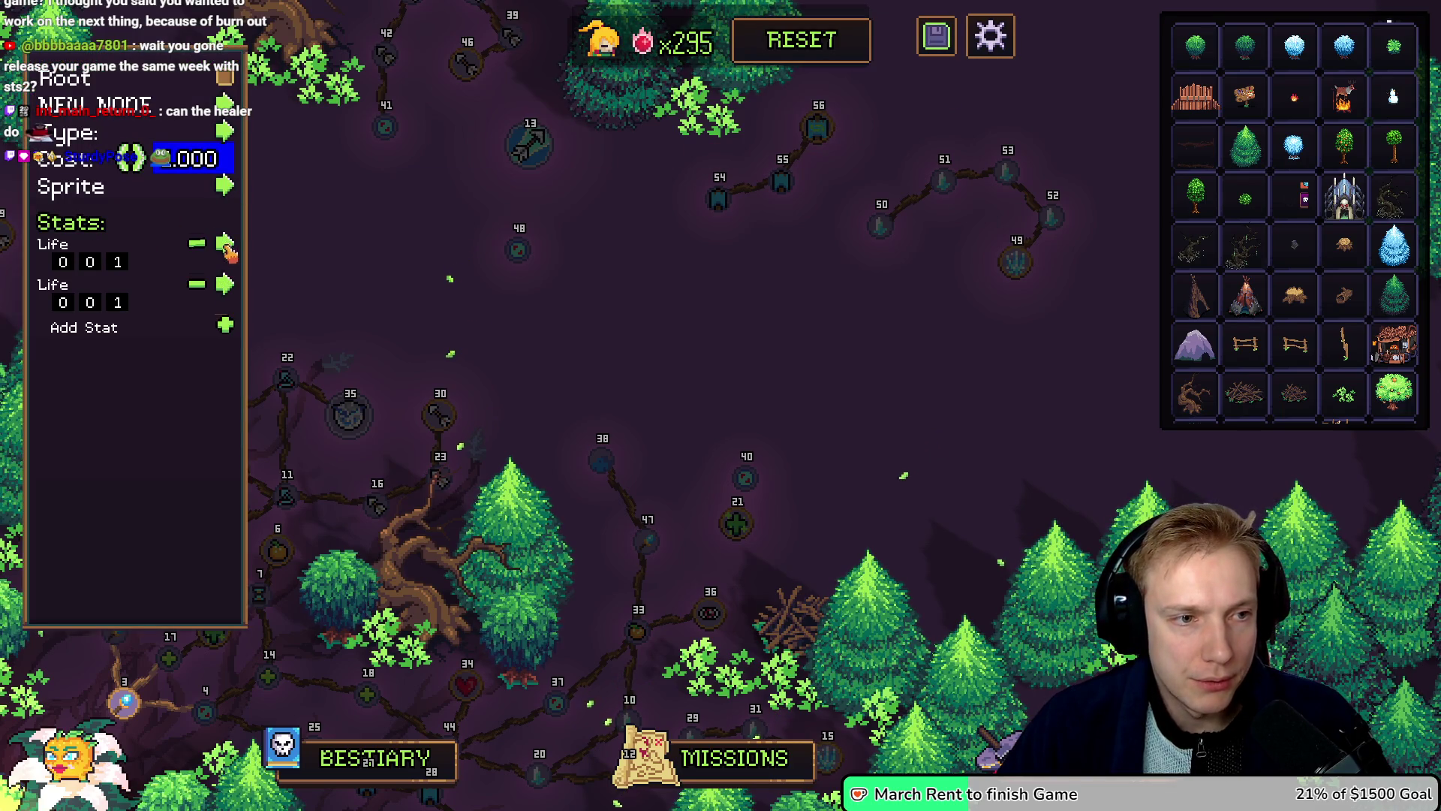
pyautogui.click(225, 245)
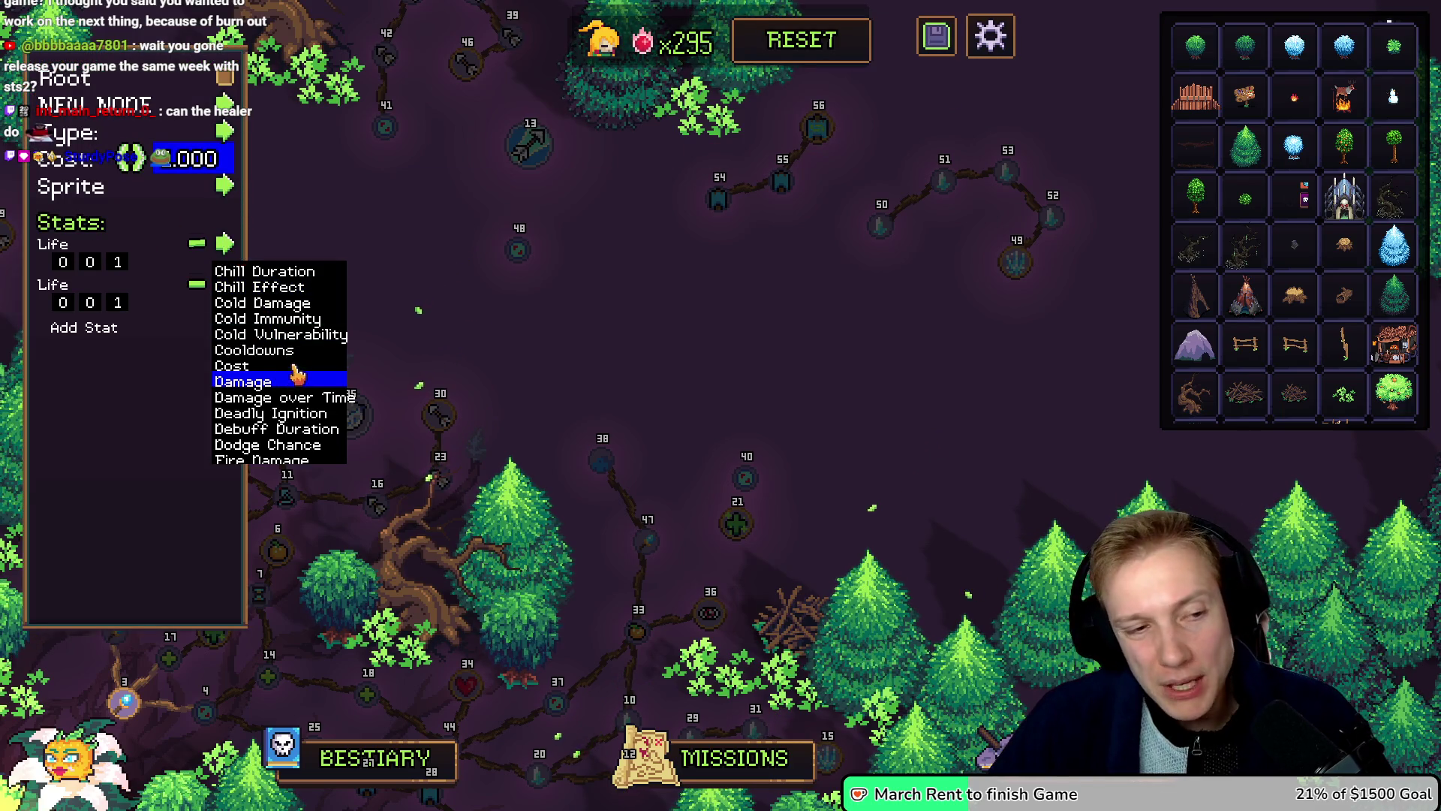
pyautogui.scroll(5, 286, 362)
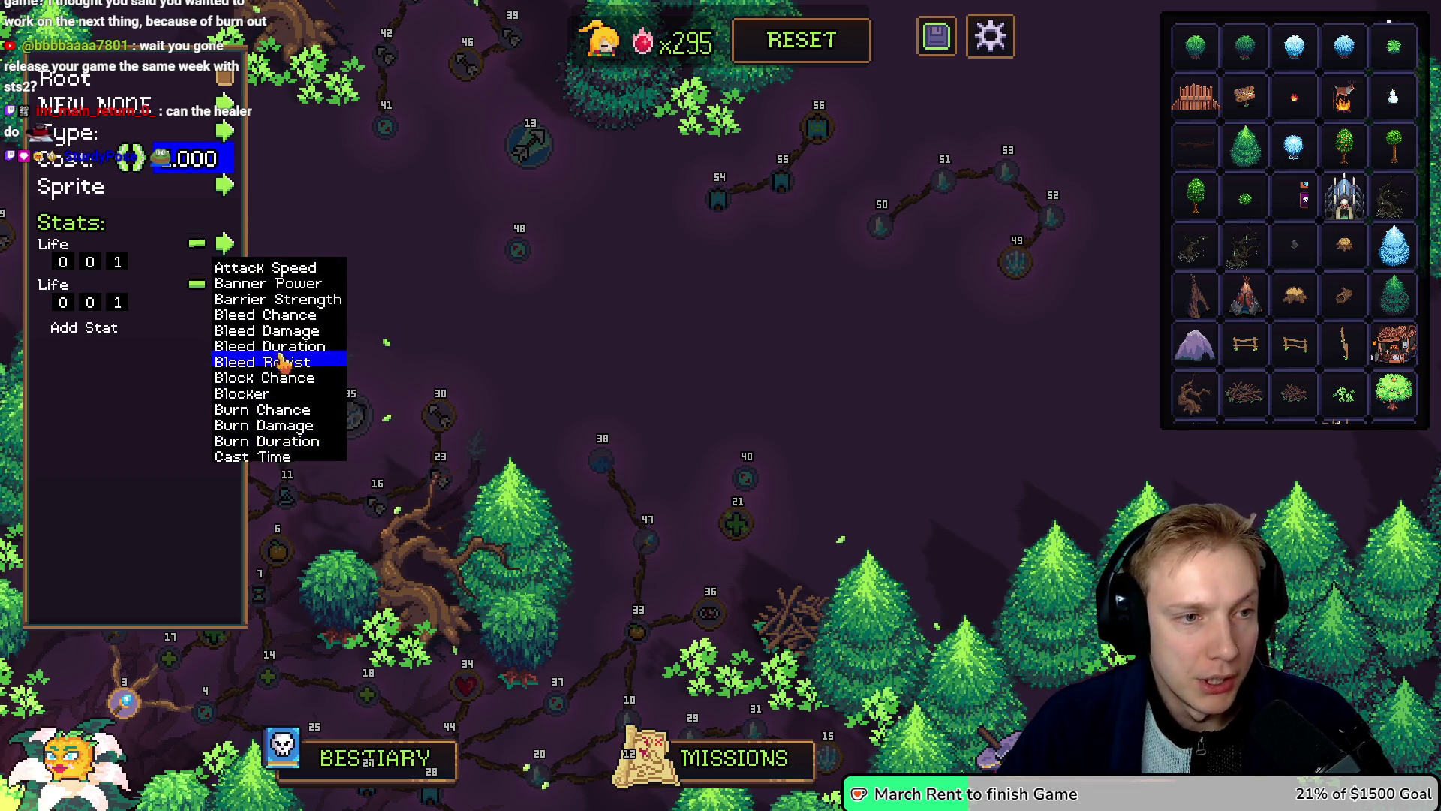
pyautogui.scroll(5, 282, 362)
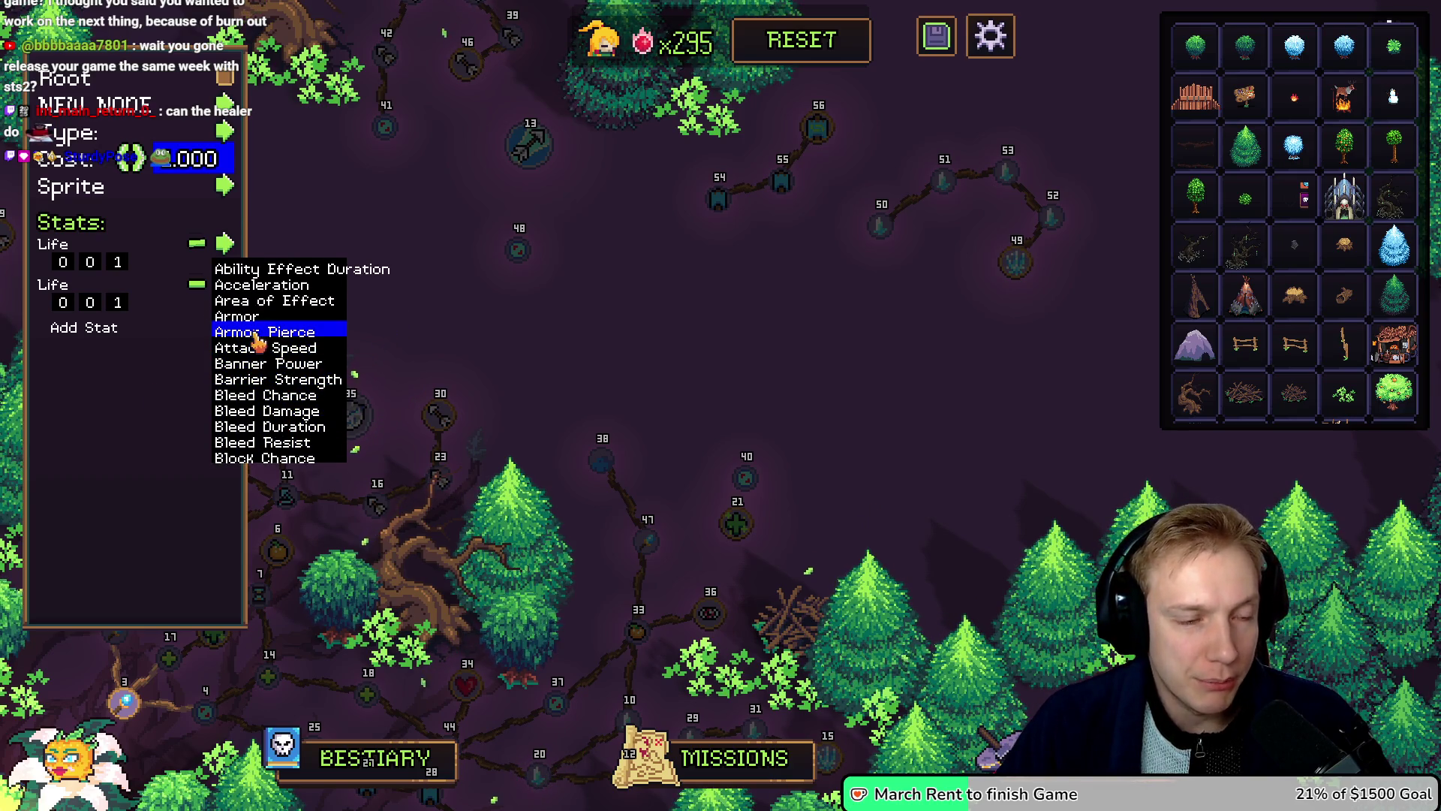
pyautogui.click(282, 300)
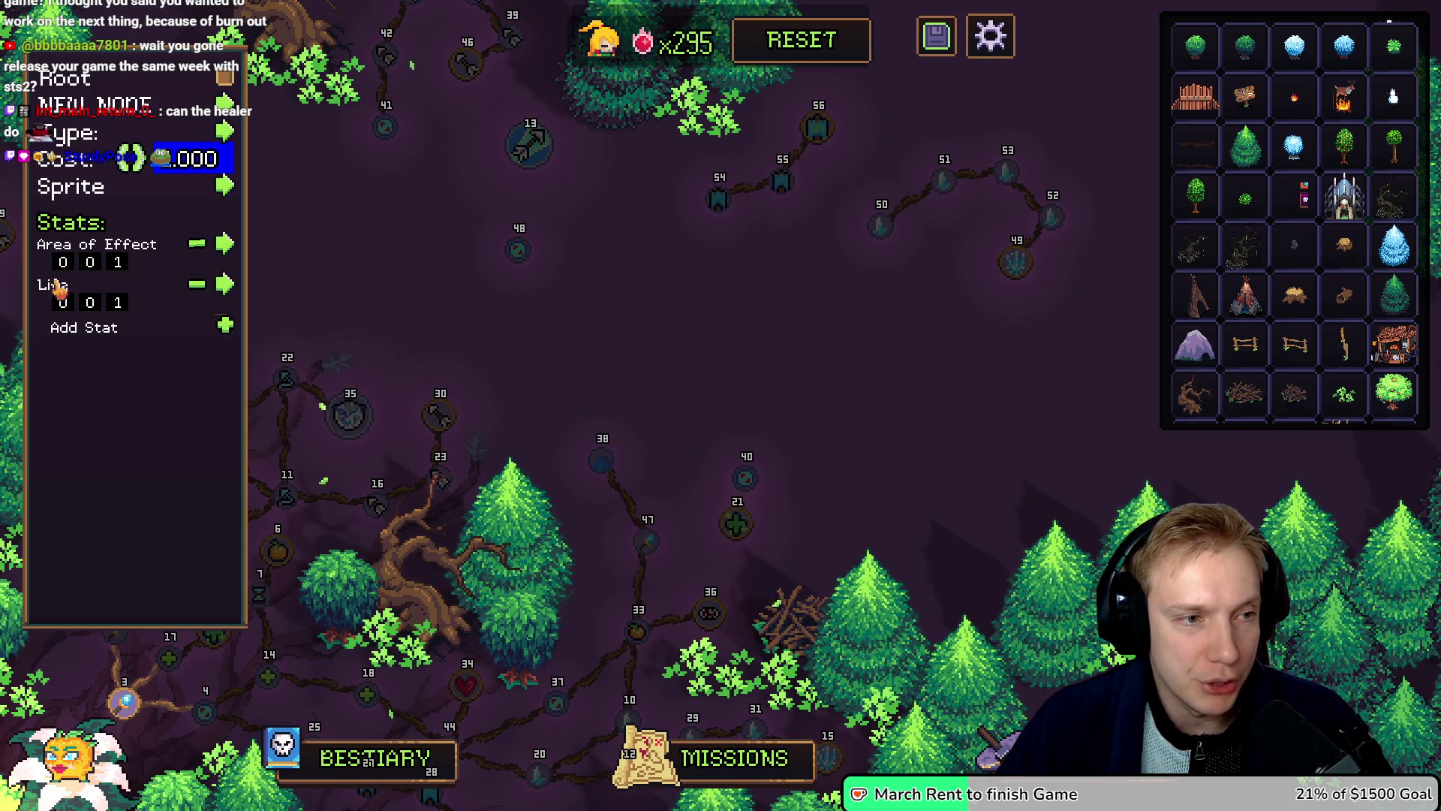
# Step: Make node 56's stats Banner Power +12% and Area of Effect +6%
pyautogui.click(227, 244)
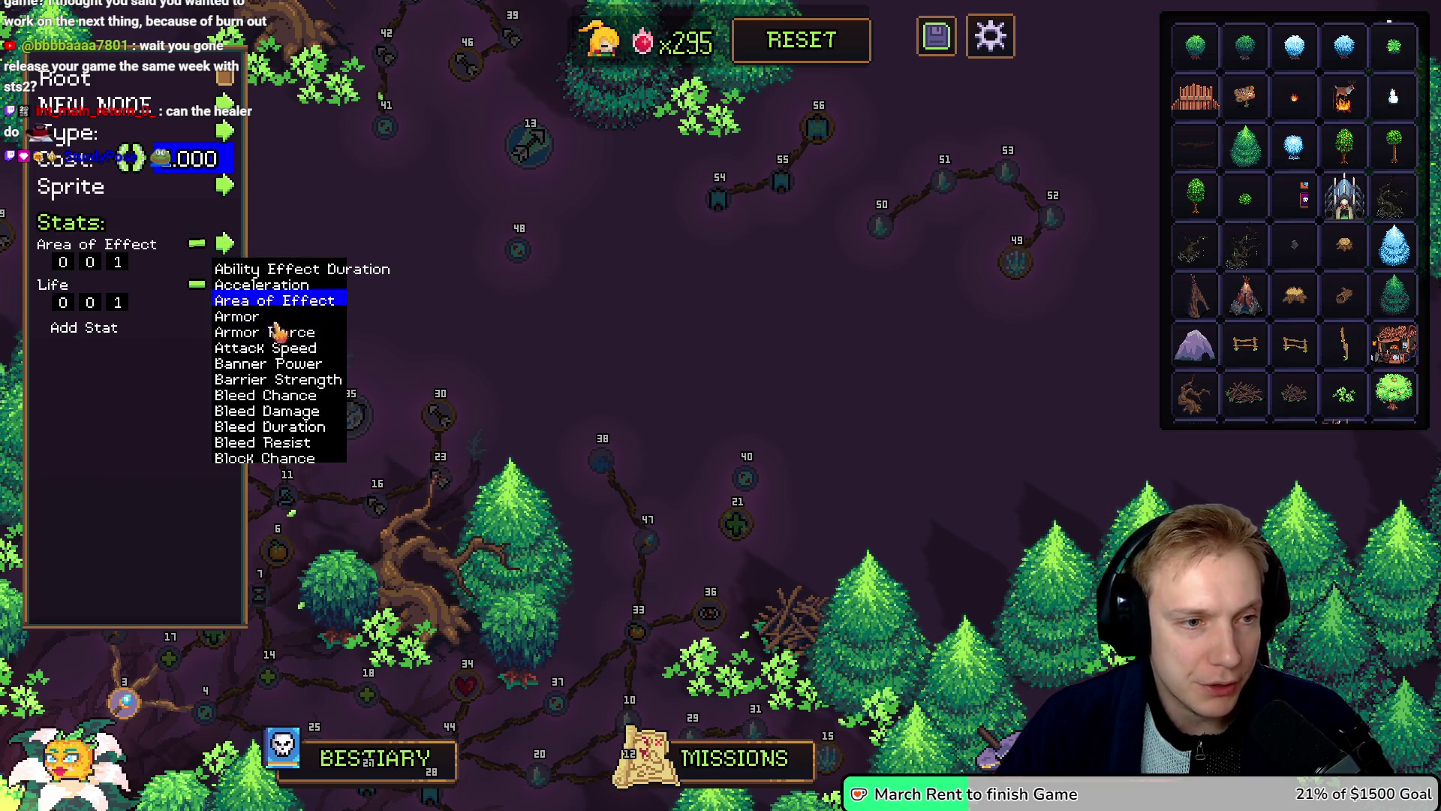
pyautogui.click(283, 363)
pyautogui.click(225, 284)
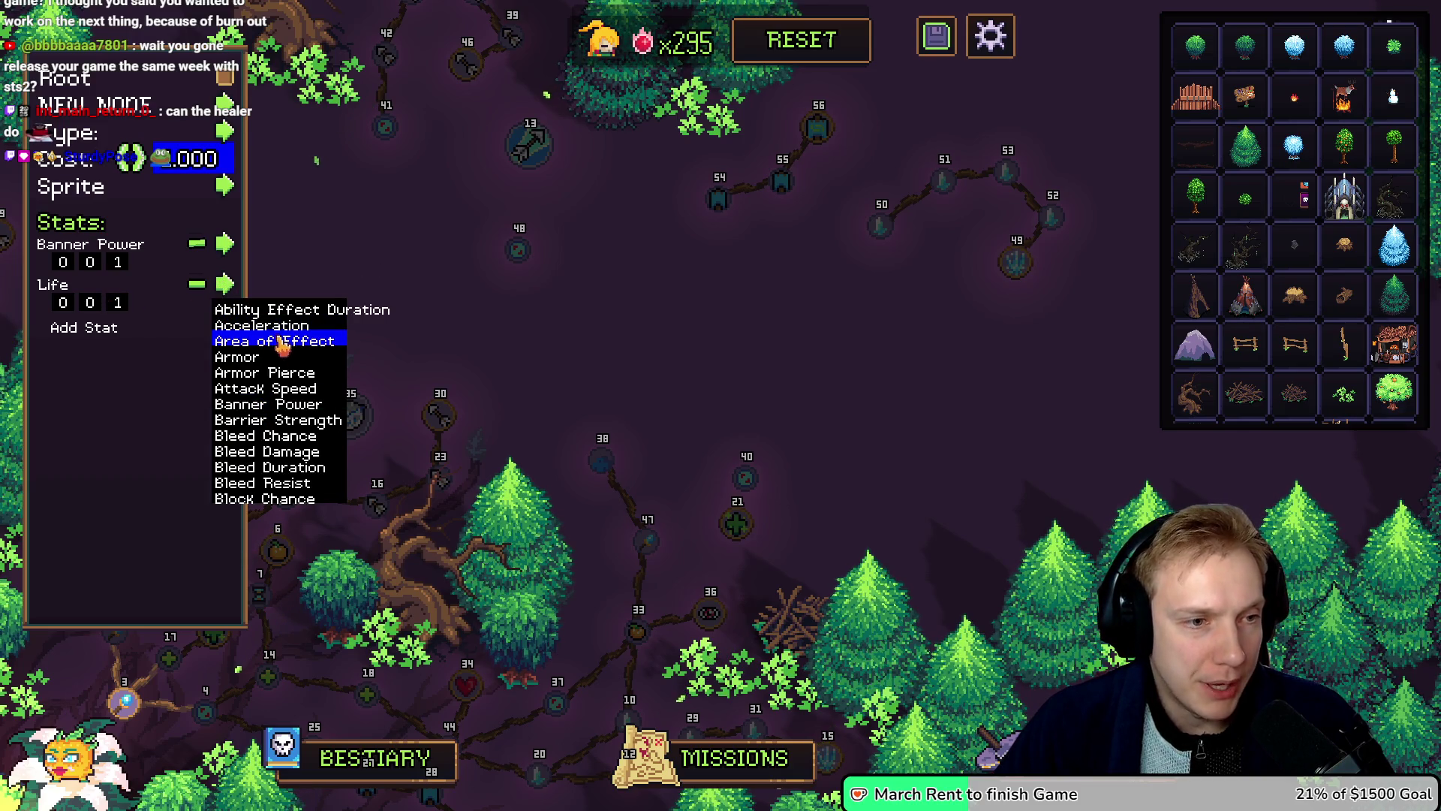
pyautogui.click(282, 343)
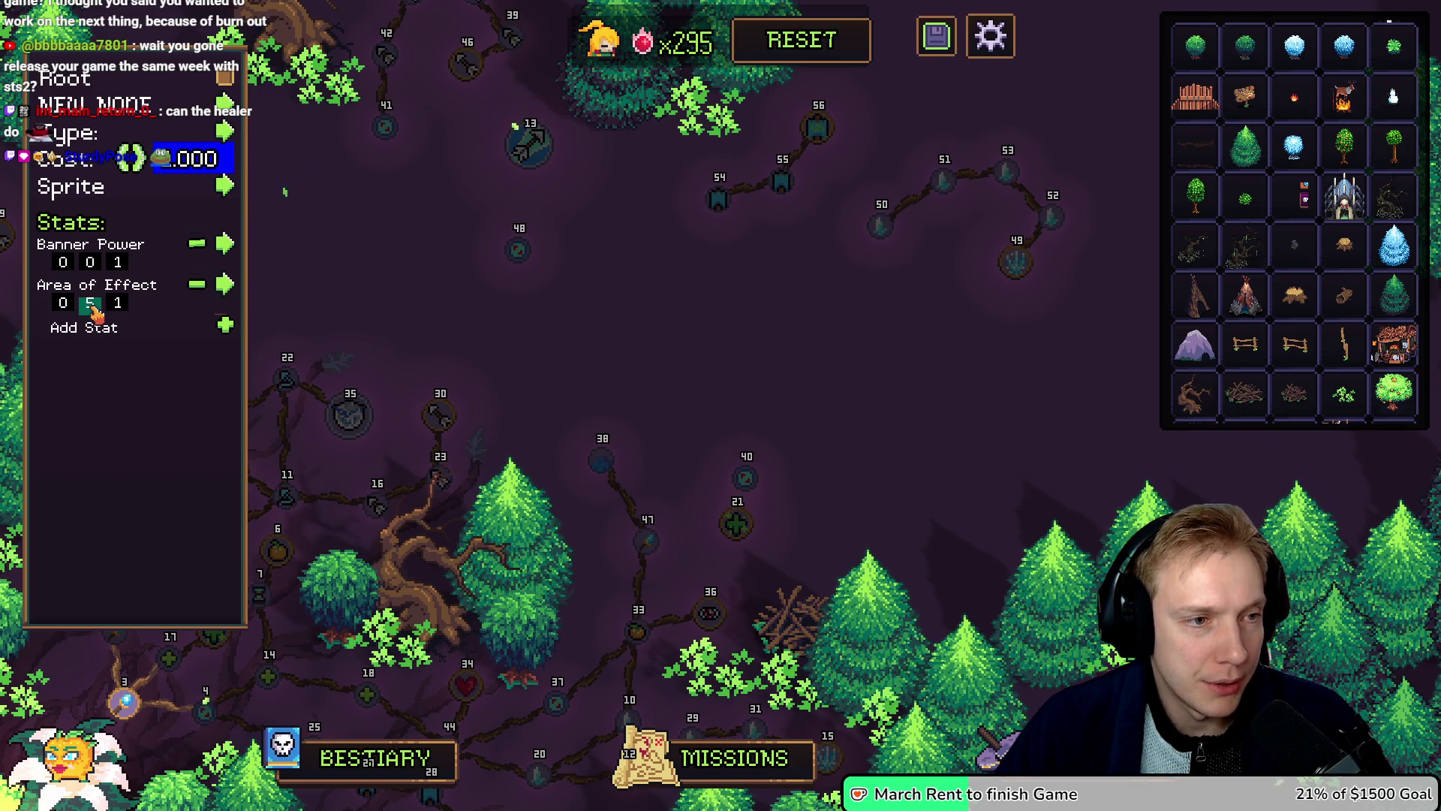
pyautogui.click(91, 303)
pyautogui.click(100, 268)
pyautogui.click(100, 268)
# Step: Change the node's cost from 1,000 to 2000
pyautogui.moveTo(812, 133)
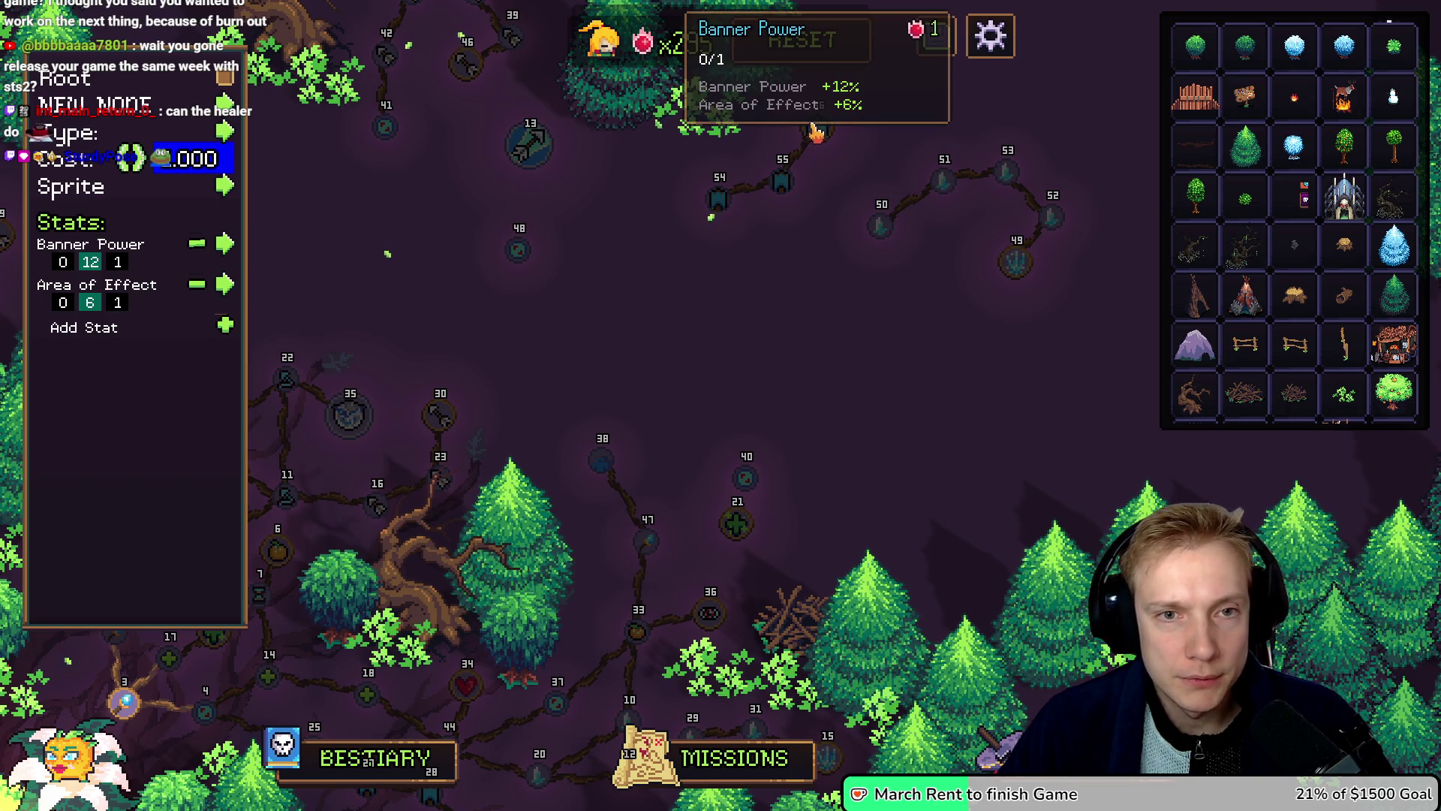
pyautogui.click(198, 161)
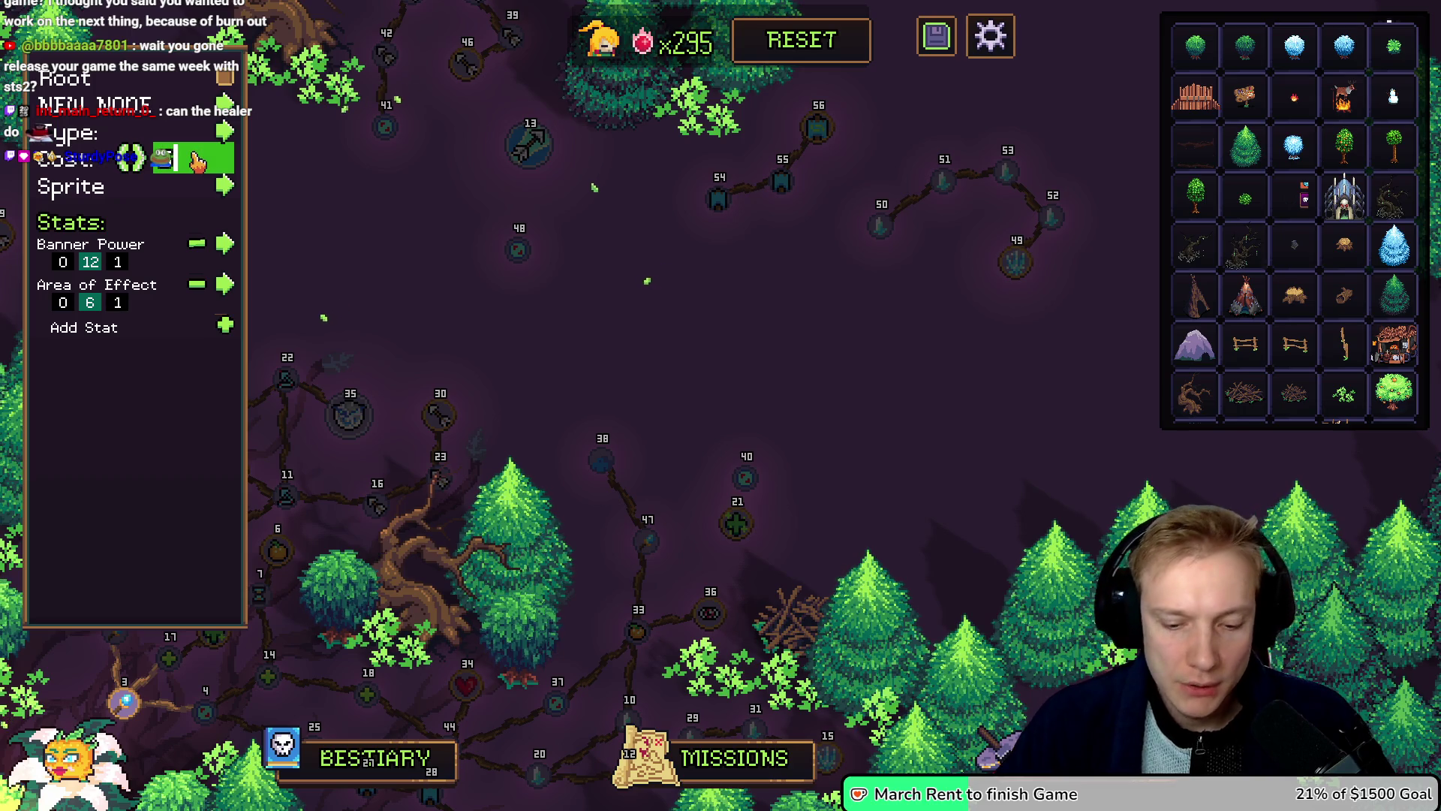
pyautogui.write('2000')
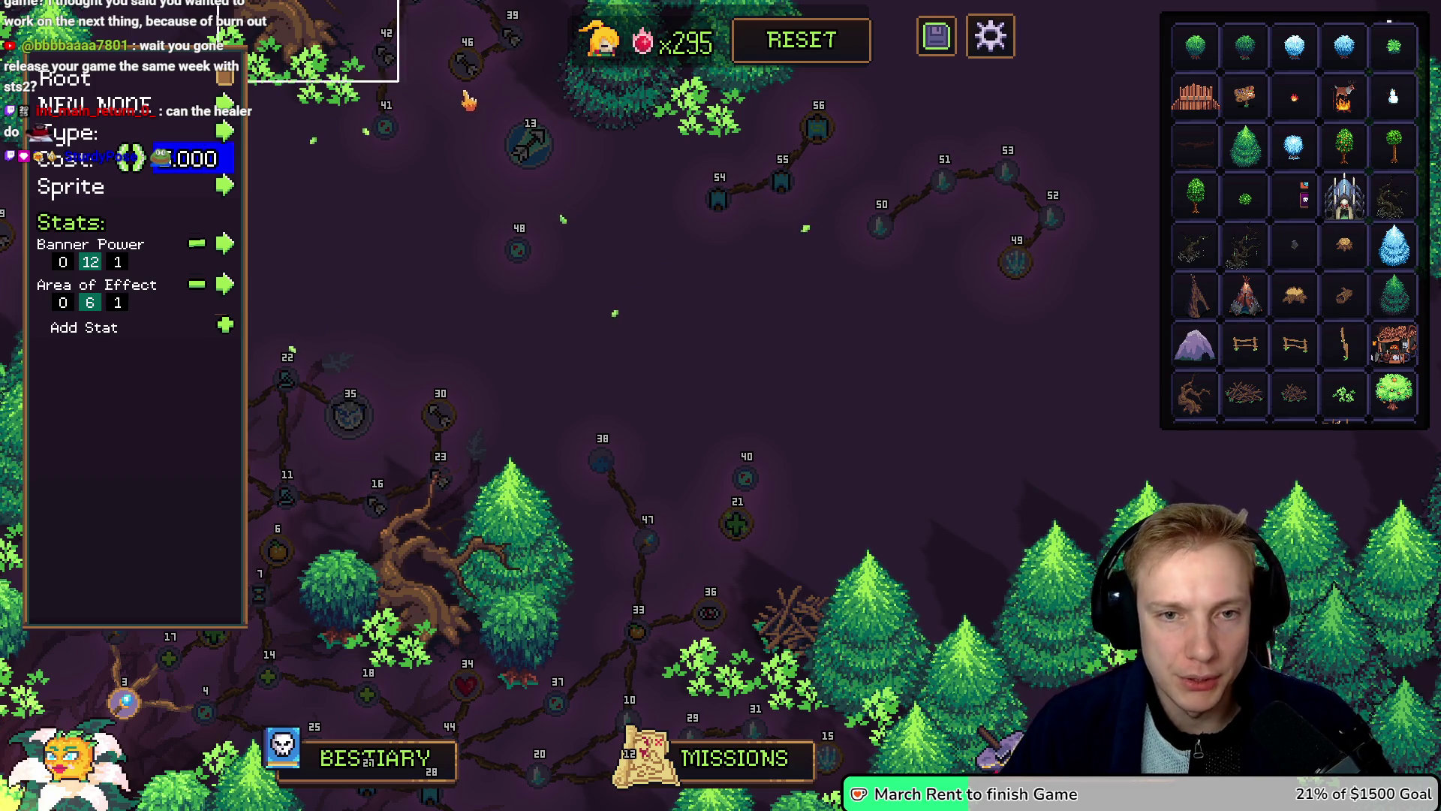
pyautogui.click(189, 167)
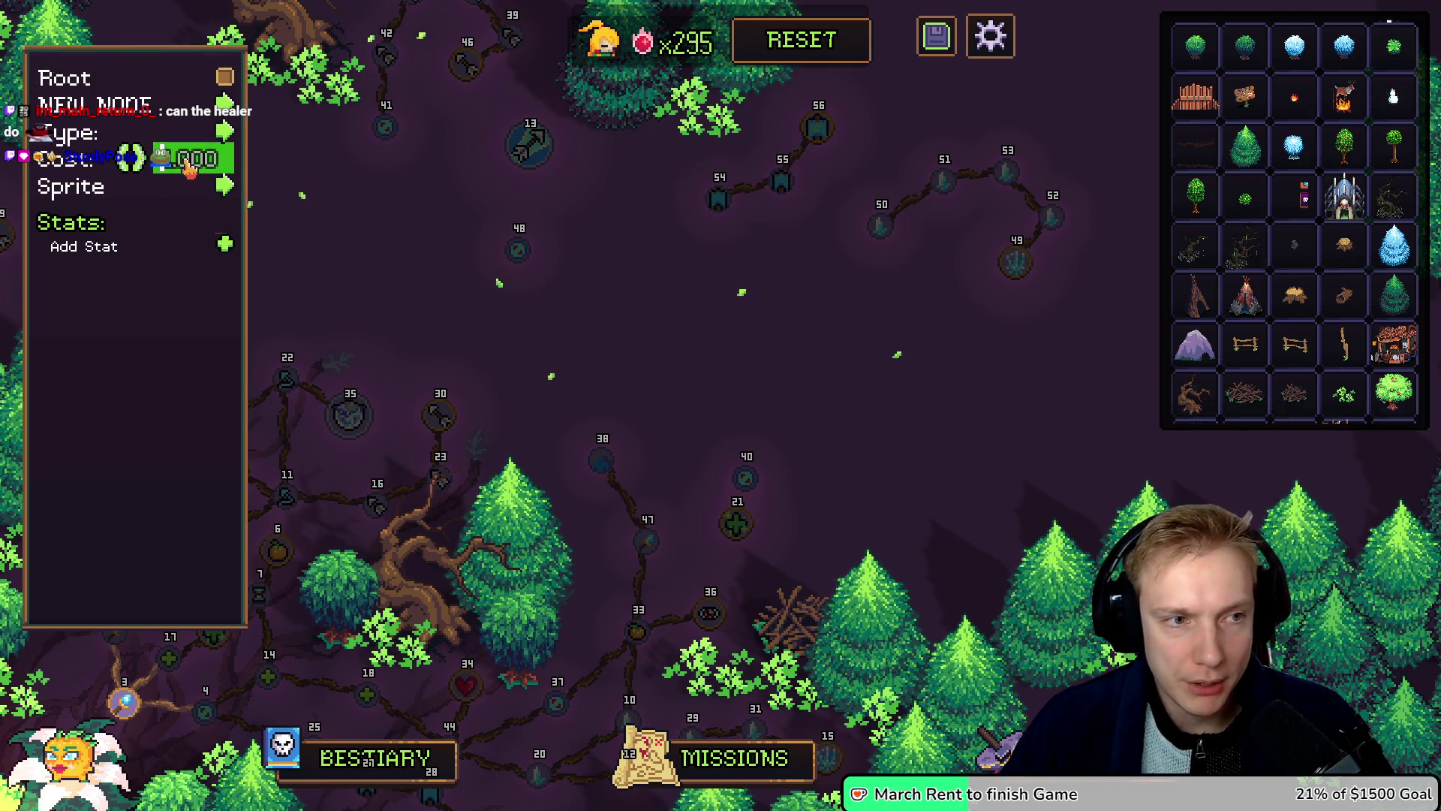
pyautogui.click(189, 167)
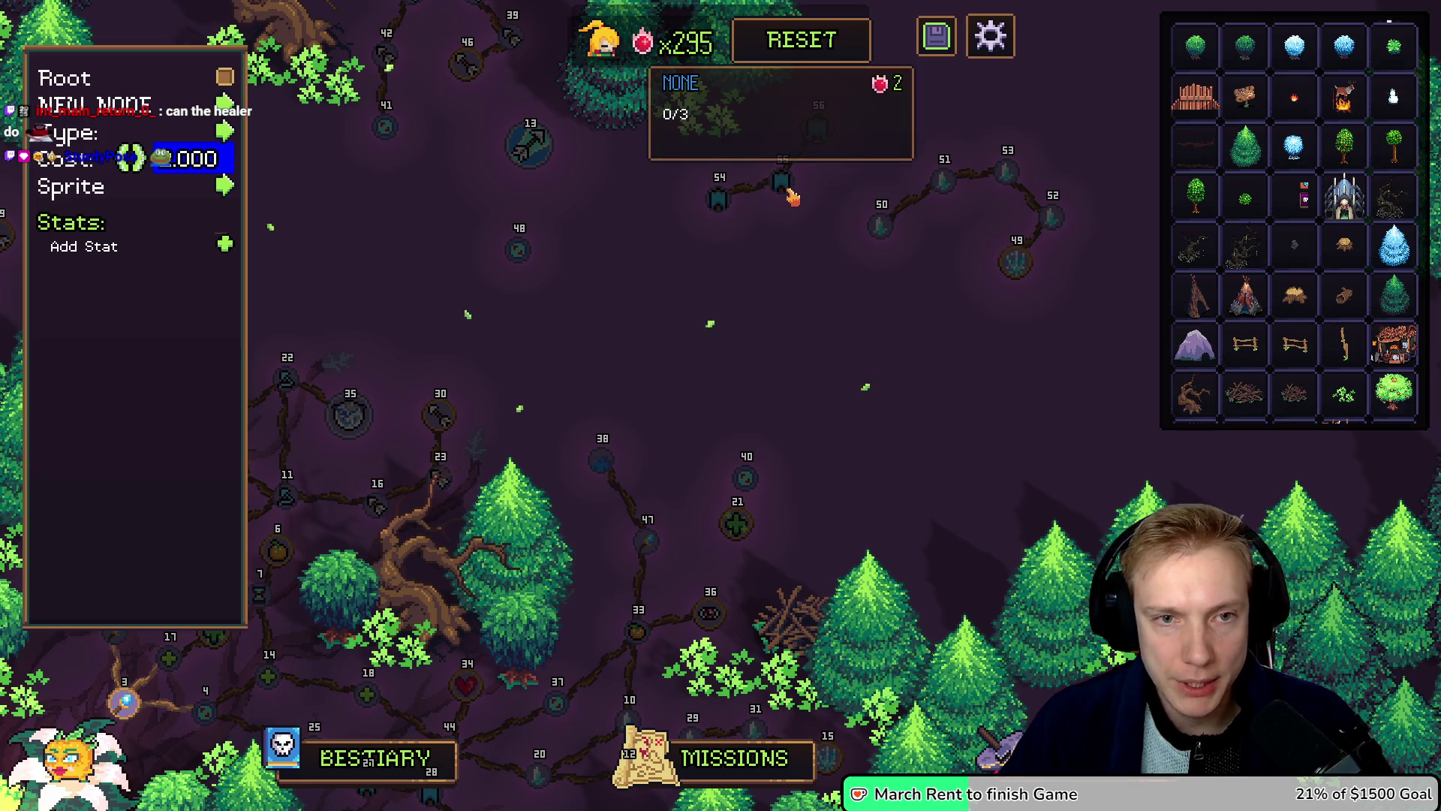
# Step: Add a Banner Power stat with value 4 to node 55
pyautogui.click(227, 248)
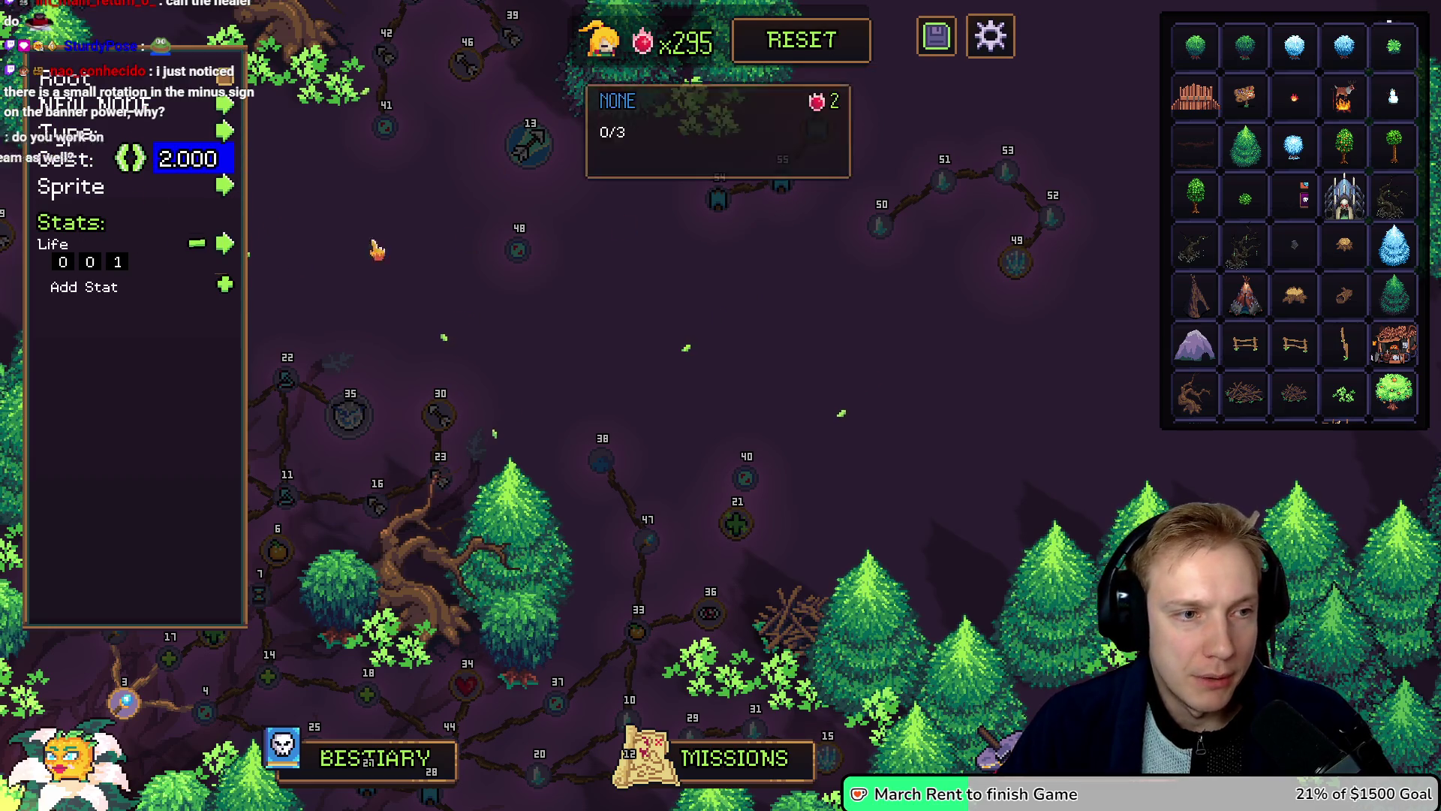
pyautogui.click(225, 242)
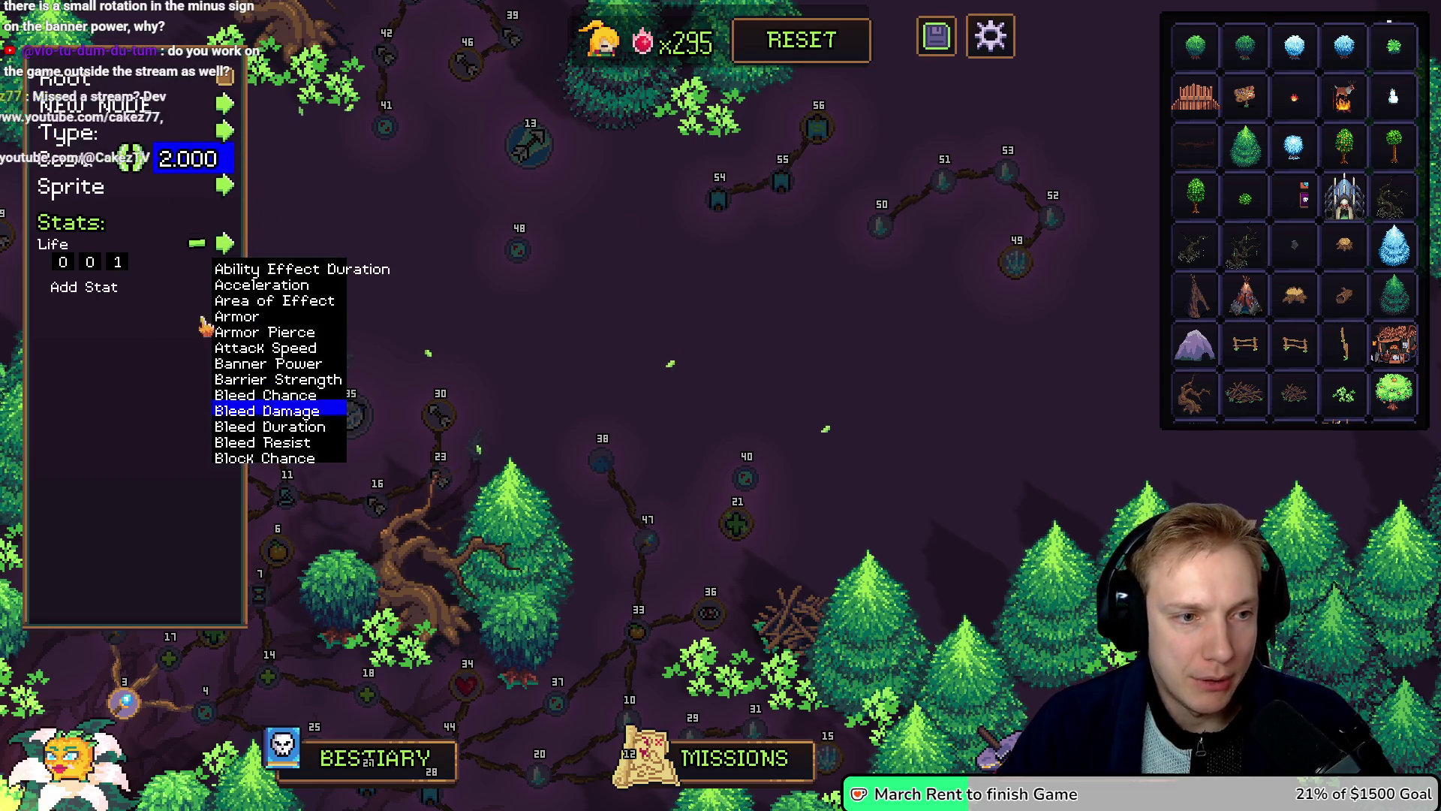
pyautogui.click(272, 362)
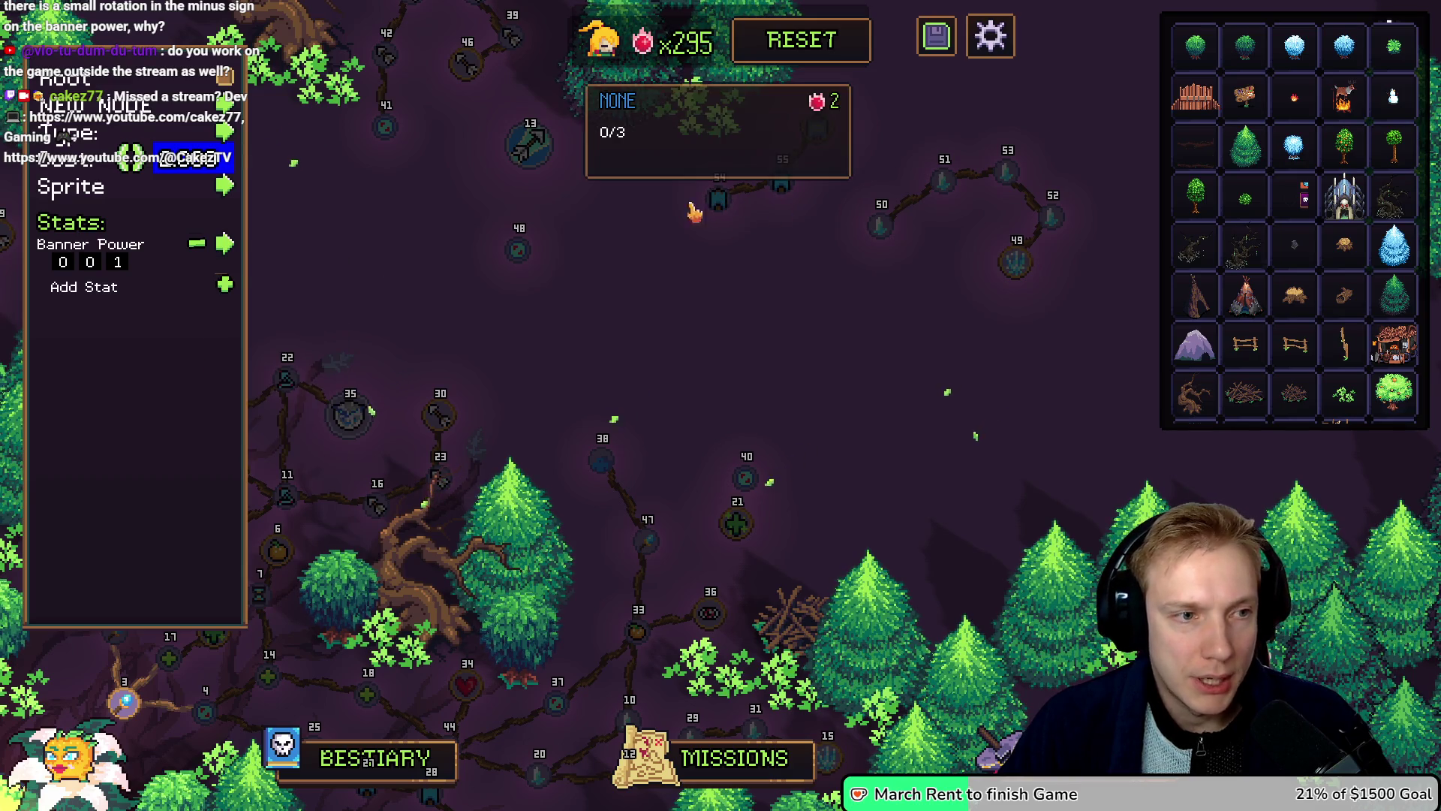
pyautogui.click(196, 244)
pyautogui.click(226, 242)
pyautogui.click(226, 244)
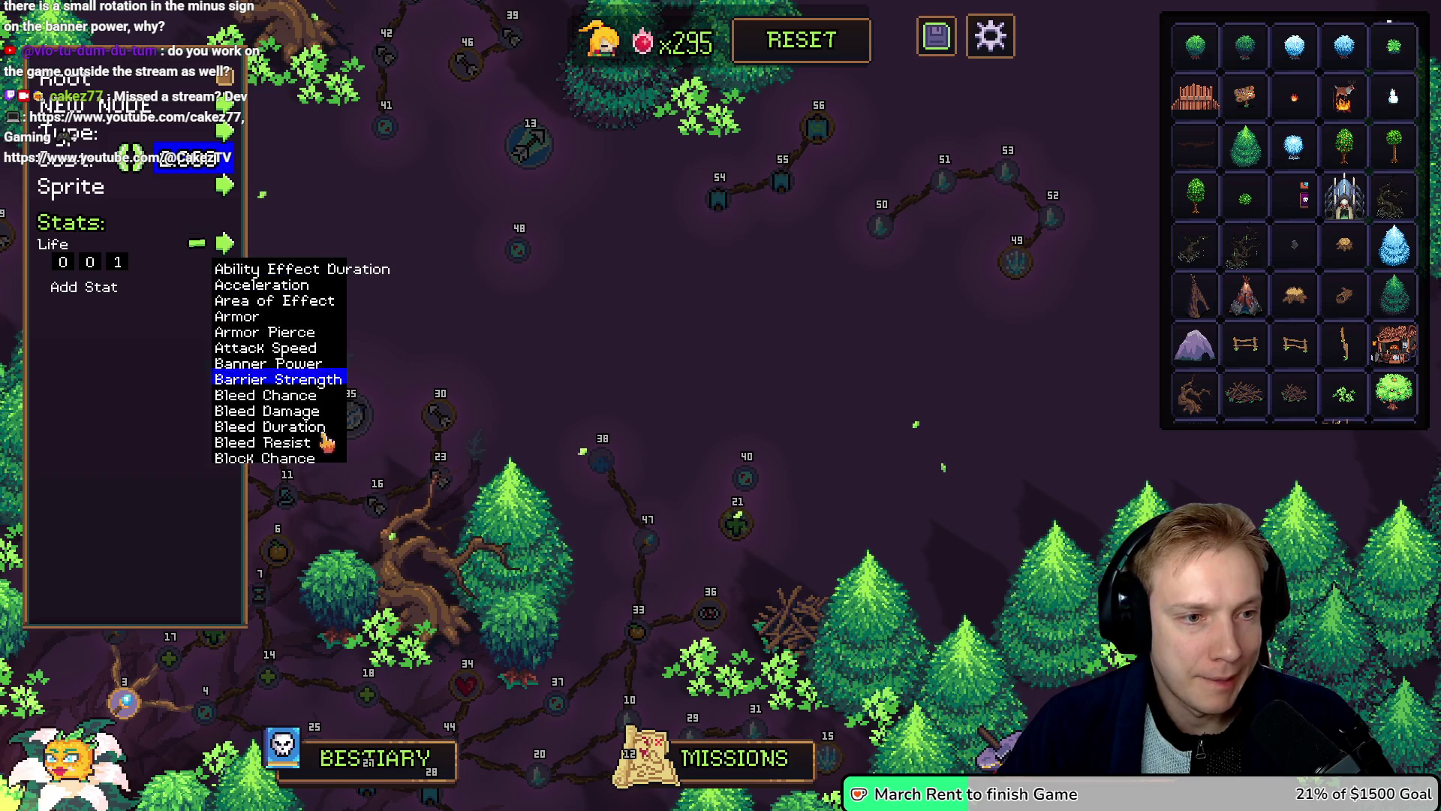
pyautogui.click(268, 365)
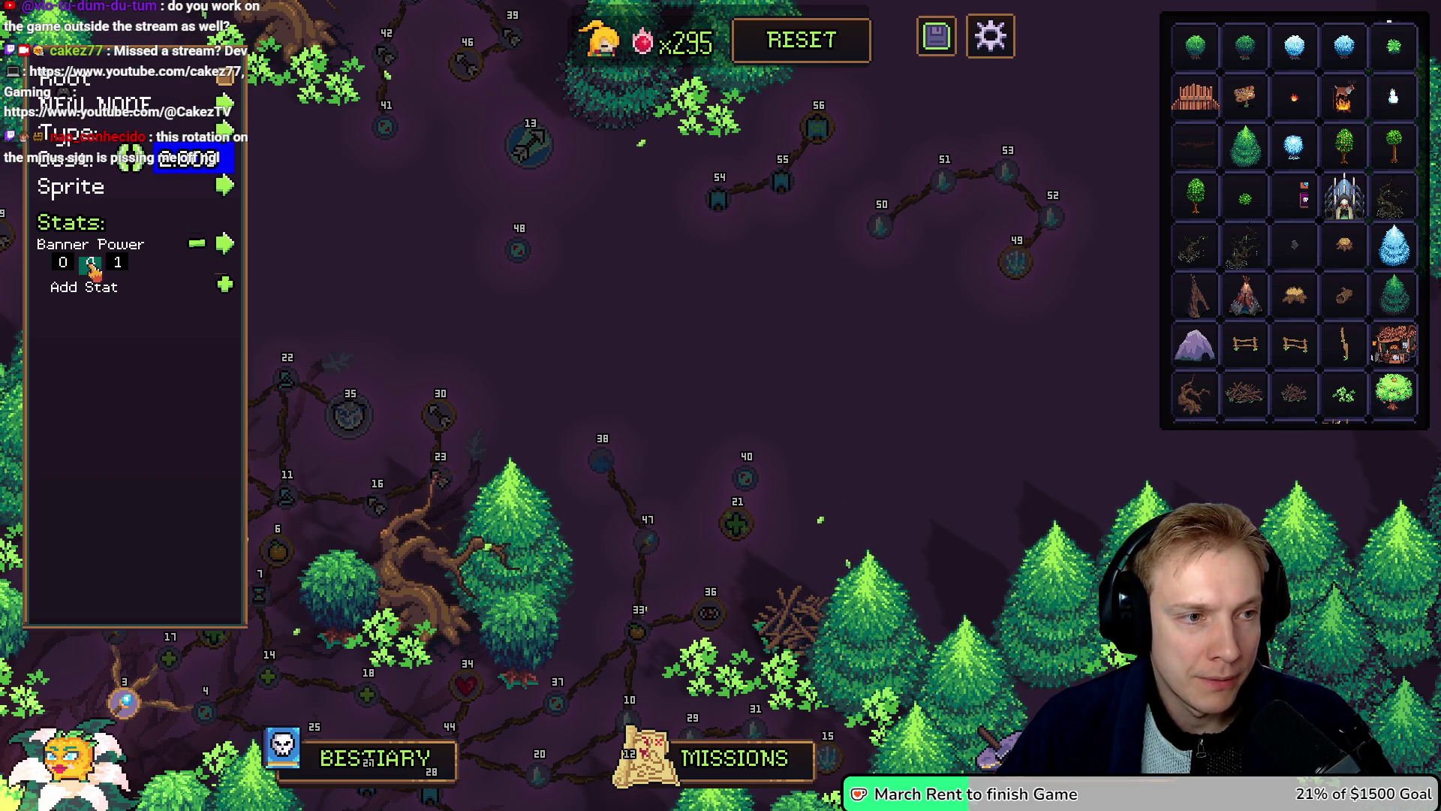
pyautogui.write('0')
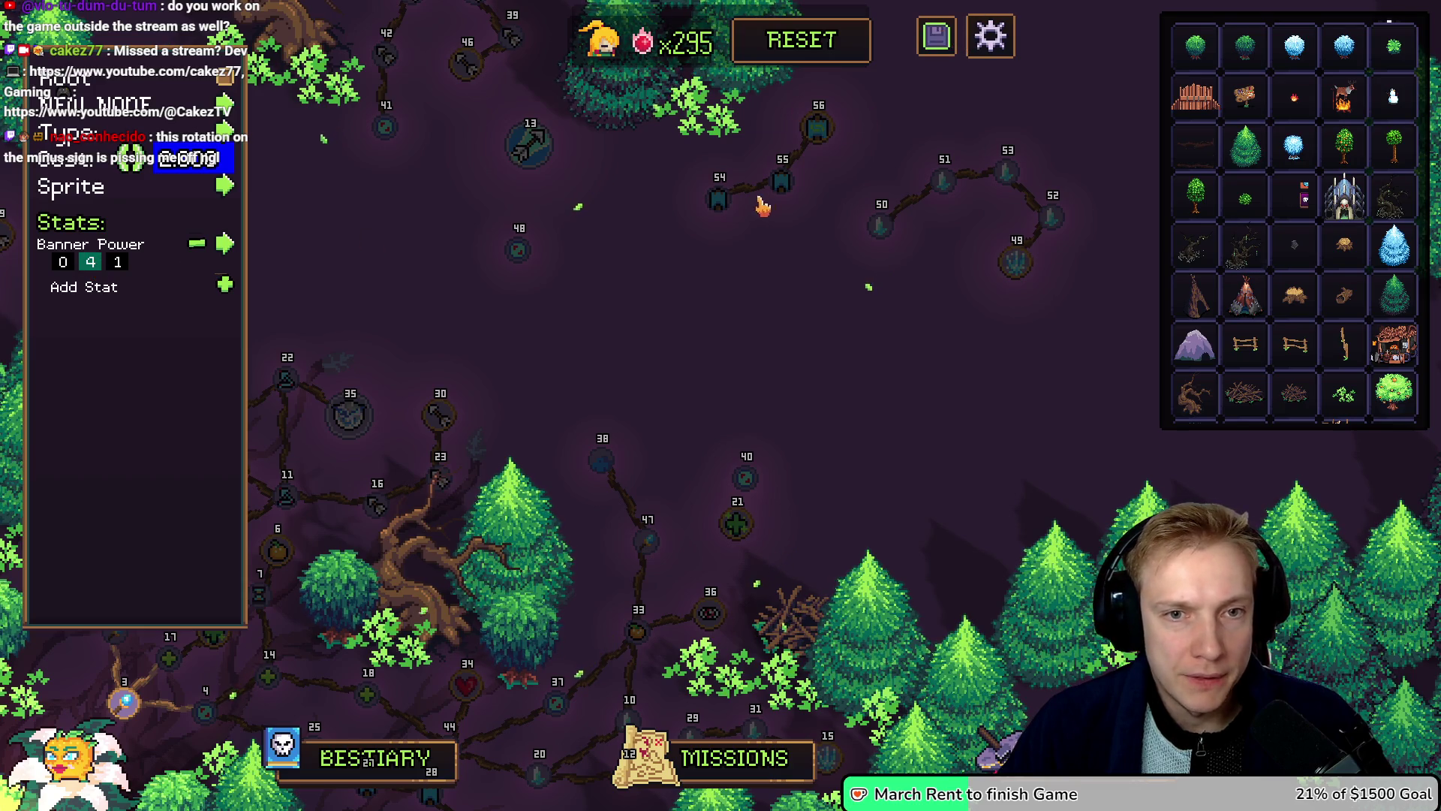
pyautogui.moveTo(721, 205)
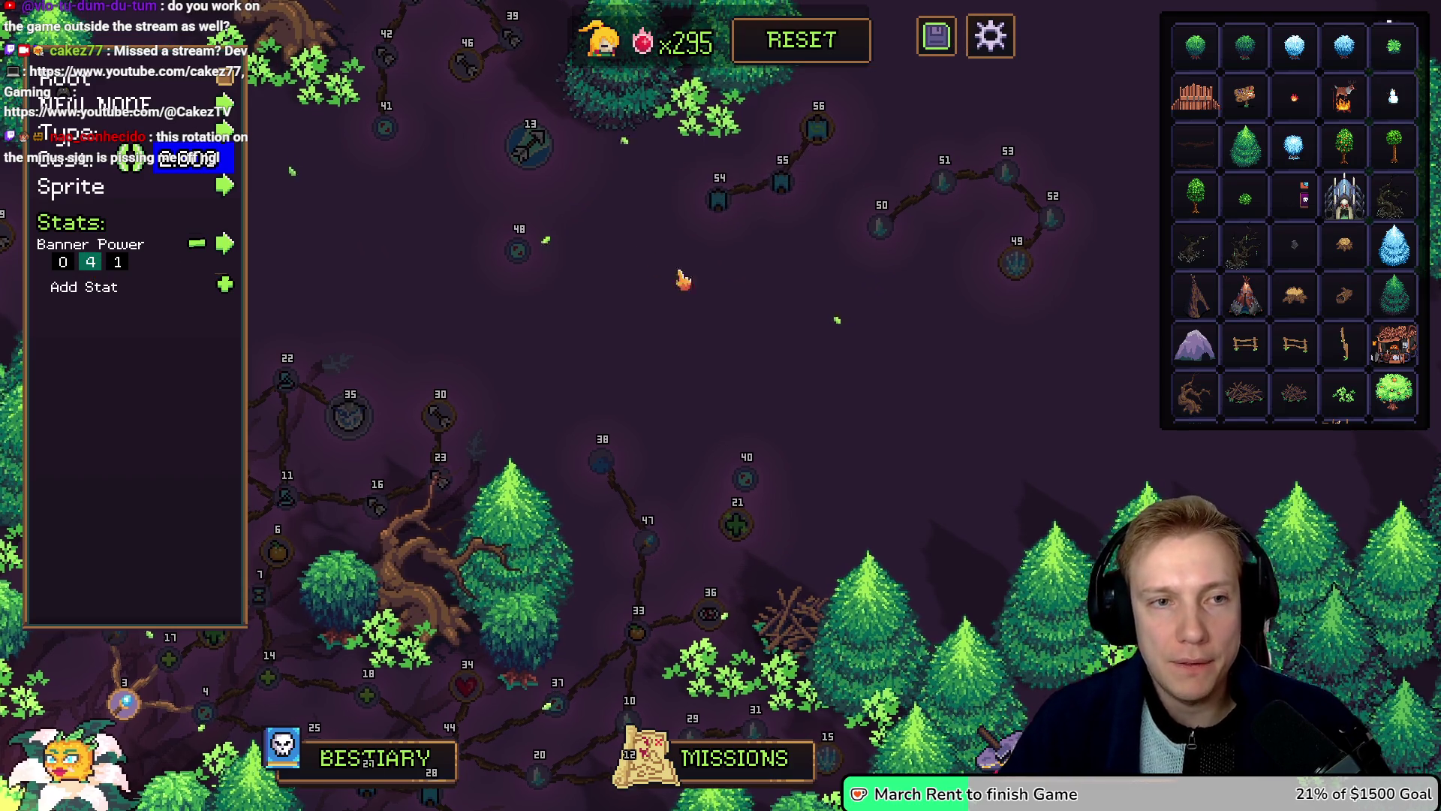
pyautogui.press('a')
pyautogui.press('d')
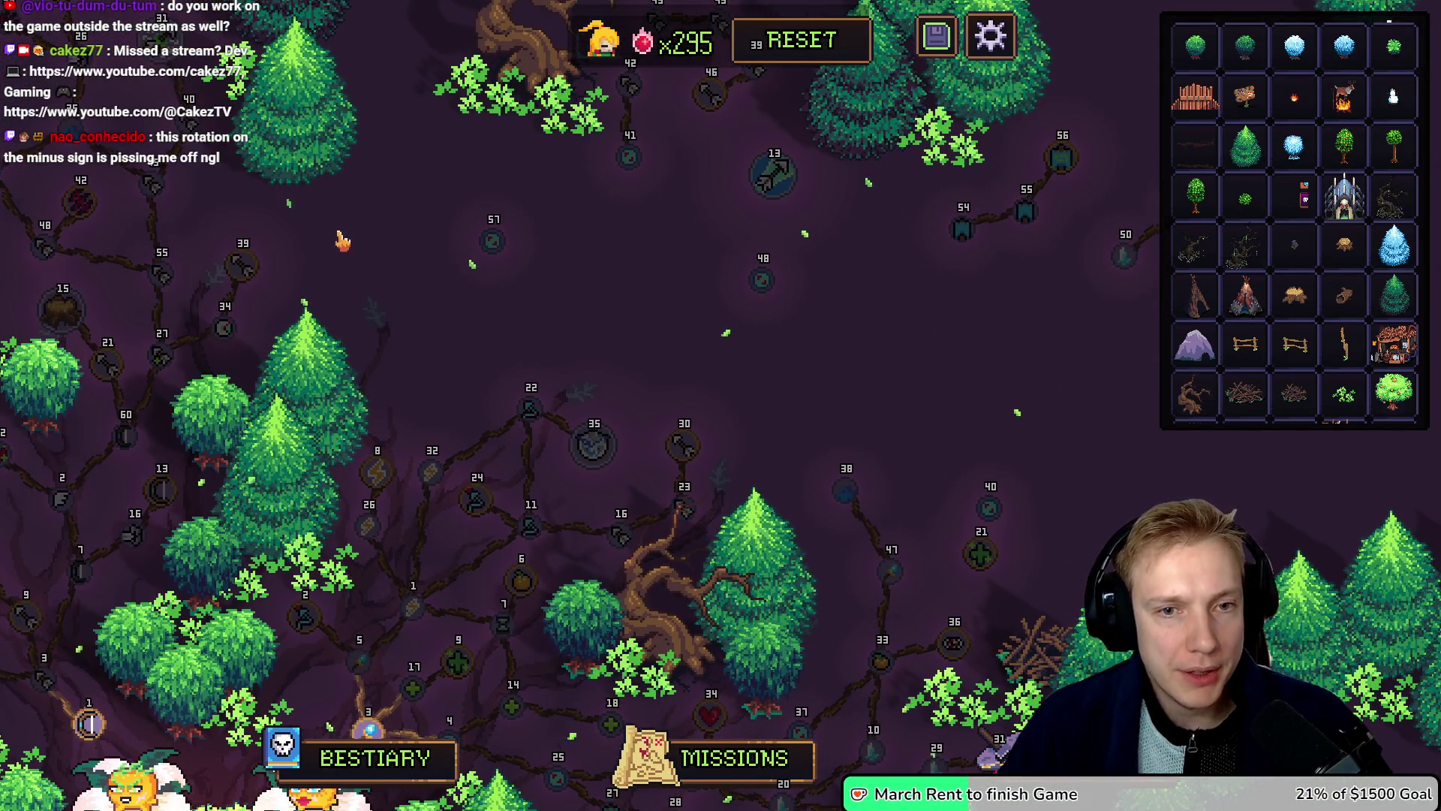
# Step: Create five new blank skill nodes, 57 through 61, on the map
pyautogui.click(493, 240)
pyautogui.click(493, 244)
pyautogui.click(494, 246)
pyautogui.click(496, 252)
pyautogui.click(494, 240)
pyautogui.click(497, 242)
pyautogui.click(497, 243)
pyautogui.click(497, 242)
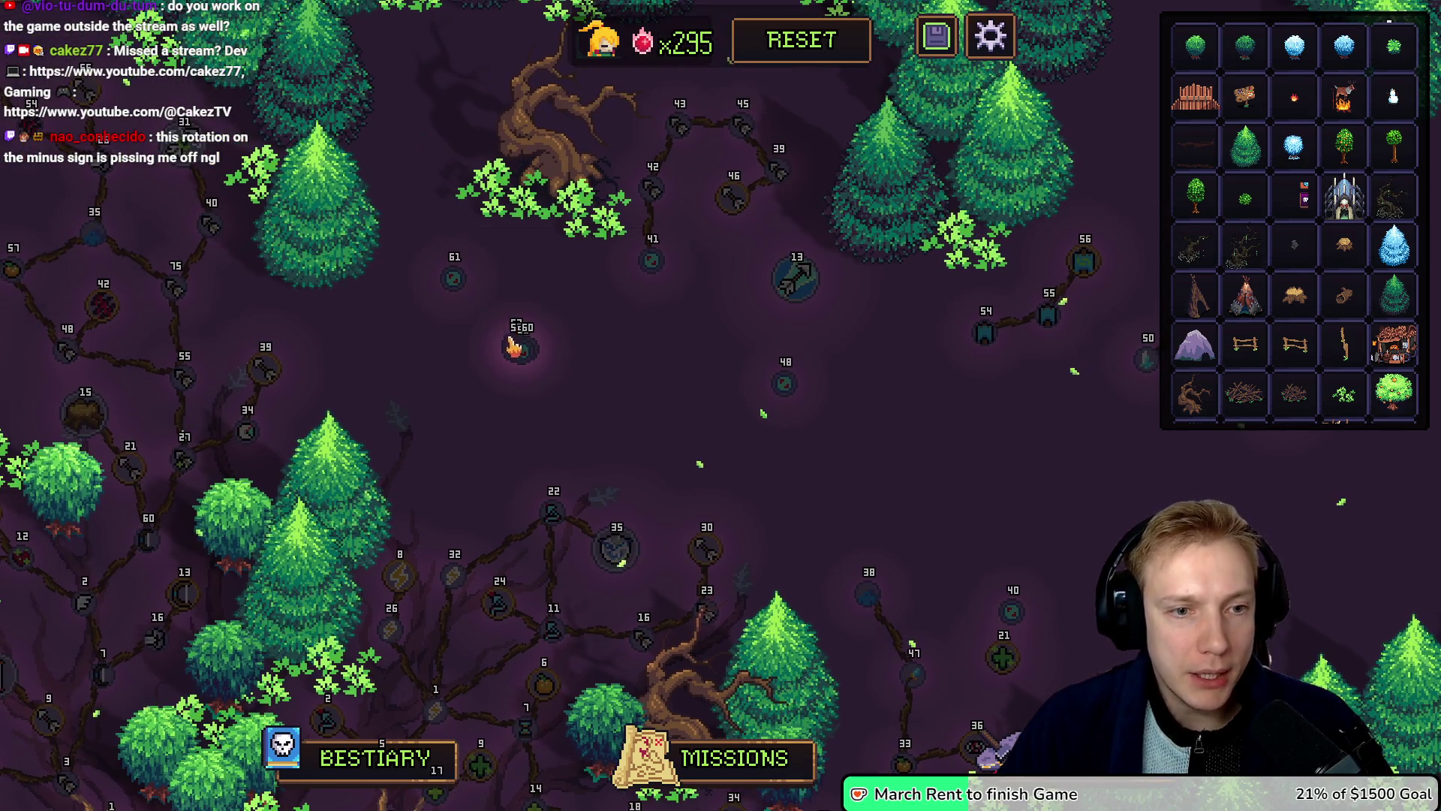
# Step: Drag nodes 60, 59, 58 and 57 into an upper-left column, node 57 on top
pyautogui.moveTo(514, 334)
pyautogui.mouseDown()
pyautogui.moveTo(439, 214)
pyautogui.moveTo(438, 230)
pyautogui.mouseUp()
pyautogui.moveTo(524, 351); pyautogui.dragTo(419, 177)
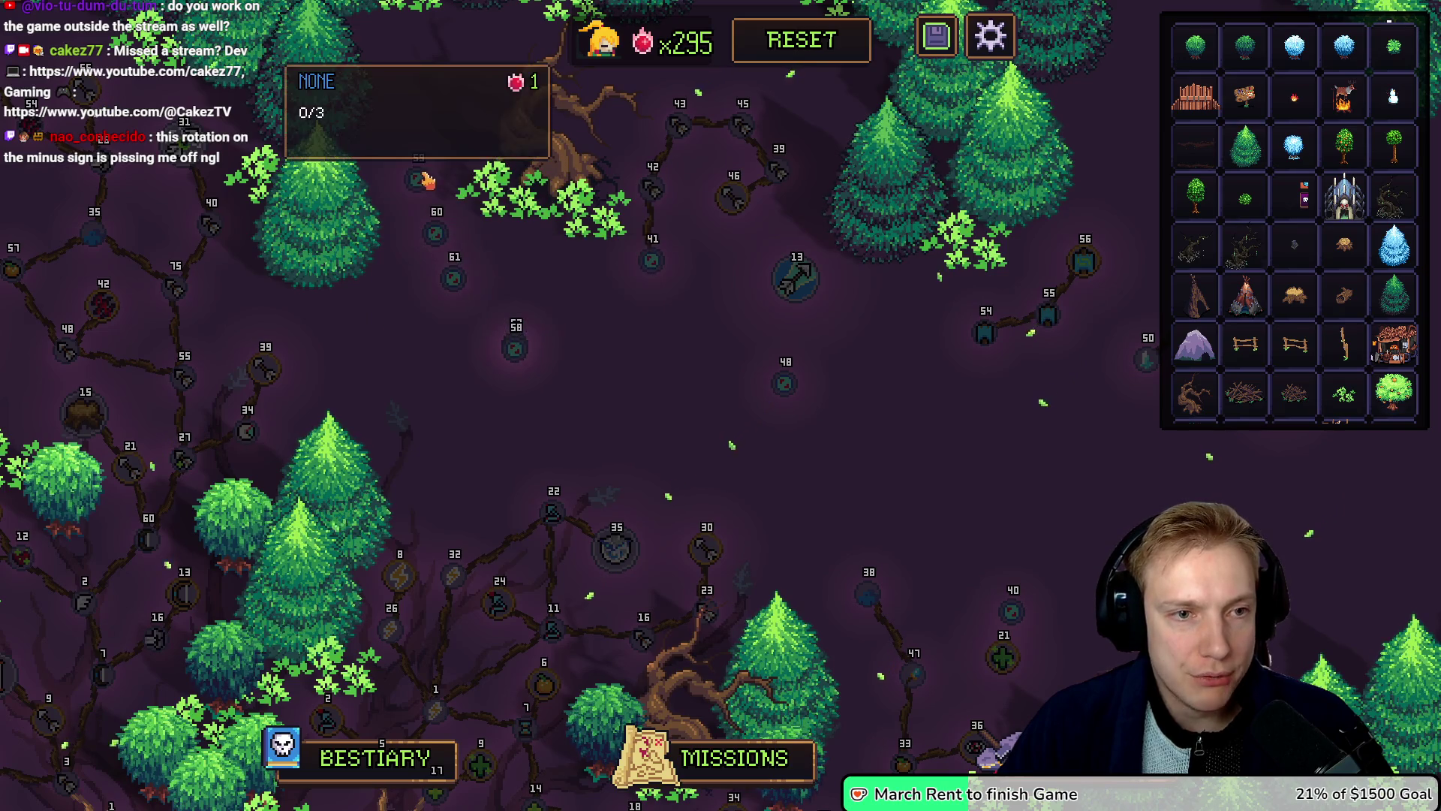
pyautogui.moveTo(518, 347); pyautogui.dragTo(437, 126)
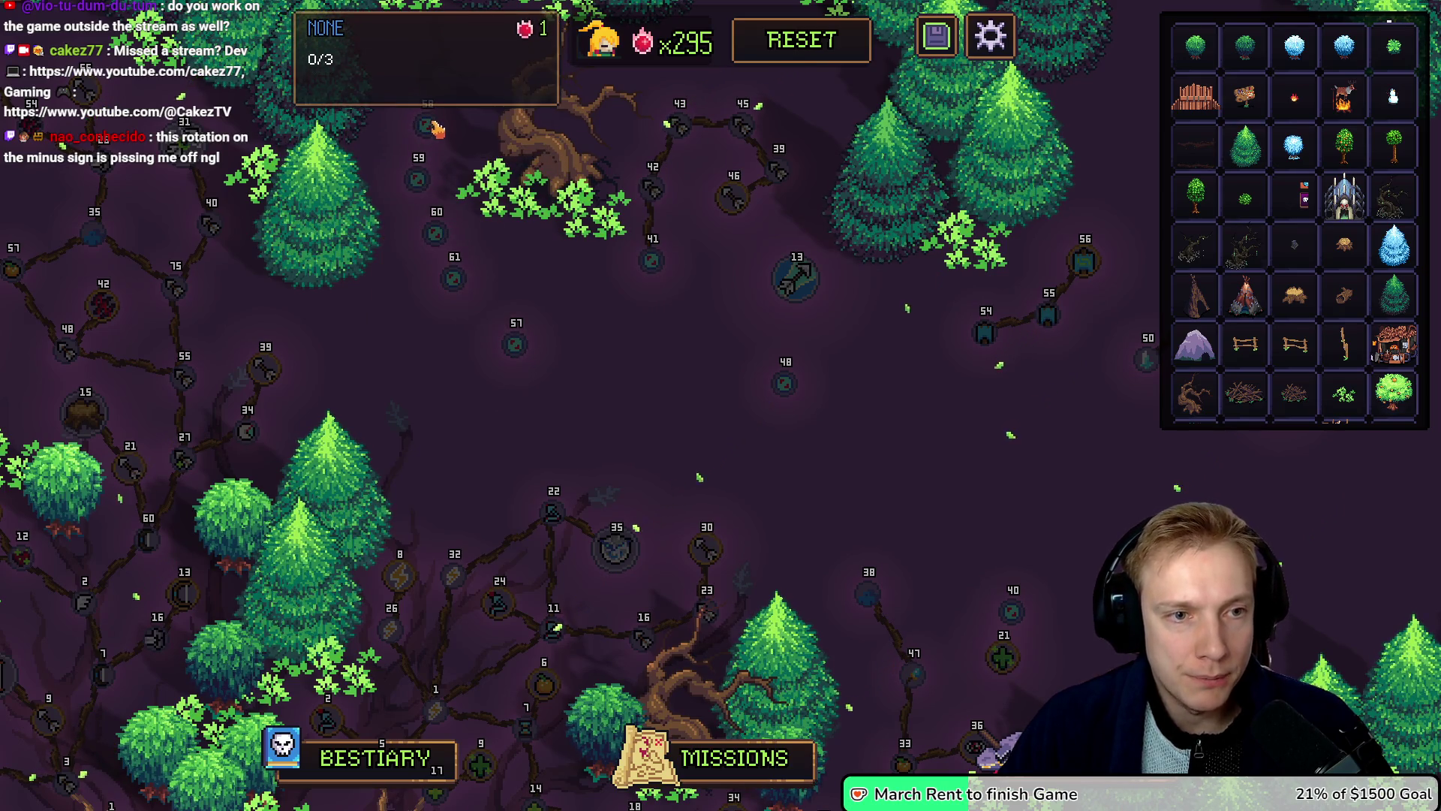
pyautogui.moveTo(508, 343); pyautogui.dragTo(464, 79)
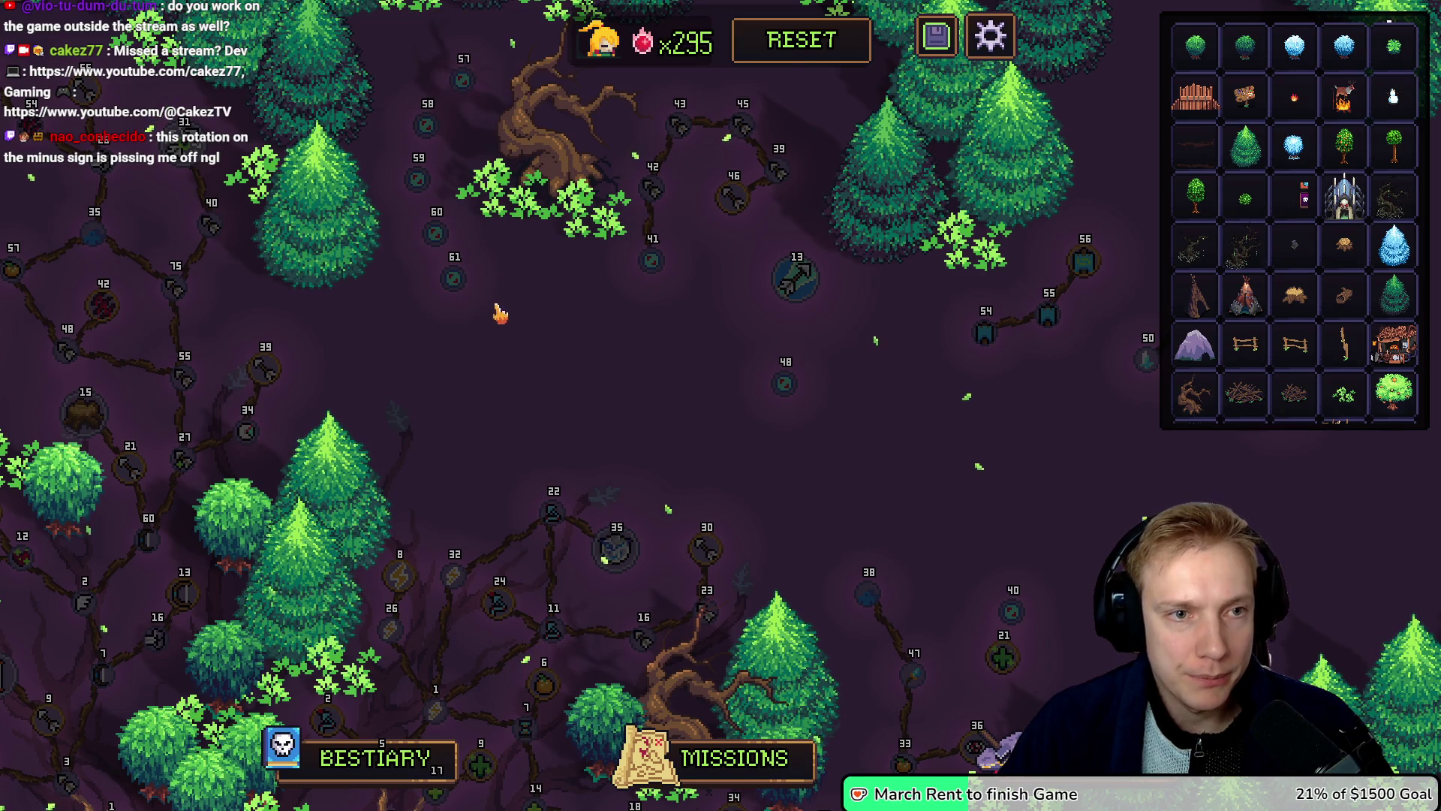
pyautogui.press('w')
pyautogui.click(476, 139)
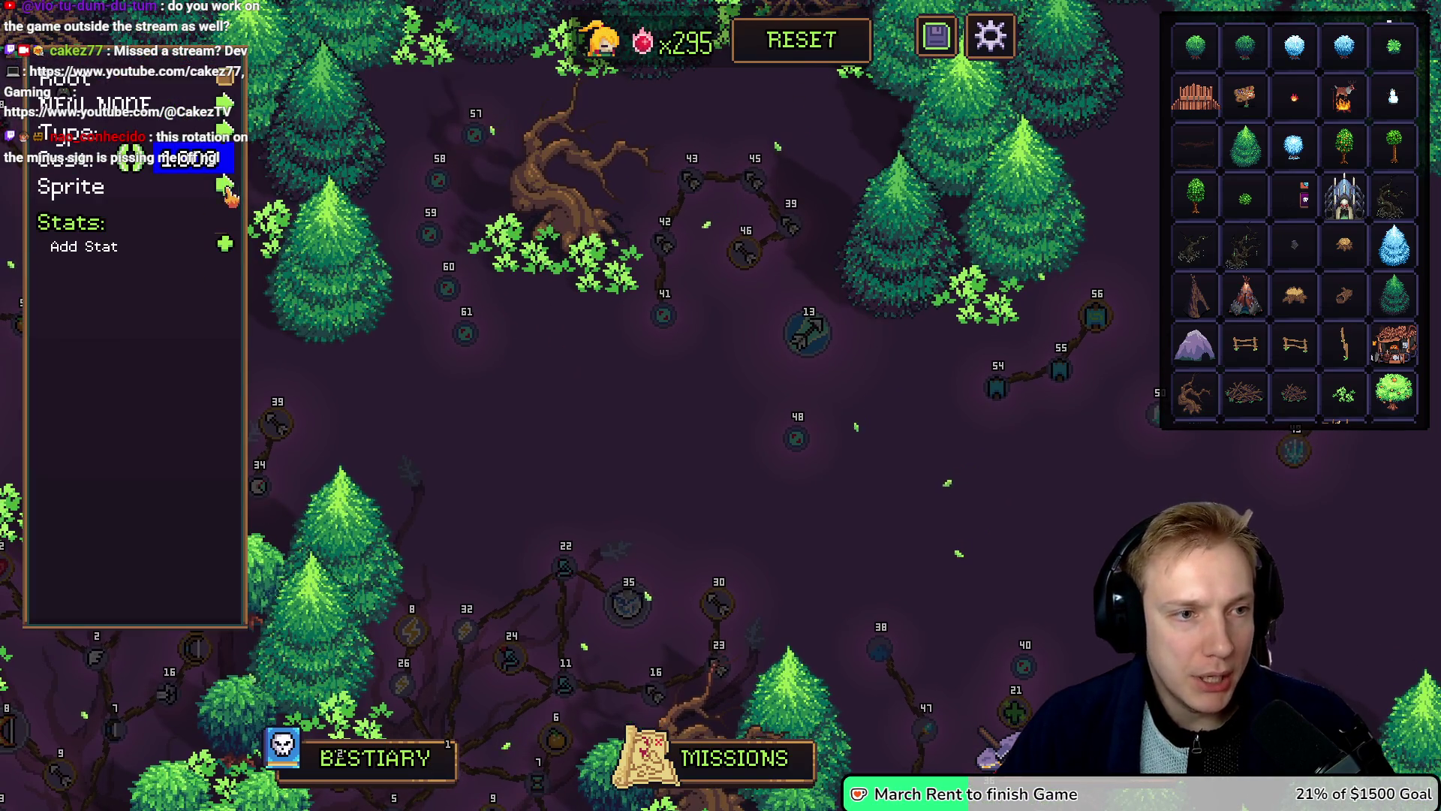
# Step: Try several sprite icons on node 57 before settling on the final one
pyautogui.click(224, 185)
pyautogui.click(225, 680)
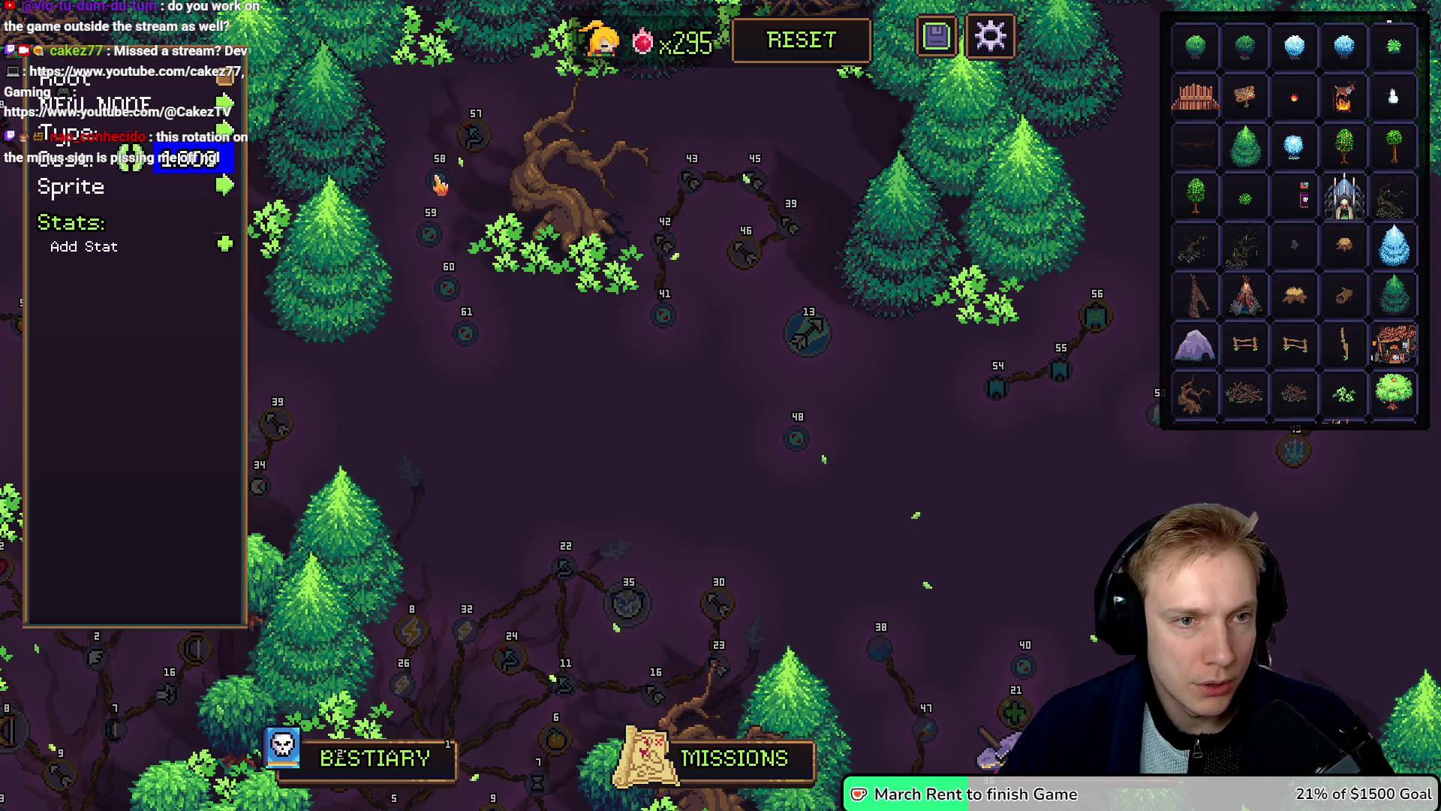
pyautogui.click(225, 188)
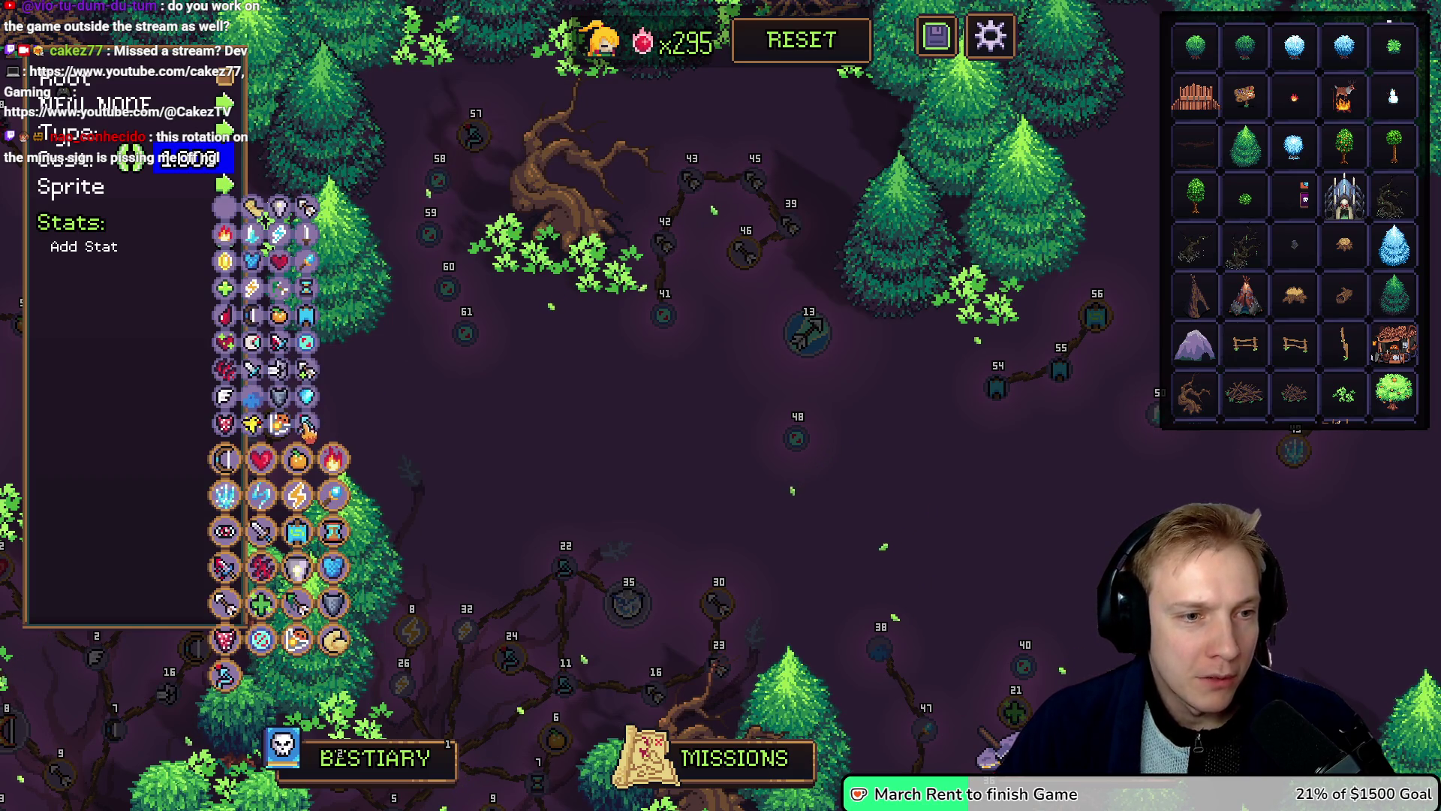
pyautogui.click(319, 272)
pyautogui.click(225, 185)
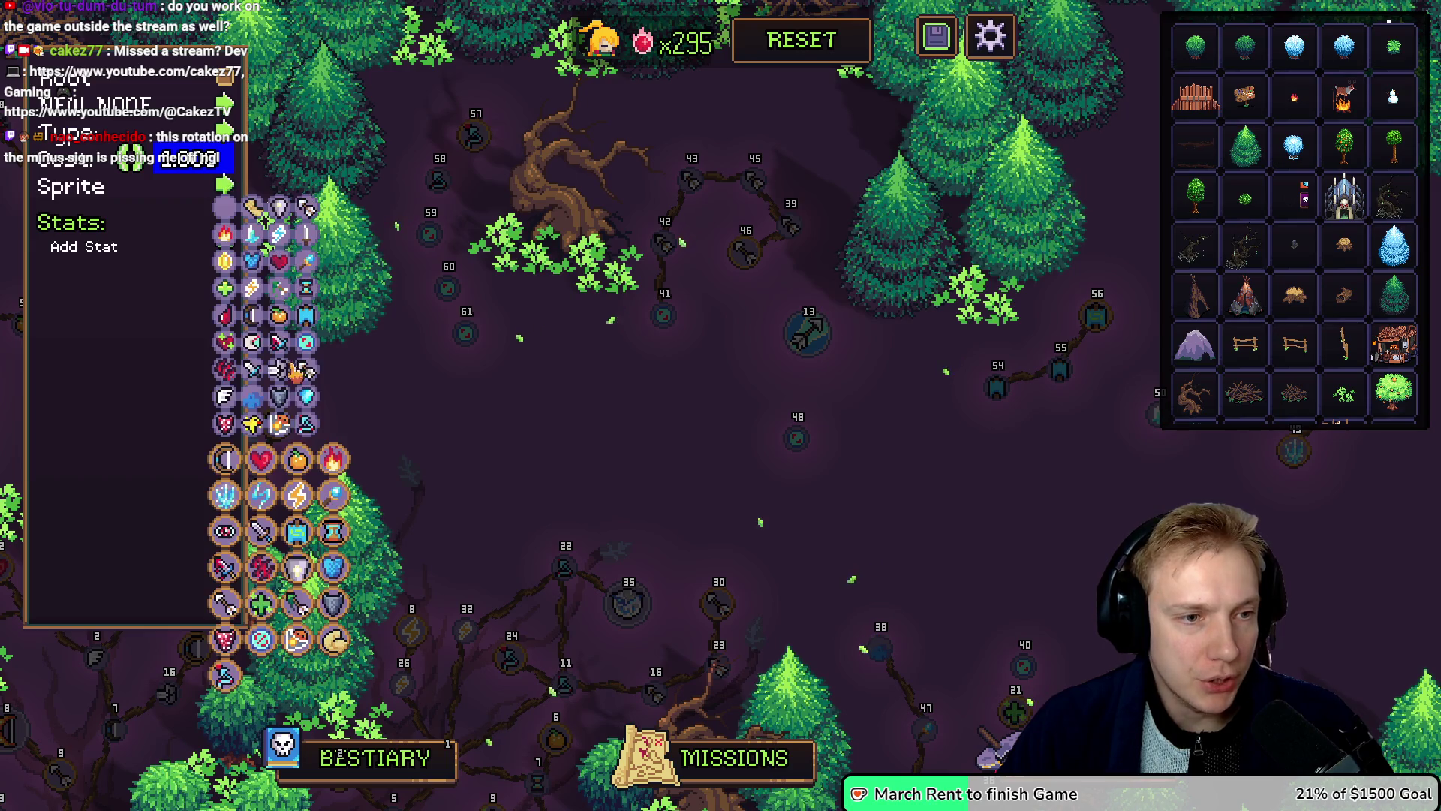
pyautogui.click(308, 428)
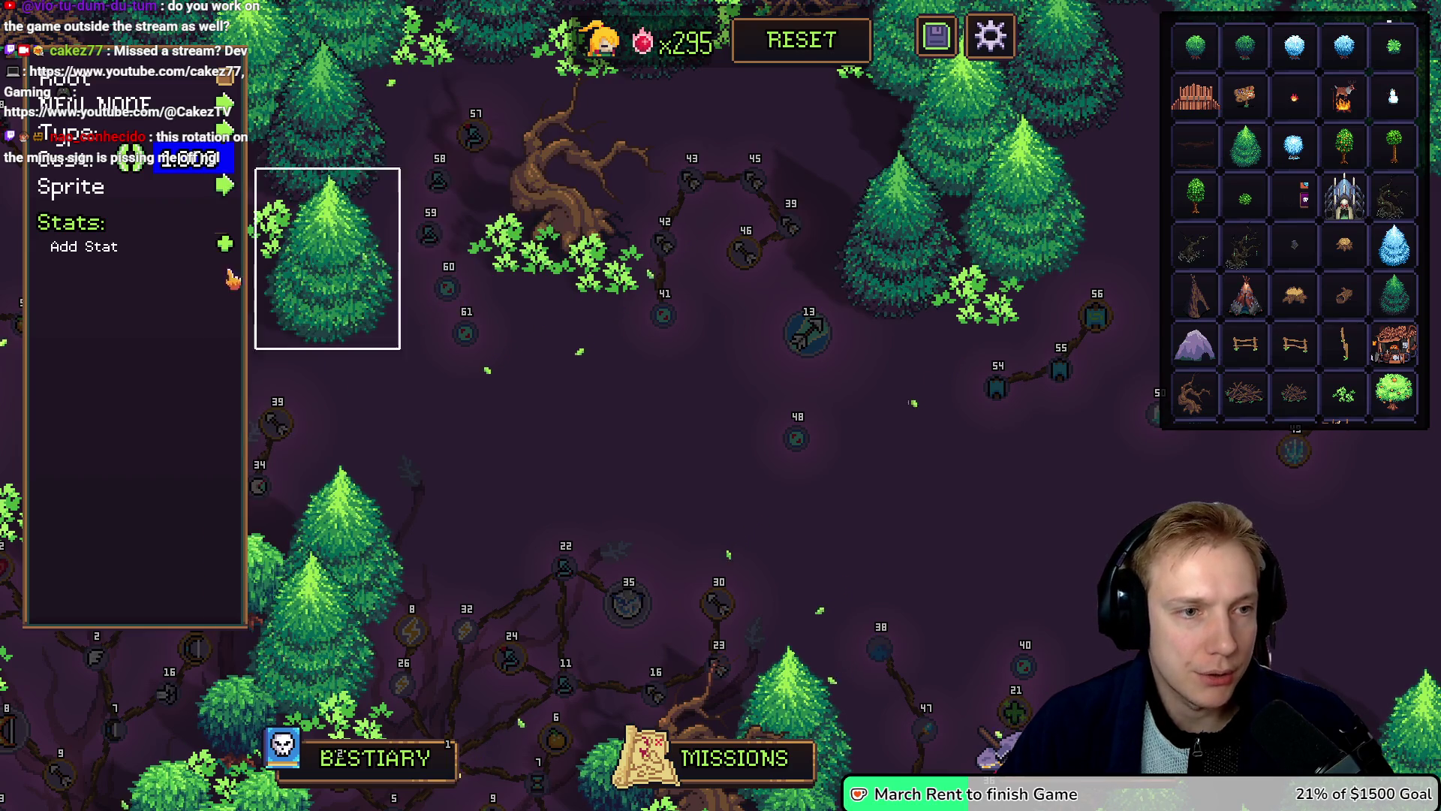
pyautogui.click(226, 188)
pyautogui.click(313, 427)
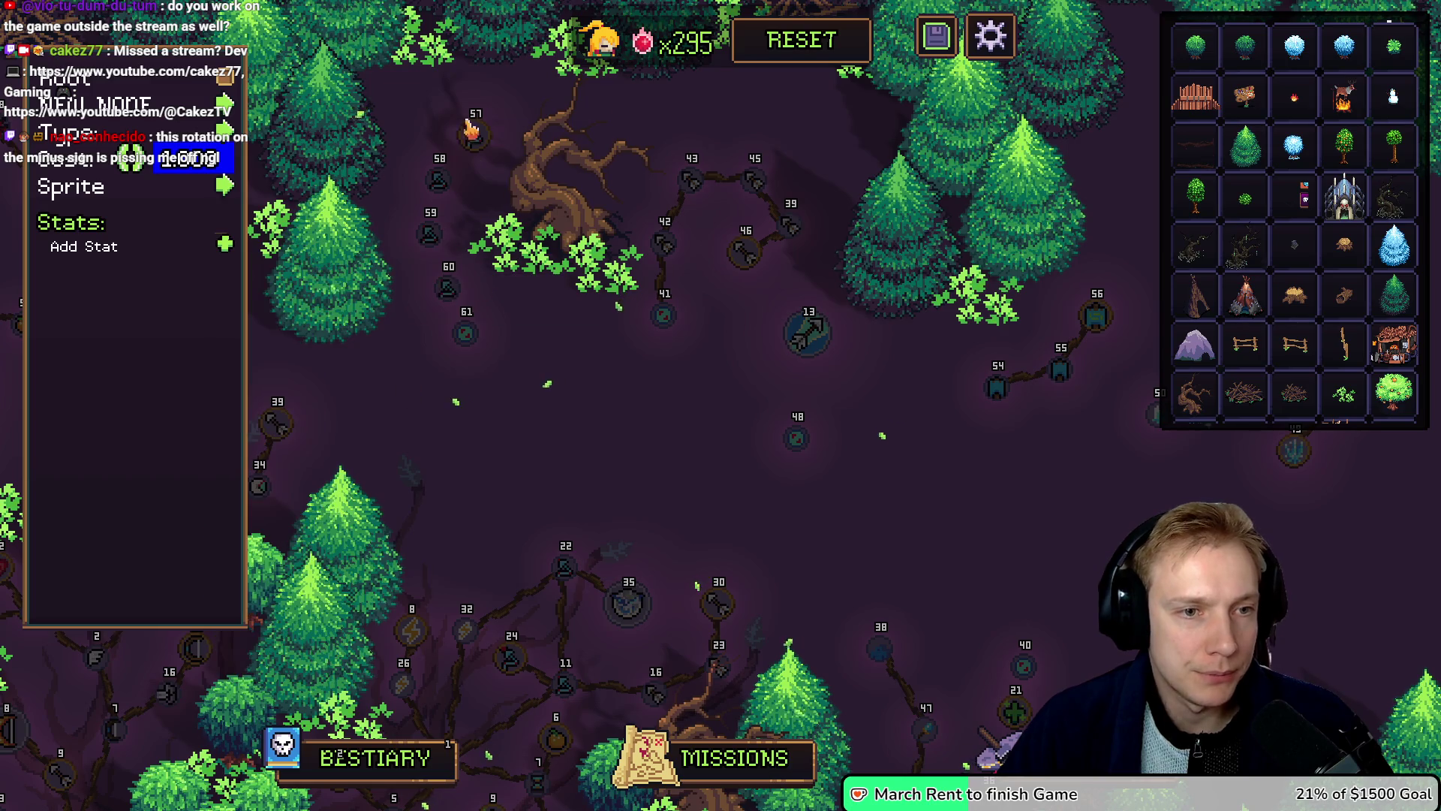
pyautogui.click(441, 182)
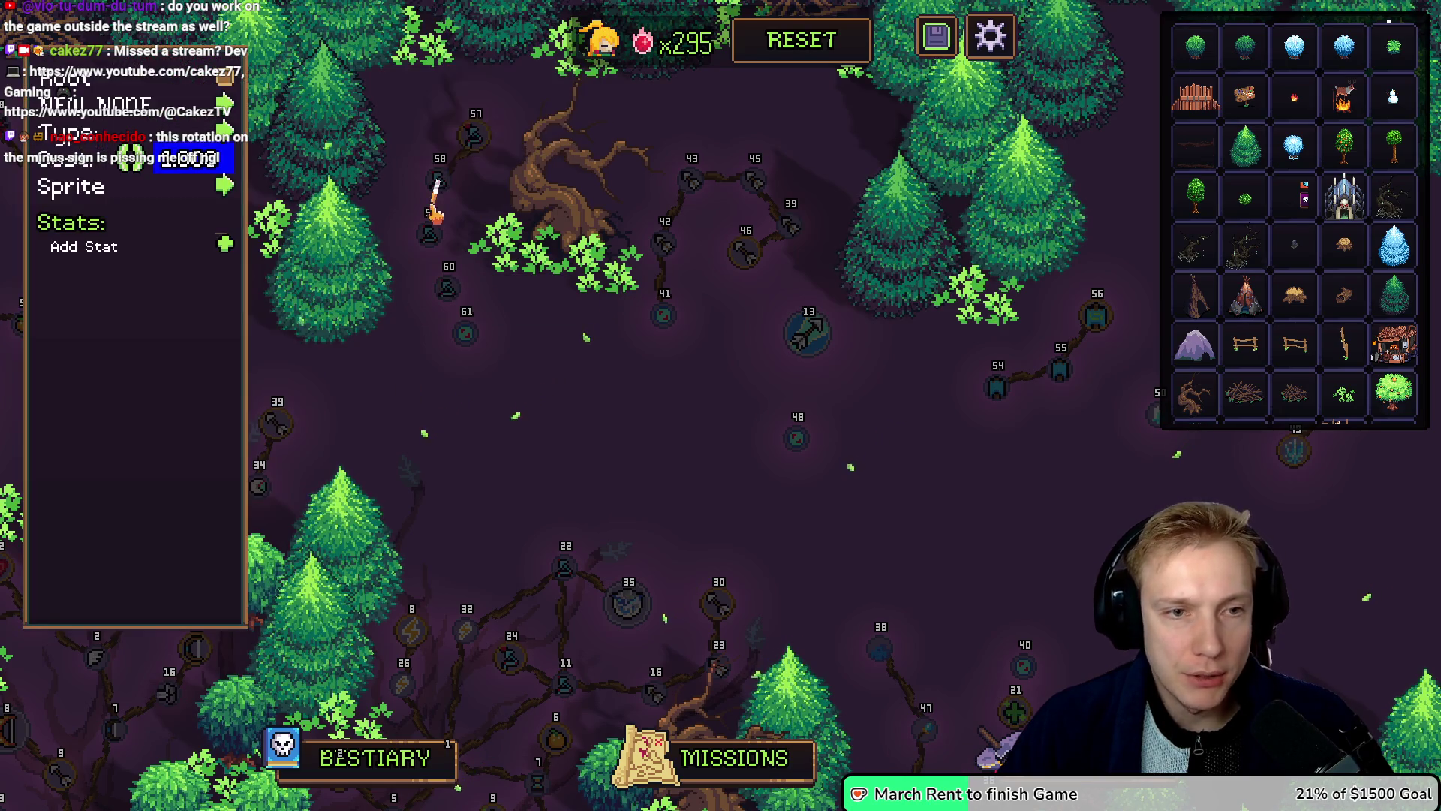
pyautogui.click(471, 143)
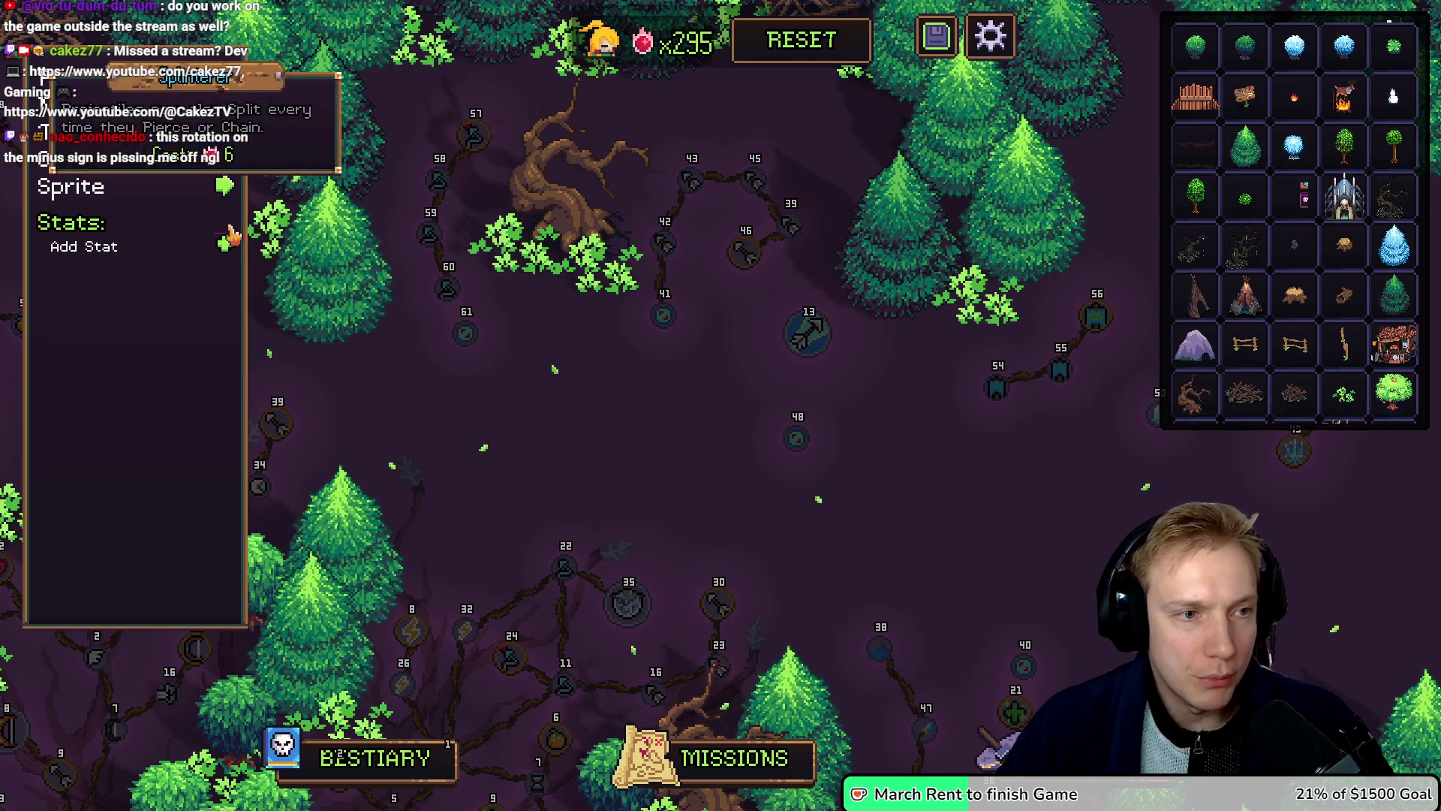
# Step: Give node 57 a Chain Count stat of 1 and a Chaining Range stat of 20
pyautogui.click(225, 244)
pyautogui.click(225, 244)
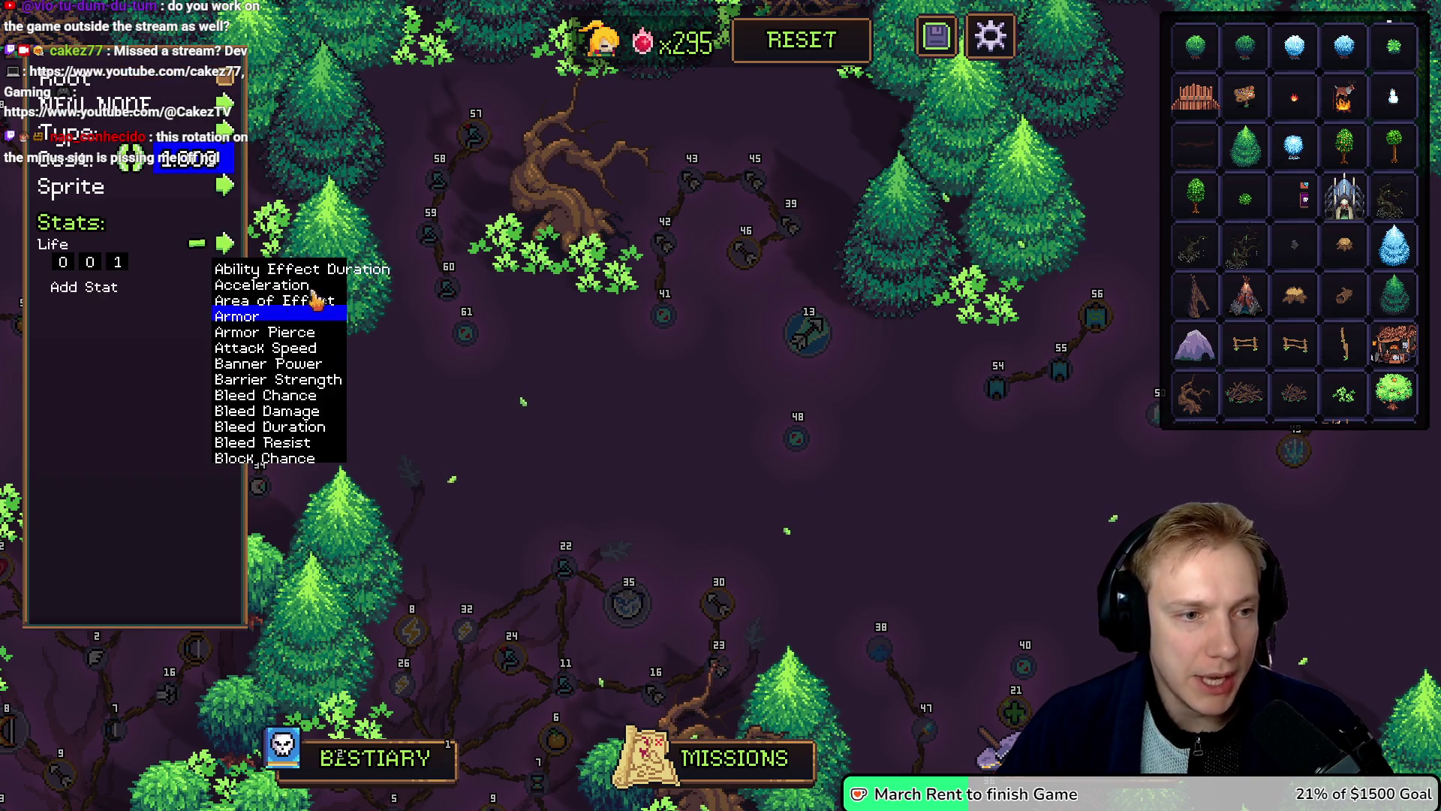
pyautogui.scroll(-4, 292, 361)
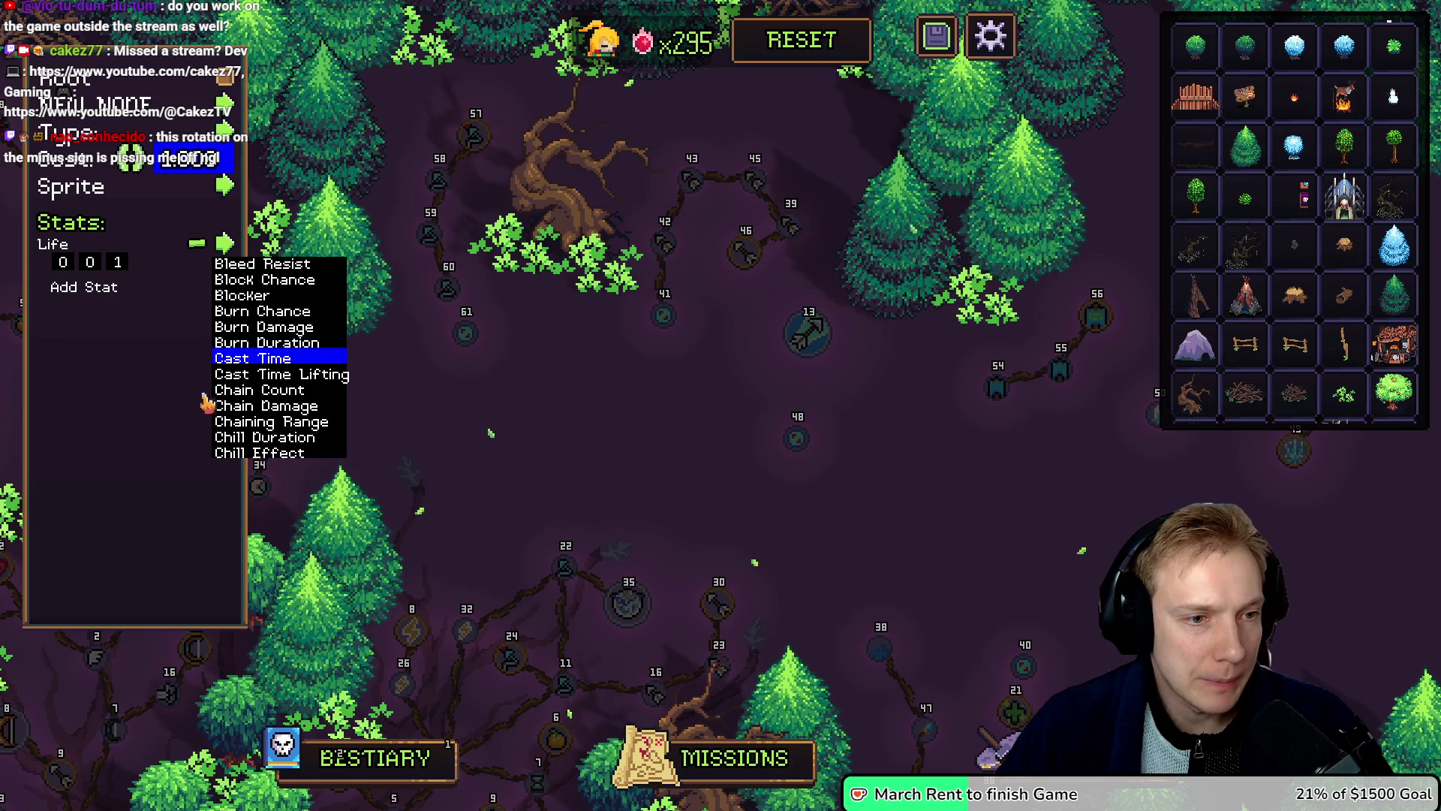
pyautogui.click(216, 390)
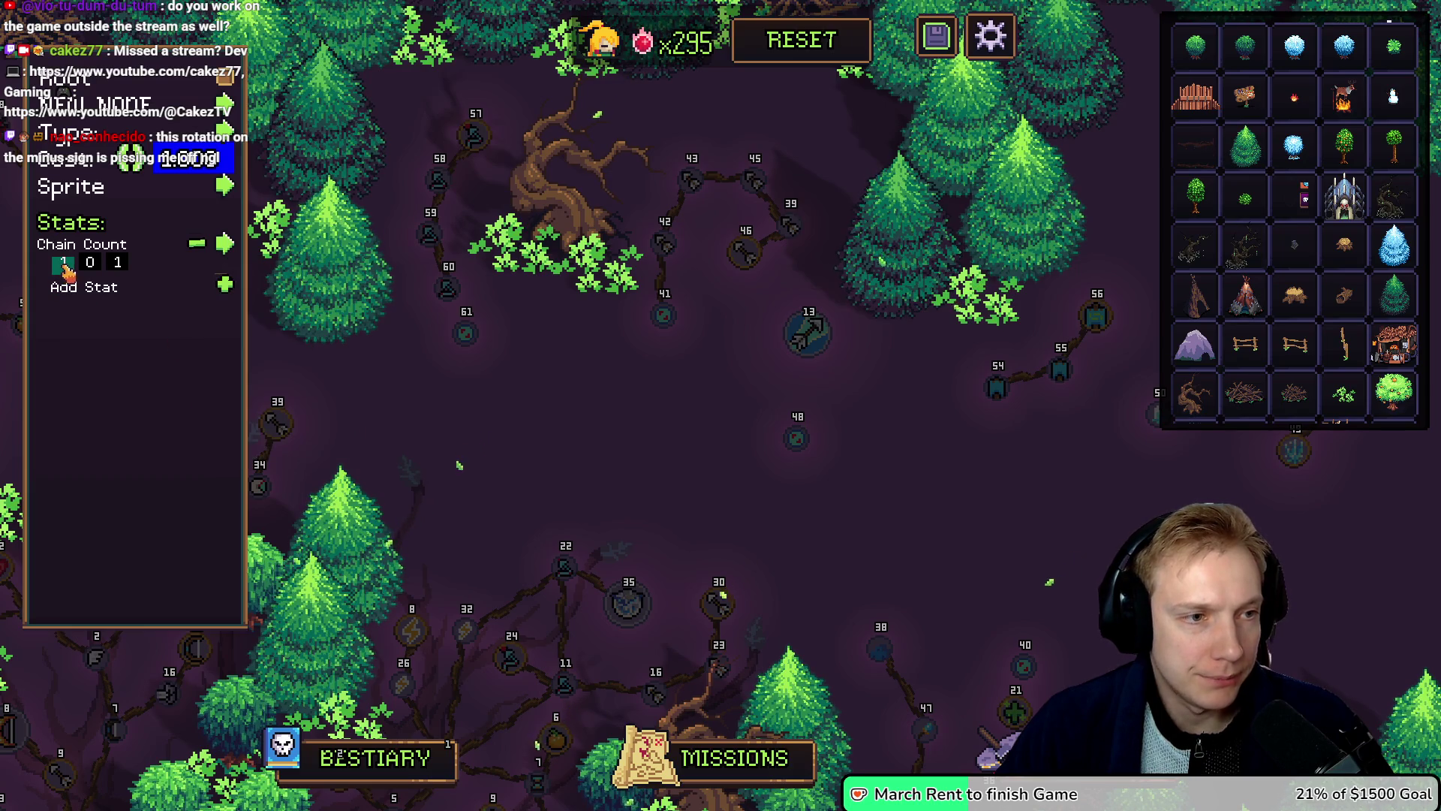
pyautogui.click(225, 285)
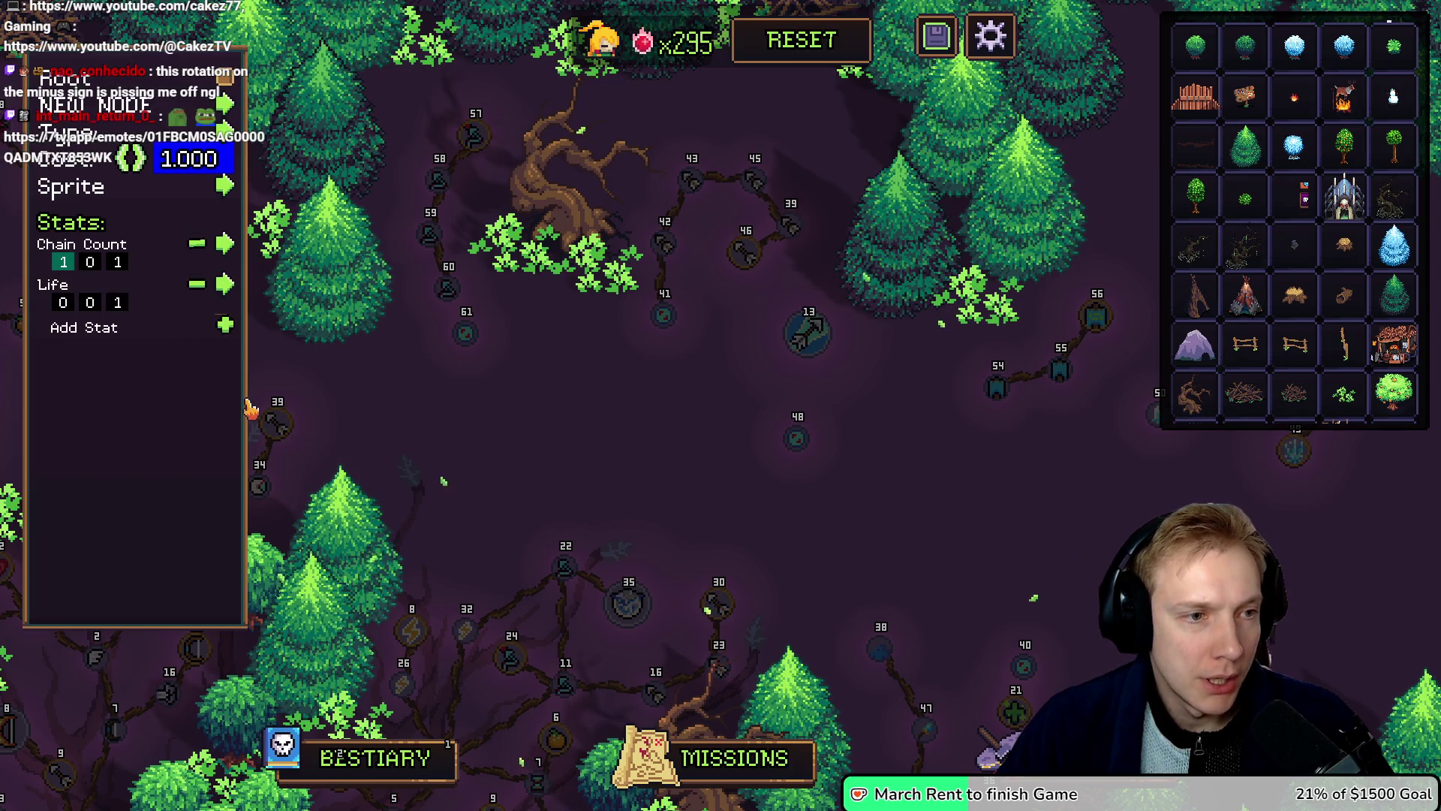
pyautogui.click(225, 284)
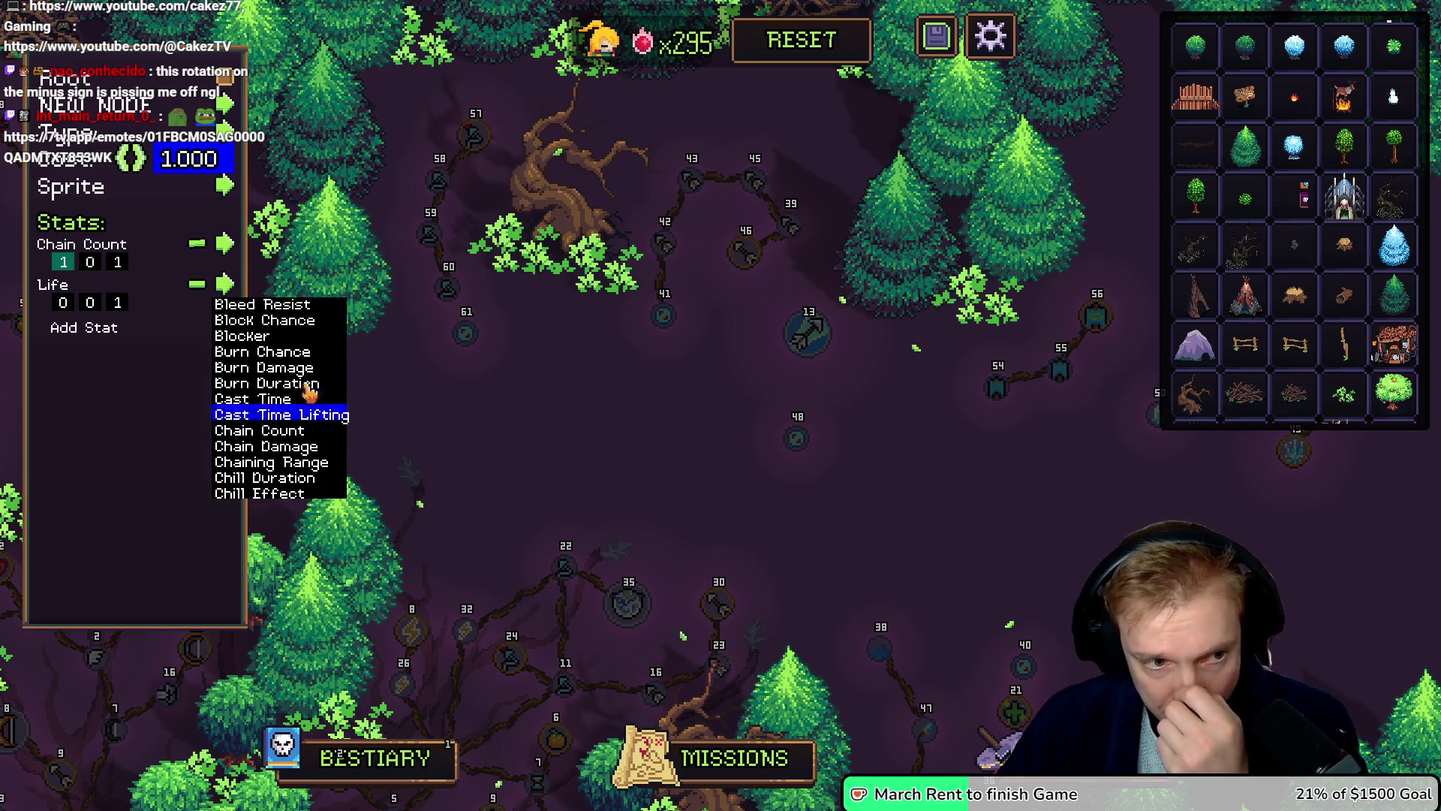
pyautogui.click(287, 463)
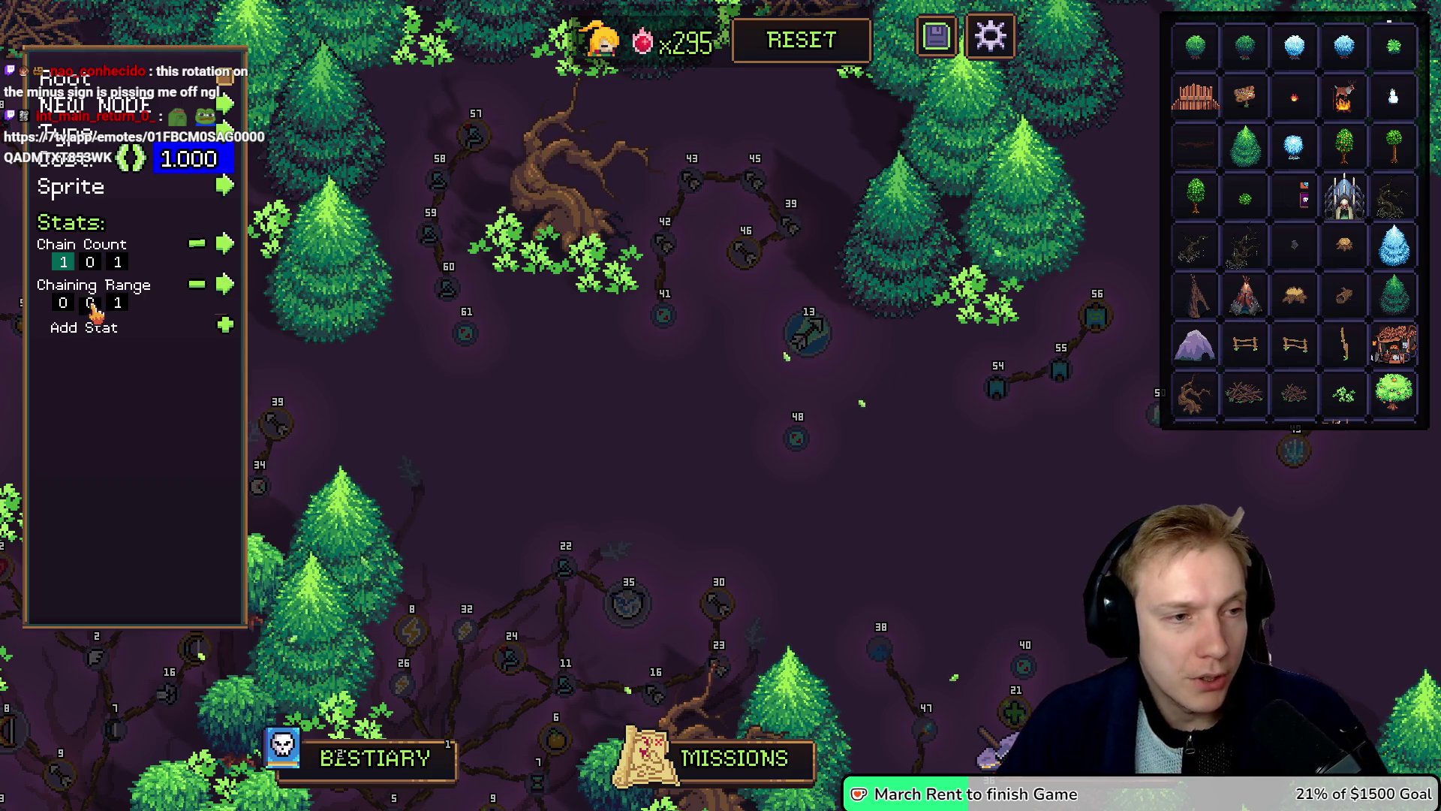
pyautogui.click(90, 303)
pyautogui.write('5')
# Step: Commit node 57's cost value and move to the next new node
pyautogui.moveTo(483, 147)
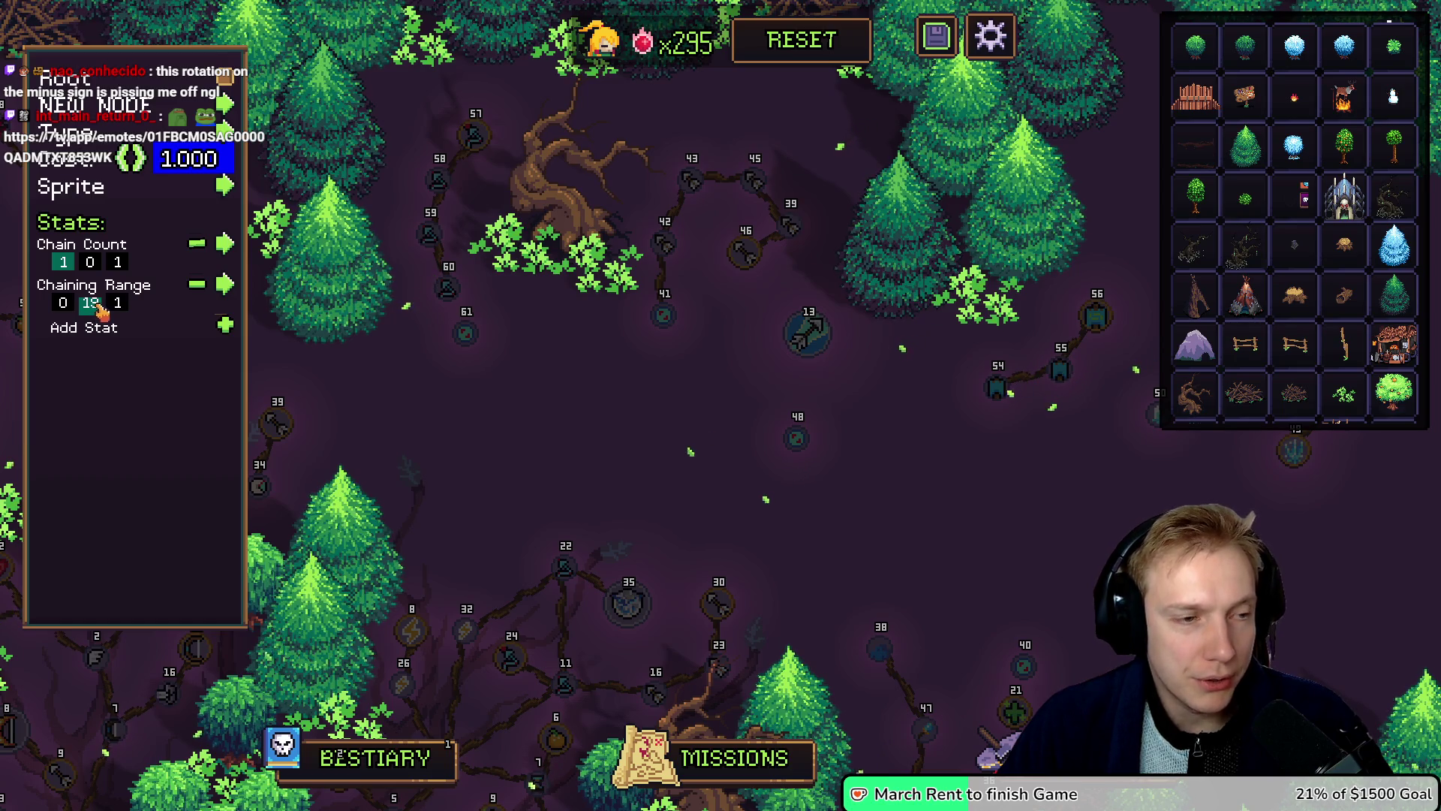
pyautogui.click(186, 153)
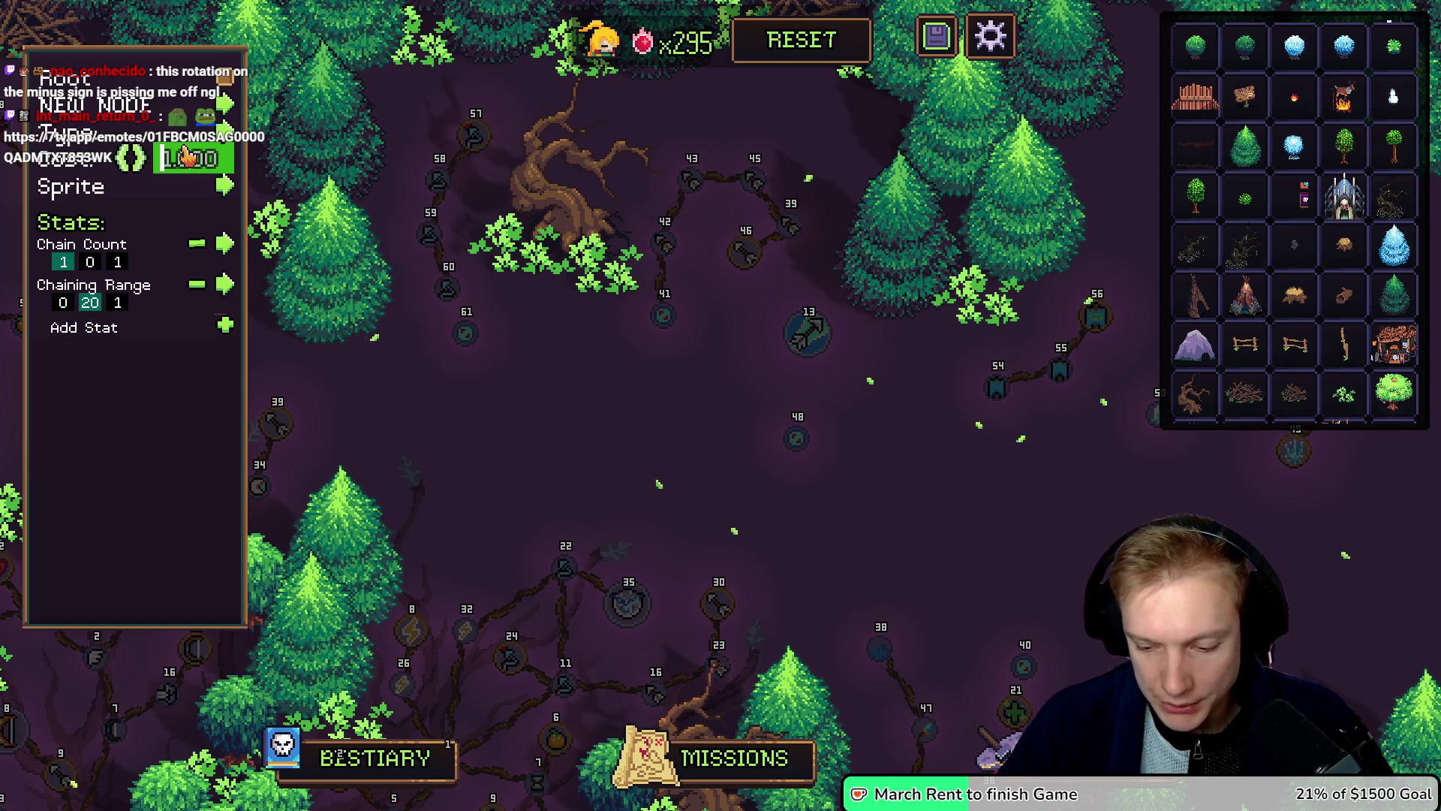
pyautogui.press('Return')
pyautogui.click(442, 182)
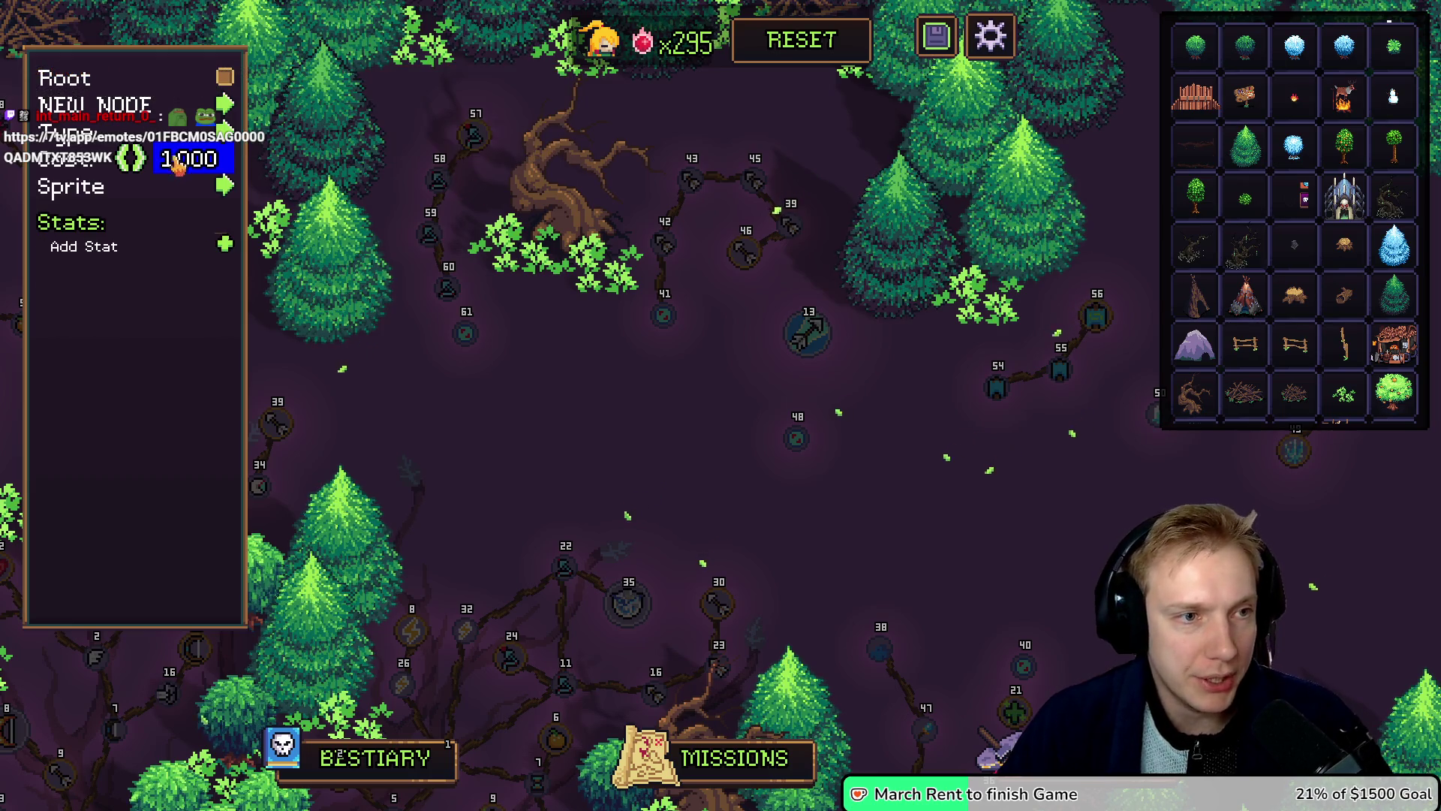
# Step: Set the node's cost to 3
pyautogui.click(180, 165)
pyautogui.write('3.000')
pyautogui.press('Return')
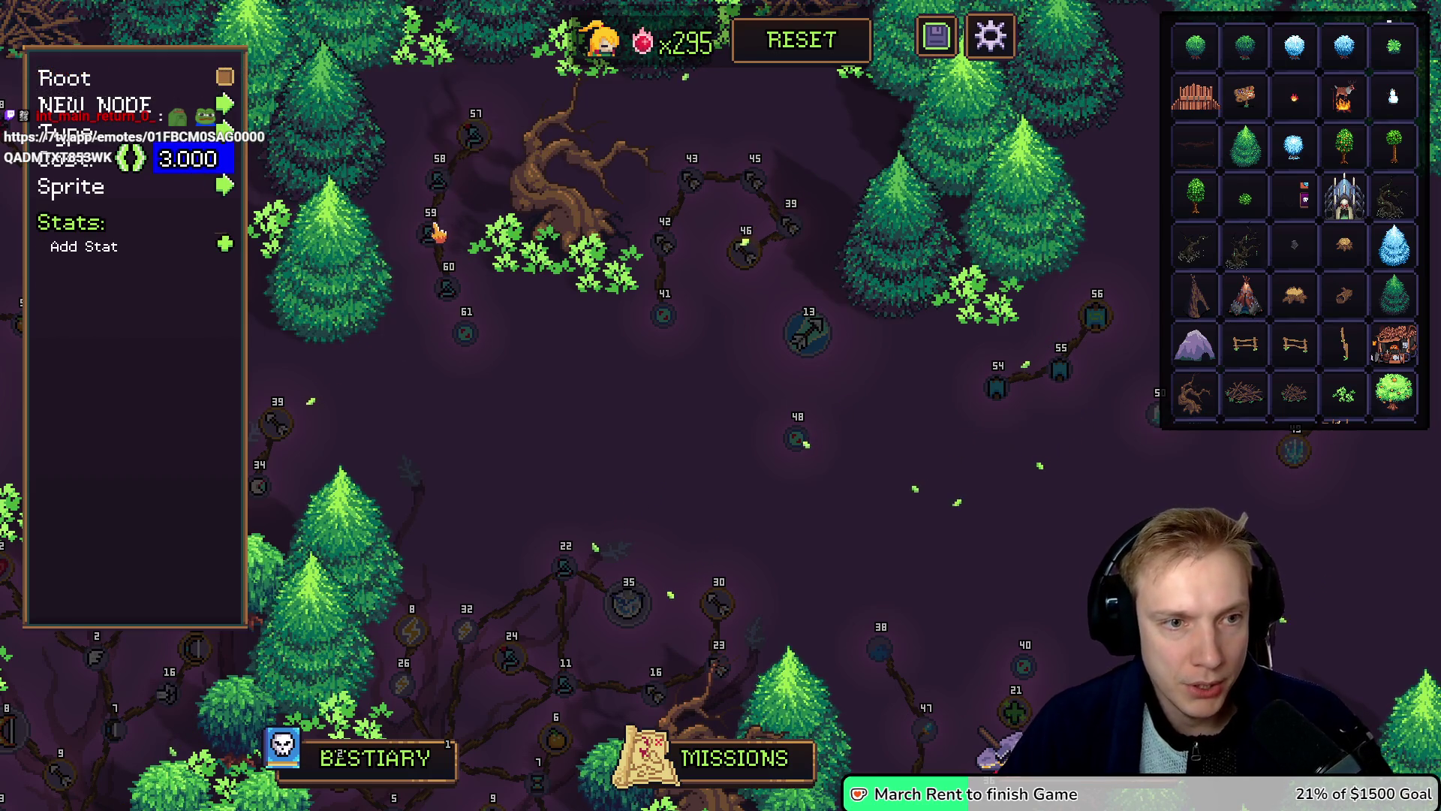
pyautogui.click(172, 157)
pyautogui.write('3')
pyautogui.press('Return')
pyautogui.moveTo(438, 252)
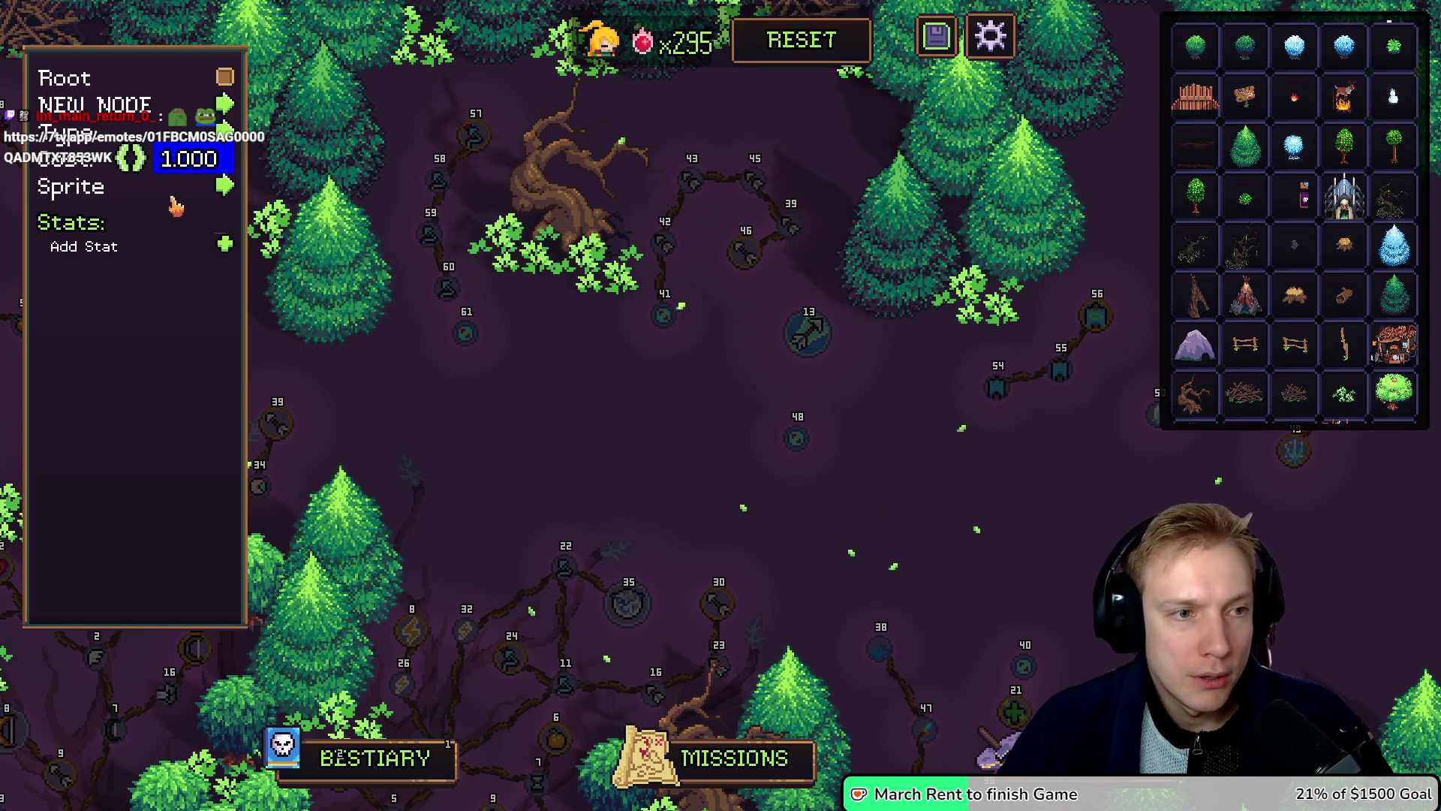
pyautogui.click(180, 158)
pyautogui.press('Return')
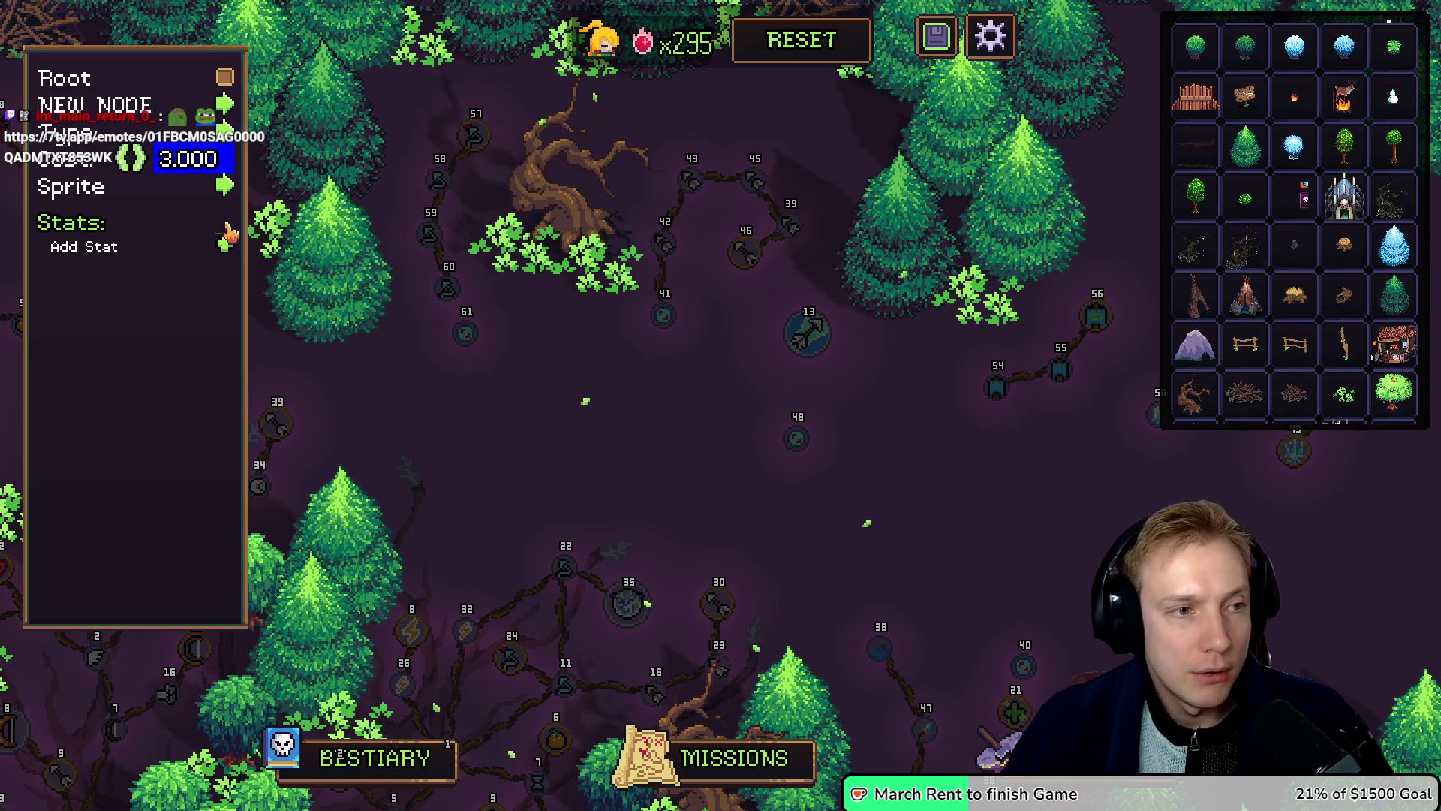
# Step: Add a Chain Damage stat of 4 to the node
pyautogui.click(225, 246)
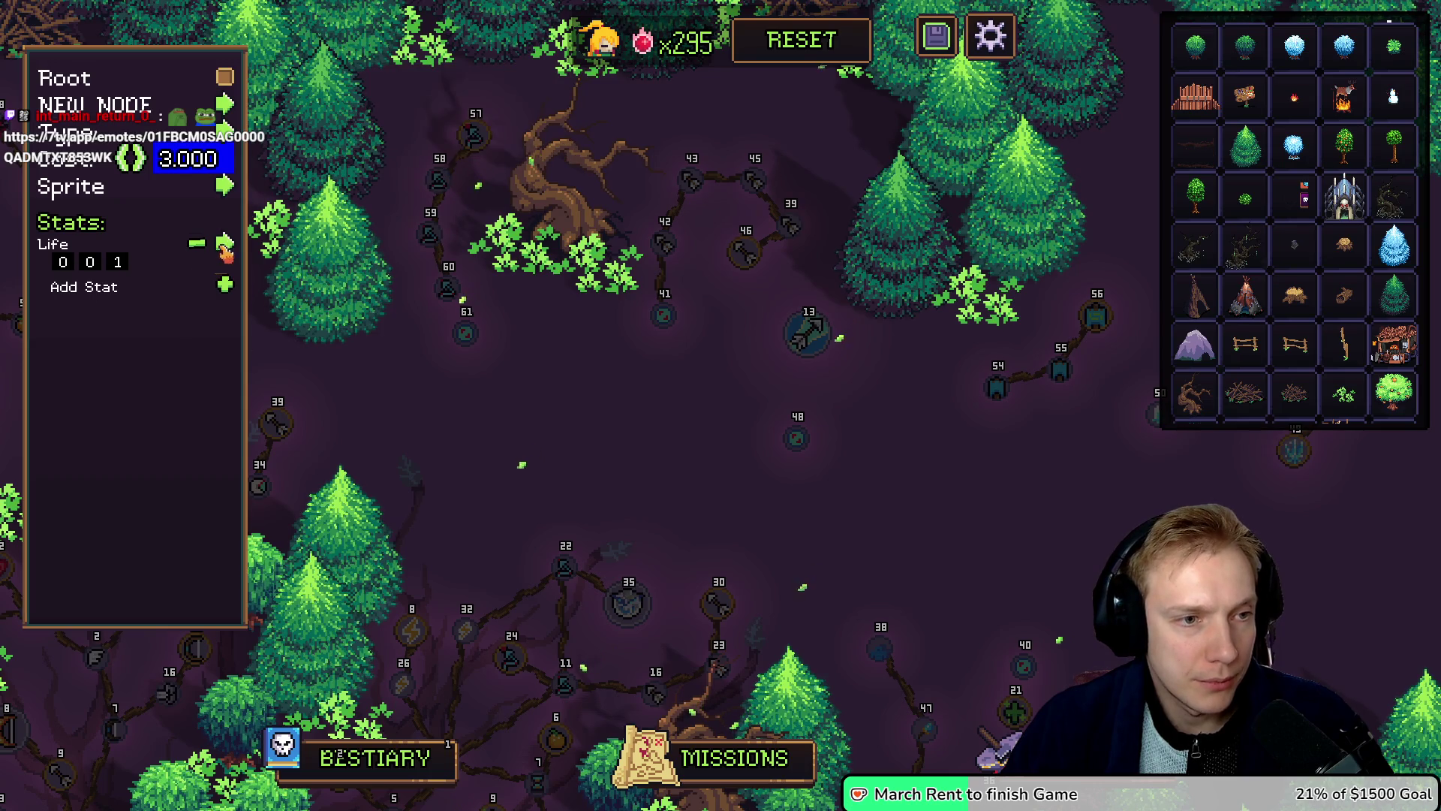
pyautogui.click(225, 250)
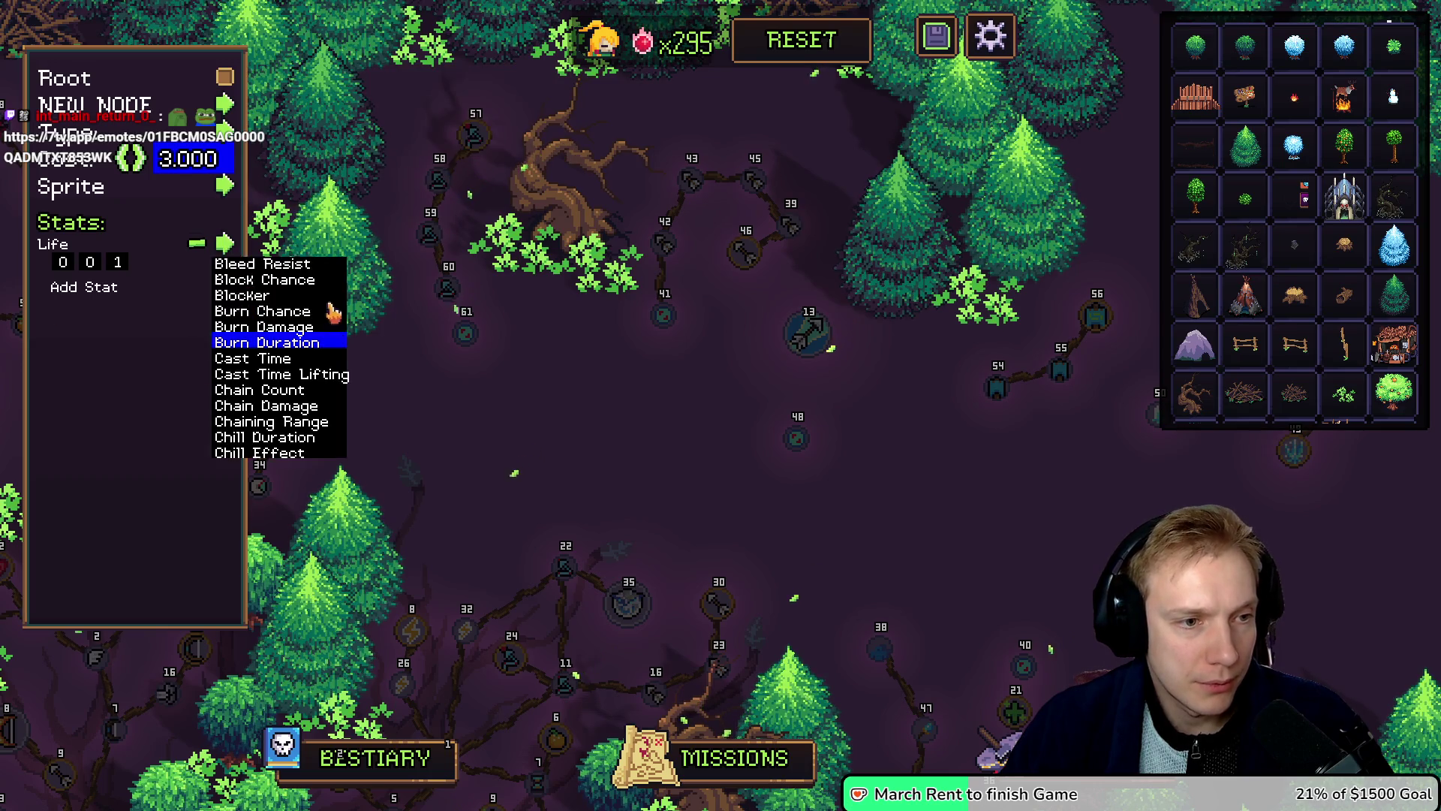
pyautogui.click(259, 407)
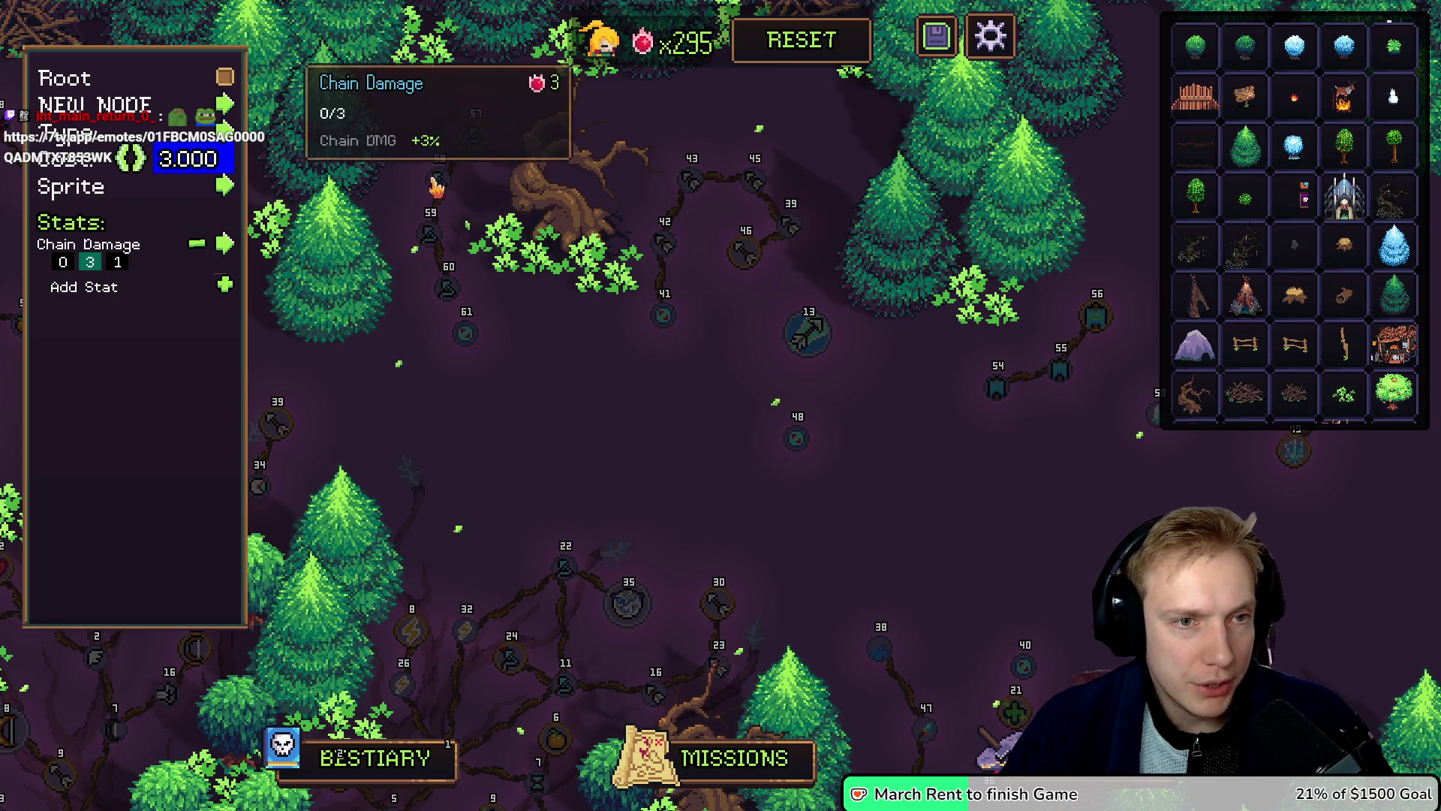
pyautogui.click(63, 262)
pyautogui.write('12')
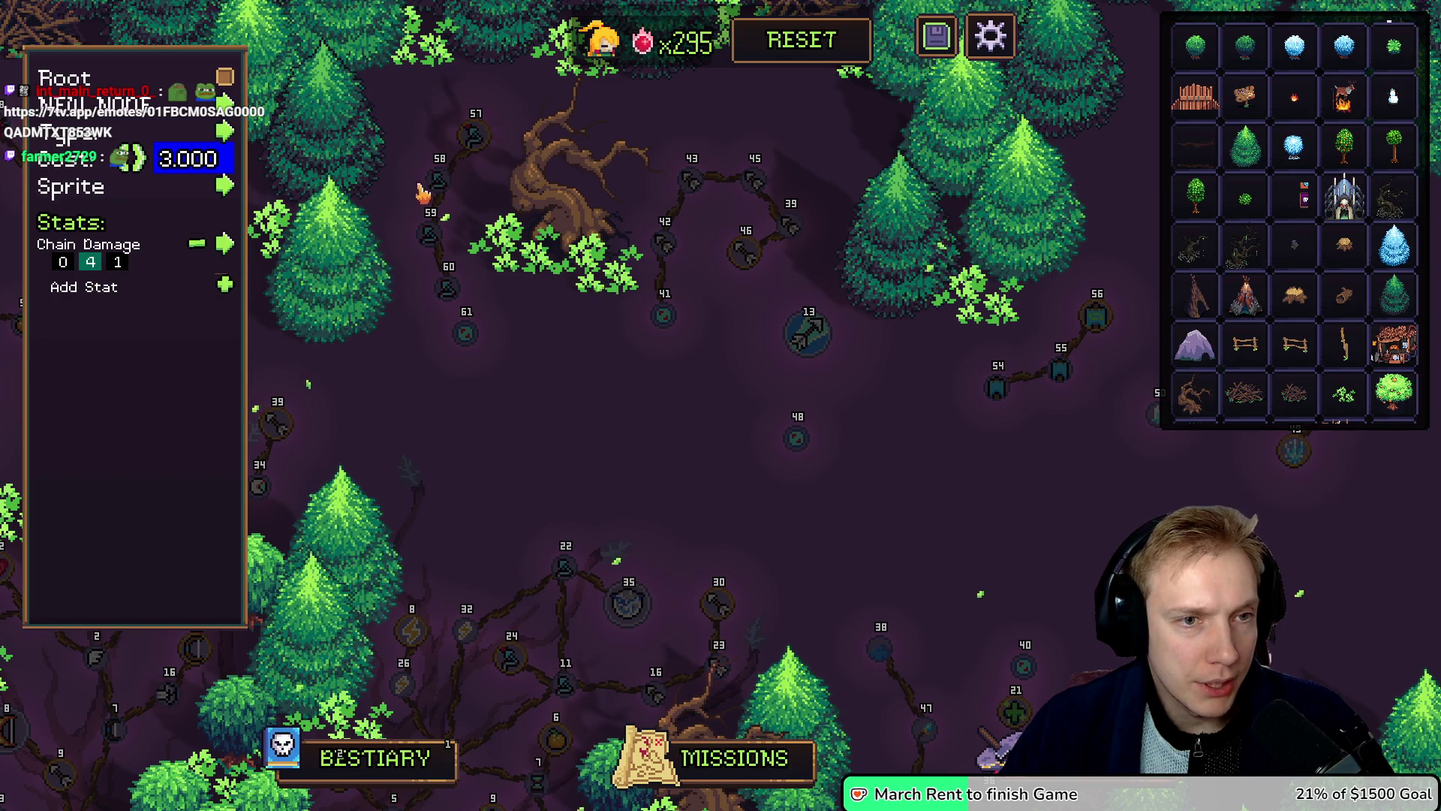
pyautogui.click(196, 243)
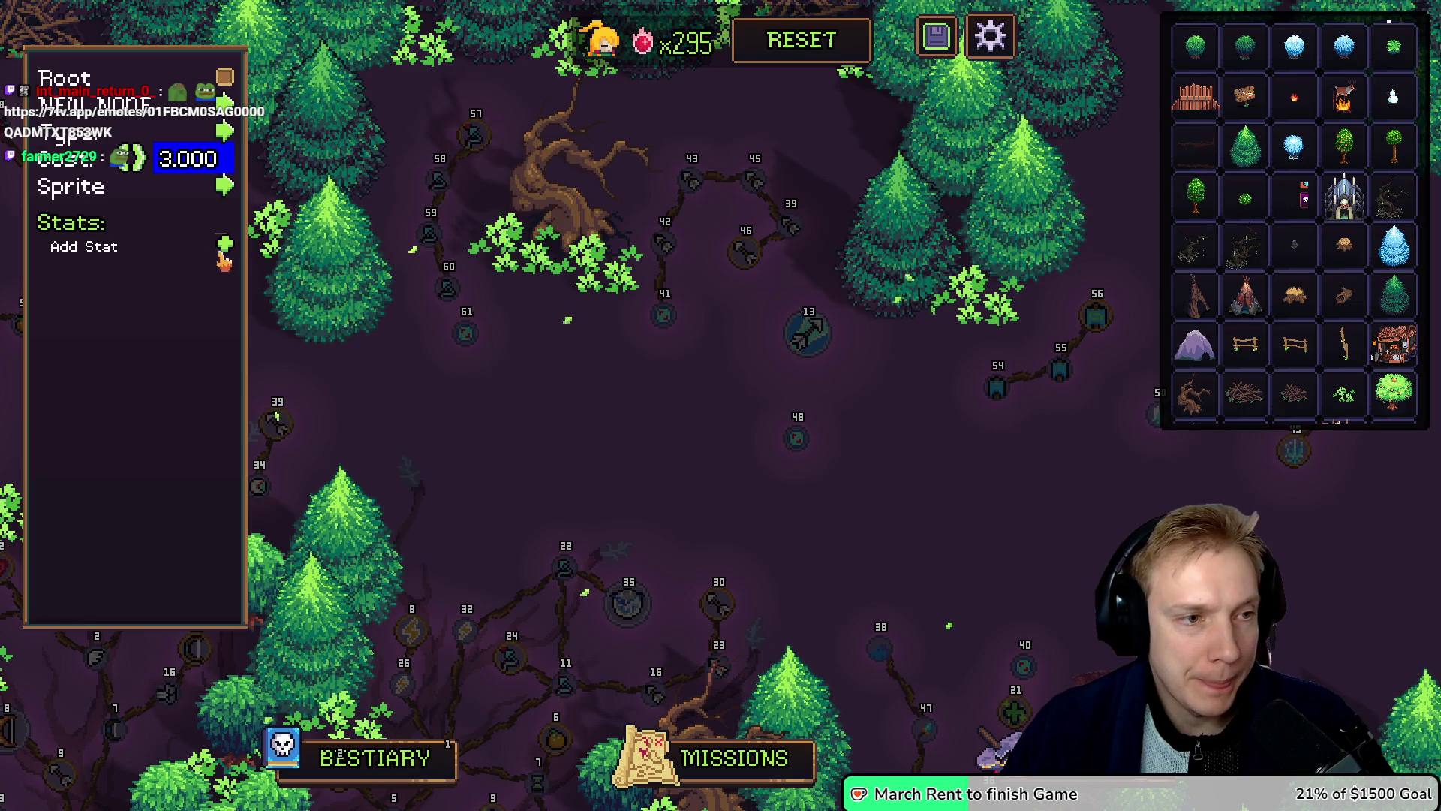
# Step: Add a Chain Count stat of 4 to node 59
pyautogui.click(226, 247)
pyautogui.click(225, 243)
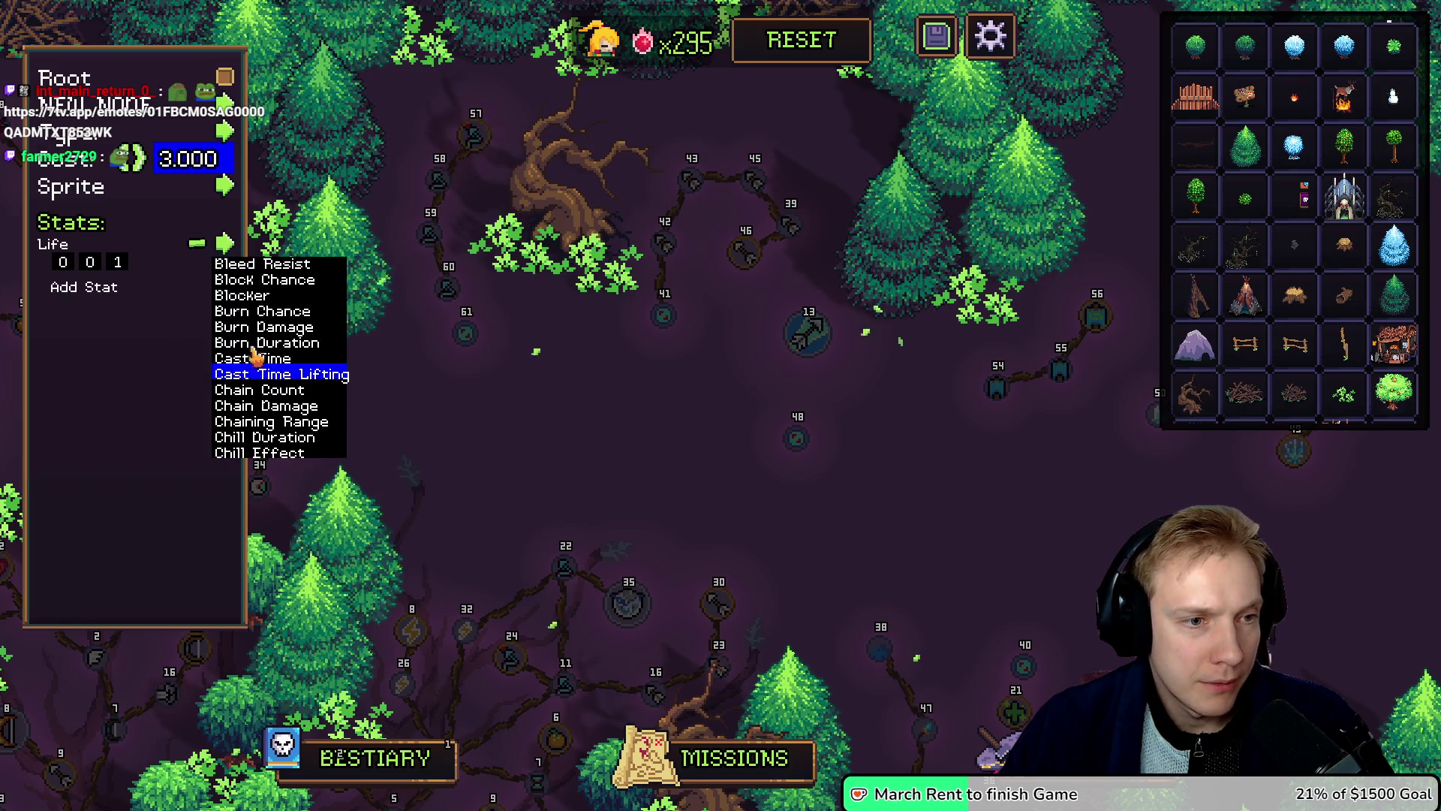
pyautogui.click(273, 390)
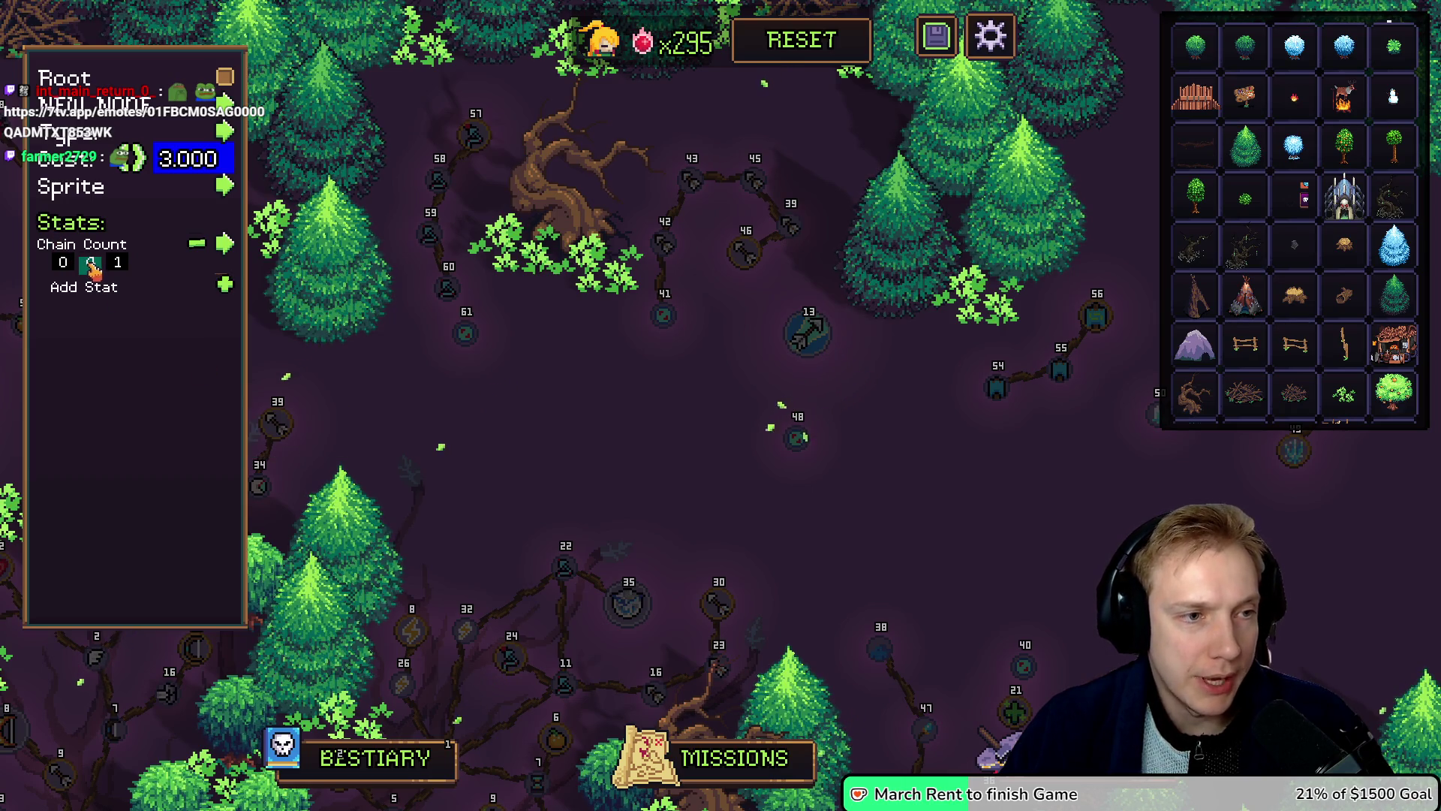
pyautogui.write('4')
pyautogui.moveTo(433, 238)
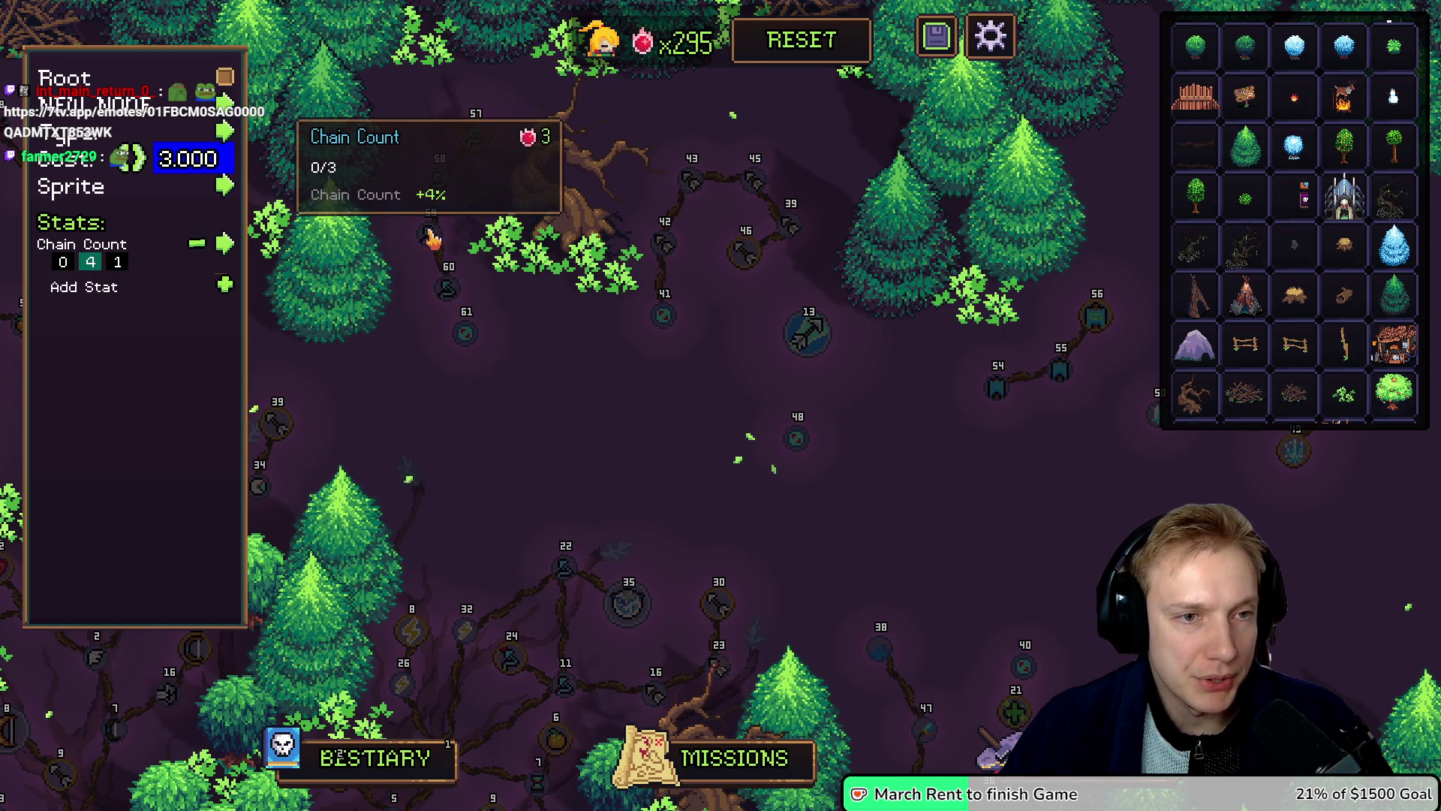
pyautogui.scroll(-3, 432, 239)
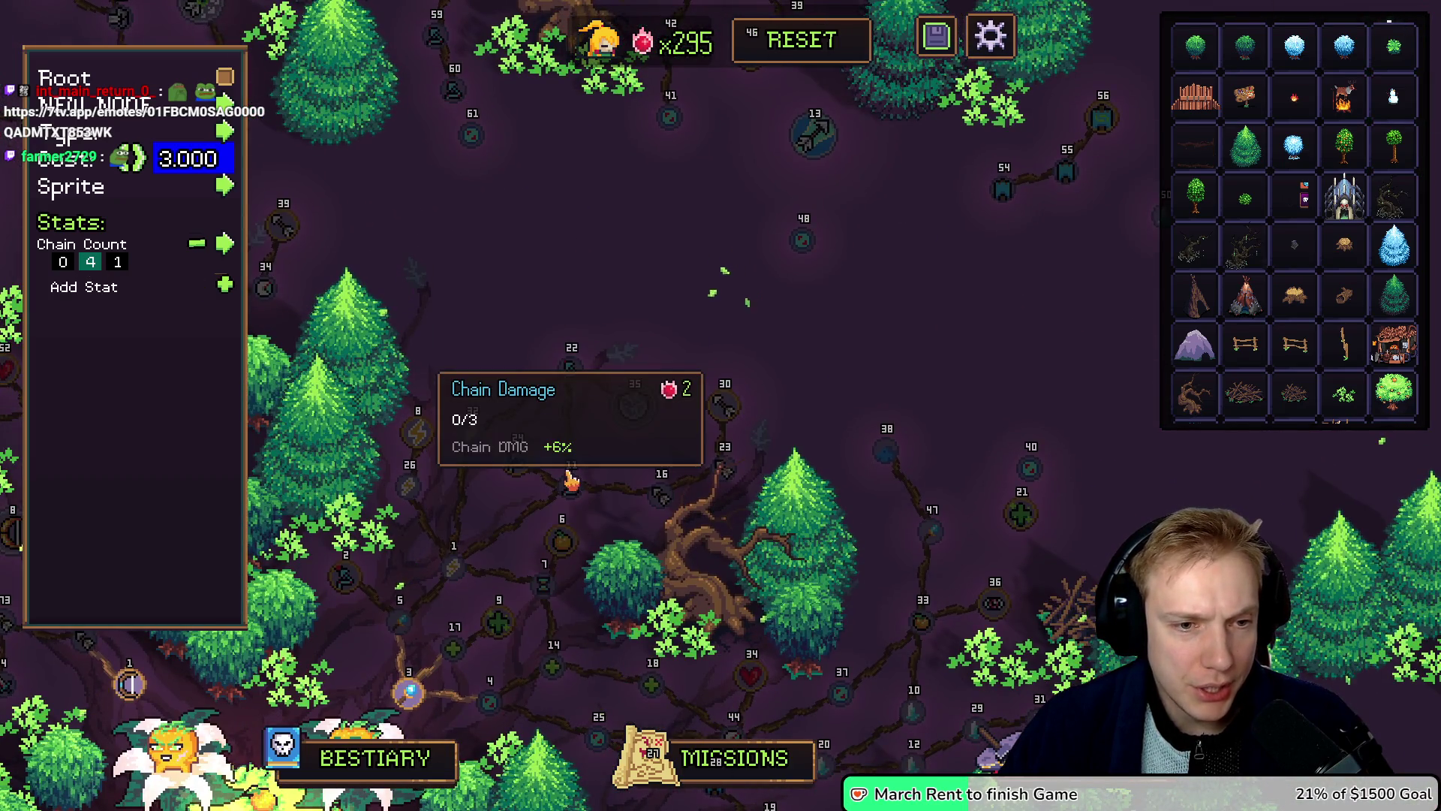
pyautogui.scroll(3, 579, 218)
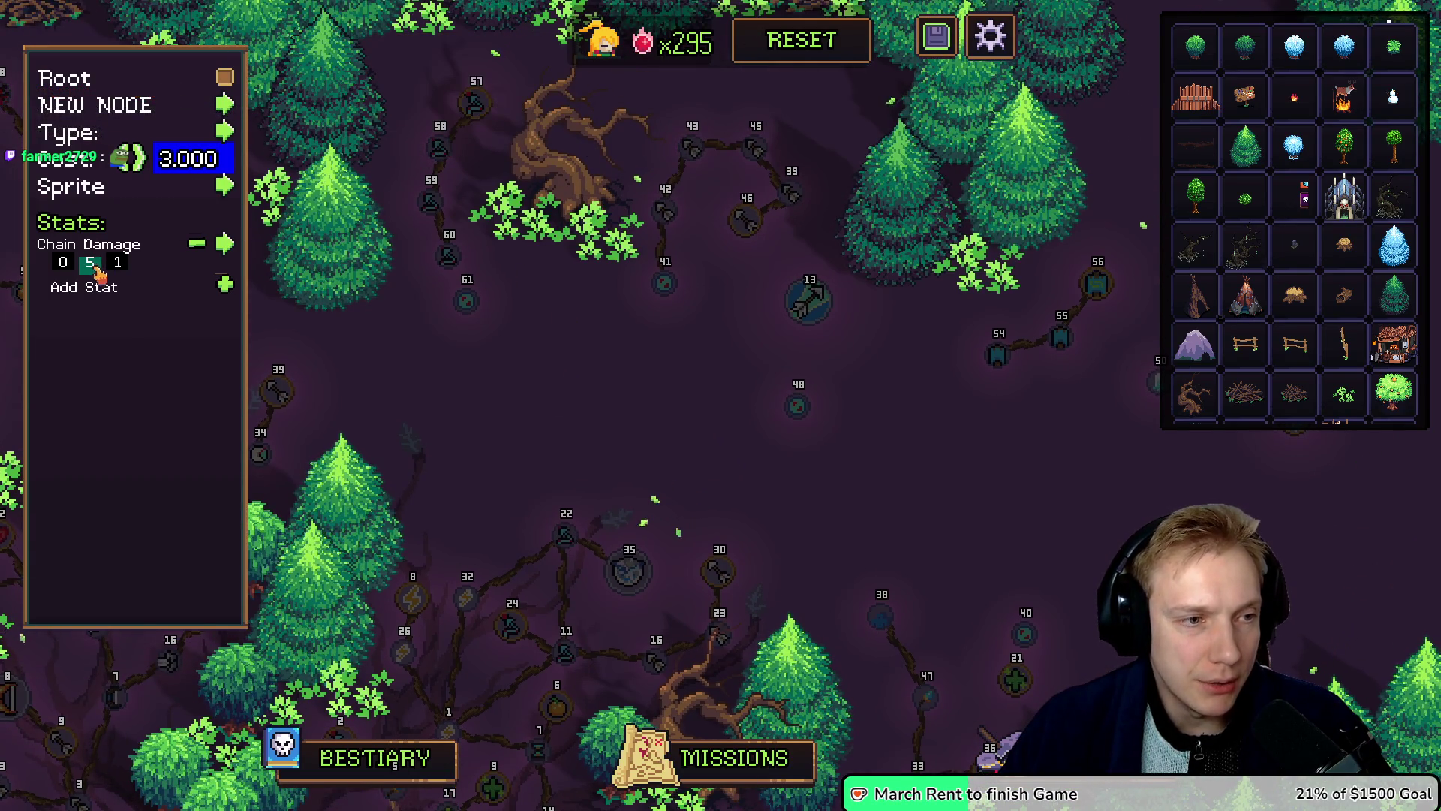
pyautogui.moveTo(443, 202)
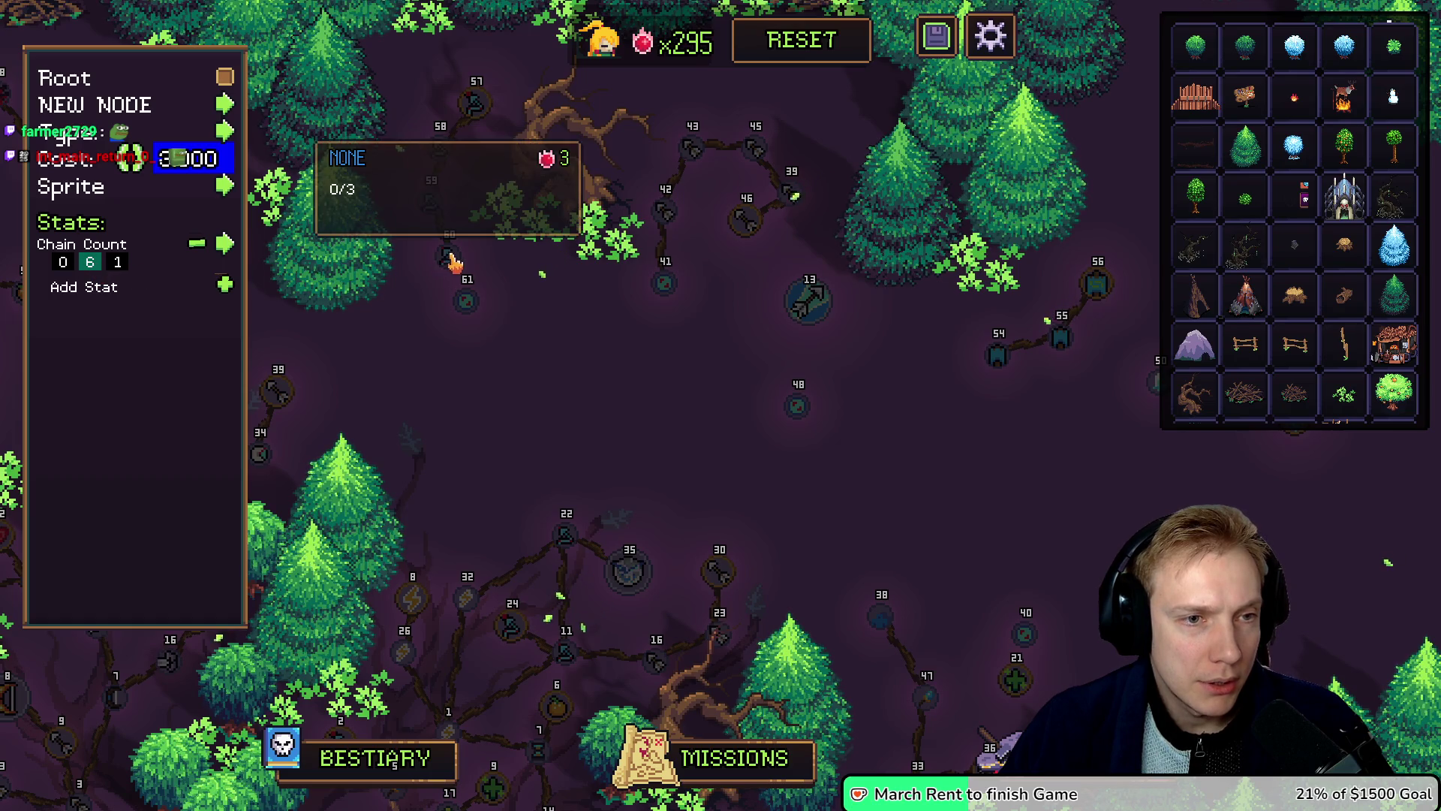
pyautogui.scroll(-1, 570, 443)
pyautogui.moveTo(559, 571)
pyautogui.moveTo(496, 538)
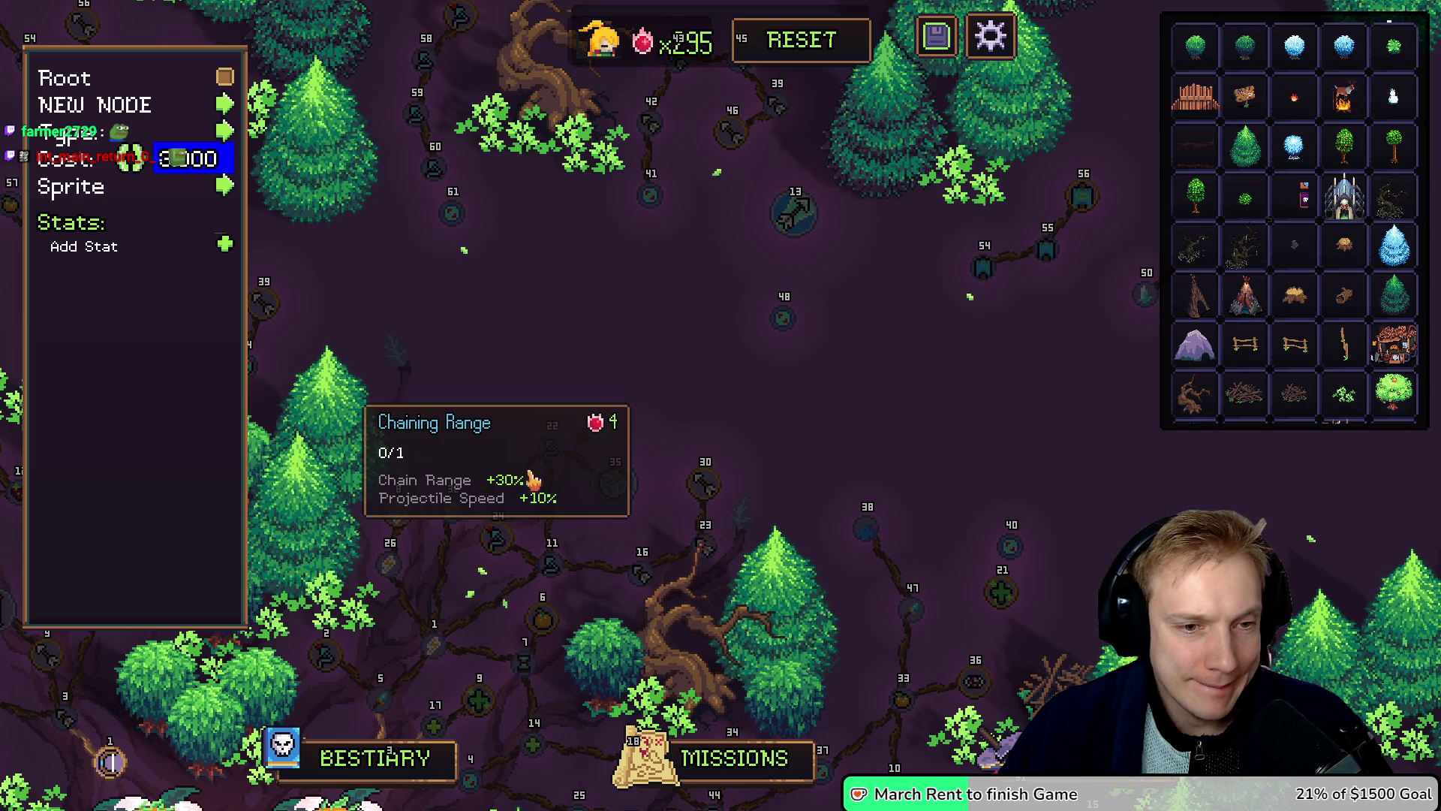
pyautogui.scroll(1, 547, 420)
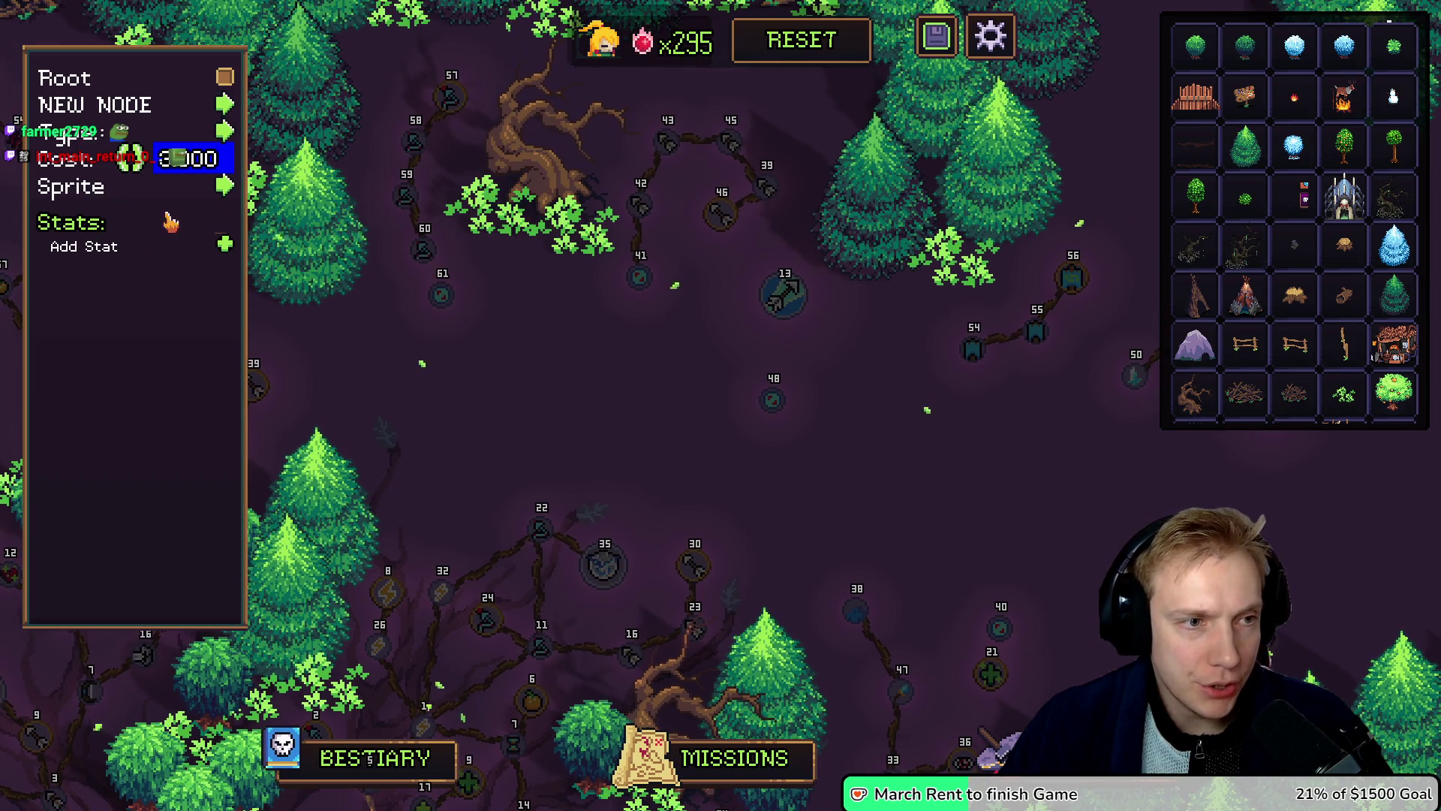
# Step: Add a Chaining Range stat of 6 to the open node
pyautogui.click(225, 245)
pyautogui.click(225, 245)
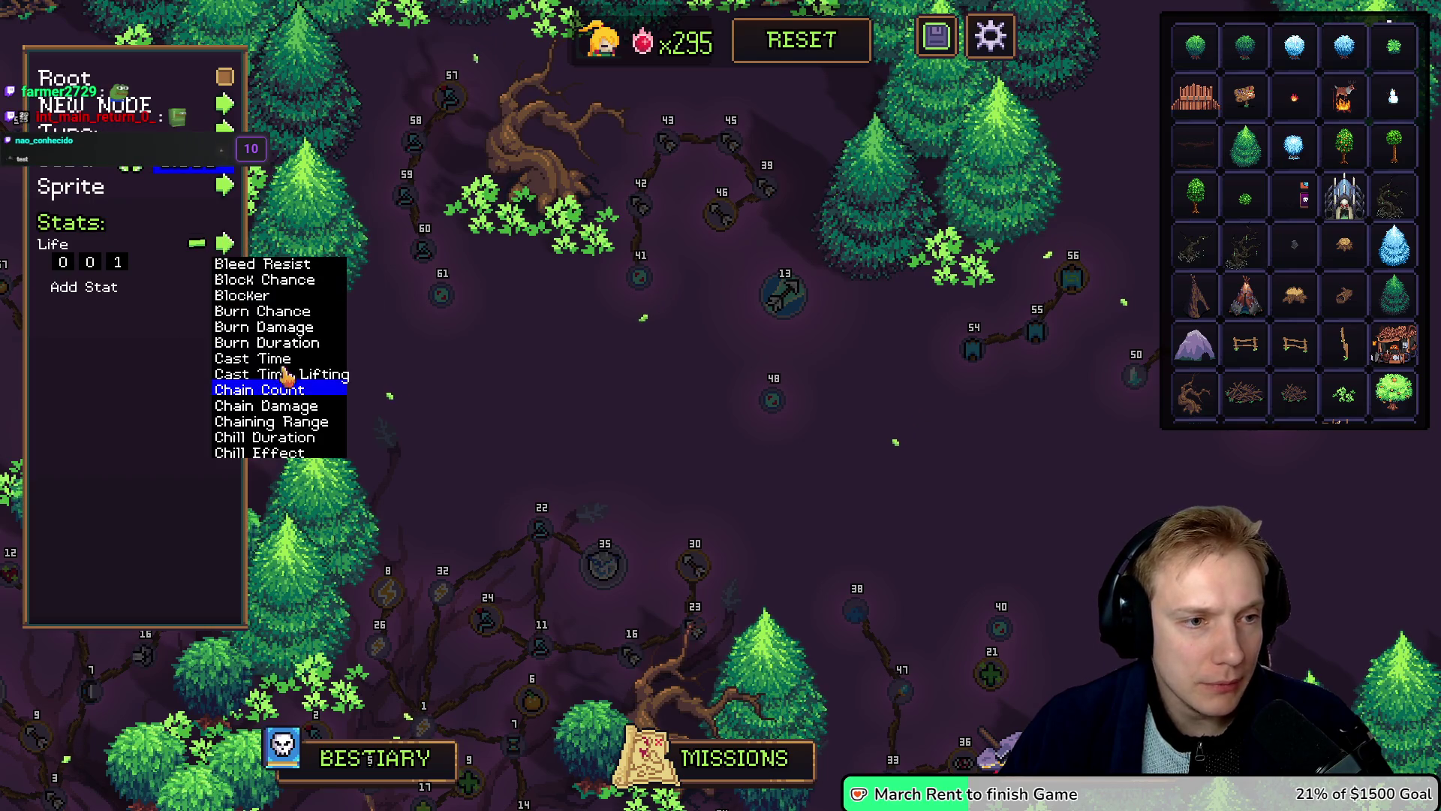
pyautogui.click(266, 422)
pyautogui.click(90, 262)
pyautogui.write('5')
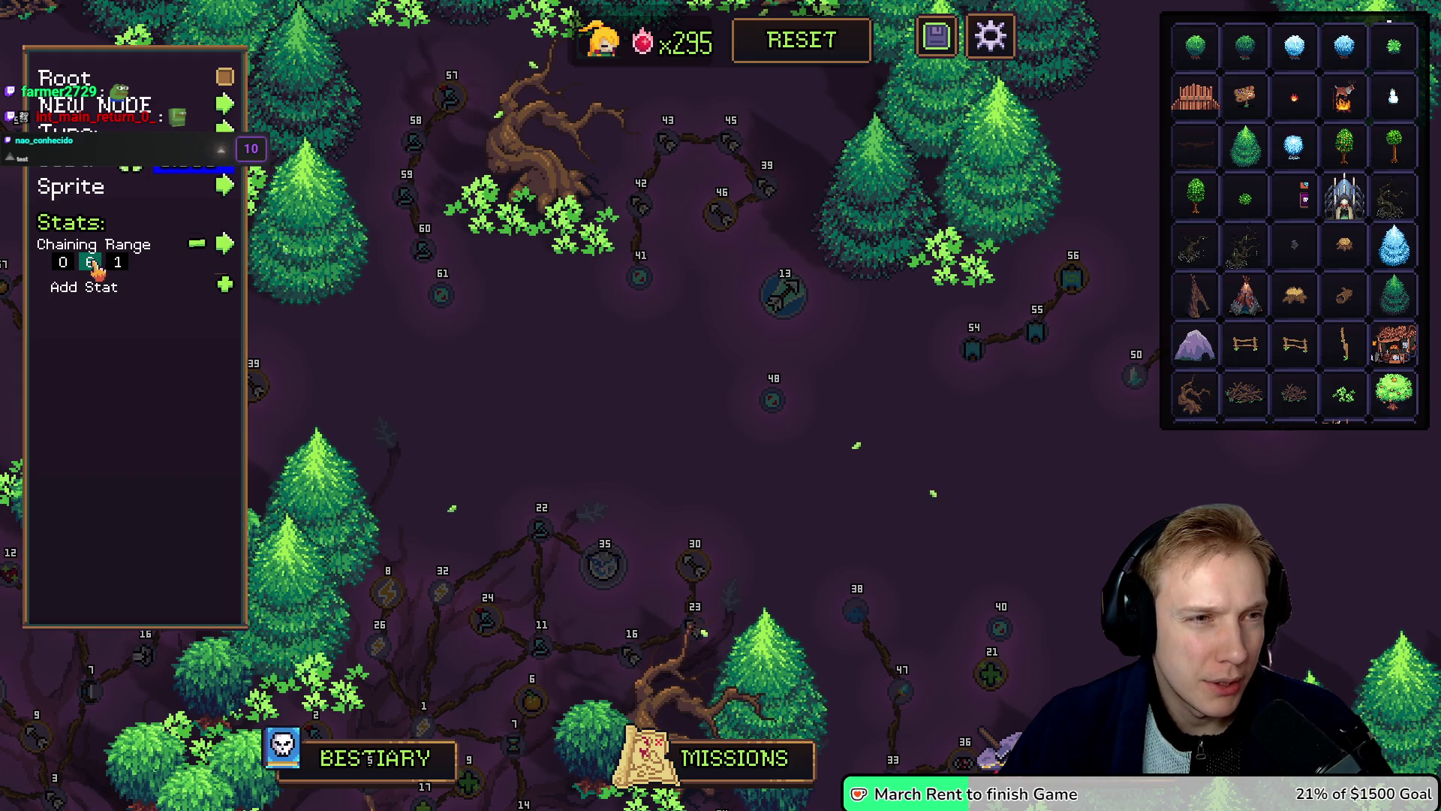
# Step: Nudge node 61 slightly down and right, then pan around the tree
pyautogui.moveTo(442, 290); pyautogui.dragTo(476, 301)
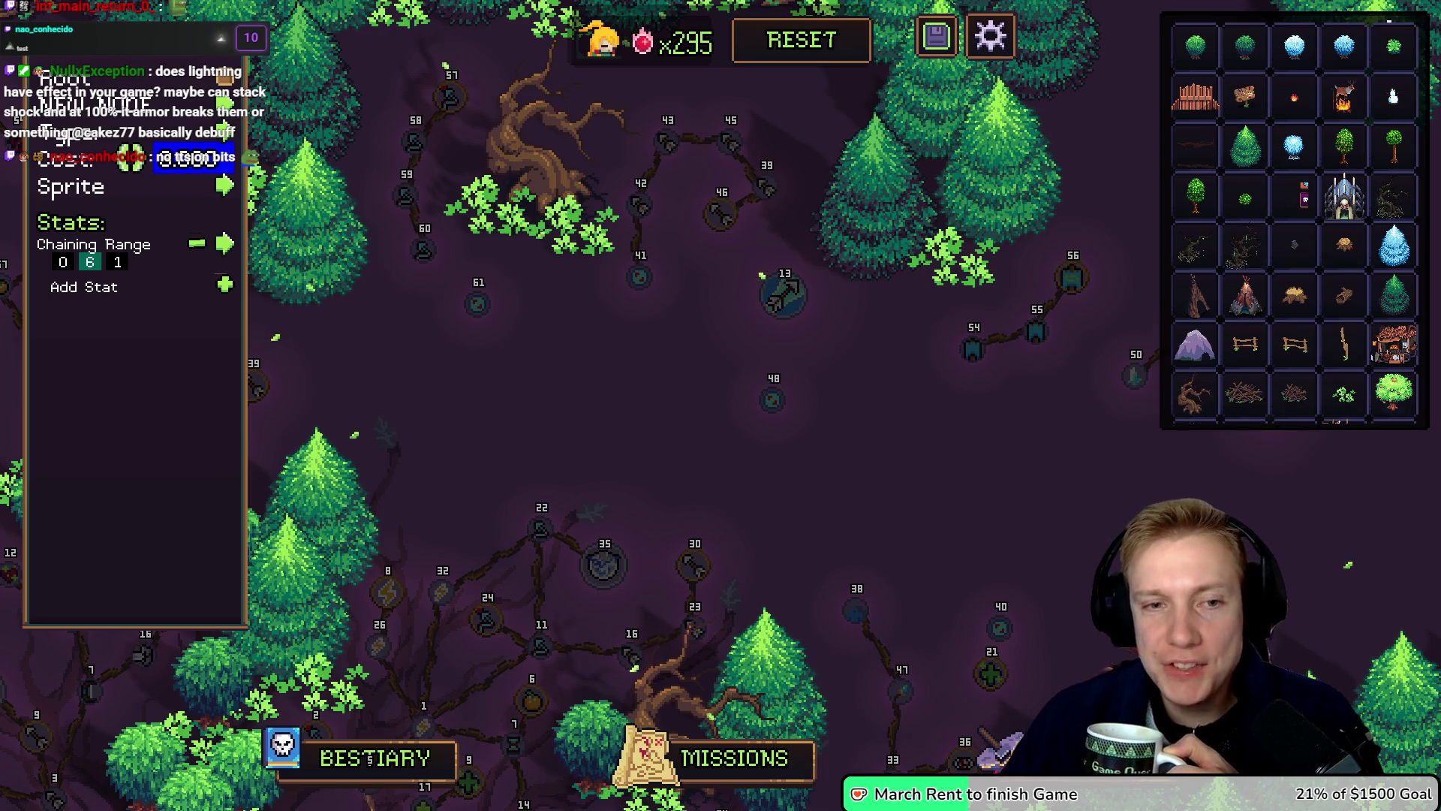
pyautogui.moveTo(586, 351)
pyautogui.mouseDown()
pyautogui.moveTo(656, 392)
pyautogui.moveTo(766, 386)
pyautogui.moveTo(631, 296)
pyautogui.moveTo(758, 295)
pyautogui.mouseUp()
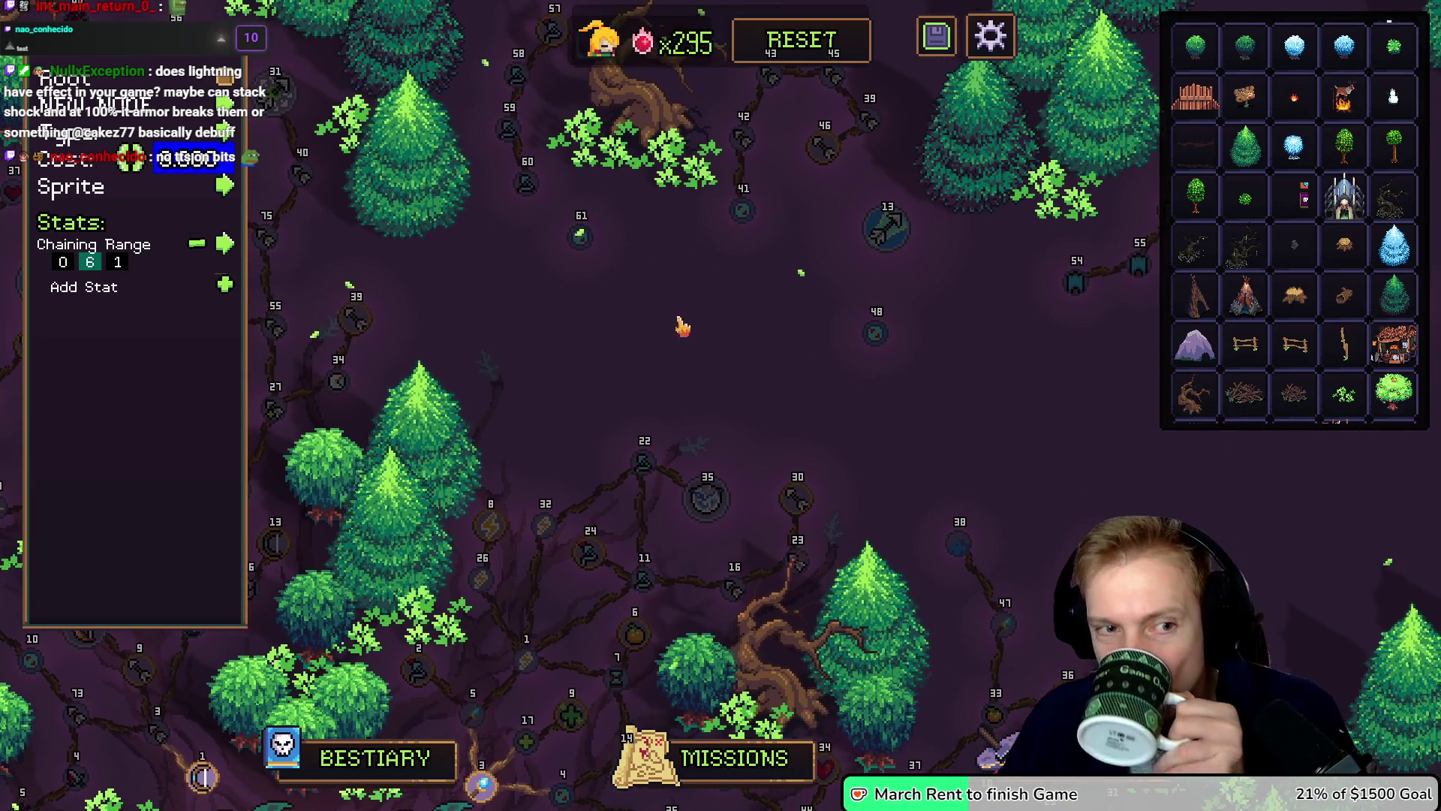
pyautogui.moveTo(659, 325)
pyautogui.mouseDown()
pyautogui.moveTo(595, 363)
pyautogui.moveTo(775, 374)
pyautogui.moveTo(804, 399)
pyautogui.moveTo(764, 488)
pyautogui.moveTo(673, 425)
pyautogui.moveTo(640, 353)
pyautogui.mouseUp()
pyautogui.moveTo(598, 302)
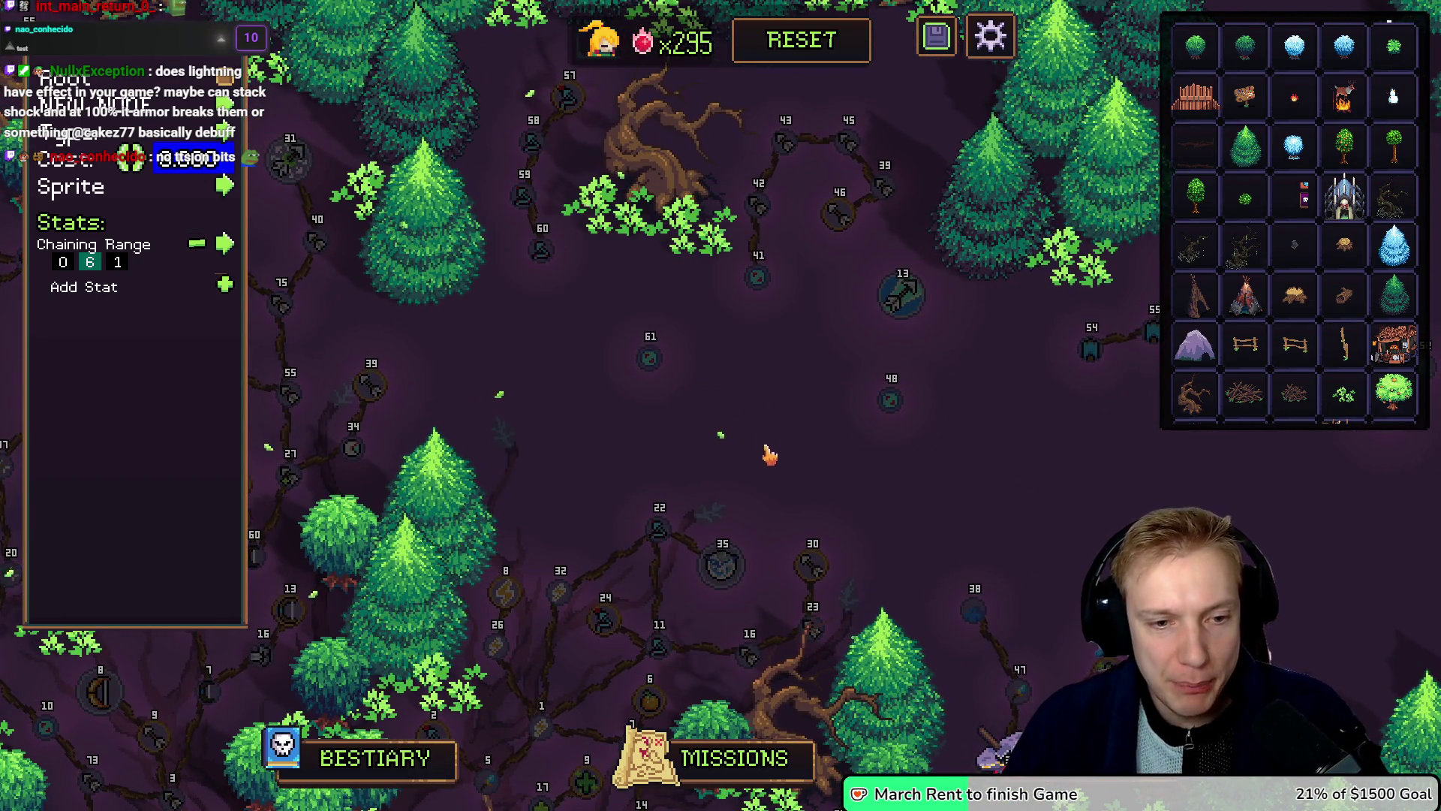
pyautogui.scroll(-2, 766, 453)
pyautogui.moveTo(495, 480)
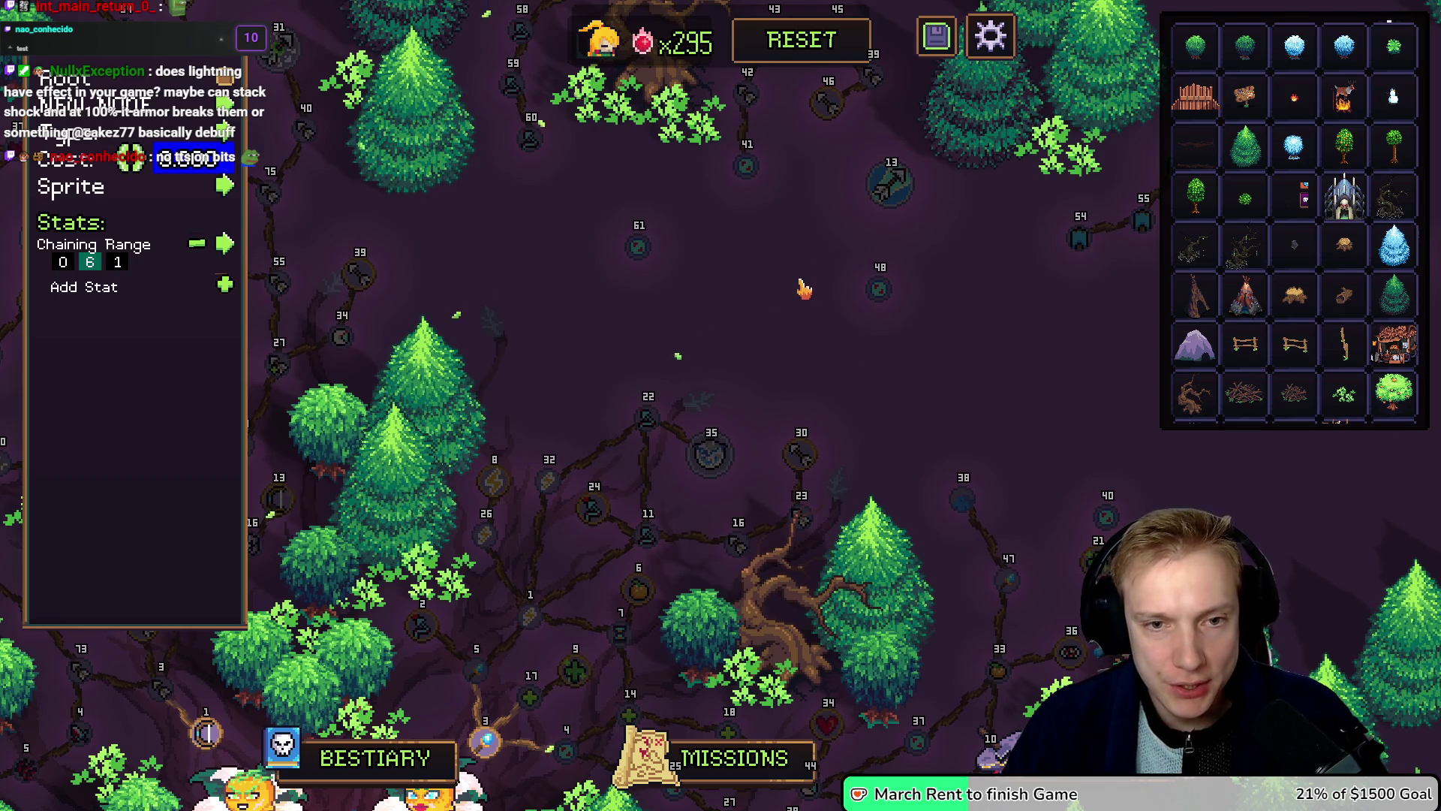
pyautogui.moveTo(751, 308)
pyautogui.mouseDown()
pyautogui.moveTo(782, 332)
pyautogui.moveTo(827, 334)
pyautogui.moveTo(782, 348)
pyautogui.moveTo(781, 392)
pyautogui.mouseUp()
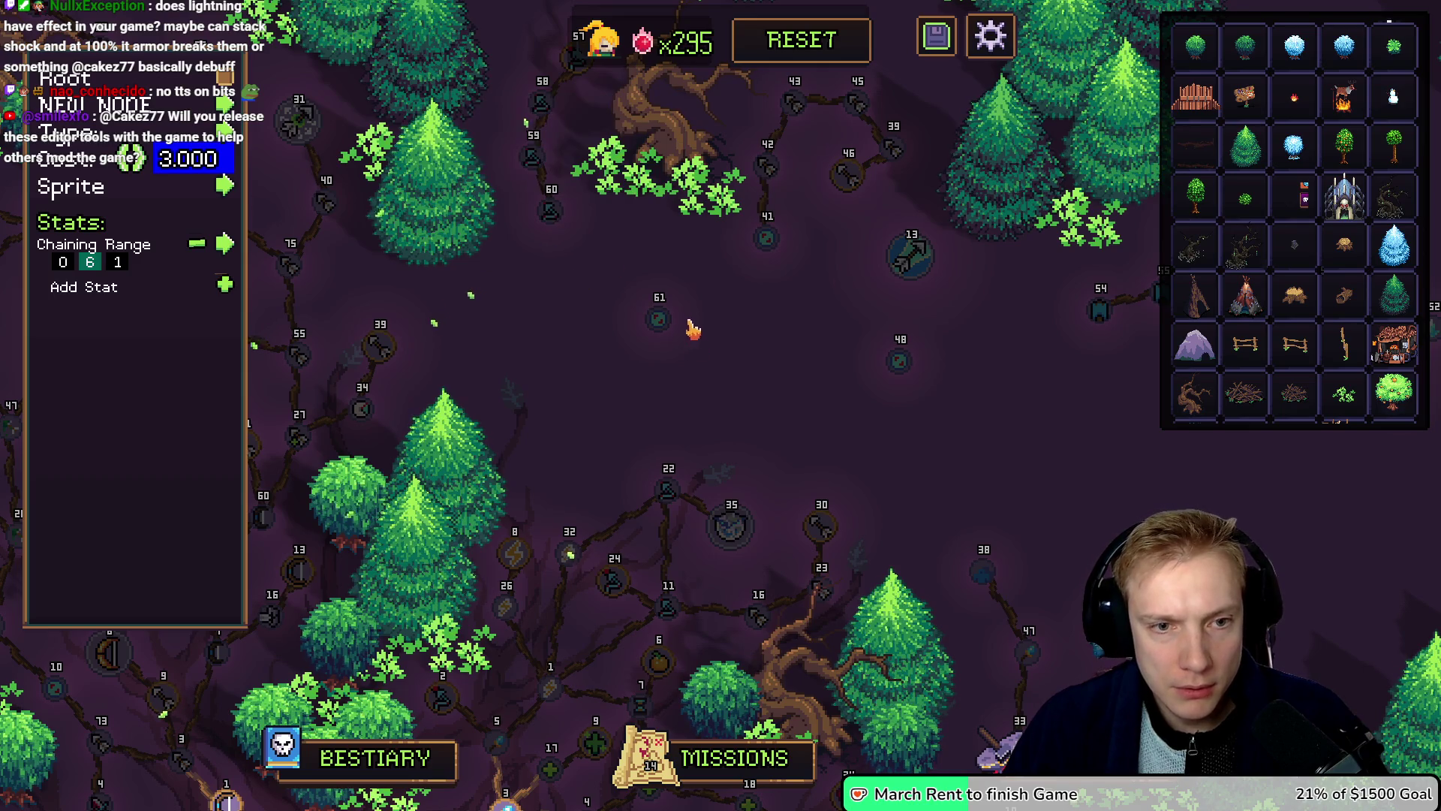
# Step: Close the node editor and move the Delayed Expansion node slightly left
pyautogui.click(599, 247)
pyautogui.click(564, 232)
pyautogui.click(565, 234)
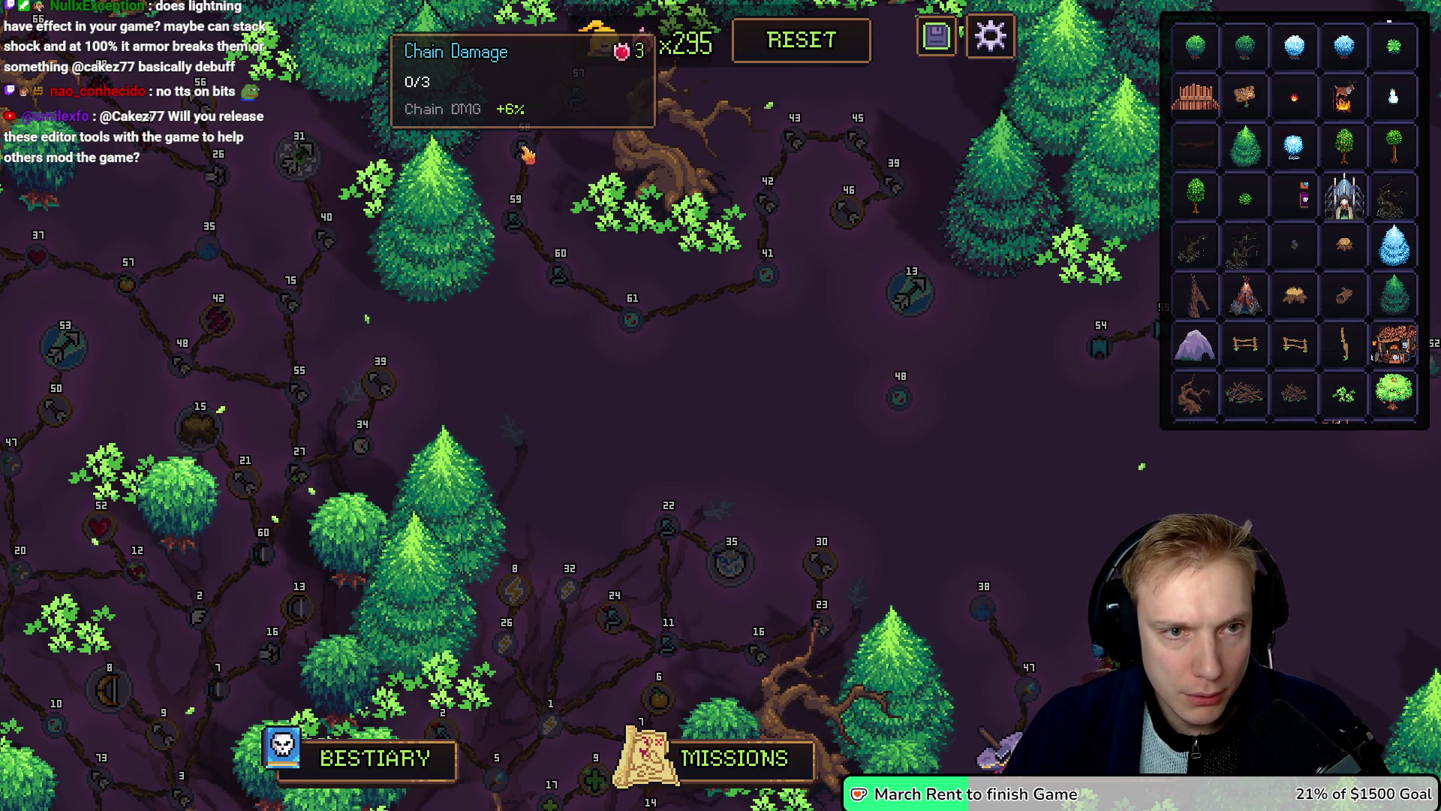
pyautogui.scroll(2, 713, 383)
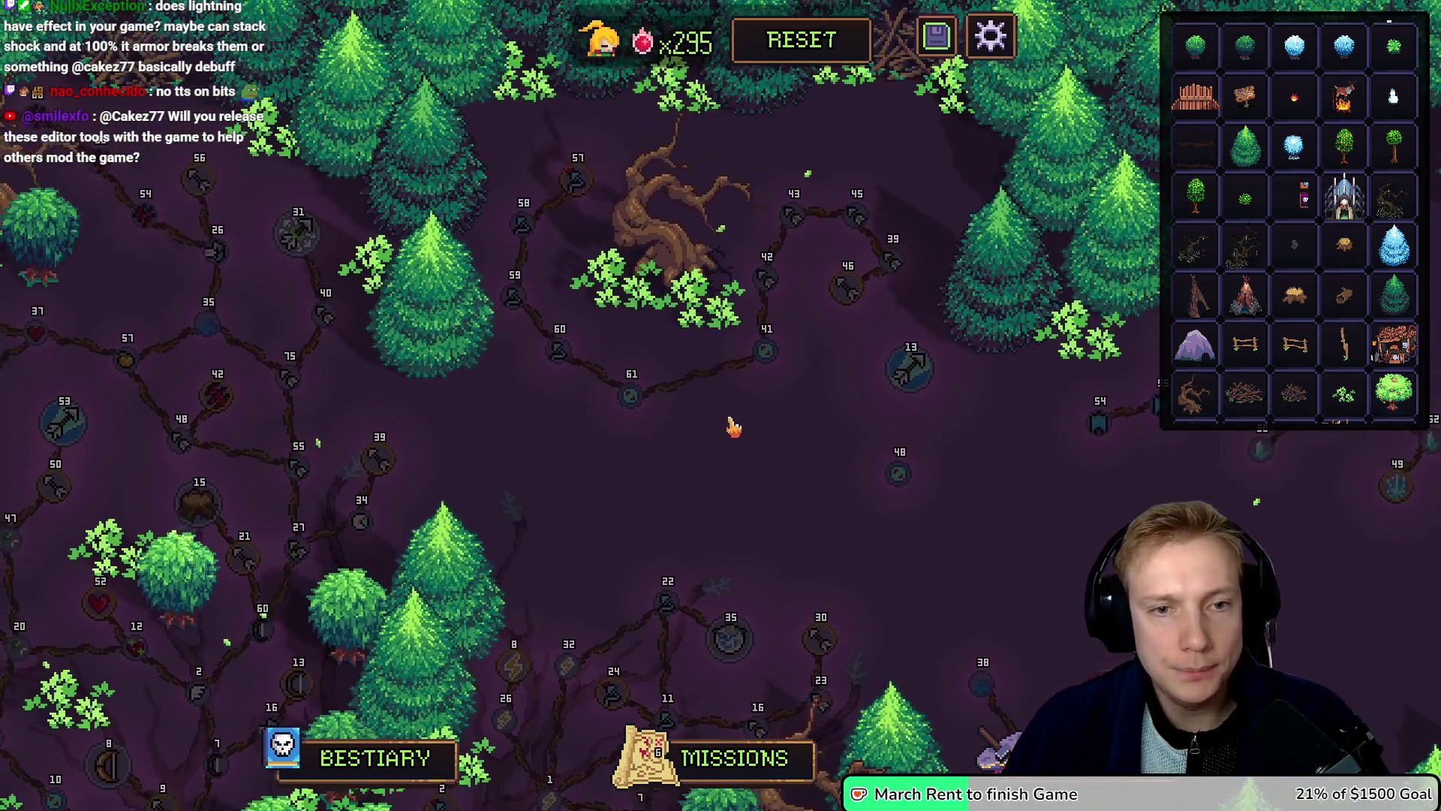
pyautogui.moveTo(733, 426)
pyautogui.mouseDown()
pyautogui.moveTo(711, 353)
pyautogui.moveTo(646, 315)
pyautogui.mouseUp()
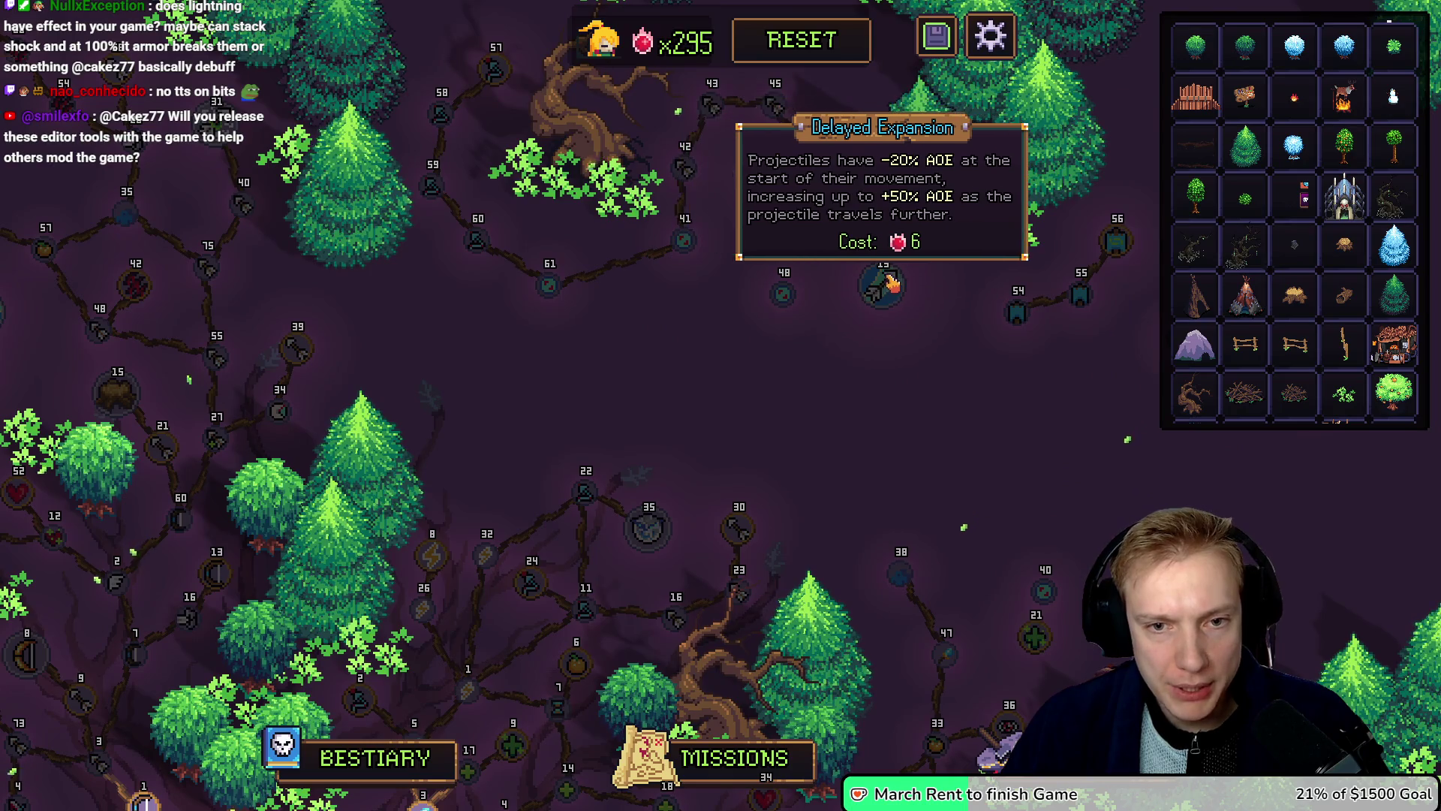
pyautogui.moveTo(867, 231)
pyautogui.mouseDown()
pyautogui.moveTo(959, 458)
pyautogui.moveTo(821, 201)
pyautogui.moveTo(933, 270)
pyautogui.moveTo(846, 261)
pyautogui.moveTo(829, 232)
pyautogui.mouseUp()
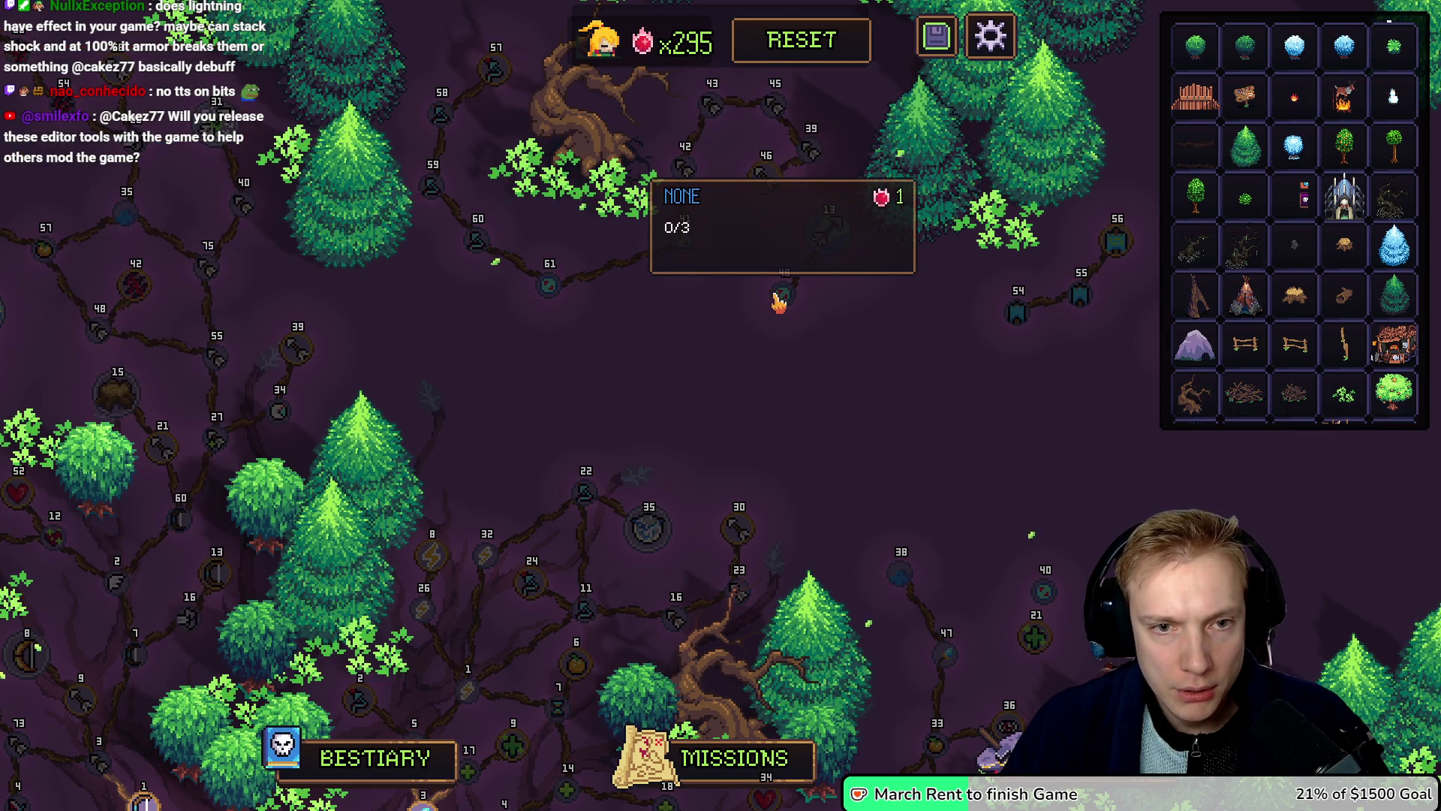
# Step: Connect node 48 into the skill tree and recentre on the new nodes
pyautogui.click(782, 291)
pyautogui.moveTo(740, 376); pyautogui.dragTo(695, 466)
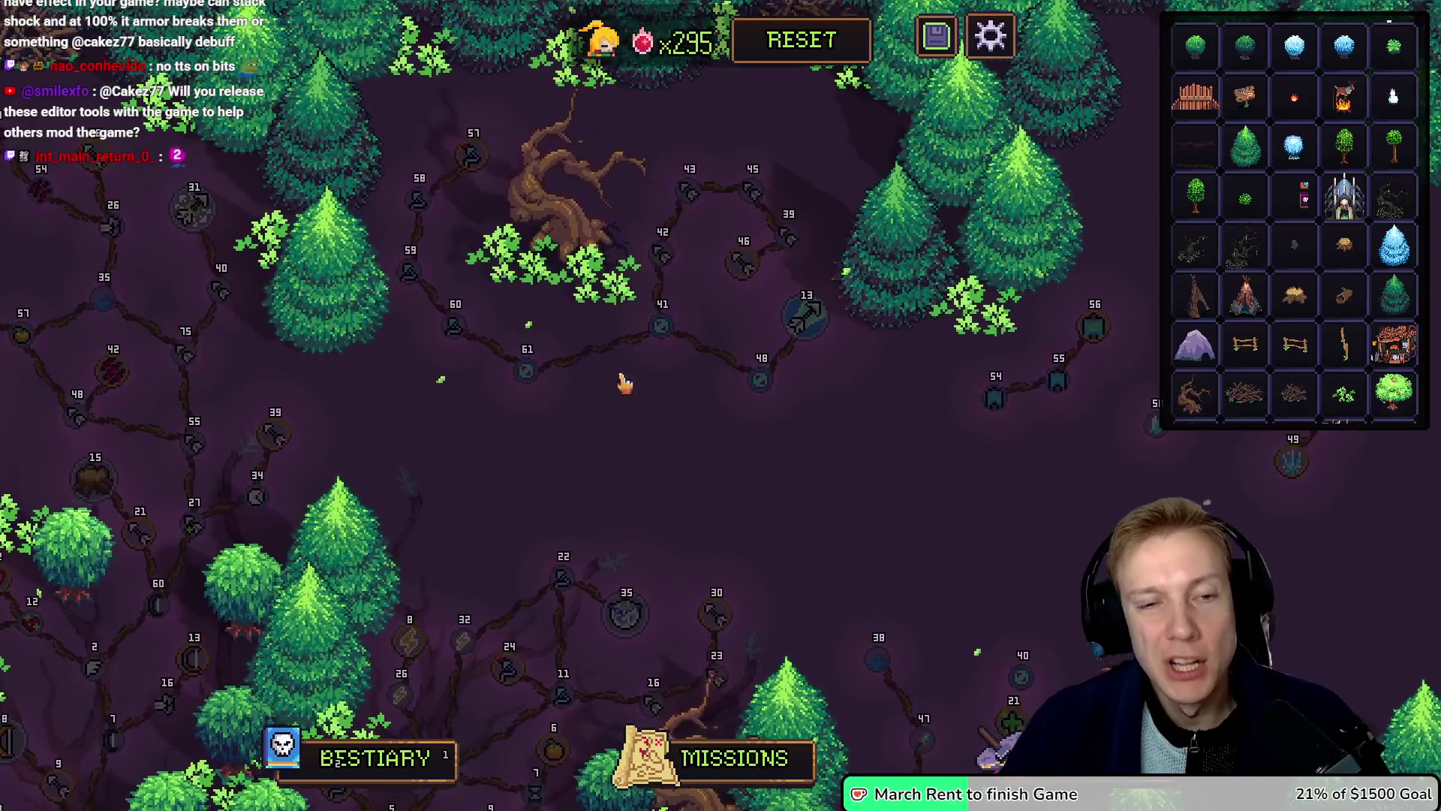
pyautogui.moveTo(781, 444); pyautogui.dragTo(910, 277)
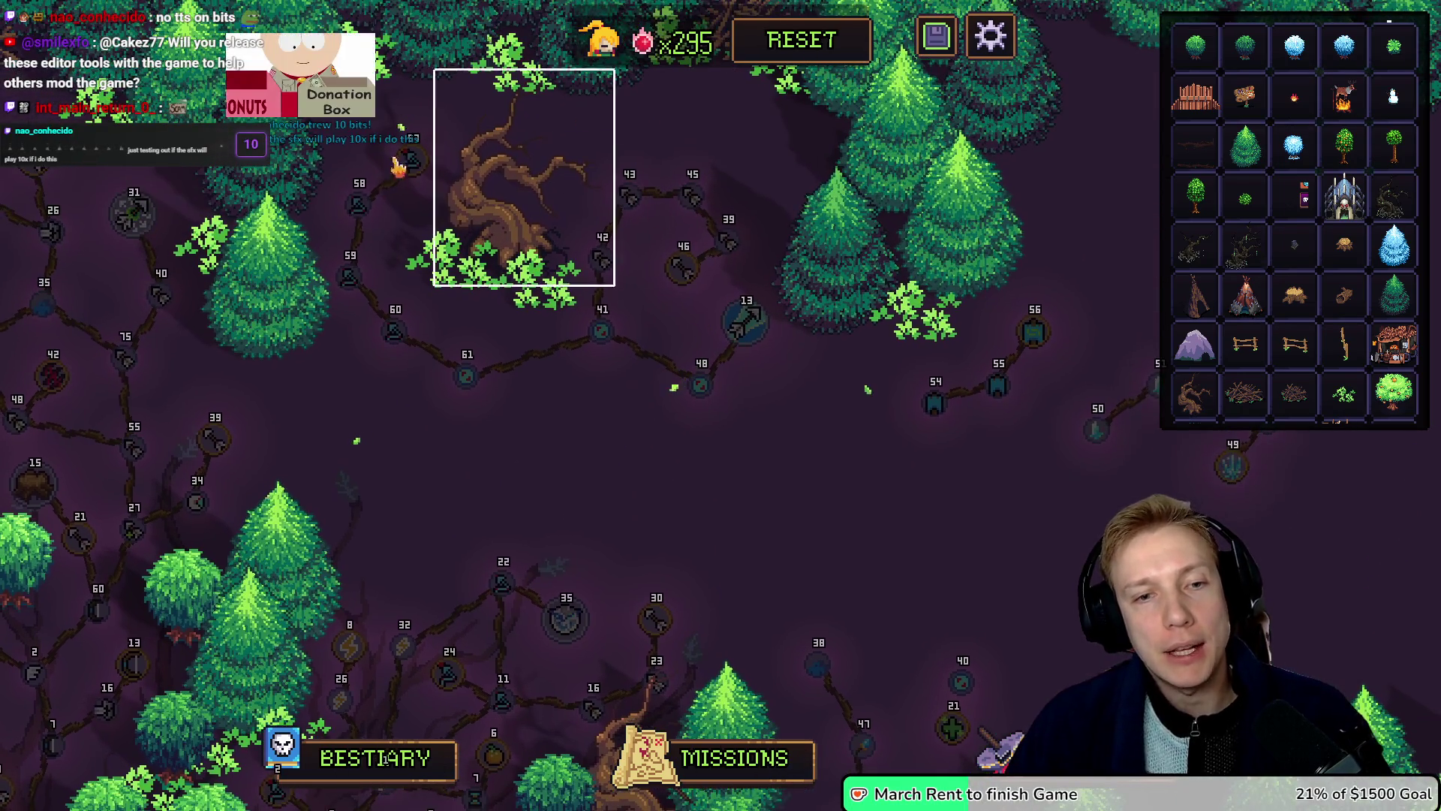
pyautogui.click(398, 165)
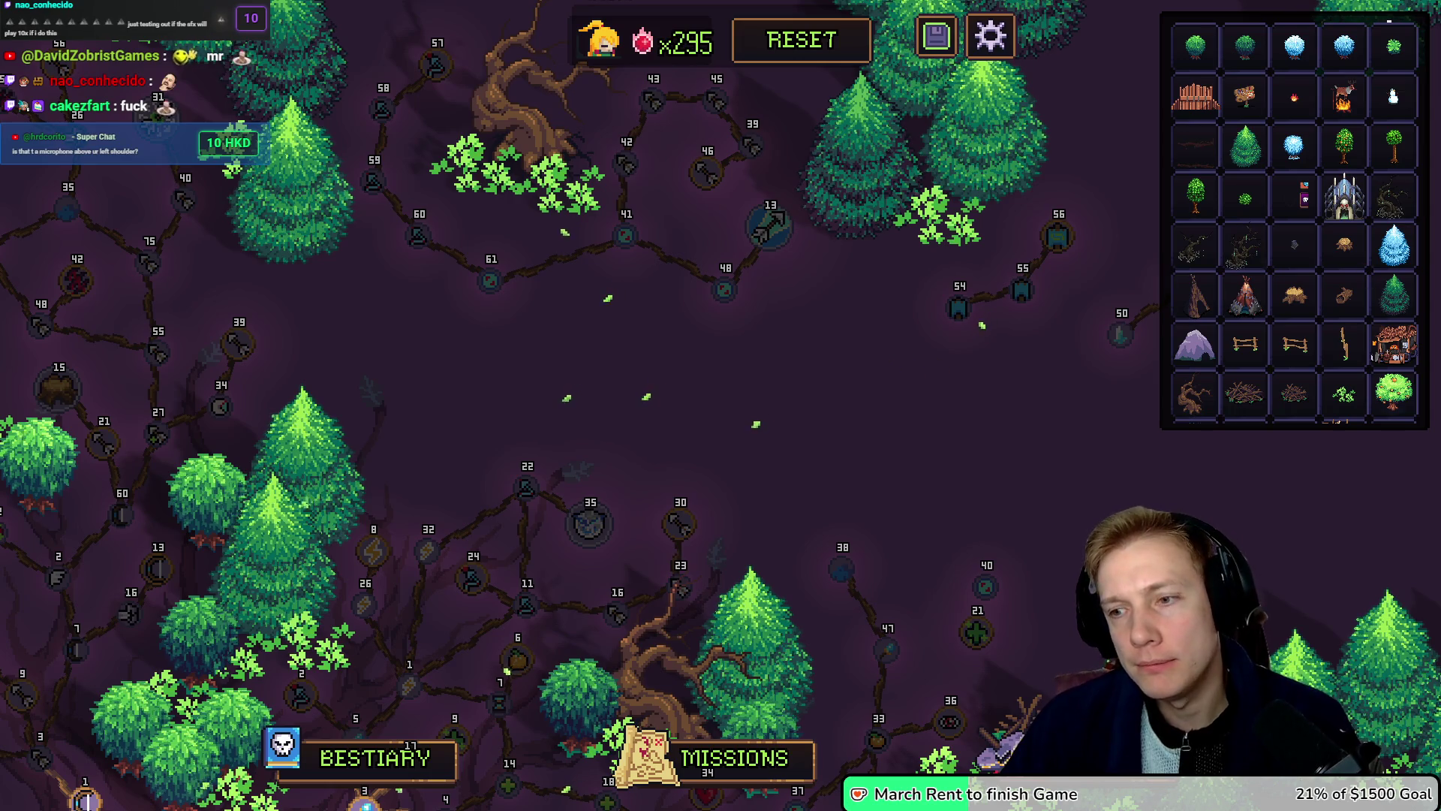
pyautogui.hotkey('alt', 'Tab')
pyautogui.moveTo(592, 123)
pyautogui.mouseDown()
pyautogui.moveTo(449, 34)
pyautogui.moveTo(370, 47)
pyautogui.mouseUp()
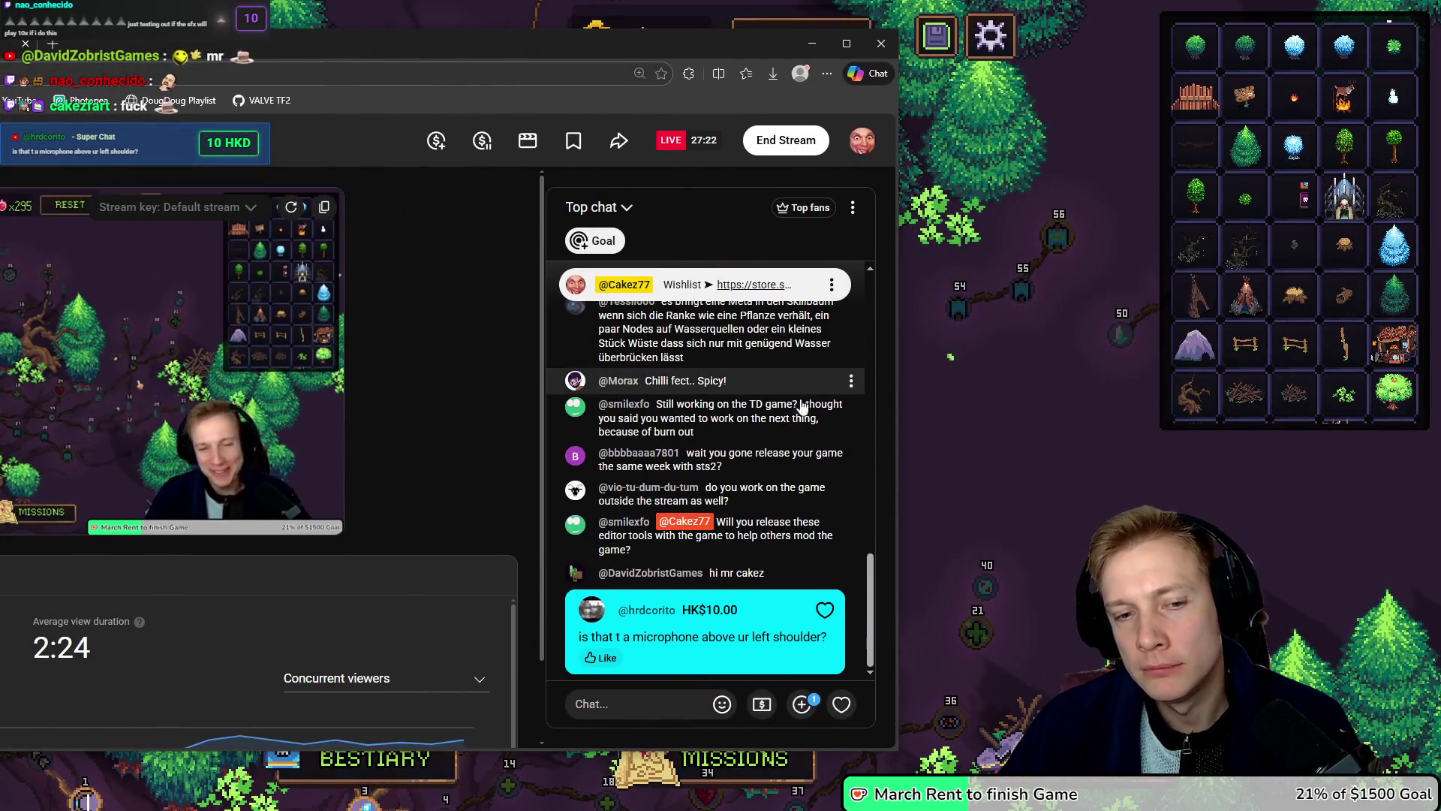
# Step: Heart the microphone super chat and drag the YouTube Studio window aside
pyautogui.click(825, 610)
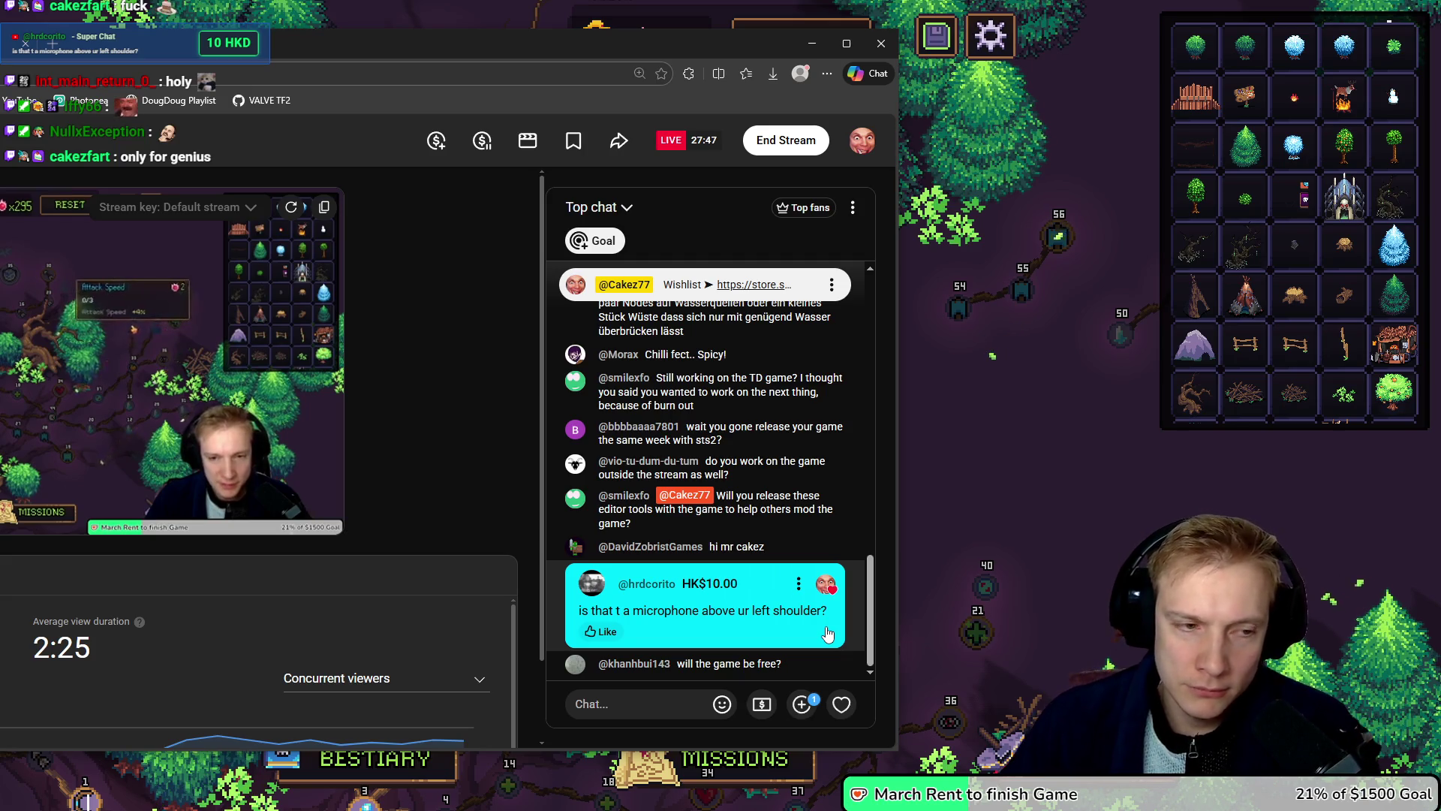
pyautogui.moveTo(435, 47)
pyautogui.mouseDown()
pyautogui.moveTo(659, 109)
pyautogui.moveTo(1003, 106)
pyautogui.moveTo(1086, 138)
pyautogui.moveTo(1440, 143)
pyautogui.mouseUp()
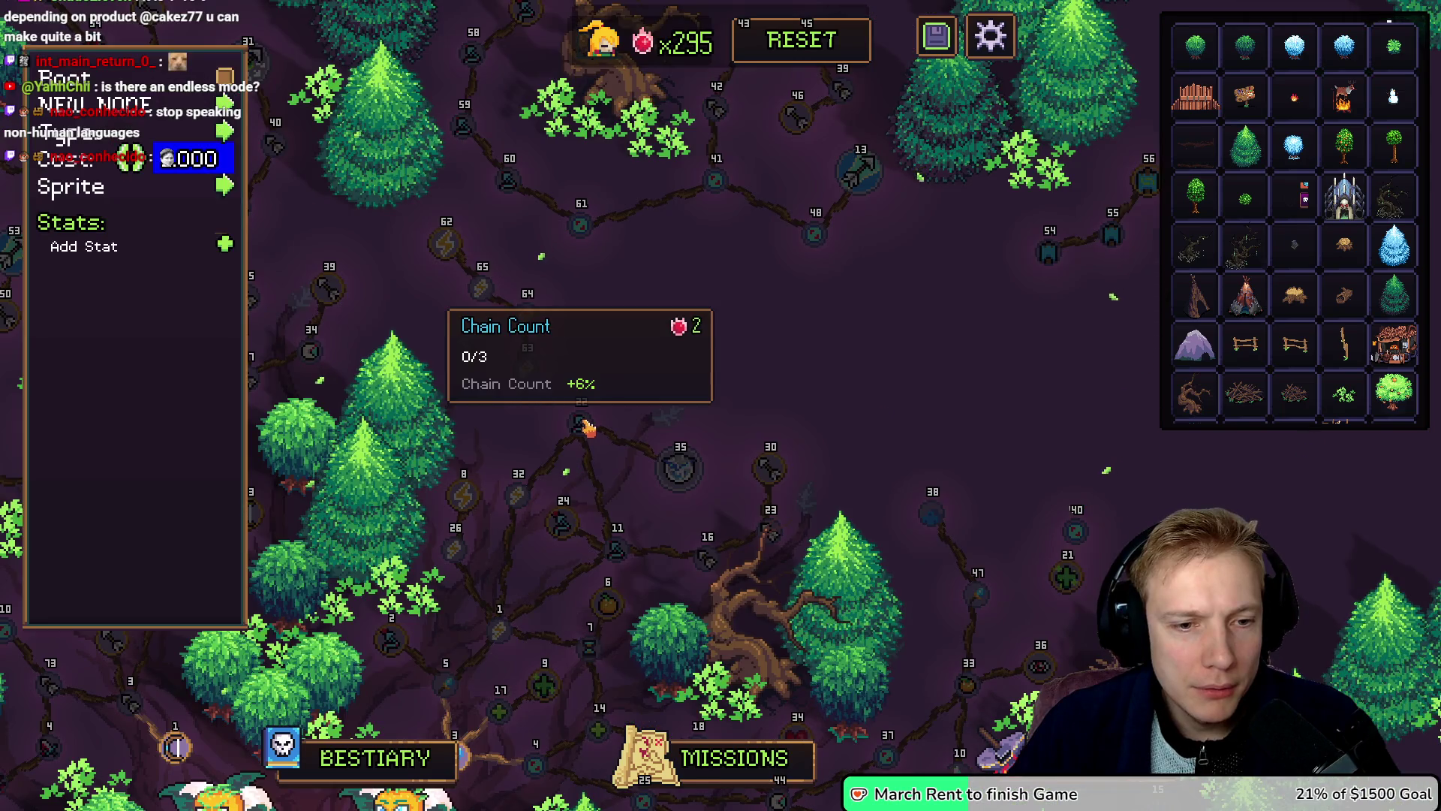
# Step: Move node 61 slightly lower and drag node 66 into the gap below it
pyautogui.click(562, 392)
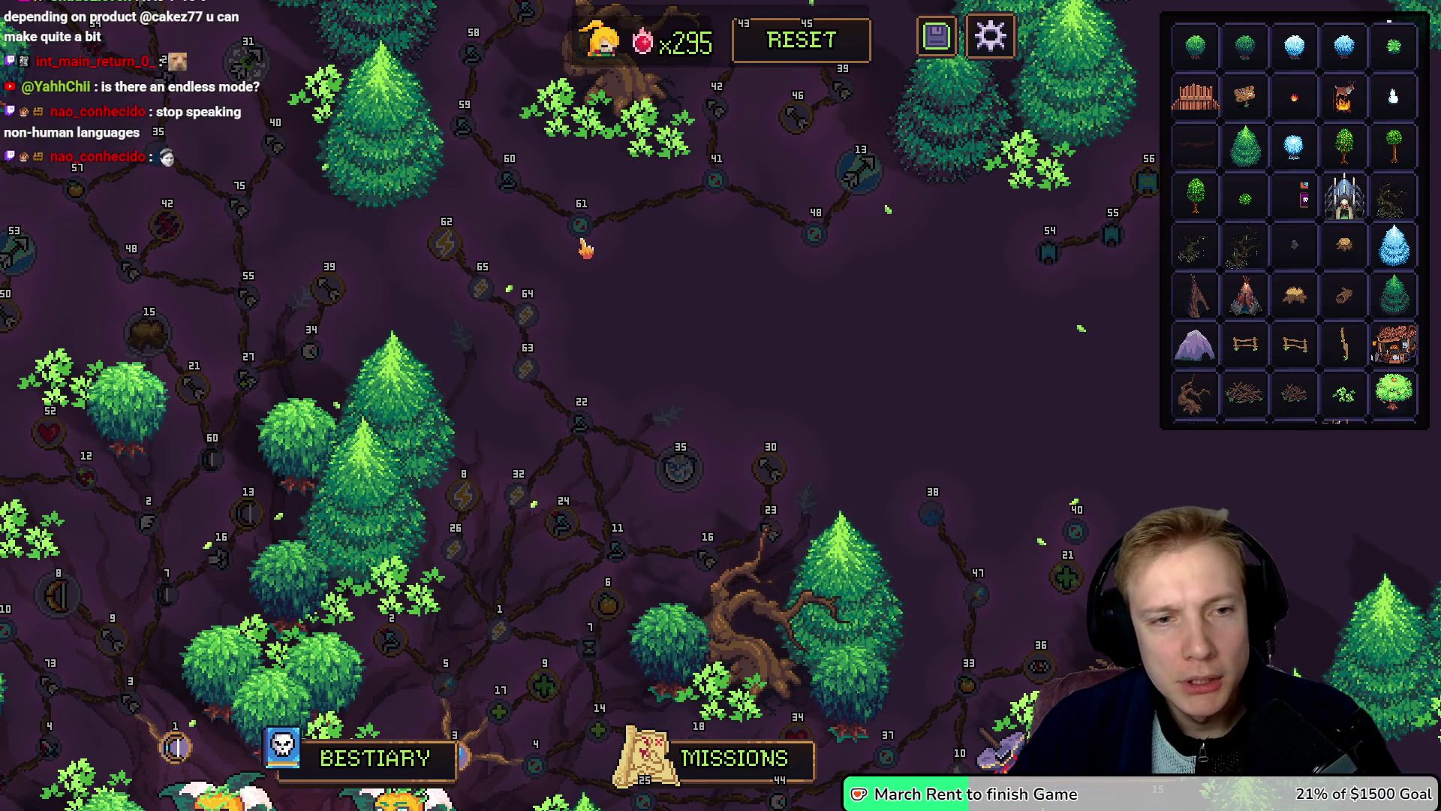
pyautogui.moveTo(592, 245); pyautogui.dragTo(600, 252)
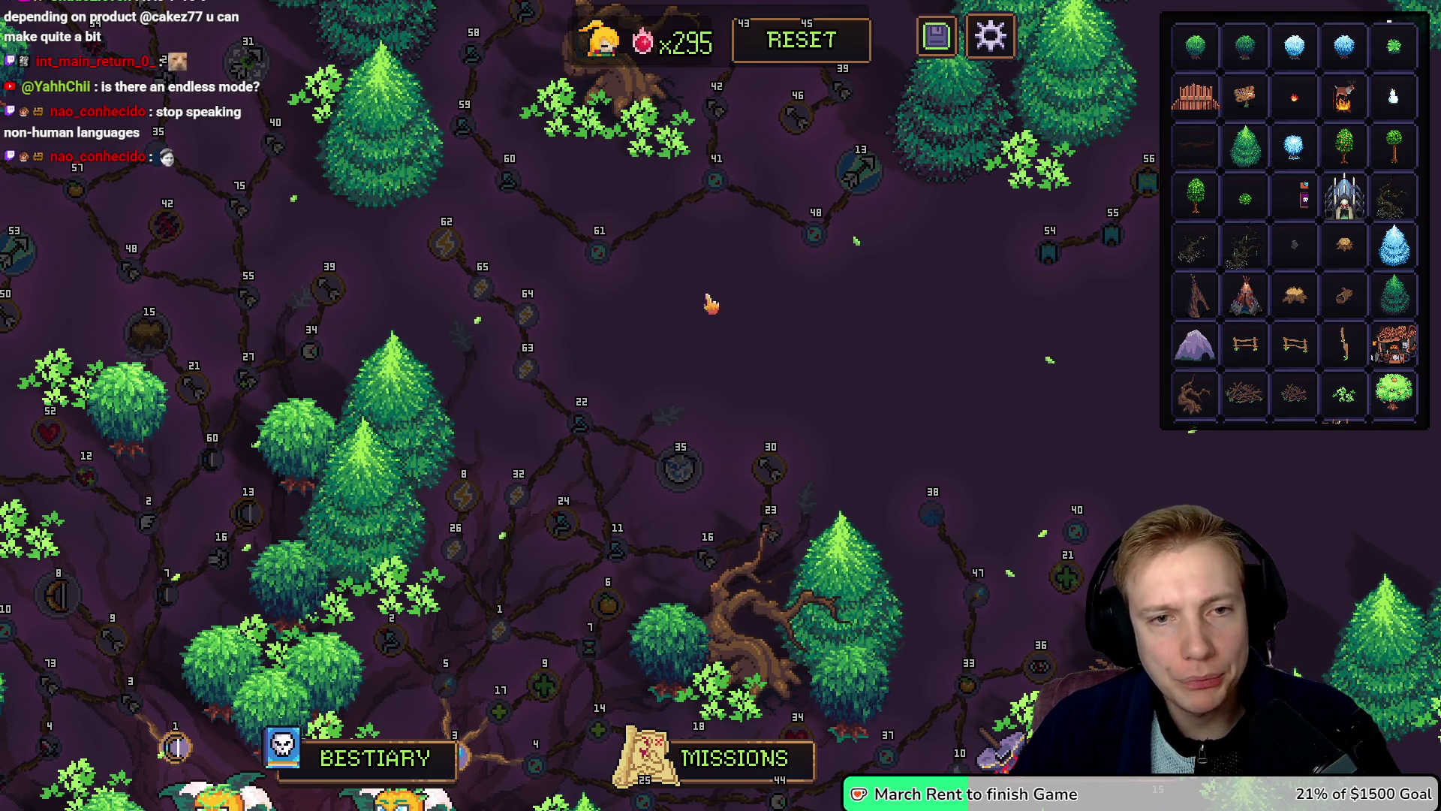
pyautogui.click(481, 290)
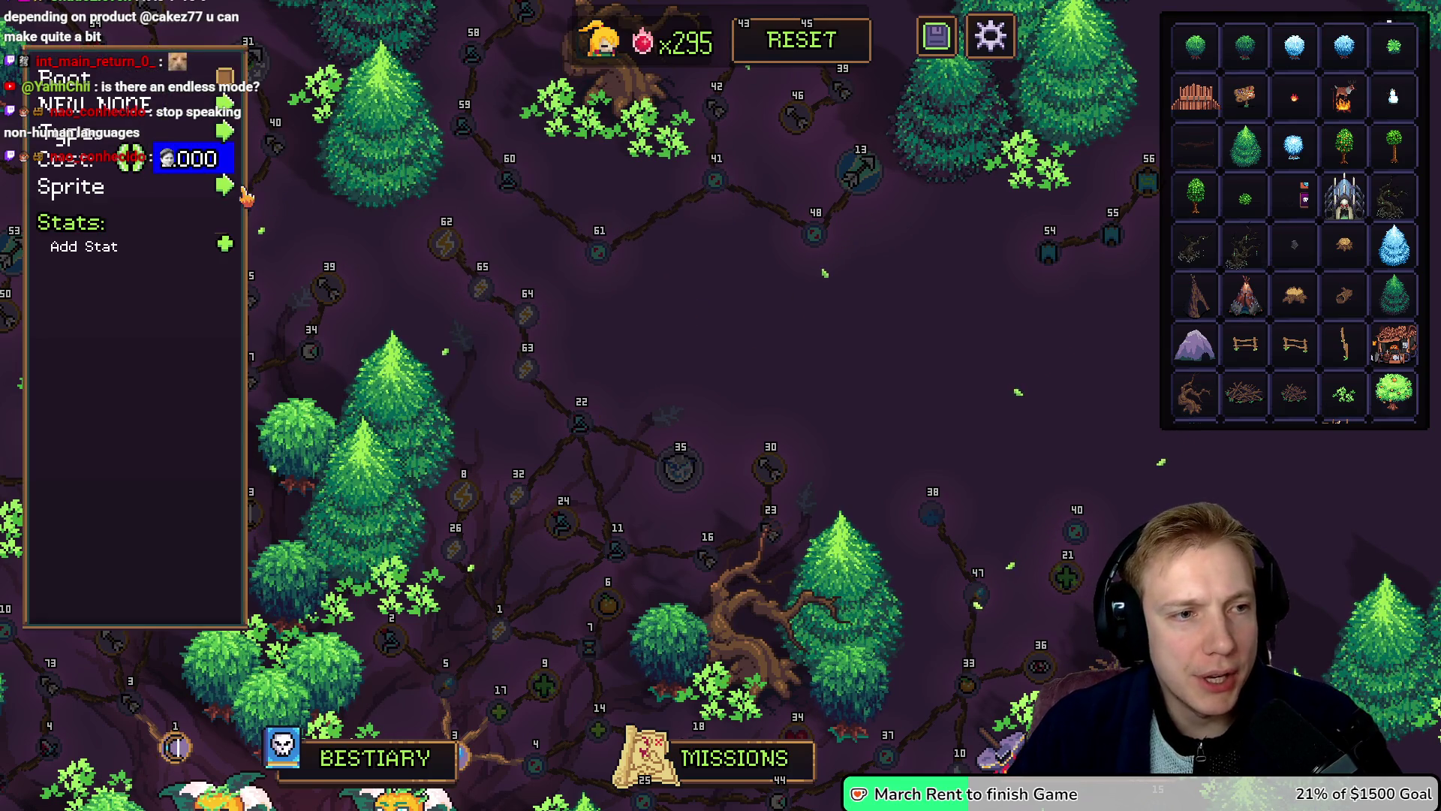
pyautogui.press('Escape')
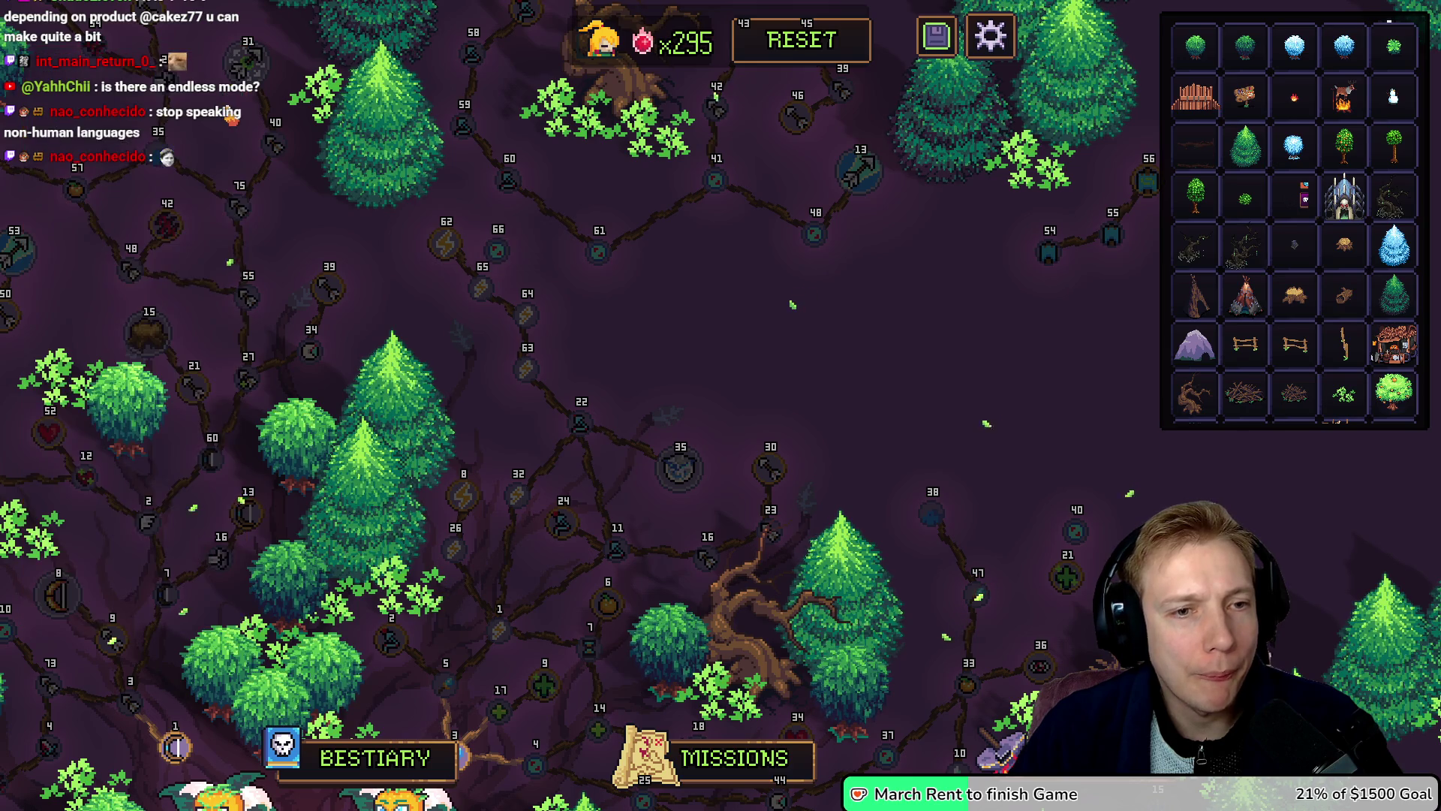
pyautogui.moveTo(513, 260); pyautogui.dragTo(632, 344)
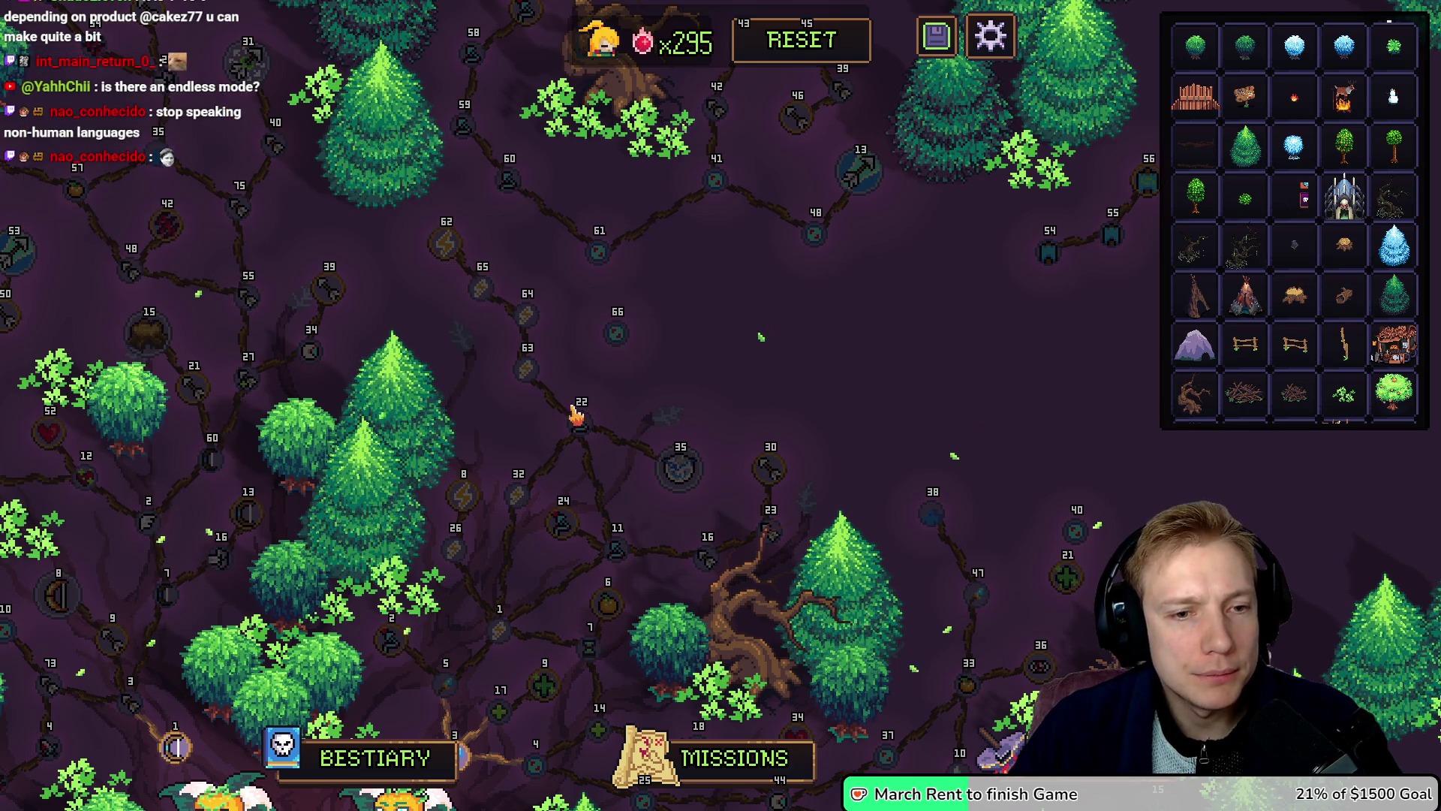
pyautogui.click(605, 330)
# Step: Close the node panel and pan the view to the tree's upper-right branches
pyautogui.press('Escape')
pyautogui.press('d')
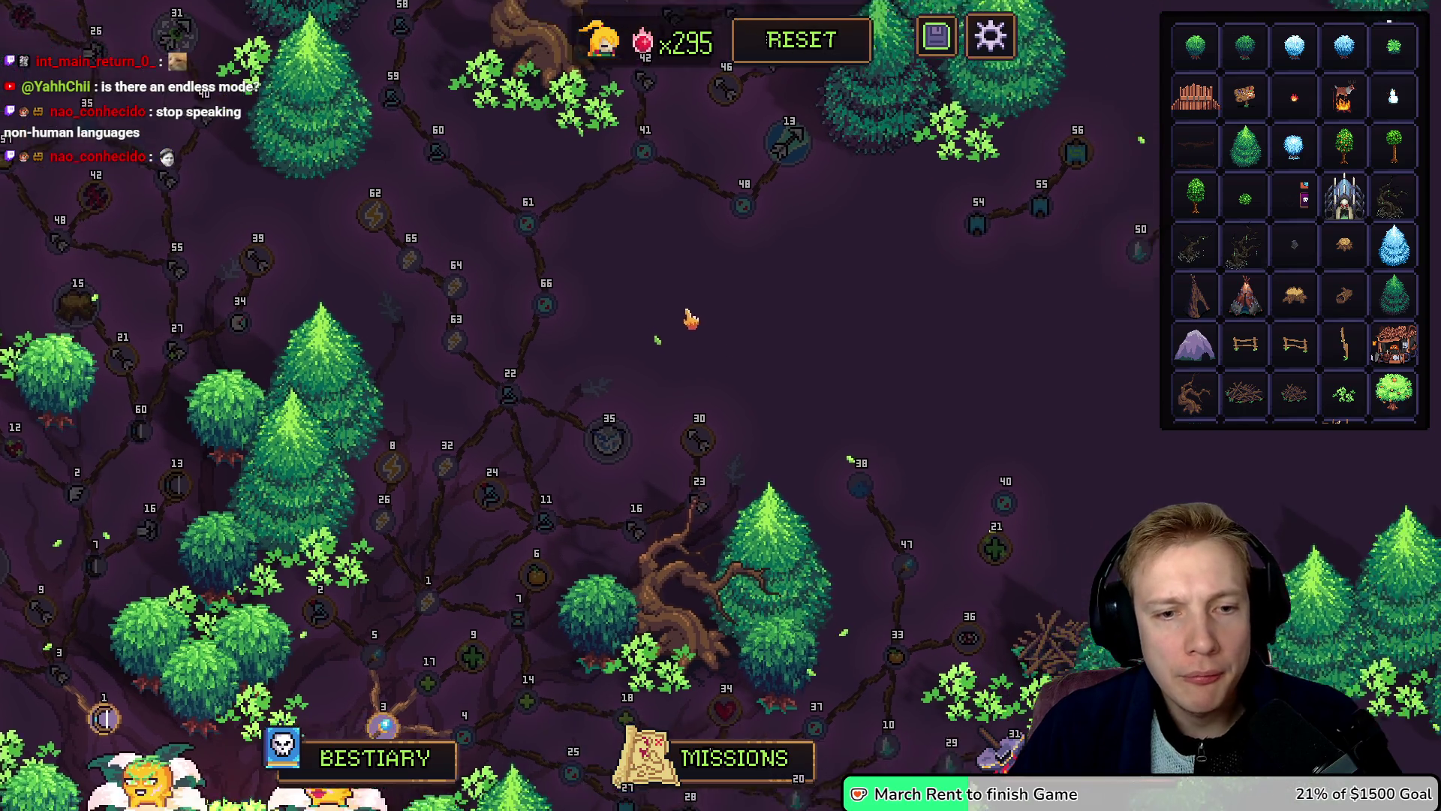
pyautogui.press('w')
pyautogui.press('s')
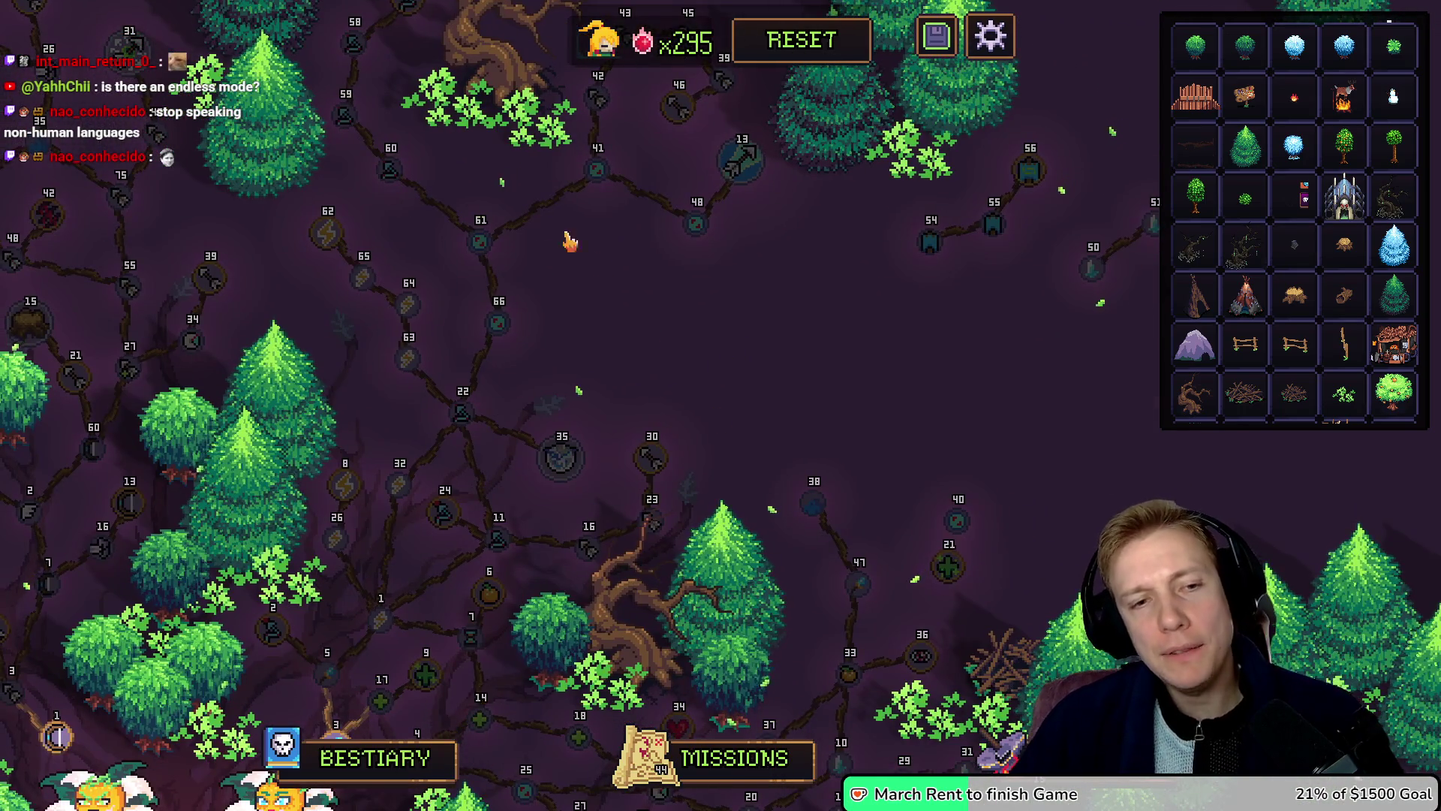
pyautogui.press('d')
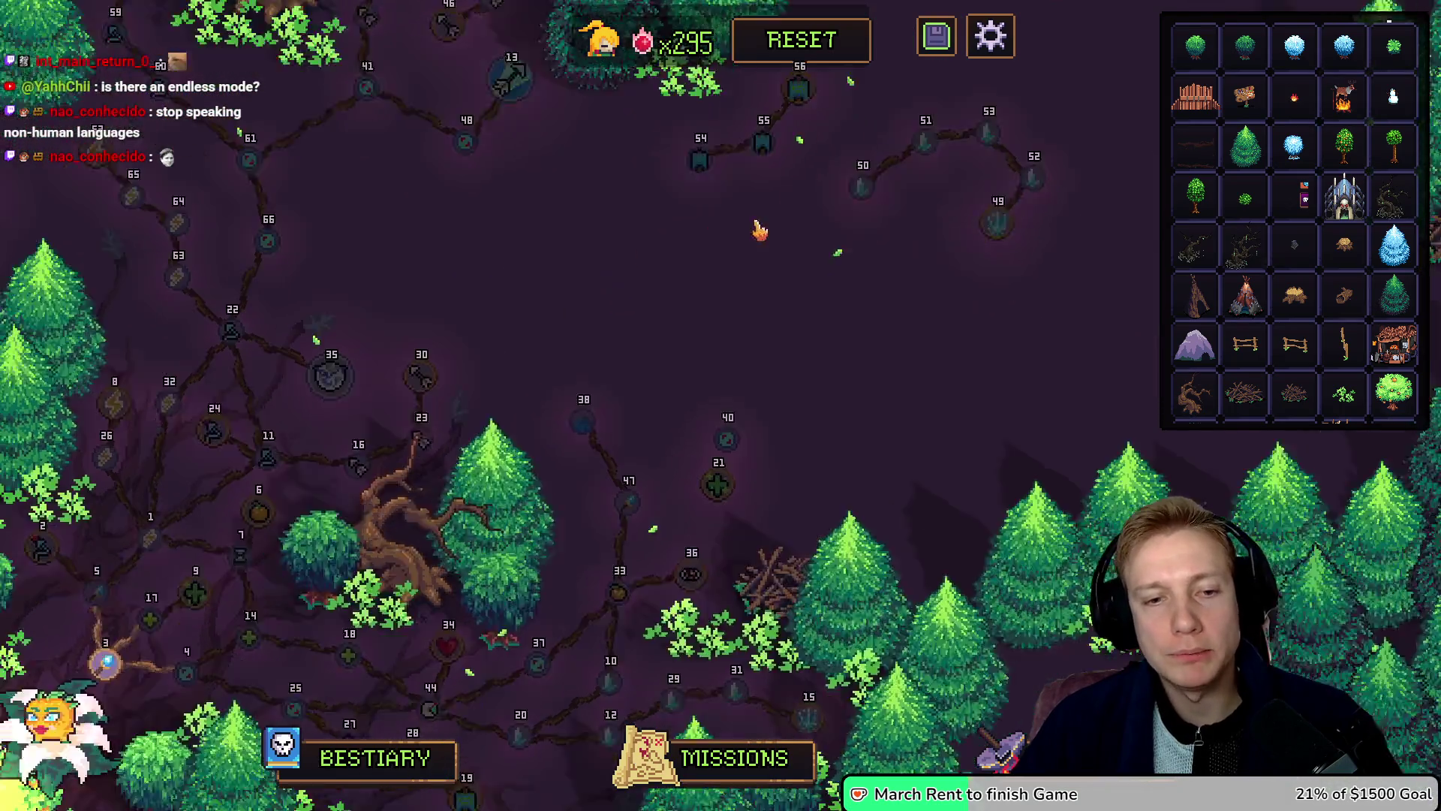
pyautogui.press('w')
pyautogui.press('a')
pyautogui.press('s')
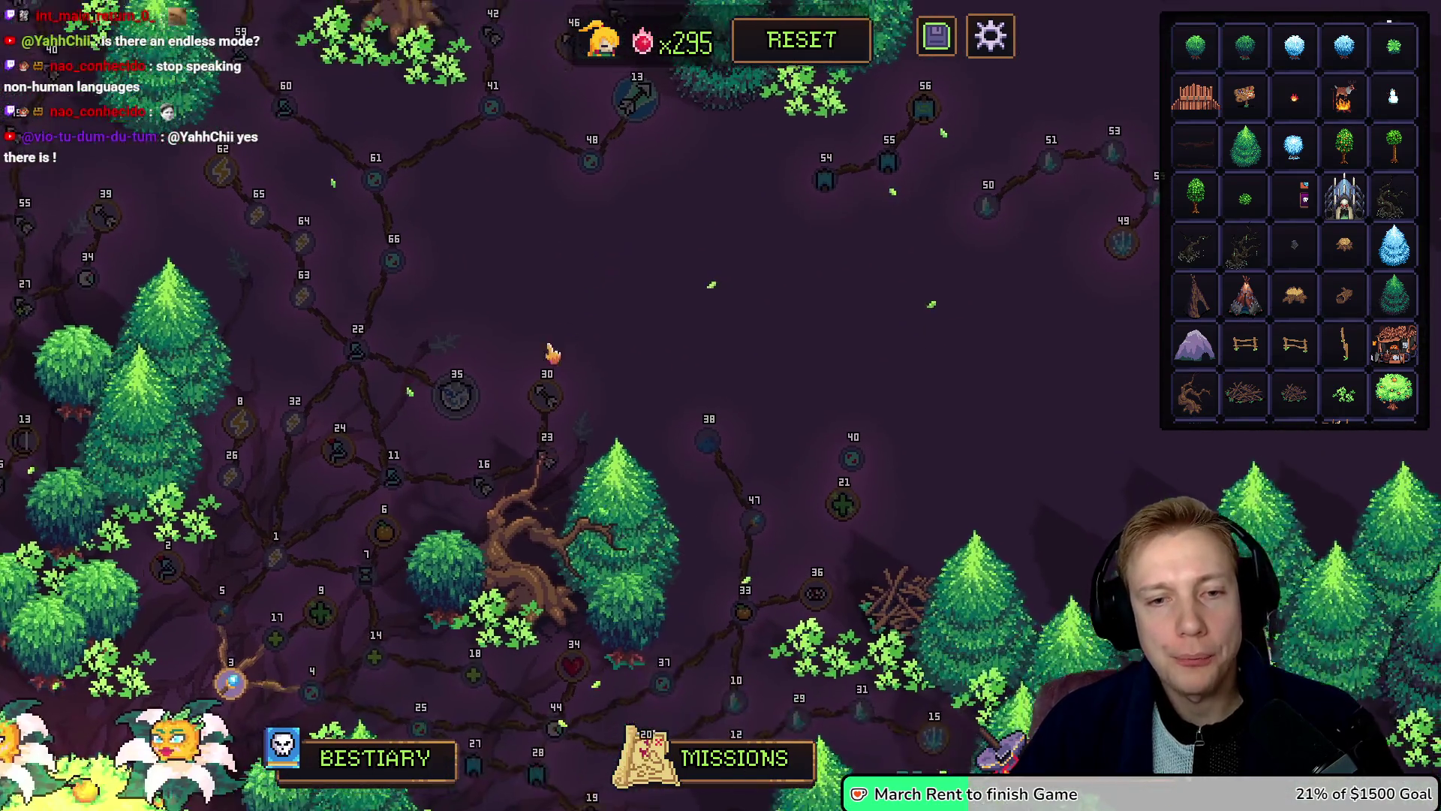
pyautogui.press('d')
pyautogui.press('s')
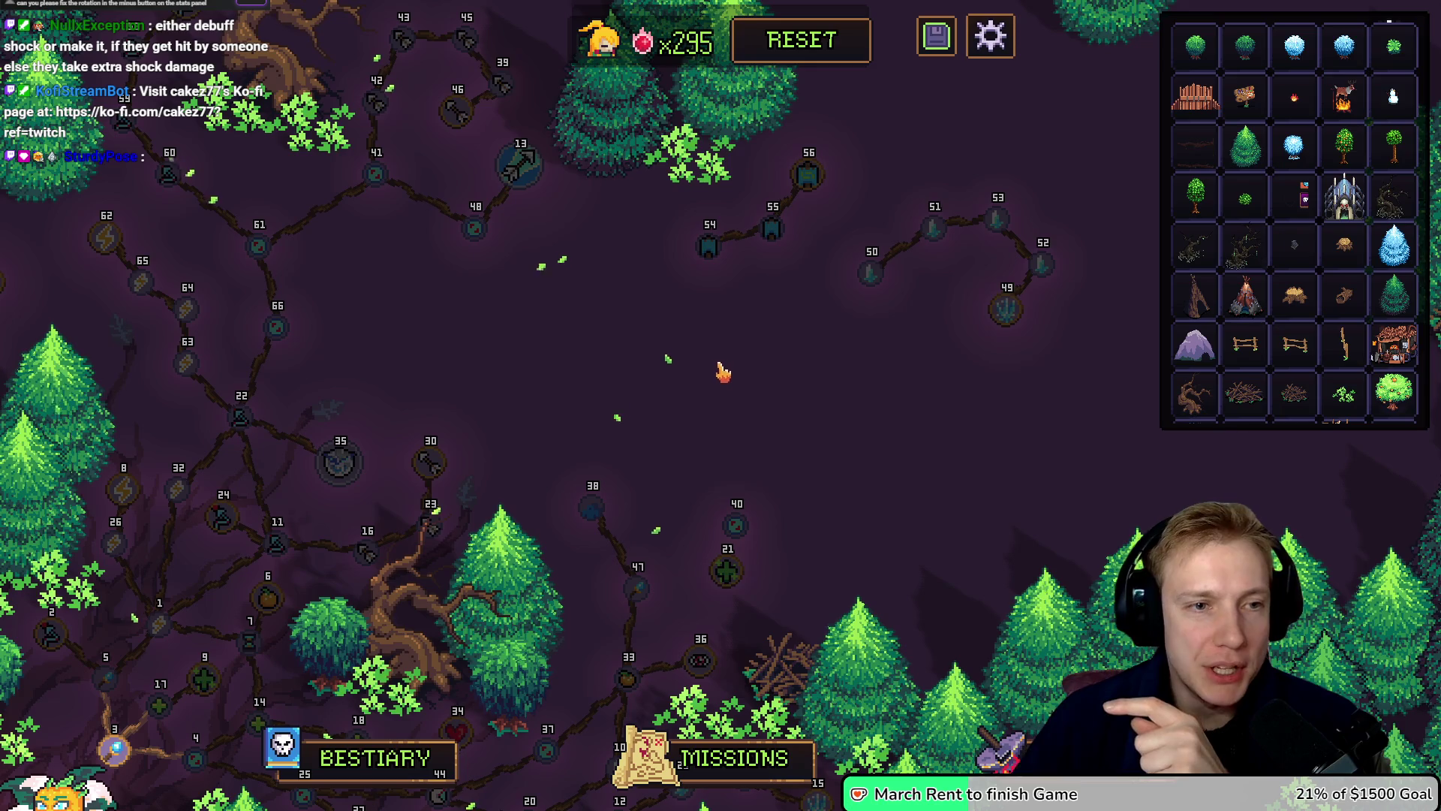
# Step: Open blank node 66's settings, add a Life stat, then remove it again
pyautogui.moveTo(551, 357); pyautogui.dragTo(634, 347)
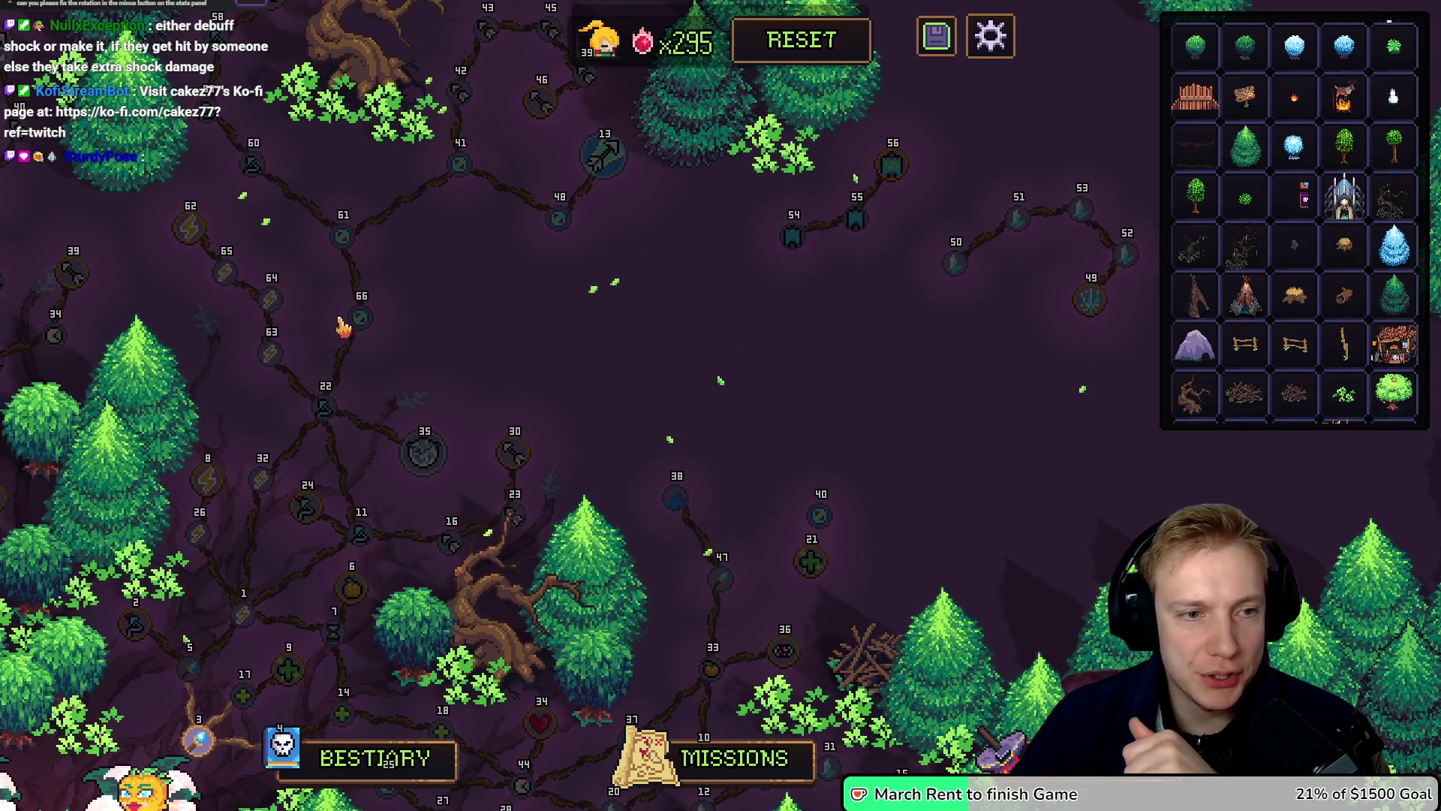
pyautogui.click(379, 327)
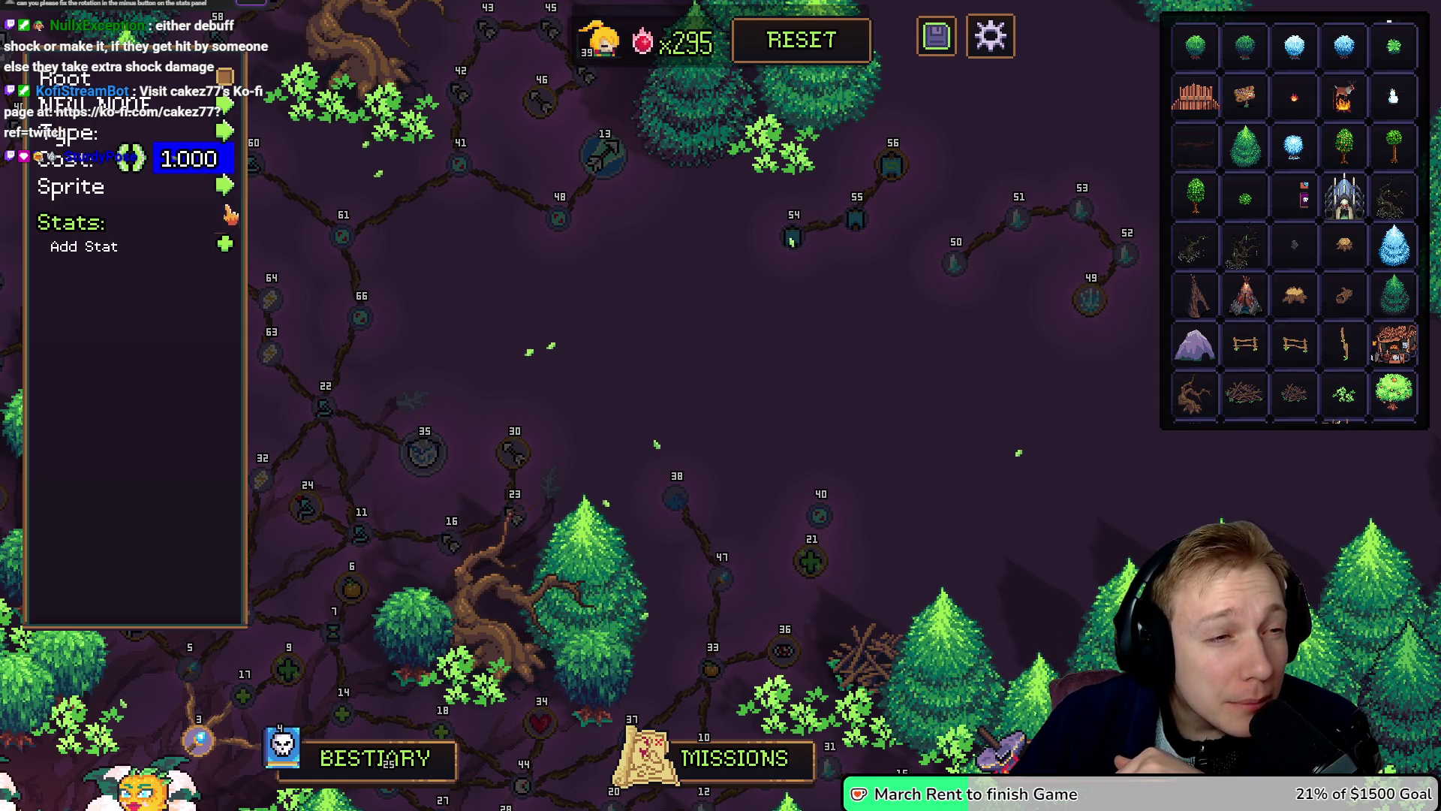
pyautogui.click(225, 244)
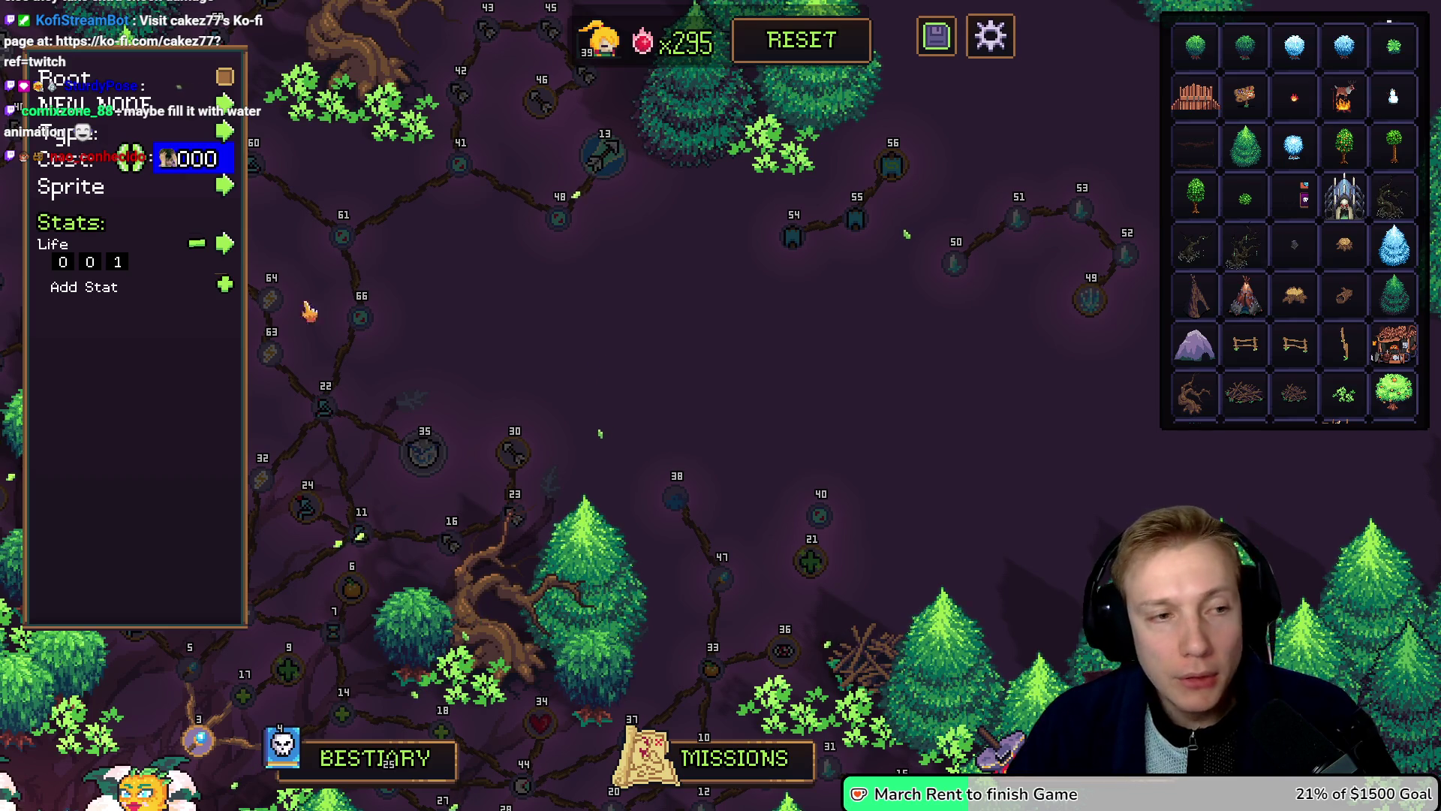
pyautogui.click(196, 243)
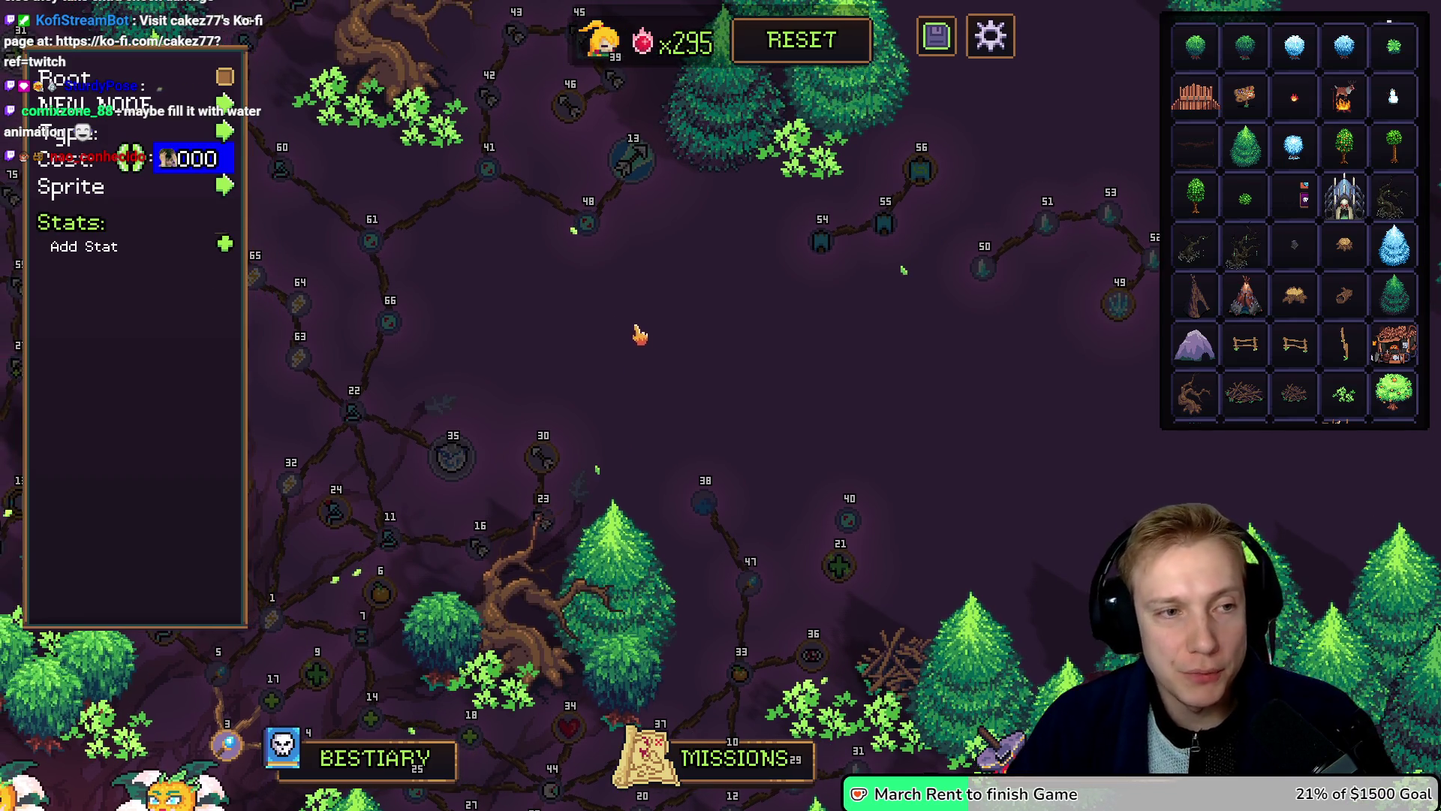
pyautogui.moveTo(639, 334); pyautogui.dragTo(647, 342)
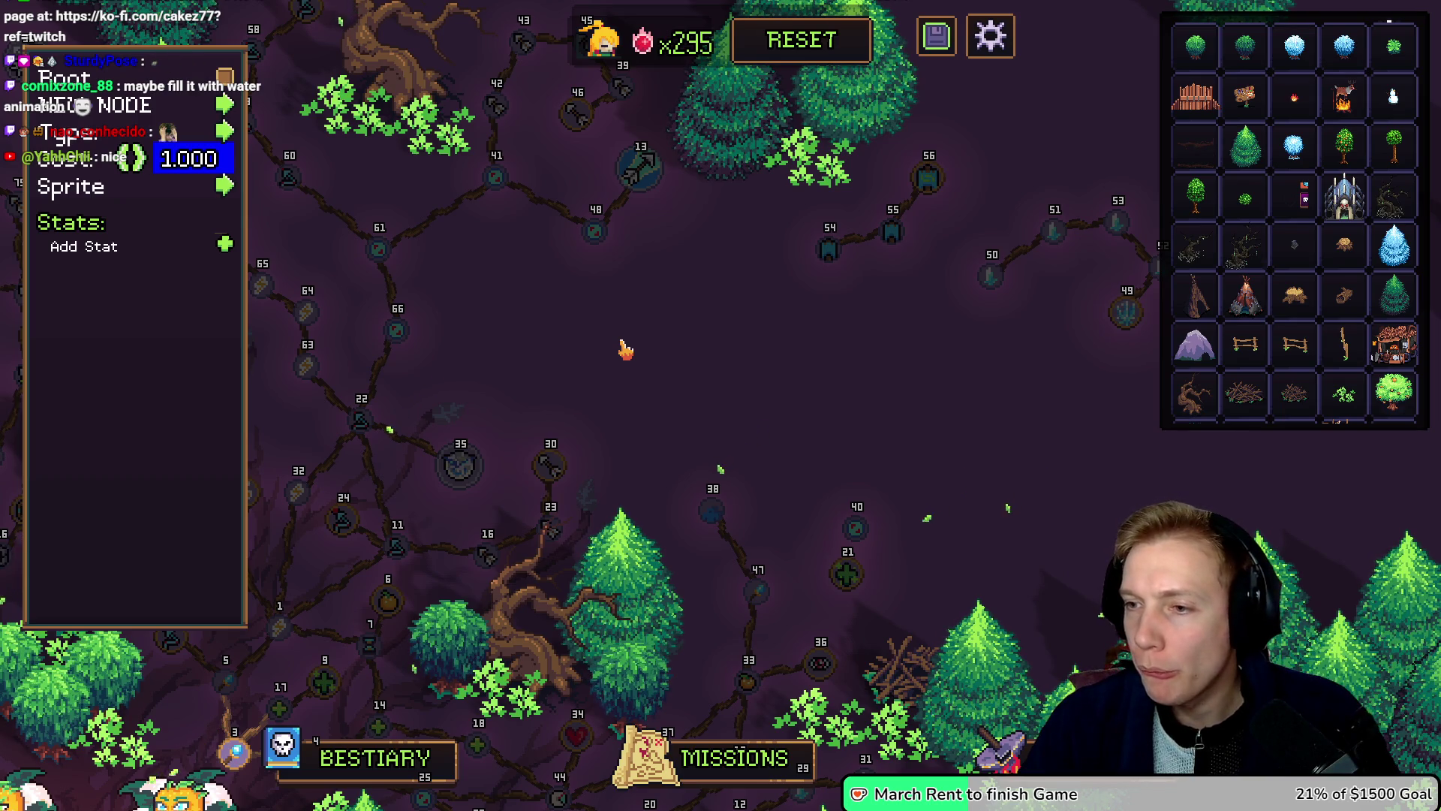
pyautogui.hotkey('alt', 'Tab')
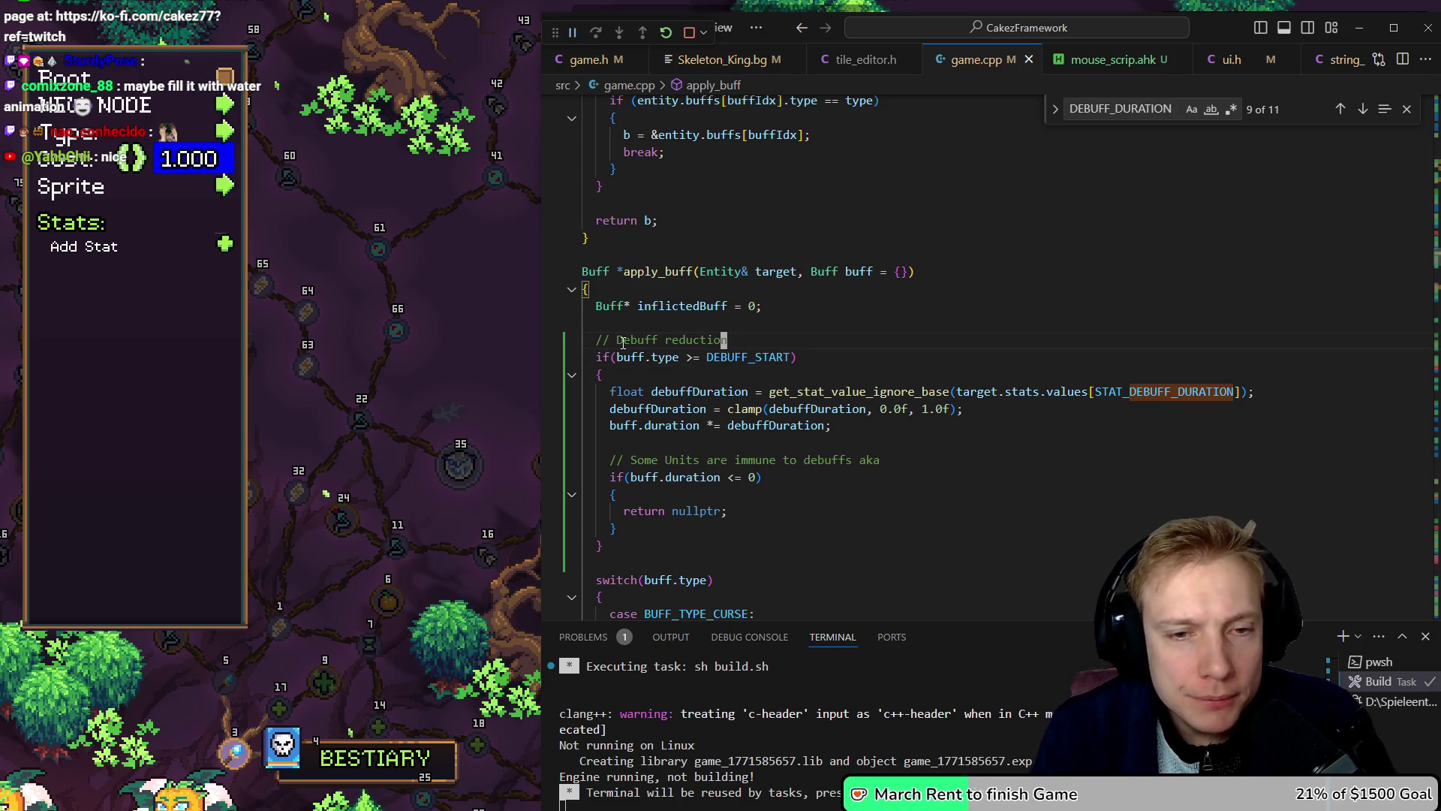
pyautogui.hotkey('alt', 'Left')
pyautogui.hotkey('alt', 'Left')
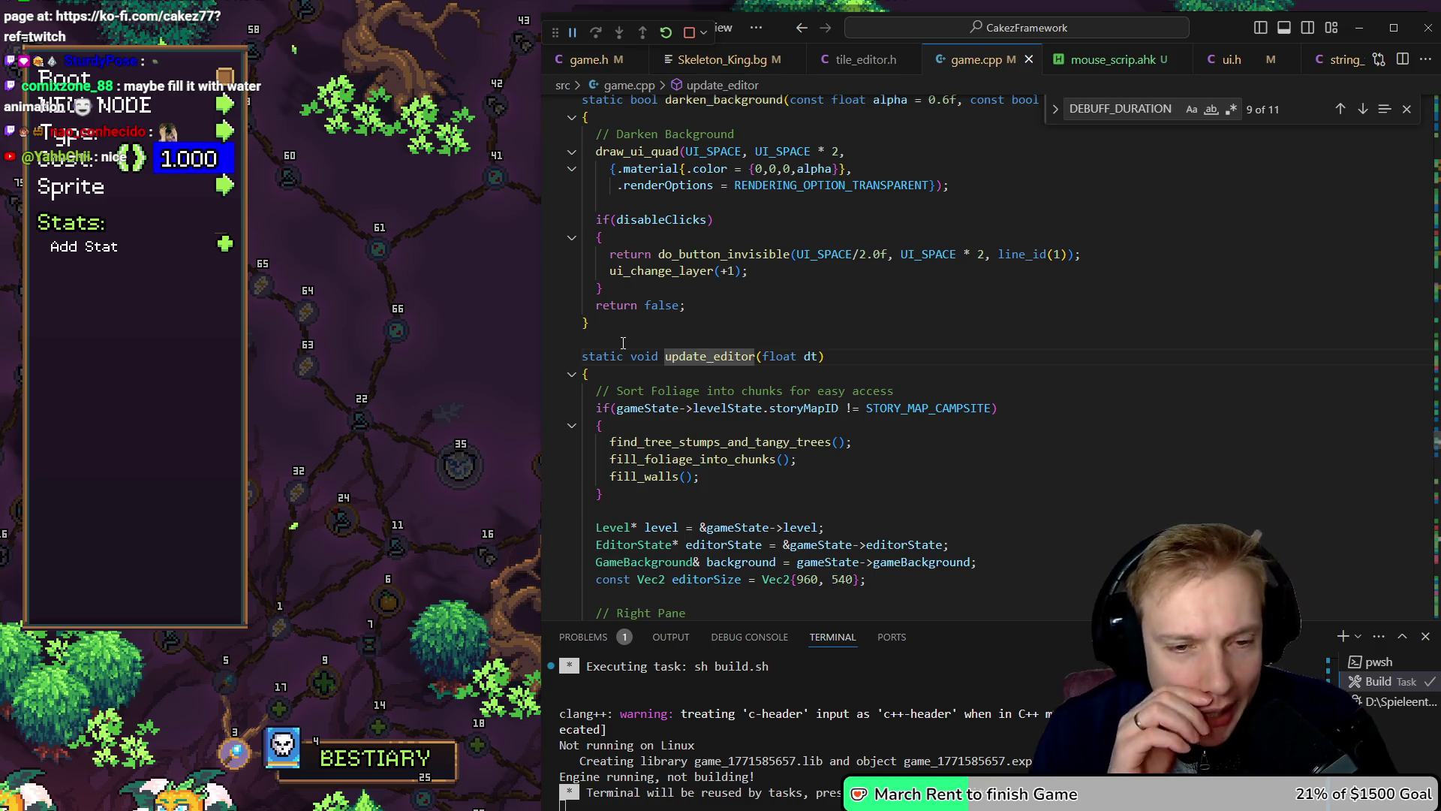
pyautogui.scroll(-5, 623, 343)
pyautogui.click(743, 342)
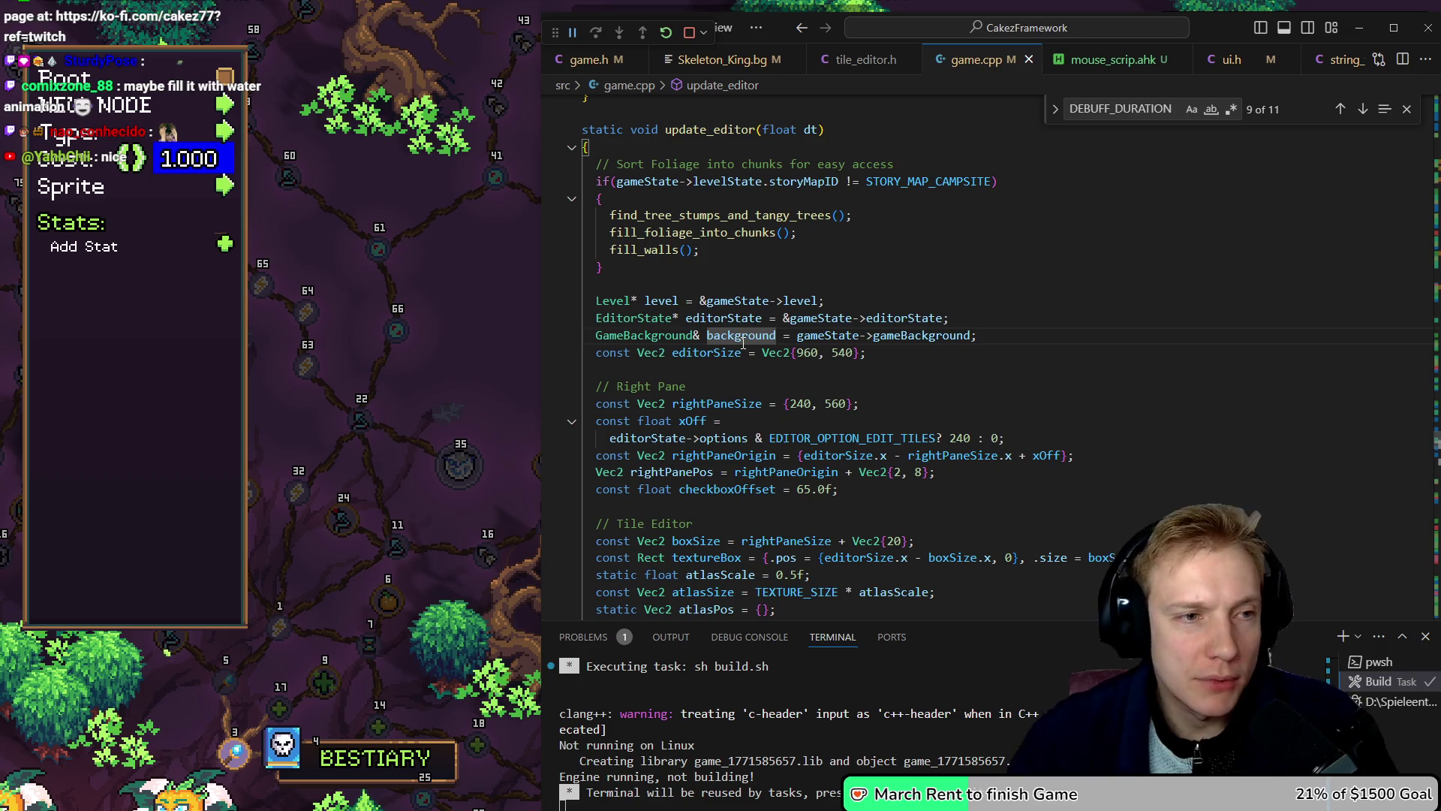
pyautogui.click(481, 325)
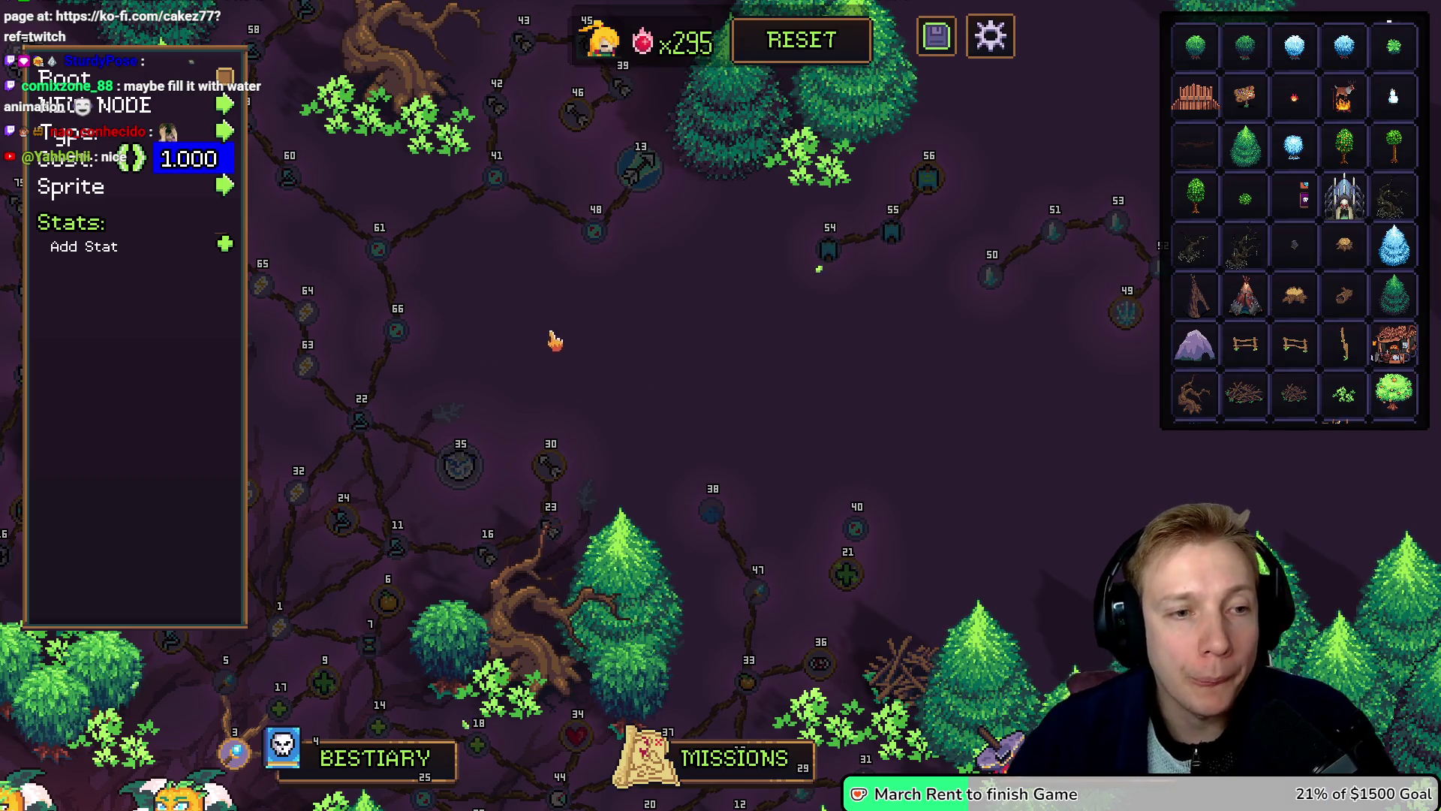
# Step: Place new nodes 67 and 68, briefly setting node 67 to Keystone before undoing it
pyautogui.moveTo(554, 340); pyautogui.dragTo(734, 344)
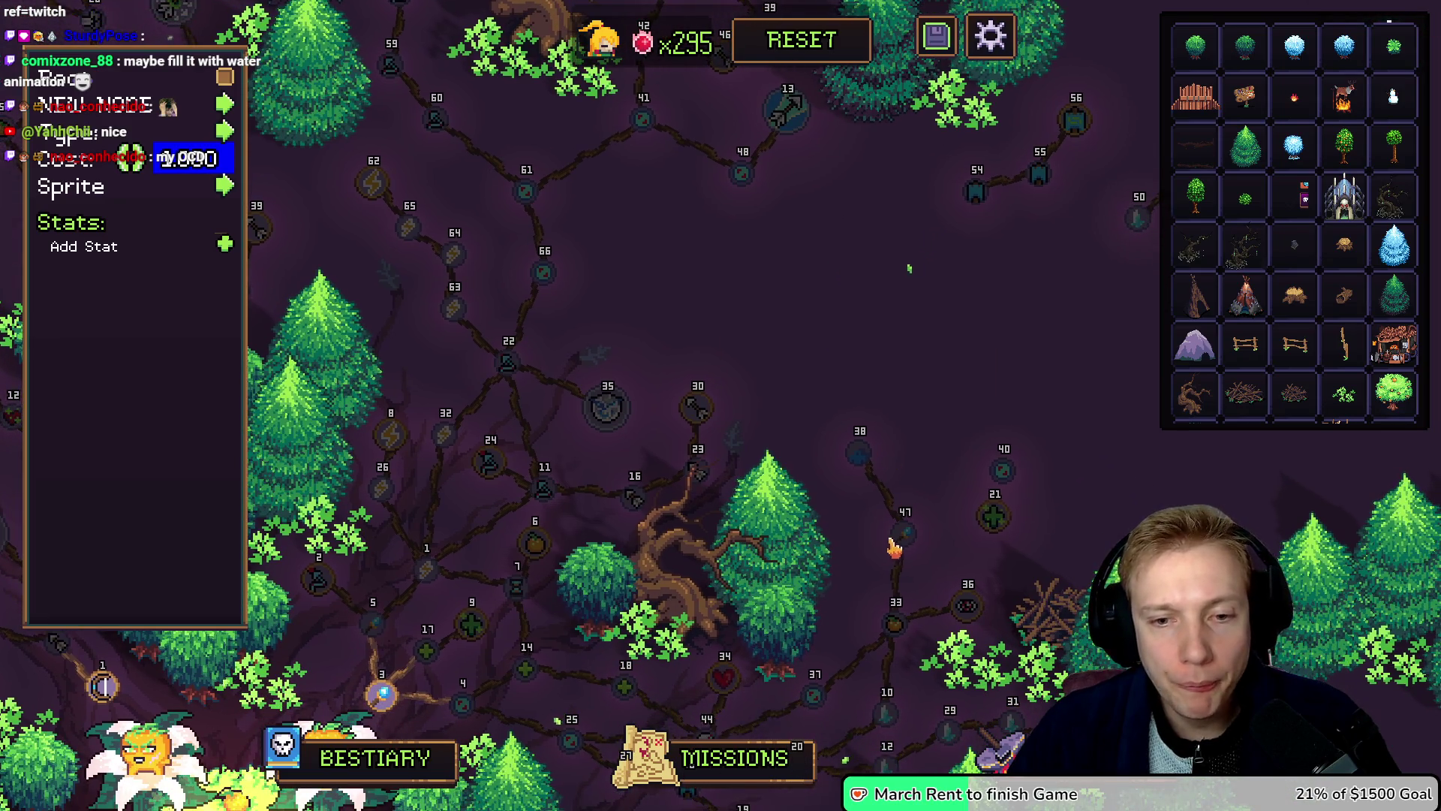
pyautogui.moveTo(910, 542)
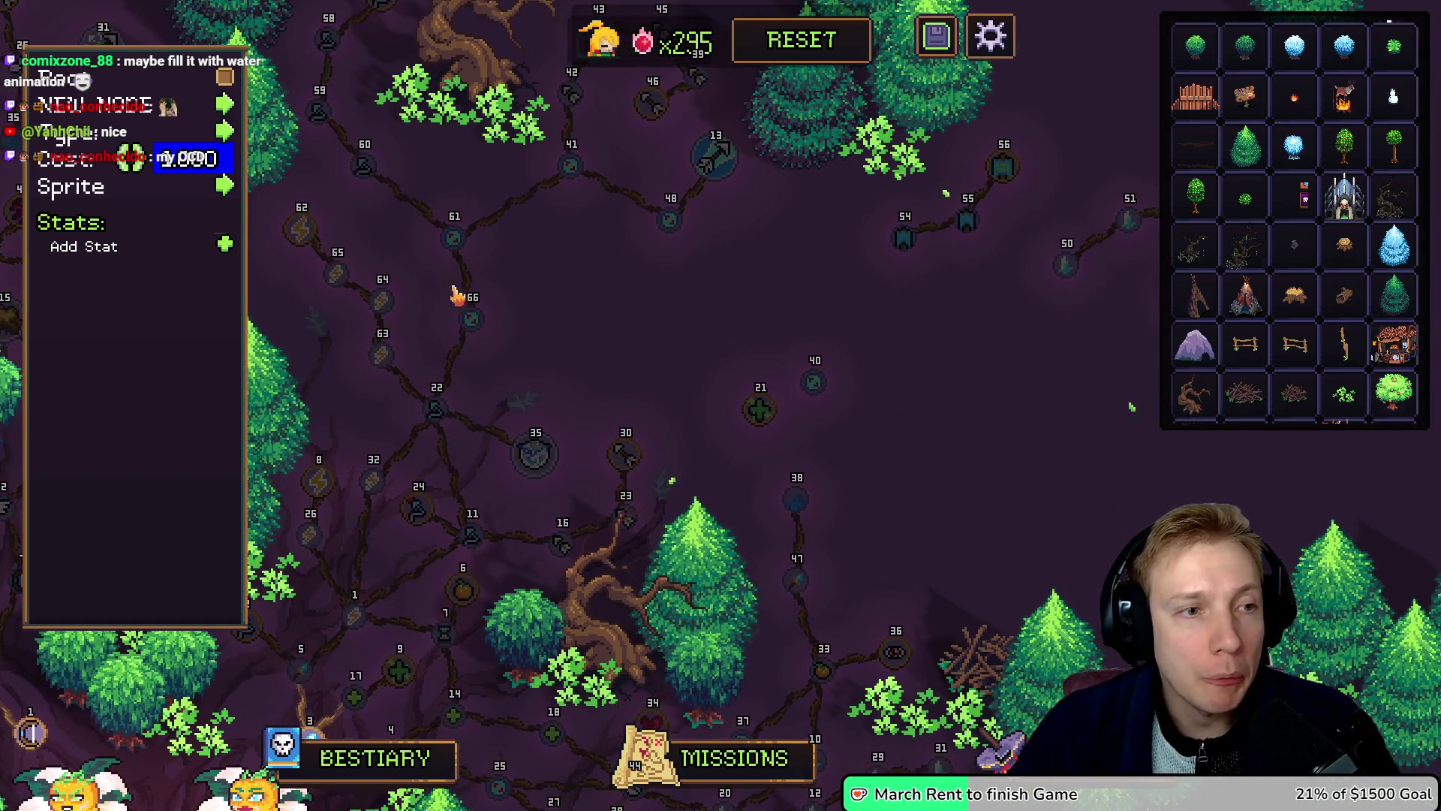
pyautogui.click(224, 104)
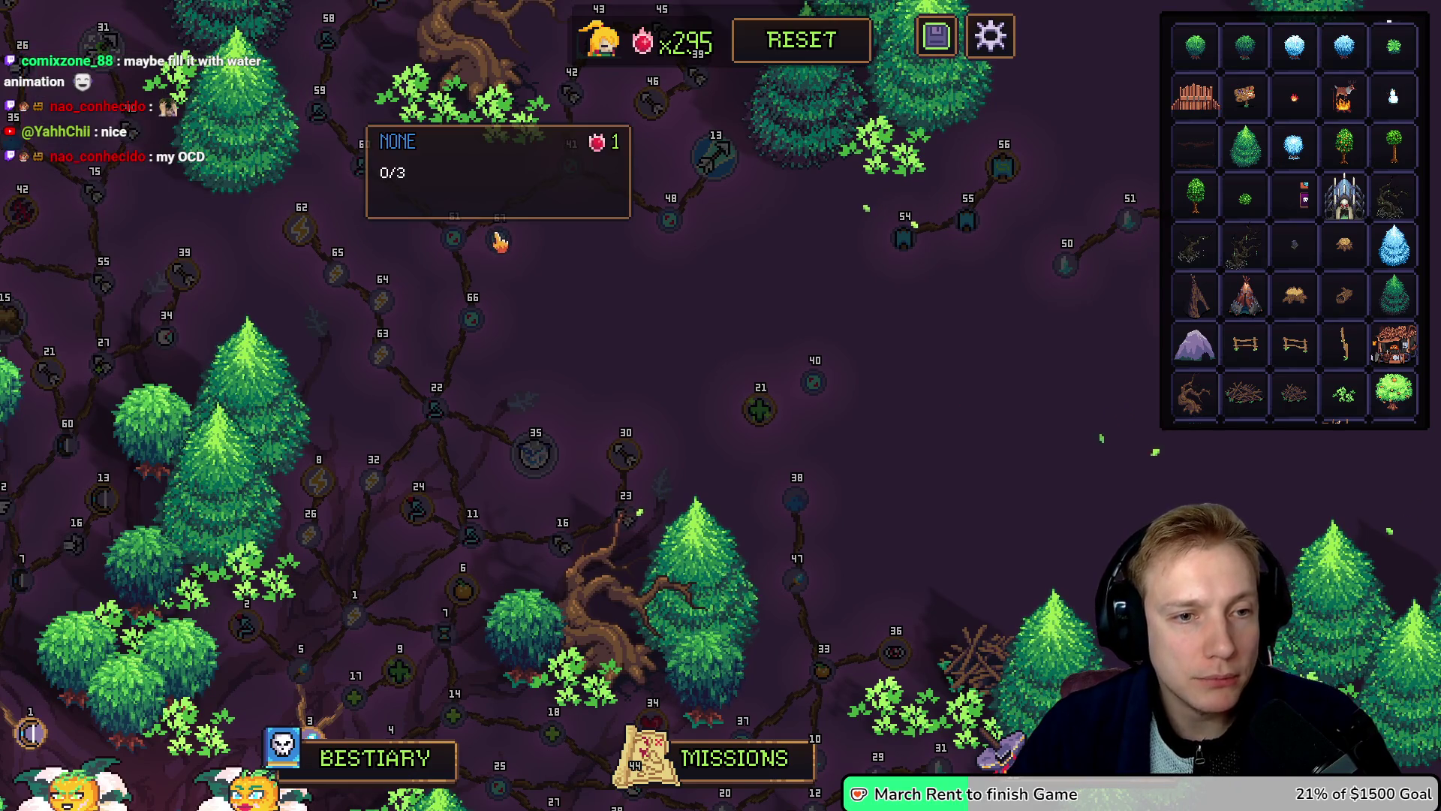
pyautogui.click(598, 309)
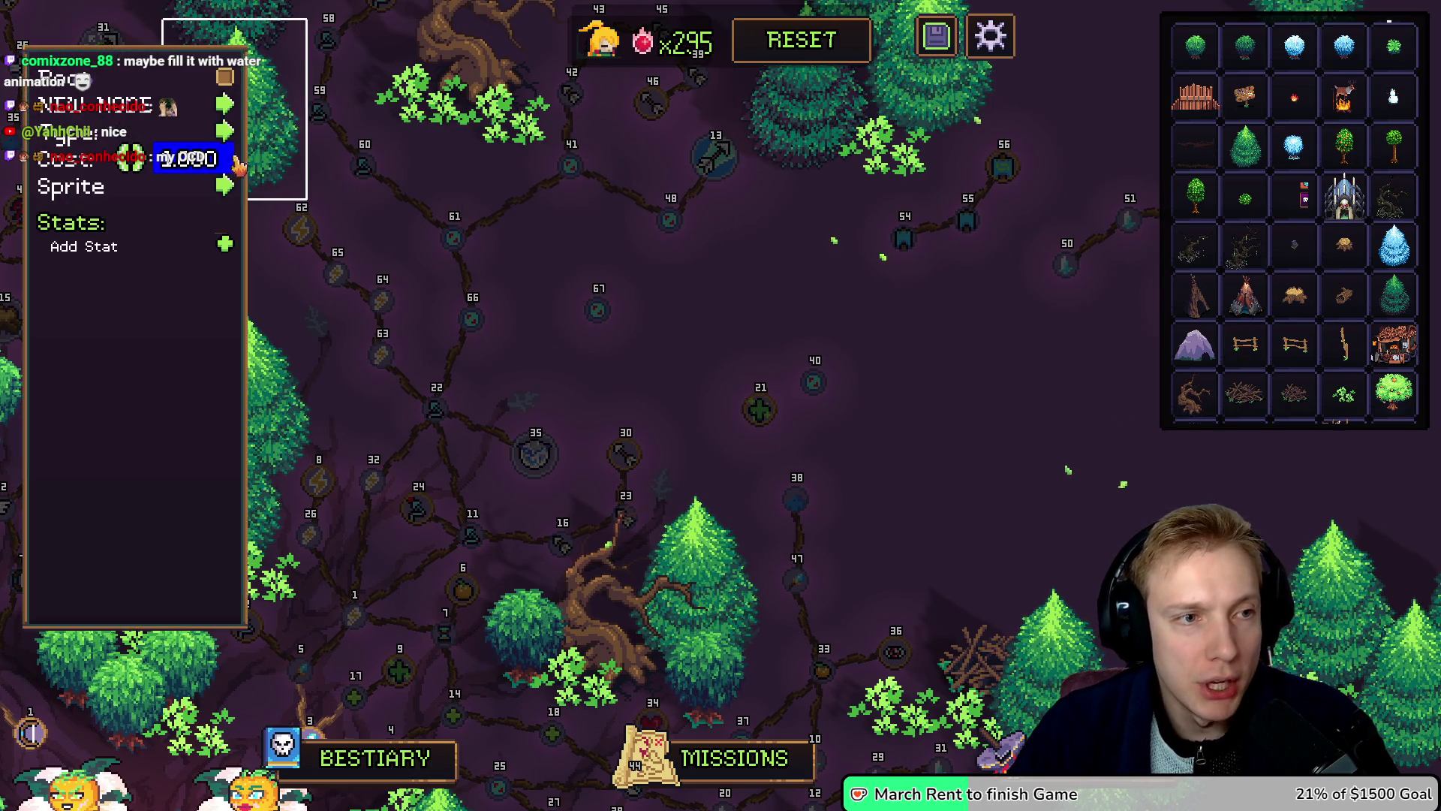
pyautogui.click(495, 248)
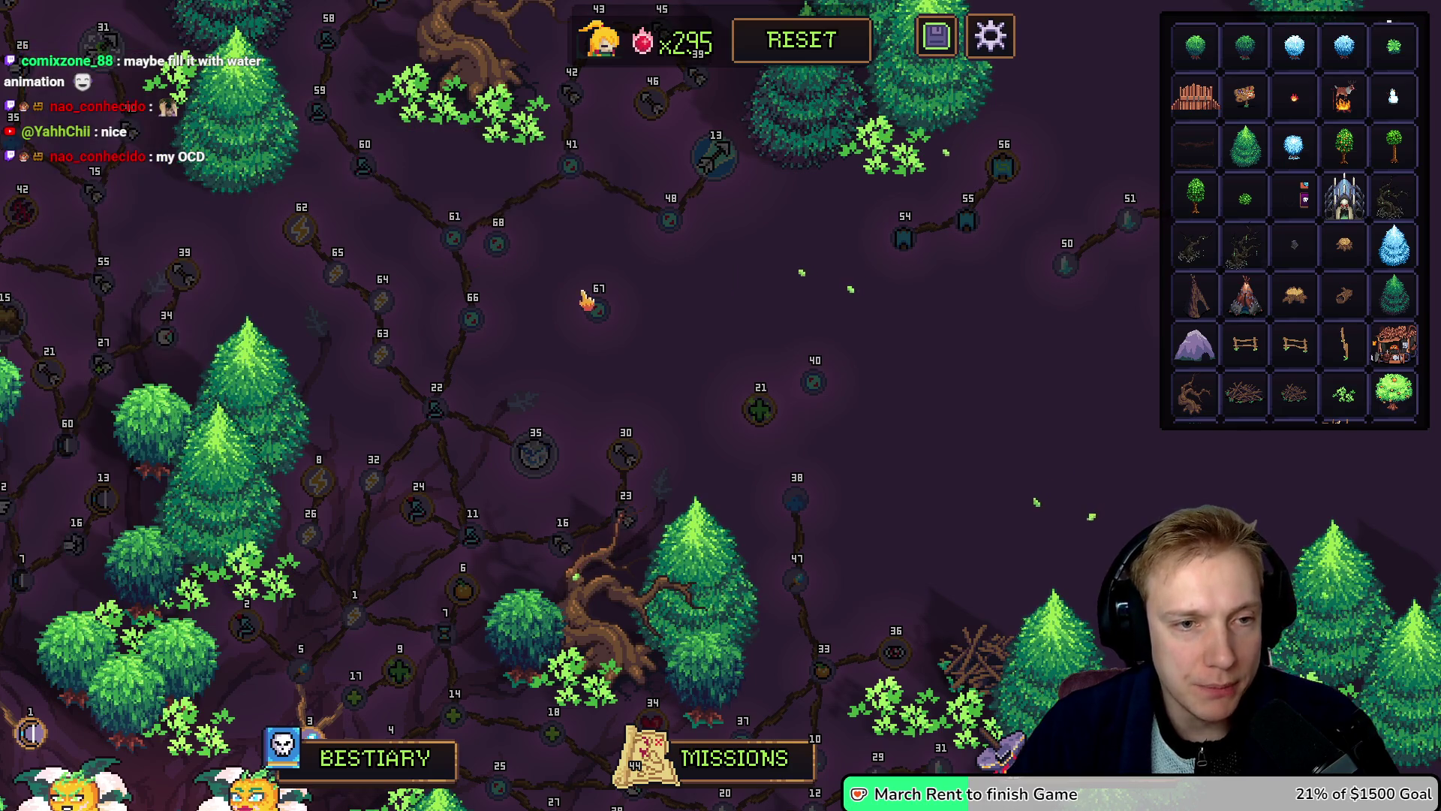
pyautogui.click(599, 310)
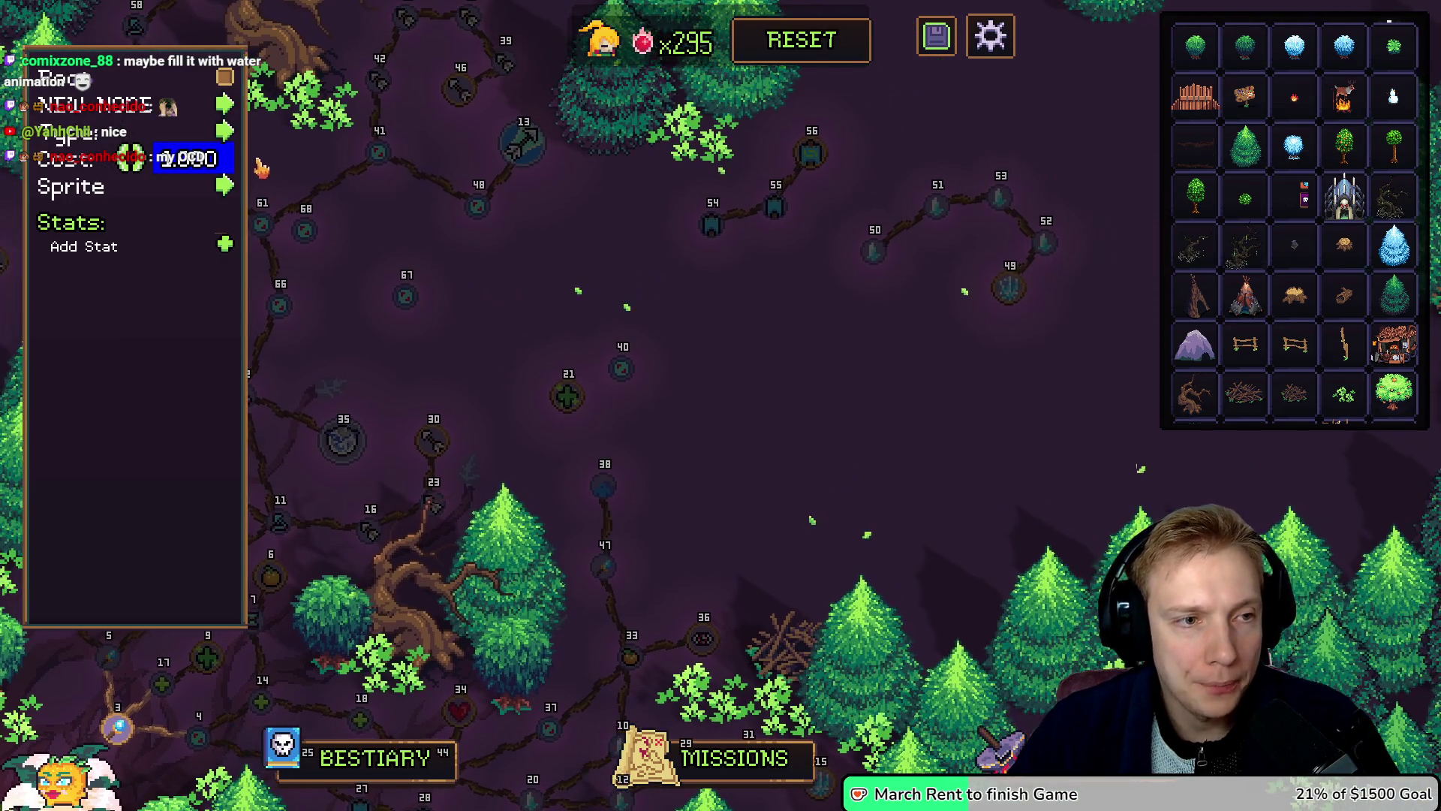
pyautogui.click(225, 131)
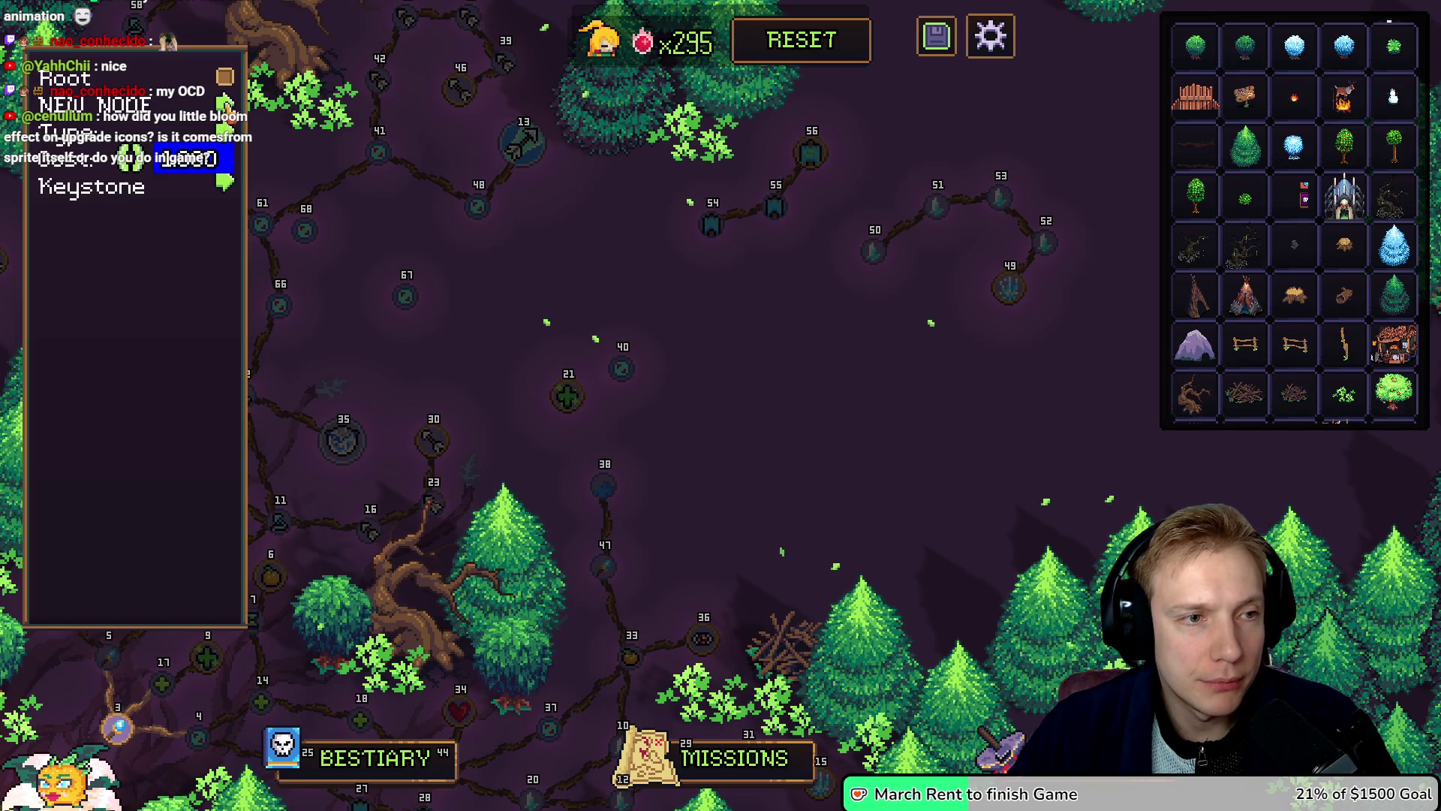
pyautogui.moveTo(363, 203); pyautogui.dragTo(525, 218)
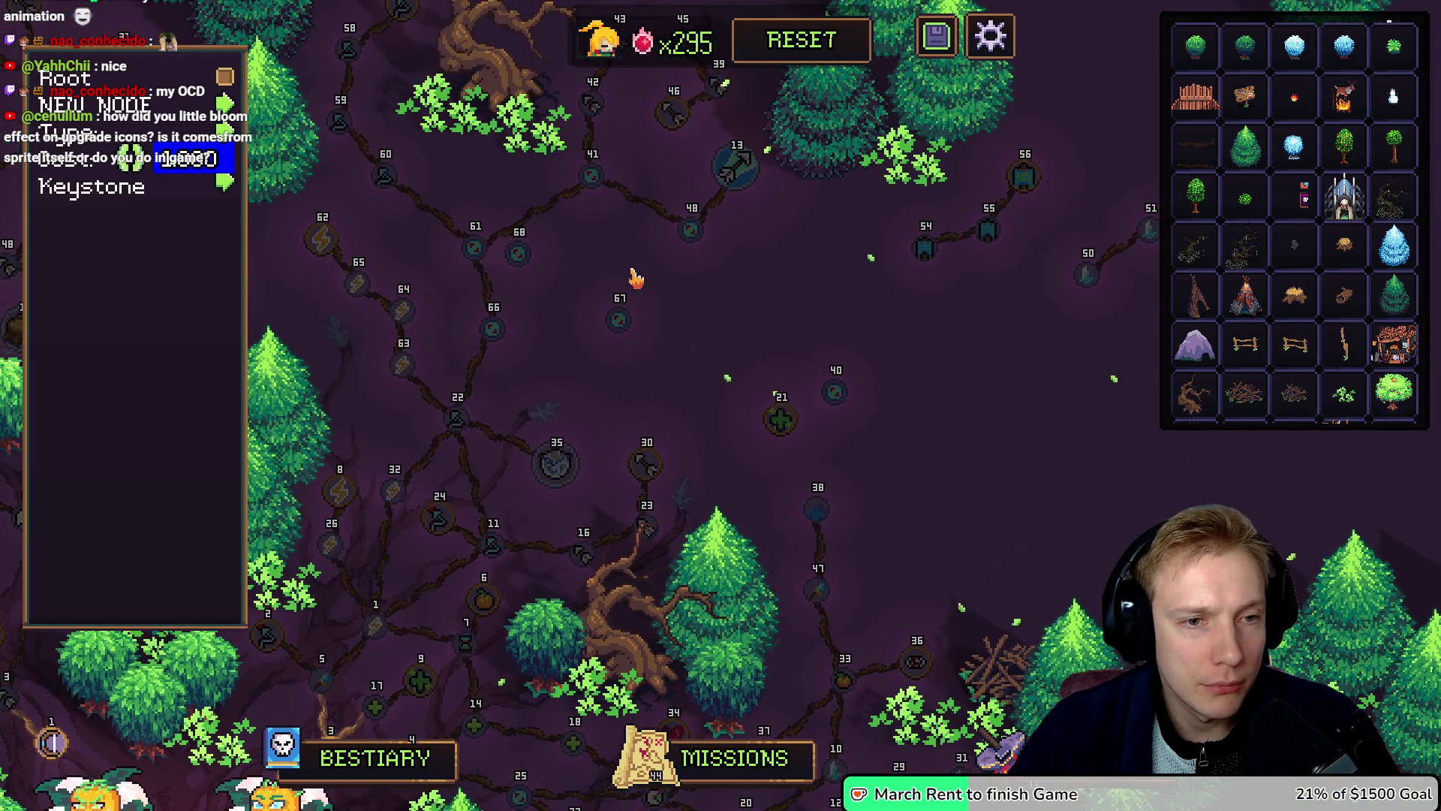
pyautogui.hotkey('ctrl', 'z')
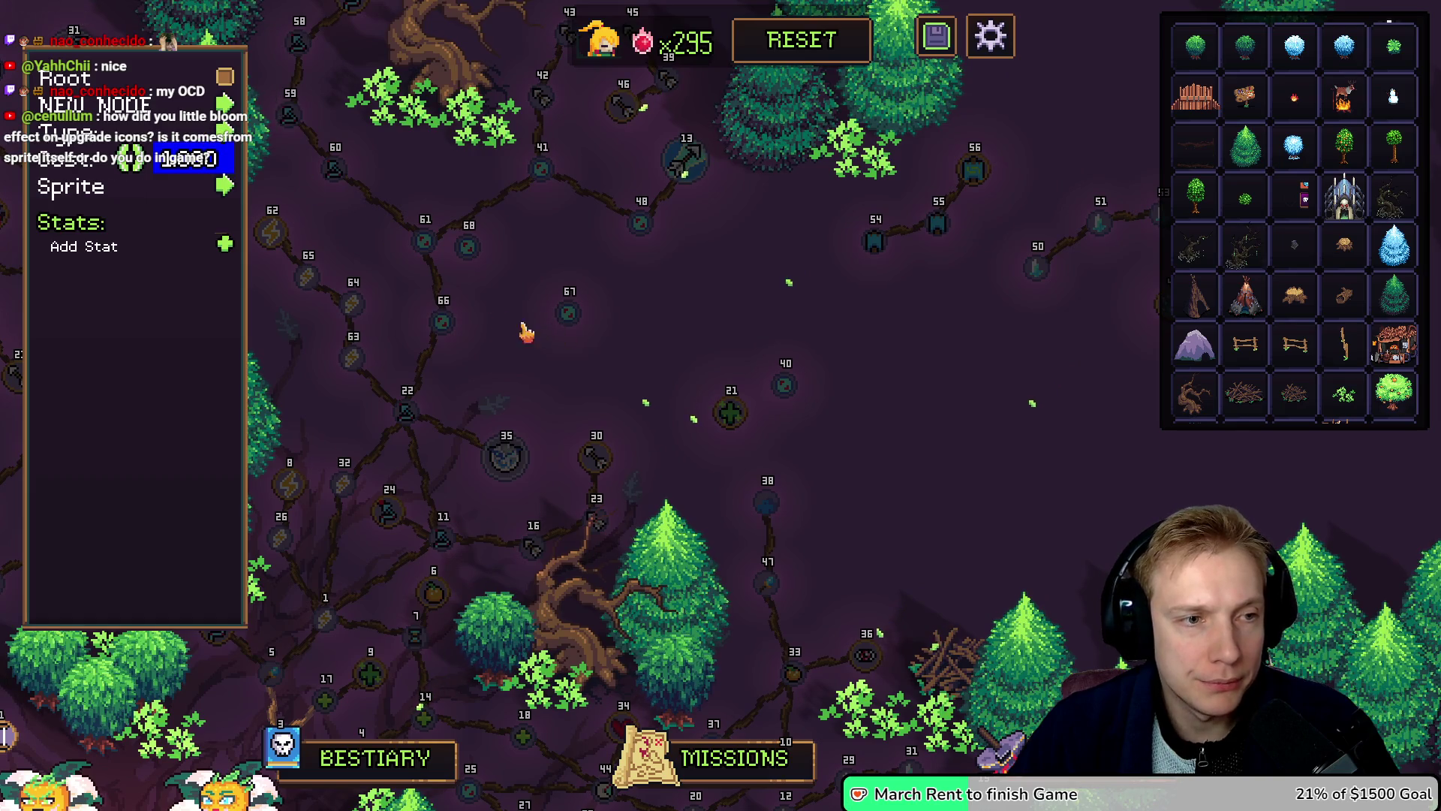
# Step: Place further new nodes in the empty area, numbered up to node 80
pyautogui.moveTo(697, 345); pyautogui.dragTo(601, 318)
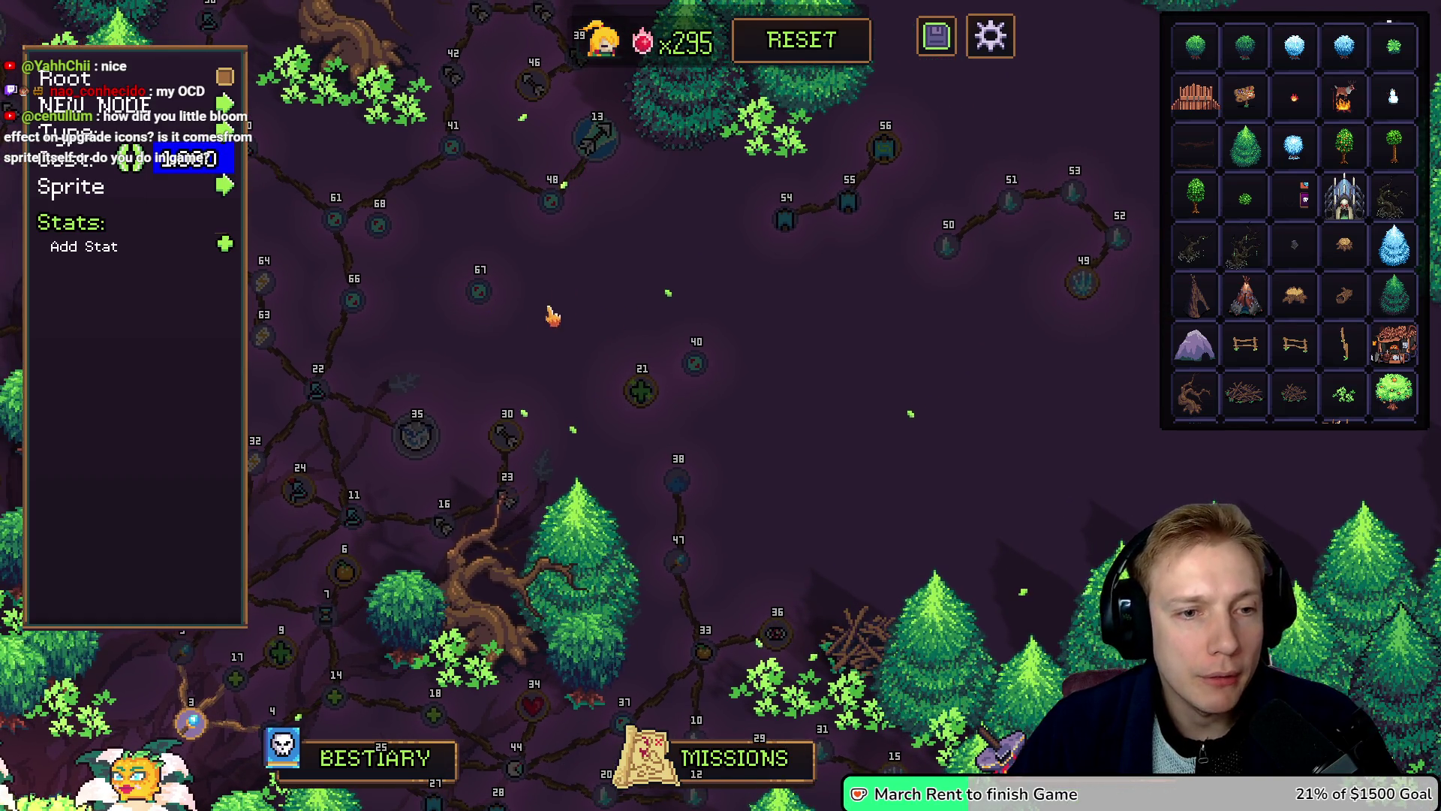
pyautogui.click(494, 238)
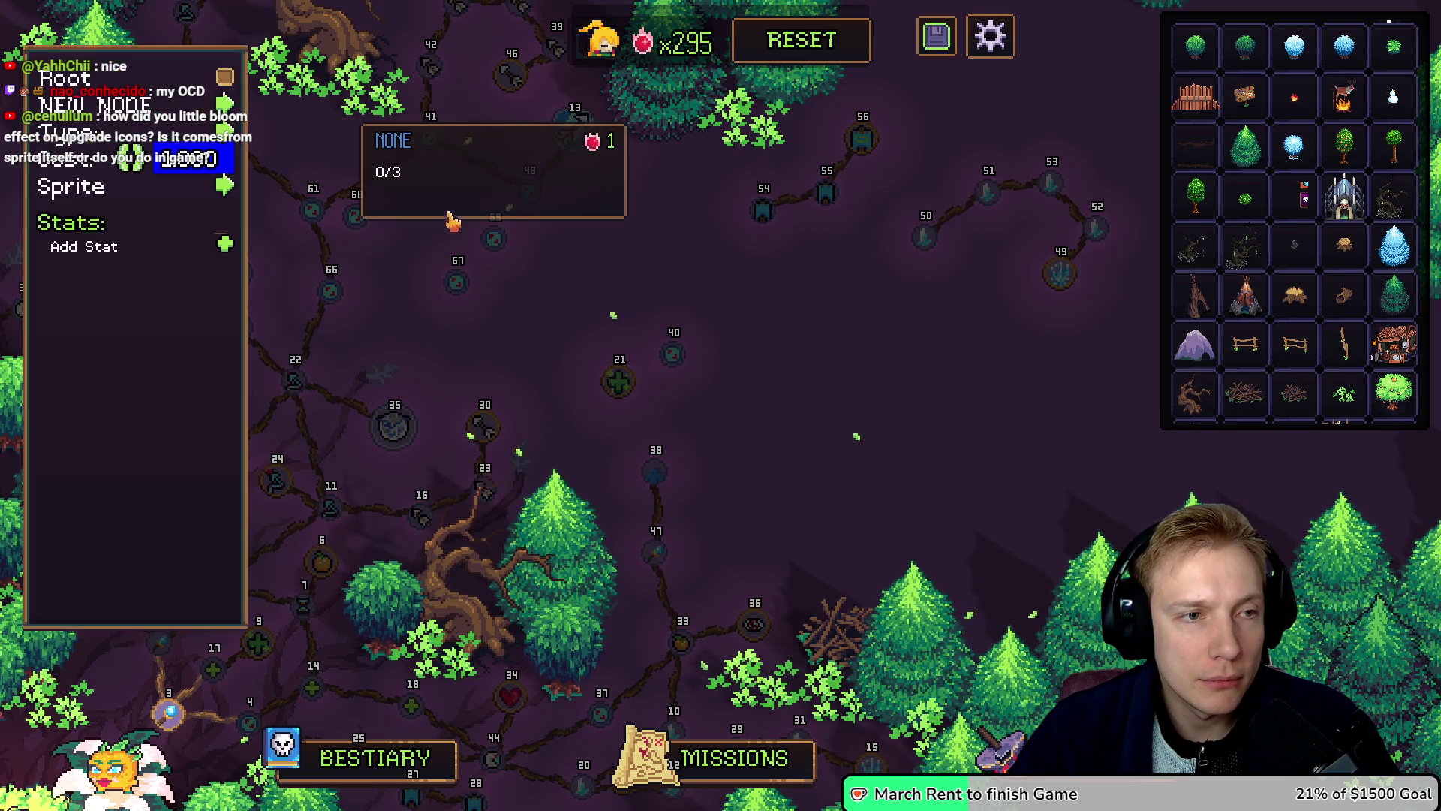
pyautogui.click(499, 246)
pyautogui.click(499, 251)
pyautogui.click(484, 241)
pyautogui.click(226, 103)
pyautogui.click(225, 103)
pyautogui.click(498, 250)
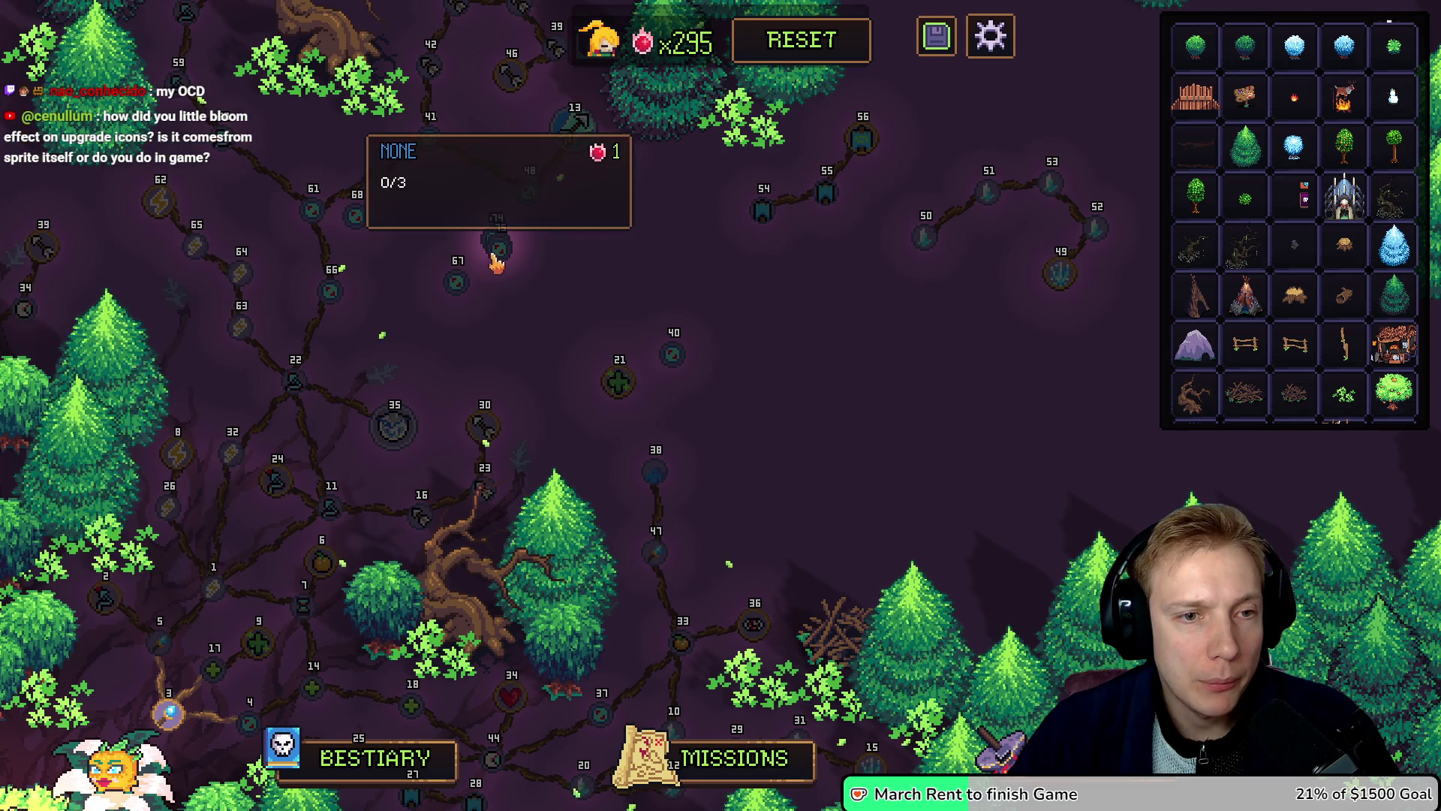
pyautogui.click(509, 244)
pyautogui.click(498, 246)
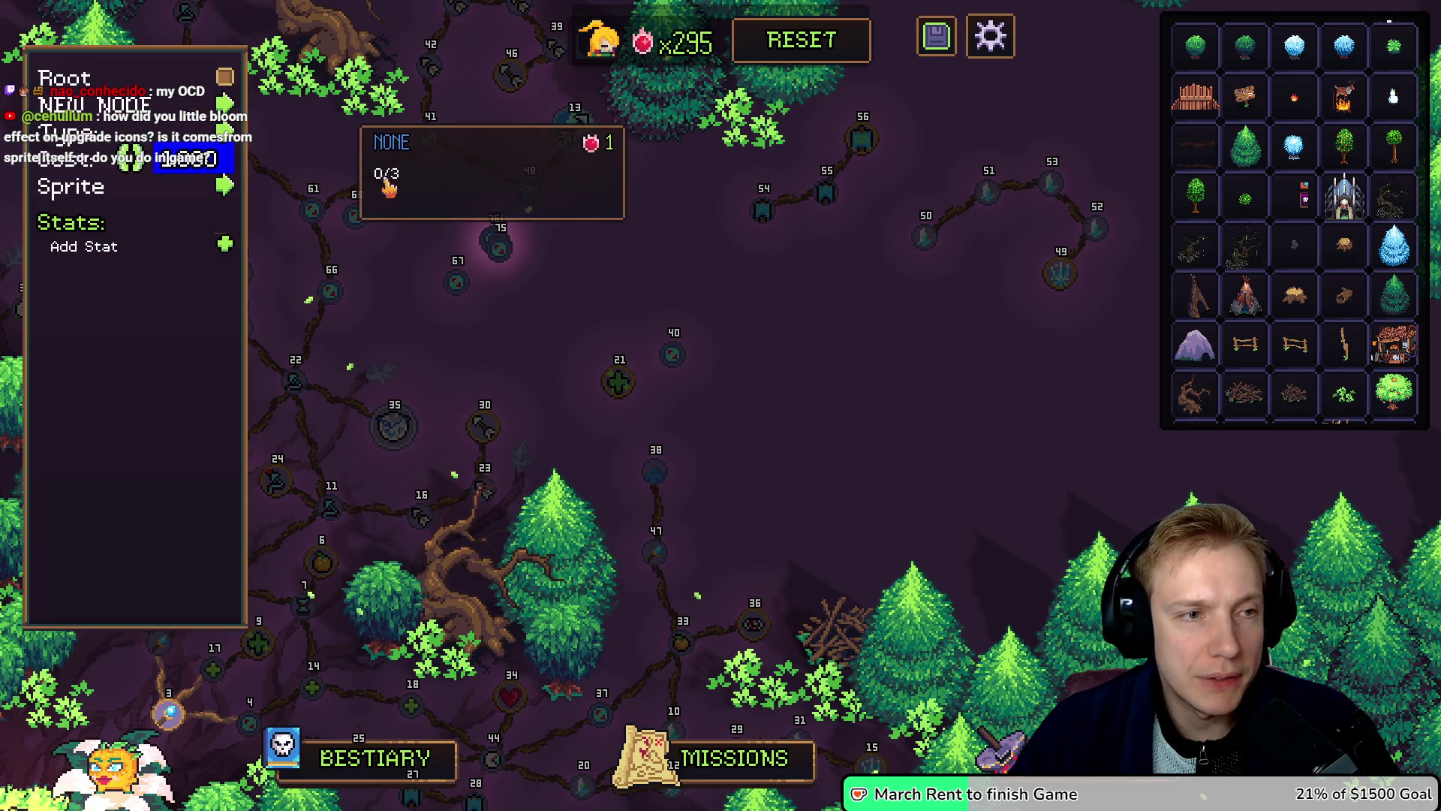
pyautogui.click(225, 103)
pyautogui.click(498, 247)
pyautogui.click(499, 248)
pyautogui.click(501, 250)
pyautogui.click(502, 251)
pyautogui.click(522, 255)
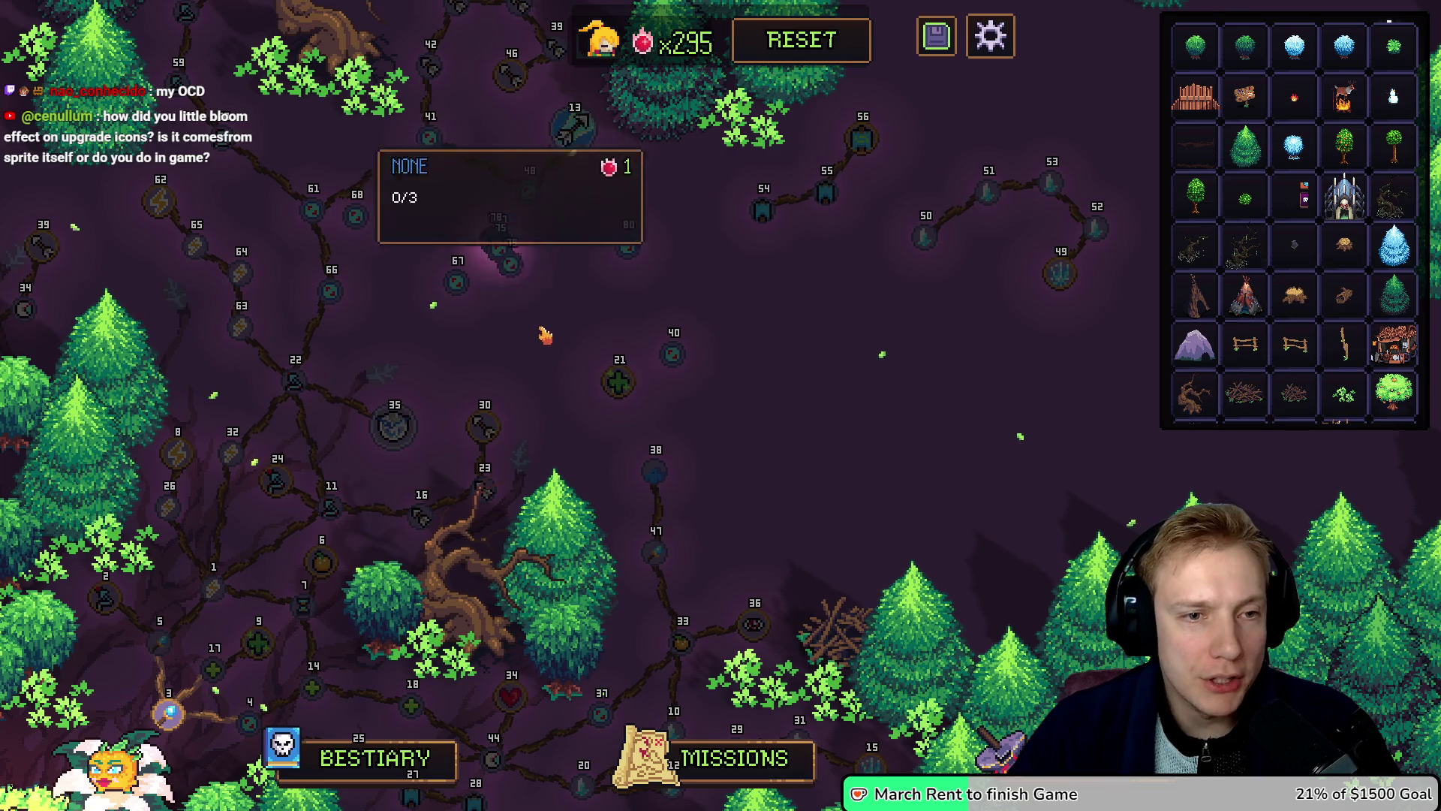
# Step: Drag nodes 70, 71, 73, 75 and 77 into a tidy cluster
pyautogui.moveTo(497, 240)
pyautogui.mouseDown()
pyautogui.moveTo(499, 306)
pyautogui.moveTo(440, 328)
pyautogui.mouseUp()
pyautogui.moveTo(571, 288)
pyautogui.mouseDown()
pyautogui.moveTo(506, 277)
pyautogui.moveTo(505, 248)
pyautogui.moveTo(469, 247)
pyautogui.moveTo(553, 233)
pyautogui.moveTo(492, 248)
pyautogui.moveTo(476, 221)
pyautogui.moveTo(539, 248)
pyautogui.mouseUp()
pyautogui.moveTo(438, 237); pyautogui.dragTo(475, 255)
pyautogui.moveTo(392, 237); pyautogui.dragTo(403, 255)
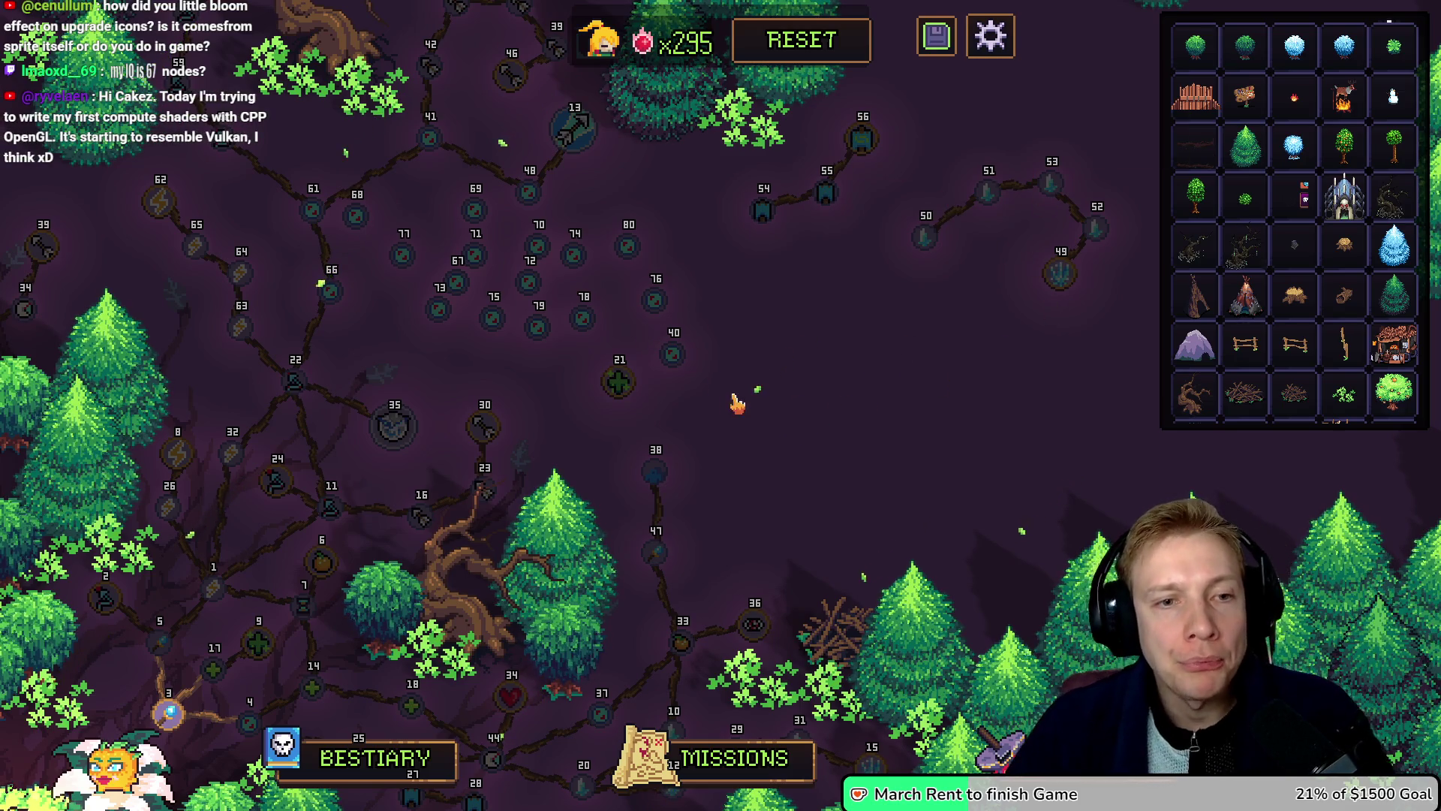
# Step: Give a new node a Cooldowns stat of -4% cooldown time
pyautogui.press('s')
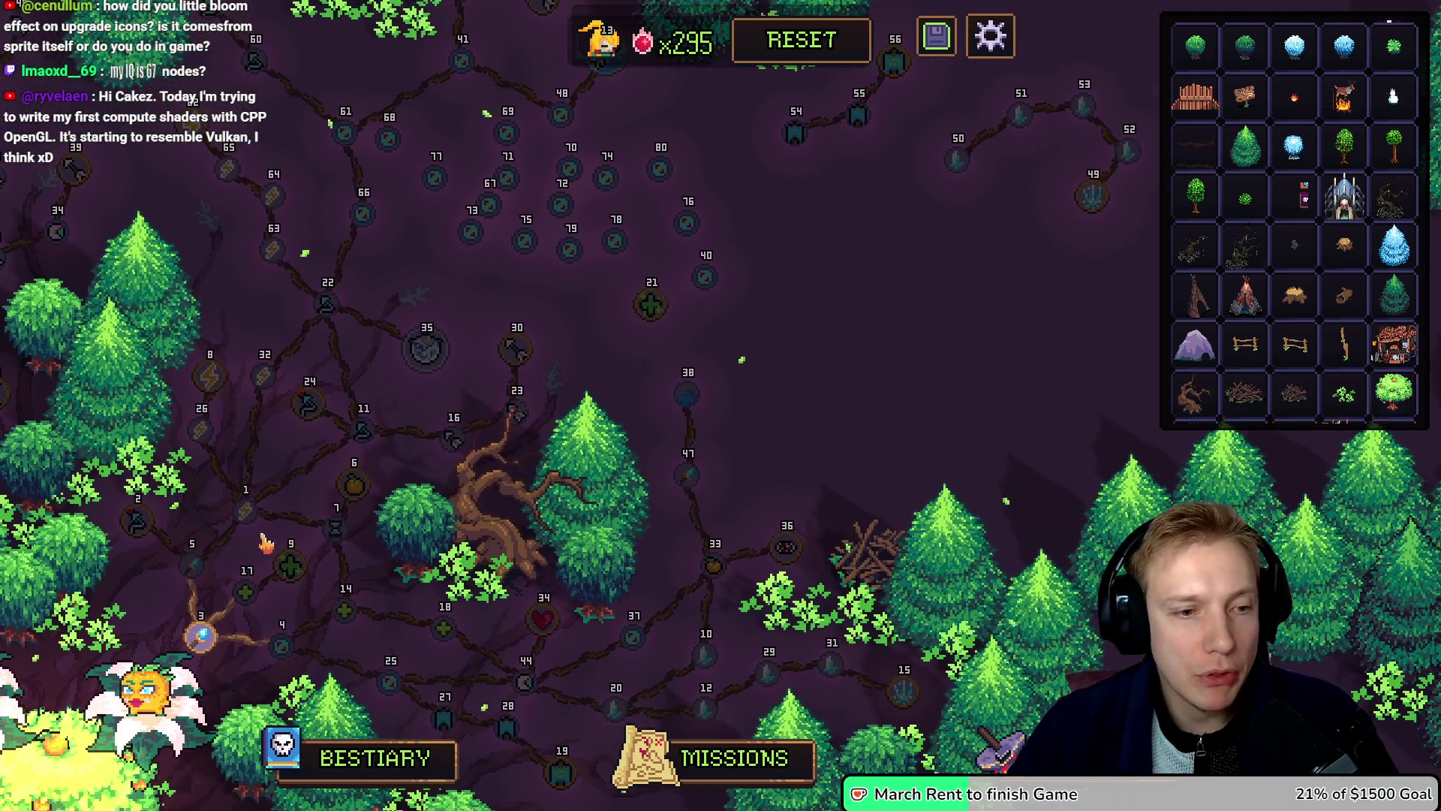
pyautogui.moveTo(334, 539)
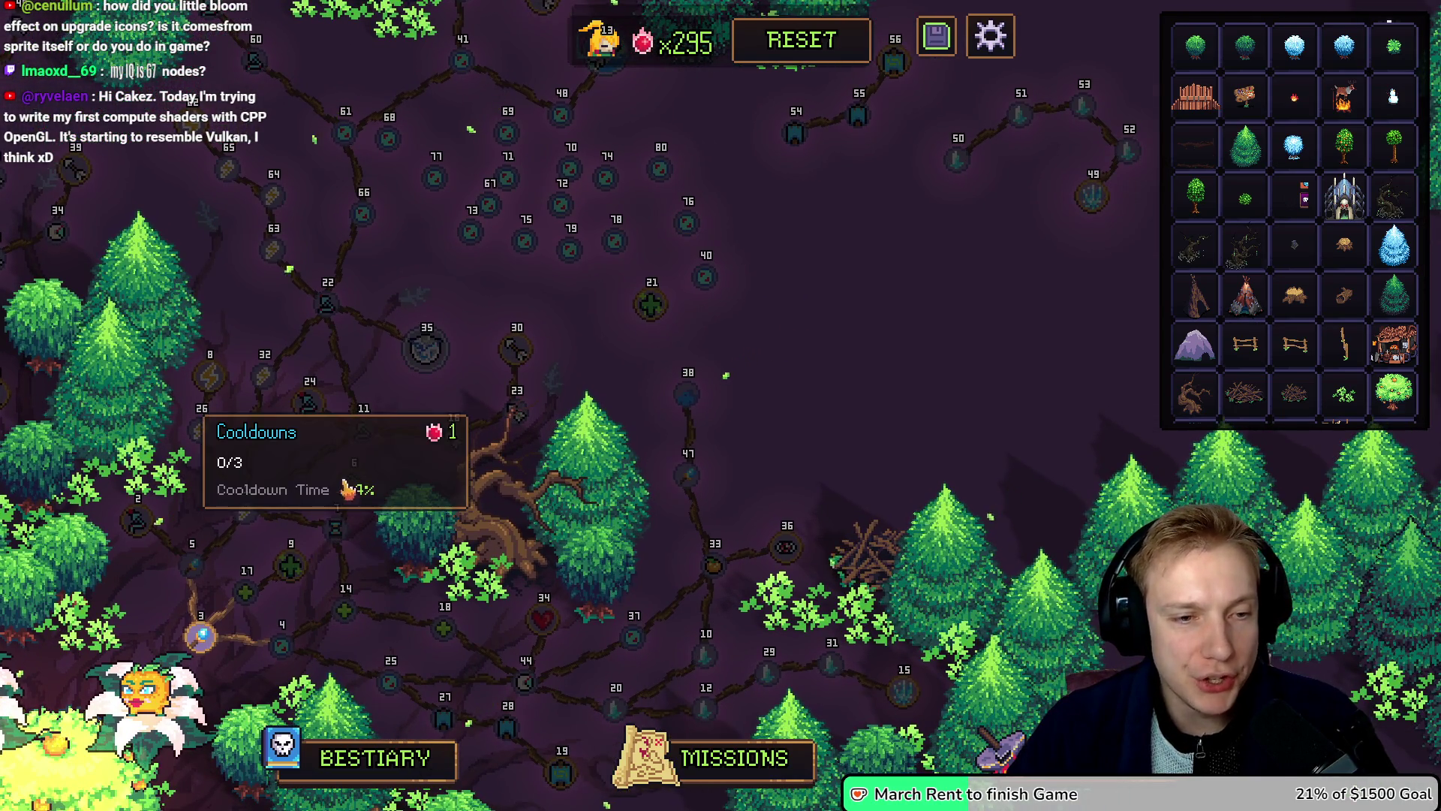
pyautogui.click(570, 257)
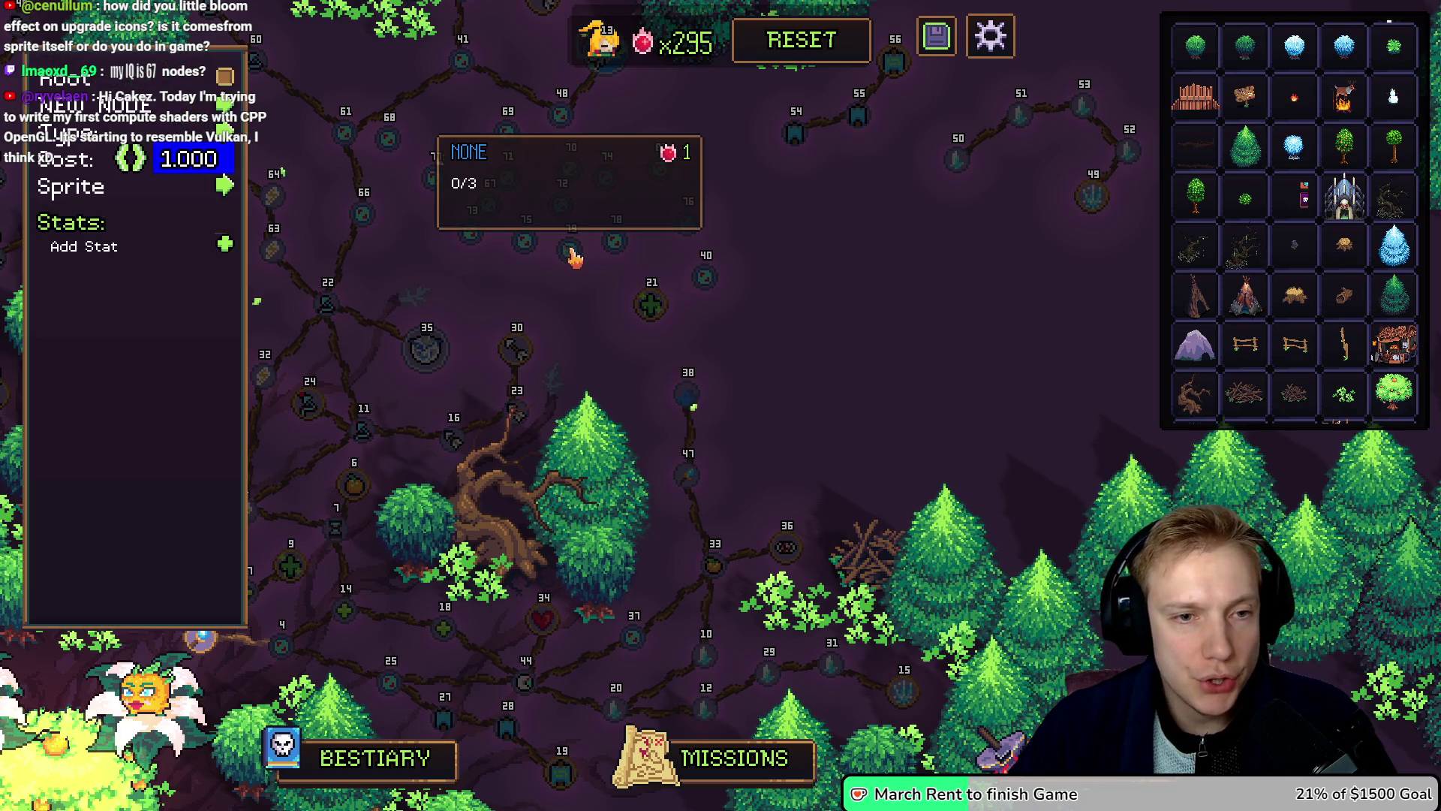
pyautogui.click(225, 244)
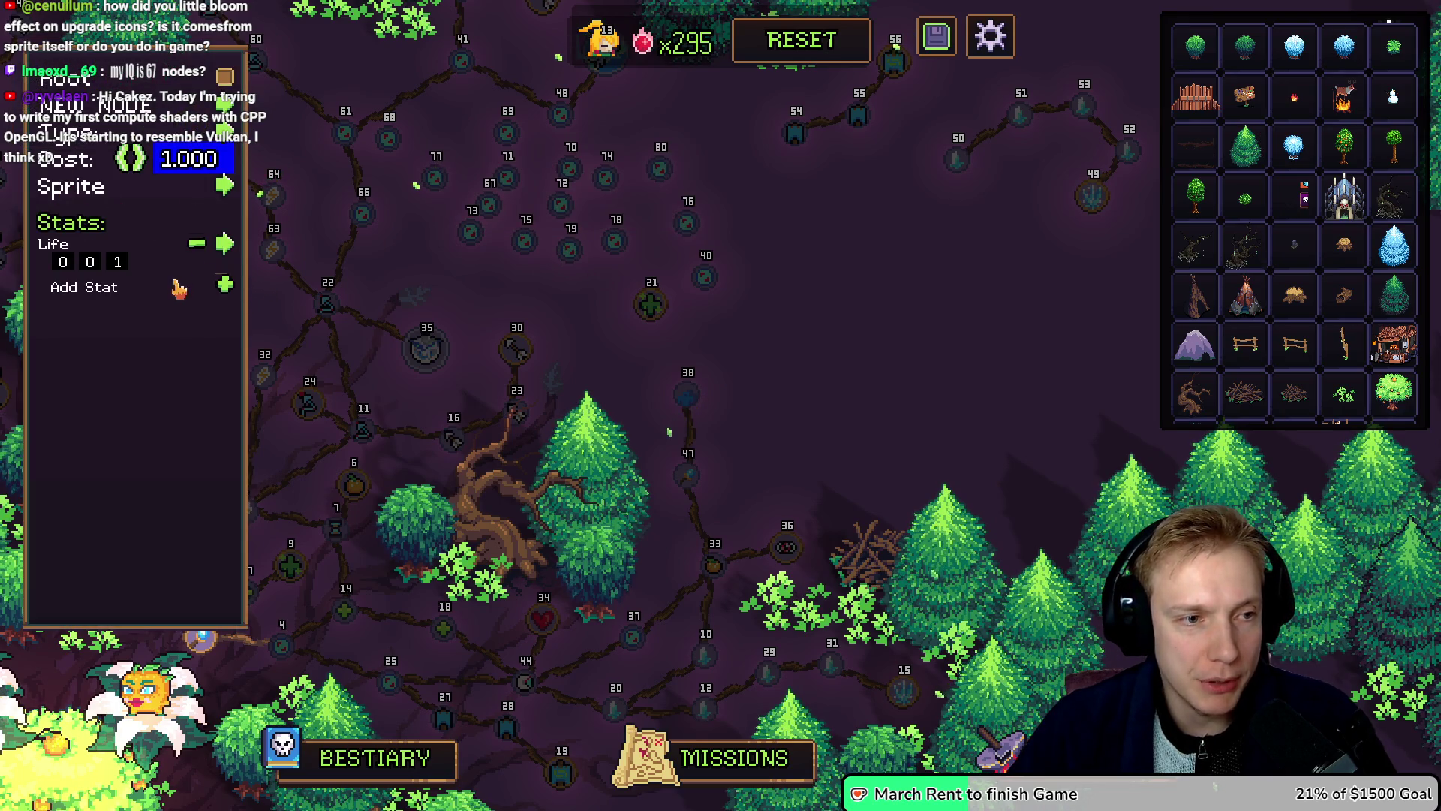
pyautogui.click(226, 244)
pyautogui.scroll(5, 269, 345)
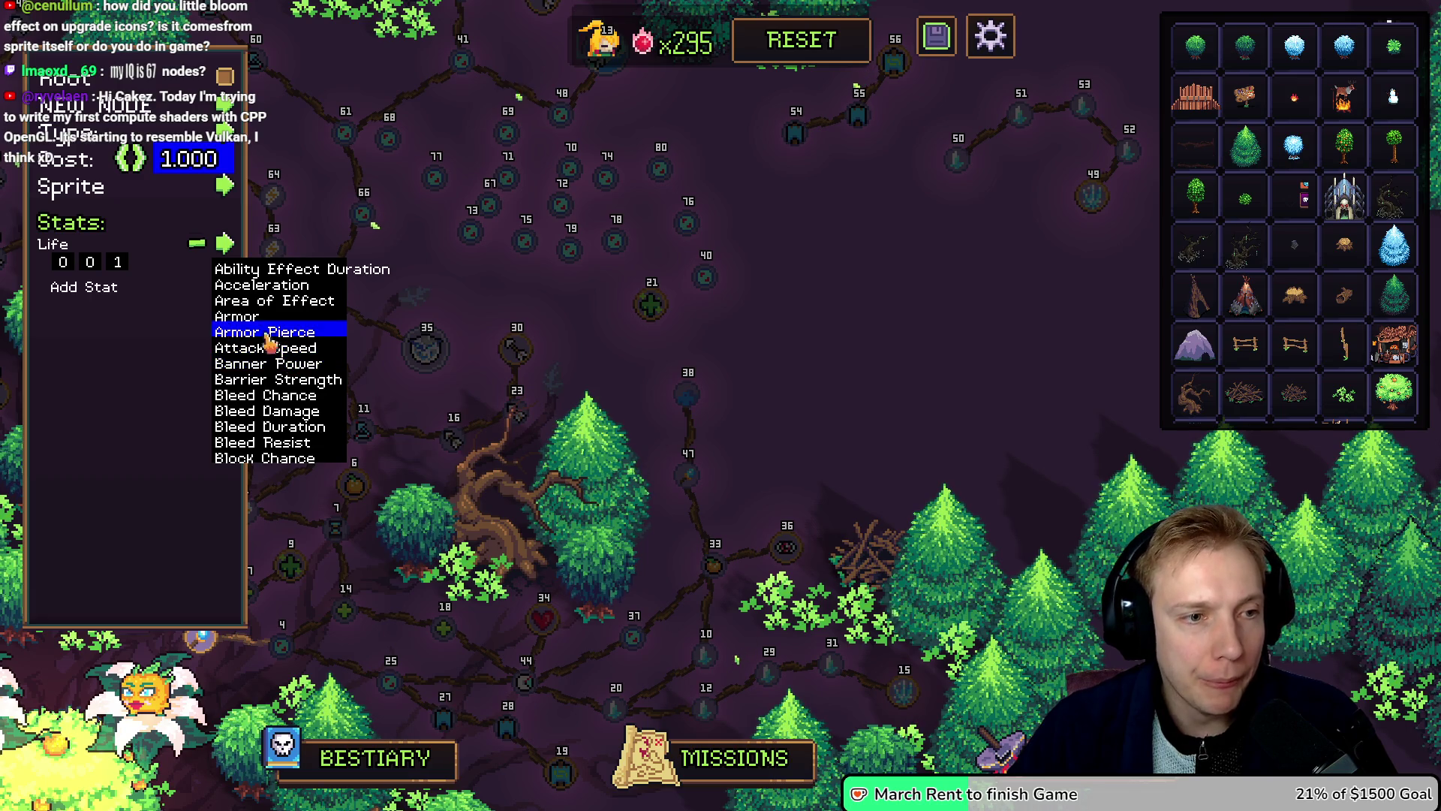
pyautogui.scroll(-5, 308, 375)
pyautogui.scroll(-9, 307, 376)
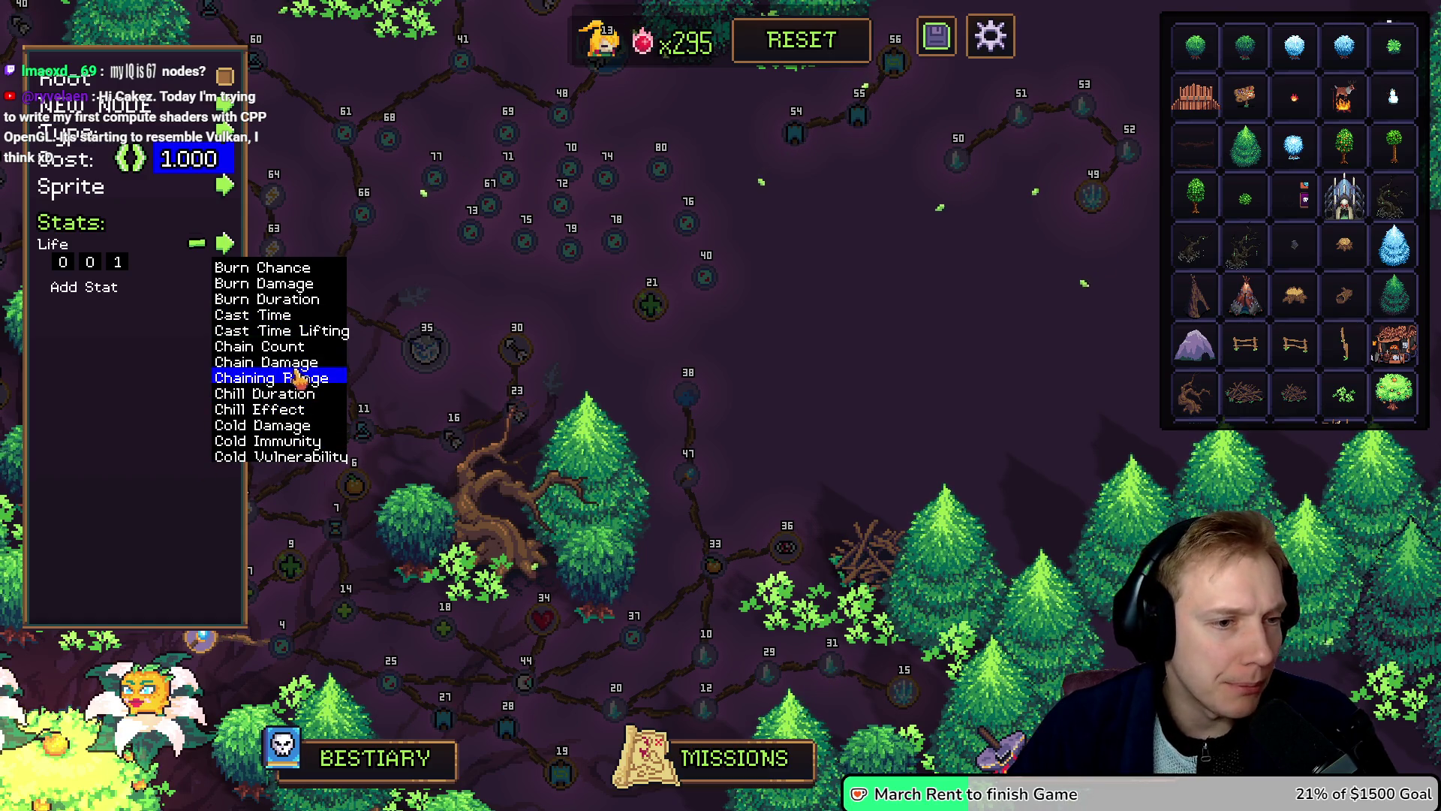
pyautogui.scroll(-6, 282, 390)
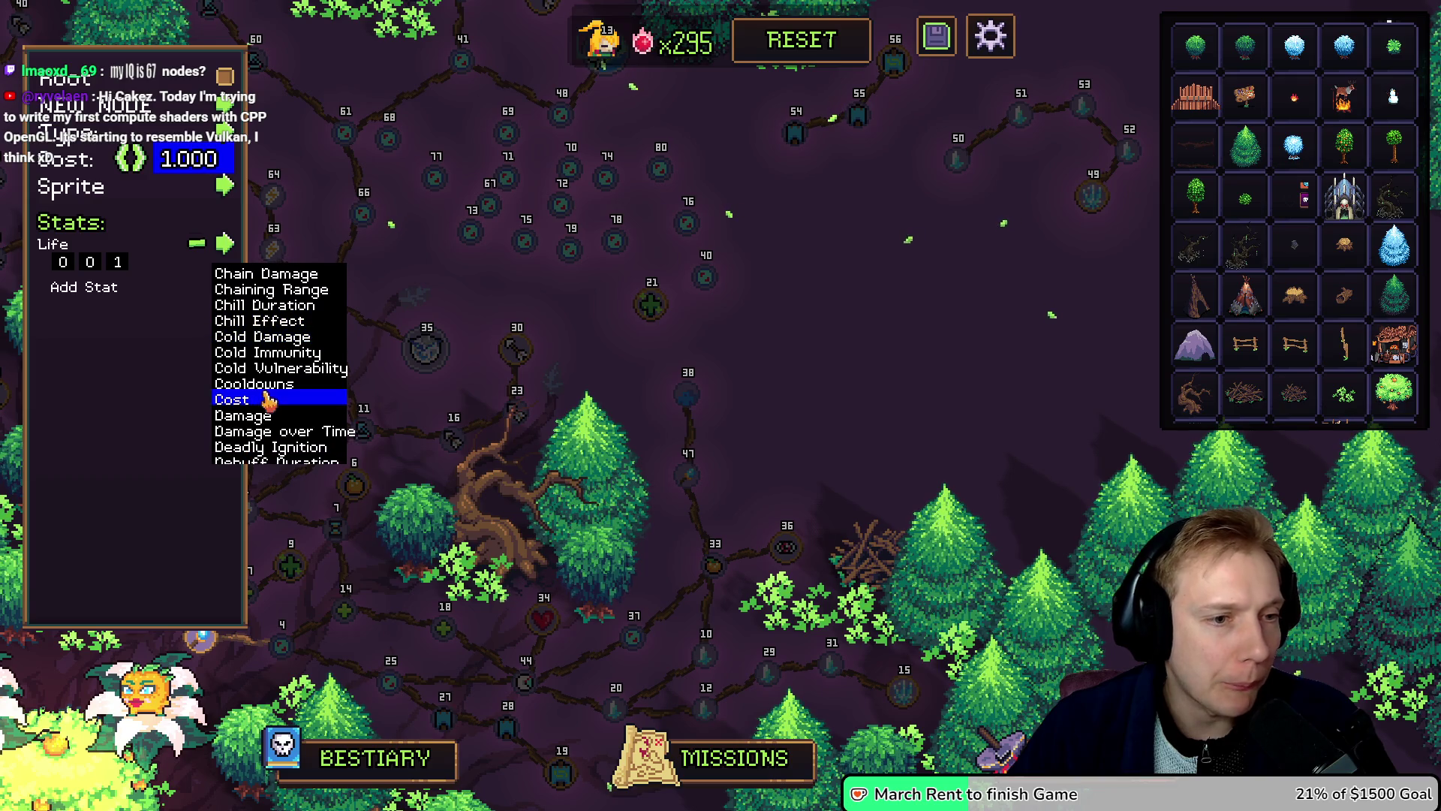
pyautogui.click(267, 384)
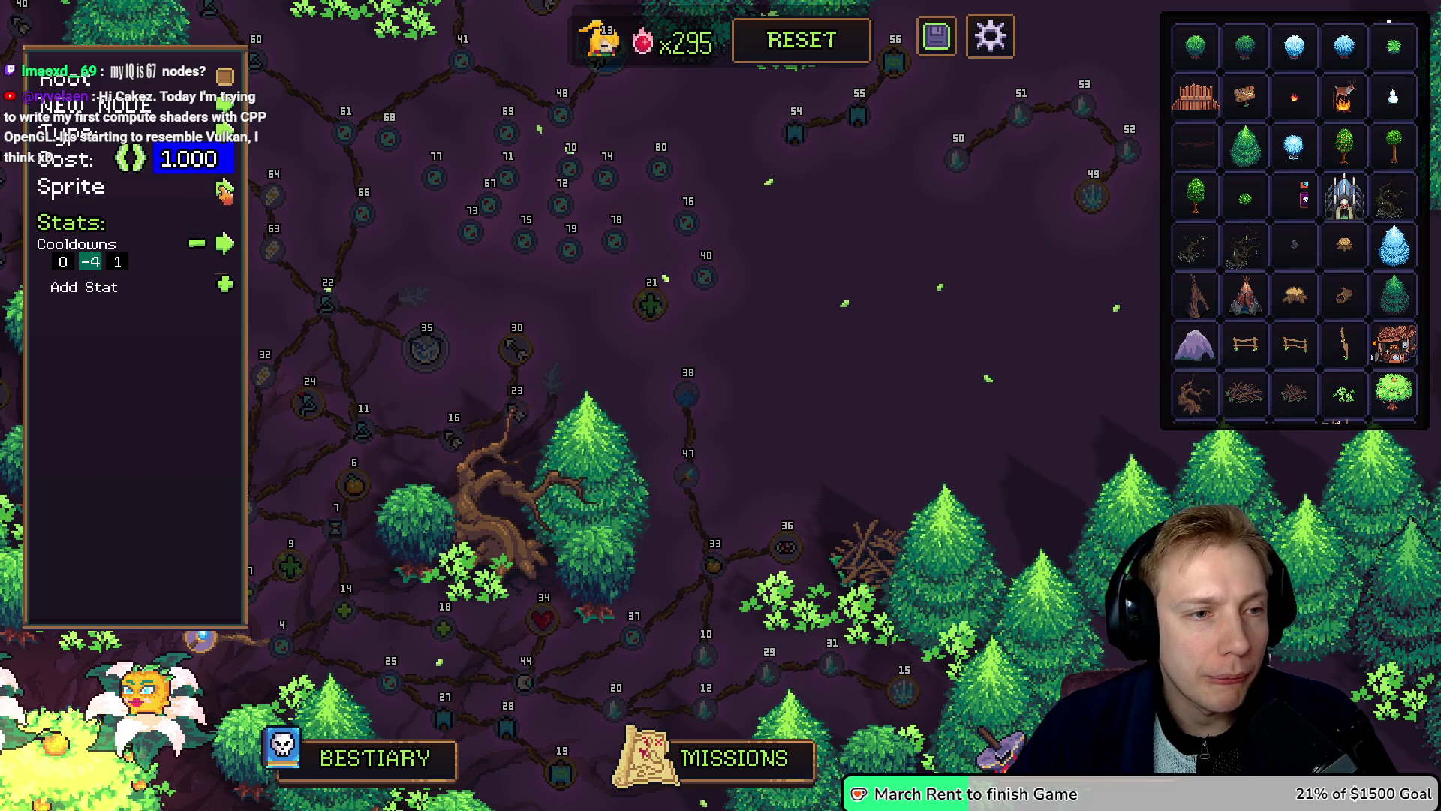
# Step: Assign the node a sprite and move hourglass node 79, Healing Power node 21 and node 40
pyautogui.click(225, 185)
pyautogui.click(307, 291)
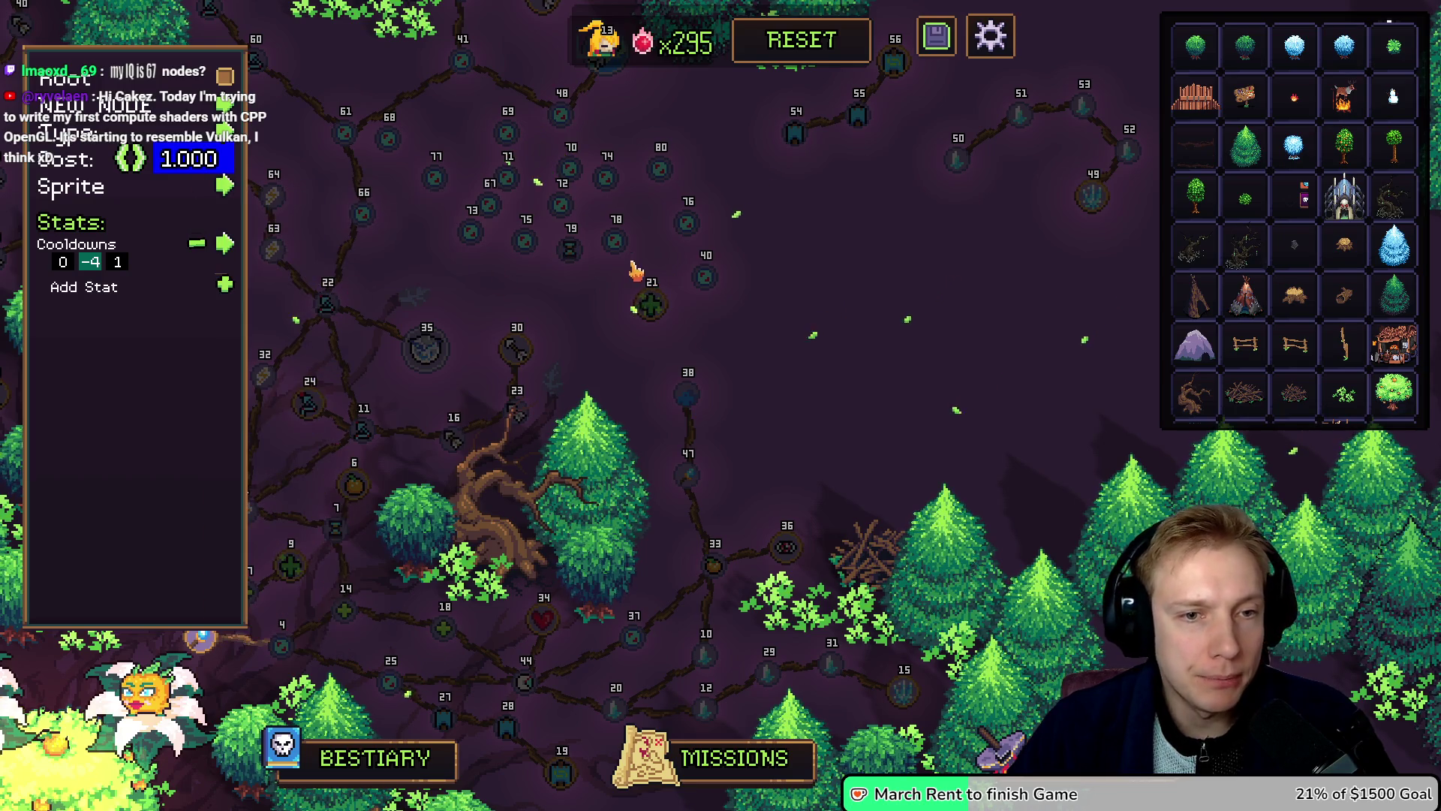
pyautogui.moveTo(571, 248)
pyautogui.mouseDown()
pyautogui.moveTo(747, 234)
pyautogui.moveTo(661, 252)
pyautogui.moveTo(804, 300)
pyautogui.moveTo(766, 393)
pyautogui.moveTo(840, 376)
pyautogui.moveTo(819, 348)
pyautogui.moveTo(450, 254)
pyautogui.moveTo(440, 265)
pyautogui.moveTo(584, 331)
pyautogui.moveTo(554, 295)
pyautogui.mouseUp()
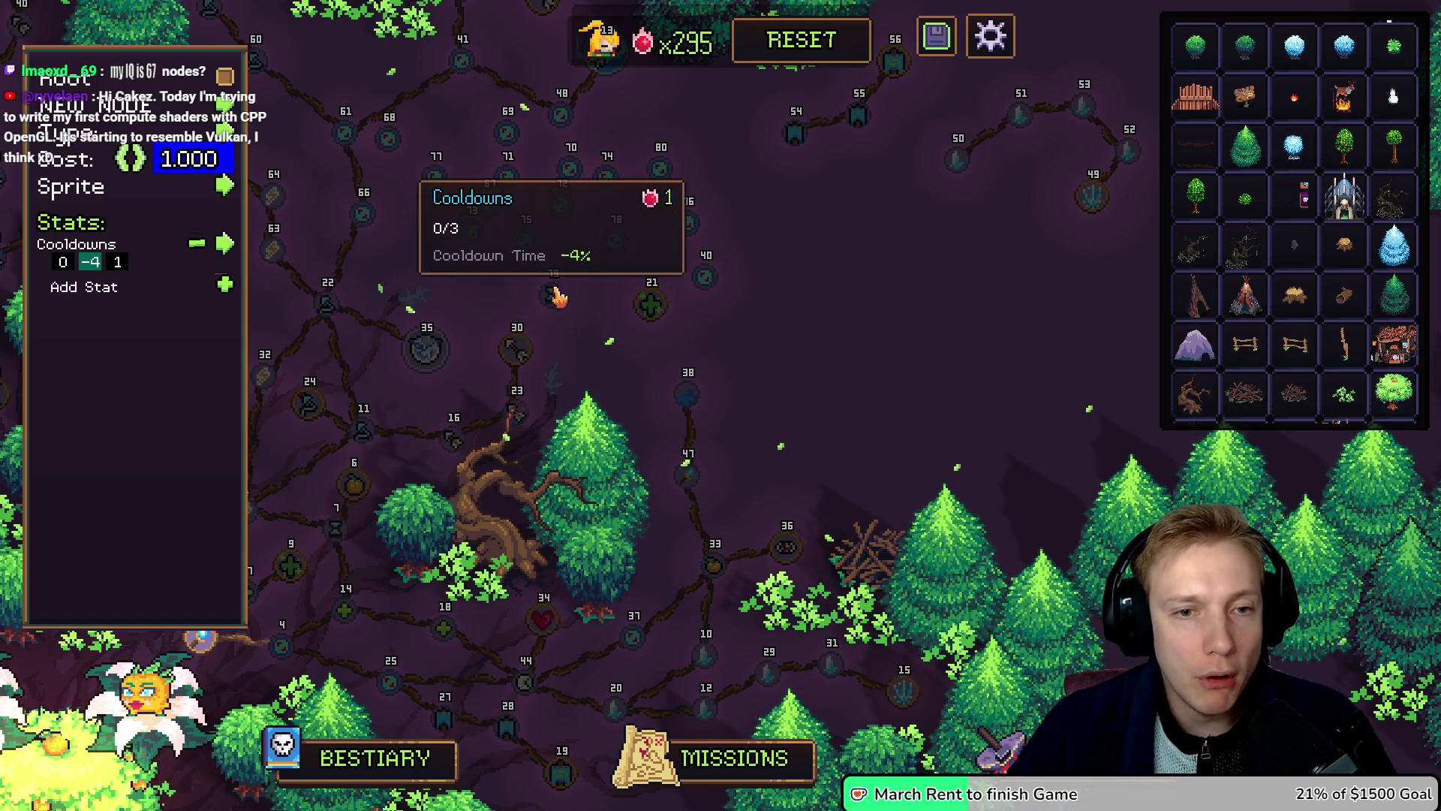
pyautogui.moveTo(647, 312)
pyautogui.mouseDown()
pyautogui.moveTo(788, 348)
pyautogui.moveTo(901, 283)
pyautogui.moveTo(791, 330)
pyautogui.mouseUp()
pyautogui.moveTo(786, 276)
pyautogui.mouseDown()
pyautogui.moveTo(728, 301)
pyautogui.moveTo(787, 288)
pyautogui.mouseUp()
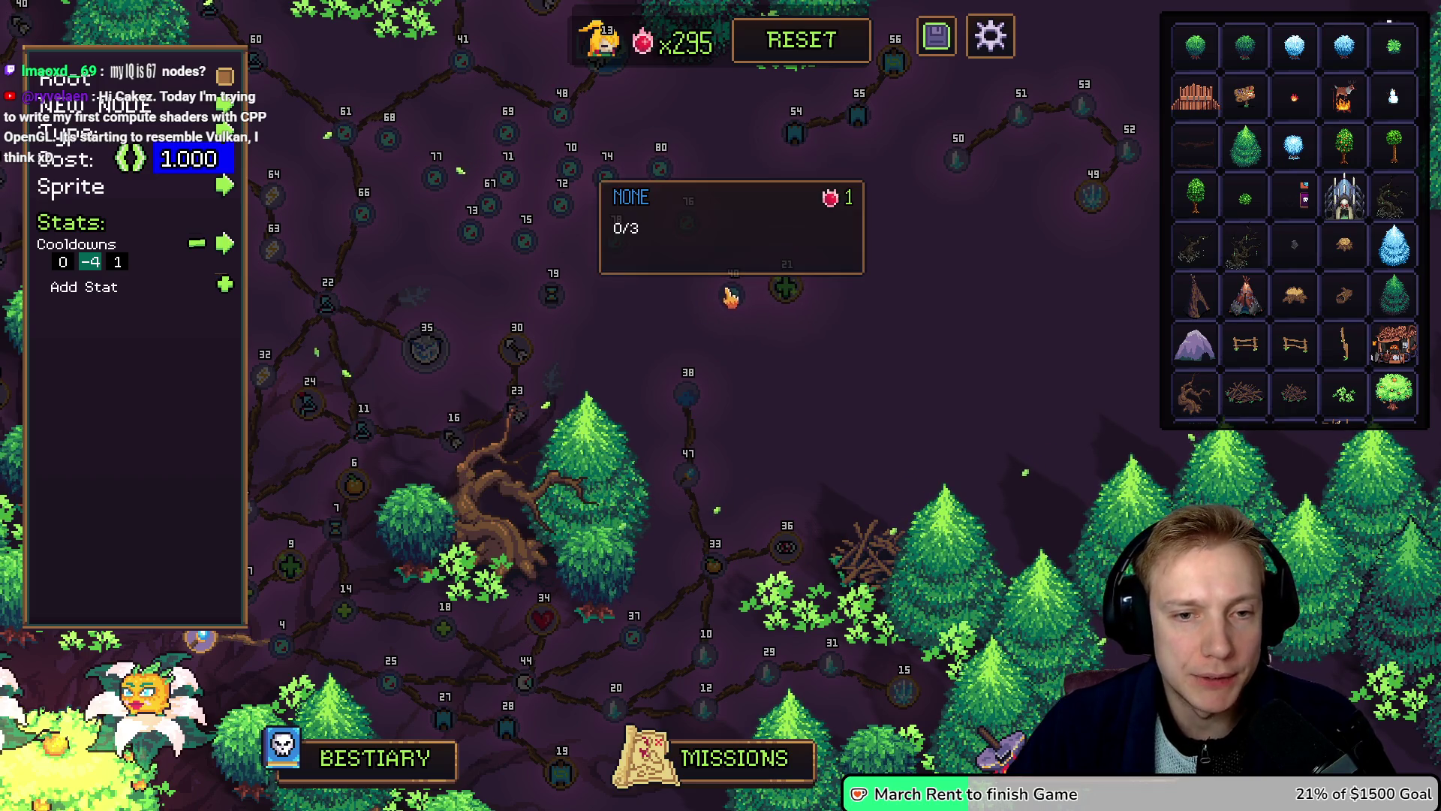
# Step: Give node 40 the green-cross sprite, then pick another sprite
pyautogui.click(729, 295)
pyautogui.click(233, 185)
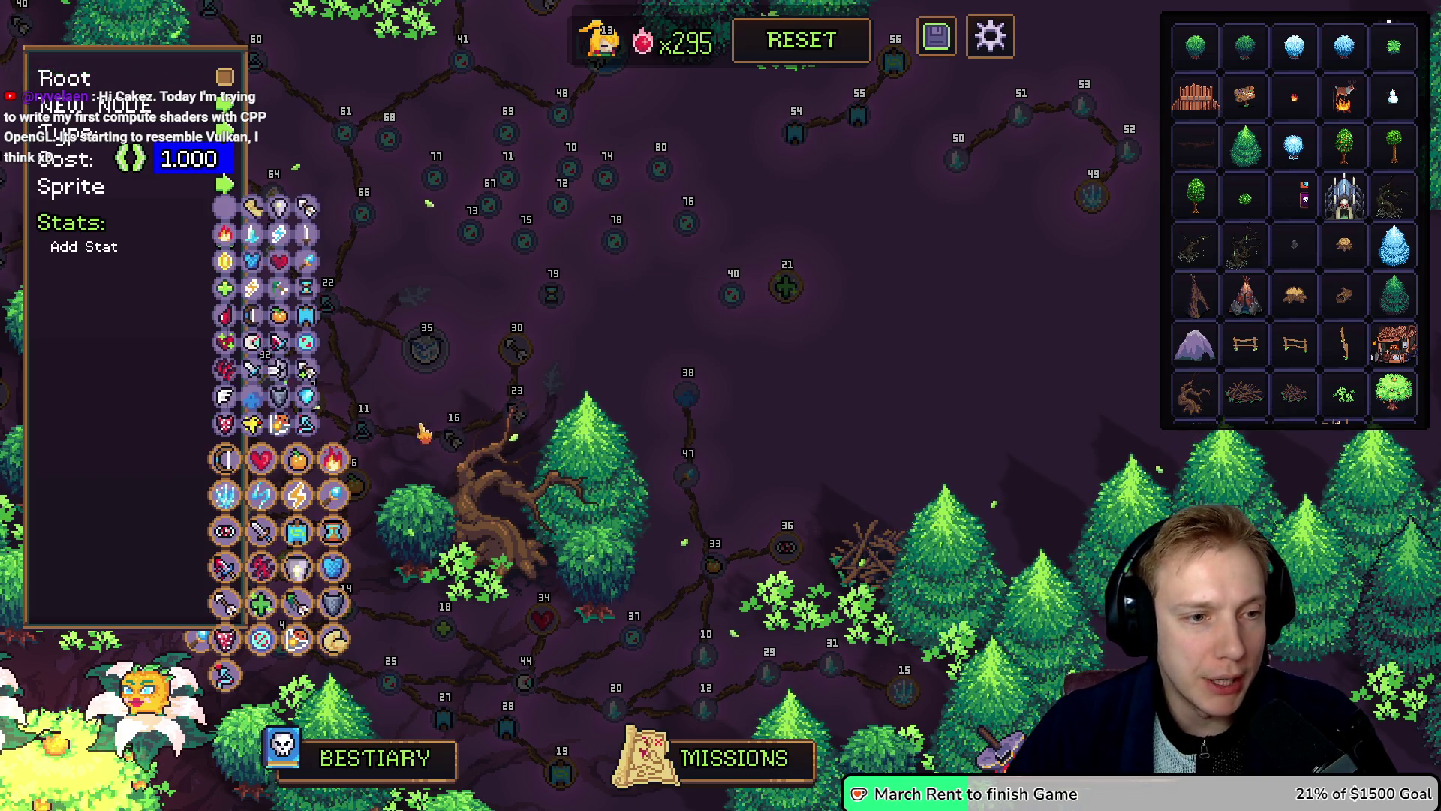
pyautogui.click(224, 290)
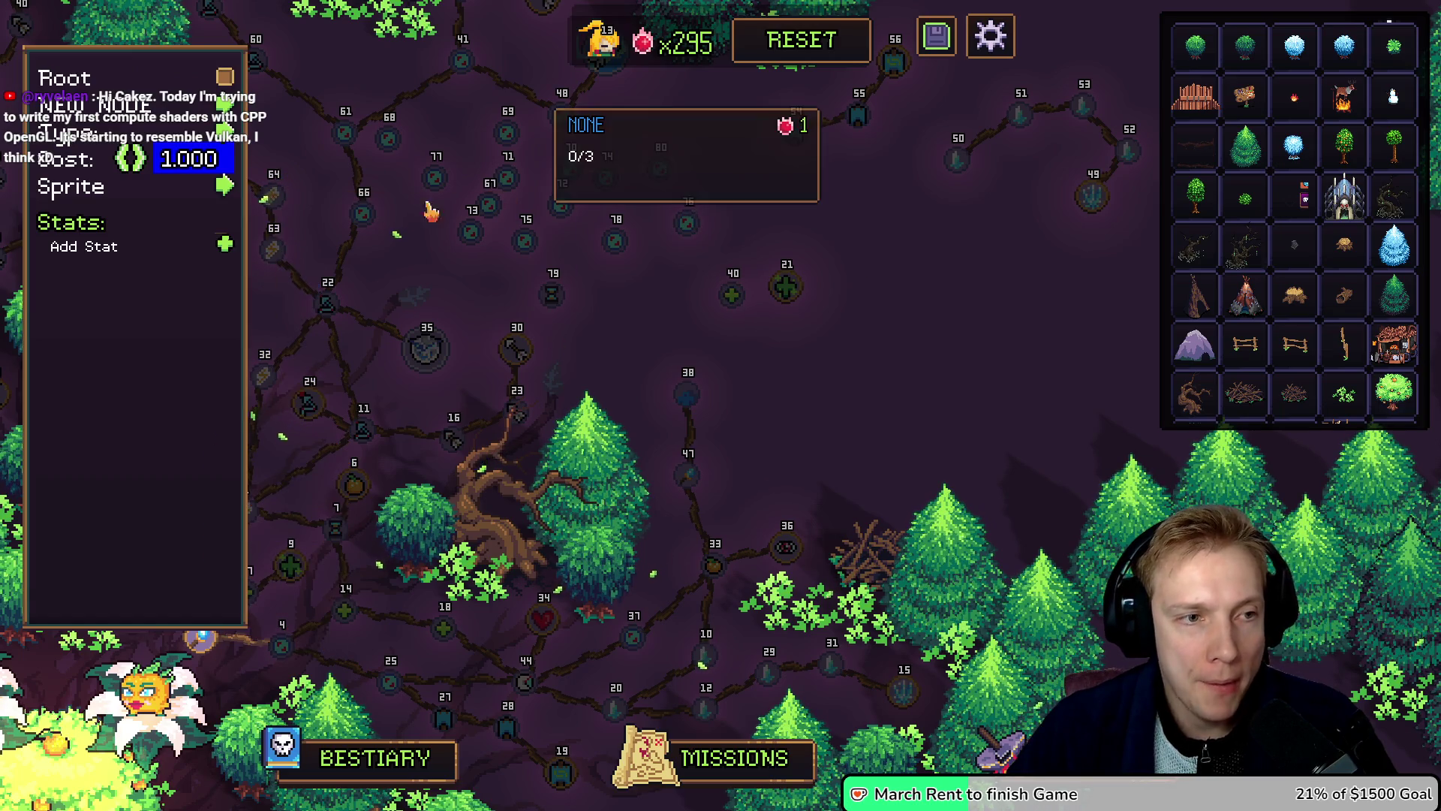
pyautogui.click(225, 187)
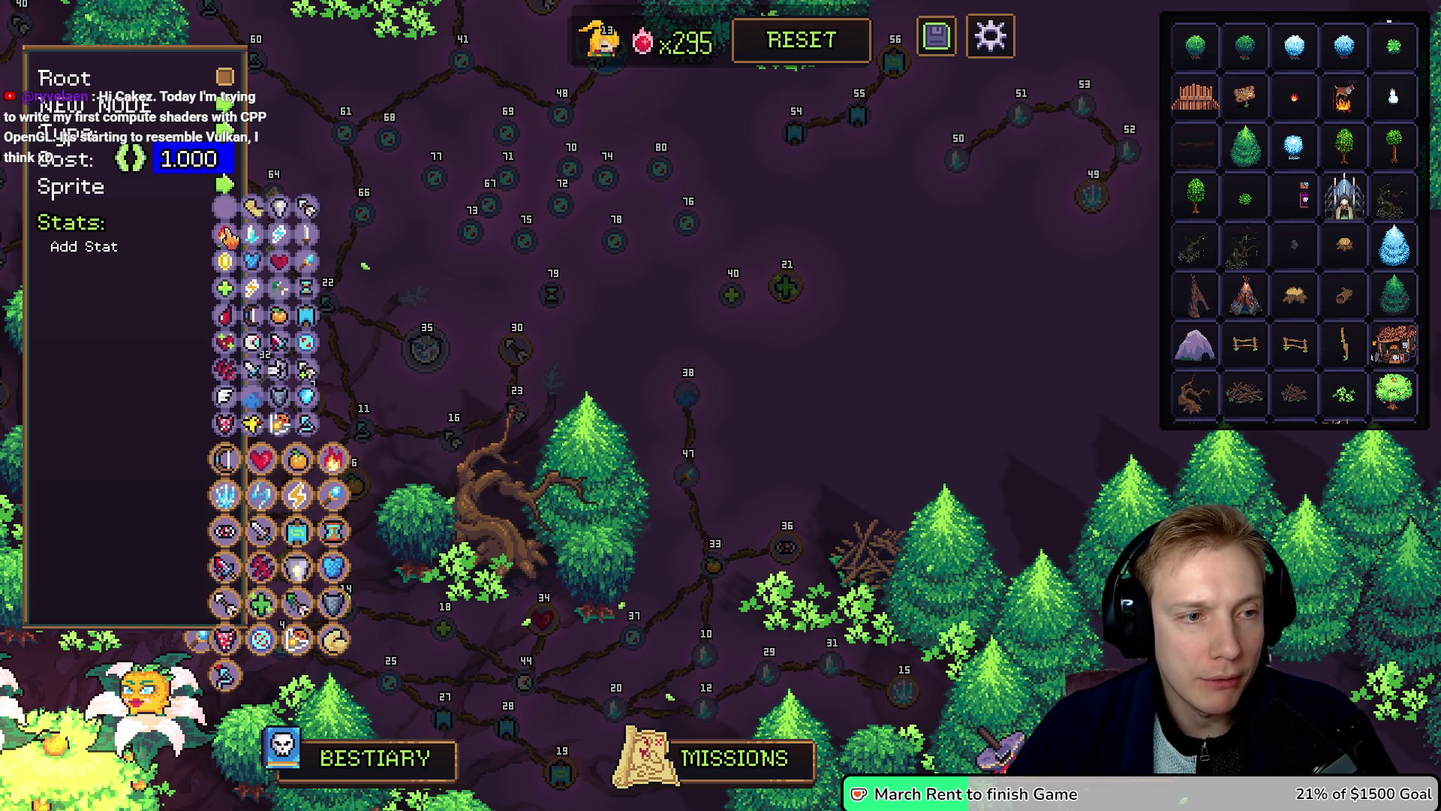
pyautogui.click(323, 297)
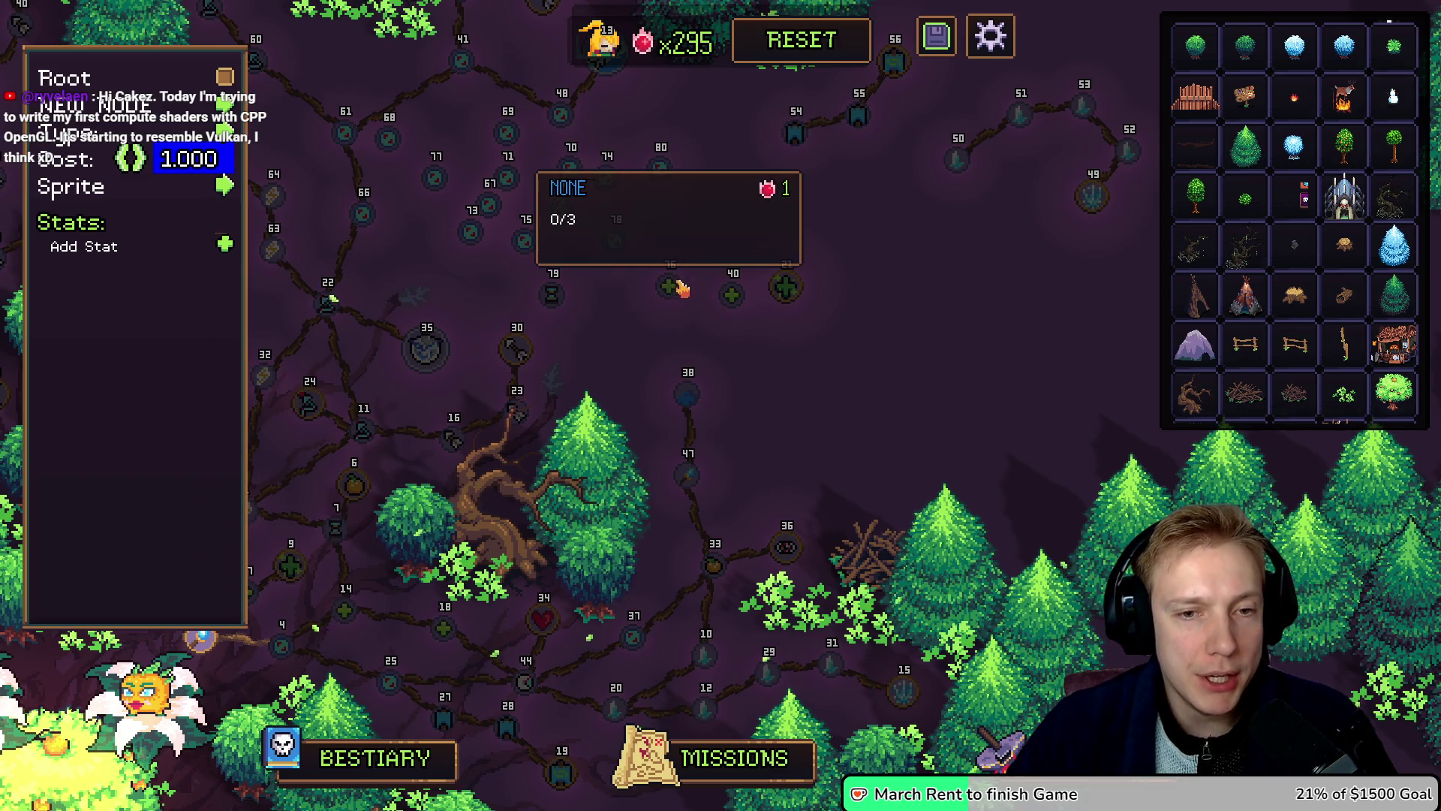
# Step: Reposition nodes 40, 76 and 21 beside Healing Power and give the selected node a sprite
pyautogui.moveTo(739, 300); pyautogui.dragTo(805, 282)
pyautogui.moveTo(690, 301); pyautogui.dragTo(726, 265)
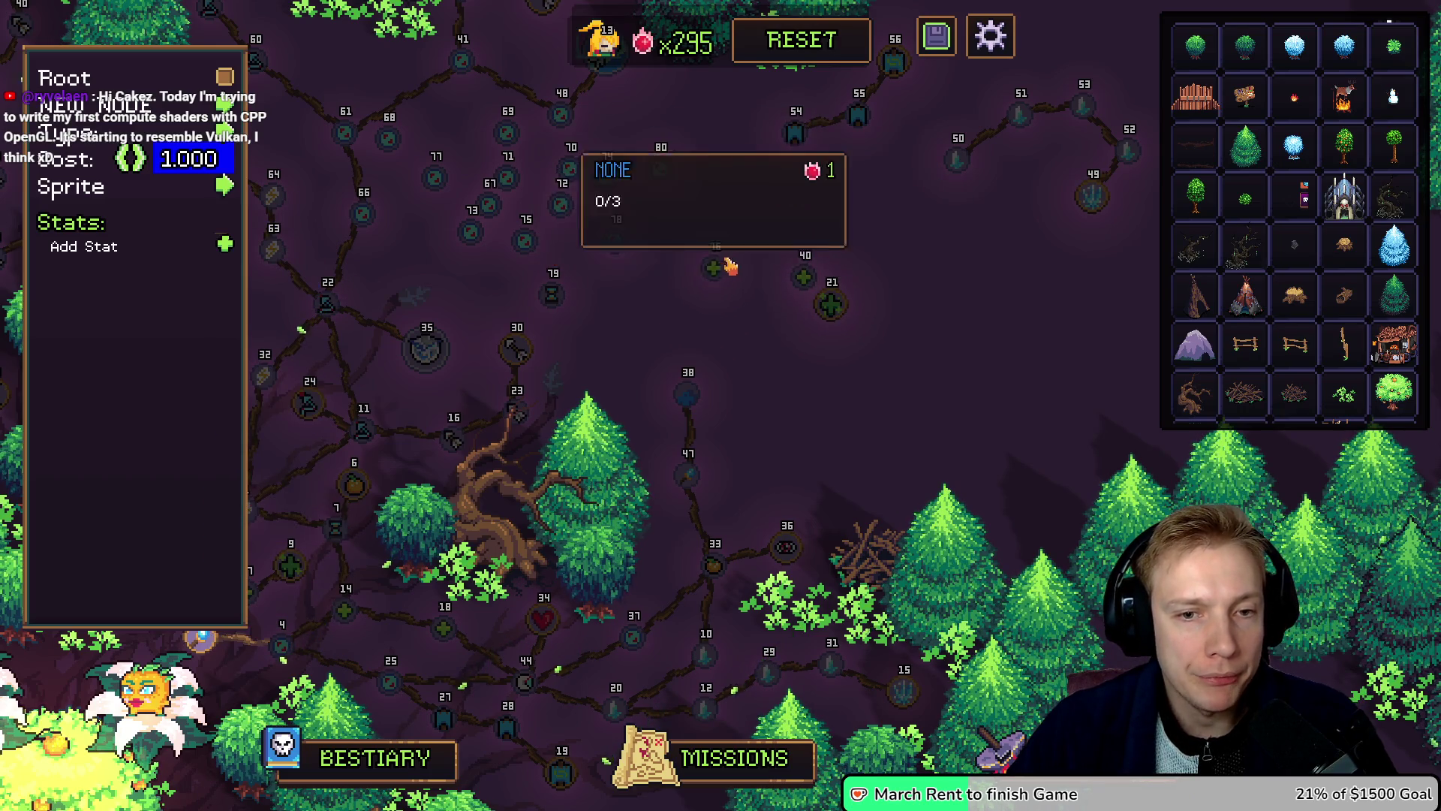
pyautogui.click(225, 194)
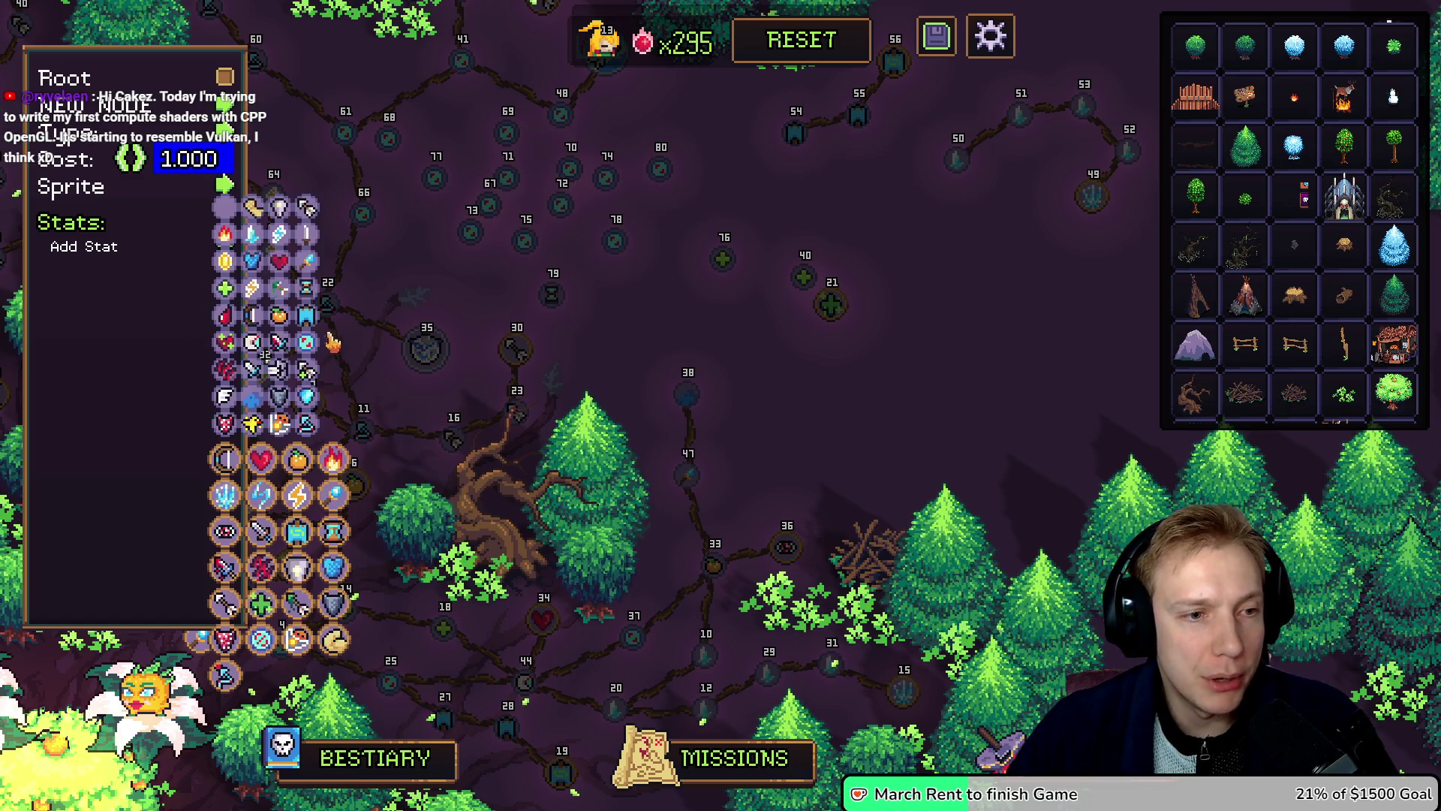
pyautogui.click(255, 347)
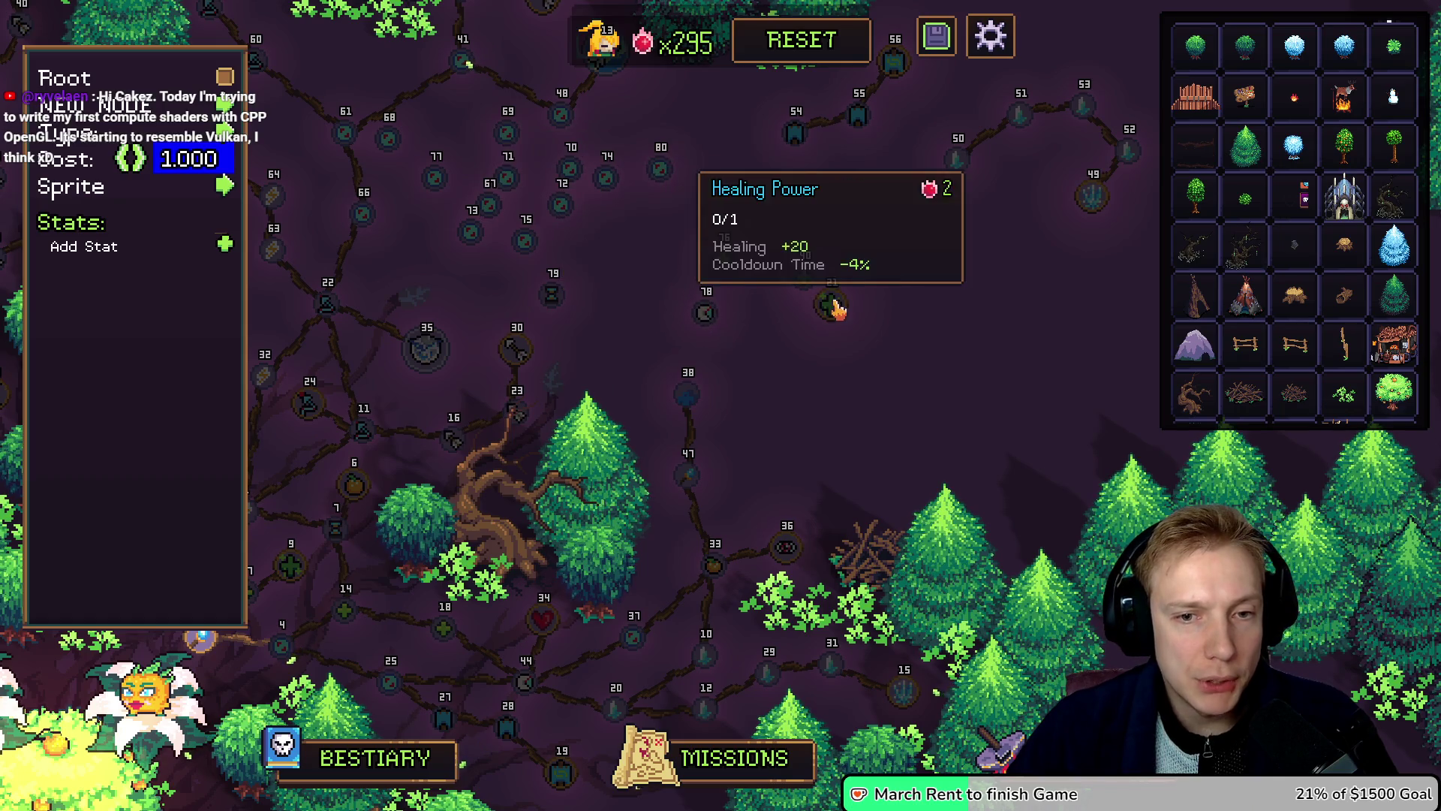
pyautogui.moveTo(826, 290); pyautogui.dragTo(840, 383)
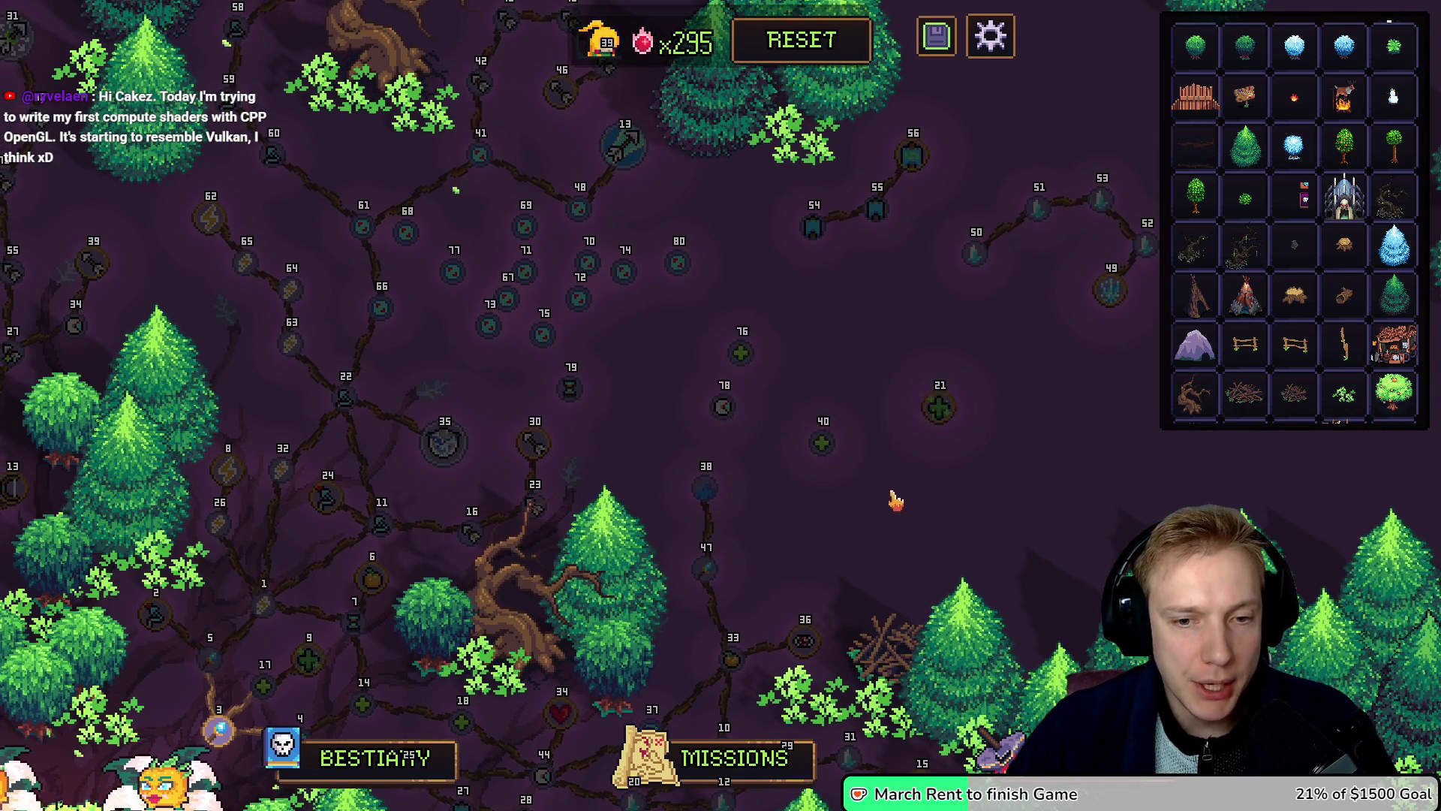
pyautogui.moveTo(894, 496); pyautogui.dragTo(867, 336)
pyautogui.moveTo(798, 234); pyautogui.dragTo(811, 218)
# Step: Add a flat Healing Power stat to node 40
pyautogui.click(222, 246)
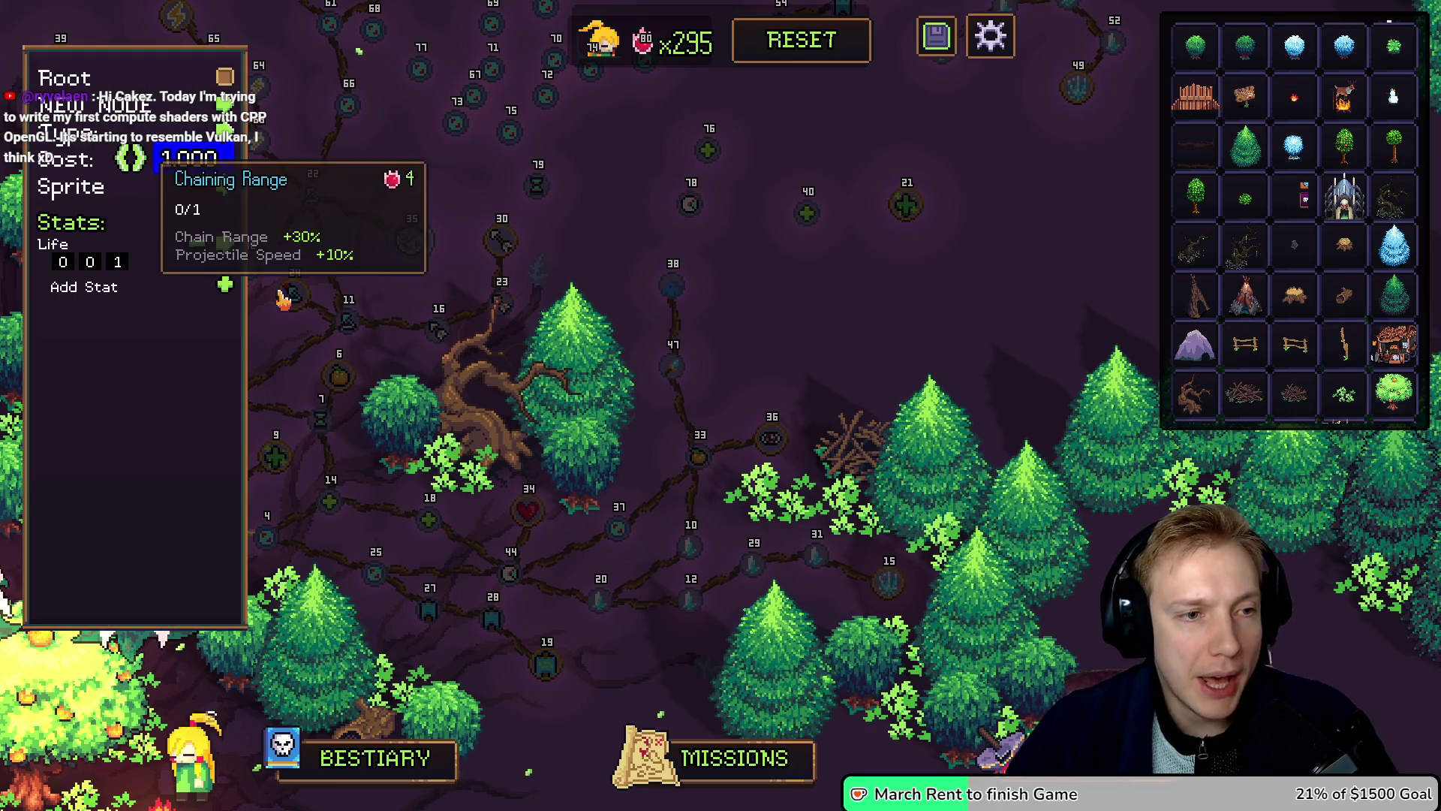
pyautogui.click(224, 244)
pyautogui.scroll(-6, 243, 384)
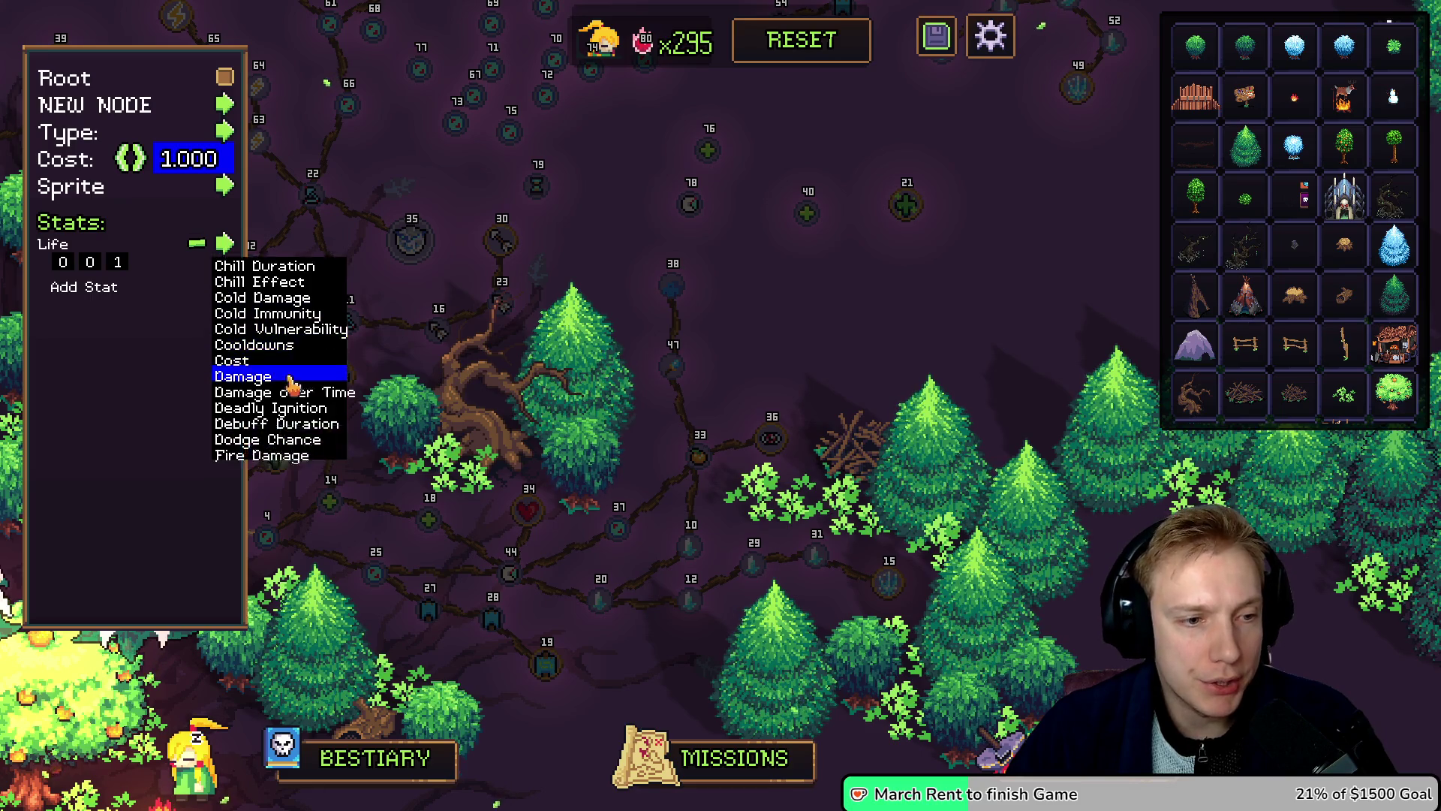
pyautogui.scroll(-8, 292, 365)
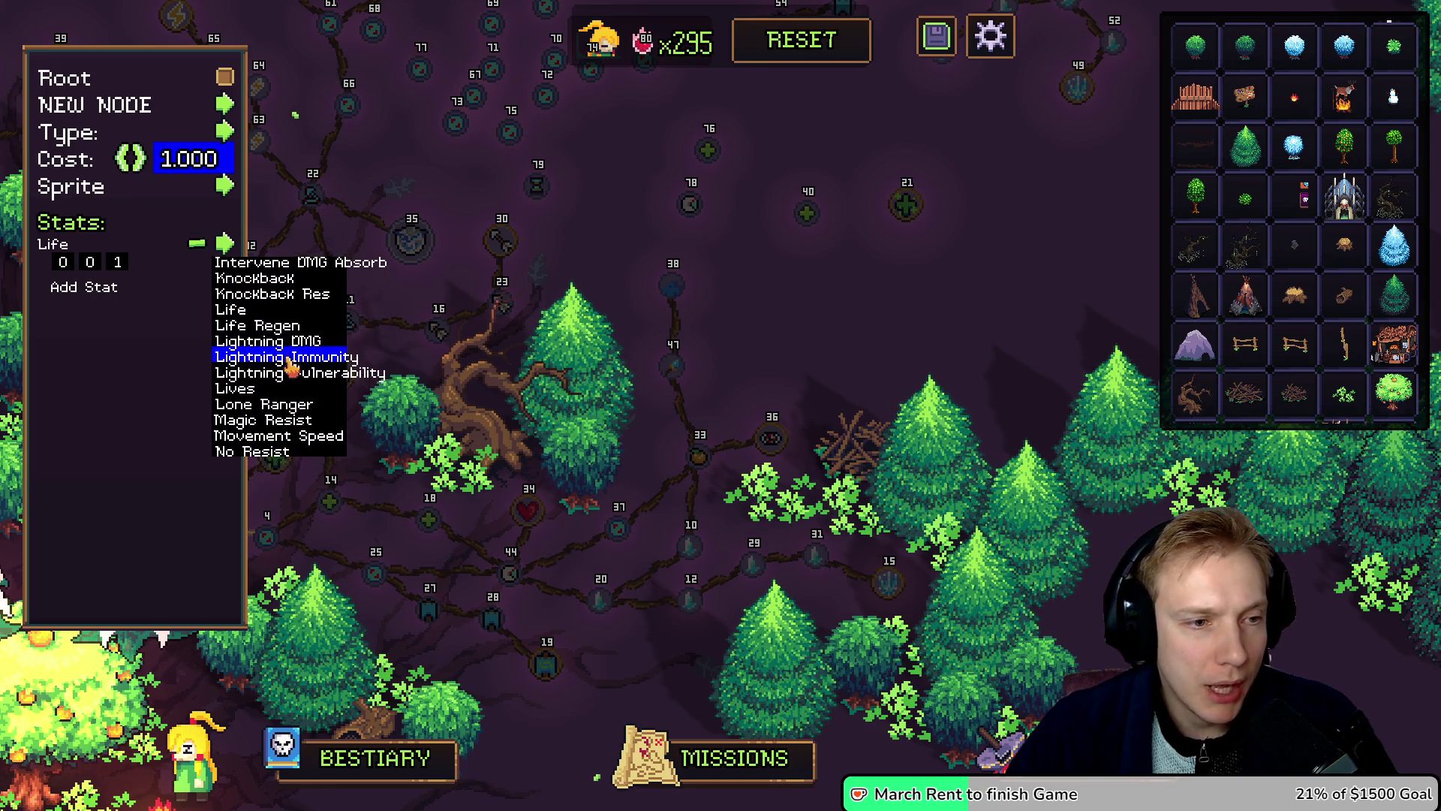
pyautogui.scroll(11, 292, 366)
pyautogui.scroll(3, 289, 365)
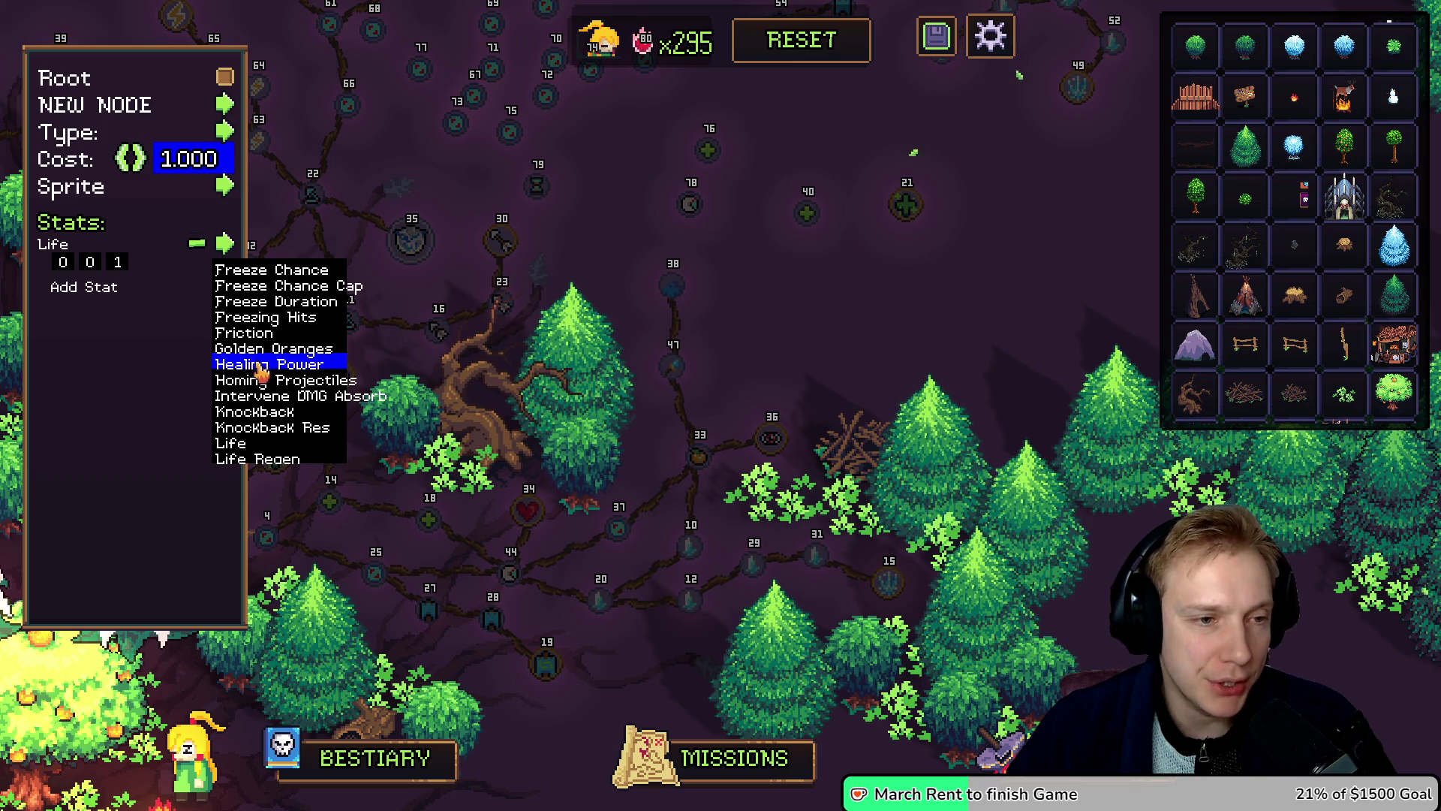
pyautogui.click(265, 365)
pyautogui.moveTo(808, 217)
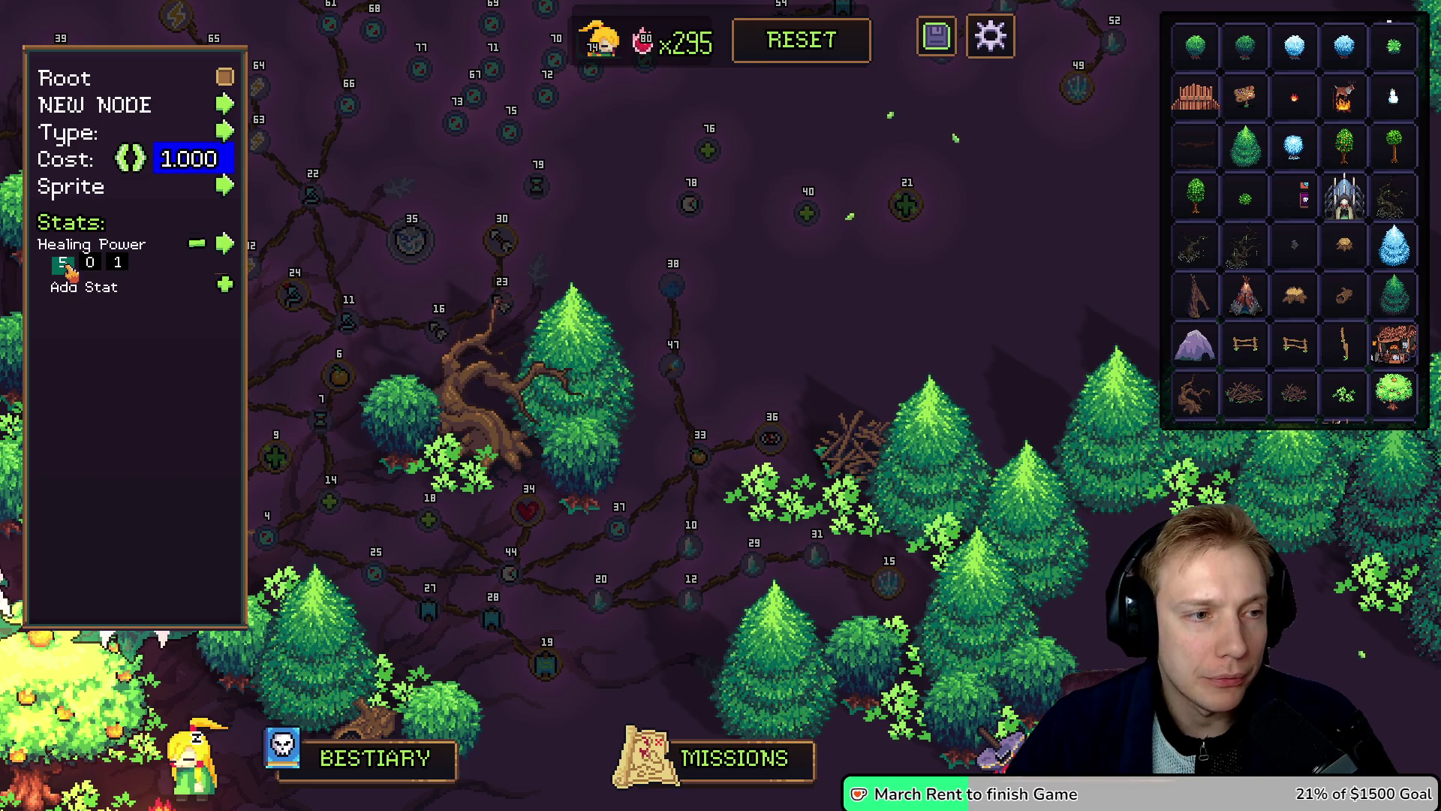
pyautogui.moveTo(327, 501)
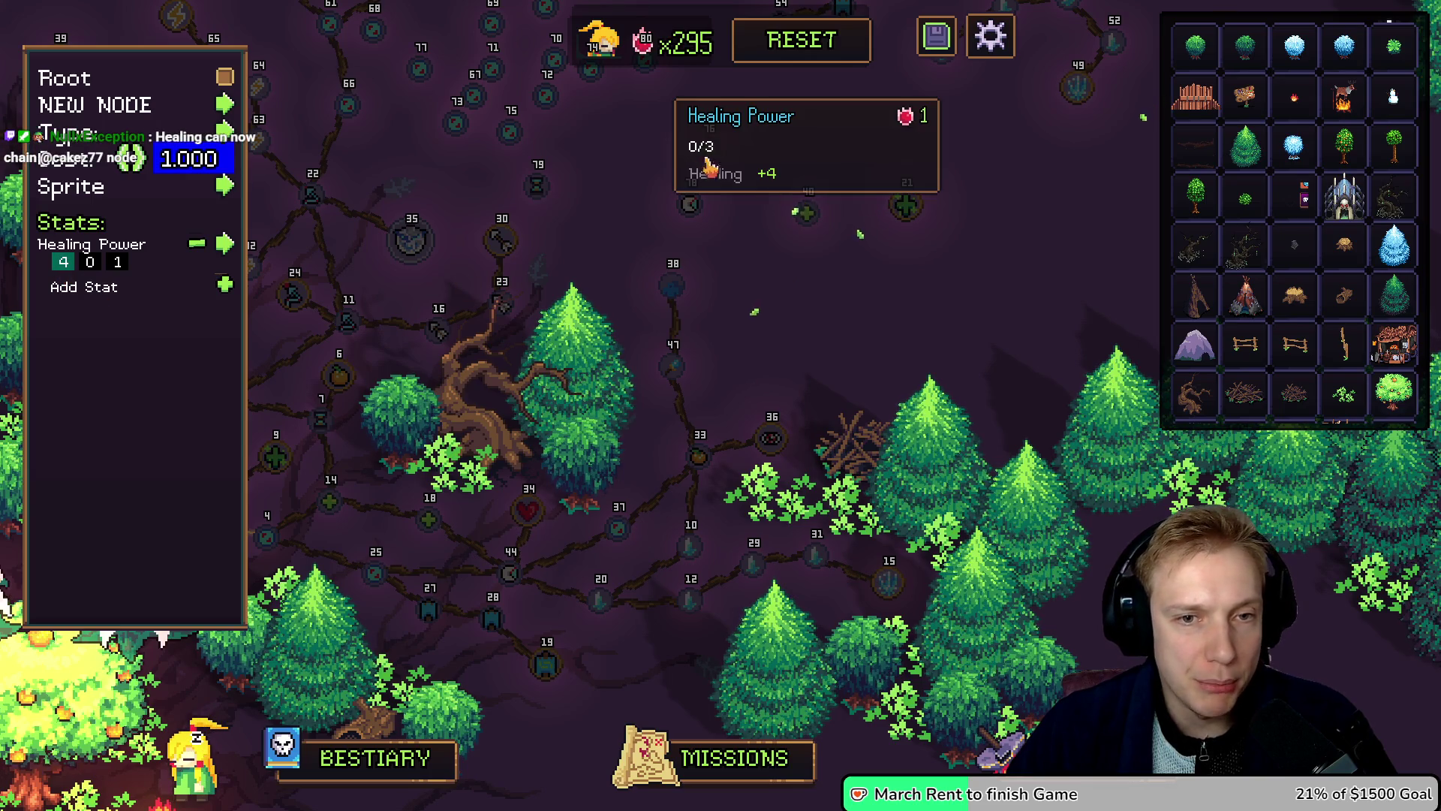
# Step: Replace it with a percentage Healing Power stat of +20%, then open node 21
pyautogui.click(196, 243)
pyautogui.click(222, 249)
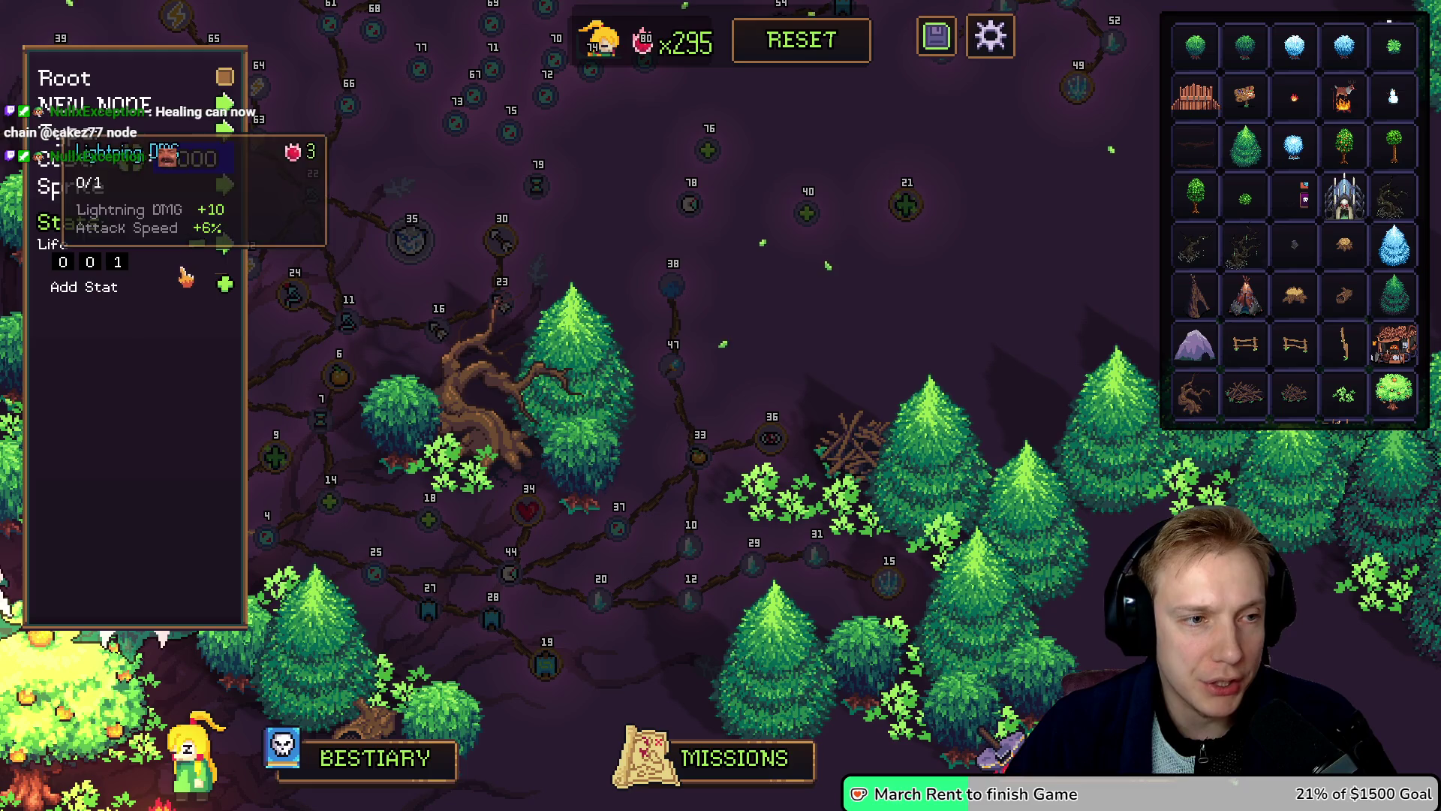
pyautogui.click(225, 243)
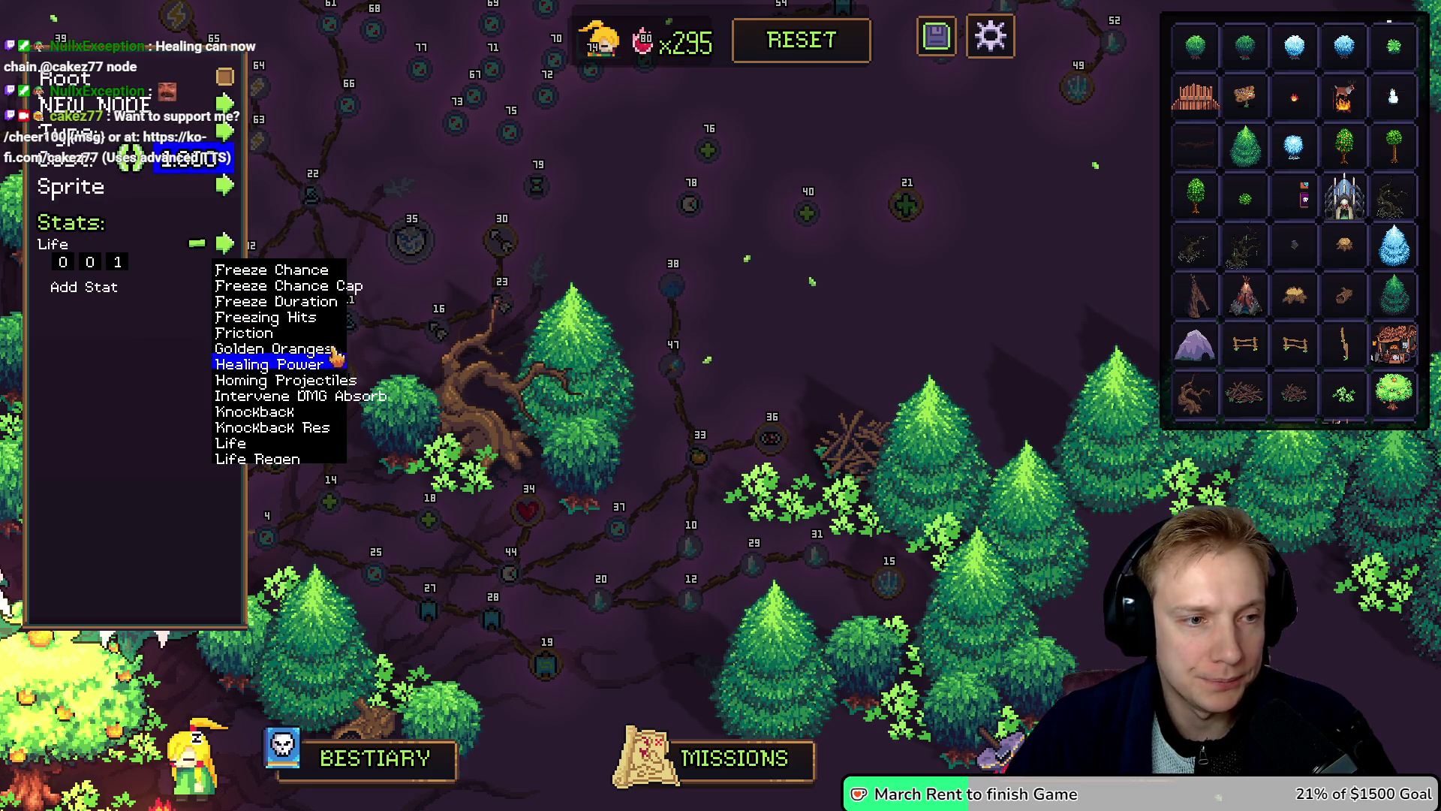
pyautogui.click(267, 365)
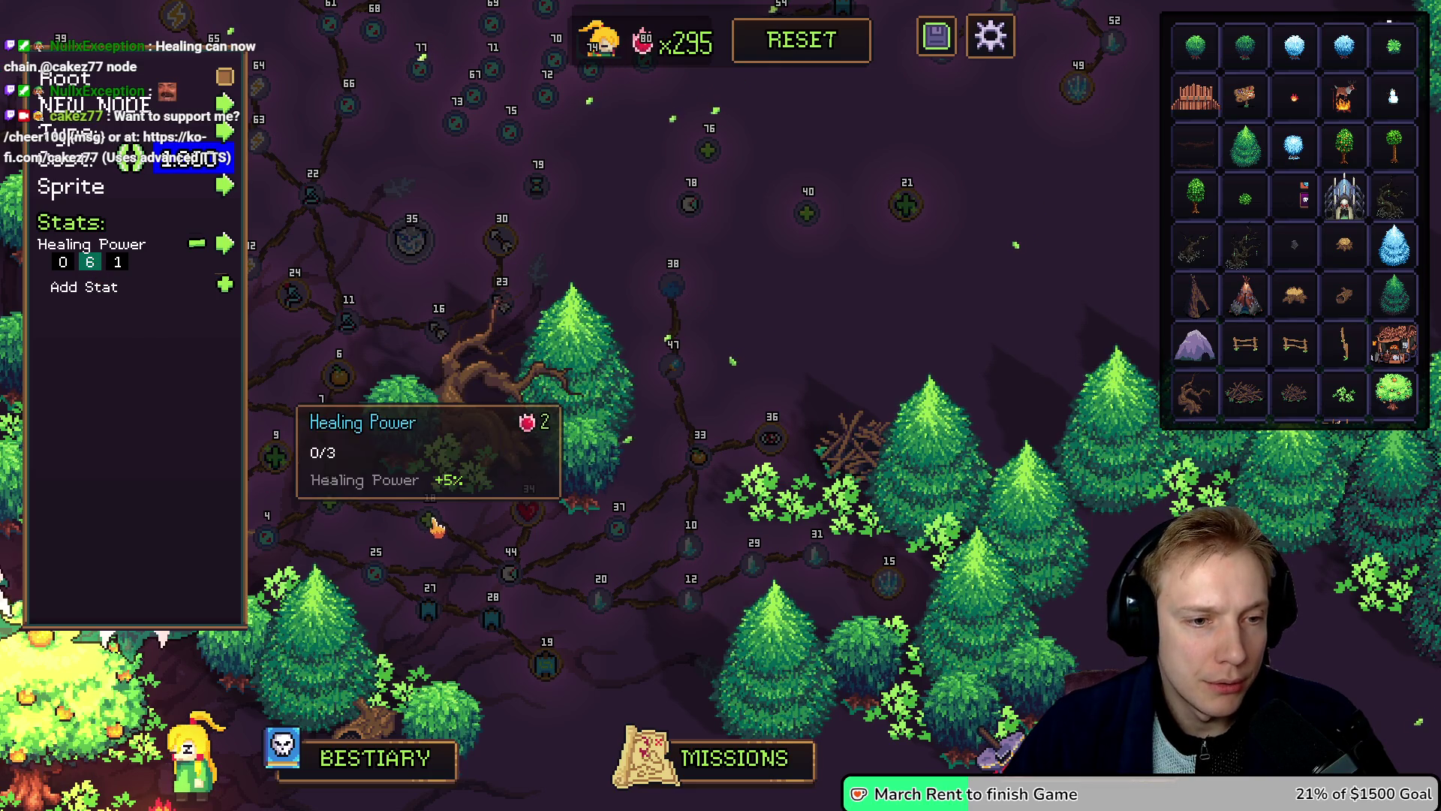
pyautogui.scroll(-1, 89, 262)
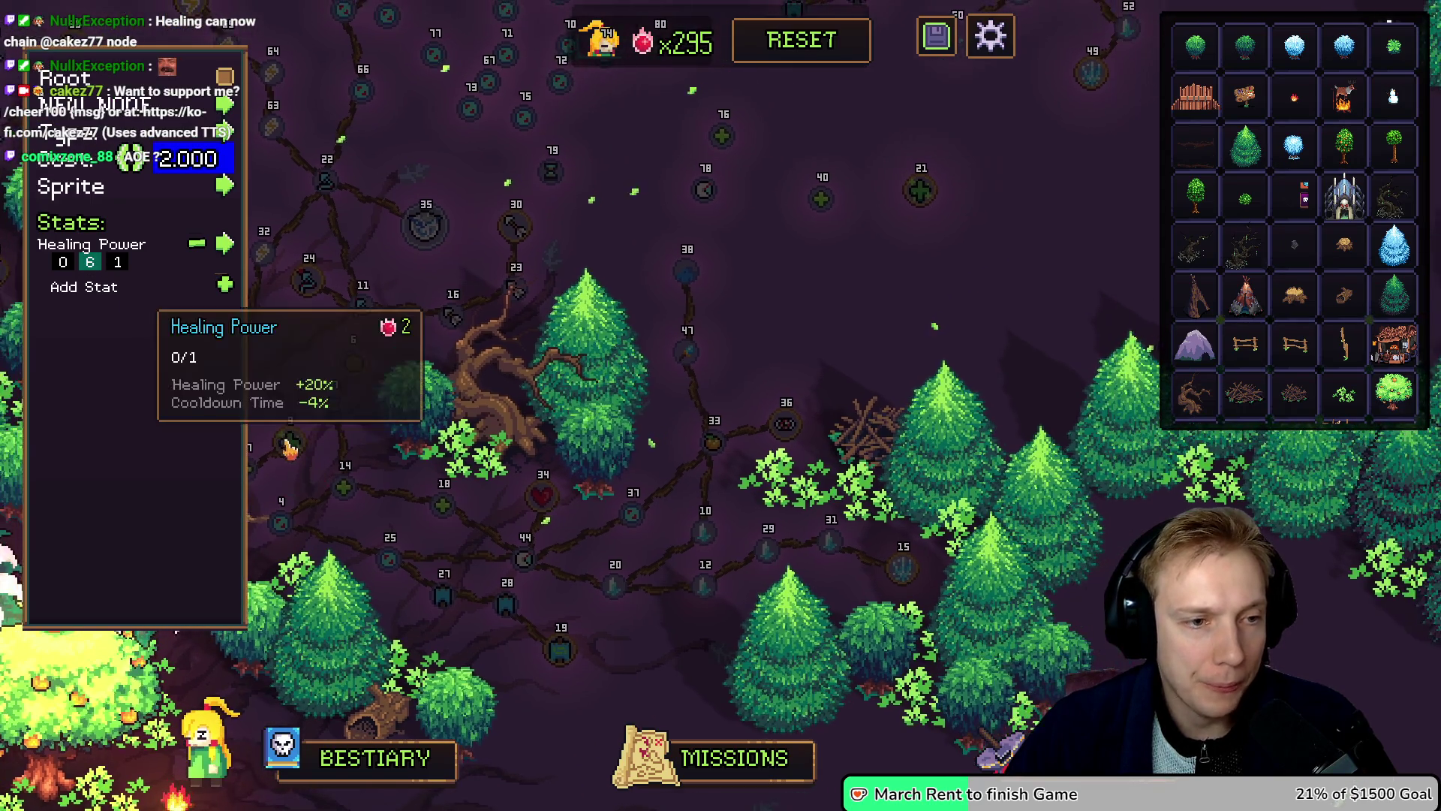
pyautogui.click(936, 199)
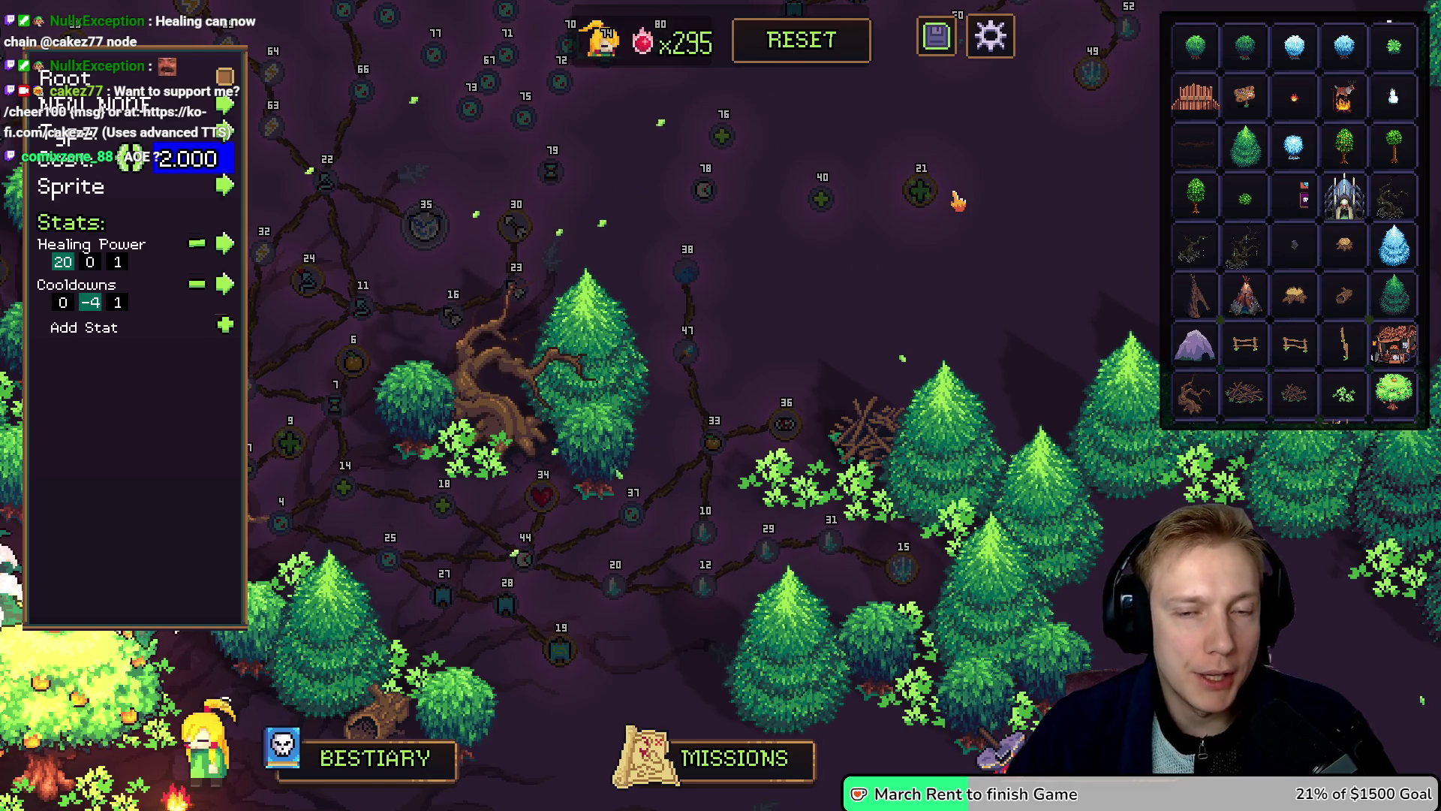
# Step: Change node 21's Cooldowns stat to Ability Effect Duration at +10%
pyautogui.moveTo(927, 194)
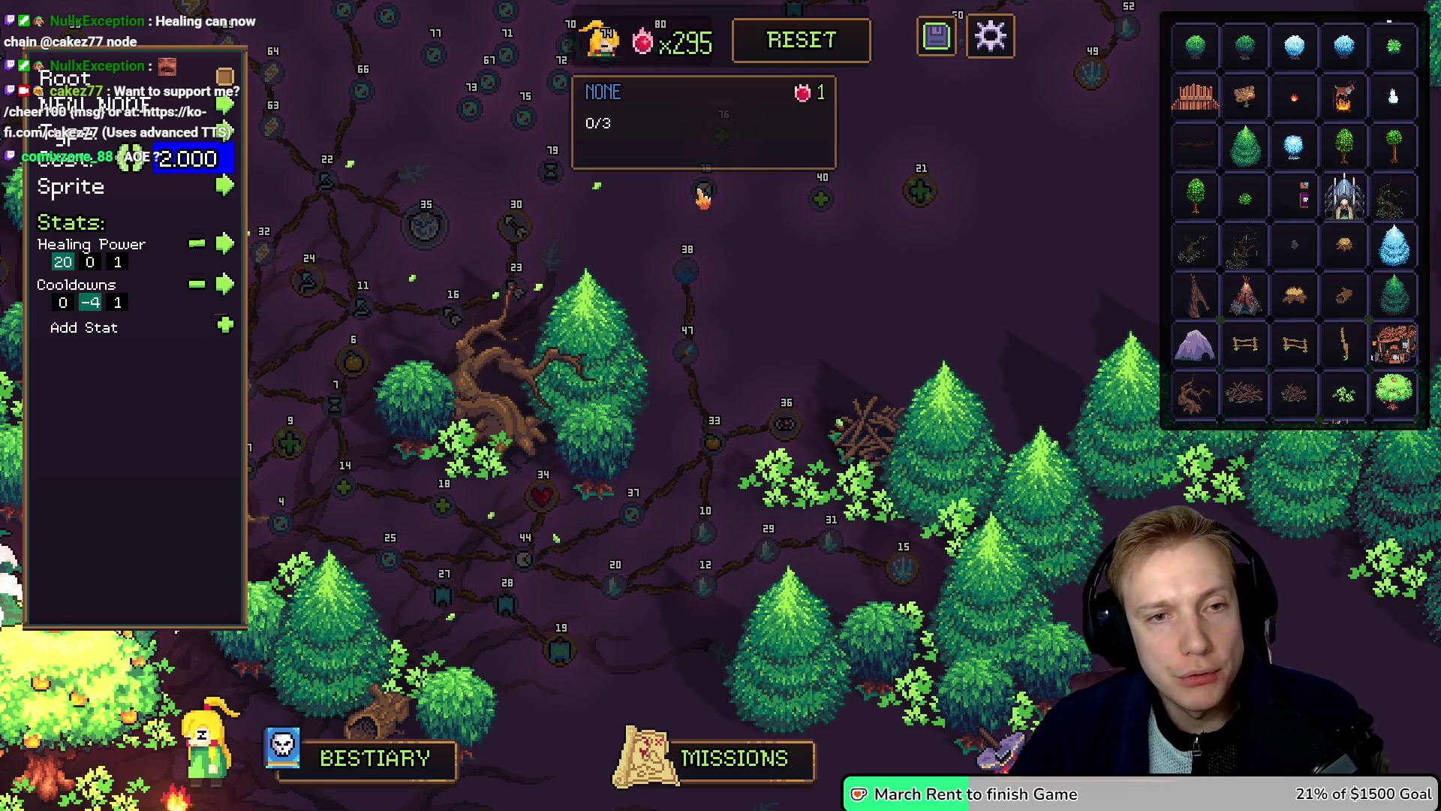
pyautogui.click(226, 284)
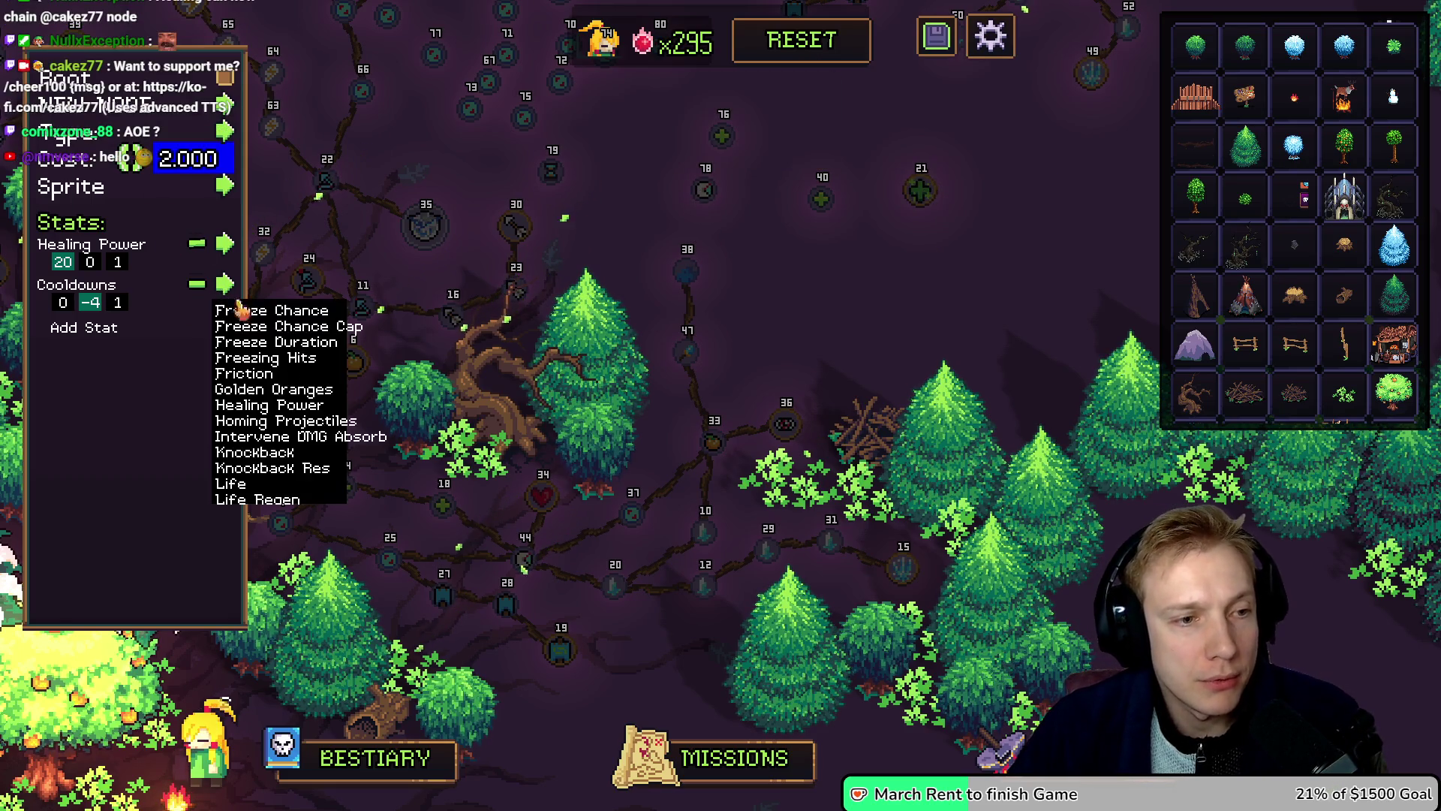
pyautogui.scroll(3, 287, 424)
pyautogui.scroll(5, 288, 409)
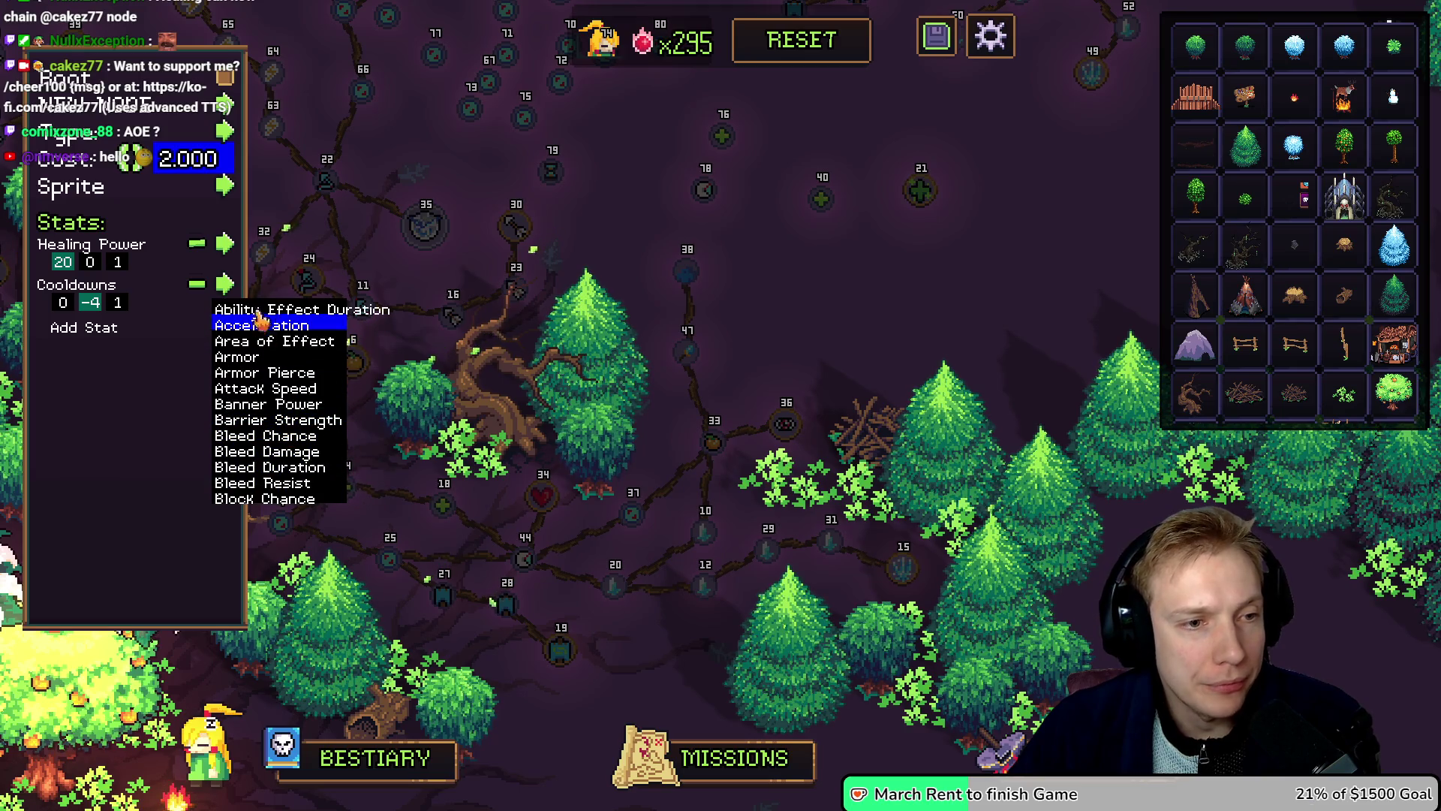
pyautogui.click(289, 305)
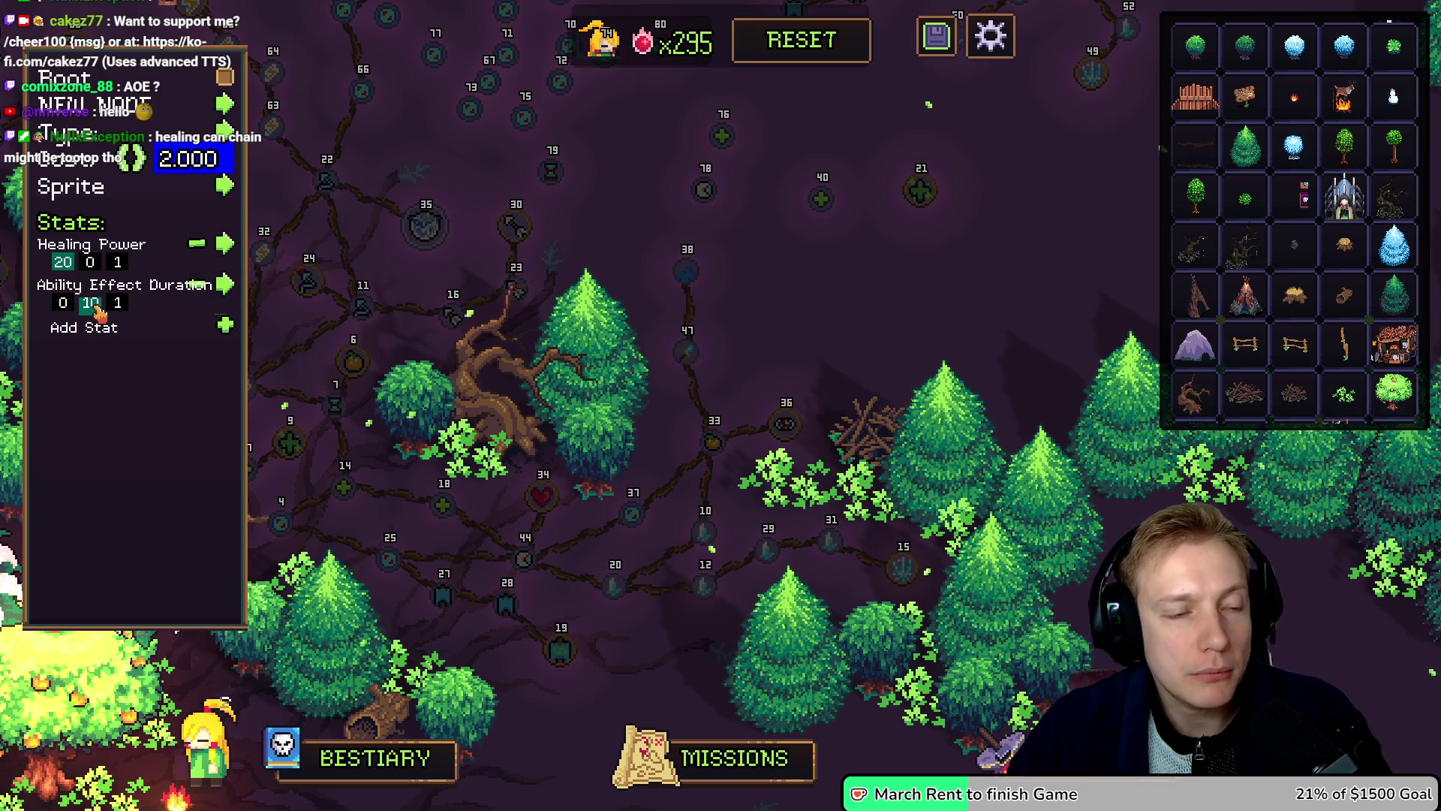
# Step: Reposition nodes 21 and 40 down and node 76 to the left
pyautogui.moveTo(916, 211)
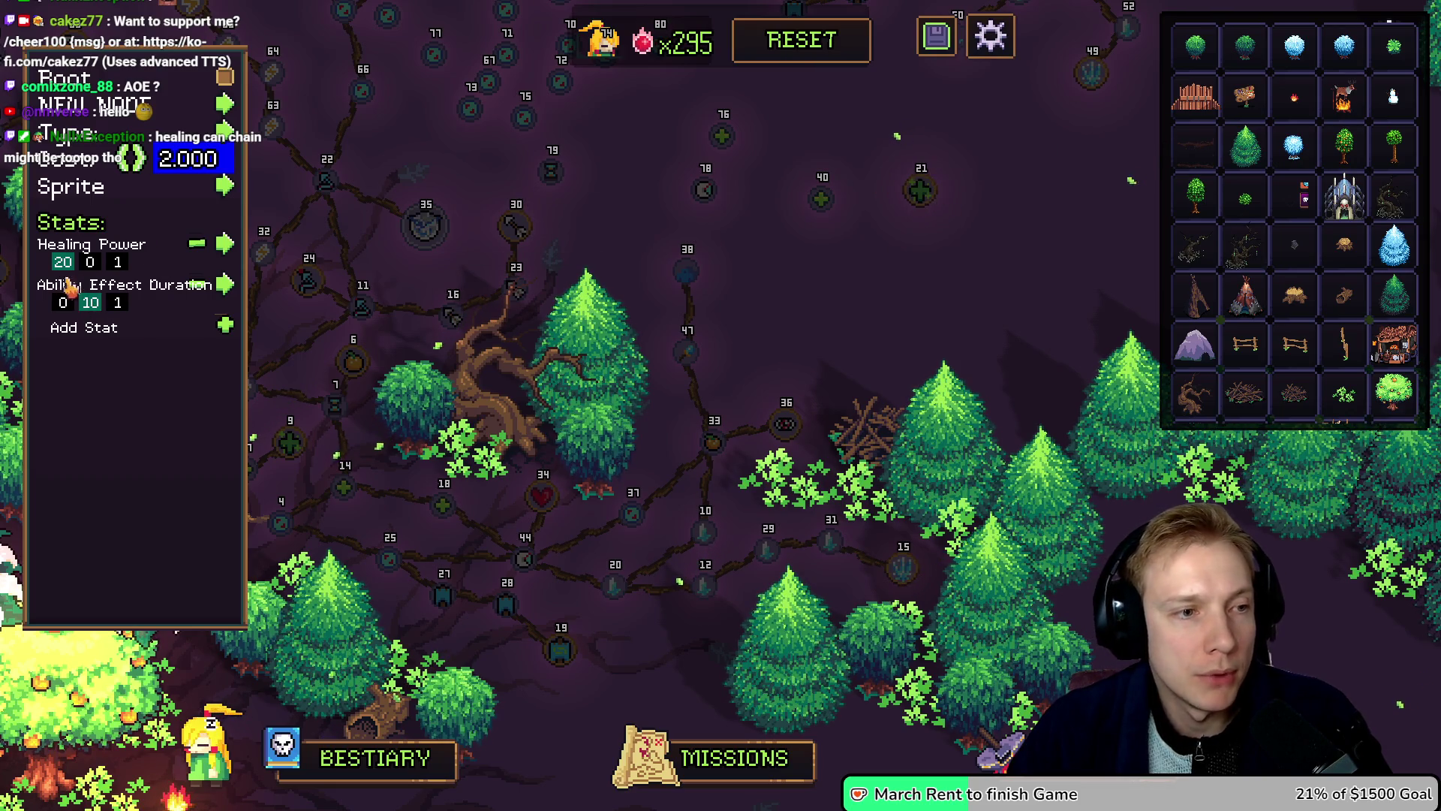
pyautogui.moveTo(925, 193)
pyautogui.mouseDown()
pyautogui.moveTo(895, 239)
pyautogui.moveTo(904, 200)
pyautogui.moveTo(873, 264)
pyautogui.mouseUp()
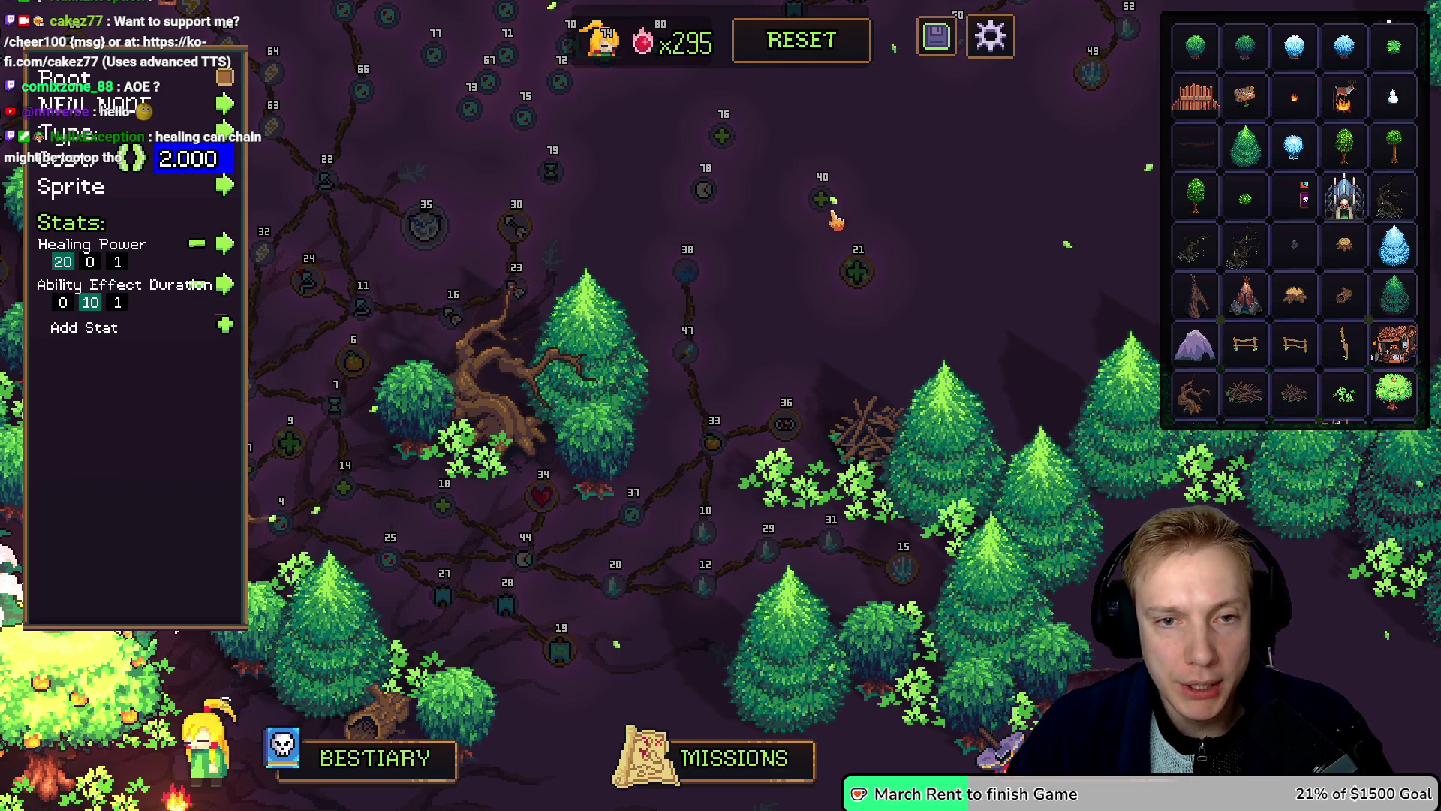
pyautogui.moveTo(841, 214); pyautogui.dragTo(853, 215)
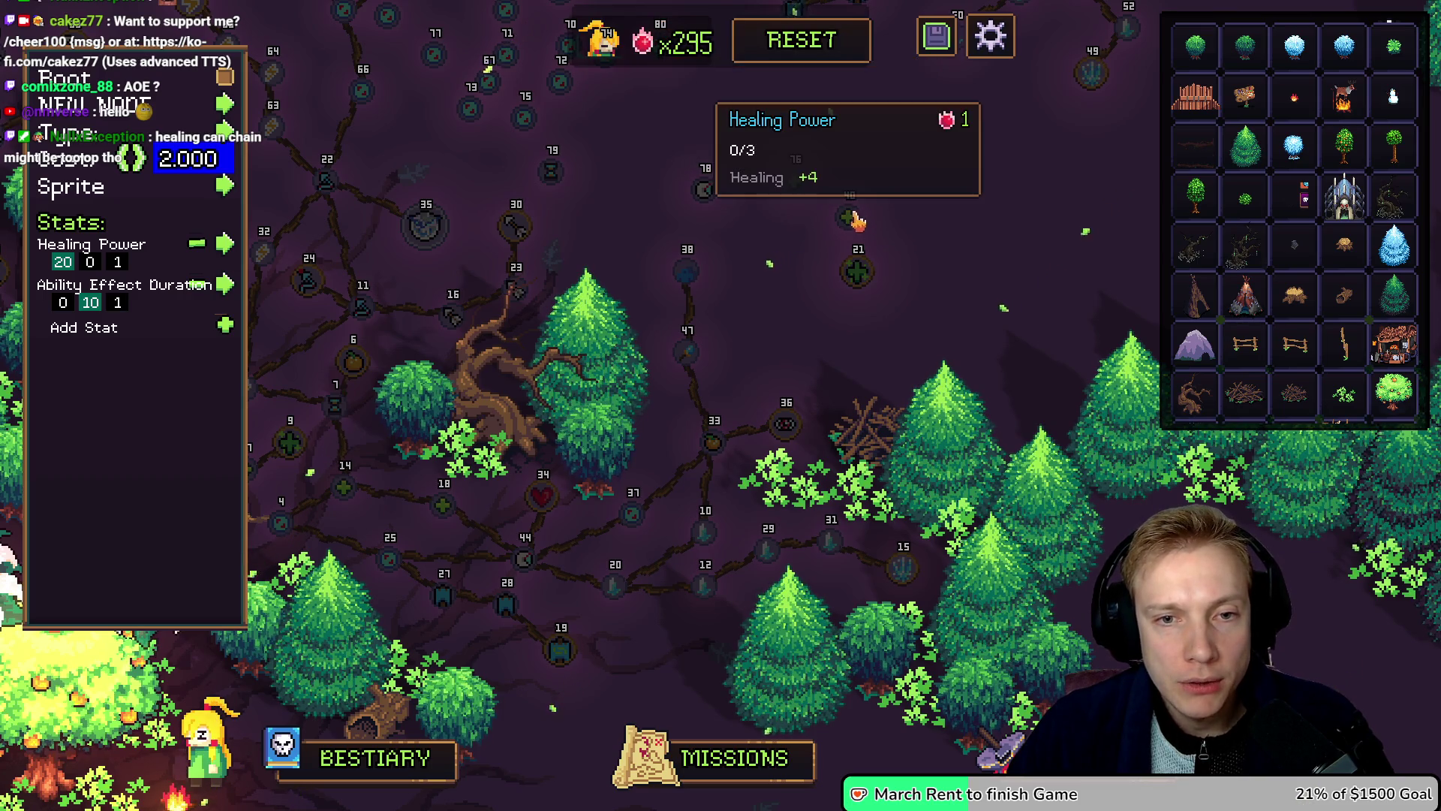
pyautogui.moveTo(860, 273); pyautogui.dragTo(849, 283)
pyautogui.moveTo(852, 229); pyautogui.dragTo(861, 246)
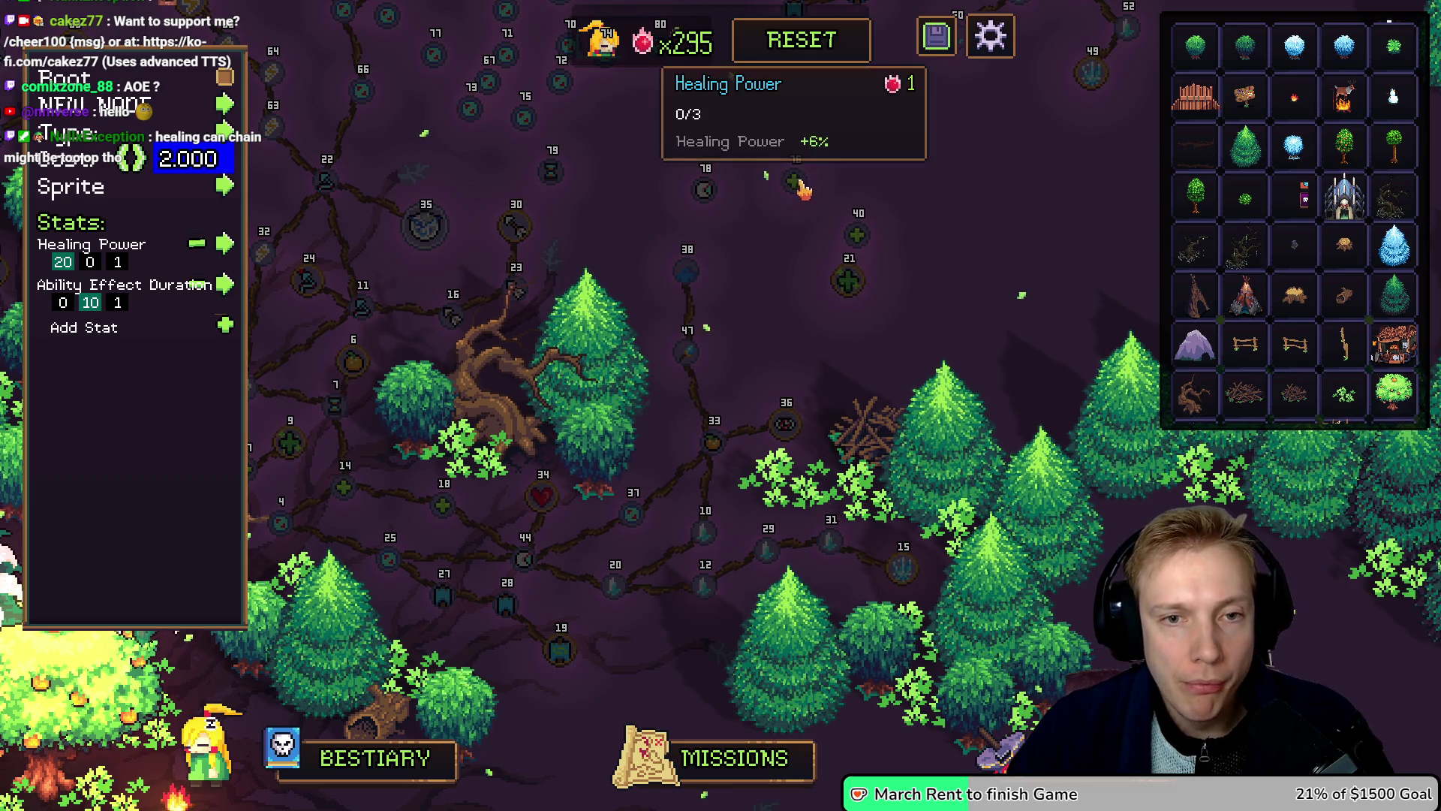
pyautogui.moveTo(814, 201); pyautogui.dragTo(771, 210)
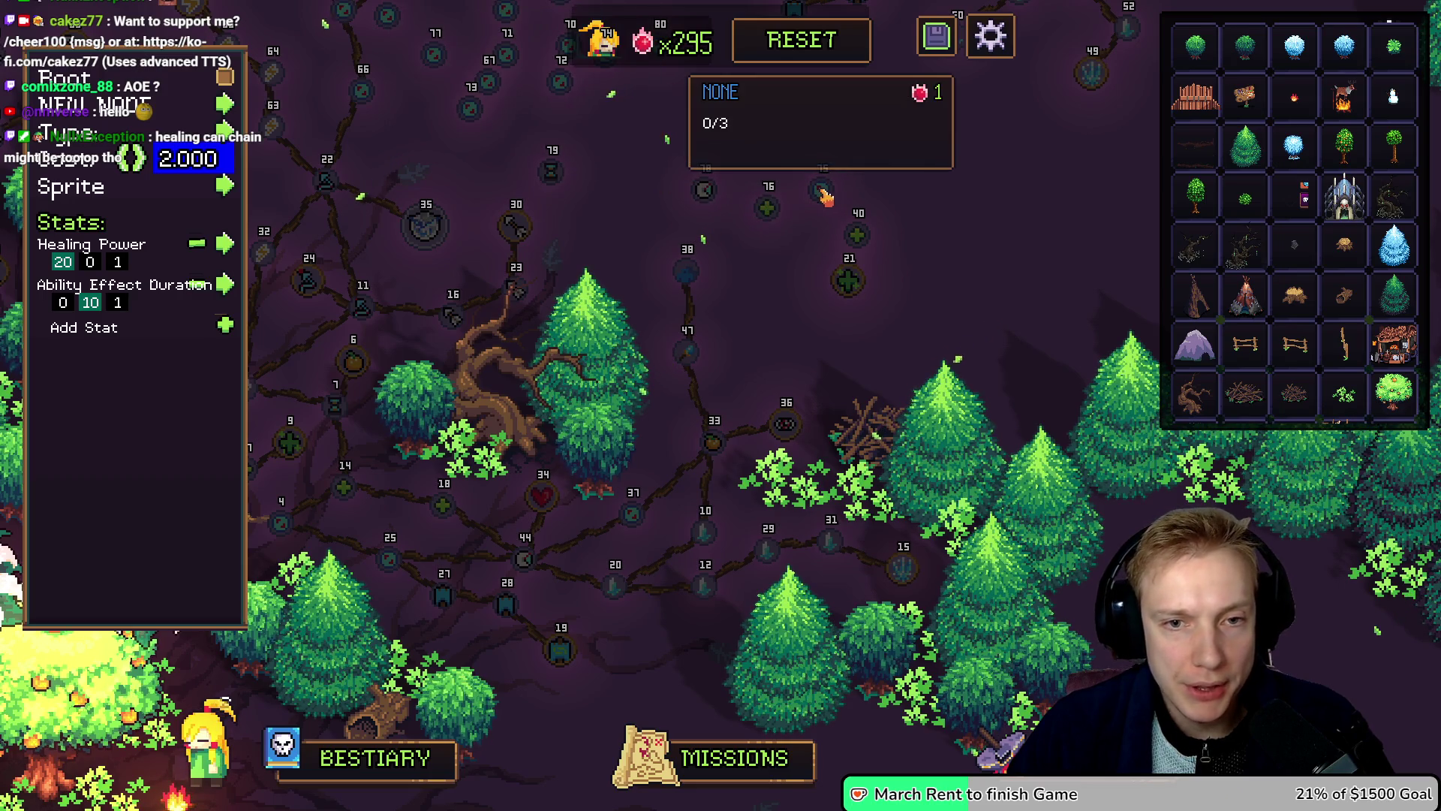
# Step: Give node 75 the green plus sprite
pyautogui.click(858, 235)
pyautogui.press('Escape')
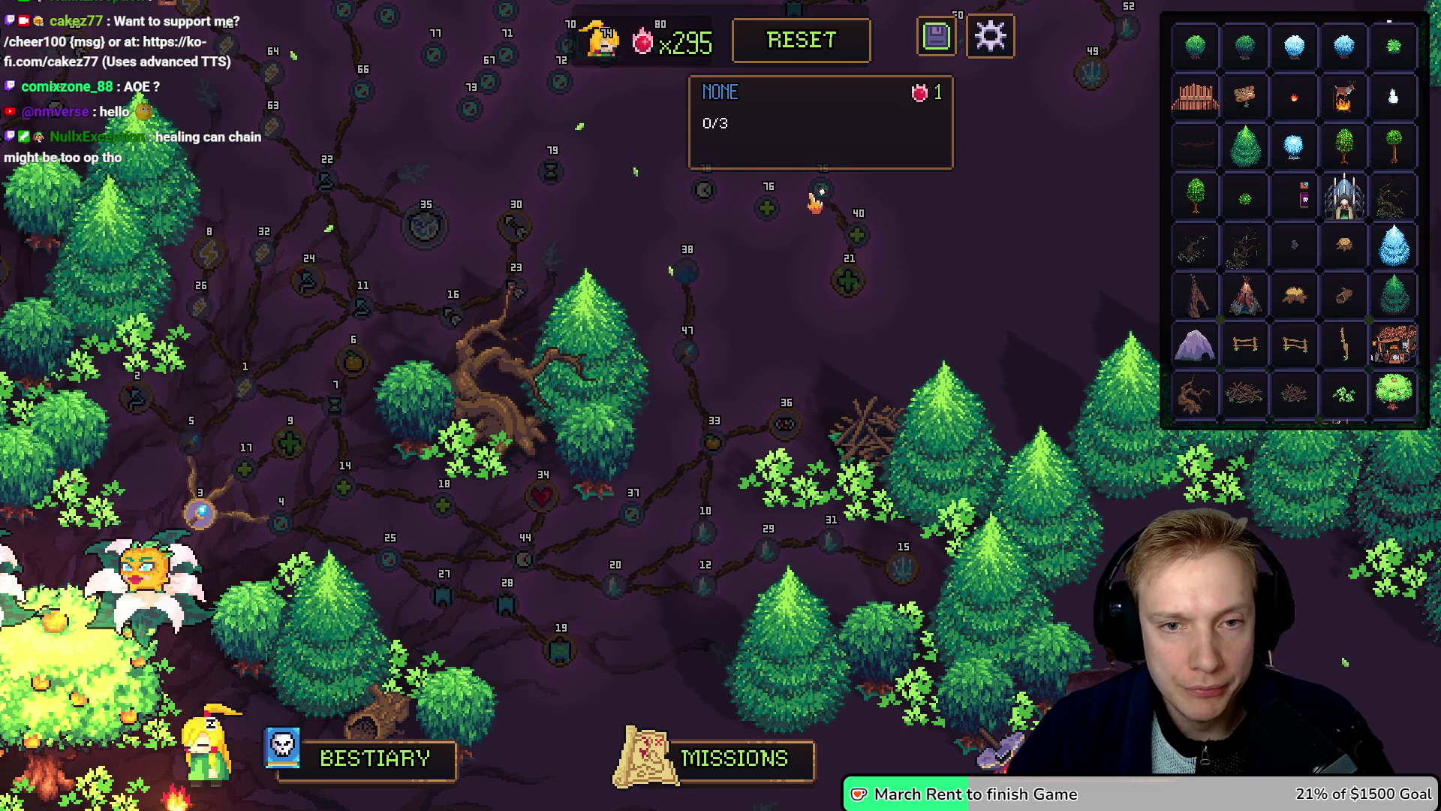
pyautogui.click(823, 193)
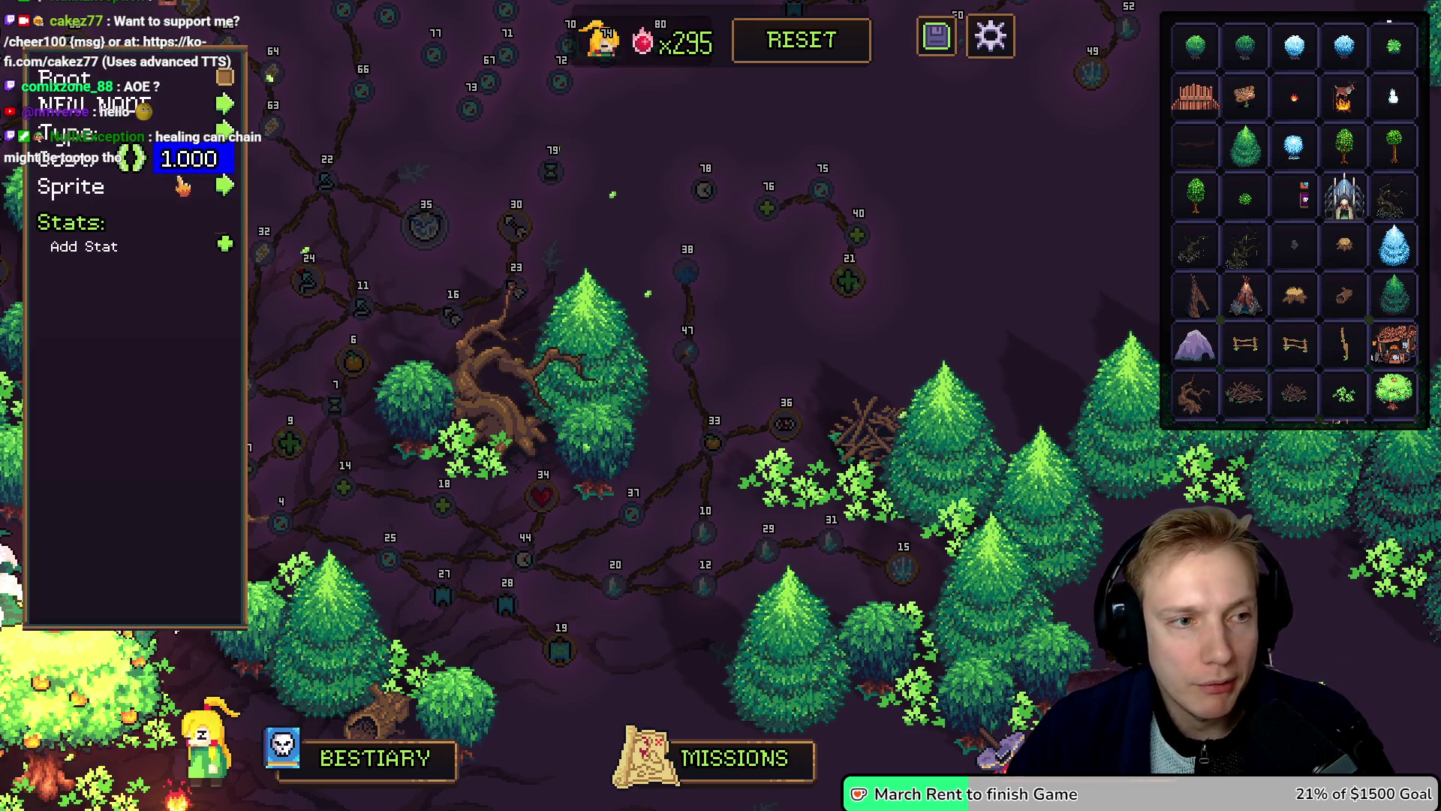
pyautogui.click(225, 186)
pyautogui.click(226, 291)
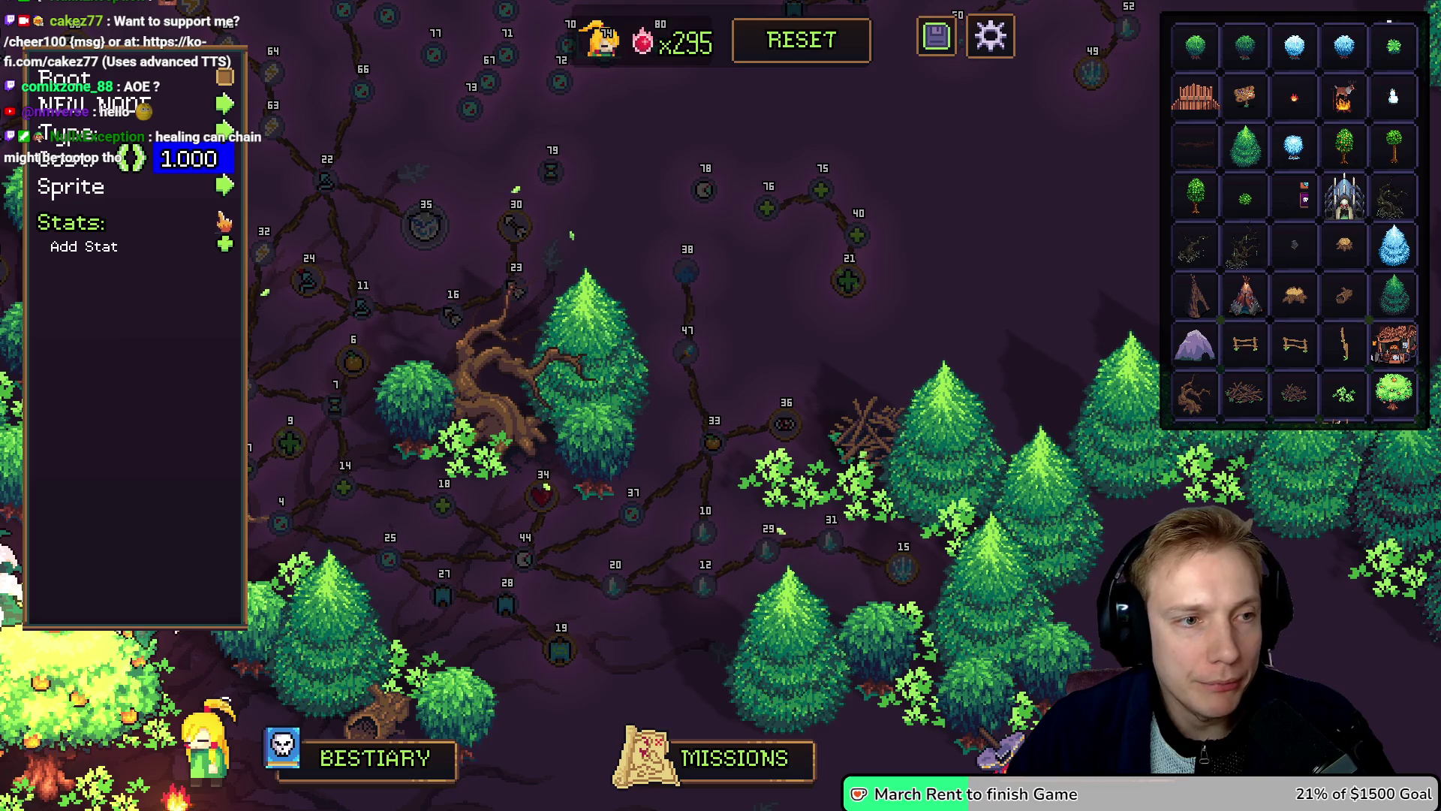
# Step: Add Healing Power and Cooldowns stats to node 75
pyautogui.click(225, 245)
pyautogui.click(225, 244)
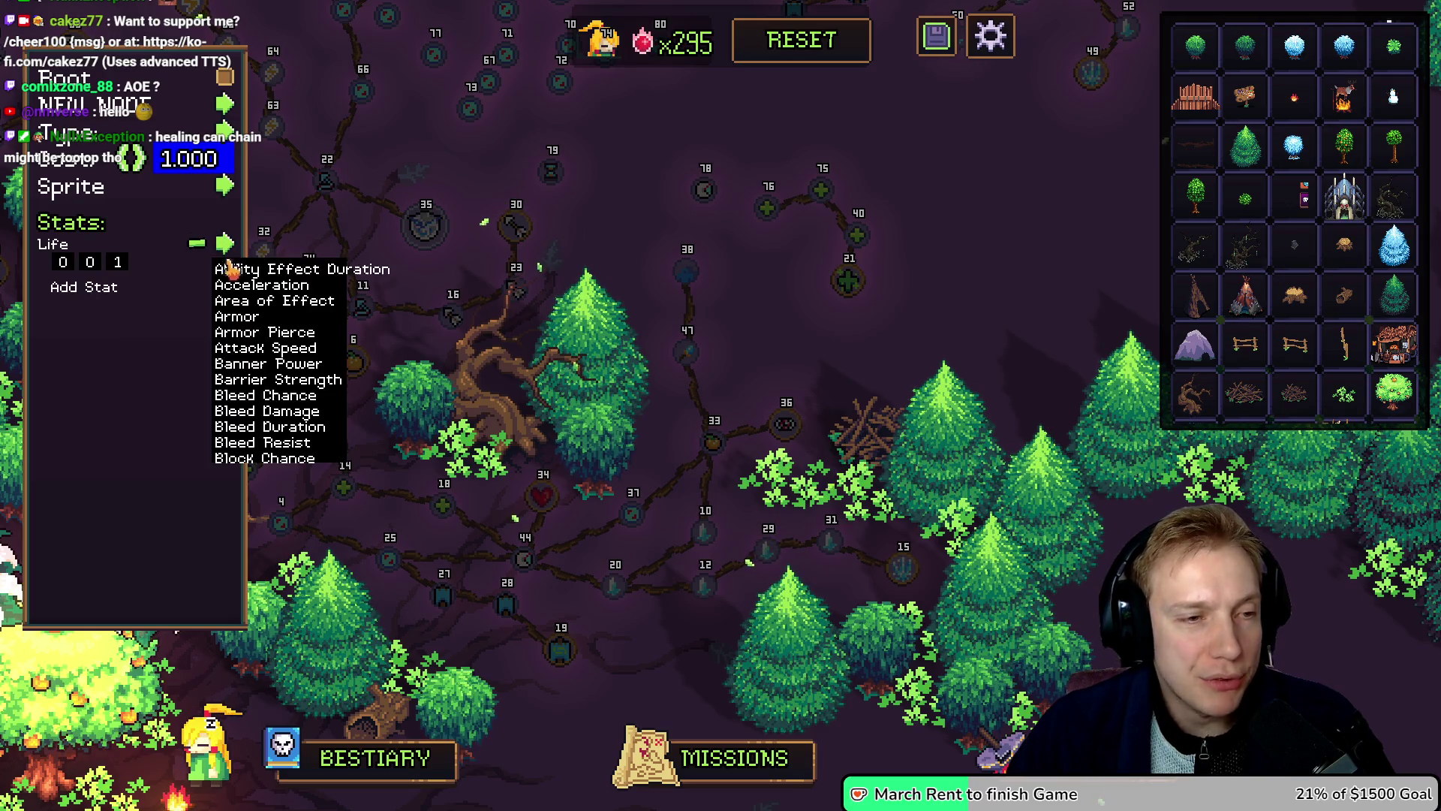
pyautogui.scroll(-6, 274, 379)
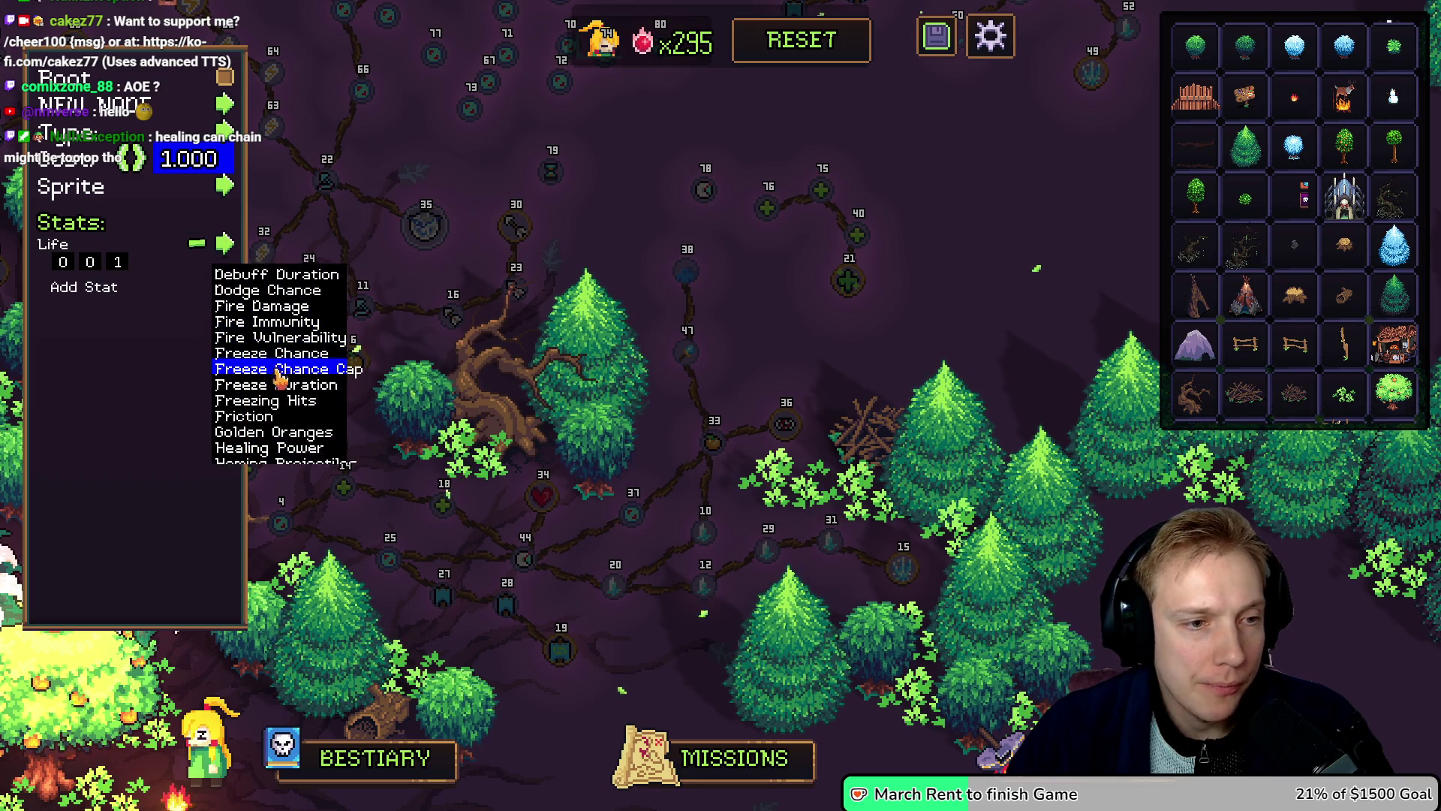
pyautogui.scroll(5, 280, 379)
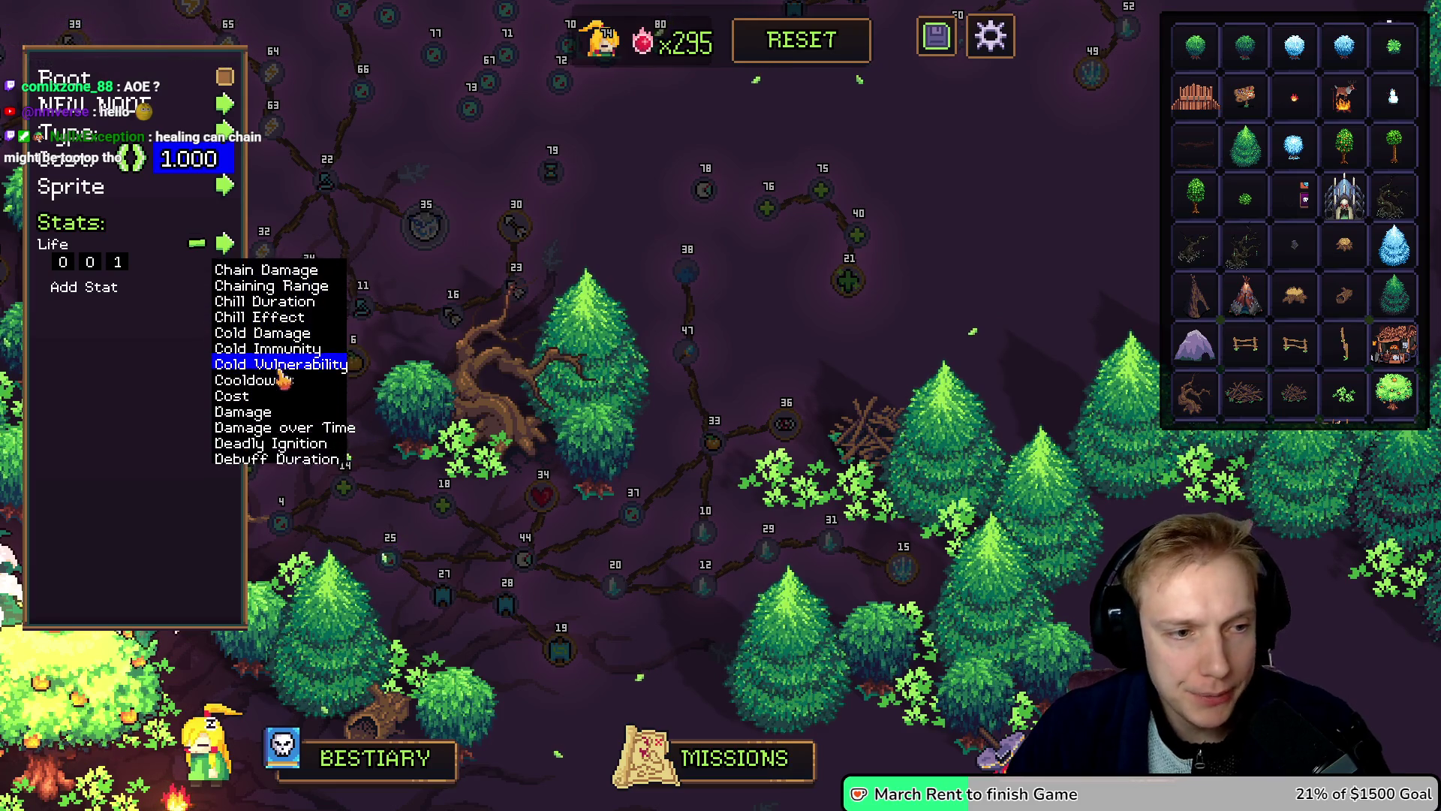
pyautogui.scroll(-8, 279, 378)
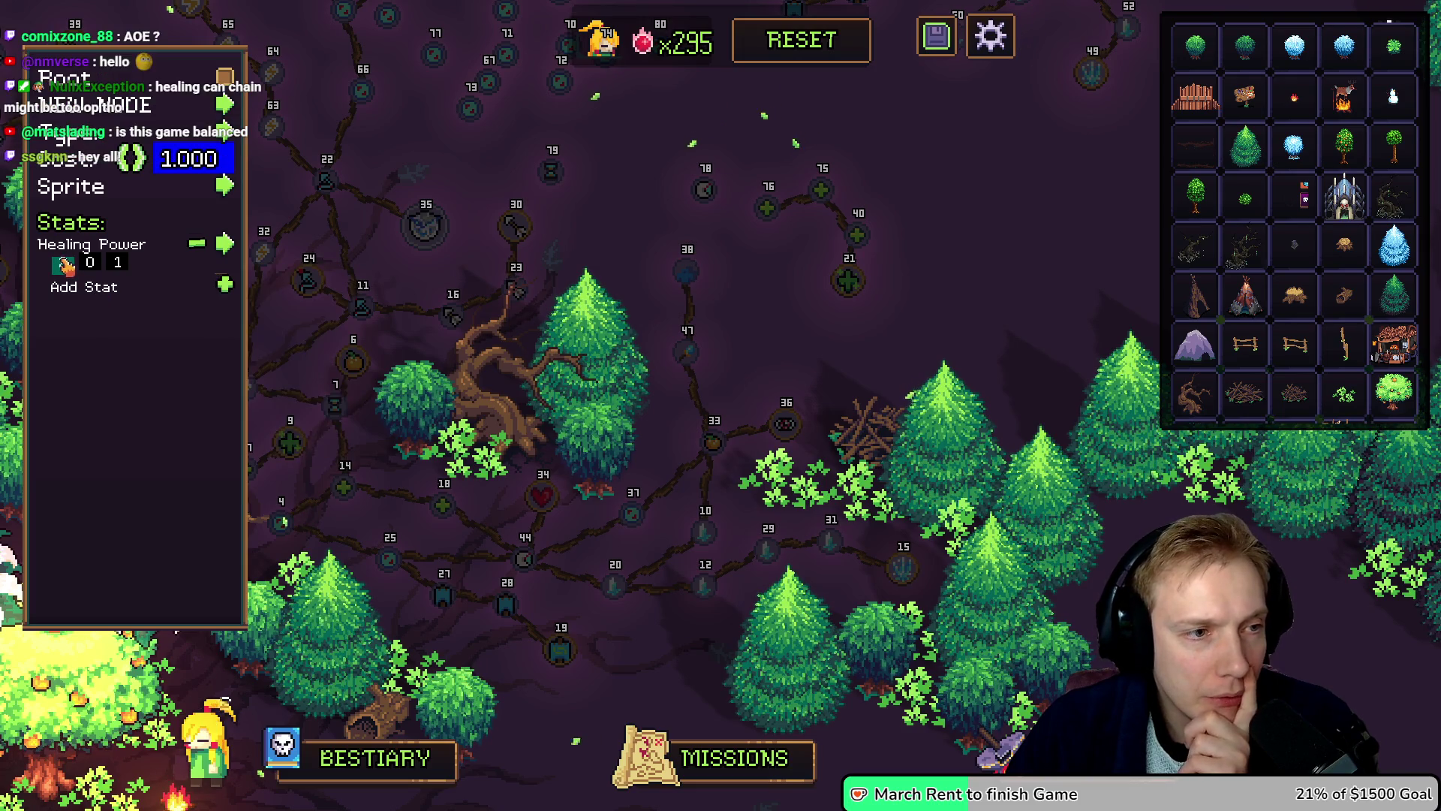
pyautogui.write('2')
pyautogui.click(225, 285)
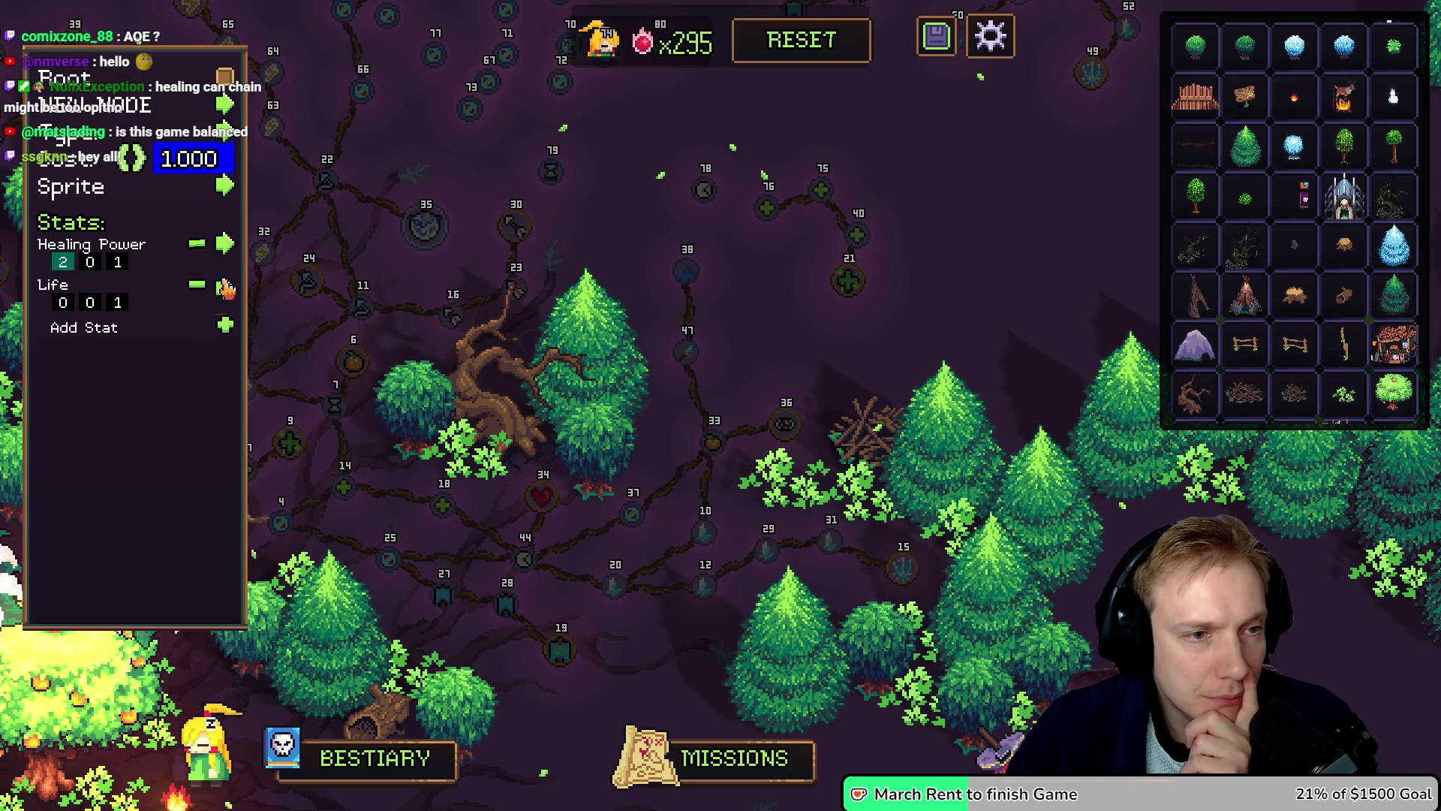
pyautogui.click(226, 285)
pyautogui.scroll(20, 269, 404)
pyautogui.scroll(-7, 269, 404)
pyautogui.scroll(-2, 269, 404)
pyautogui.click(268, 439)
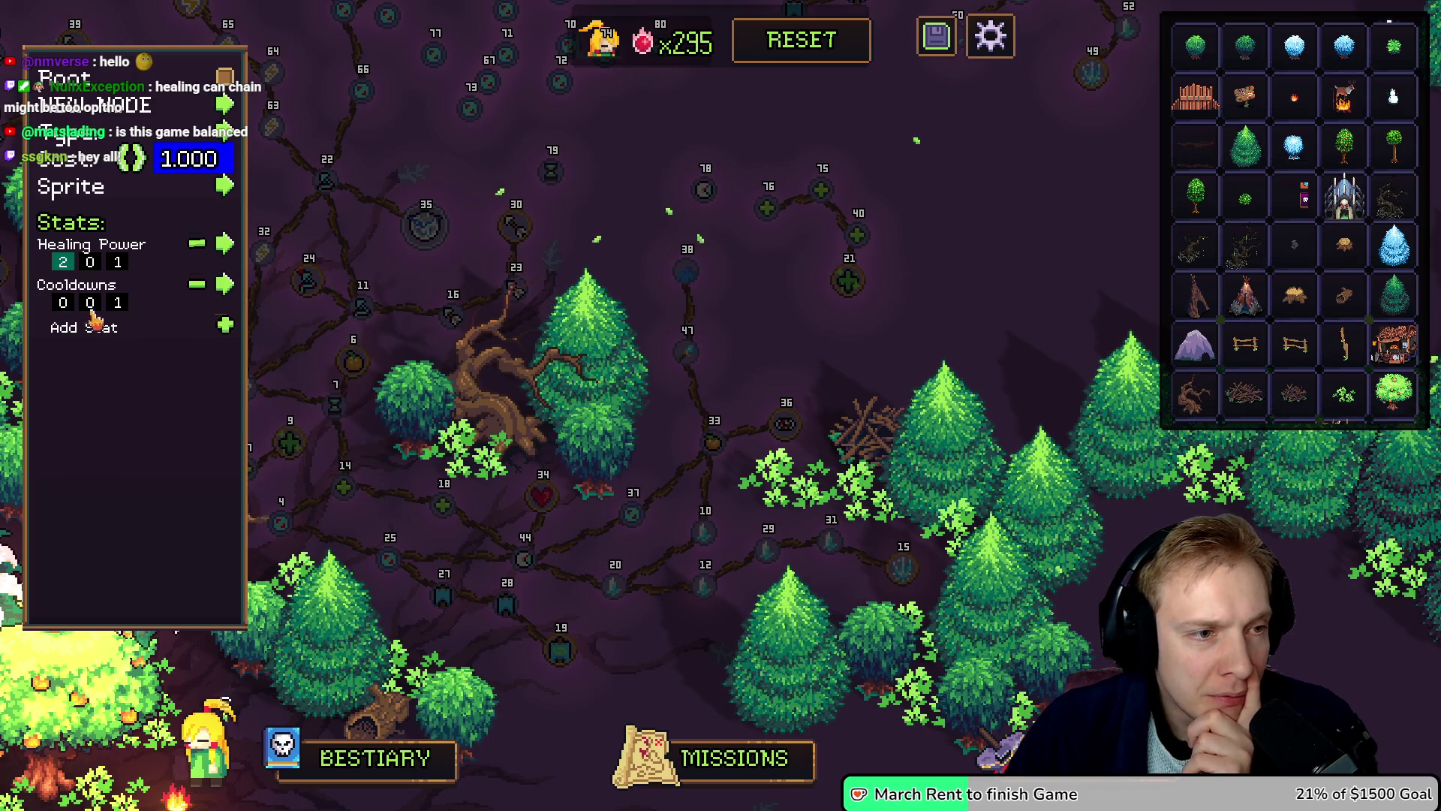
pyautogui.scroll(2, 194, 169)
# Step: Set node 40's cost to 3 and node 21's cost to 5
pyautogui.click(865, 286)
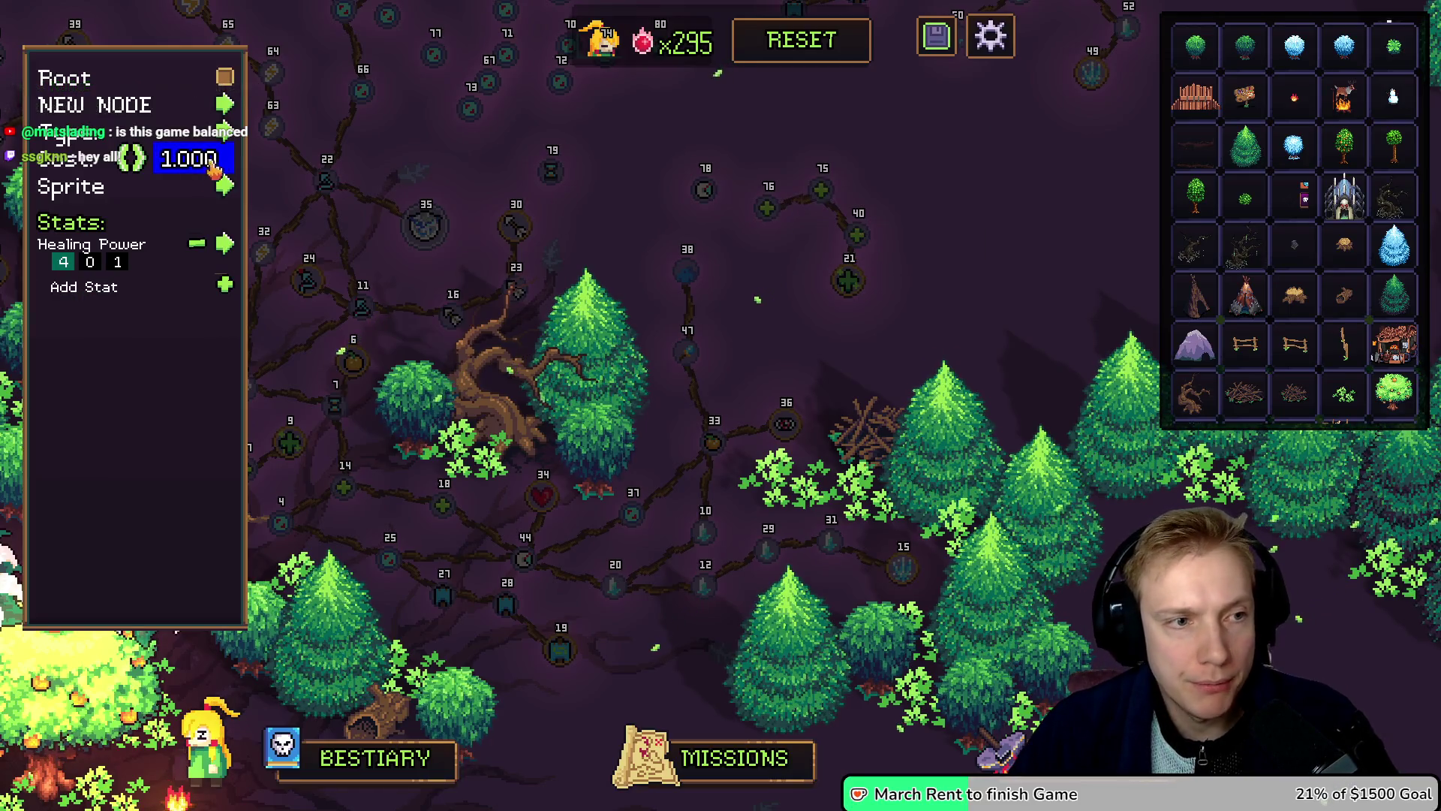
pyautogui.write('3')
pyautogui.press('Return')
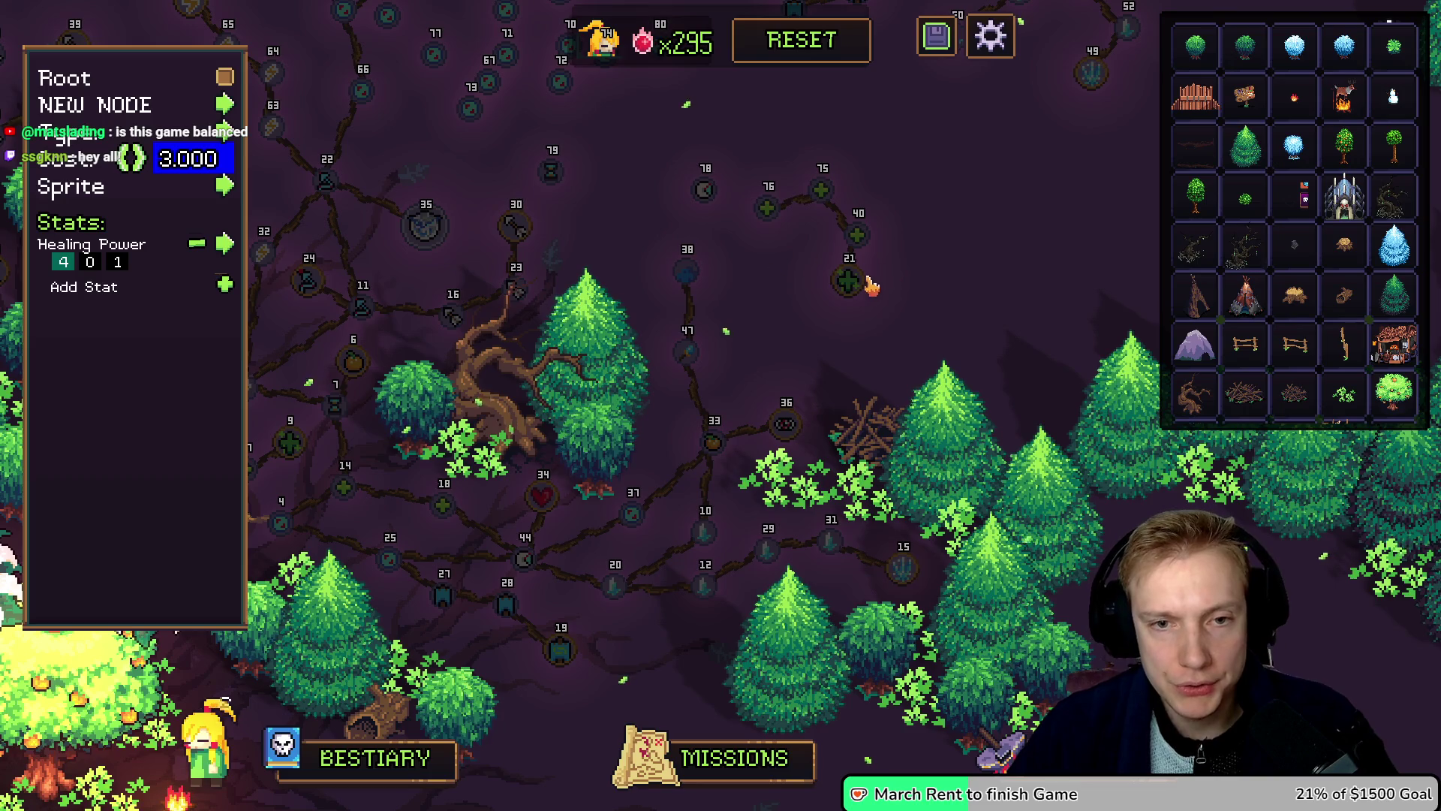
pyautogui.click(852, 286)
pyautogui.write('5')
pyautogui.press('Return')
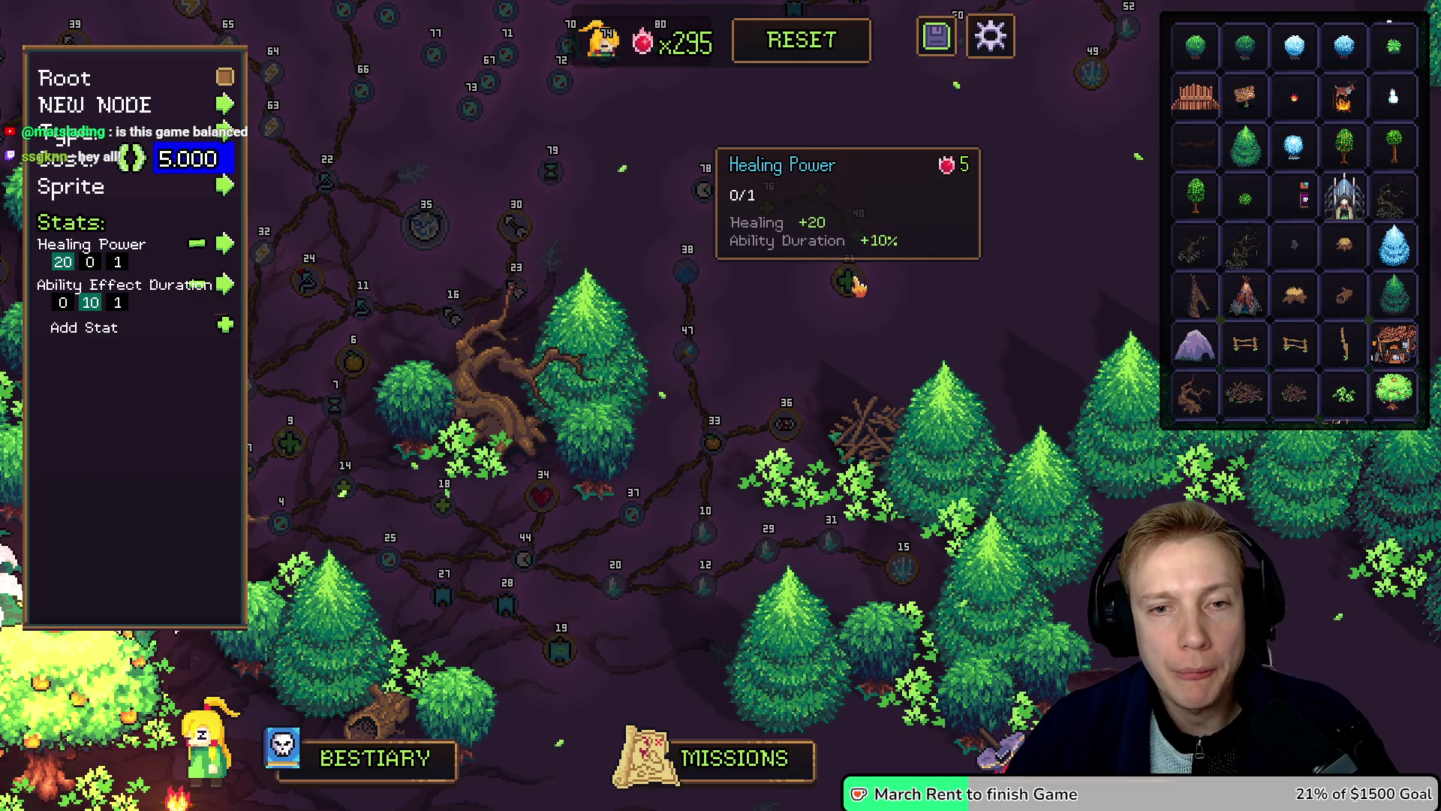
pyautogui.moveTo(710, 194)
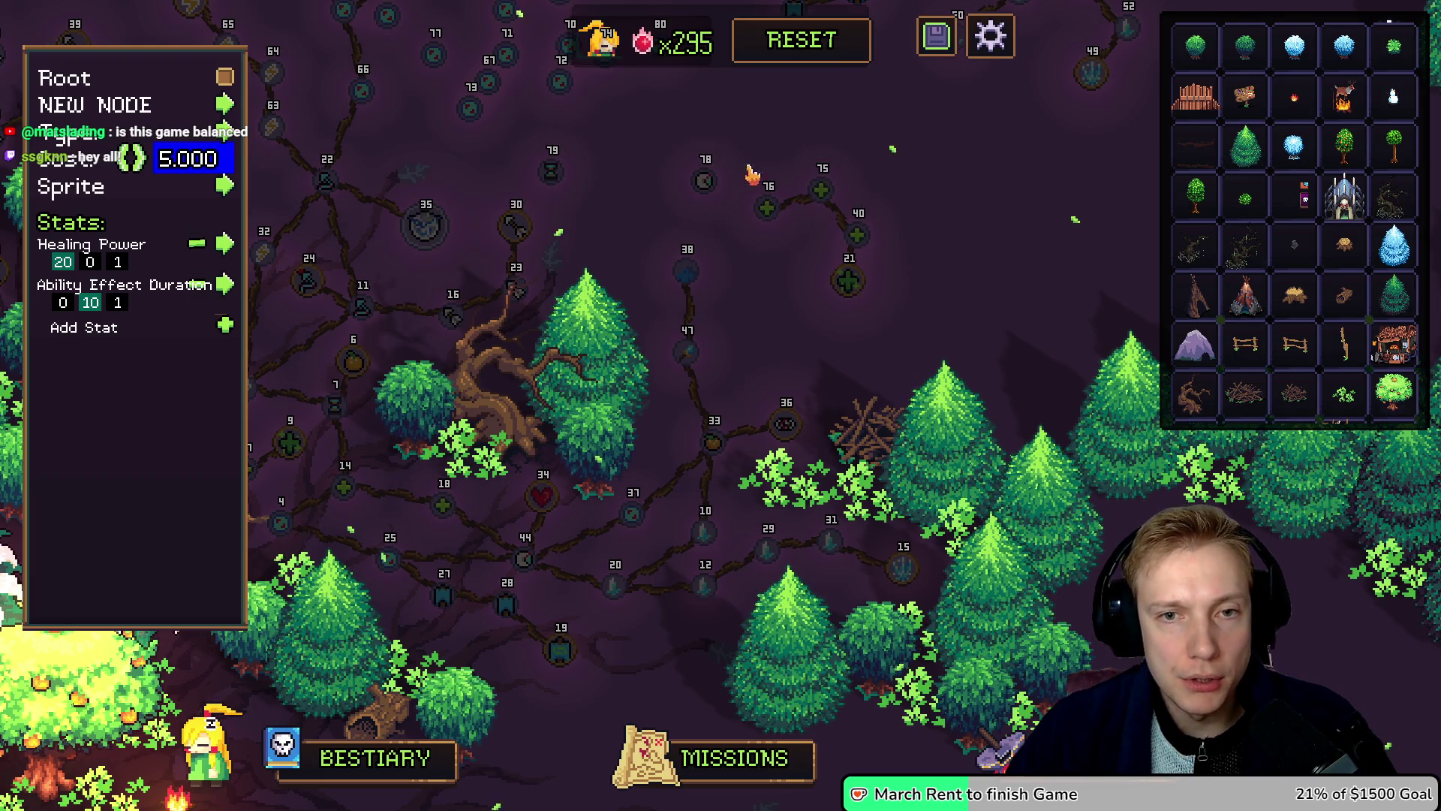
pyautogui.scroll(3, 826, 263)
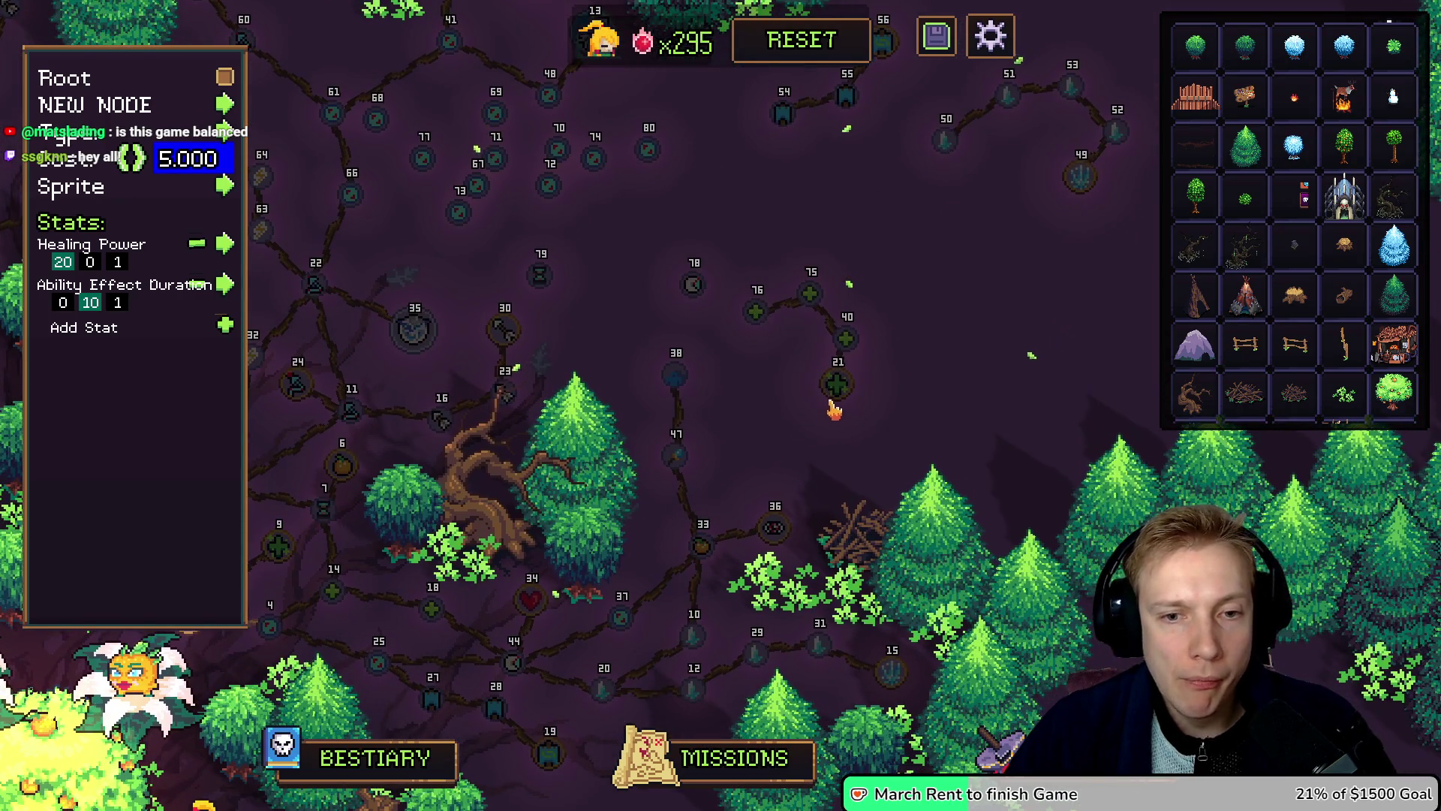
# Step: Reposition nodes 21, 76 and 78 on the skill tree
pyautogui.moveTo(835, 390); pyautogui.dragTo(900, 286)
pyautogui.moveTo(745, 314)
pyautogui.mouseDown()
pyautogui.moveTo(733, 300)
pyautogui.moveTo(811, 304)
pyautogui.moveTo(732, 351)
pyautogui.mouseUp()
pyautogui.moveTo(678, 304); pyautogui.dragTo(677, 295)
# Step: Create new node 78 branching upward from Debuff Duration node 38
pyautogui.click(679, 376)
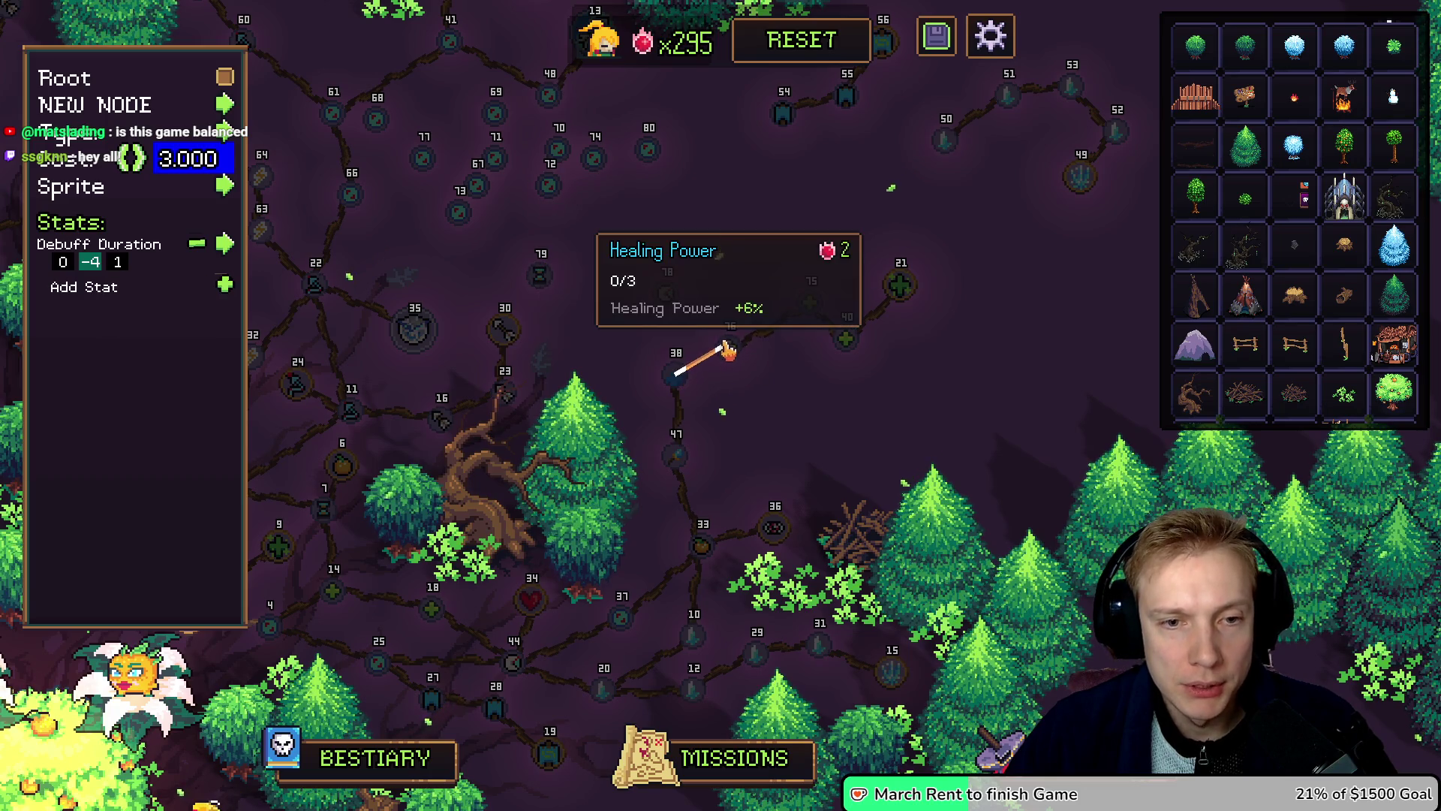
pyautogui.press('Escape')
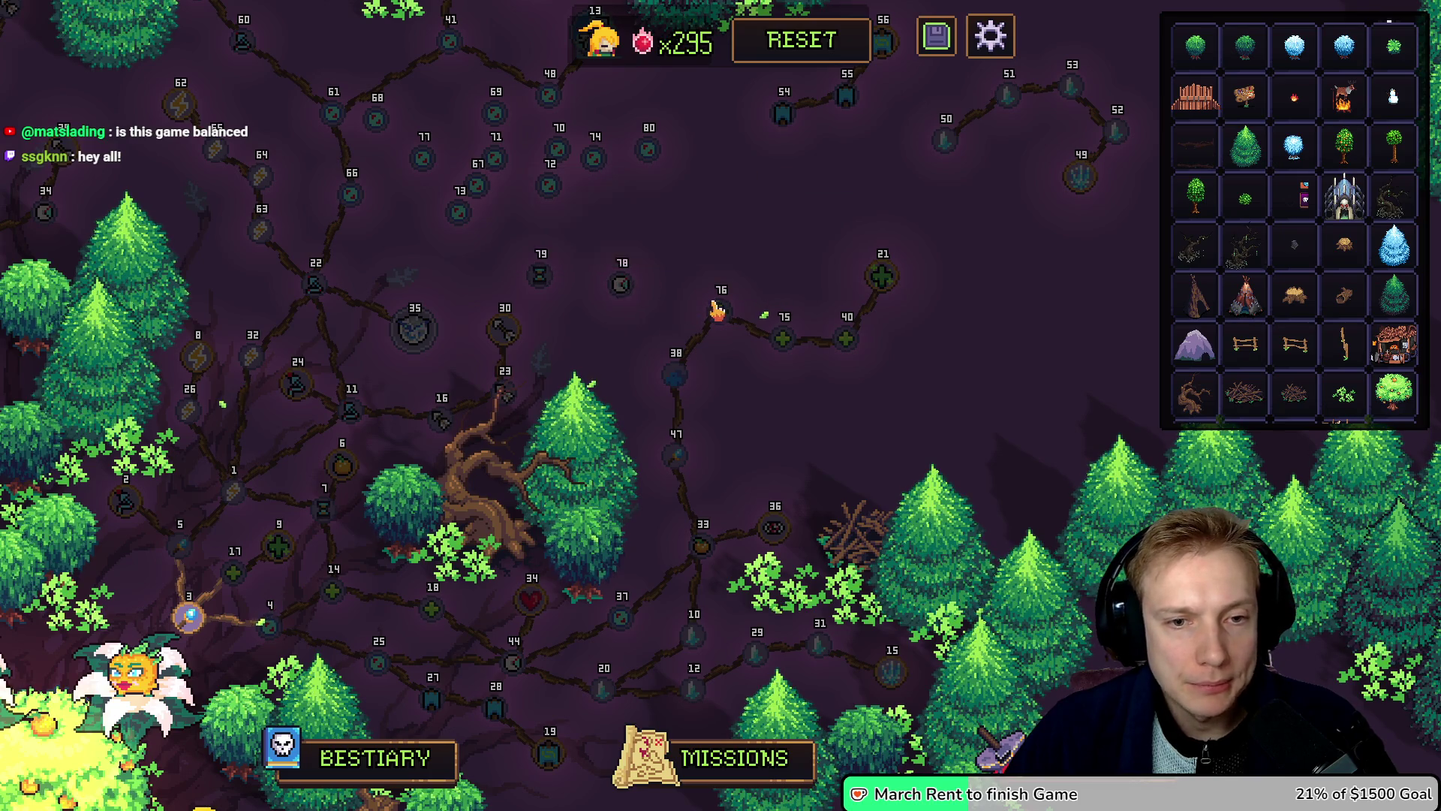
pyautogui.moveTo(680, 375); pyautogui.dragTo(631, 295)
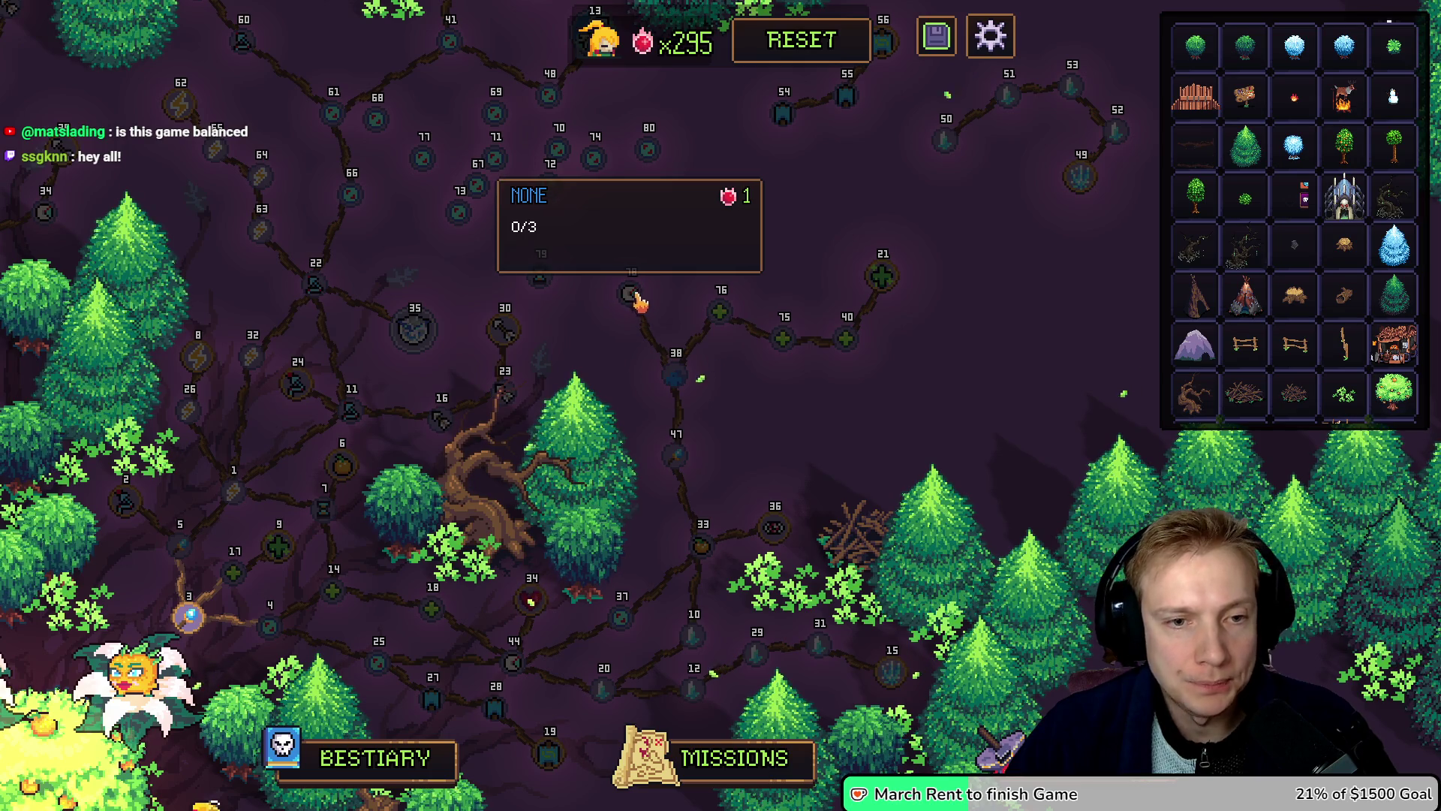
# Step: Give node 78 an Ability Effect Duration stat of +4%
pyautogui.click(630, 295)
pyautogui.click(226, 244)
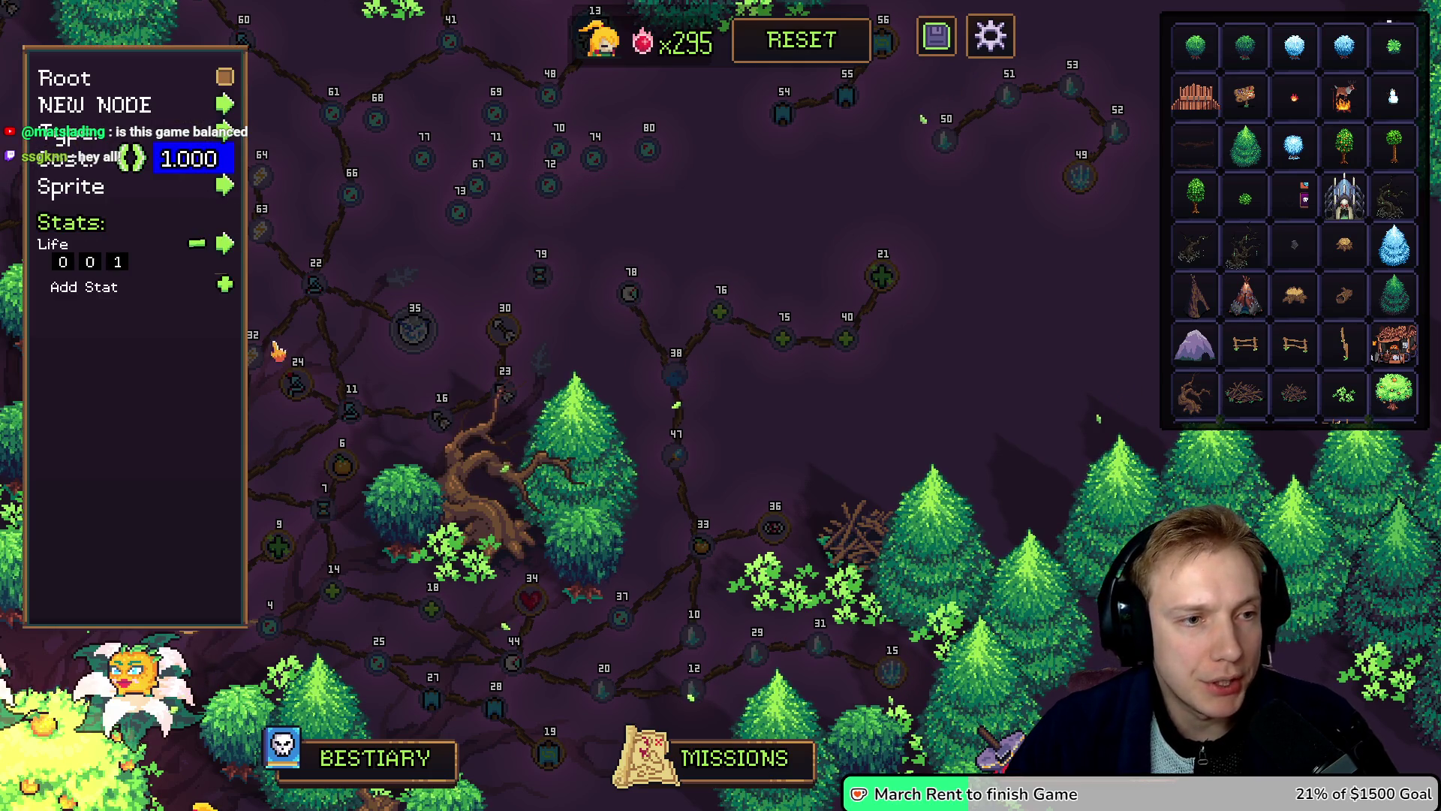
pyautogui.click(212, 241)
pyautogui.scroll(5, 278, 375)
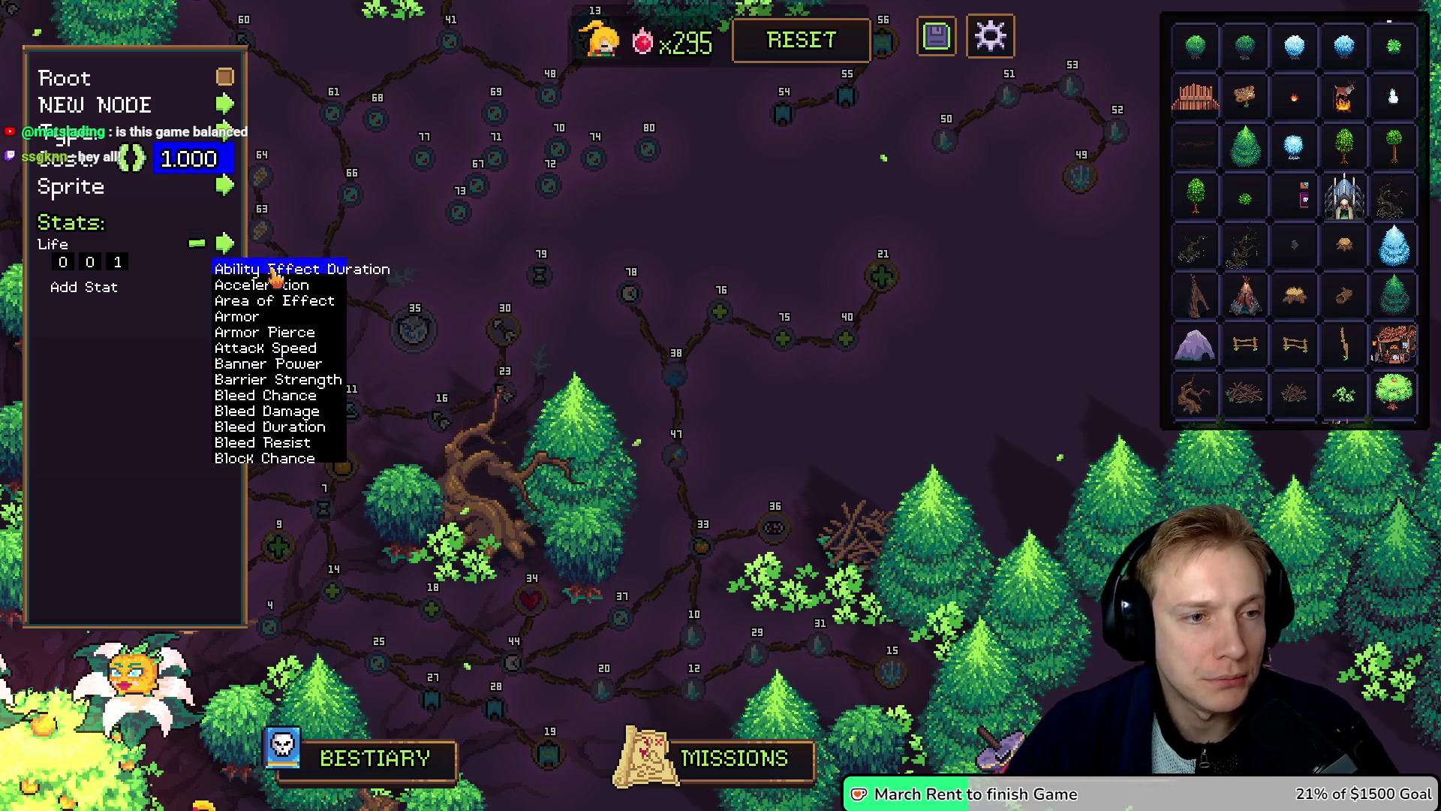
pyautogui.click(274, 272)
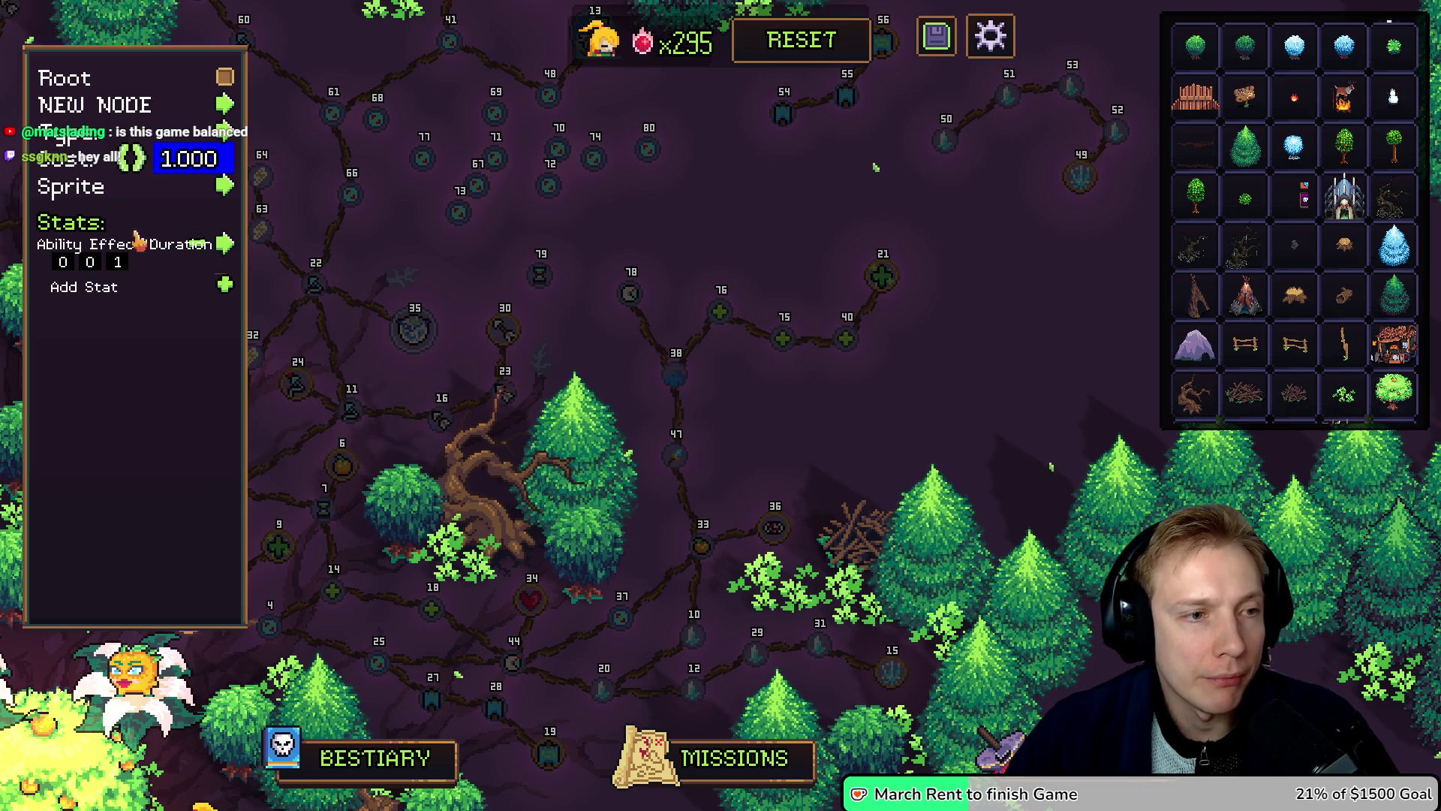
pyautogui.click(92, 267)
pyautogui.write('4')
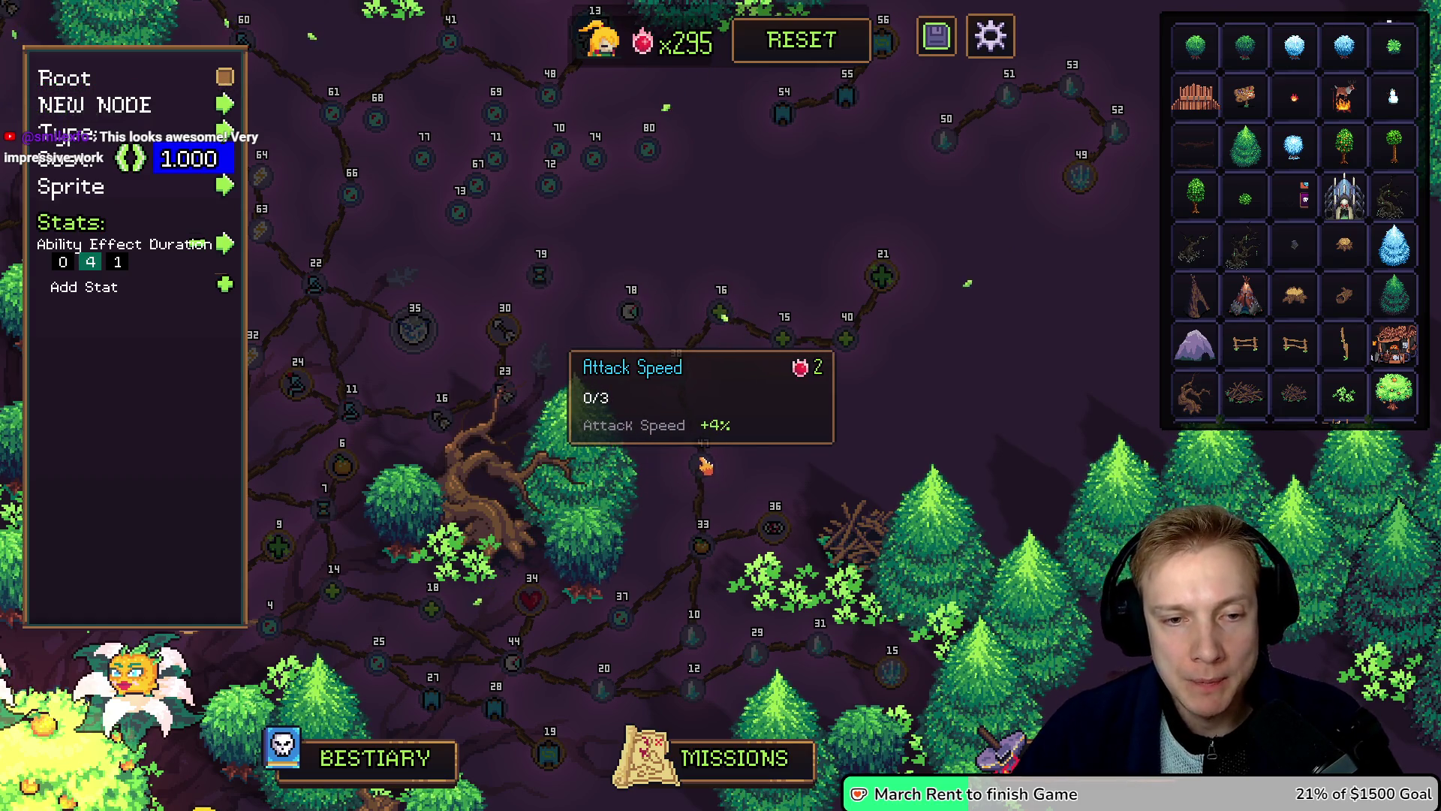
# Step: Move the leafy bush from beside the dead tree to the pine tree near node 47
pyautogui.moveTo(773, 434); pyautogui.dragTo(929, 376)
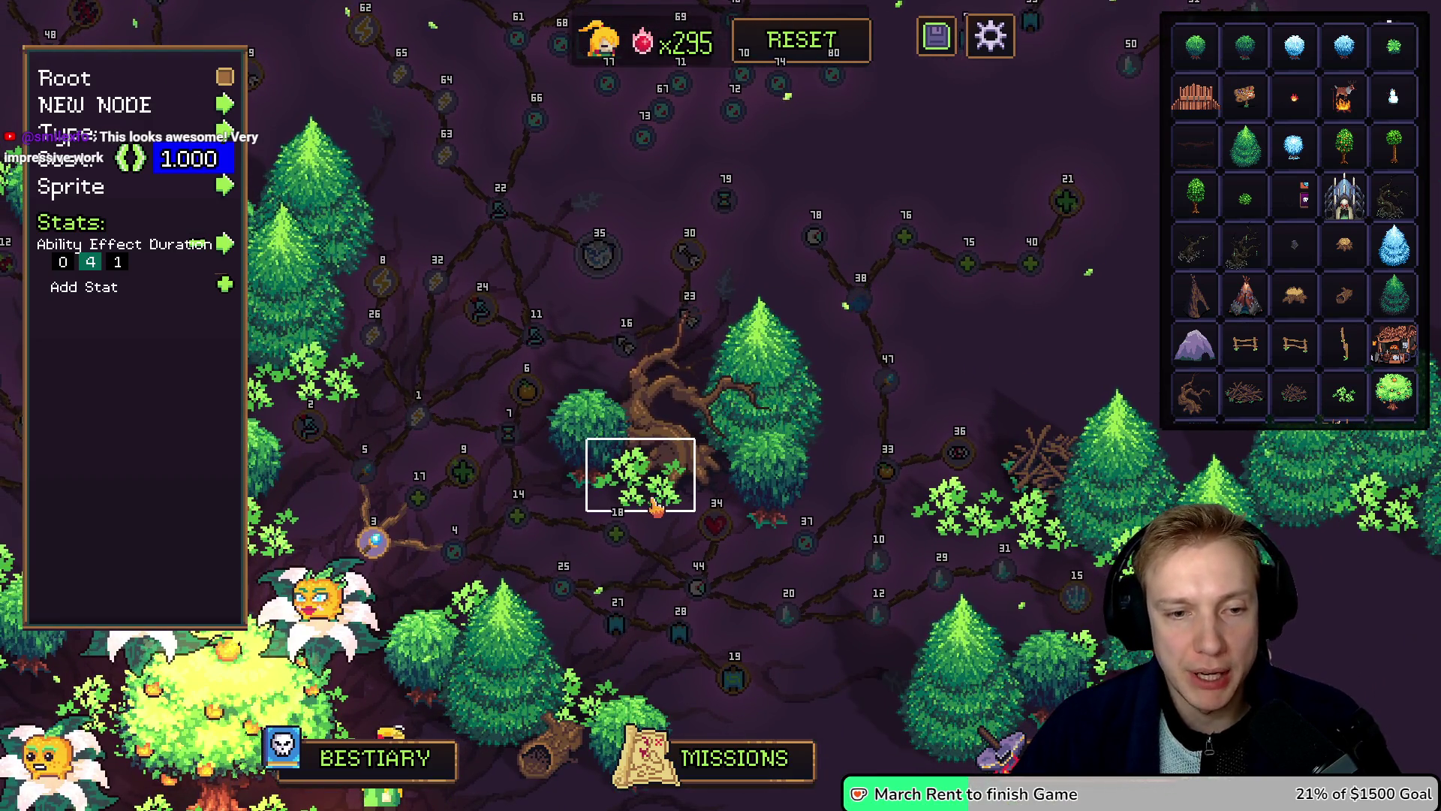
pyautogui.click(646, 502)
pyautogui.moveTo(645, 500); pyautogui.dragTo(824, 379)
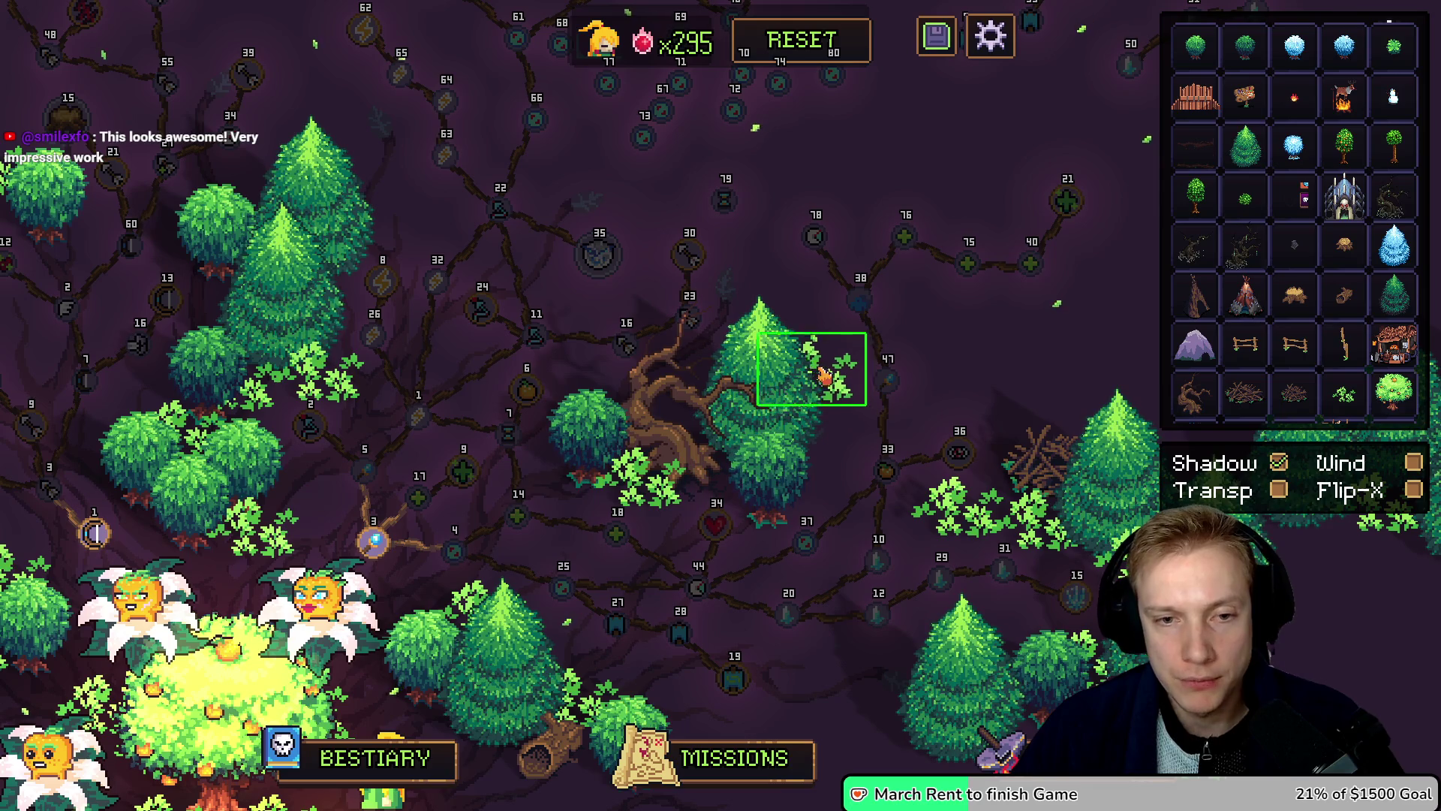
pyautogui.moveTo(773, 251); pyautogui.dragTo(710, 275)
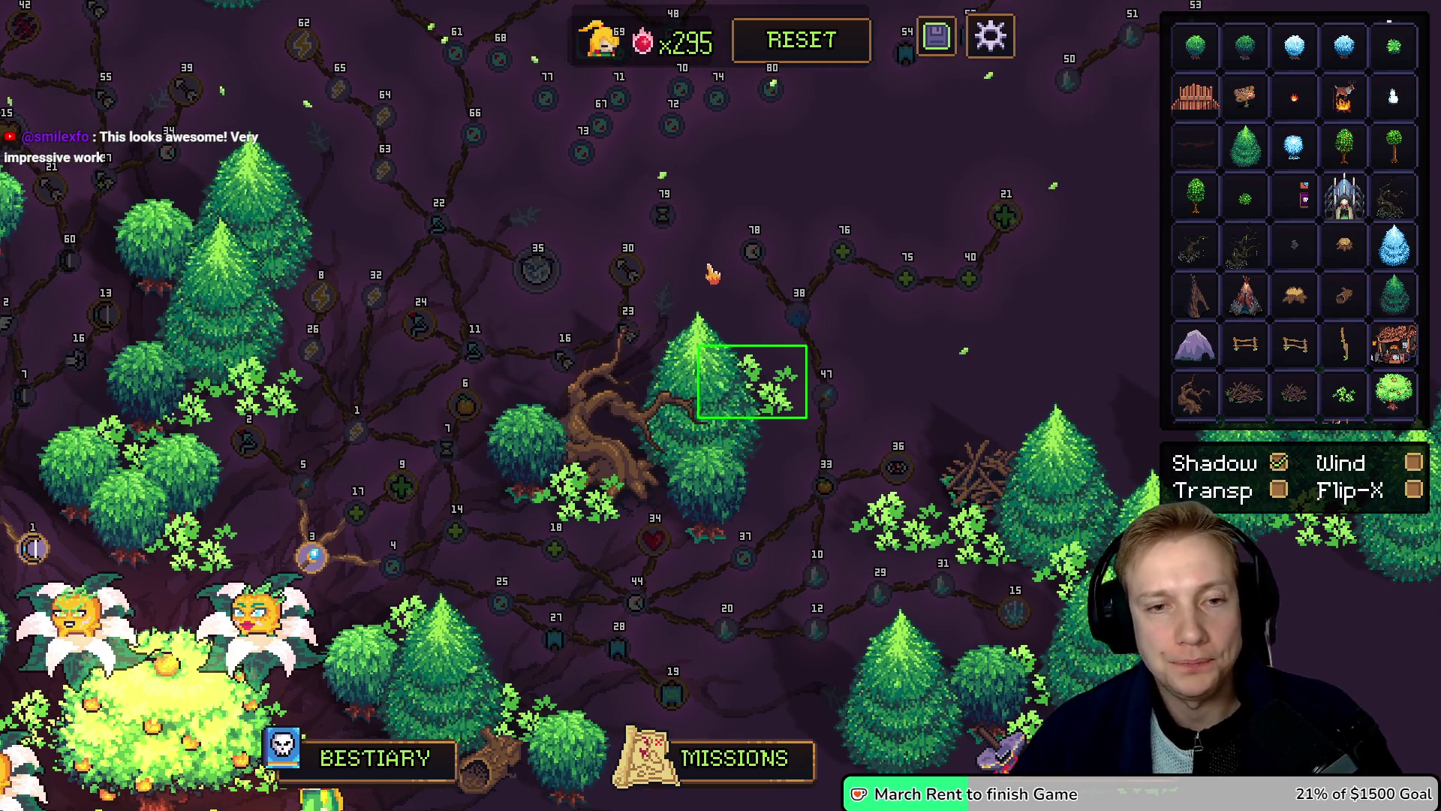
pyautogui.moveTo(724, 283)
pyautogui.mouseDown()
pyautogui.moveTo(688, 207)
pyautogui.moveTo(612, 295)
pyautogui.mouseUp()
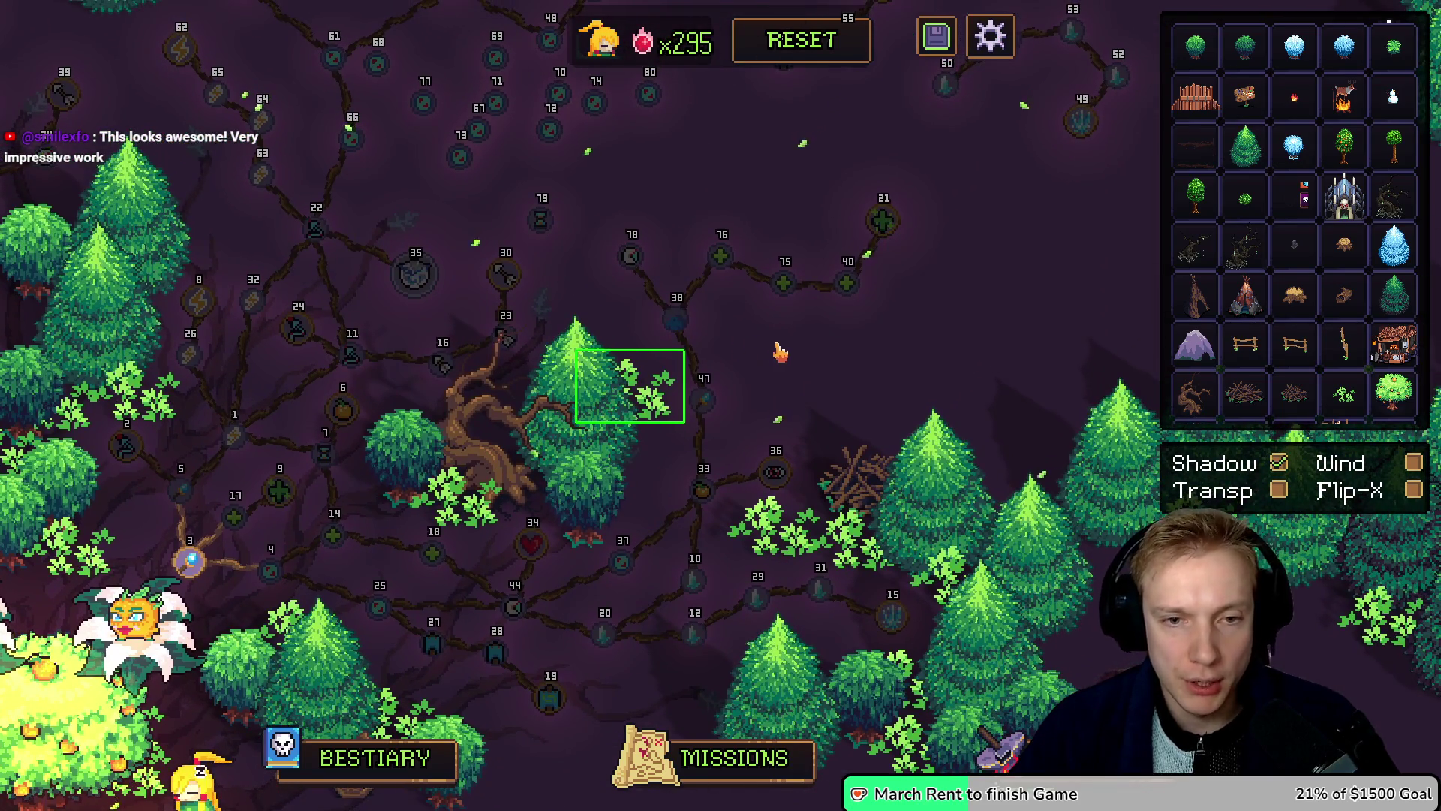
pyautogui.press('Escape')
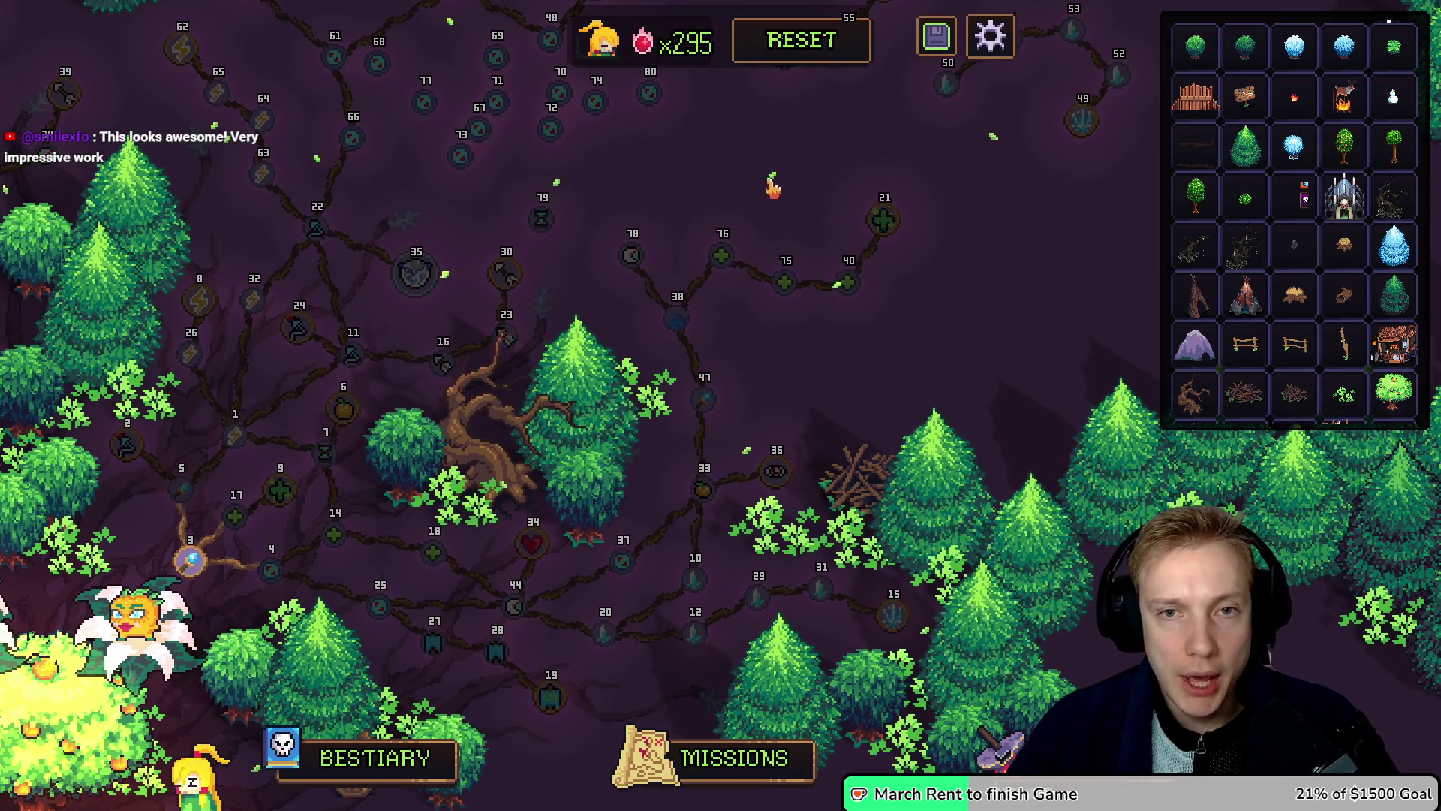
pyautogui.moveTo(723, 258)
pyautogui.moveTo(781, 293)
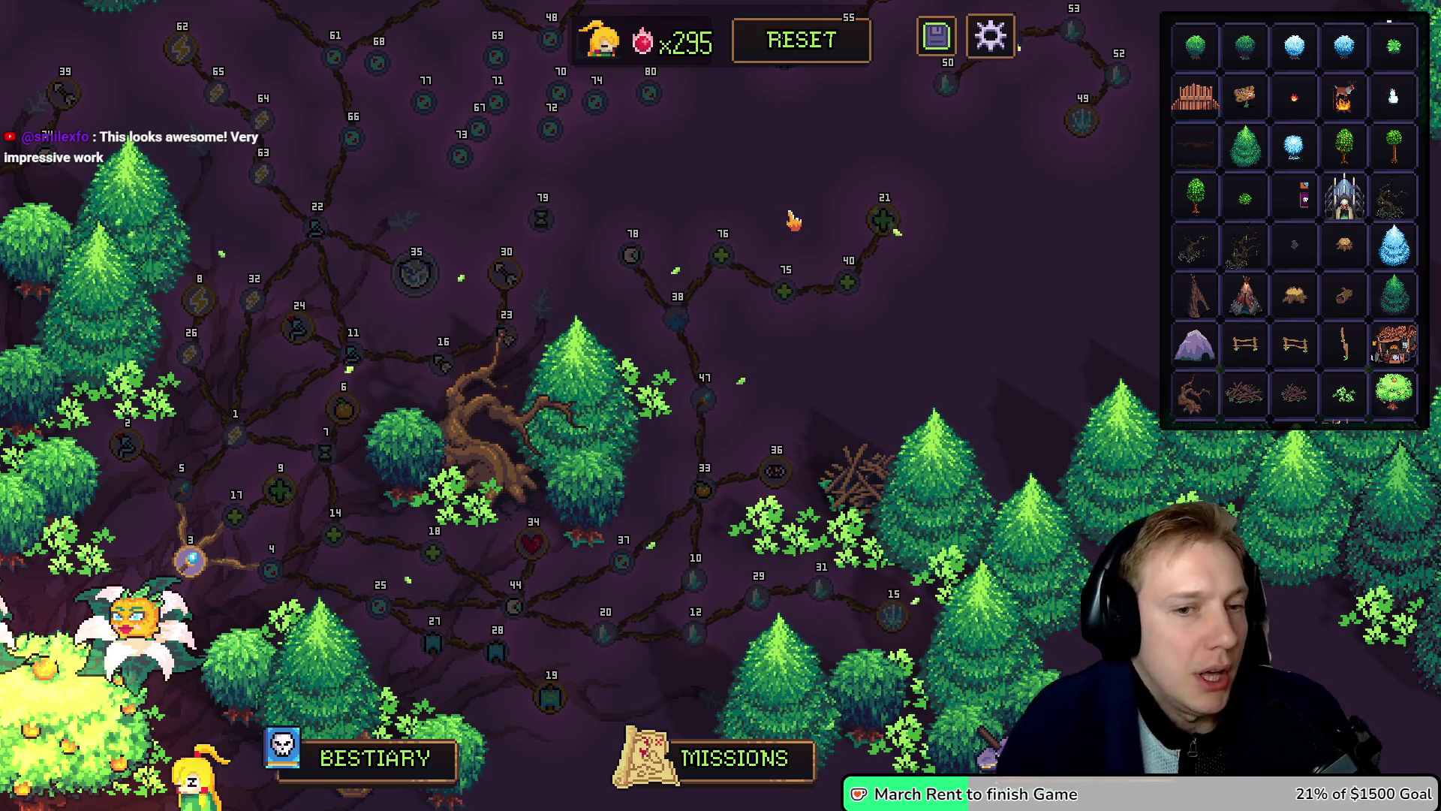
pyautogui.moveTo(768, 456)
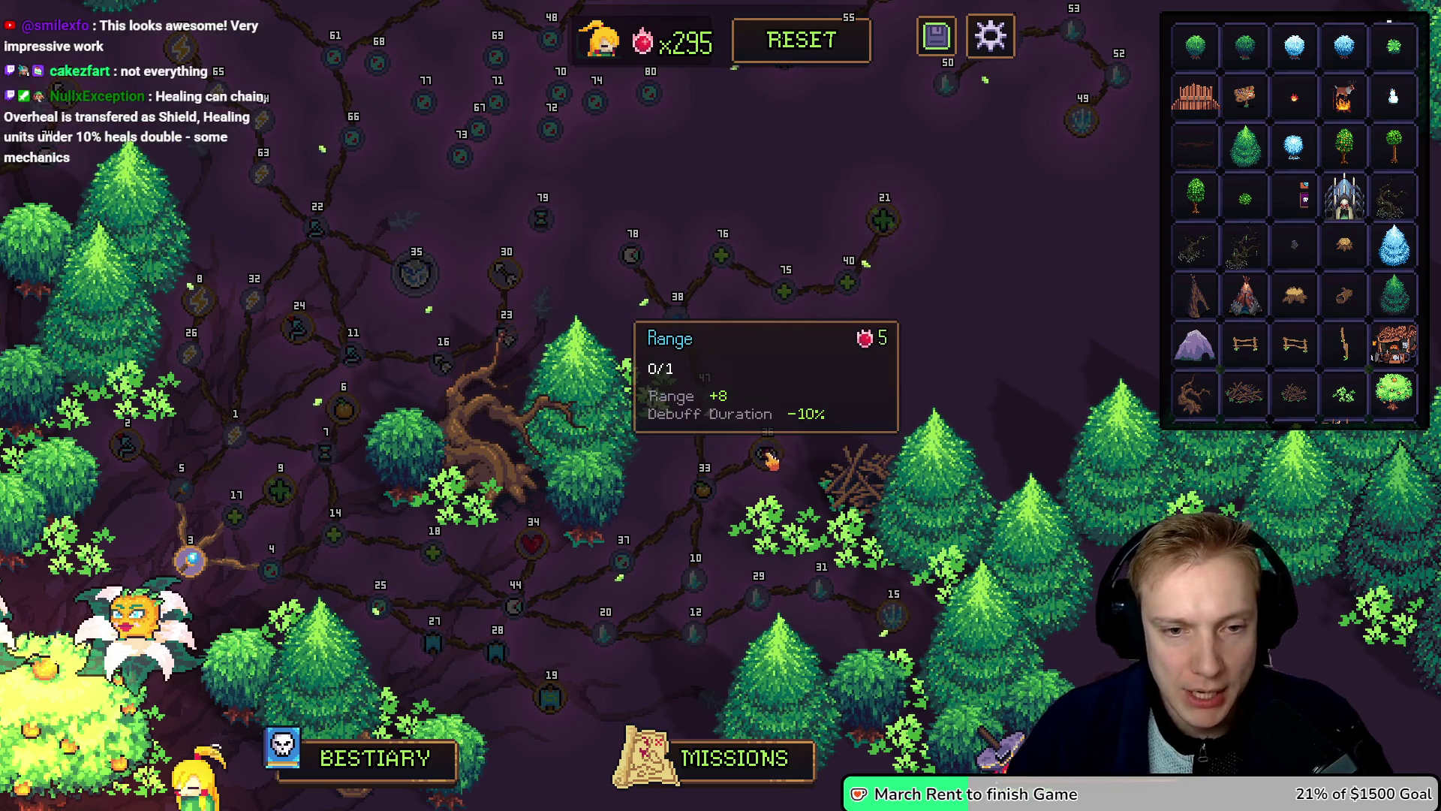
pyautogui.moveTo(714, 193)
pyautogui.mouseDown()
pyautogui.moveTo(701, 345)
pyautogui.moveTo(791, 335)
pyautogui.moveTo(753, 282)
pyautogui.moveTo(750, 421)
pyautogui.moveTo(901, 402)
pyautogui.mouseUp()
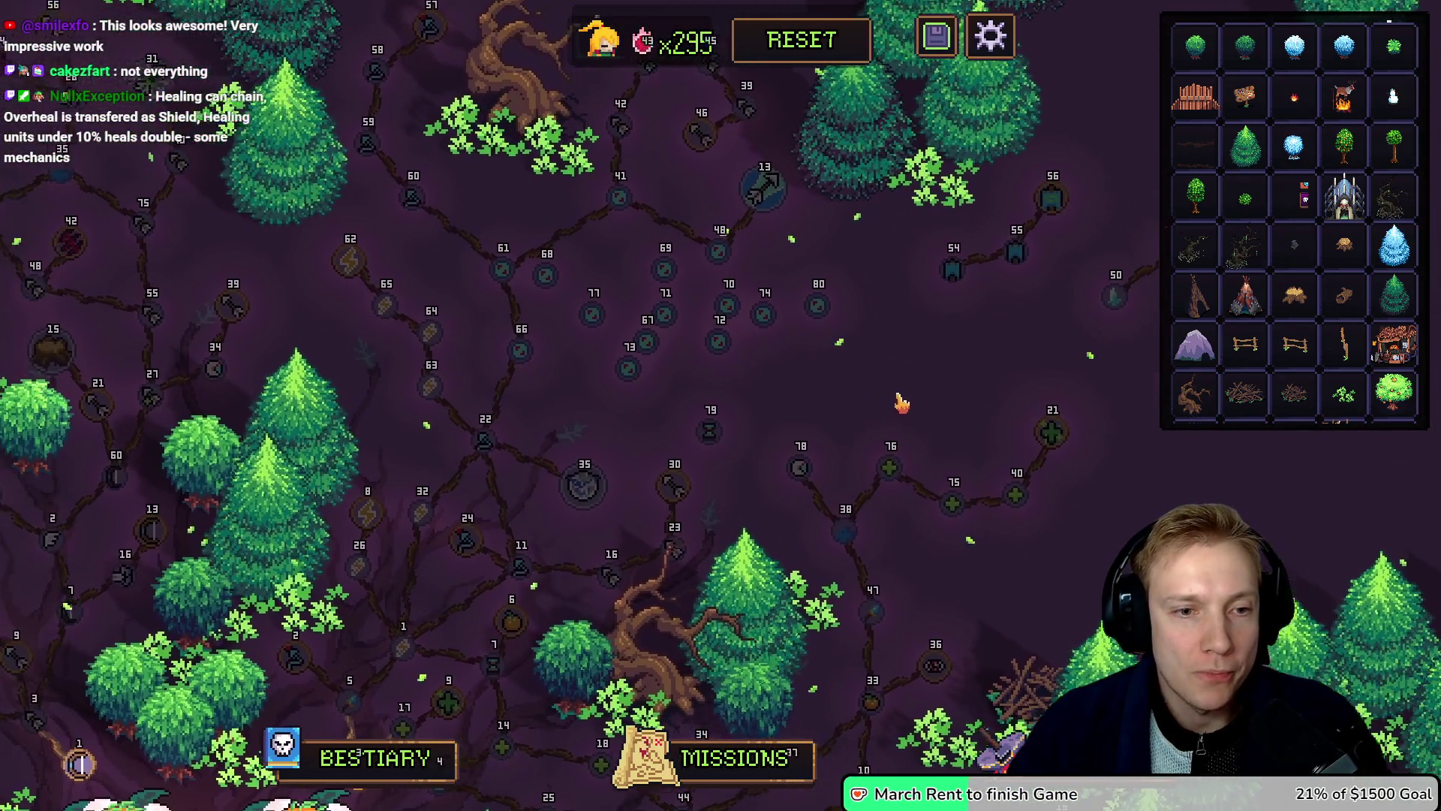
pyautogui.moveTo(765, 394); pyautogui.dragTo(772, 373)
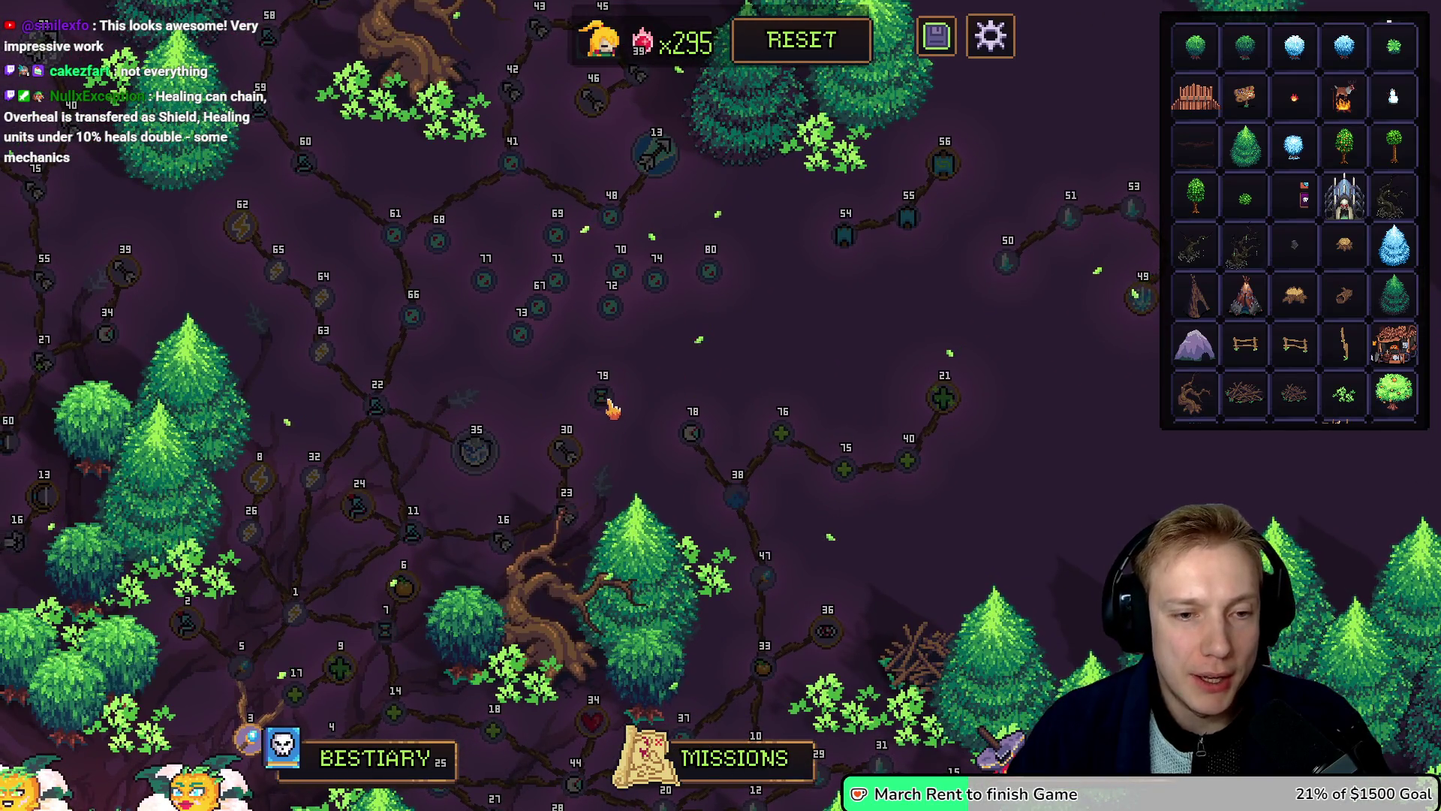
pyautogui.moveTo(698, 434)
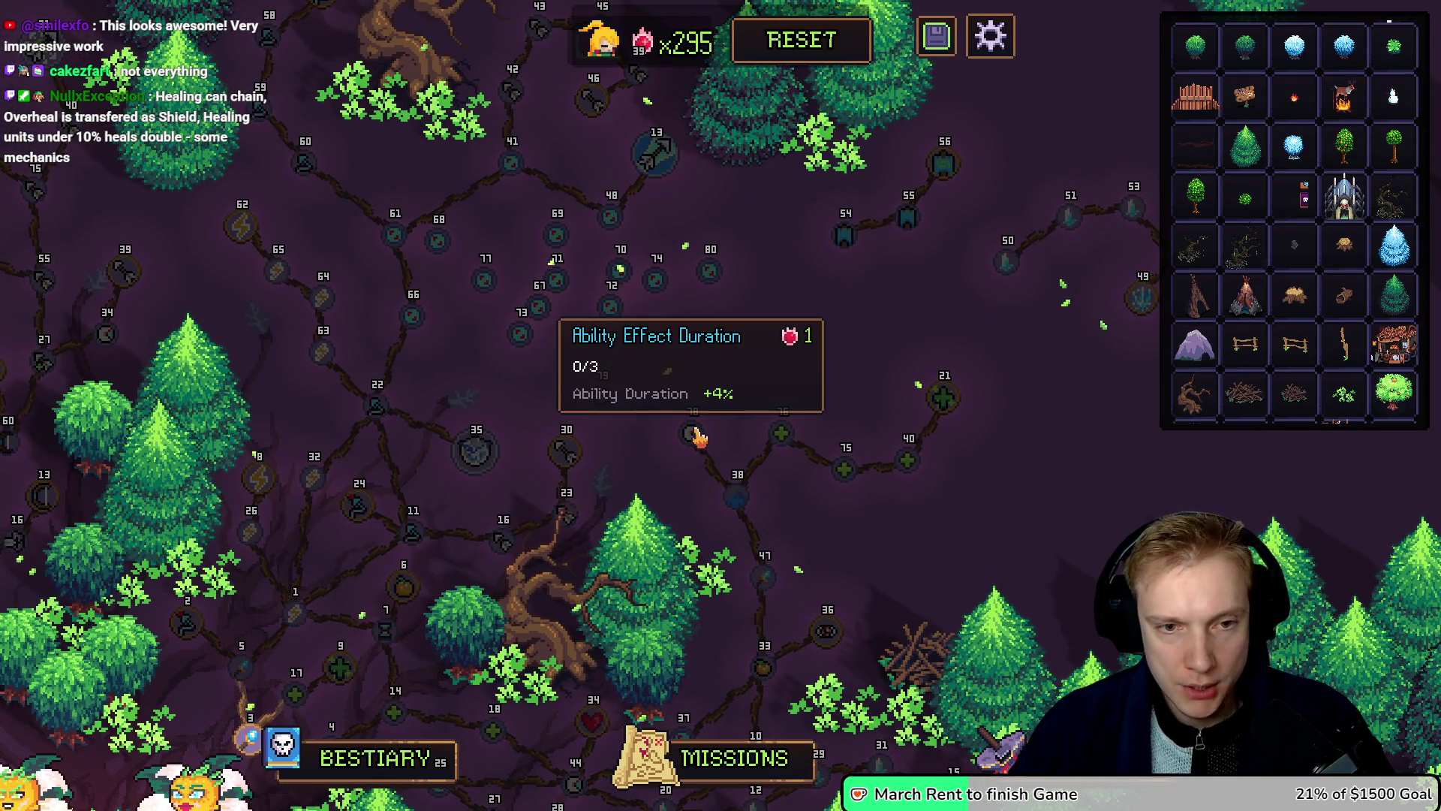
pyautogui.moveTo(692, 370)
pyautogui.mouseDown()
pyautogui.moveTo(827, 392)
pyautogui.moveTo(733, 363)
pyautogui.mouseUp()
pyautogui.moveTo(616, 237)
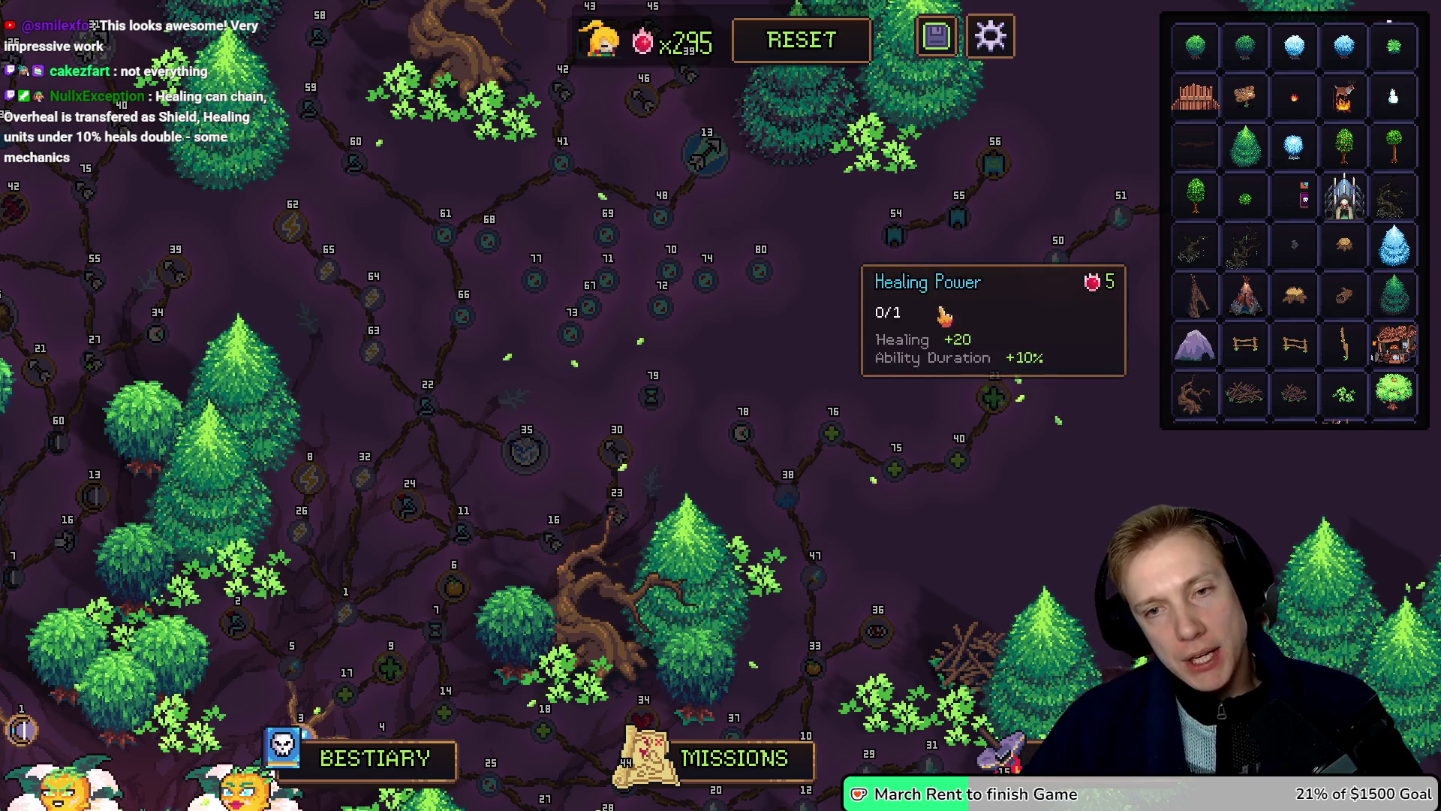
pyautogui.moveTo(946, 317); pyautogui.dragTo(764, 308)
pyautogui.moveTo(772, 218); pyautogui.dragTo(846, 240)
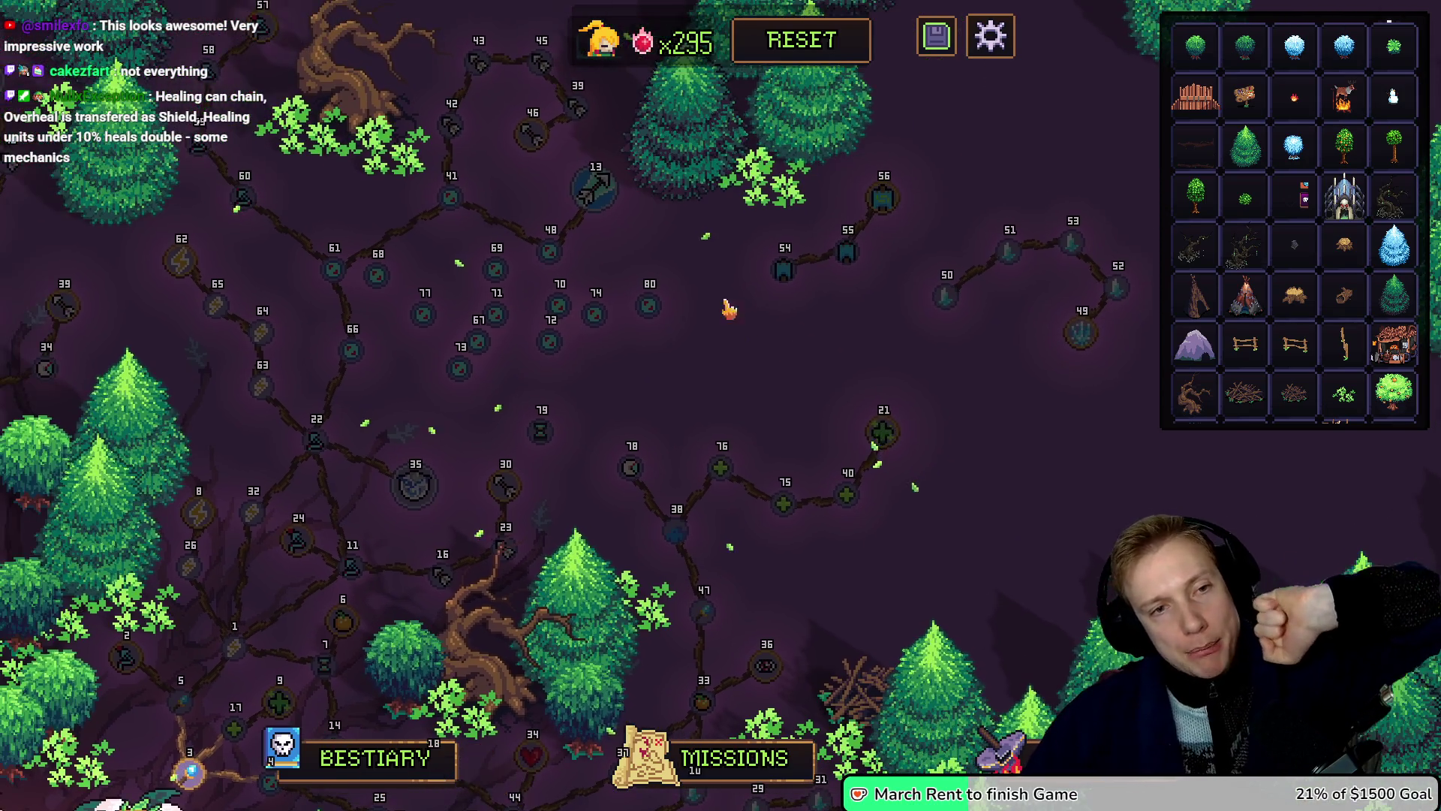
pyautogui.moveTo(677, 538)
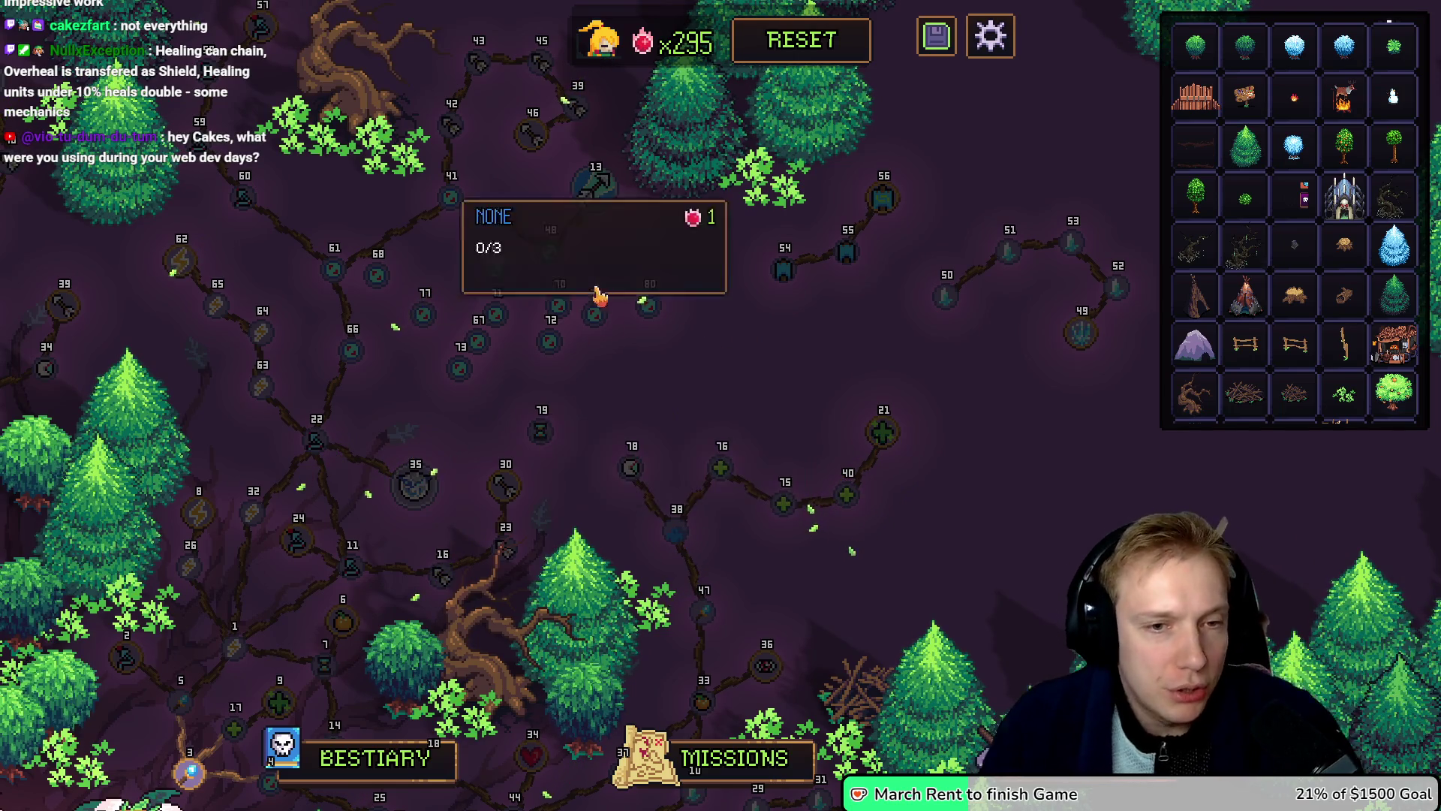
# Step: Place new node 80 in the open ground and give it an icon
pyautogui.click(704, 360)
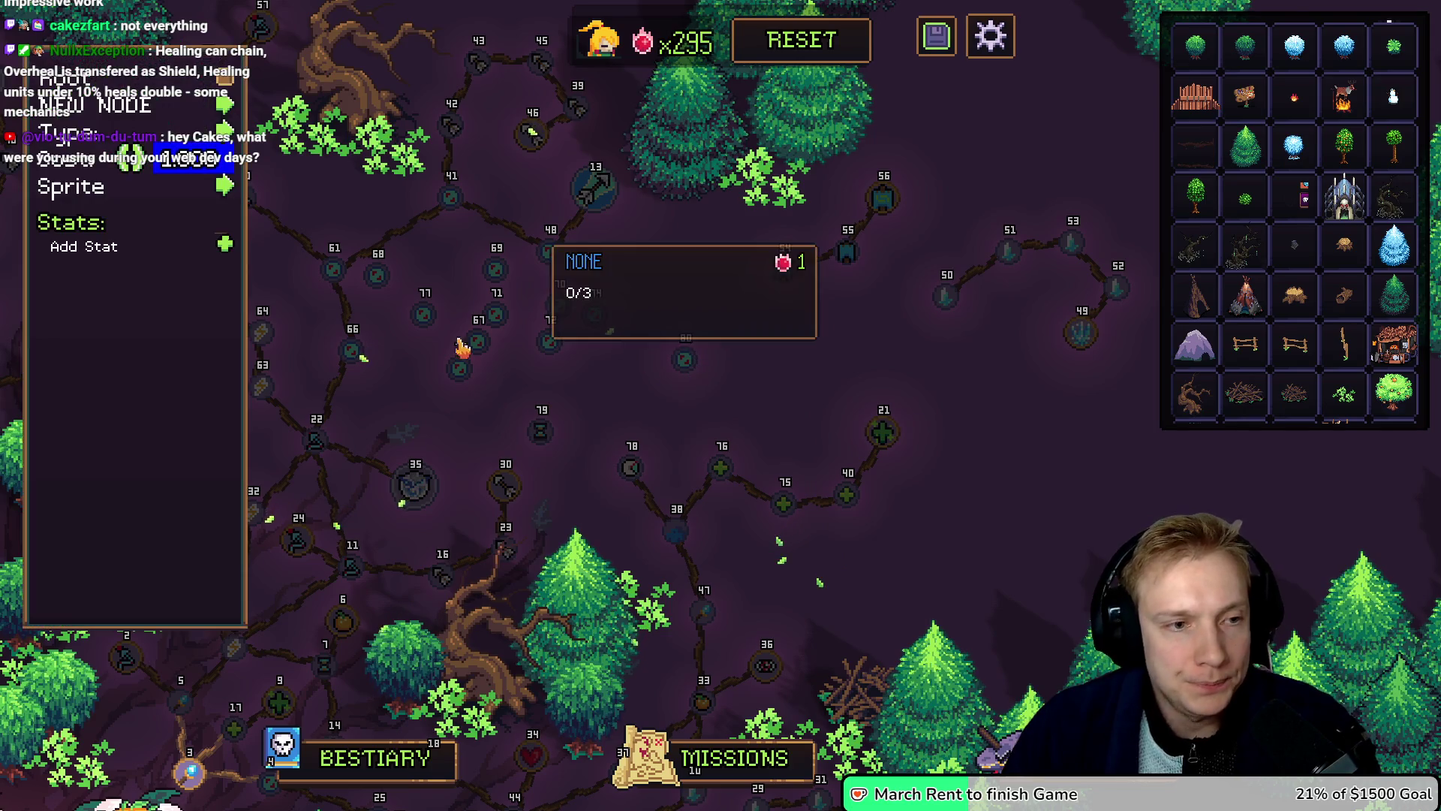
pyautogui.click(227, 187)
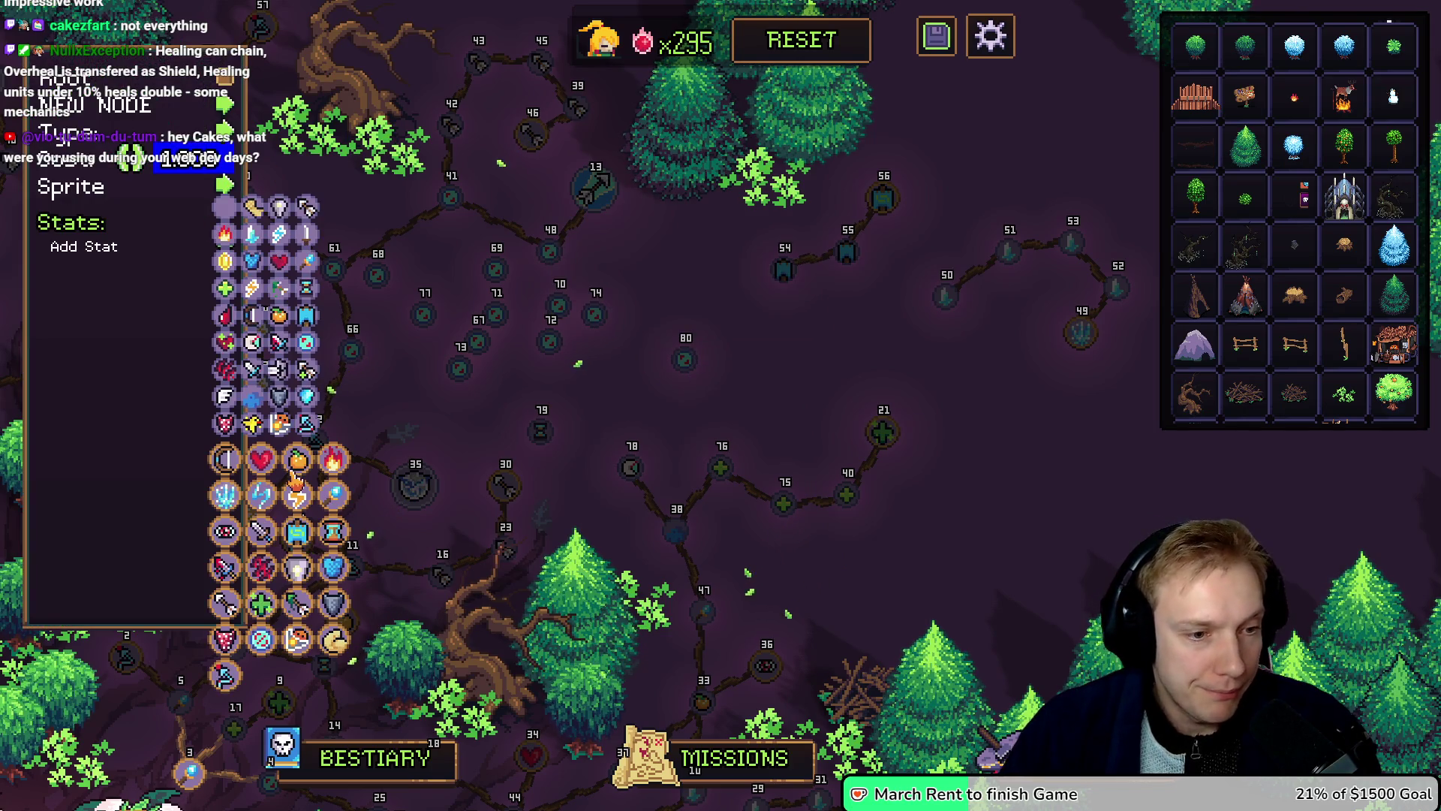
pyautogui.moveTo(803, 439); pyautogui.dragTo(784, 556)
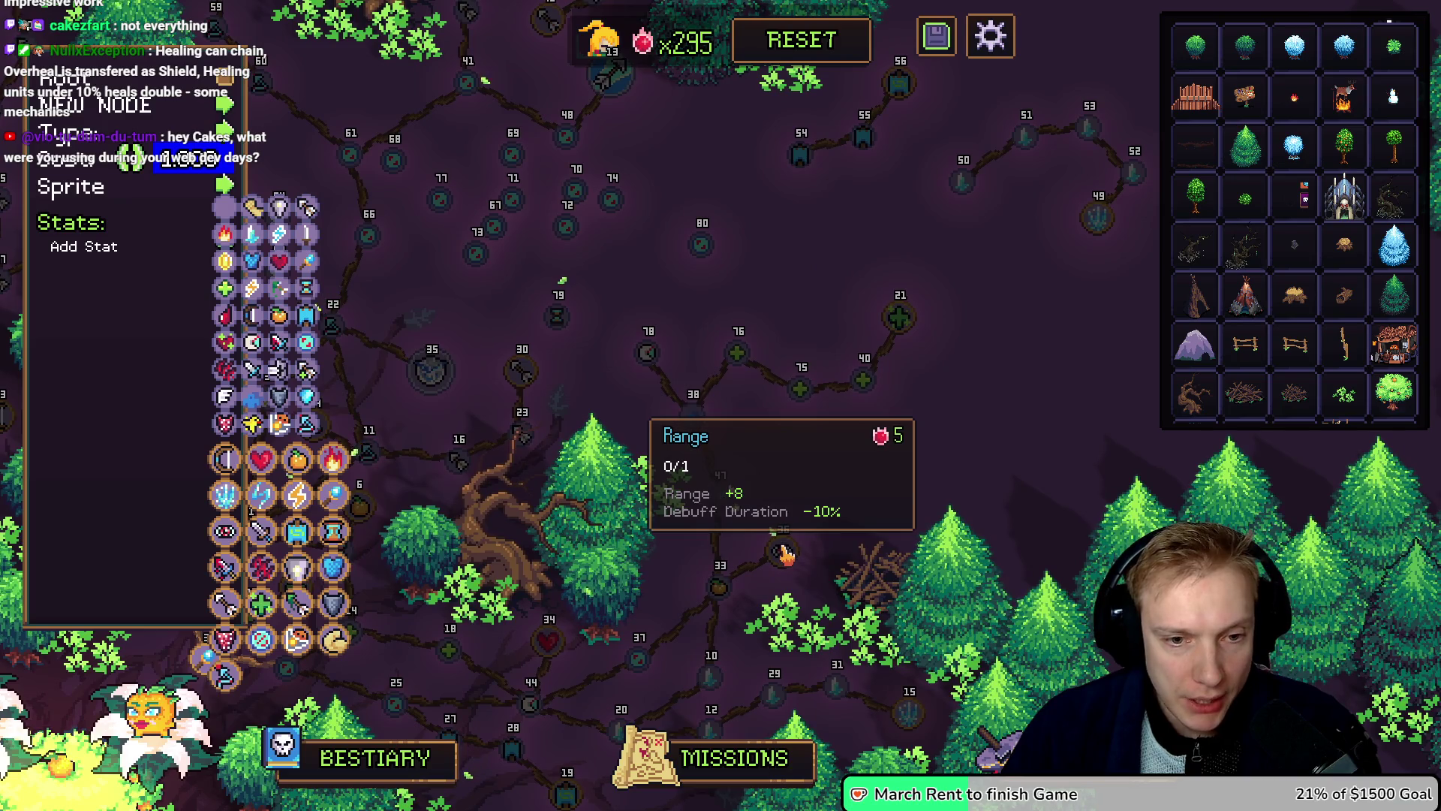
pyautogui.click(222, 535)
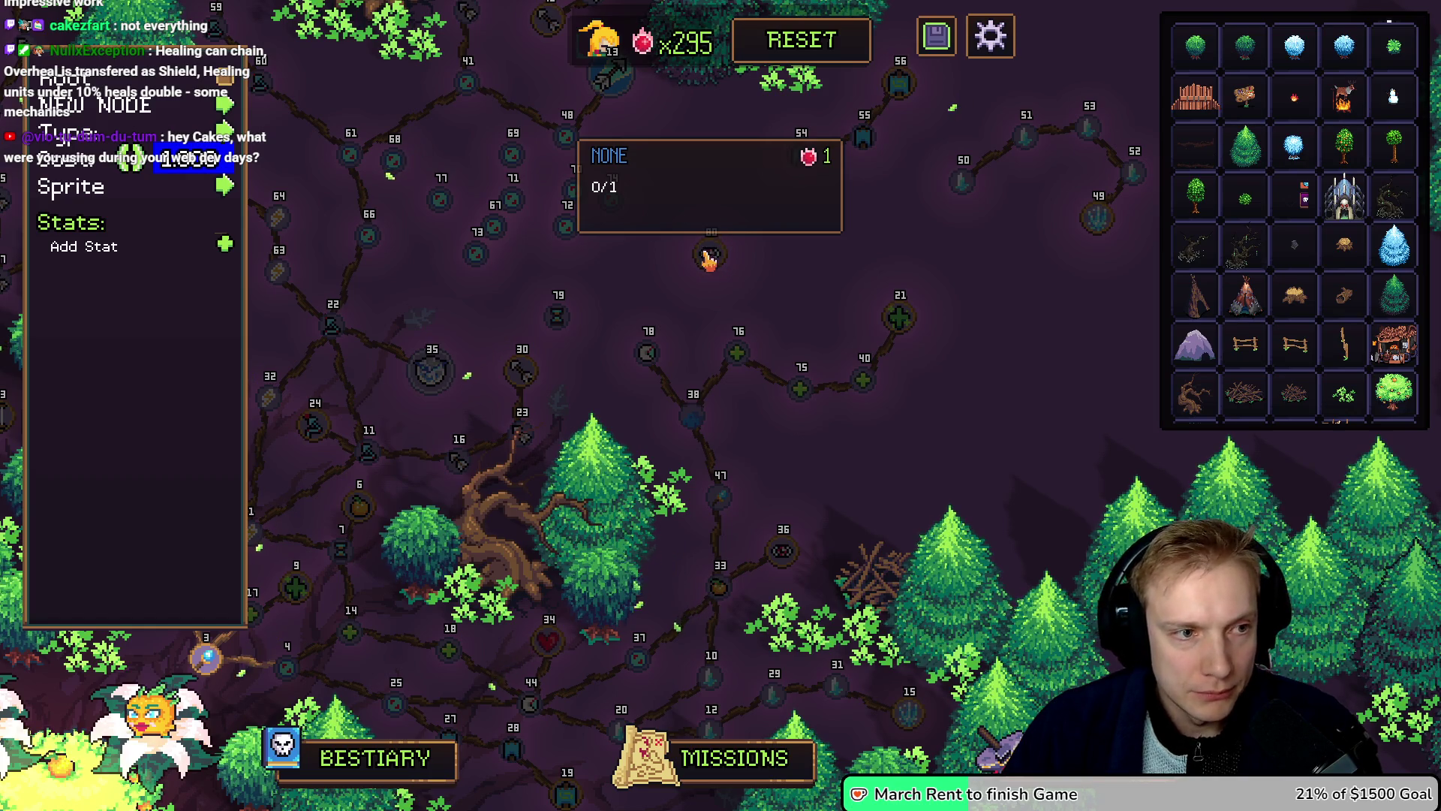
# Step: Try adding two stats to node 80 and open the stat type list
pyautogui.click(224, 244)
pyautogui.click(227, 285)
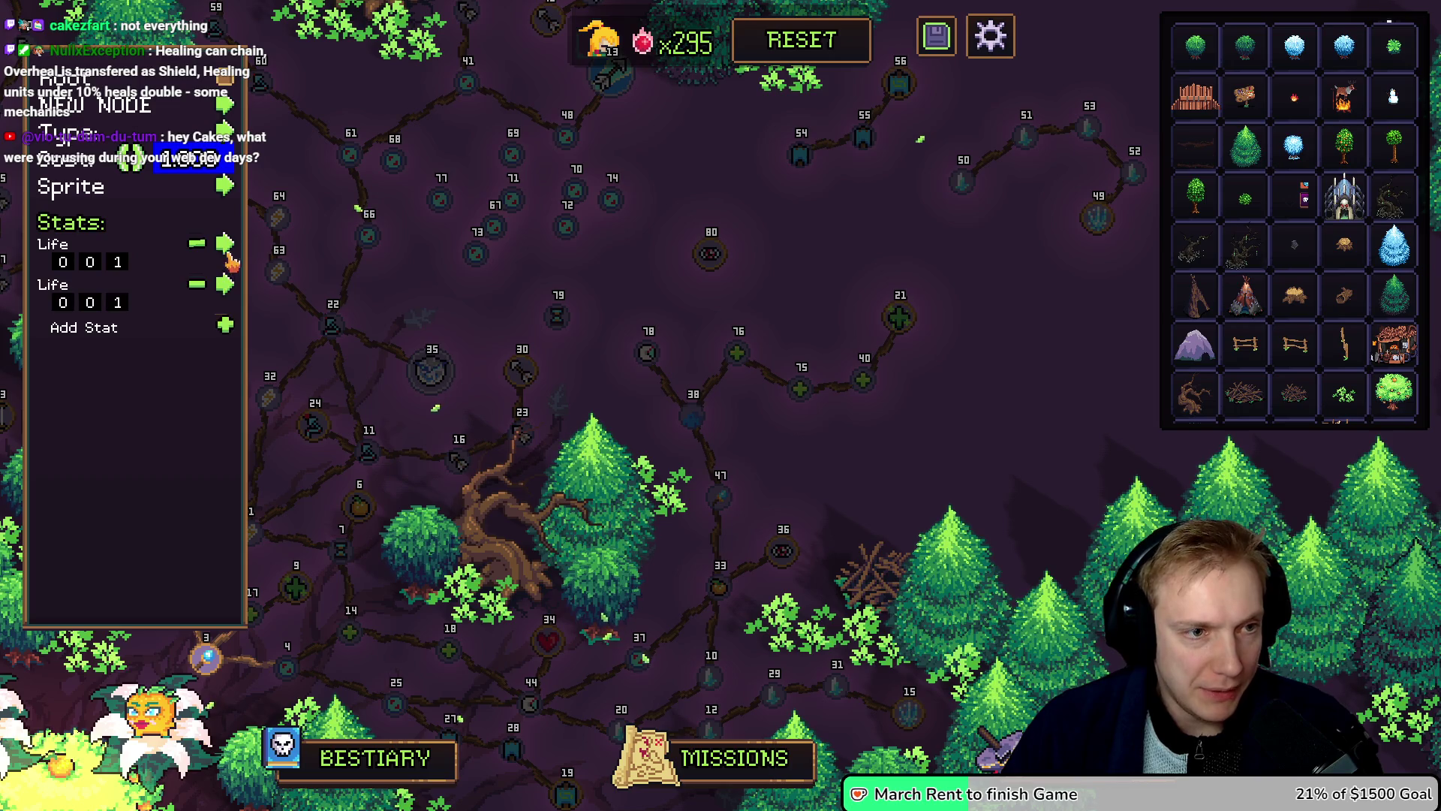
pyautogui.click(226, 246)
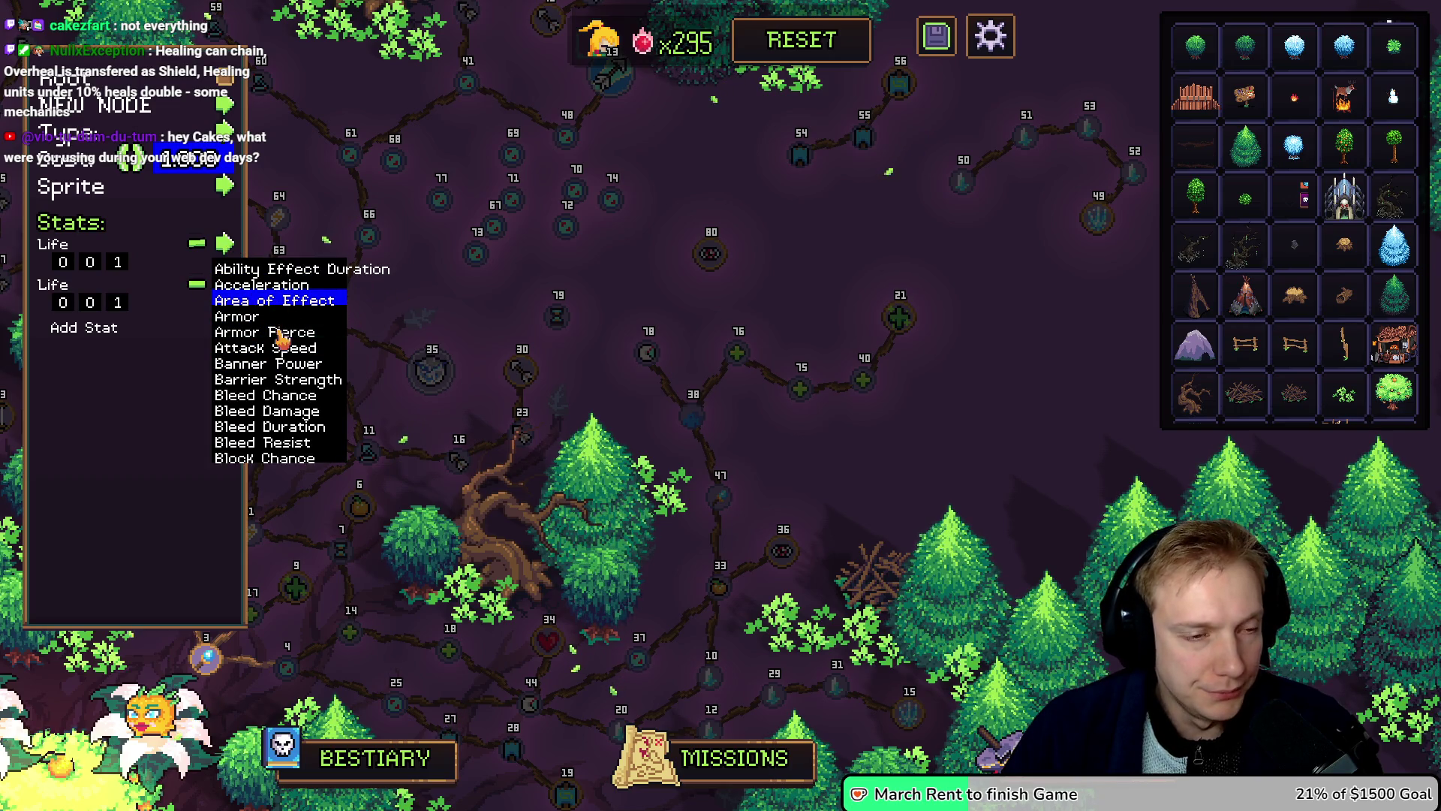
pyautogui.moveTo(580, 222)
pyautogui.mouseDown()
pyautogui.moveTo(588, 254)
pyautogui.moveTo(614, 263)
pyautogui.mouseUp()
pyautogui.moveTo(685, 328)
pyautogui.mouseDown()
pyautogui.moveTo(766, 219)
pyautogui.moveTo(763, 141)
pyautogui.mouseUp()
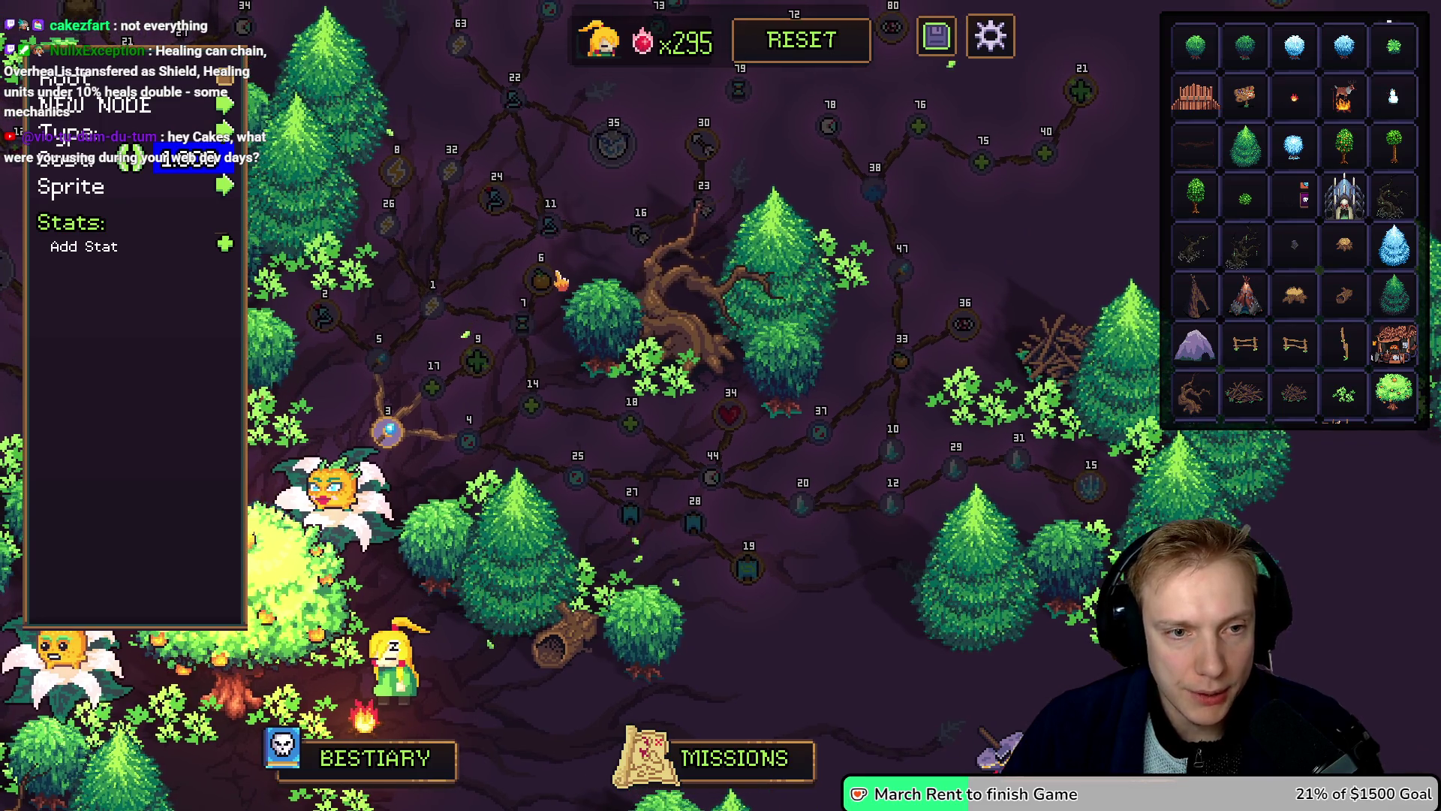
pyautogui.moveTo(559, 282)
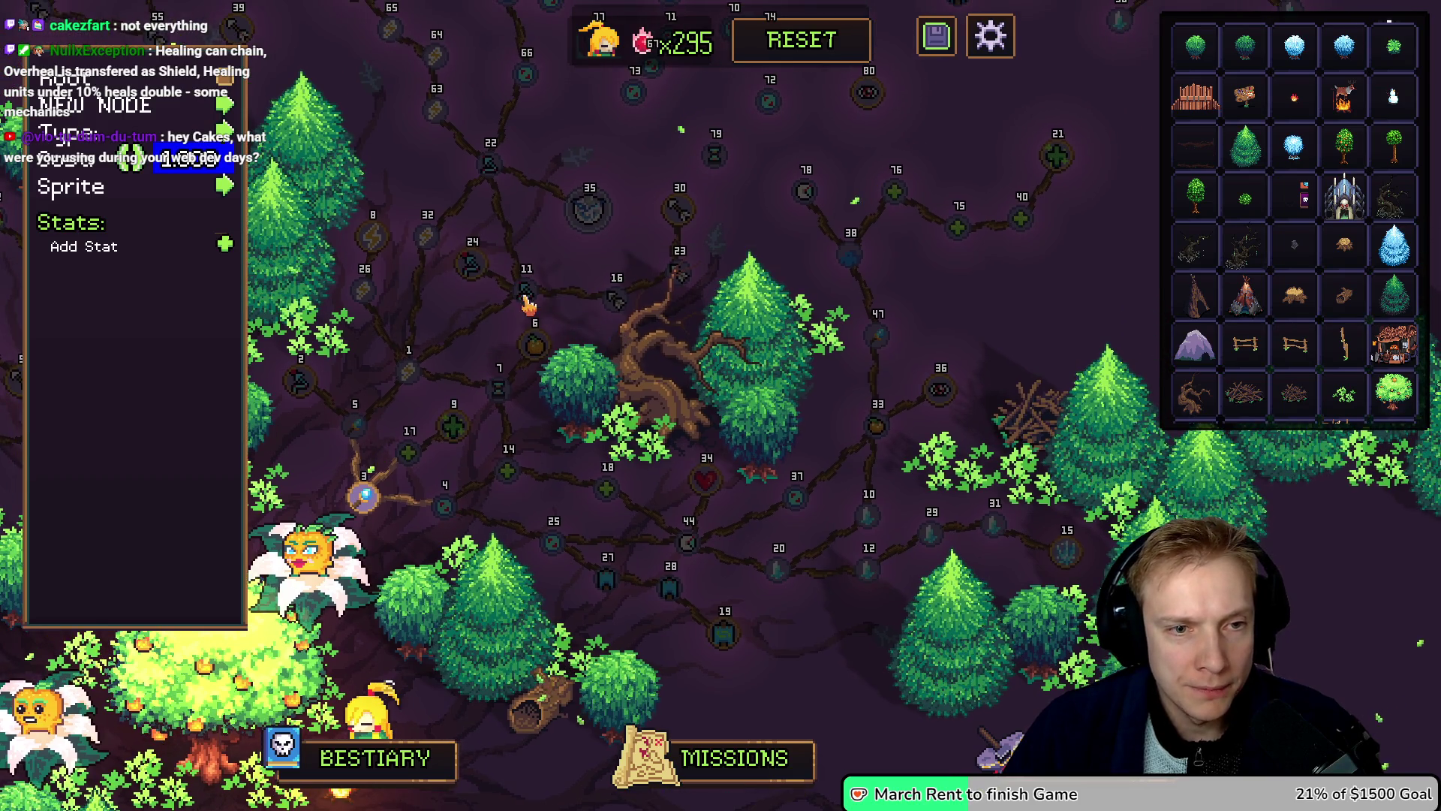
pyautogui.moveTo(522, 386)
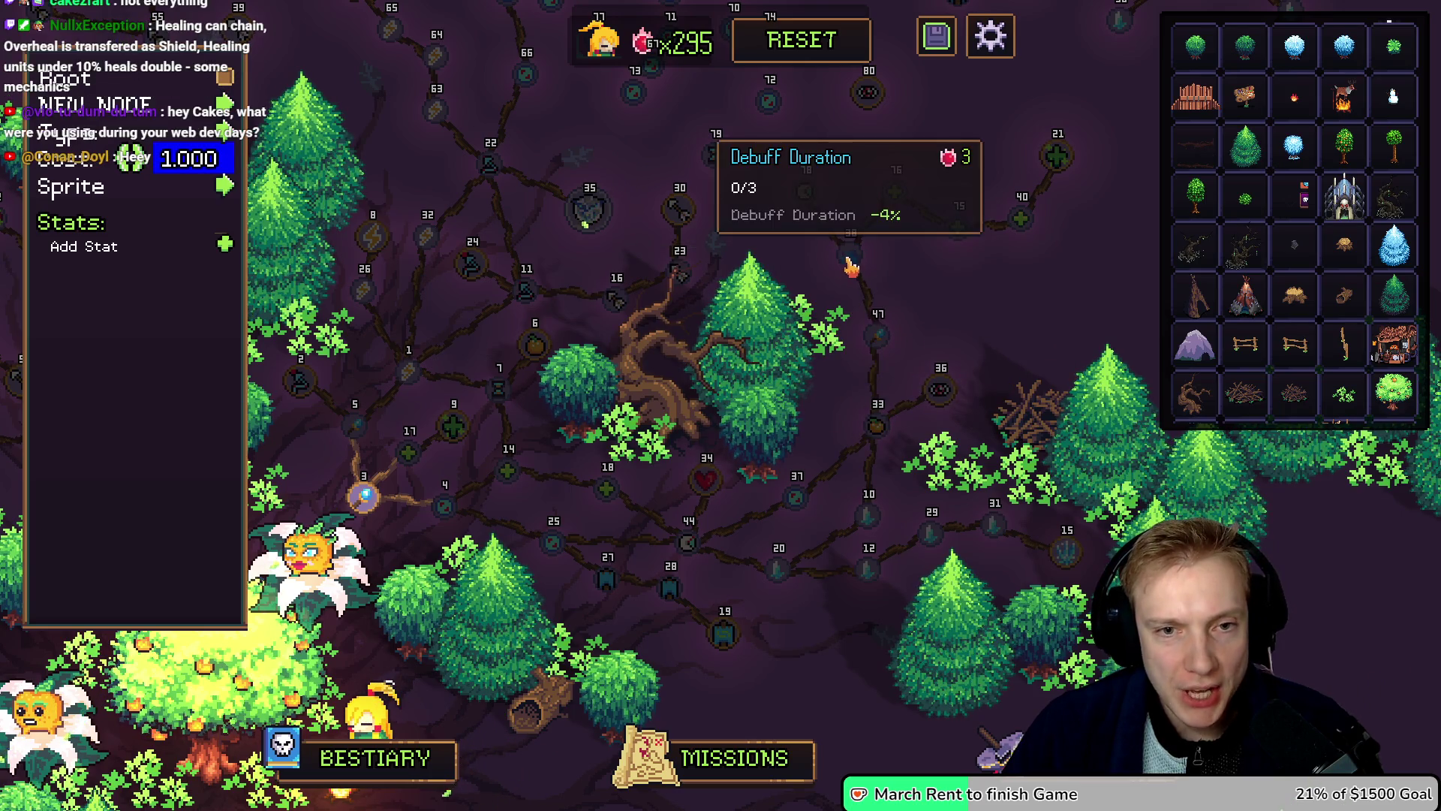
pyautogui.press('w')
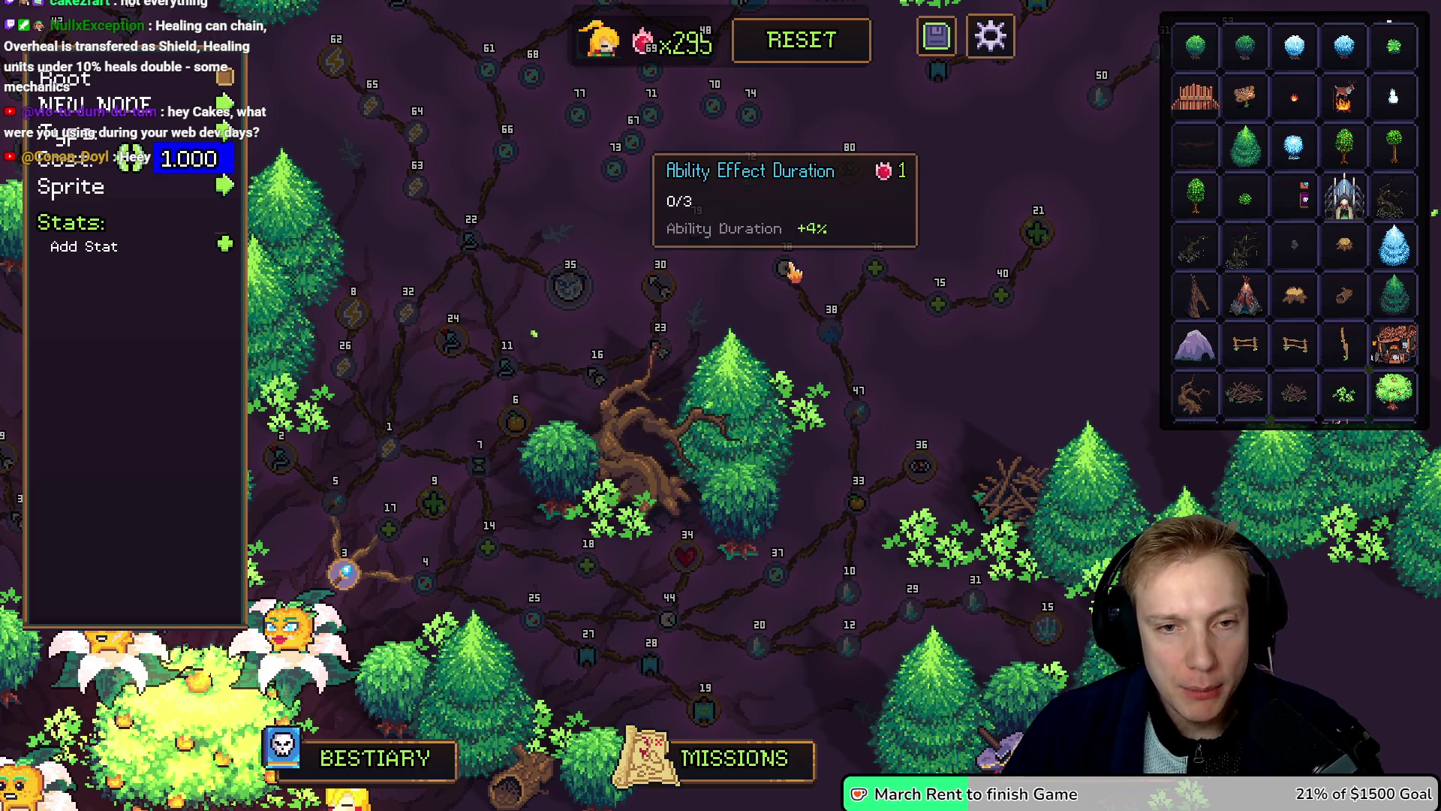
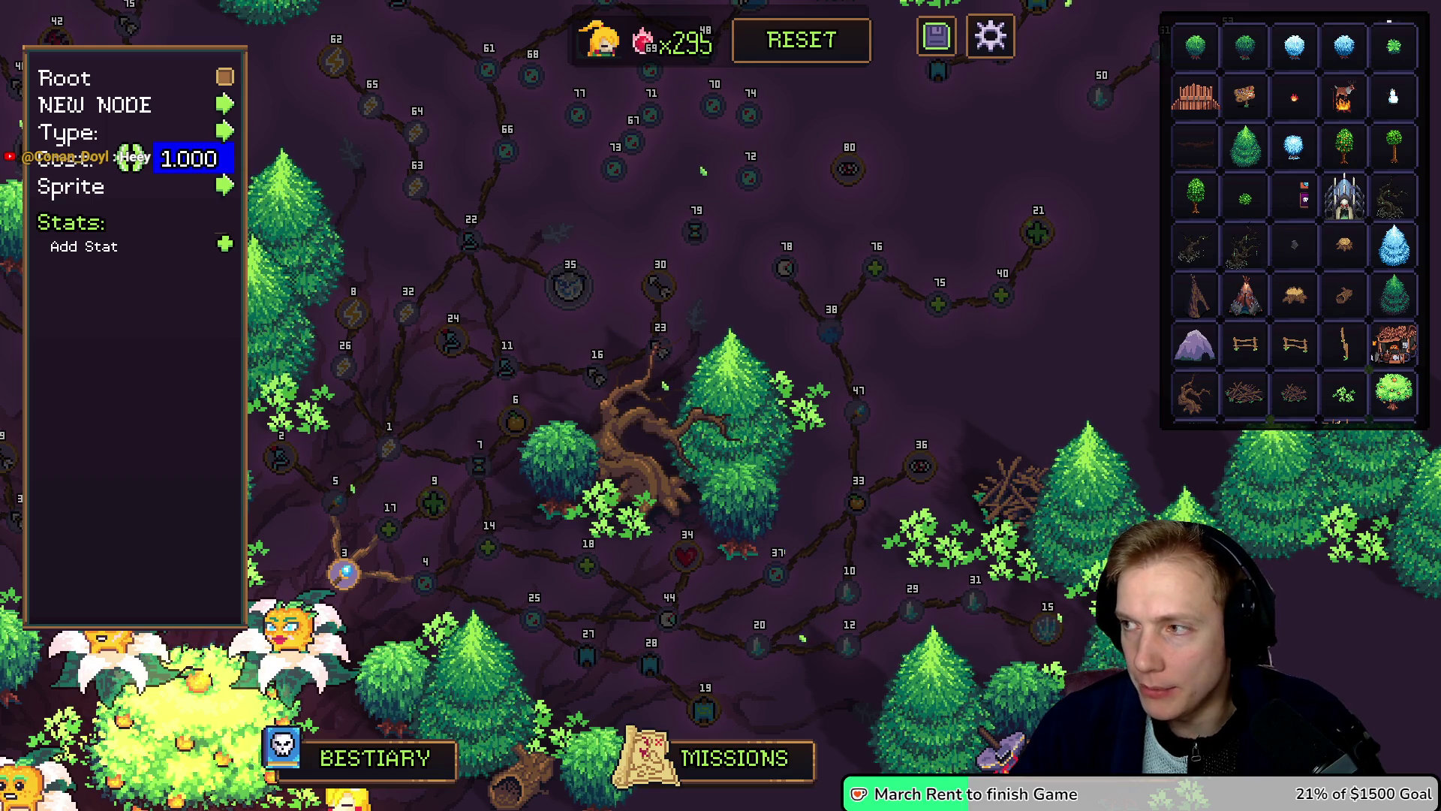
# Step: Bring up Demo TODO List.txt and place the cursor at the end of the '!NEEDED Gameplay / Bugs / Coding' heading
pyautogui.hotkey('alt', 'Tab')
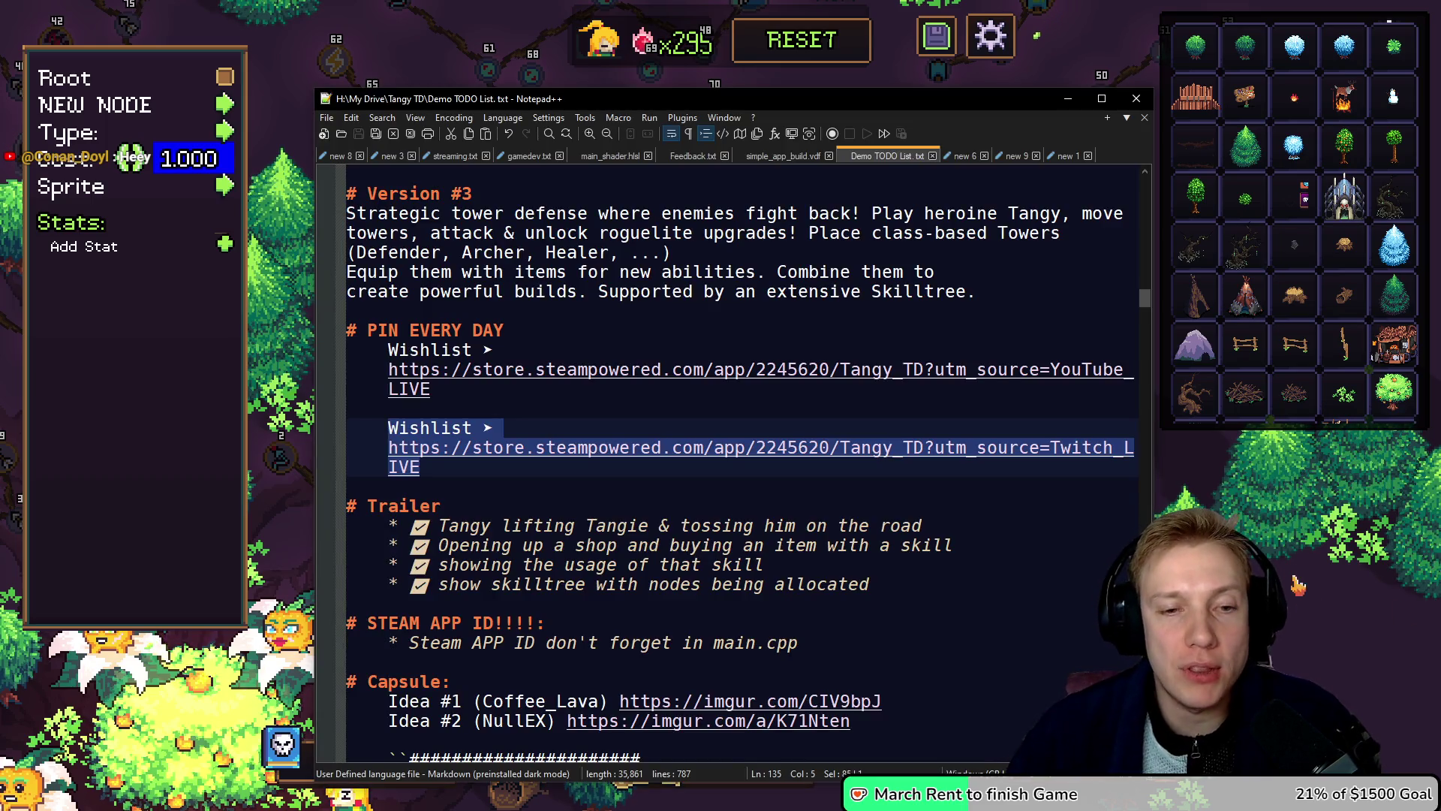
pyautogui.scroll(-18, 825, 465)
pyautogui.scroll(4, 759, 436)
pyautogui.scroll(2, 759, 436)
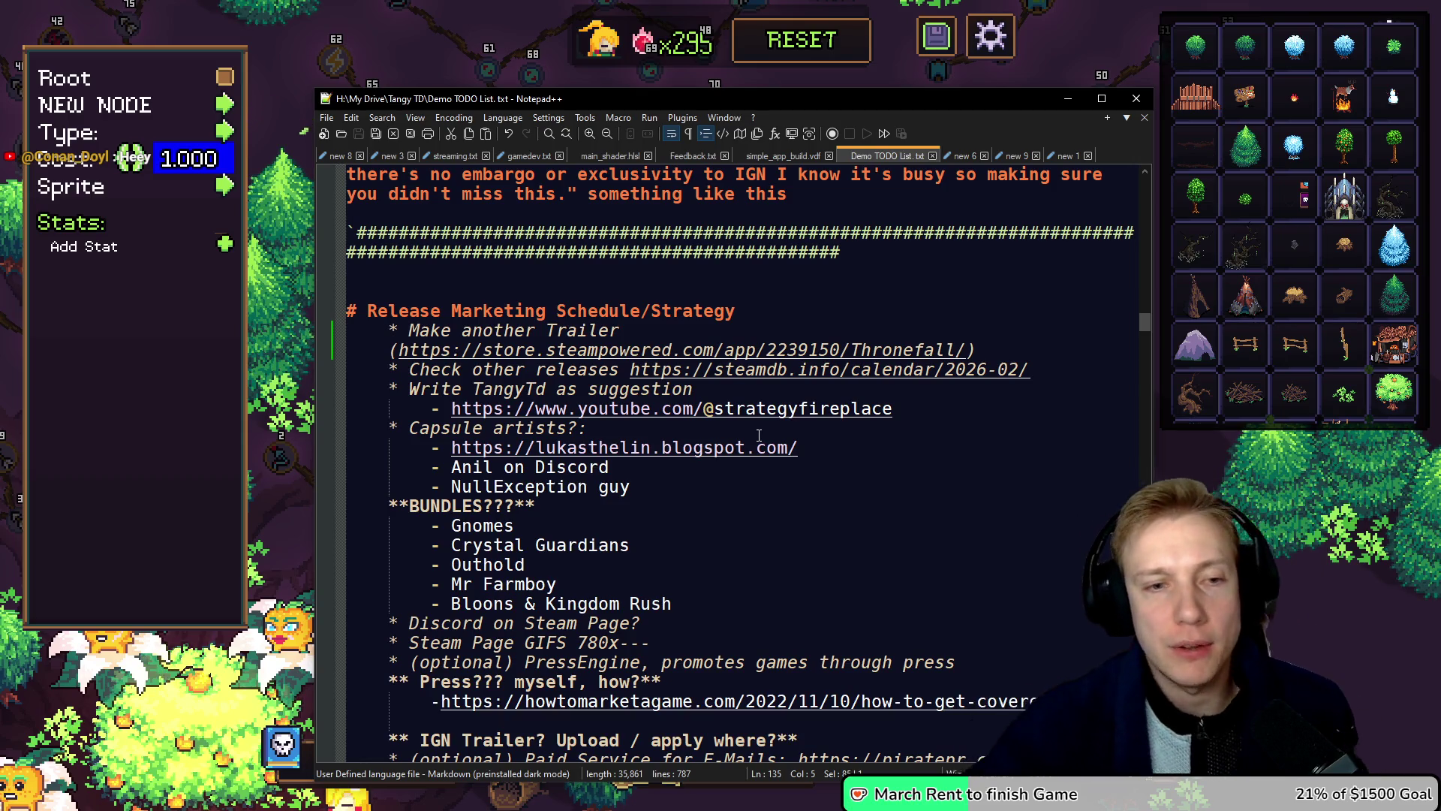
pyautogui.scroll(-15, 680, 465)
pyautogui.scroll(-20, 674, 473)
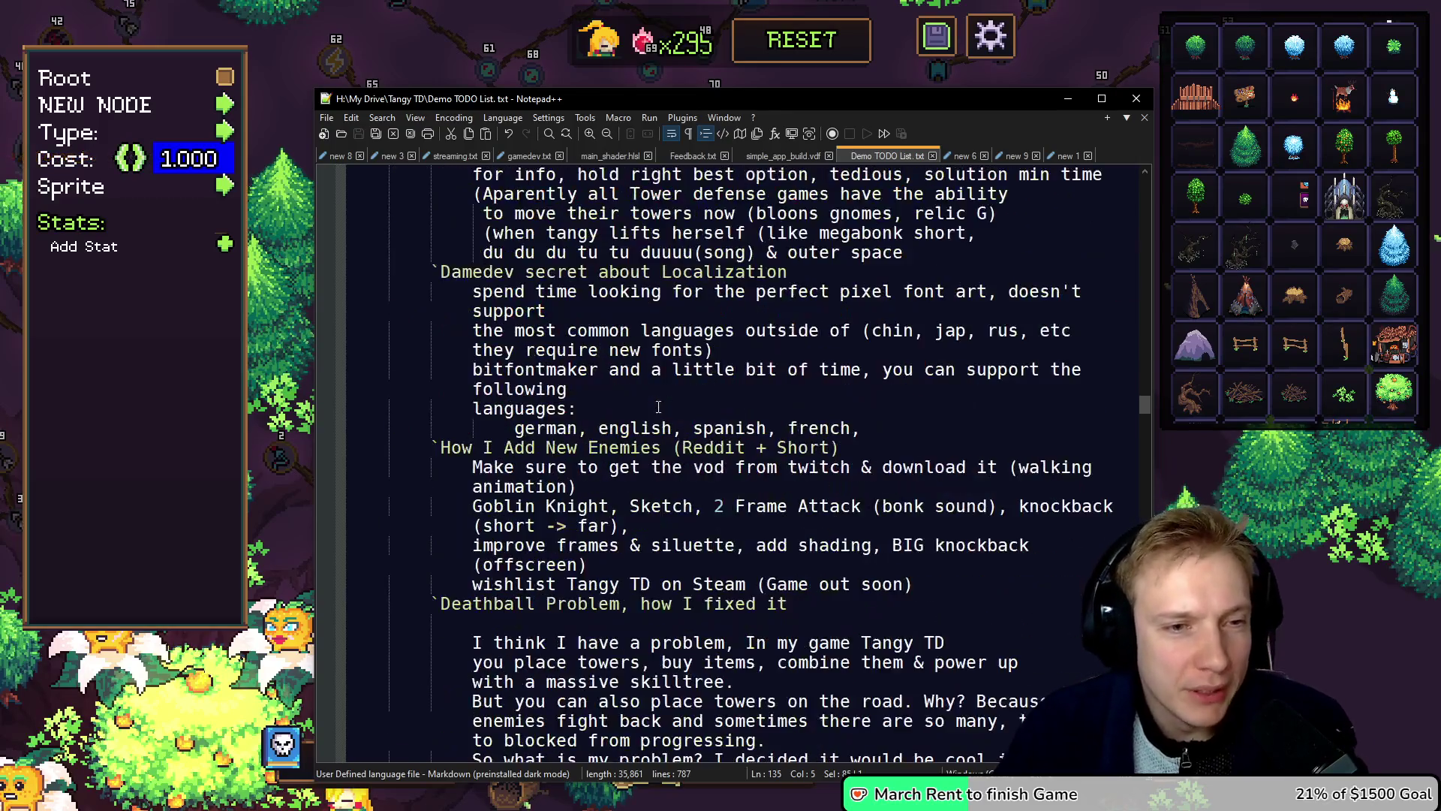
pyautogui.scroll(-20, 659, 406)
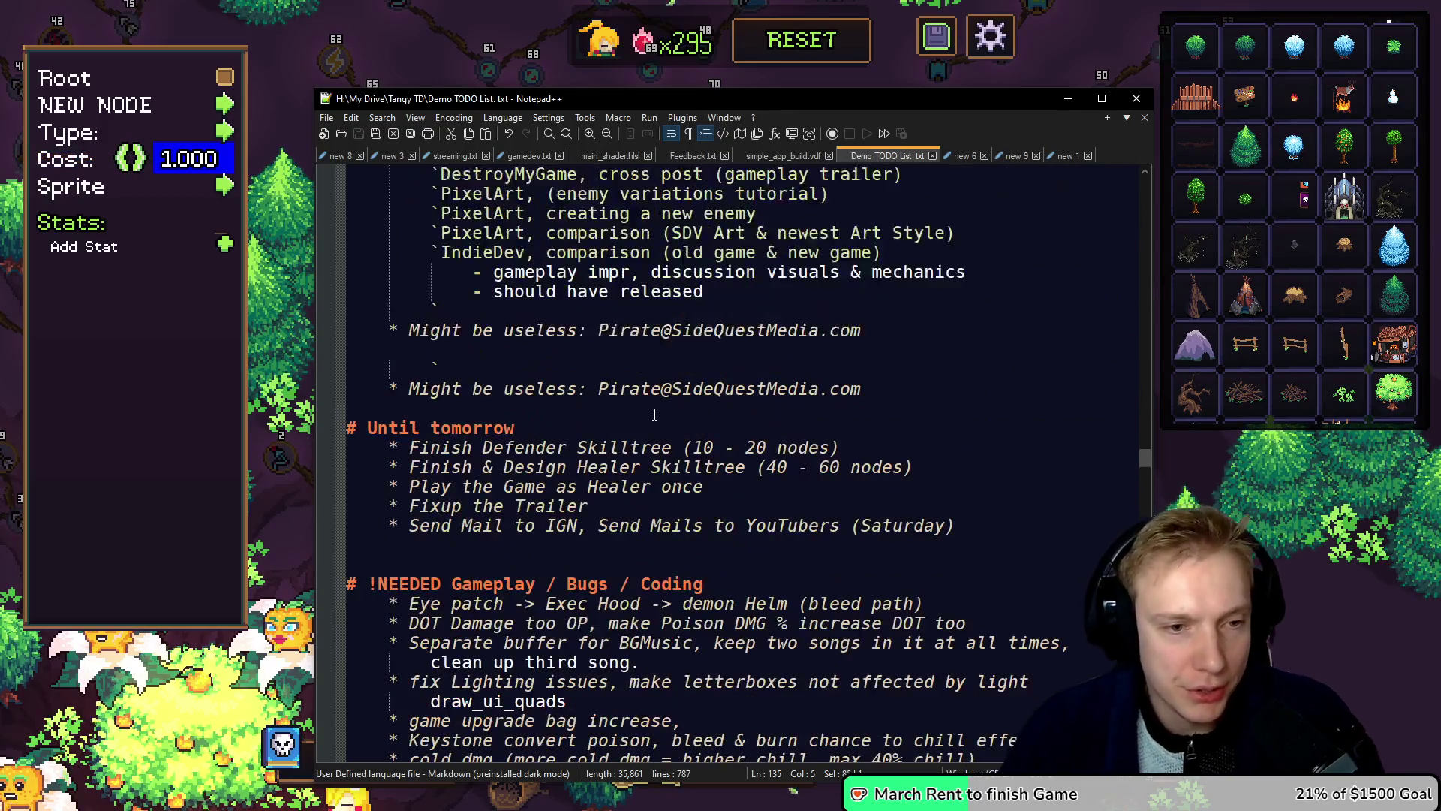
pyautogui.scroll(-4, 654, 415)
pyautogui.click(719, 349)
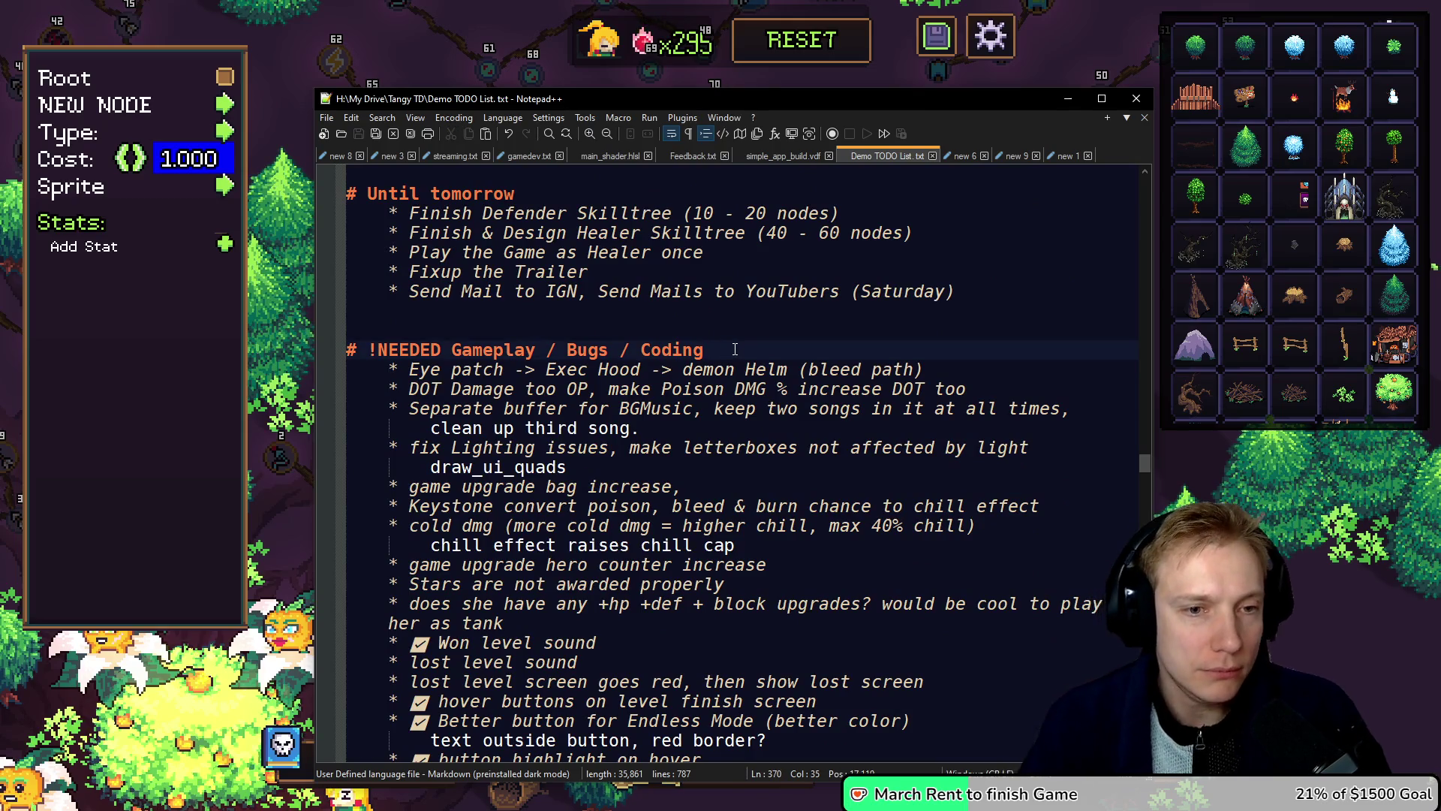
# Step: Add 'Chain Heal, Overheal = Shield(Keystone), Healing Low HP double' under !NEEDED, save, and return to the game
pyautogui.press('Return')
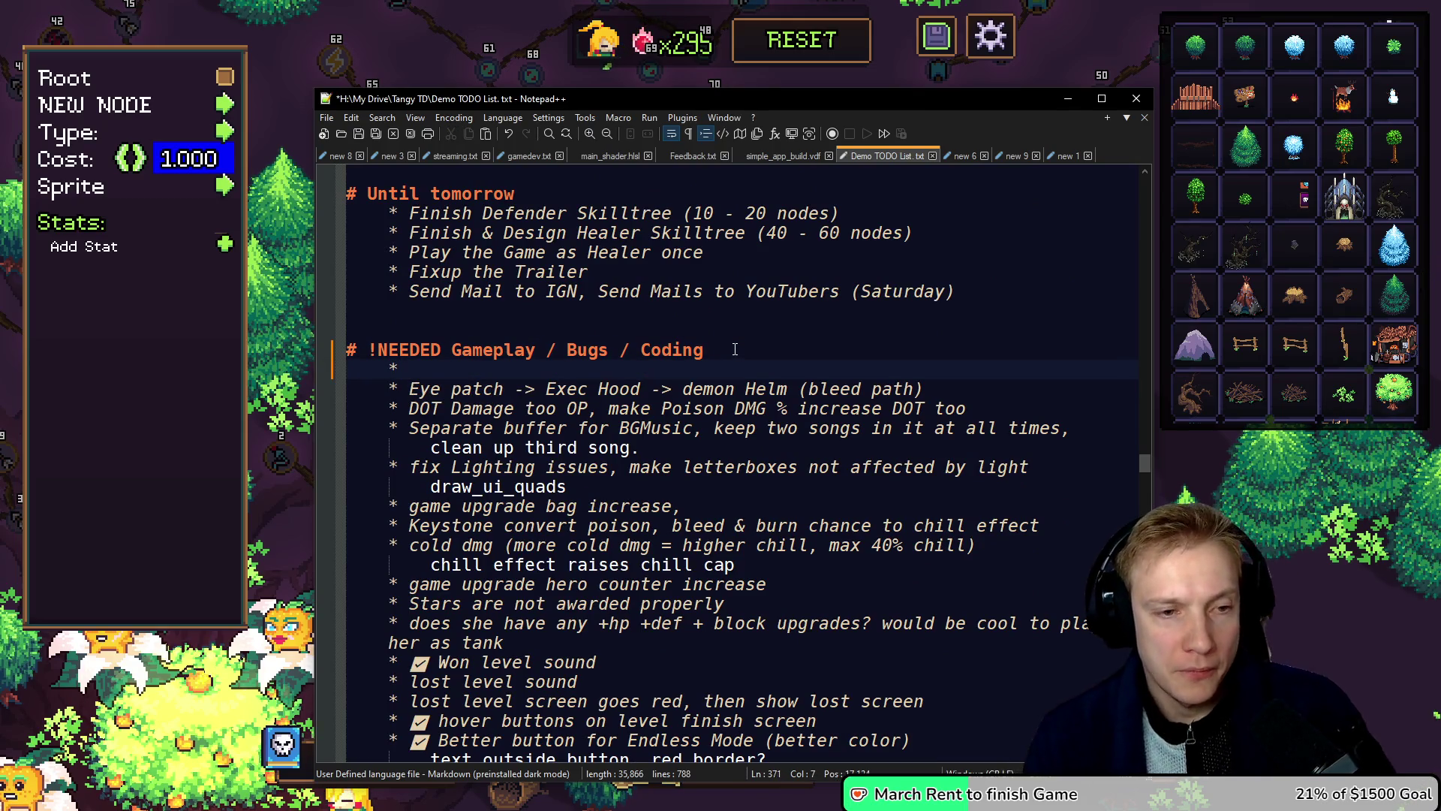
pyautogui.write('H')
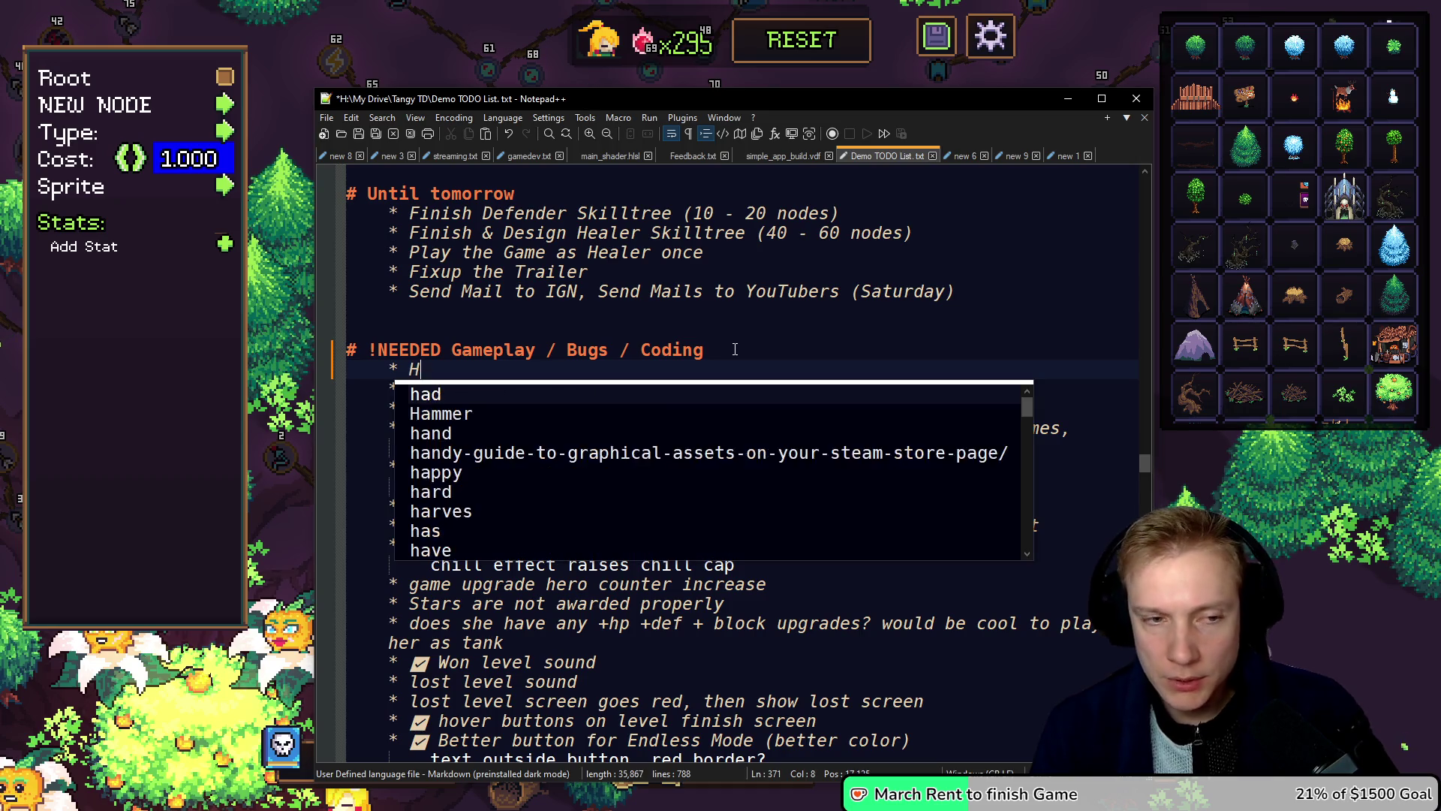
pyautogui.press('BackSpace')
pyautogui.write('Chain ')
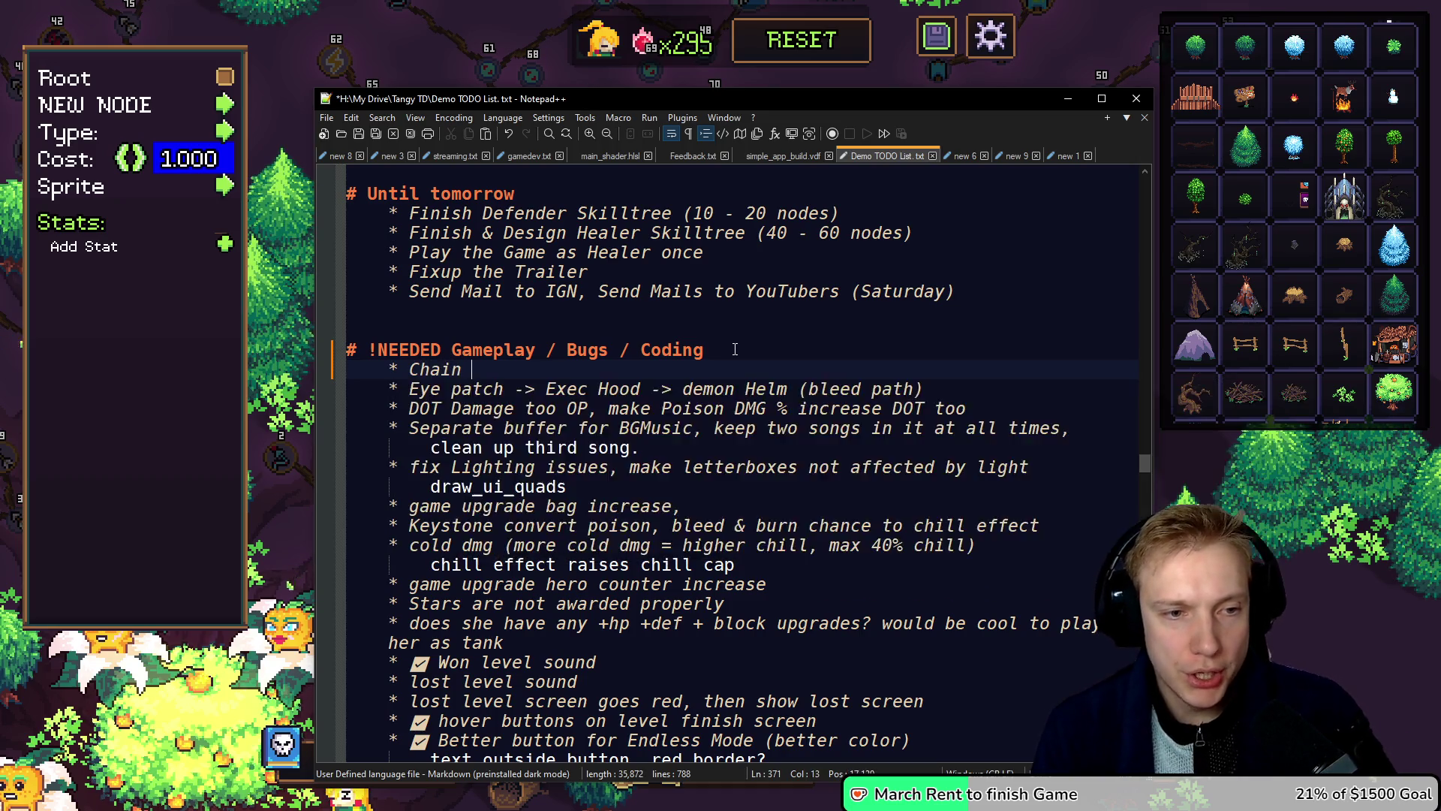
pyautogui.write('Heal, Ove')
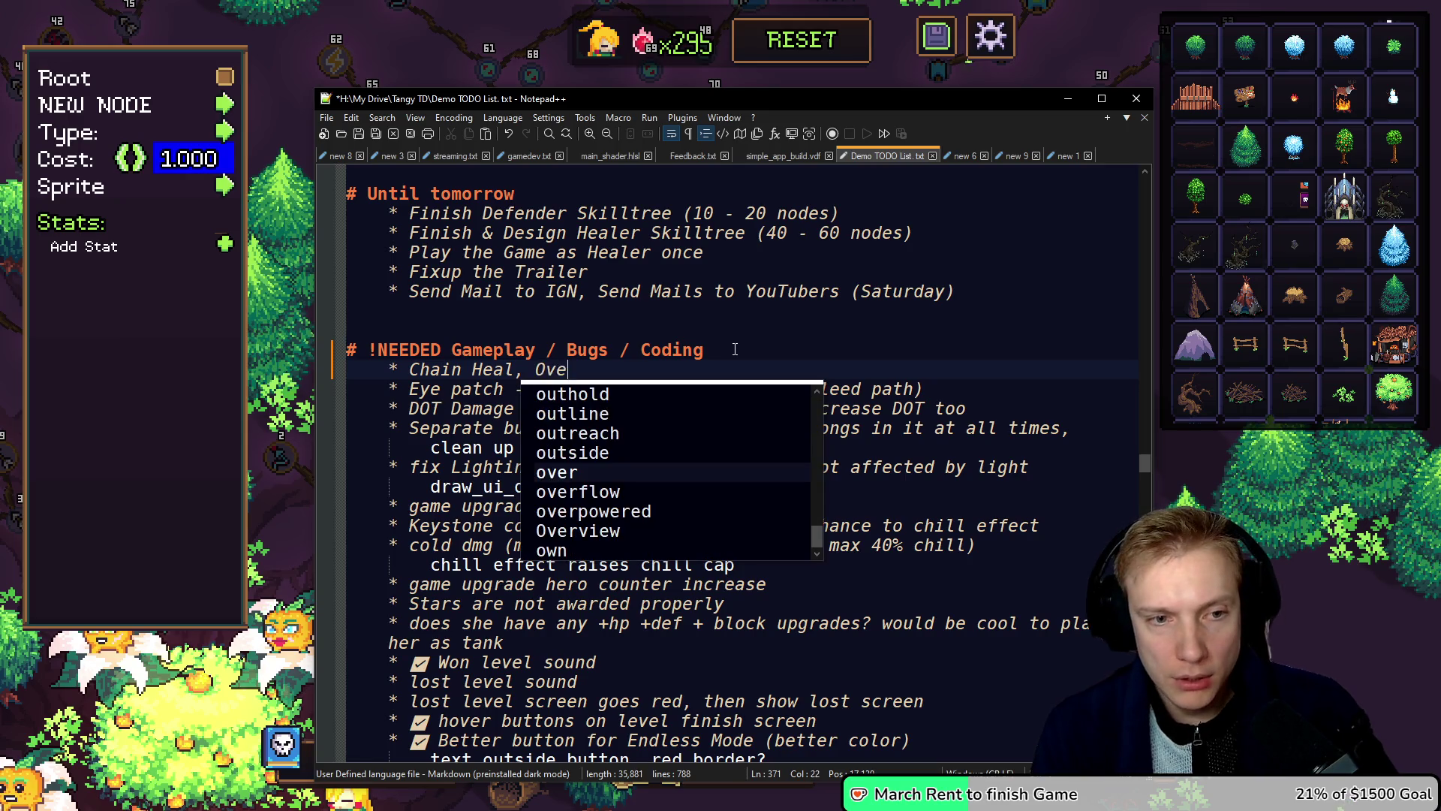
pyautogui.write('rheal =')
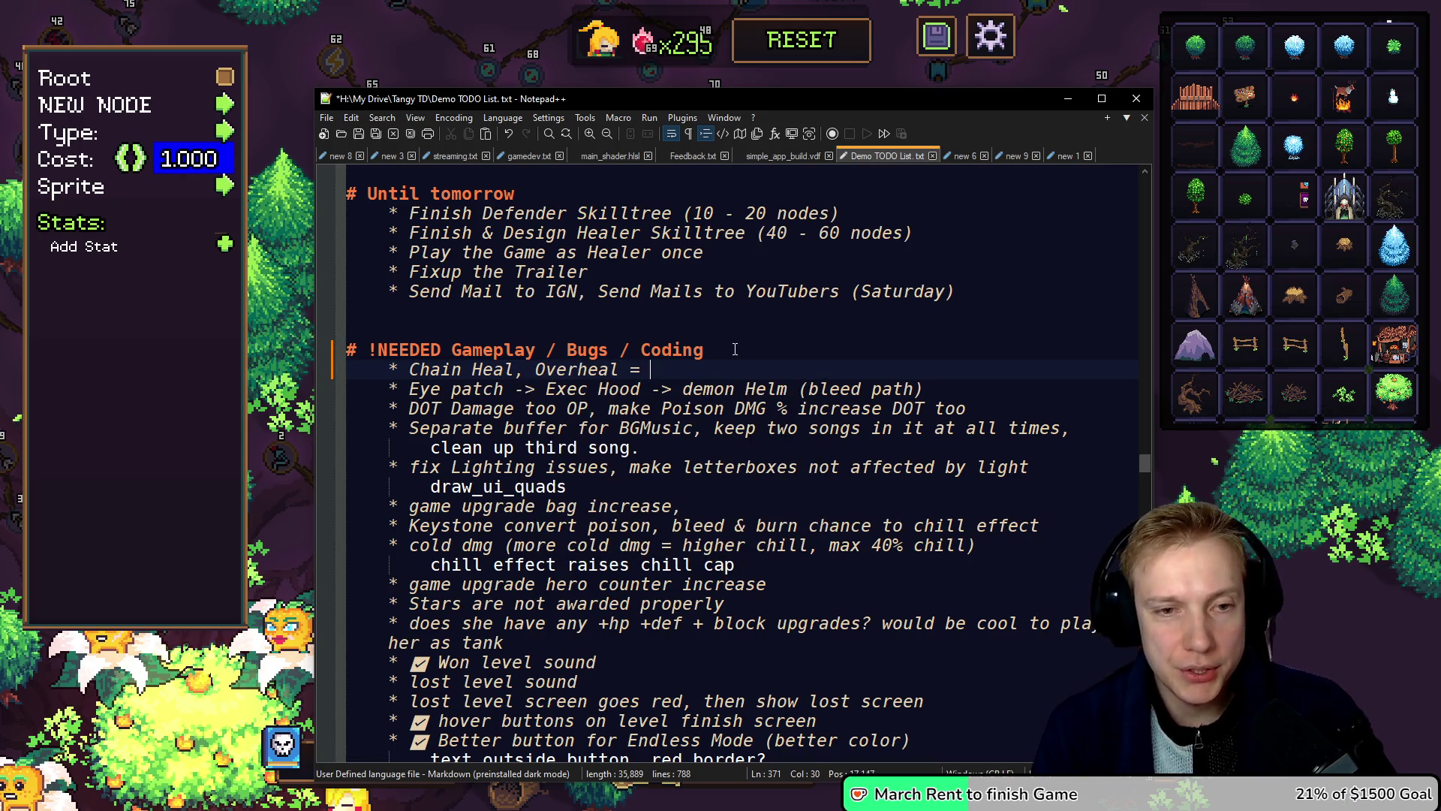
pyautogui.write('Shield(Keysto')
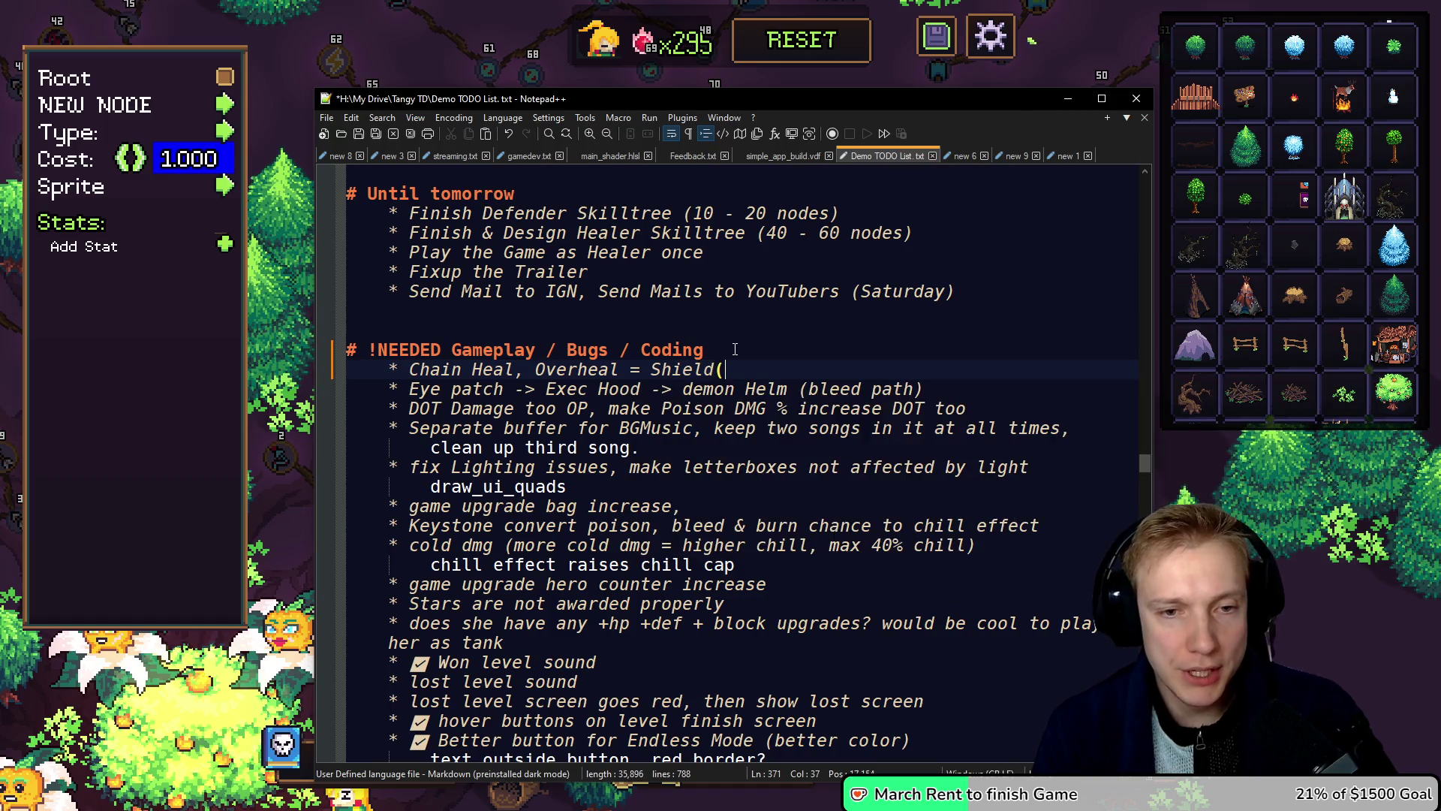
pyautogui.write('ne)')
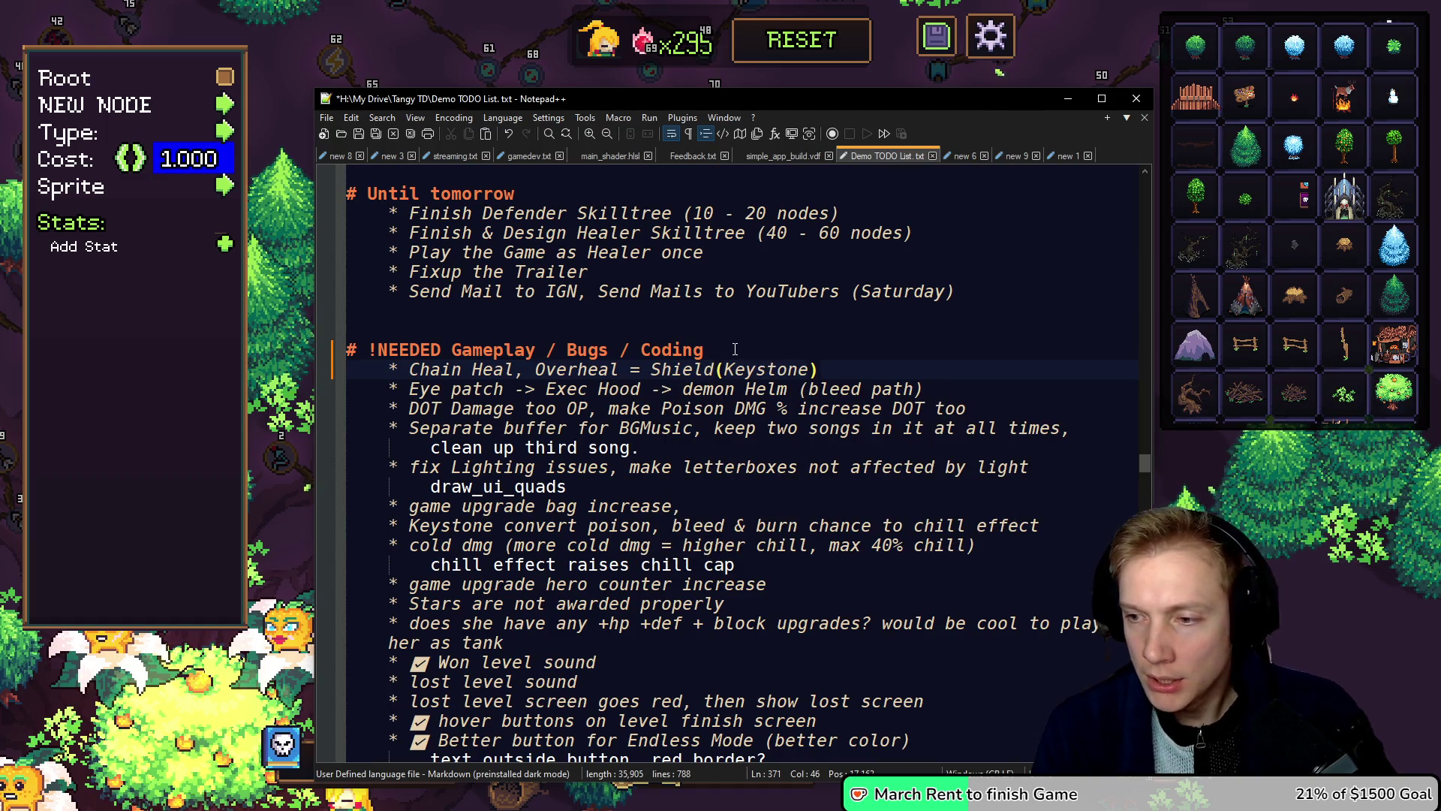
pyautogui.write(', Hea')
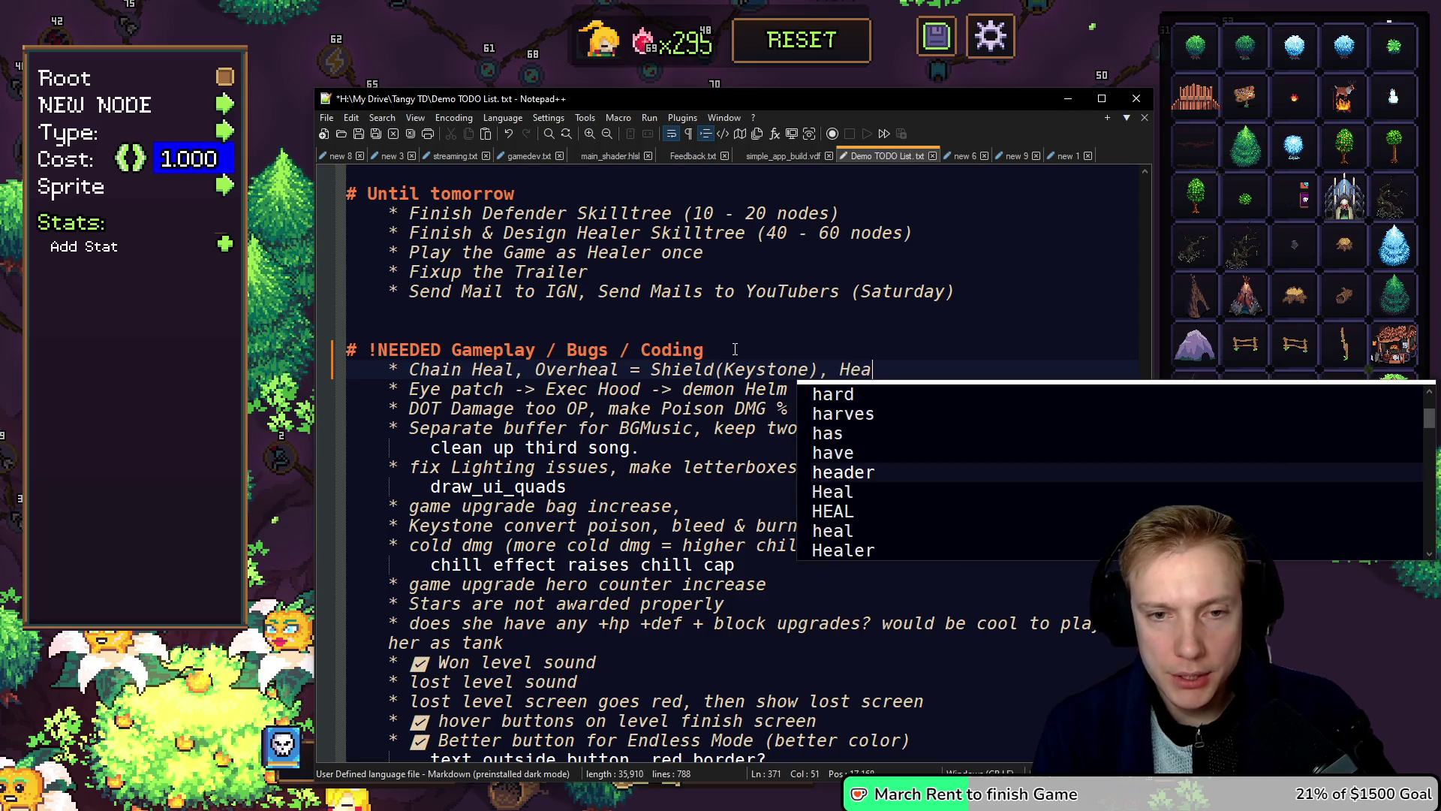
pyautogui.write('ling Lopw')
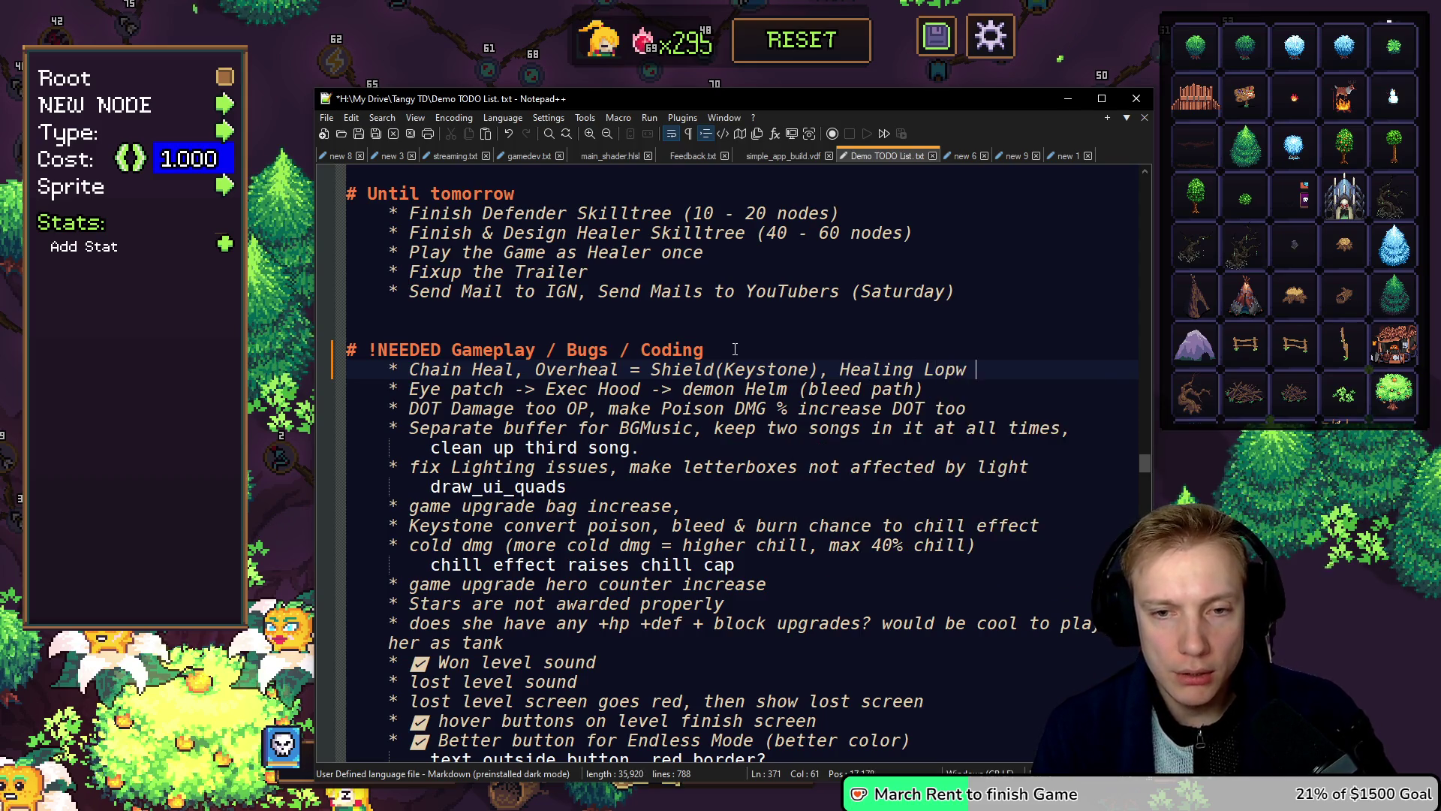
pyautogui.write('w HP')
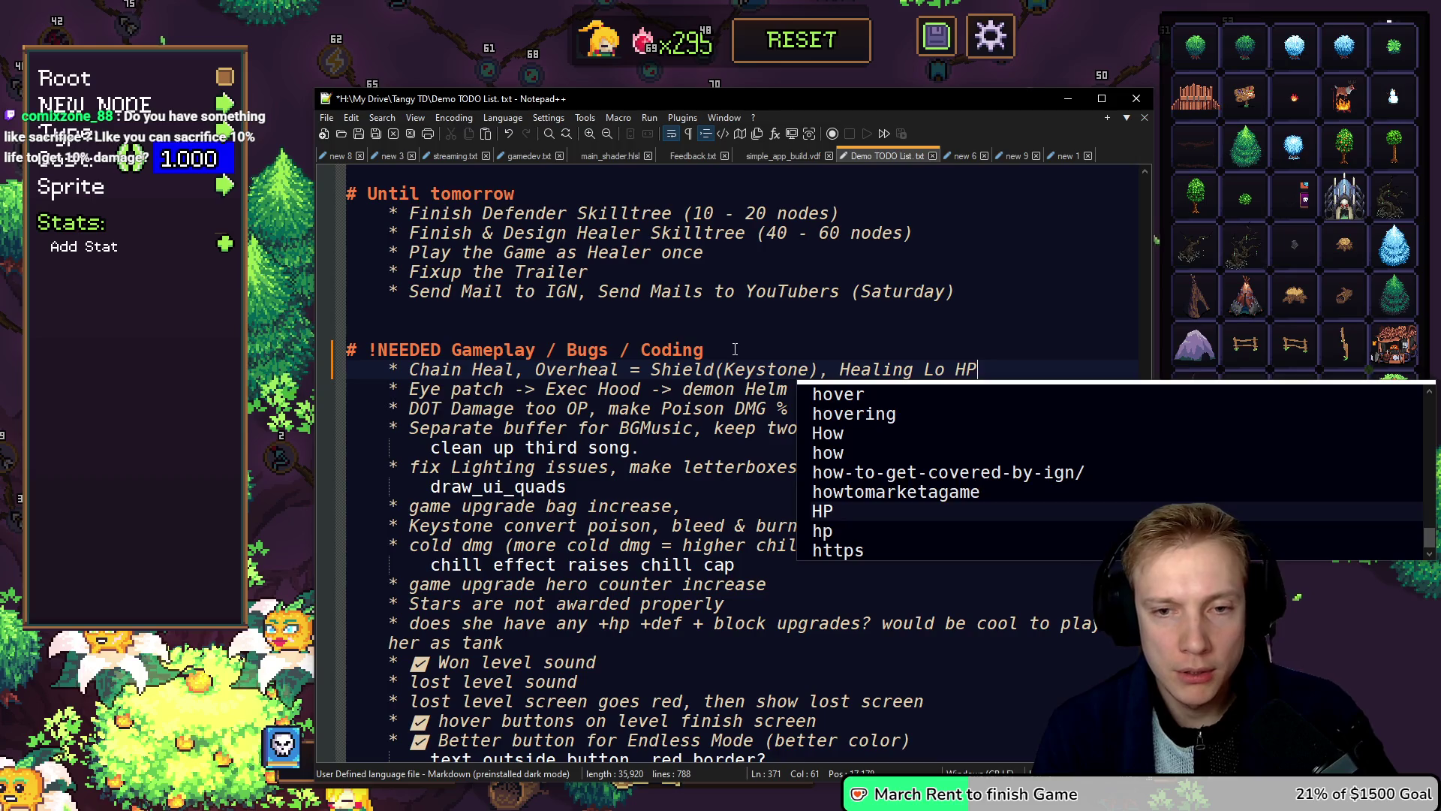
pyautogui.write('double')
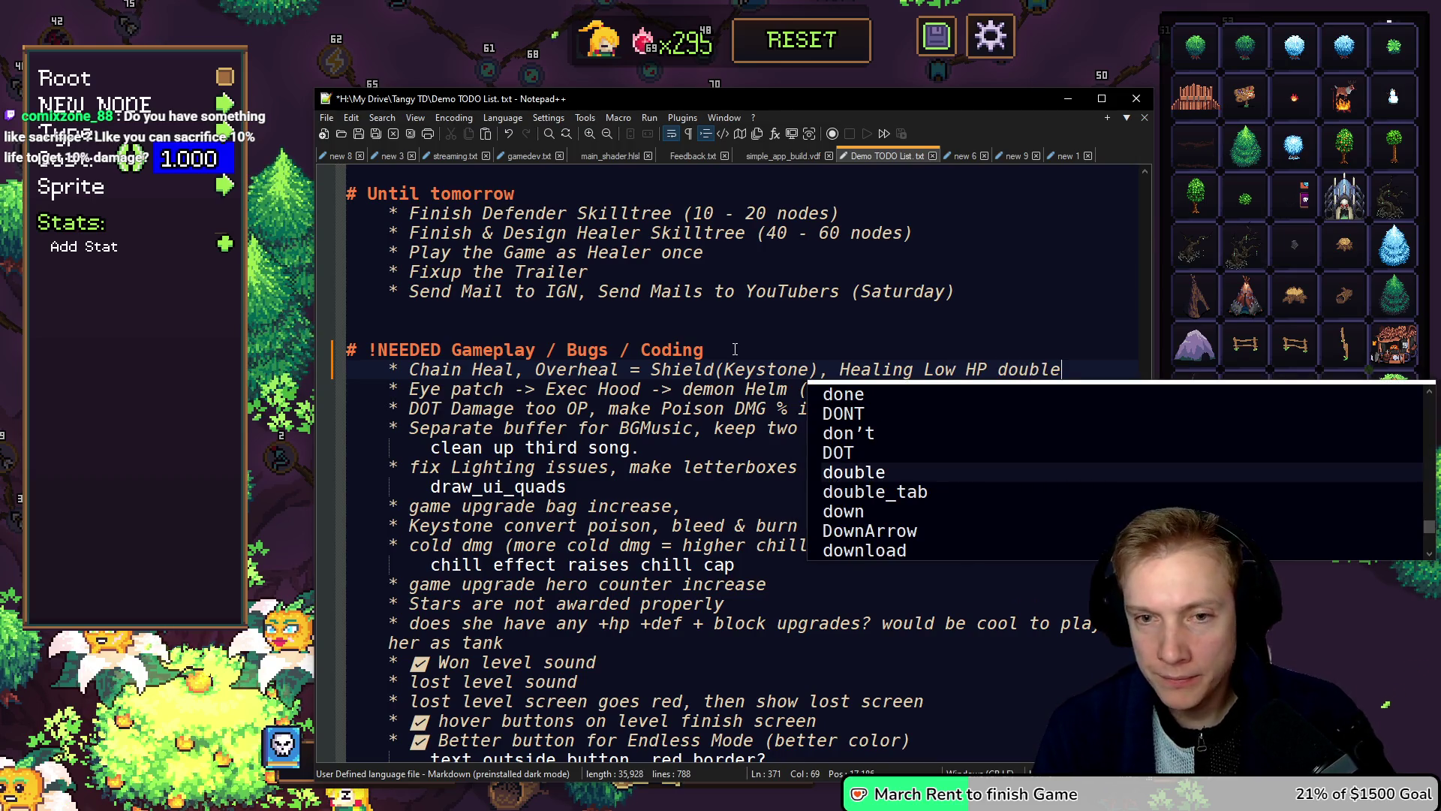
pyautogui.press('Escape')
pyautogui.hotkey('ctrl', 's')
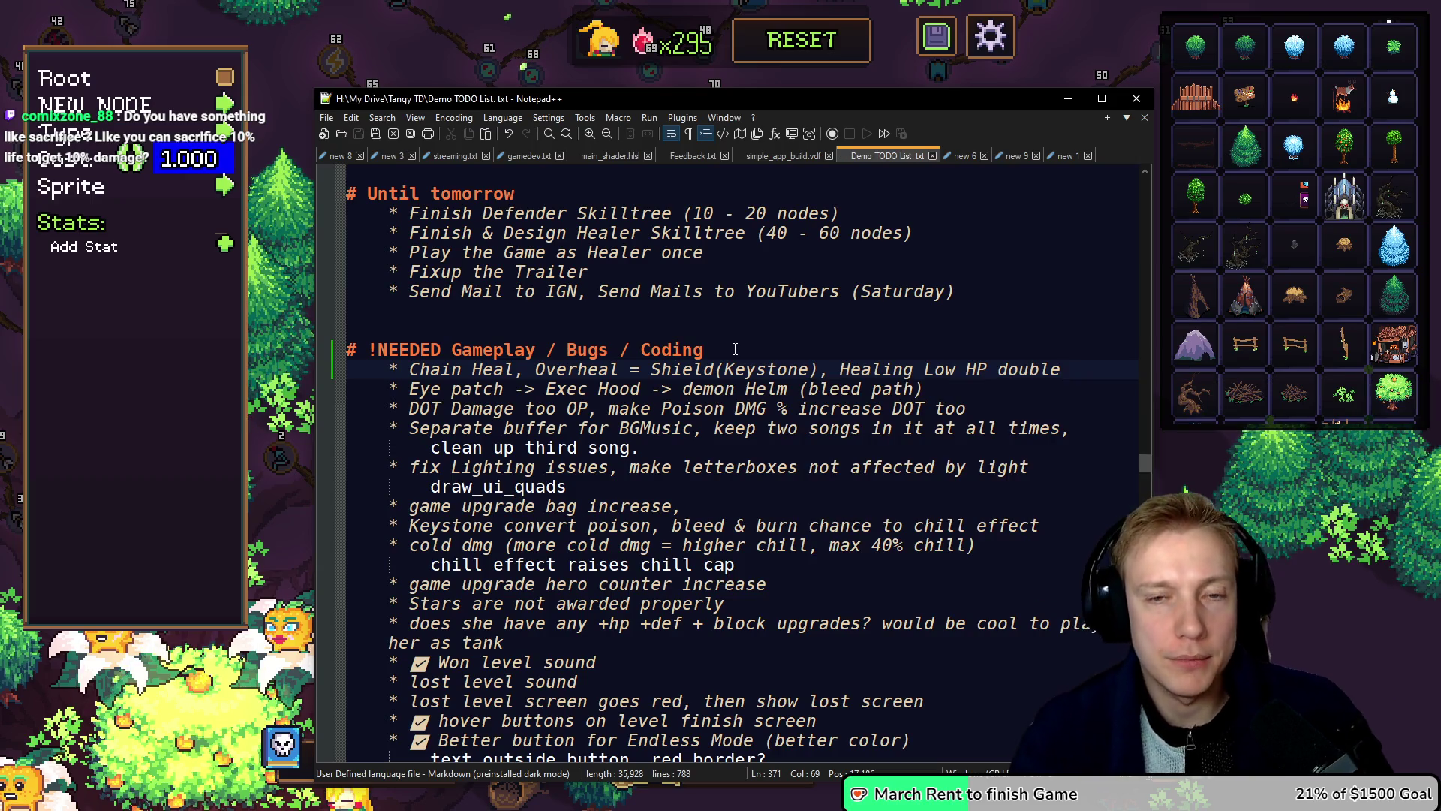
pyautogui.click(1224, 517)
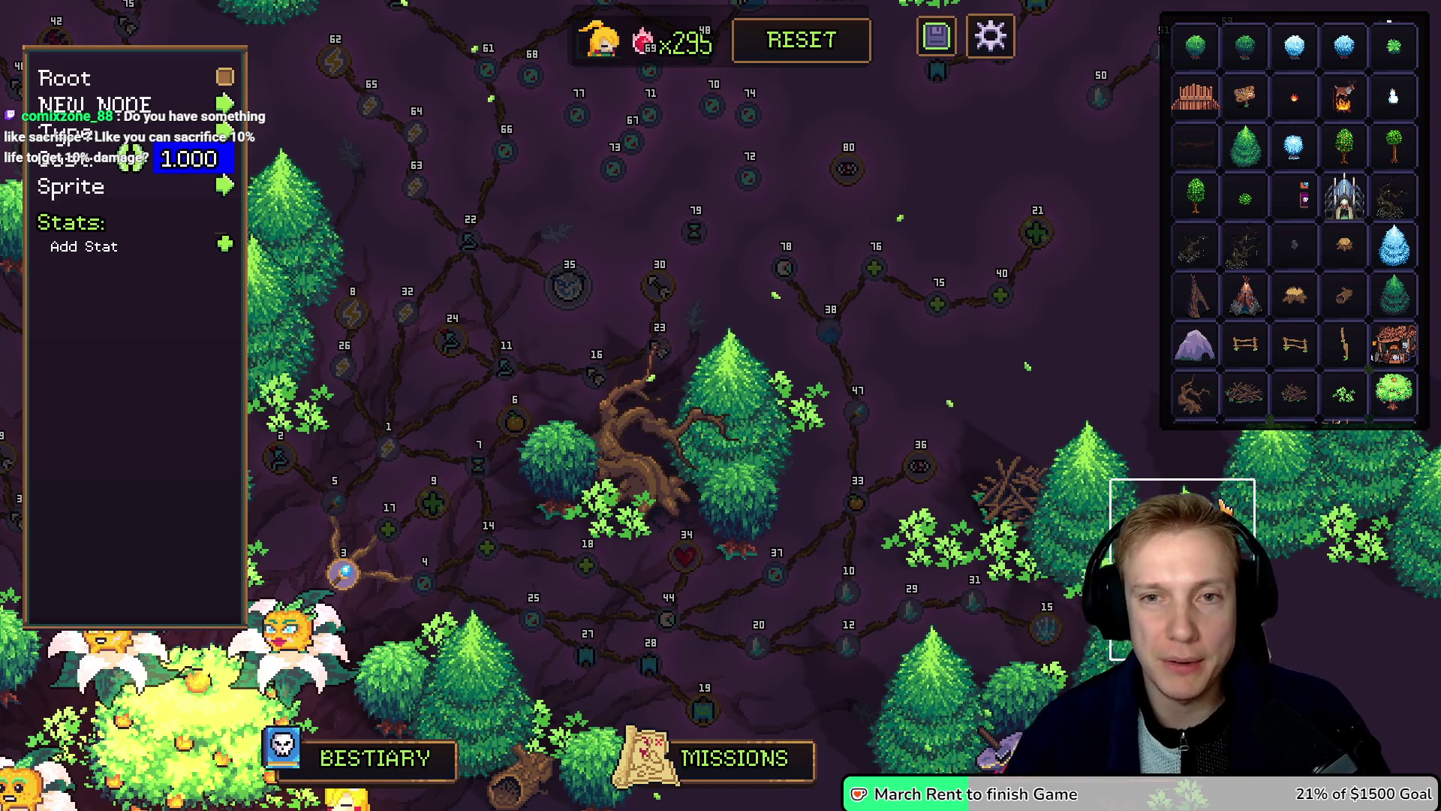
# Step: Pan the skill tree, drag node 73 further down, and close the node editor
pyautogui.click(938, 41)
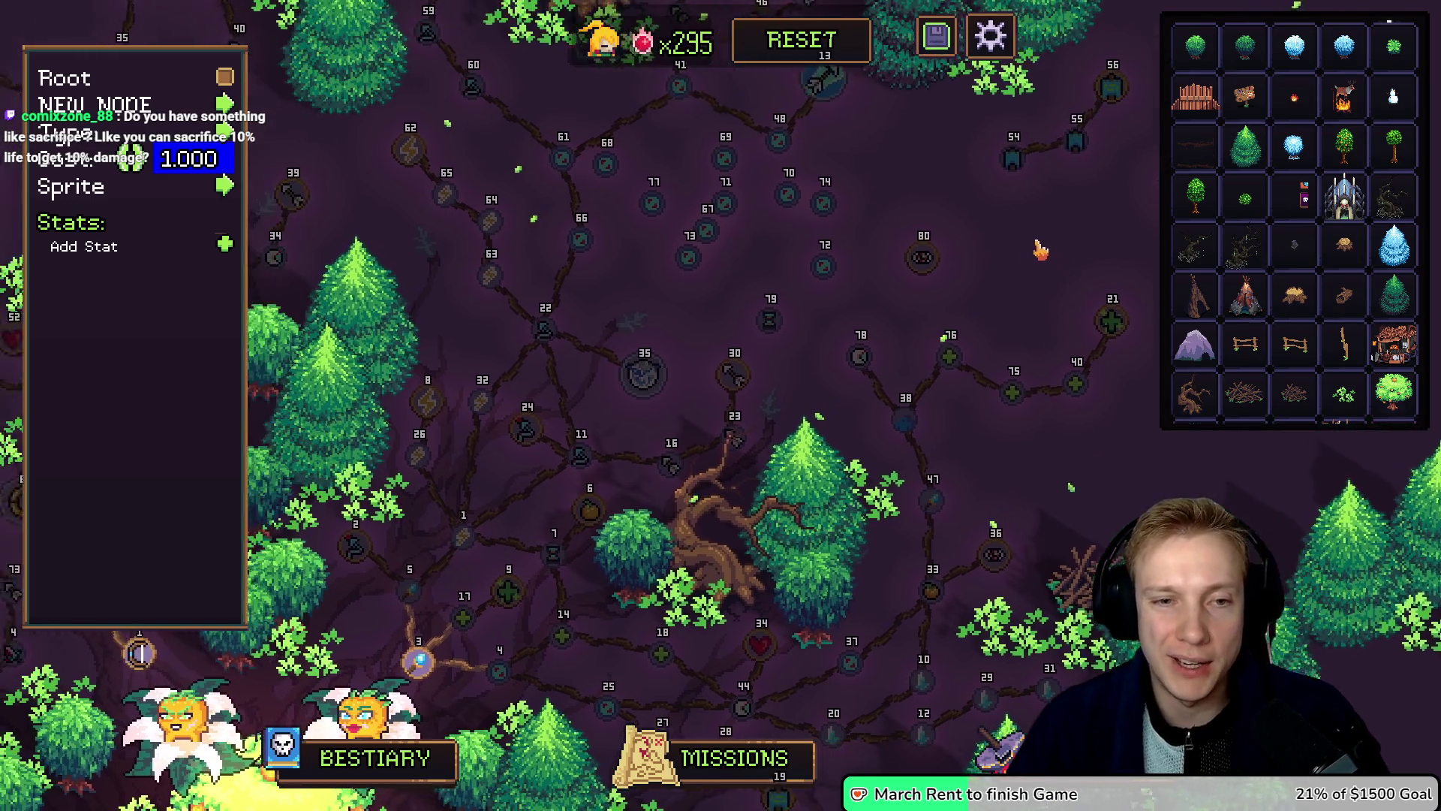
pyautogui.press('w')
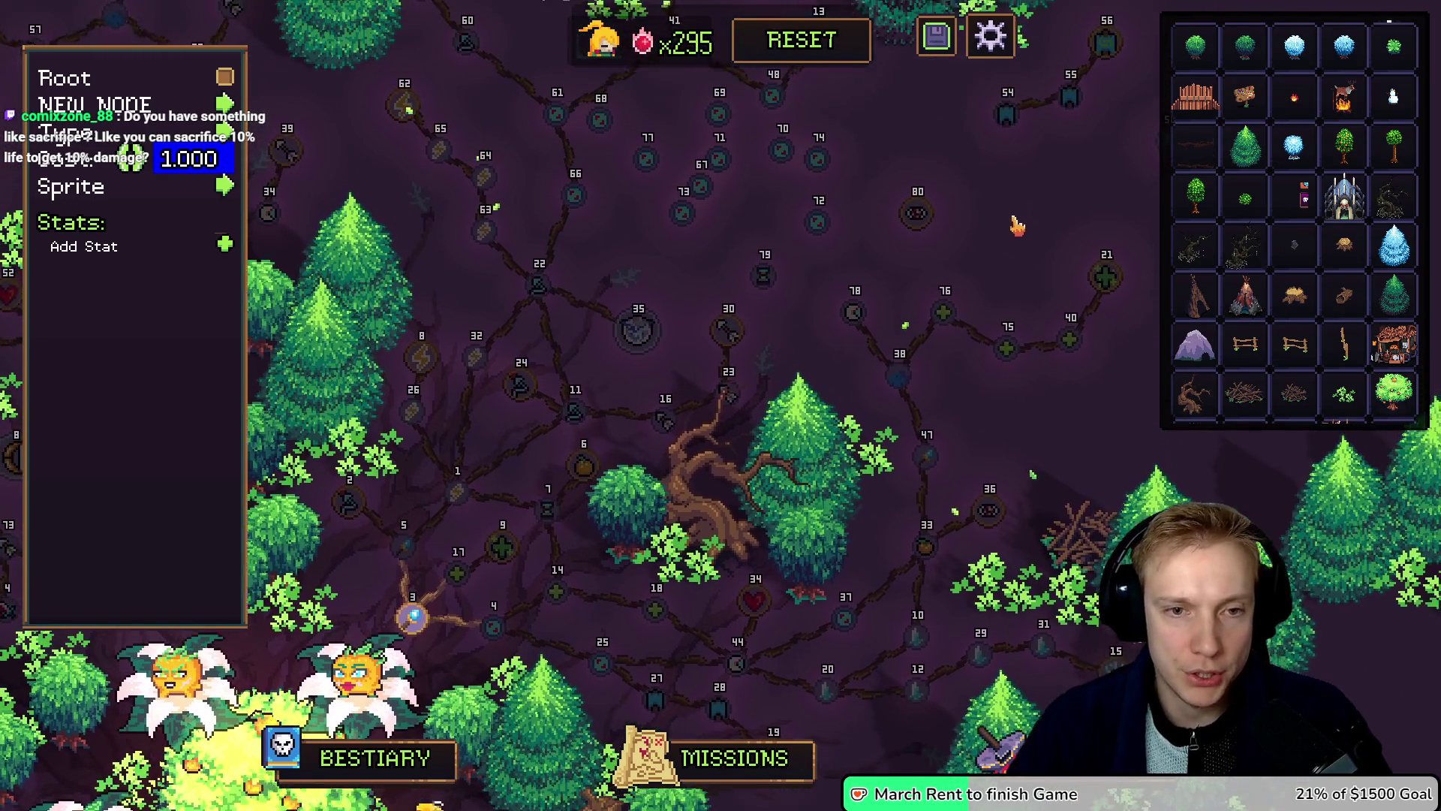
pyautogui.press('d')
pyautogui.press('s')
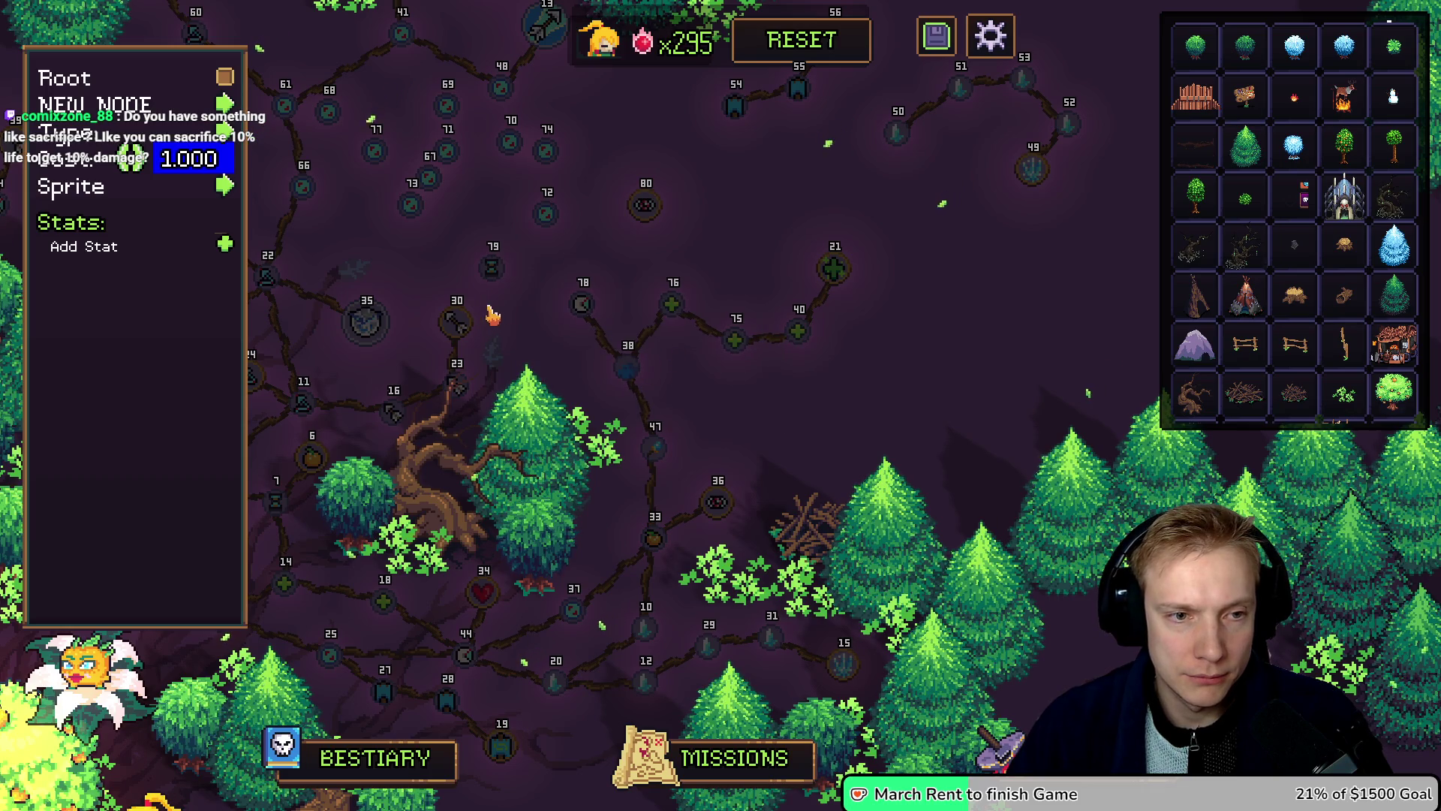
pyautogui.moveTo(567, 360); pyautogui.dragTo(685, 362)
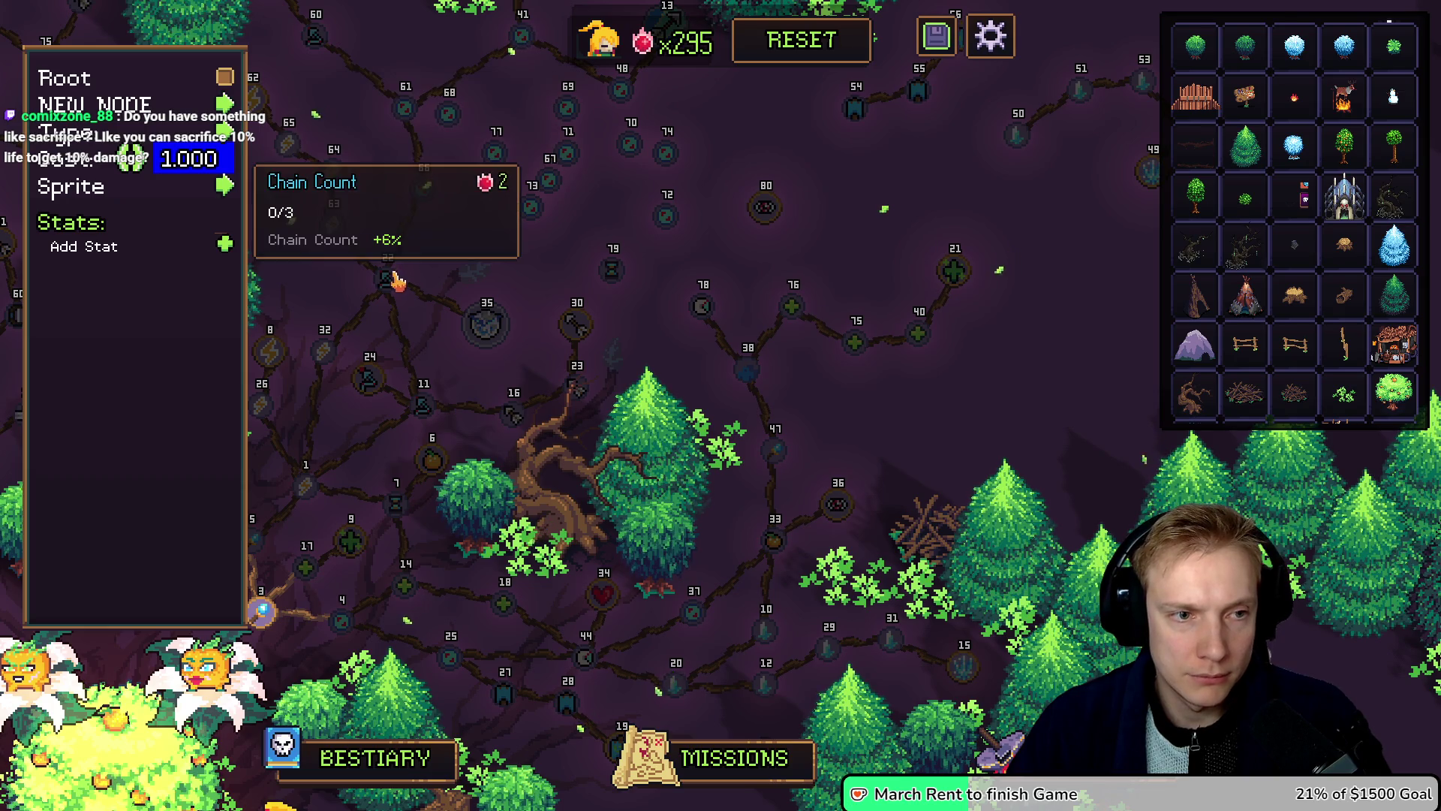
pyautogui.moveTo(492, 330)
pyautogui.moveTo(546, 181)
pyautogui.mouseDown()
pyautogui.moveTo(477, 268)
pyautogui.moveTo(525, 240)
pyautogui.mouseUp()
pyautogui.click(478, 268)
pyautogui.click(544, 233)
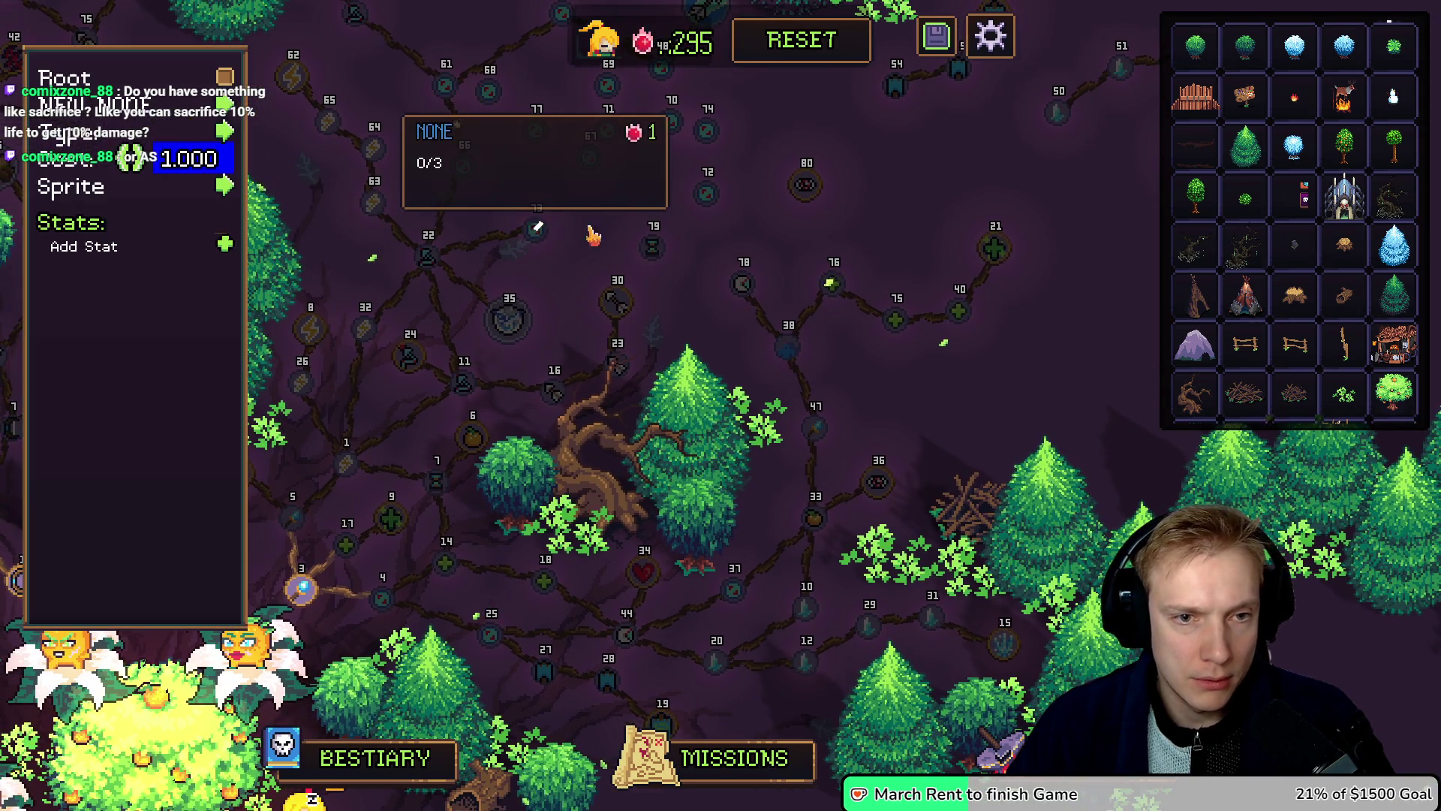
pyautogui.click(766, 330)
pyautogui.moveTo(872, 414); pyautogui.dragTo(773, 397)
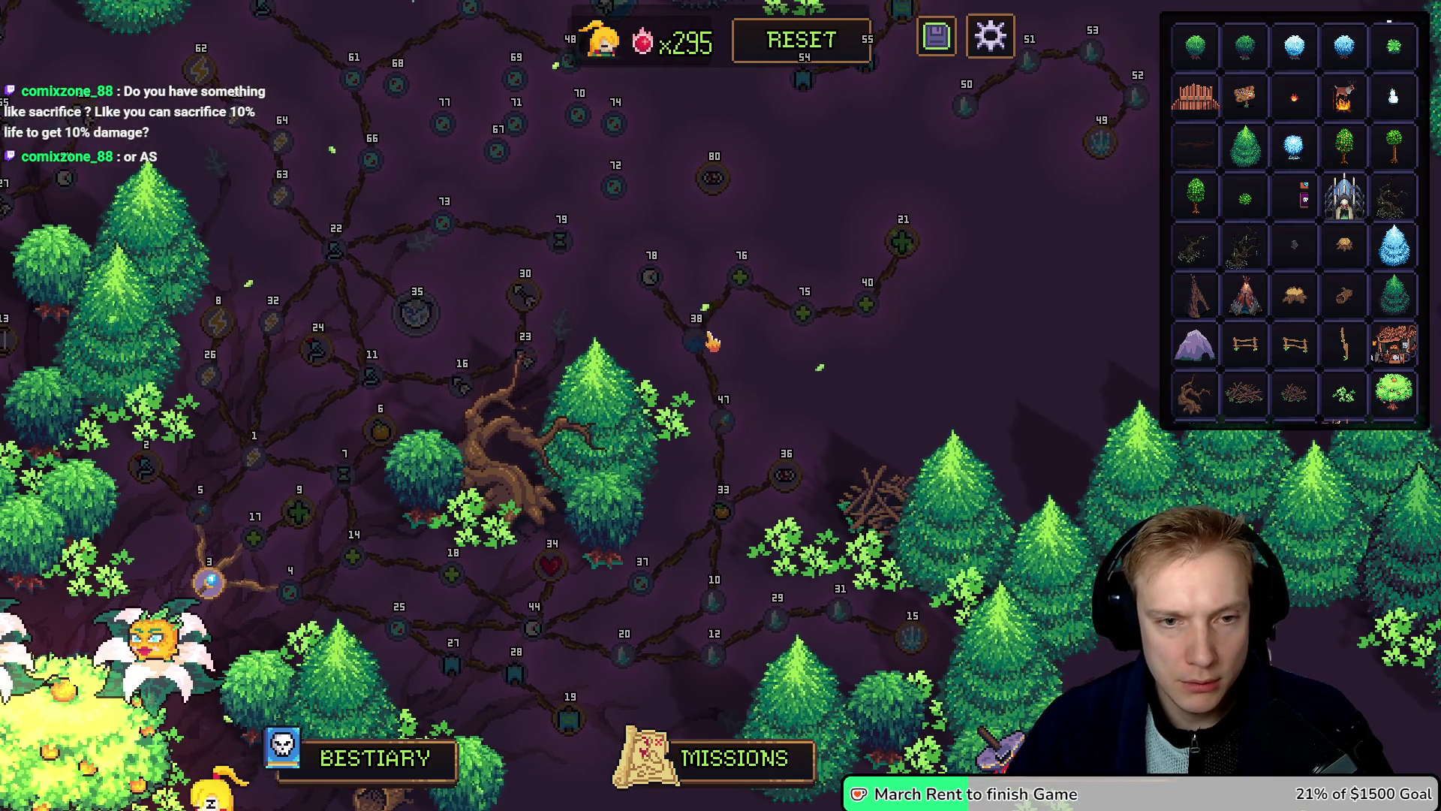
pyautogui.moveTo(697, 339)
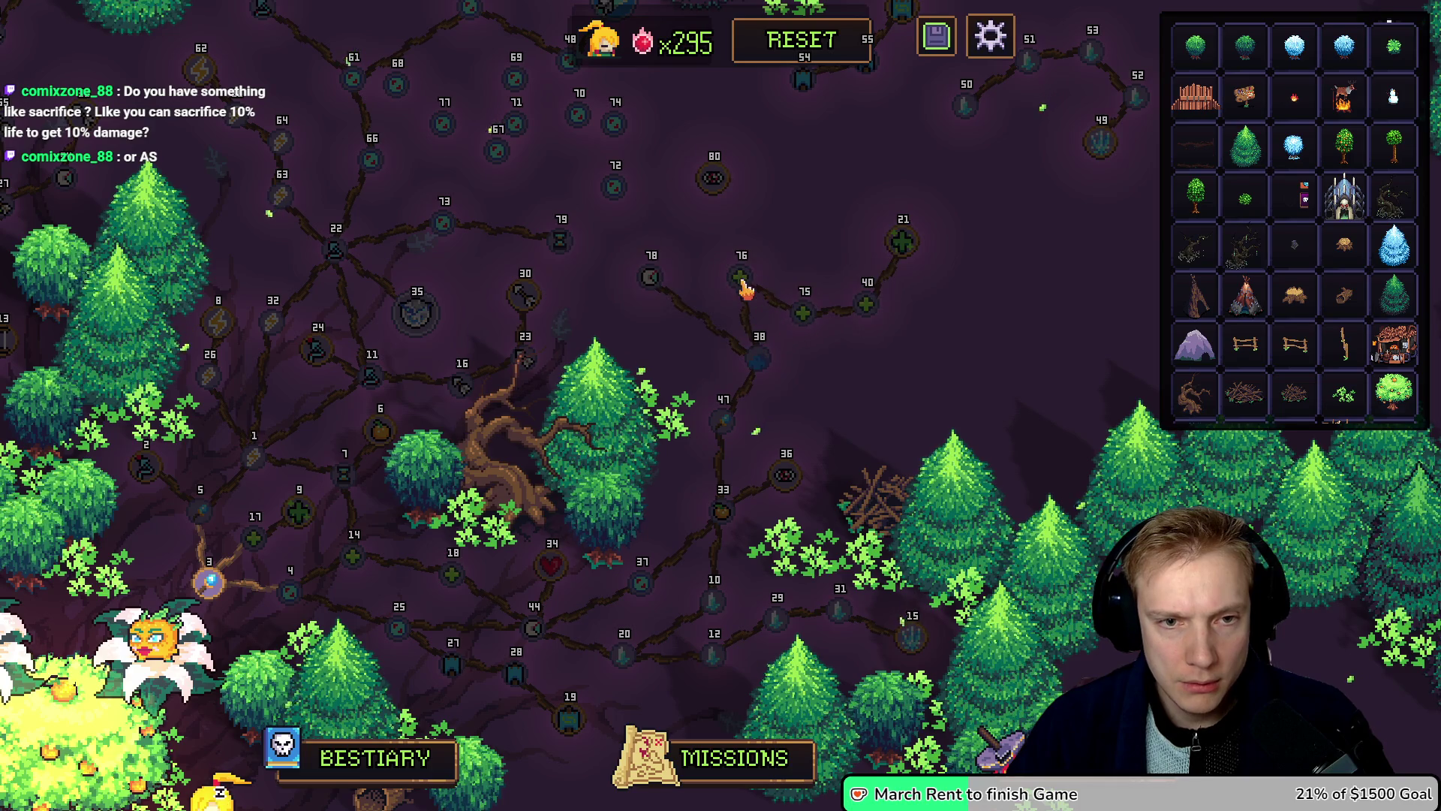
pyautogui.moveTo(807, 312)
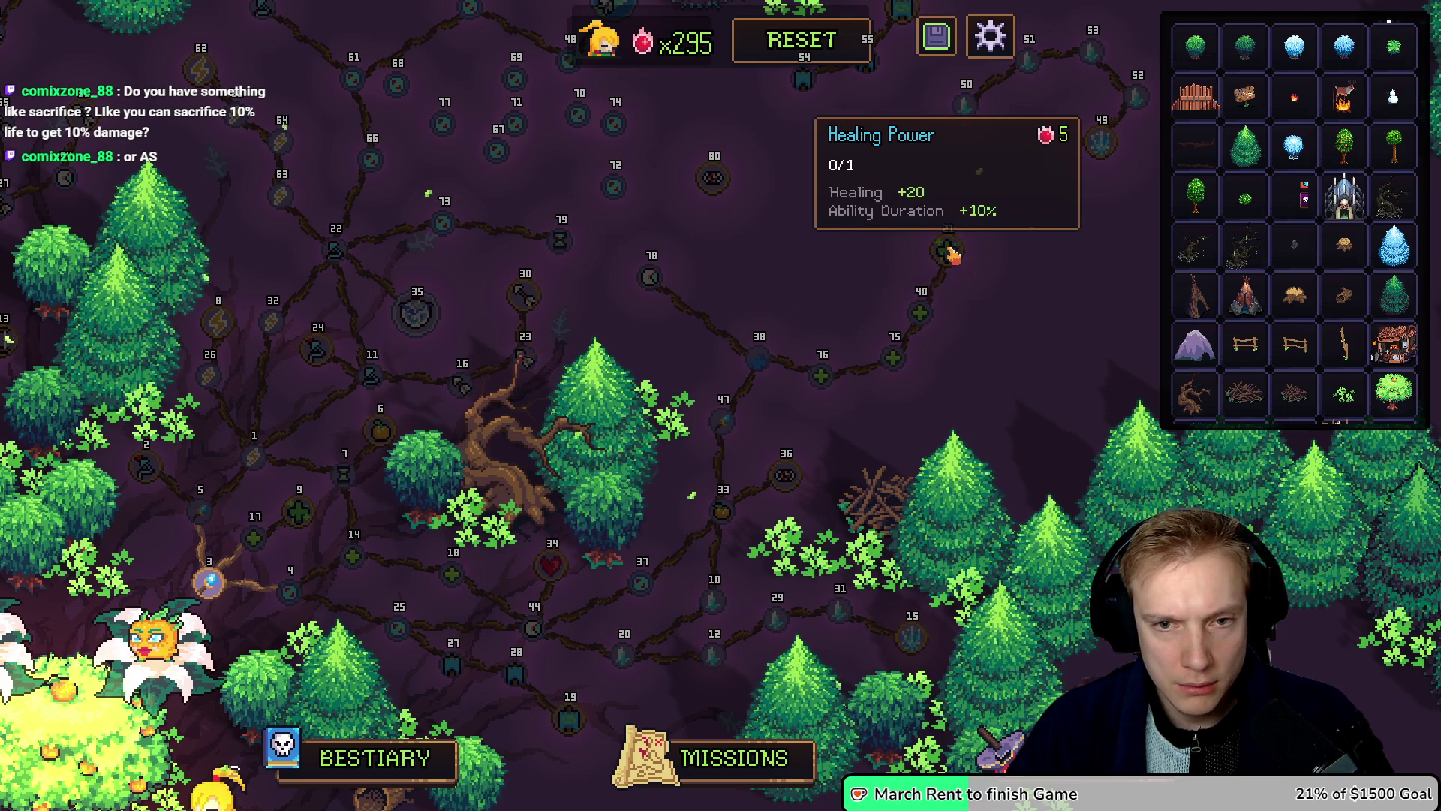
pyautogui.moveTo(651, 279)
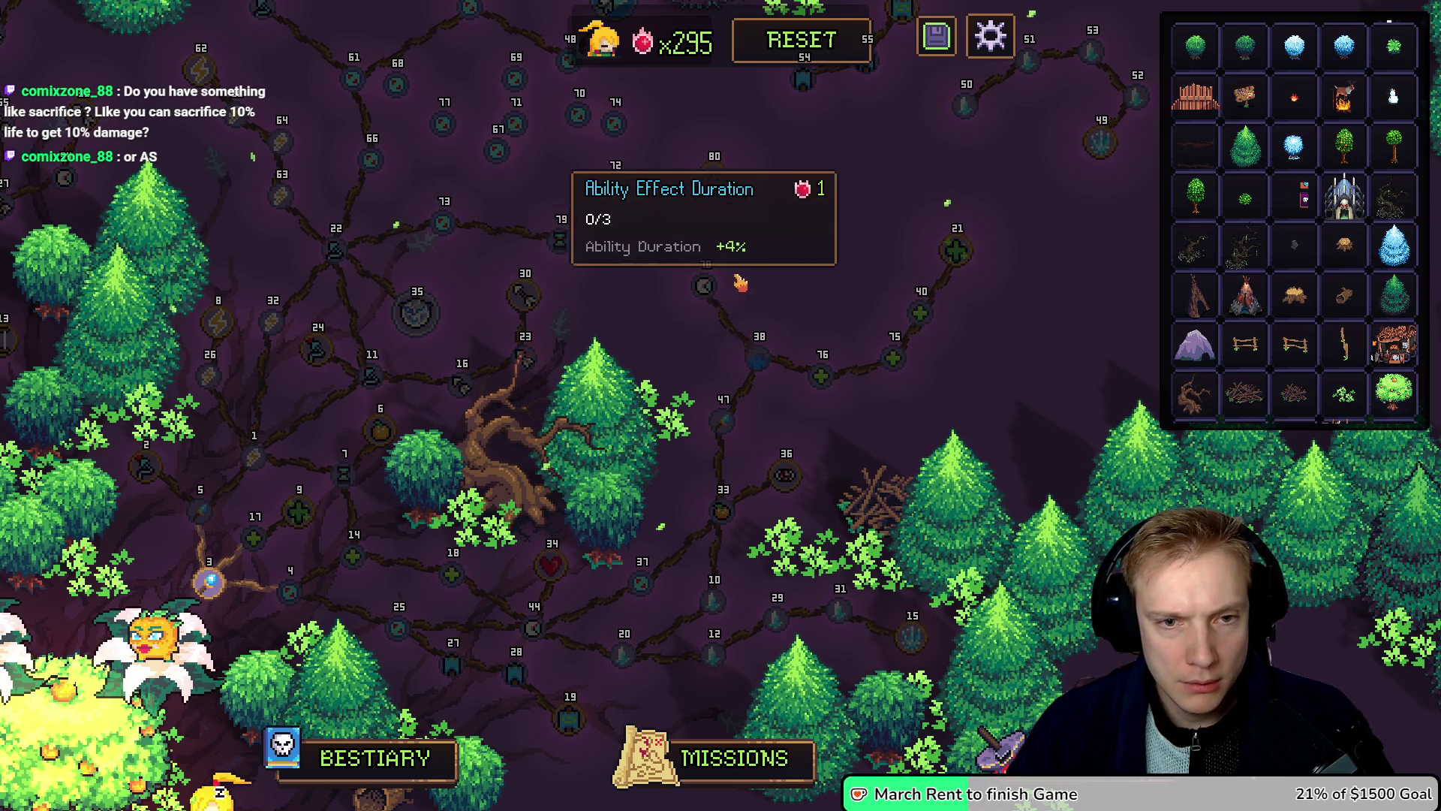
pyautogui.moveTo(623, 194)
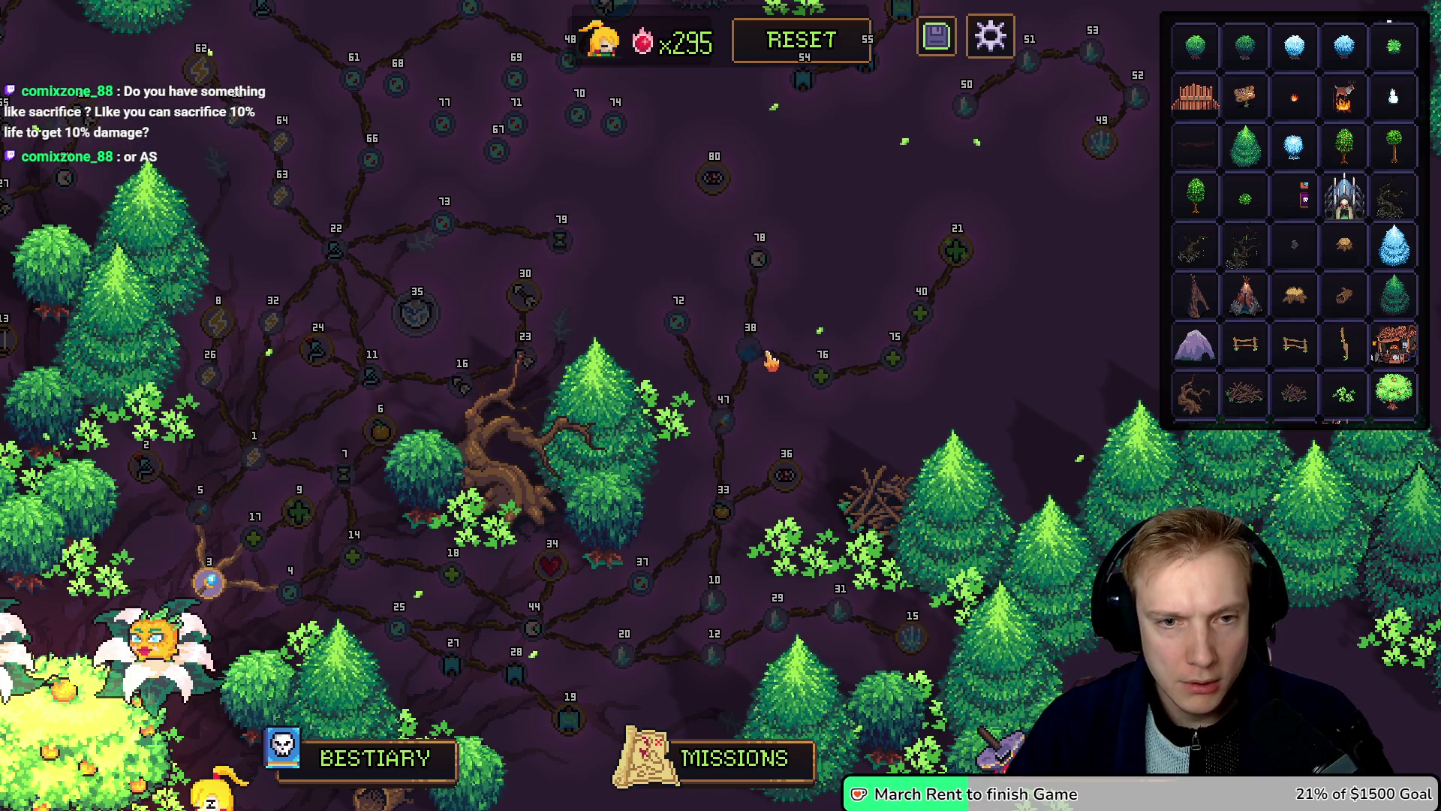
pyautogui.moveTo(752, 353)
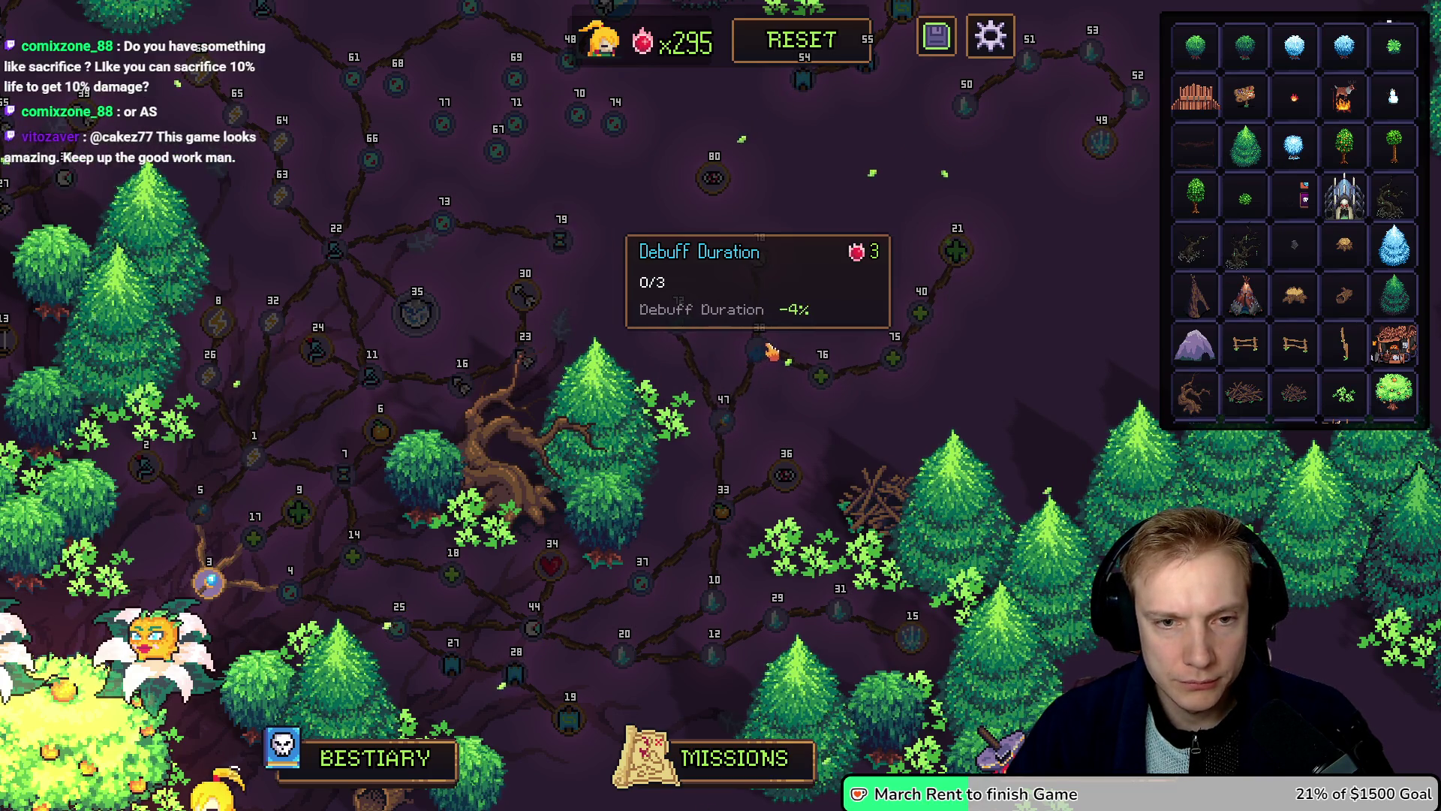
pyautogui.moveTo(831, 363)
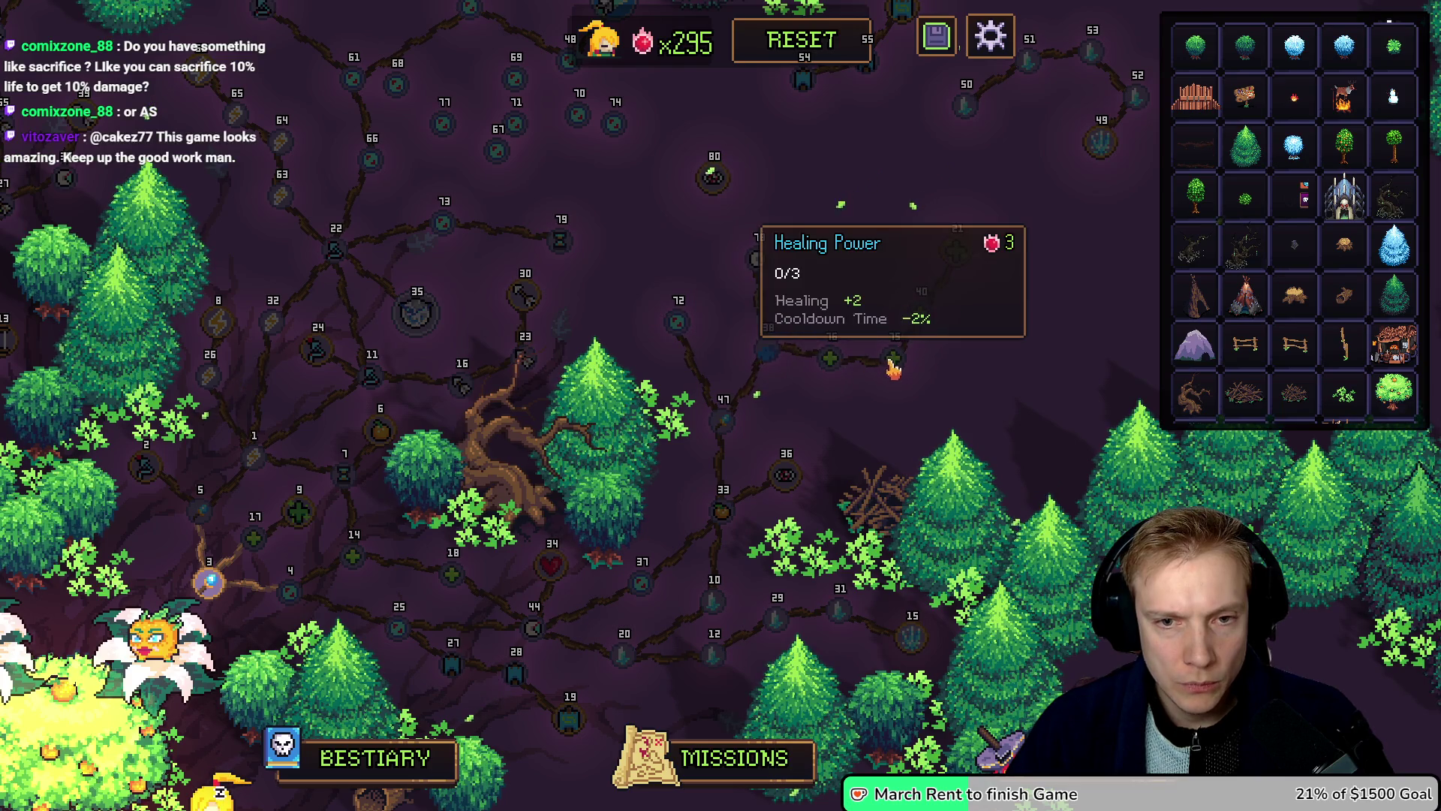
pyautogui.moveTo(928, 309)
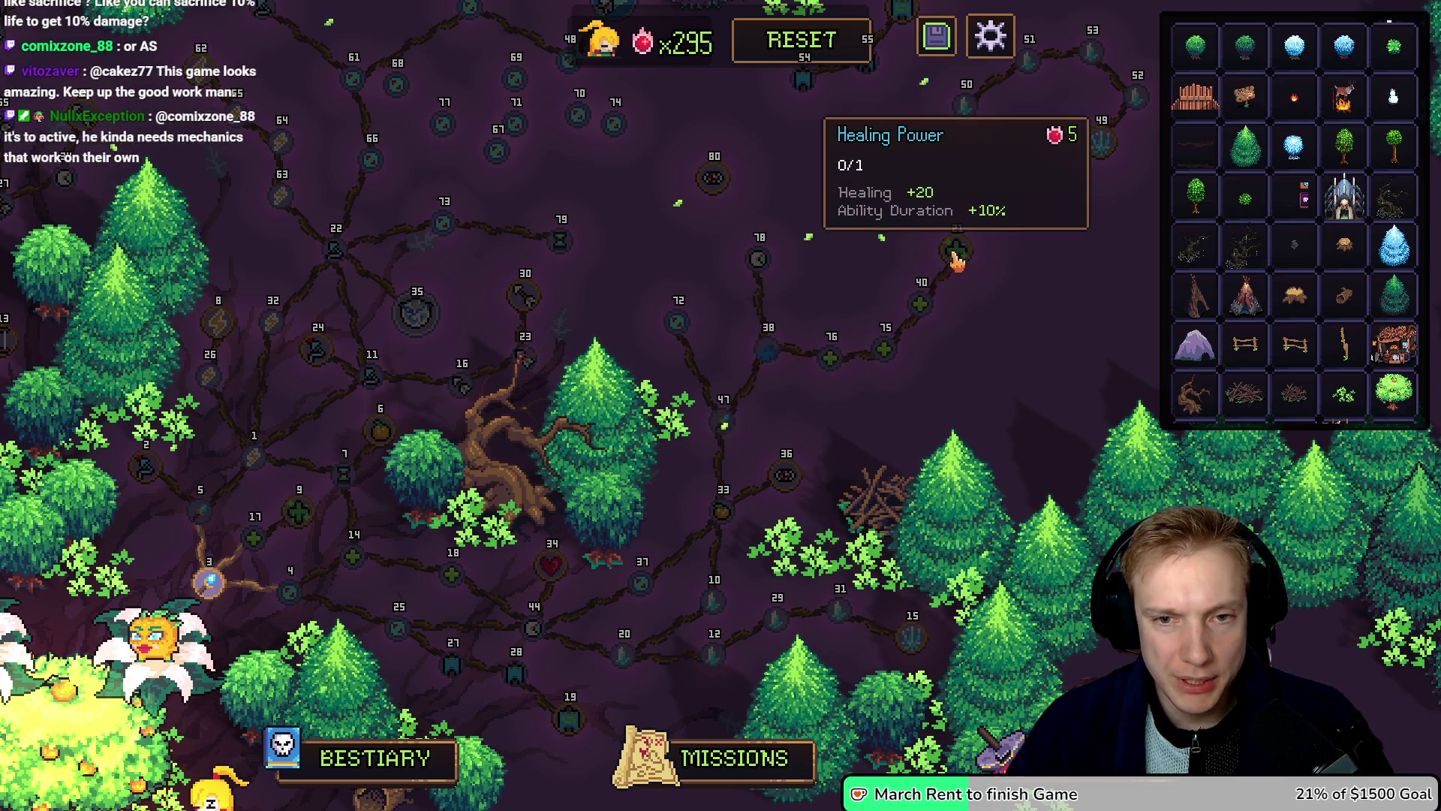
pyautogui.moveTo(759, 257)
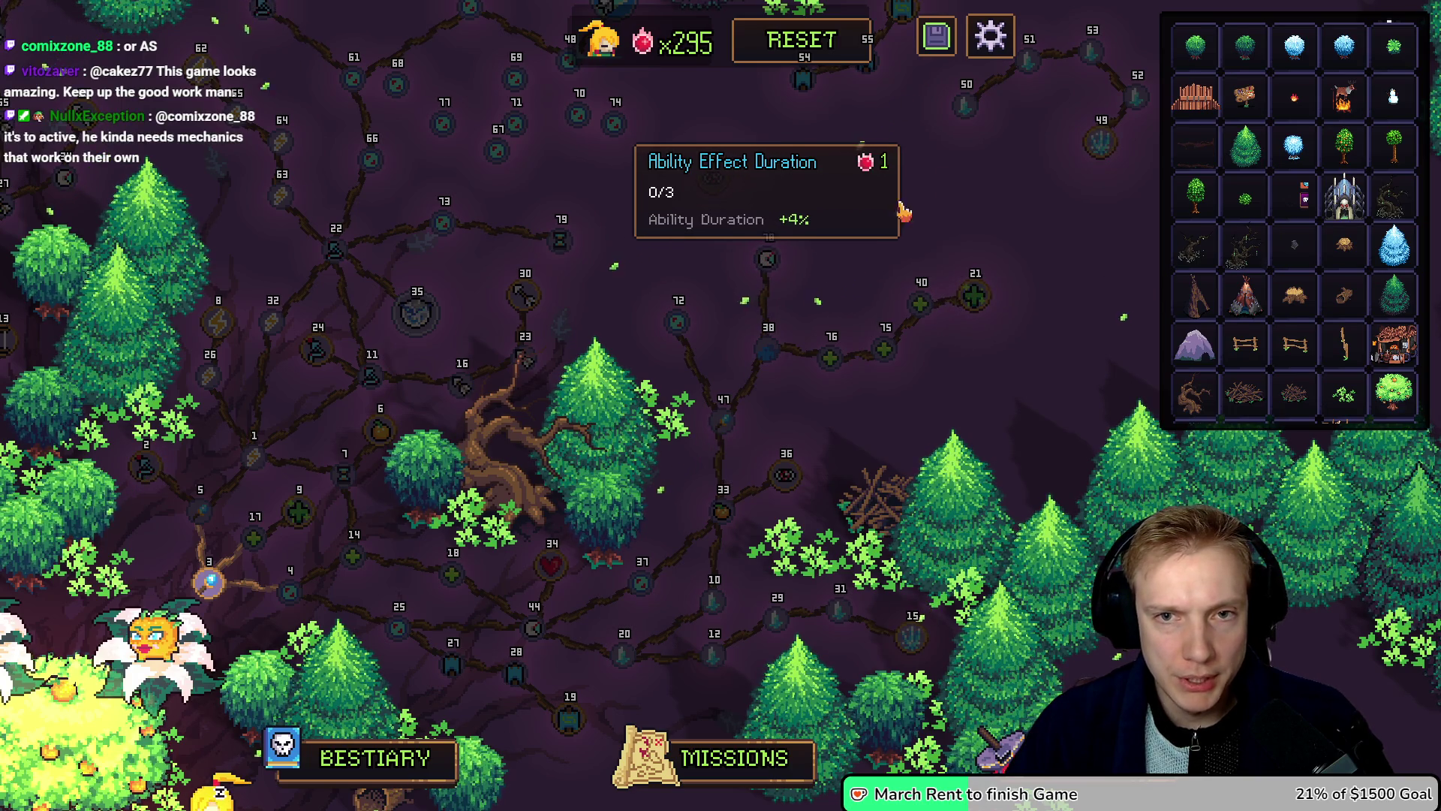
pyautogui.press('d')
pyautogui.press('w')
pyautogui.moveTo(900, 123)
pyautogui.mouseDown()
pyautogui.moveTo(815, 177)
pyautogui.moveTo(774, 276)
pyautogui.mouseUp()
# Step: Rearrange Freeze nodes 49, 52 and 53 so they line up beside node 51
pyautogui.moveTo(971, 120); pyautogui.dragTo(859, 248)
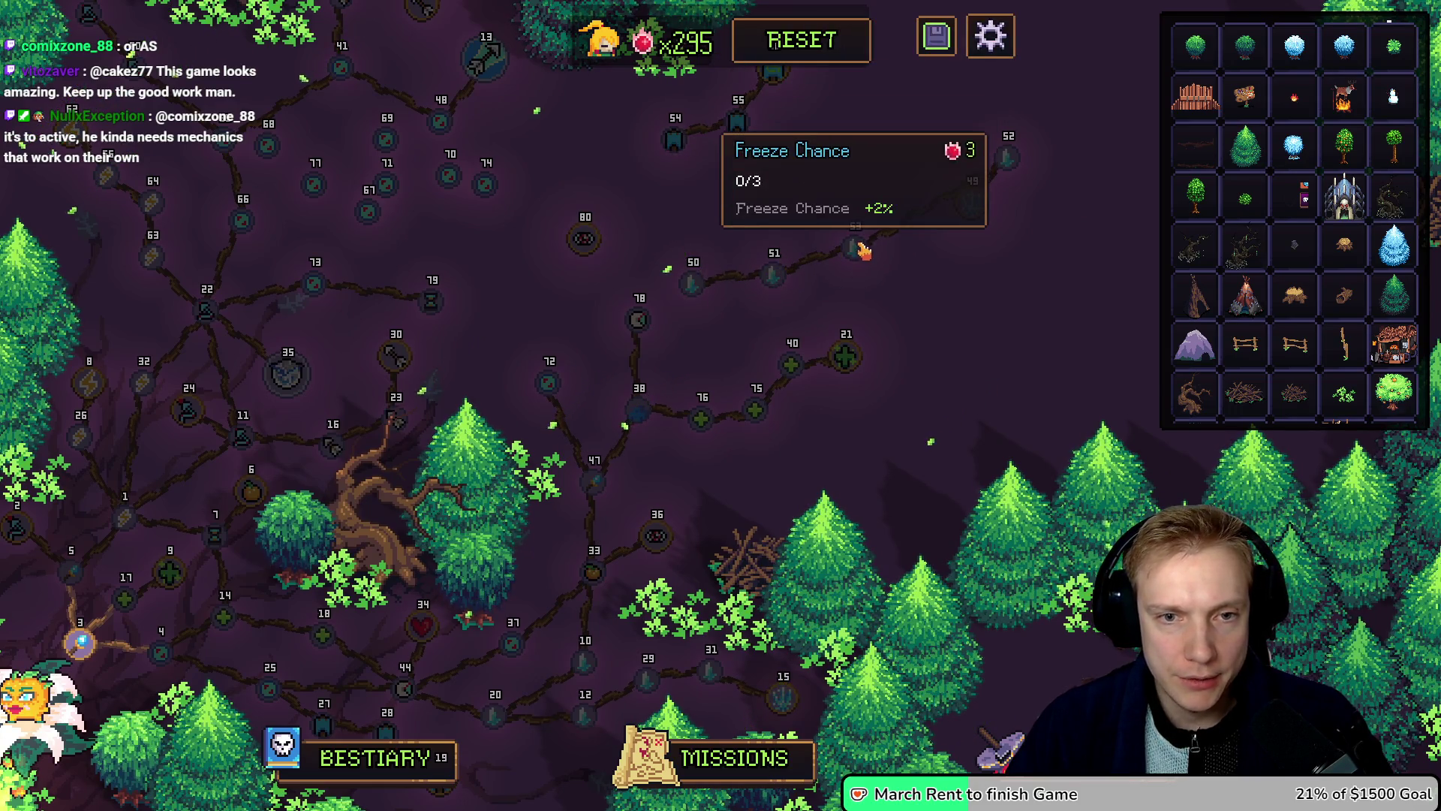
pyautogui.moveTo(973, 198); pyautogui.dragTo(1009, 240)
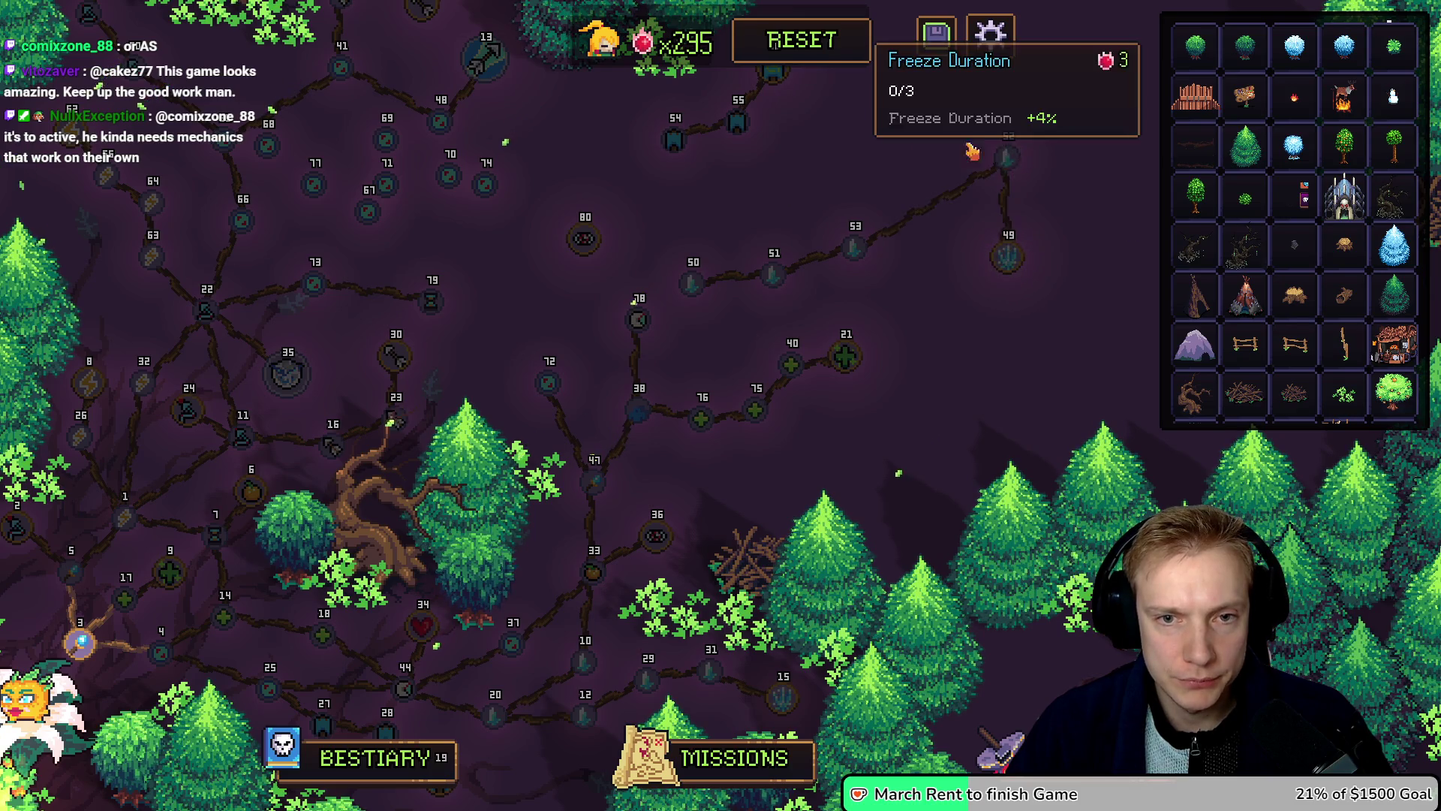
pyautogui.moveTo(1008, 159); pyautogui.dragTo(883, 185)
pyautogui.moveTo(1002, 252)
pyautogui.mouseDown()
pyautogui.moveTo(882, 135)
pyautogui.moveTo(781, 154)
pyautogui.mouseUp()
pyautogui.moveTo(882, 184)
pyautogui.mouseDown()
pyautogui.moveTo(822, 203)
pyautogui.moveTo(829, 246)
pyautogui.moveTo(757, 285)
pyautogui.mouseUp()
pyautogui.moveTo(825, 245); pyautogui.dragTo(819, 263)
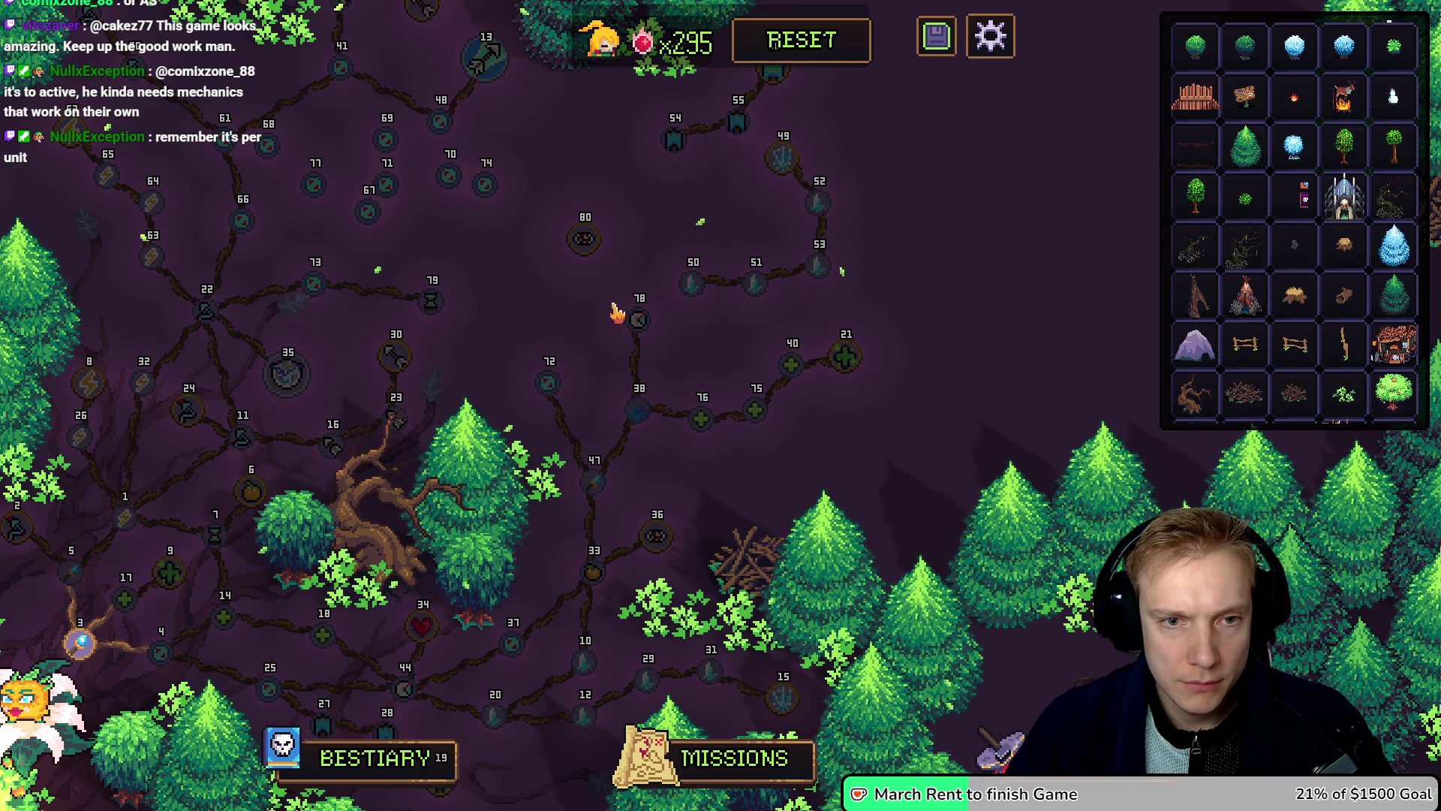
# Step: Move Banner Power nodes 54, 55 and 56 down, node 80 up, and node 74 toward node 54
pyautogui.moveTo(644, 315)
pyautogui.mouseDown()
pyautogui.moveTo(666, 213)
pyautogui.moveTo(748, 379)
pyautogui.mouseUp()
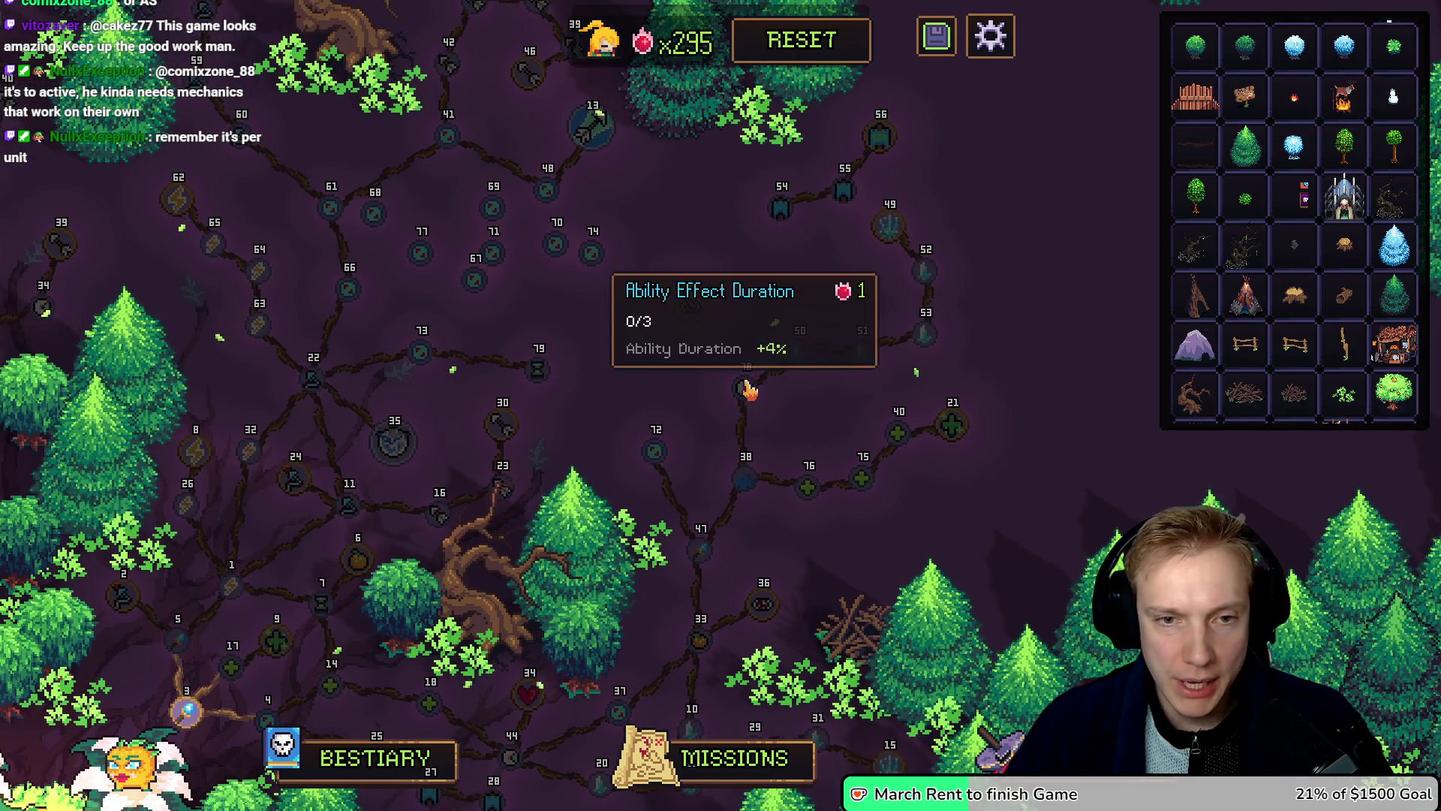
pyautogui.moveTo(781, 210); pyautogui.dragTo(756, 288)
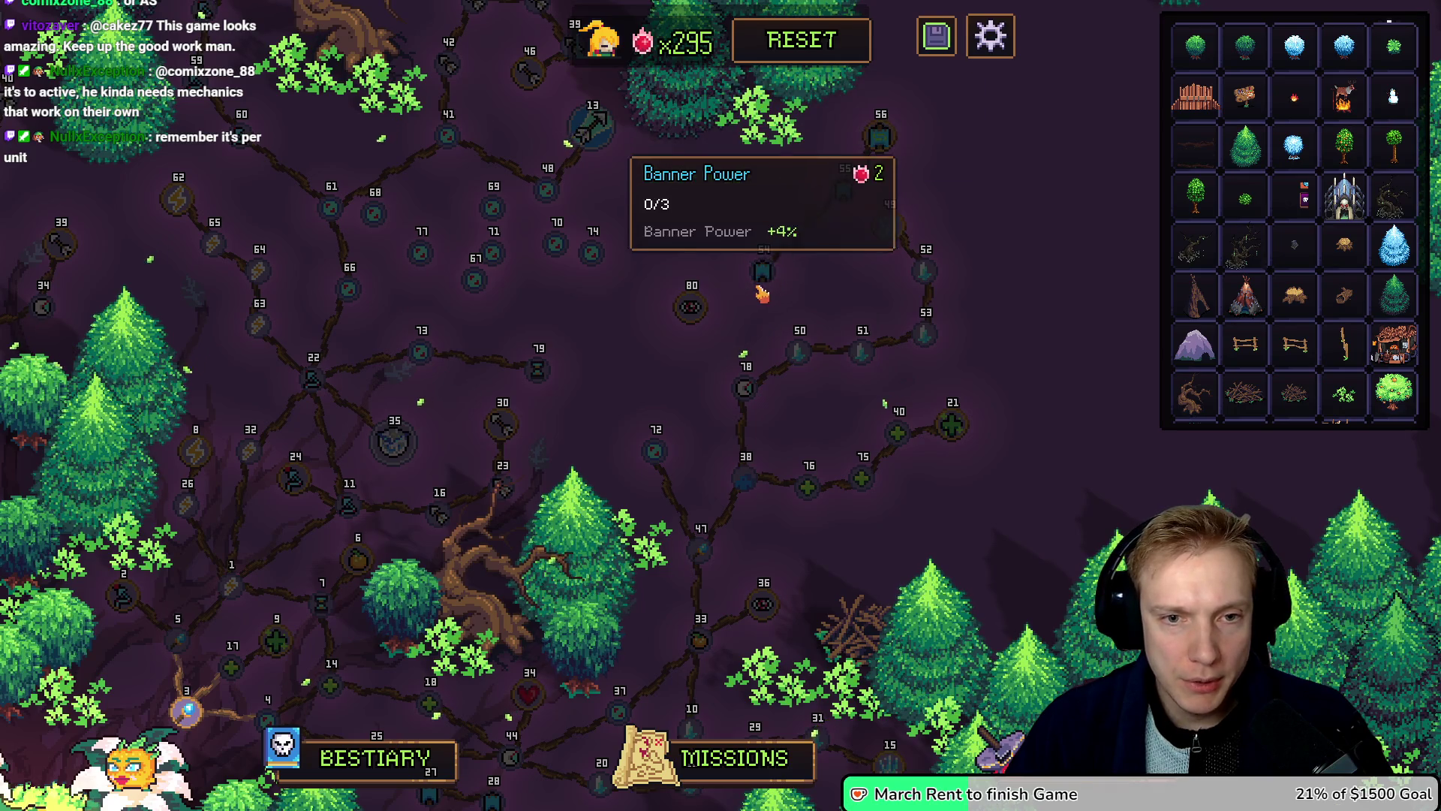
pyautogui.moveTo(843, 196); pyautogui.dragTo(804, 267)
pyautogui.moveTo(877, 167); pyautogui.dragTo(866, 285)
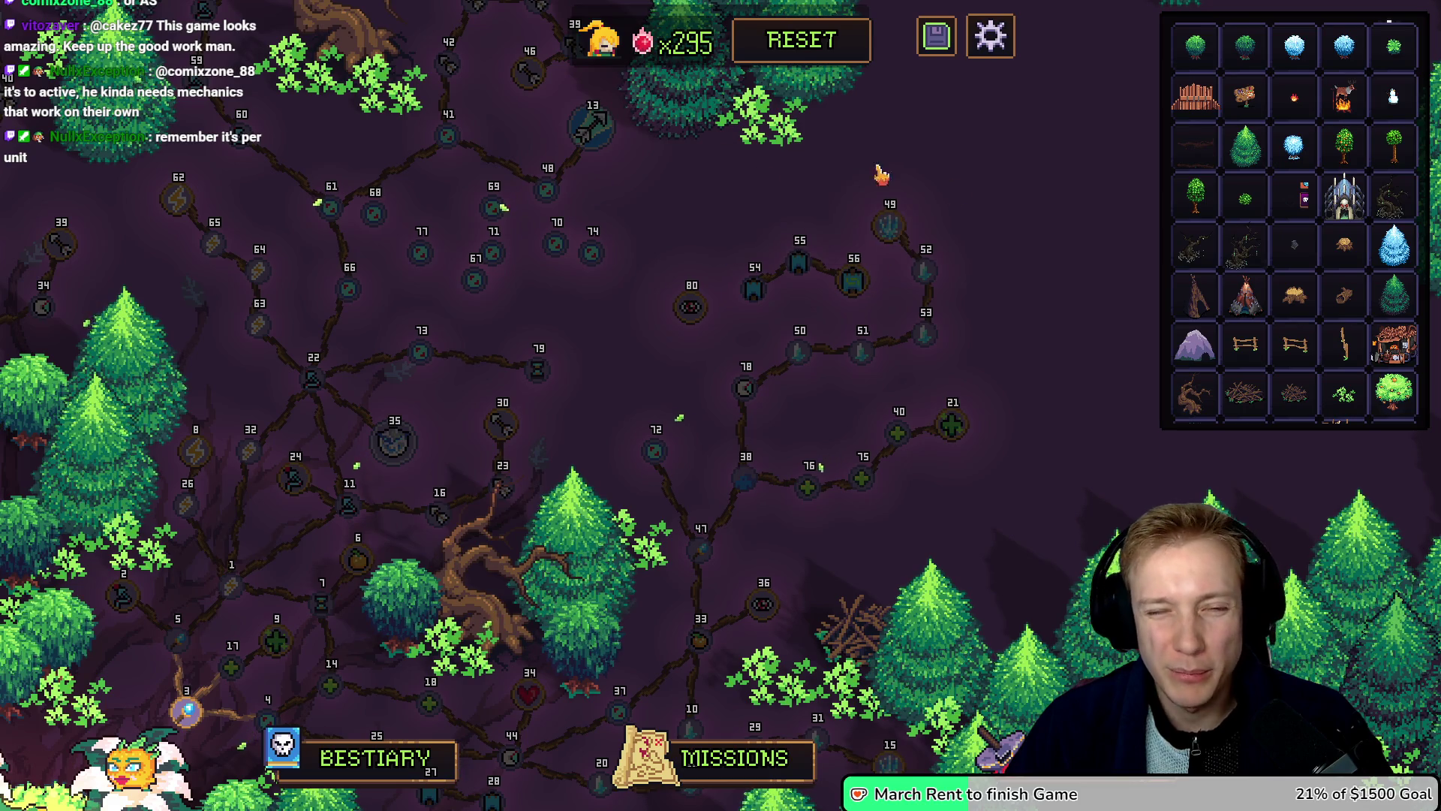
pyautogui.moveTo(691, 314); pyautogui.dragTo(681, 225)
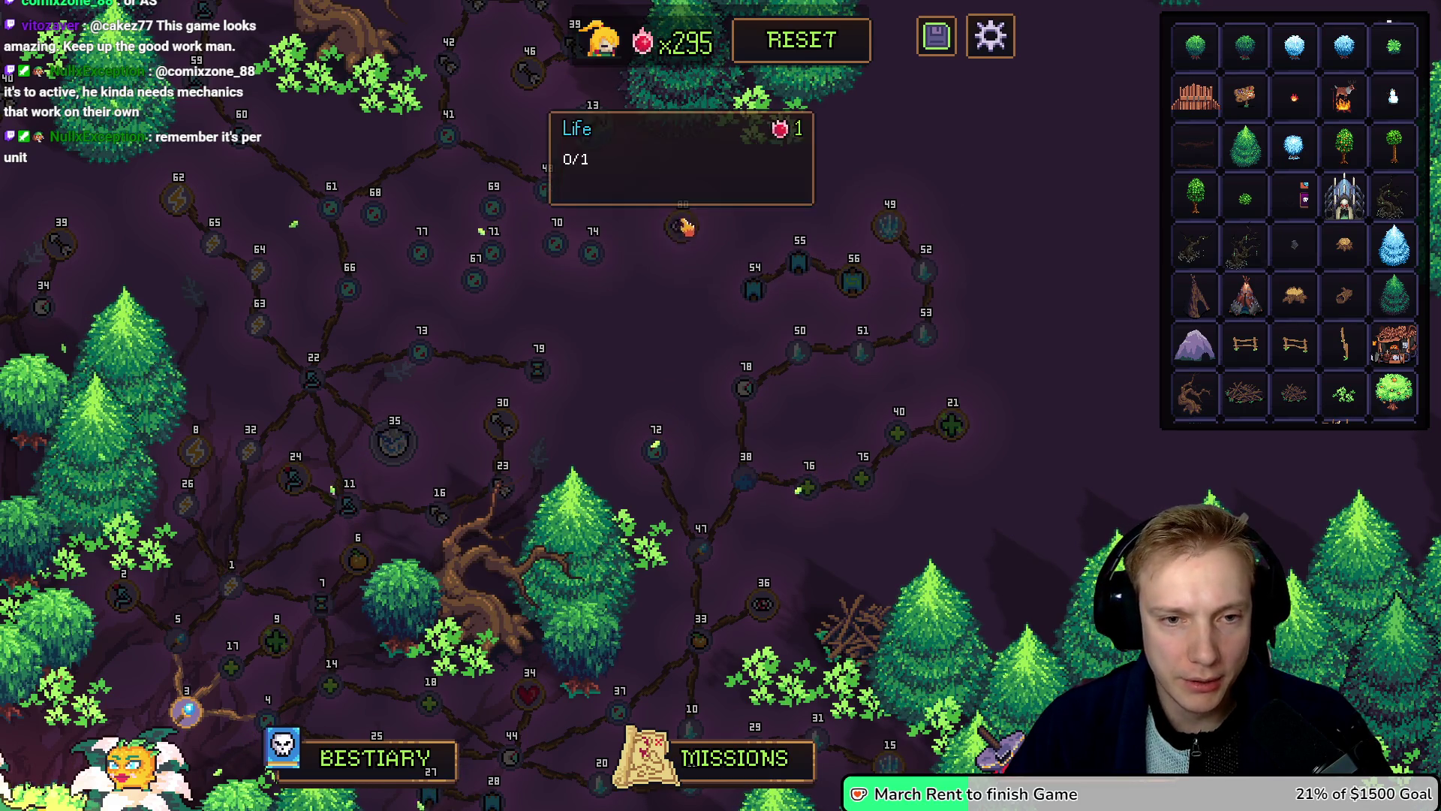
pyautogui.moveTo(591, 252)
pyautogui.mouseDown()
pyautogui.moveTo(705, 331)
pyautogui.moveTo(703, 318)
pyautogui.moveTo(737, 376)
pyautogui.moveTo(701, 354)
pyautogui.moveTo(704, 335)
pyautogui.moveTo(670, 334)
pyautogui.moveTo(691, 316)
pyautogui.mouseUp()
# Step: Link node 74 to node 54 and node 72 to node 79
pyautogui.click(753, 296)
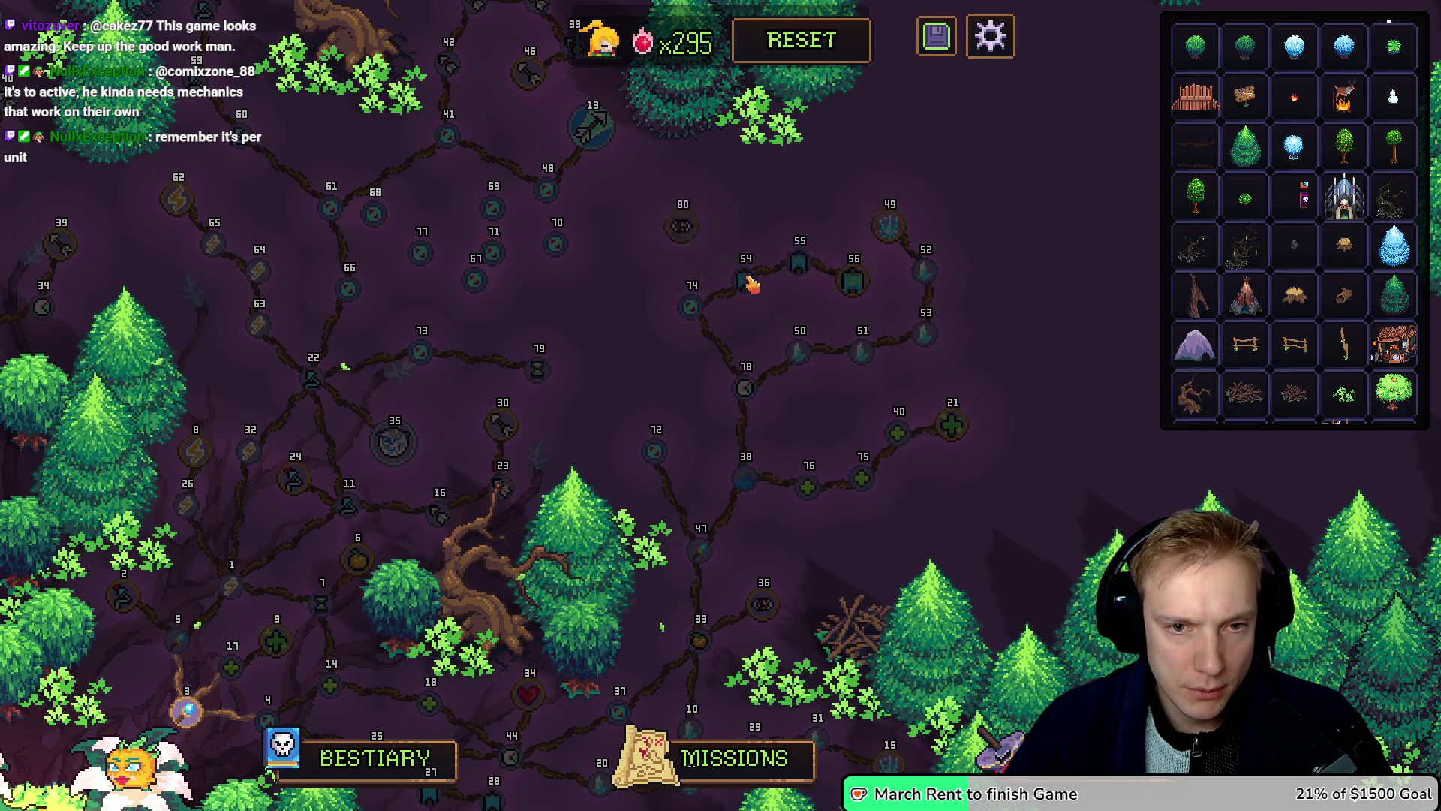
pyautogui.moveTo(751, 283); pyautogui.dragTo(742, 275)
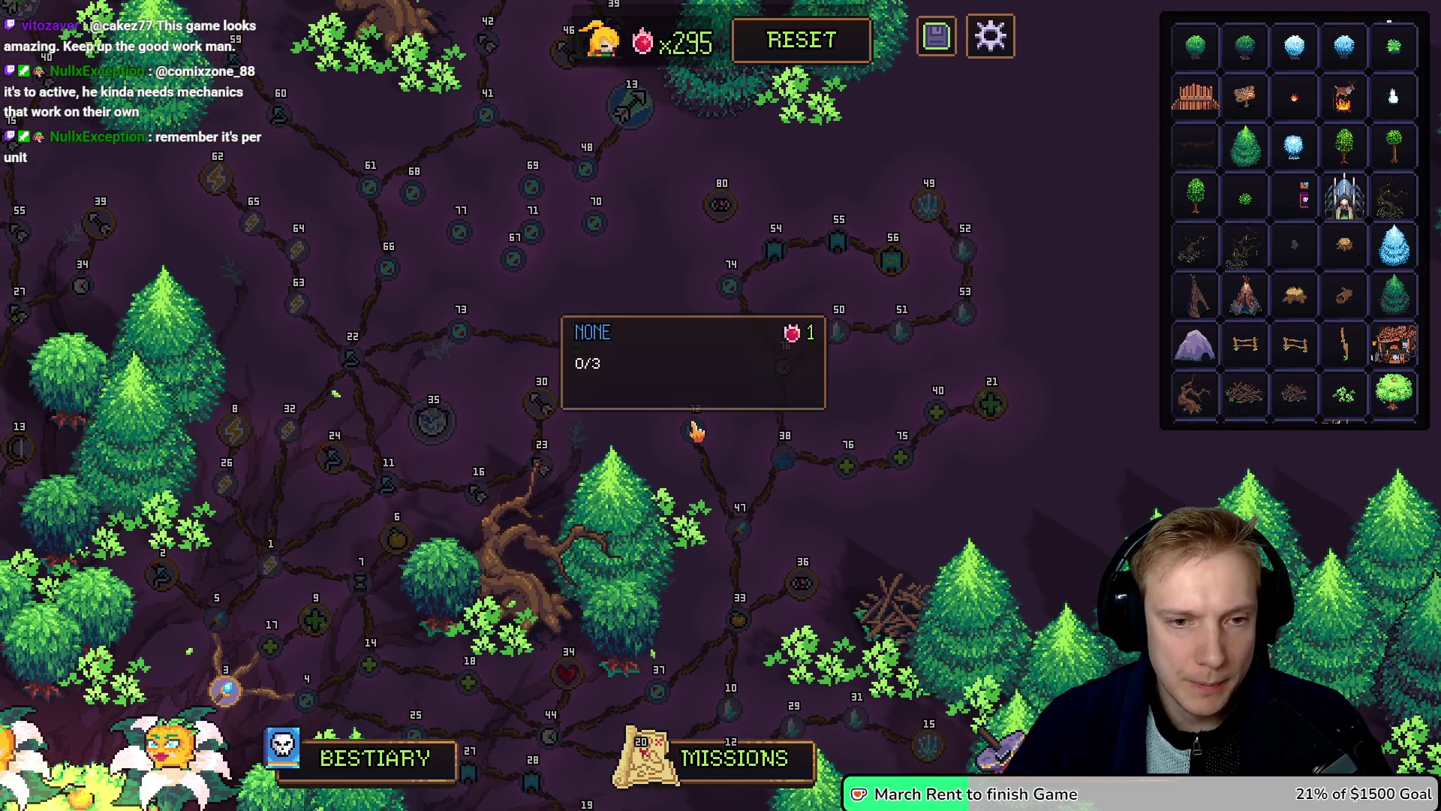
pyautogui.click(692, 428)
pyautogui.click(578, 349)
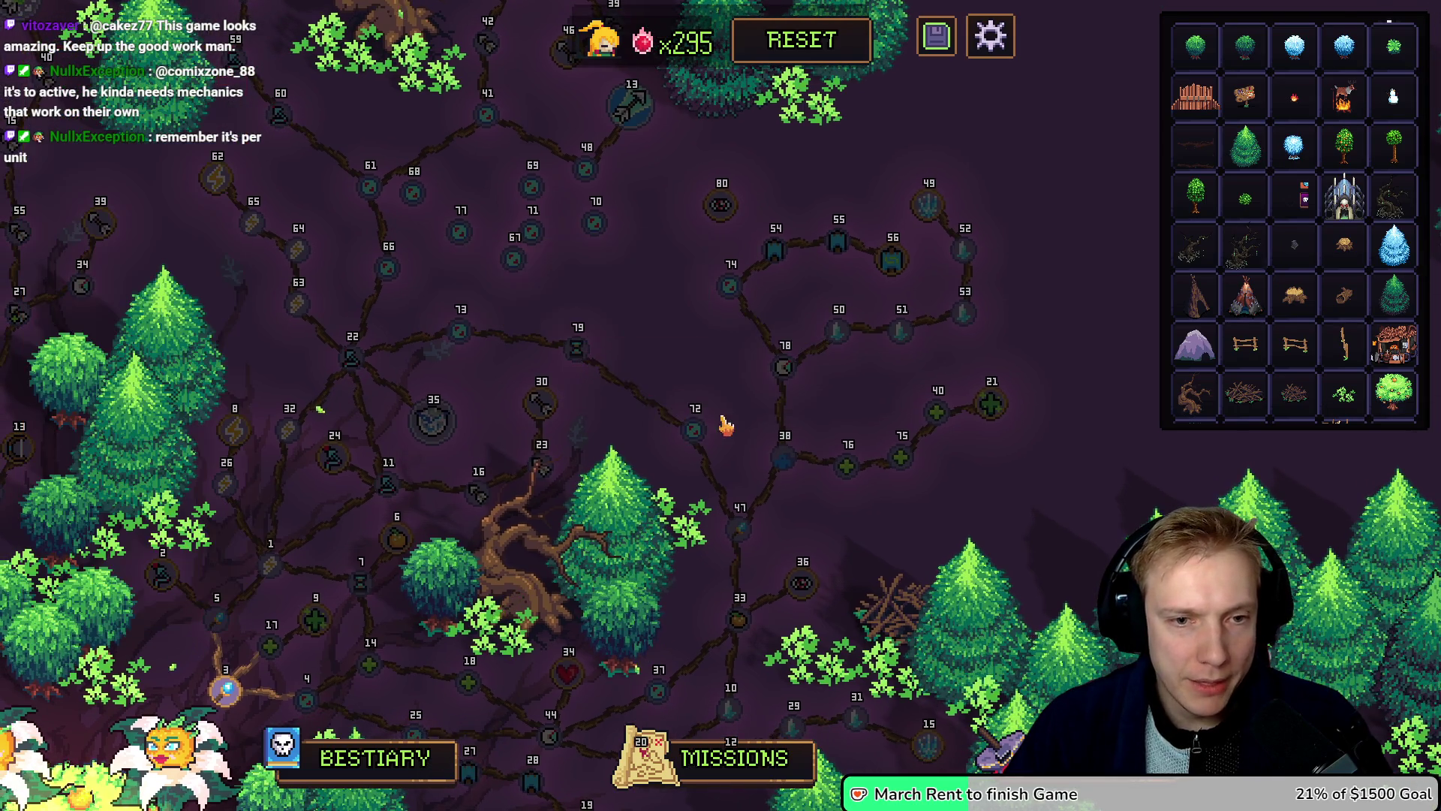
# Step: Move nodes 70, 67, 80, 77 and 68 into new positions
pyautogui.moveTo(596, 235); pyautogui.dragTo(656, 293)
pyautogui.moveTo(515, 269); pyautogui.dragTo(585, 293)
pyautogui.moveTo(721, 216); pyautogui.dragTo(721, 194)
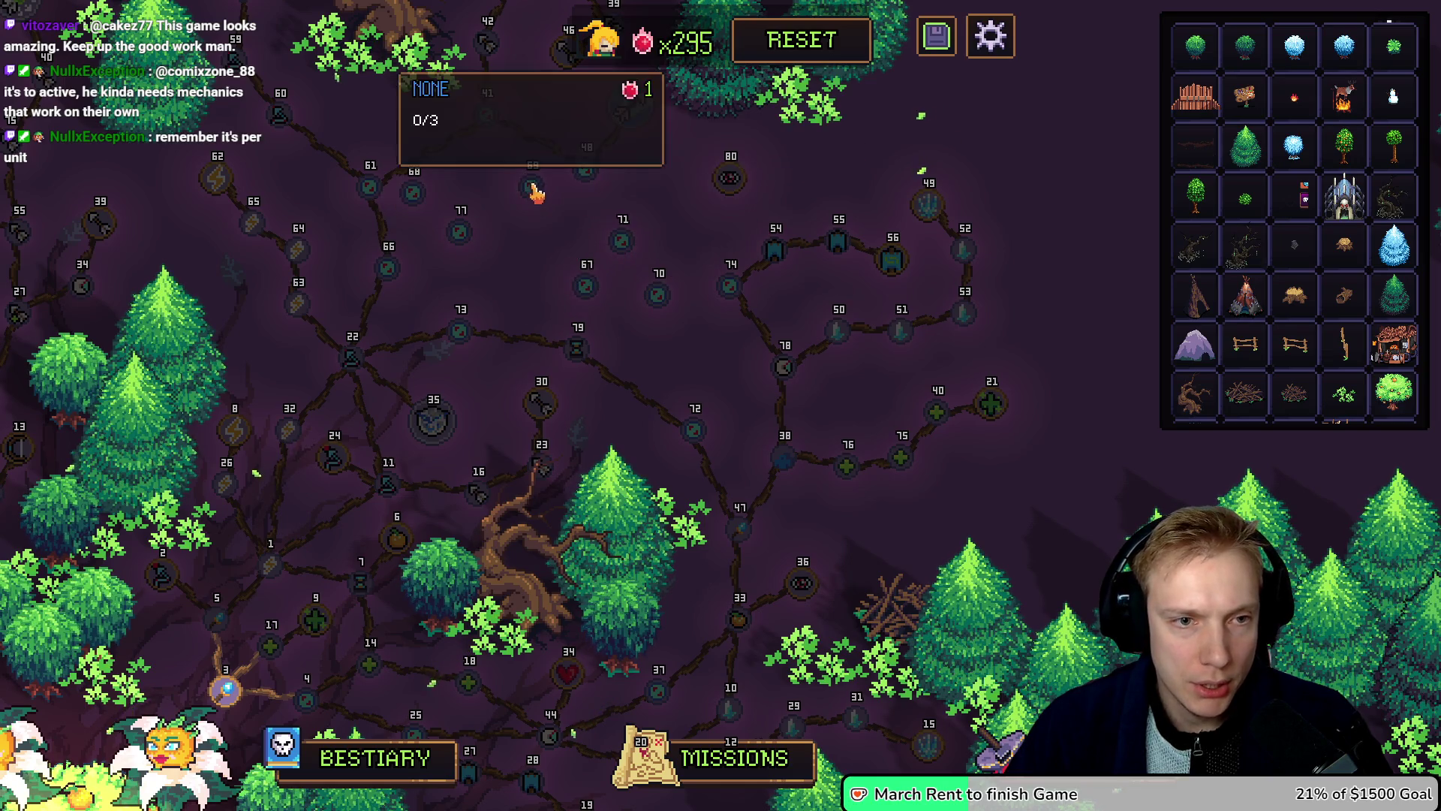
pyautogui.press('w')
pyautogui.press('a')
pyautogui.moveTo(488, 269); pyautogui.dragTo(524, 321)
pyautogui.moveTo(448, 229); pyautogui.dragTo(515, 257)
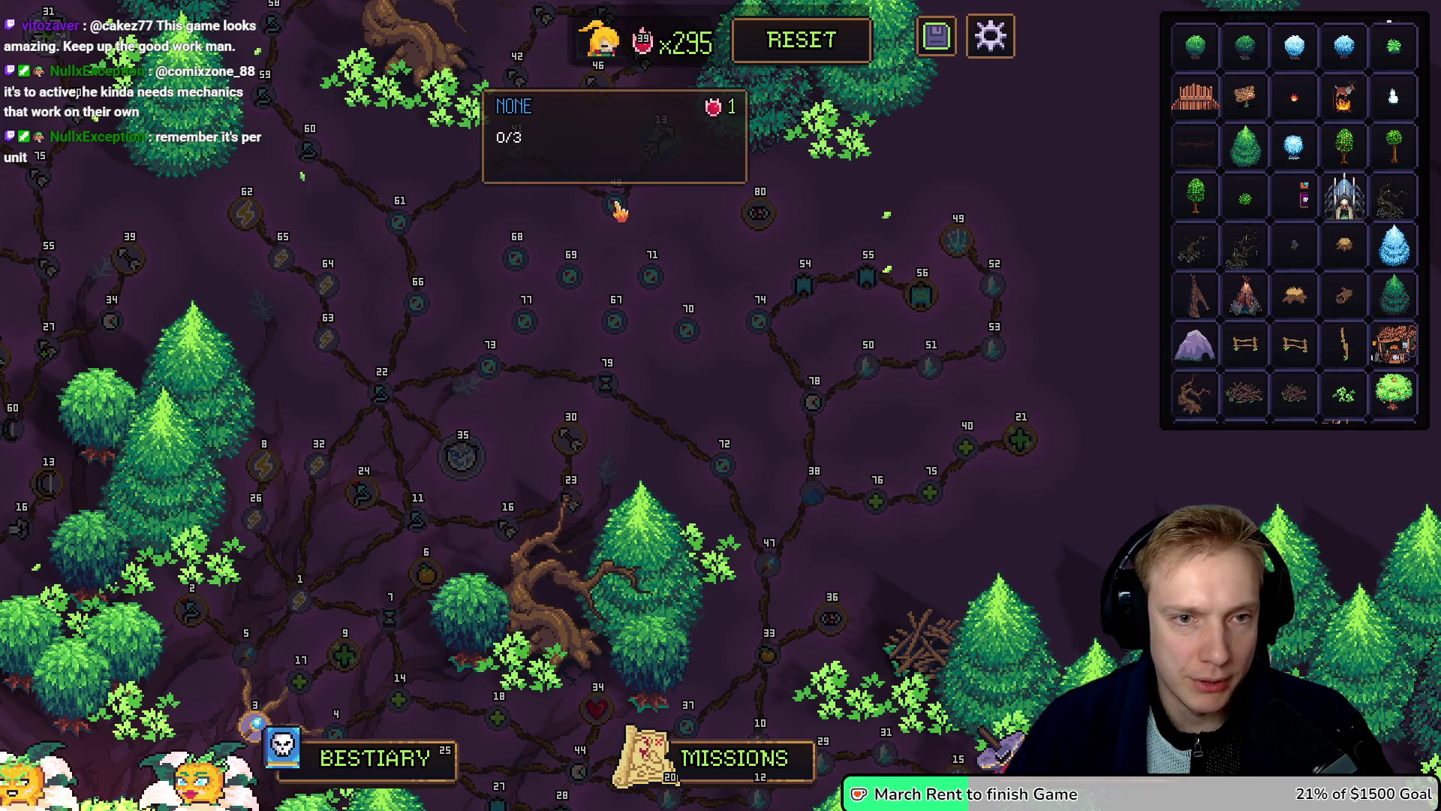
# Step: Open a new node in the node editor and add a Life stat to it
pyautogui.moveTo(721, 293); pyautogui.dragTo(825, 126)
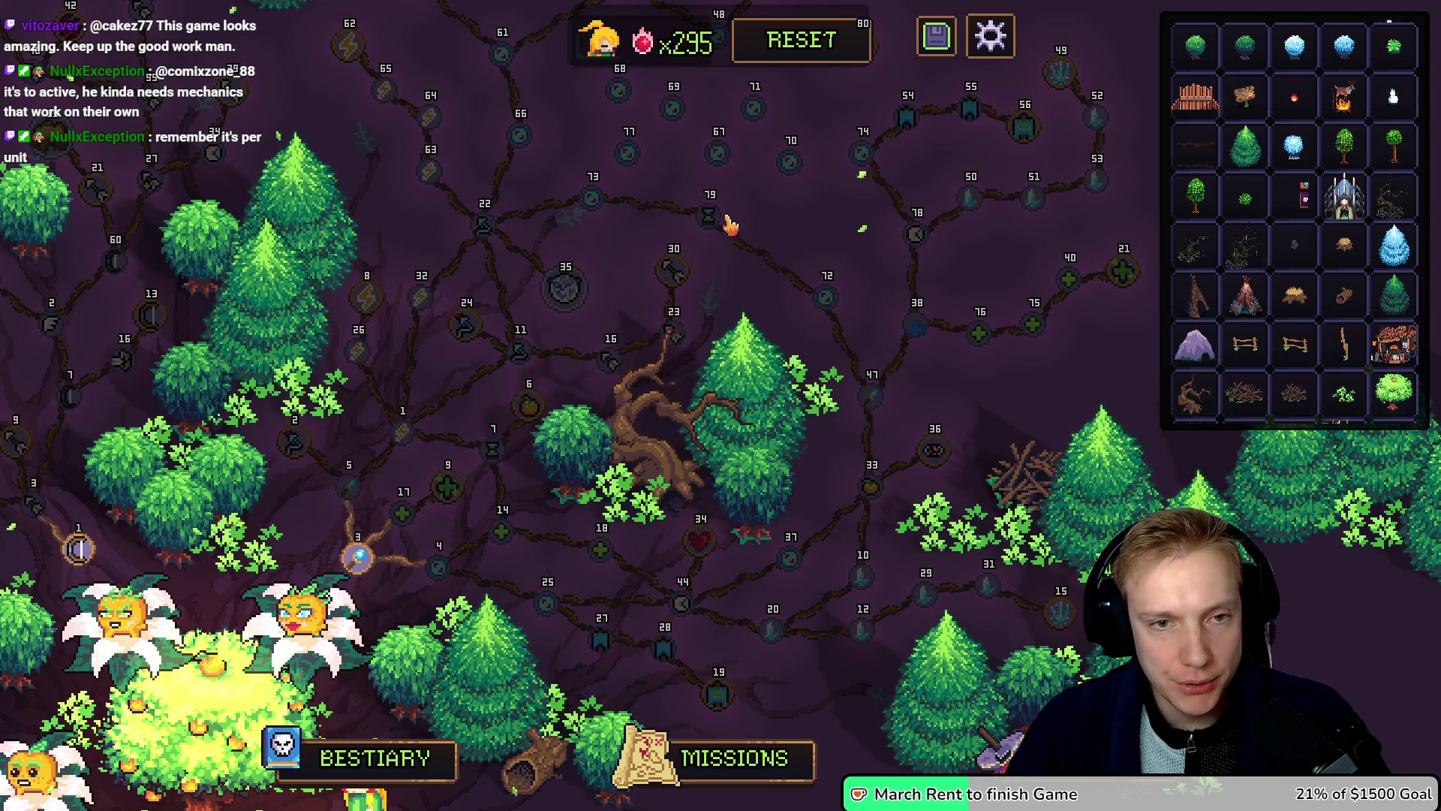
pyautogui.click(829, 302)
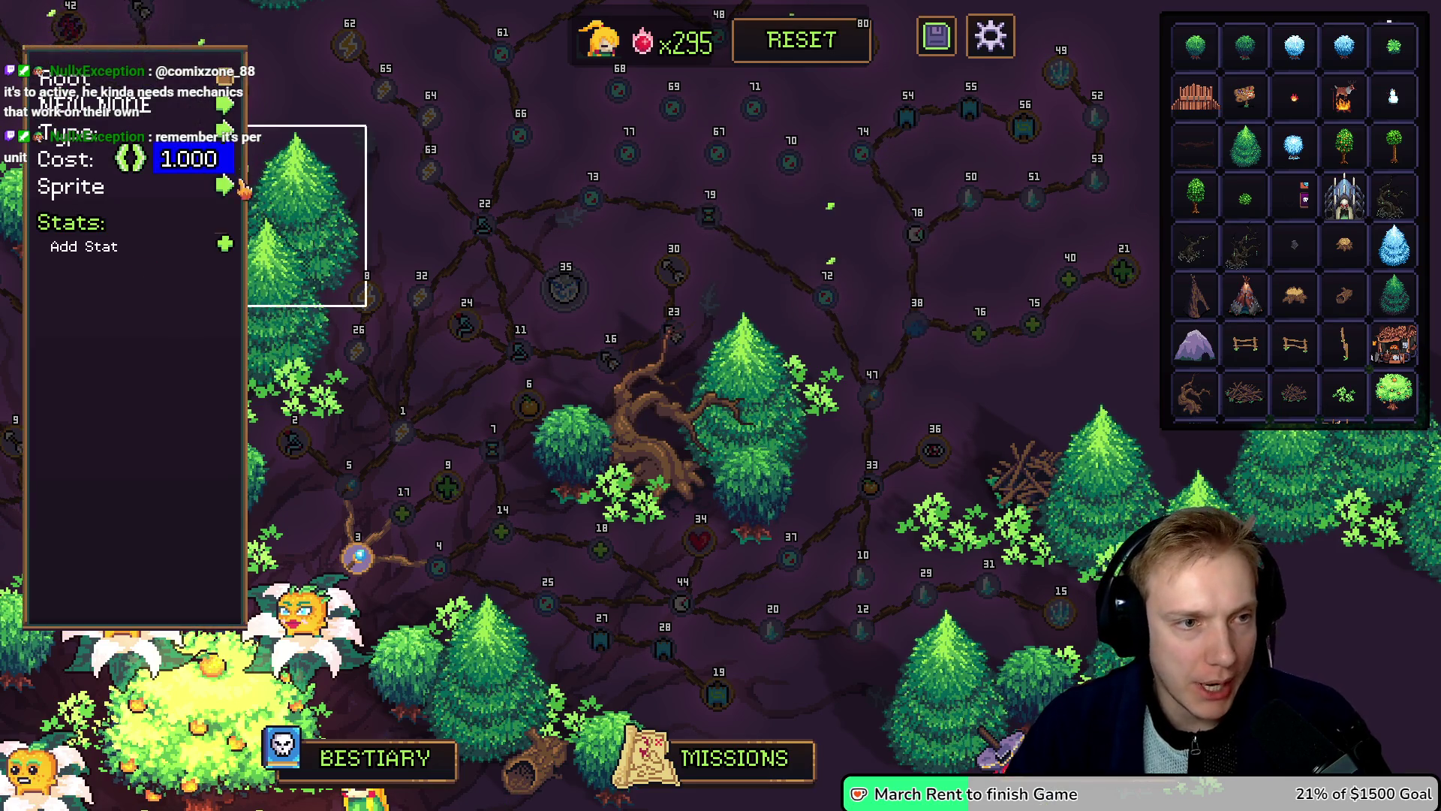
pyautogui.click(227, 249)
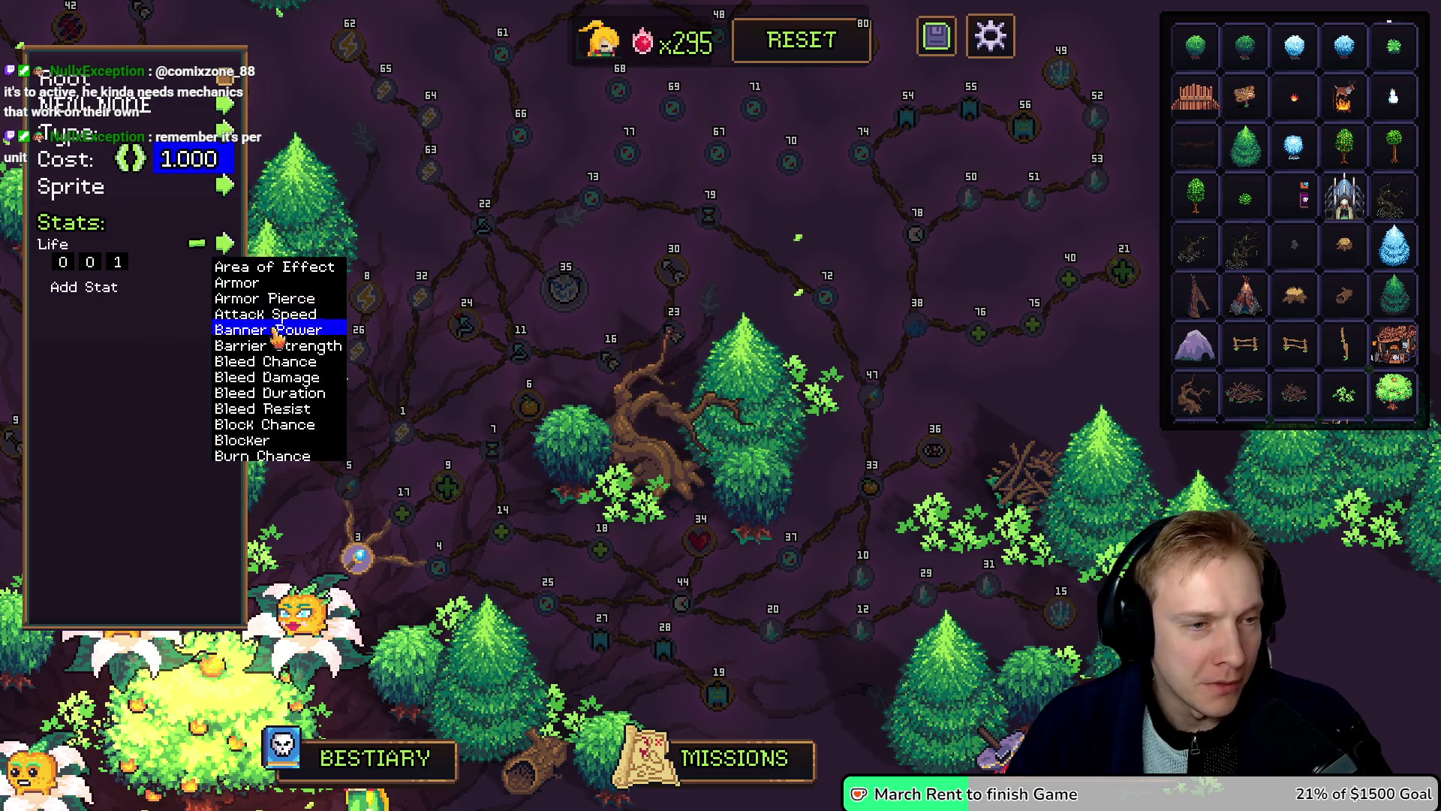
# Step: Replace the new node's Life stat with a Damage stat and look through its icon choices
pyautogui.scroll(-5, 278, 339)
pyautogui.scroll(-8, 279, 345)
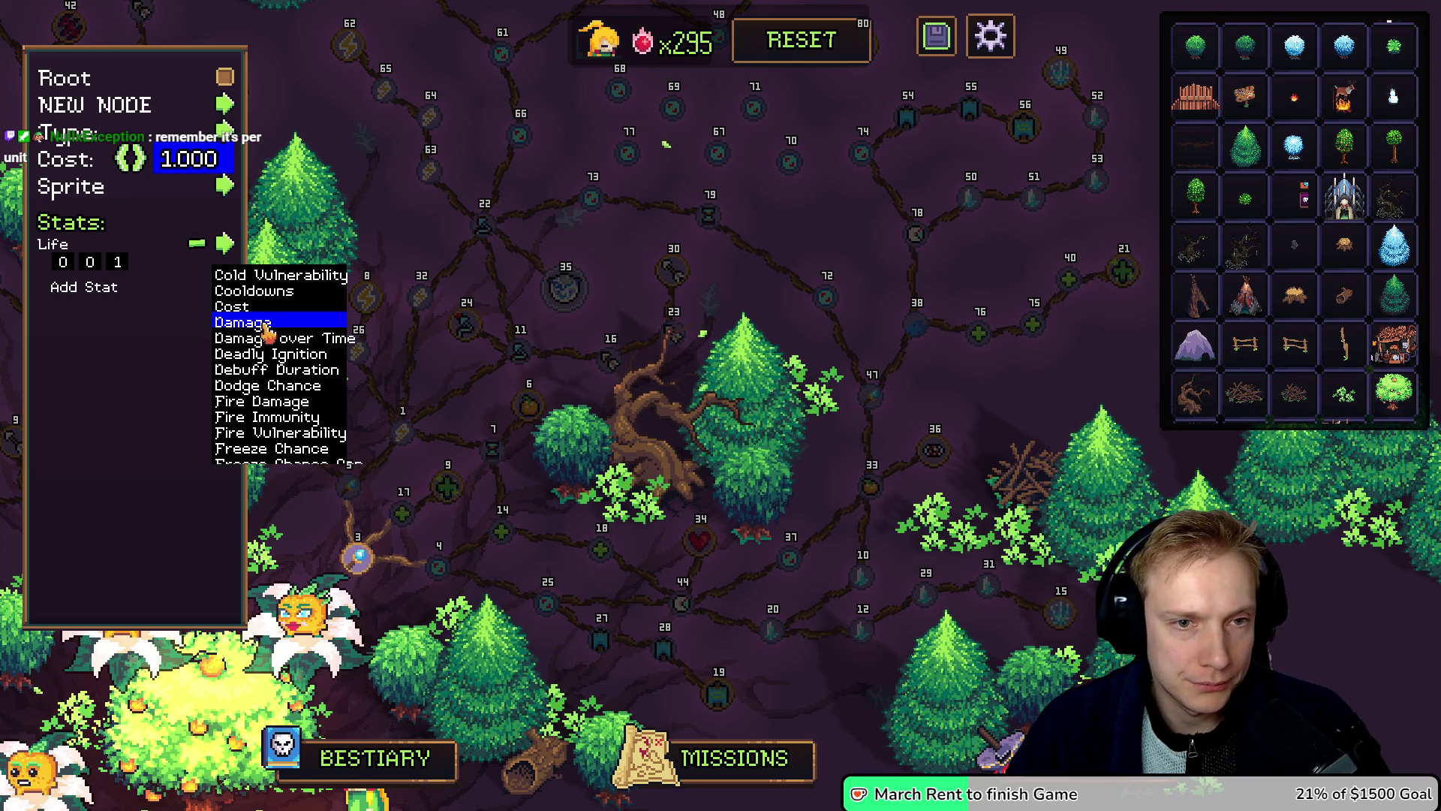
pyautogui.click(196, 243)
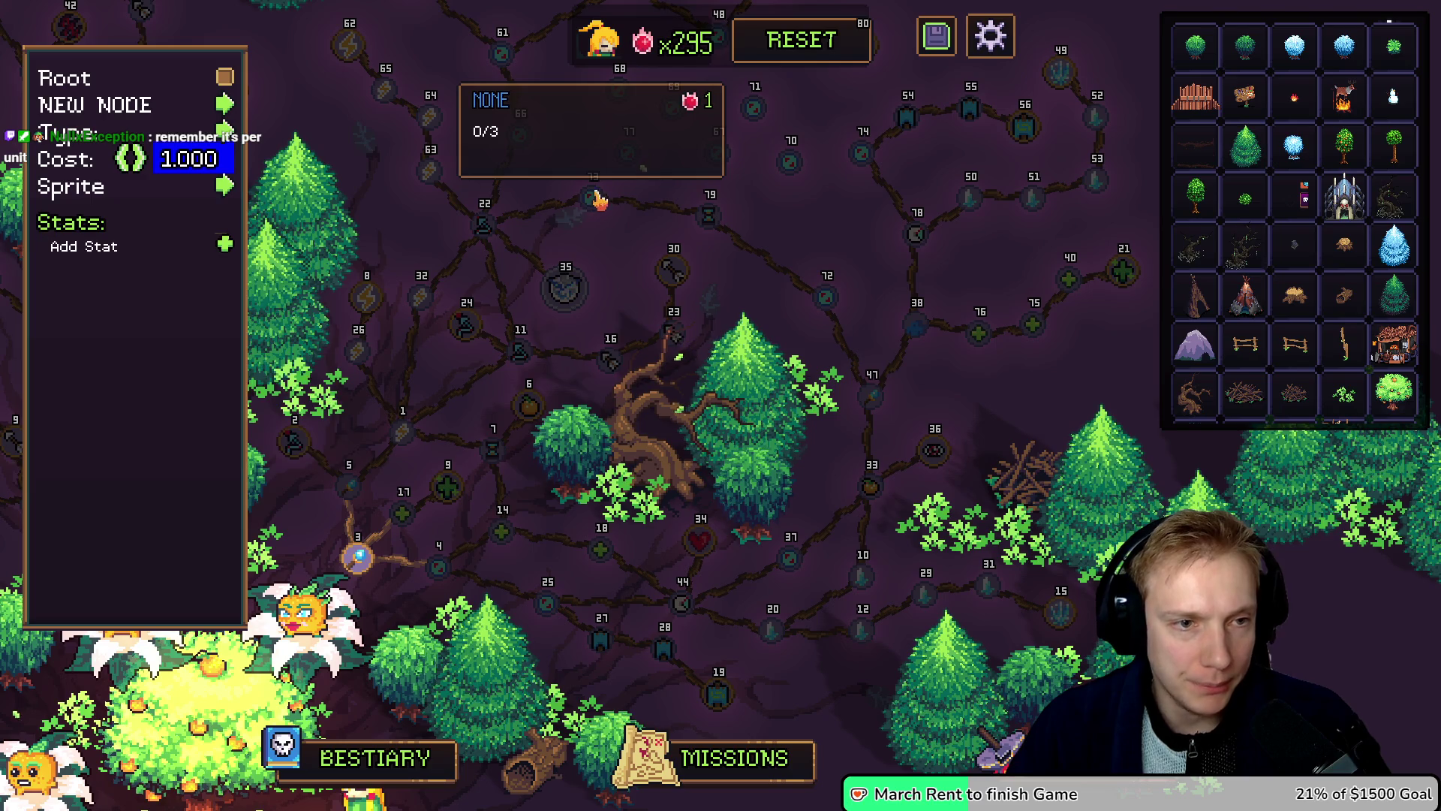
pyautogui.click(225, 245)
pyautogui.click(243, 322)
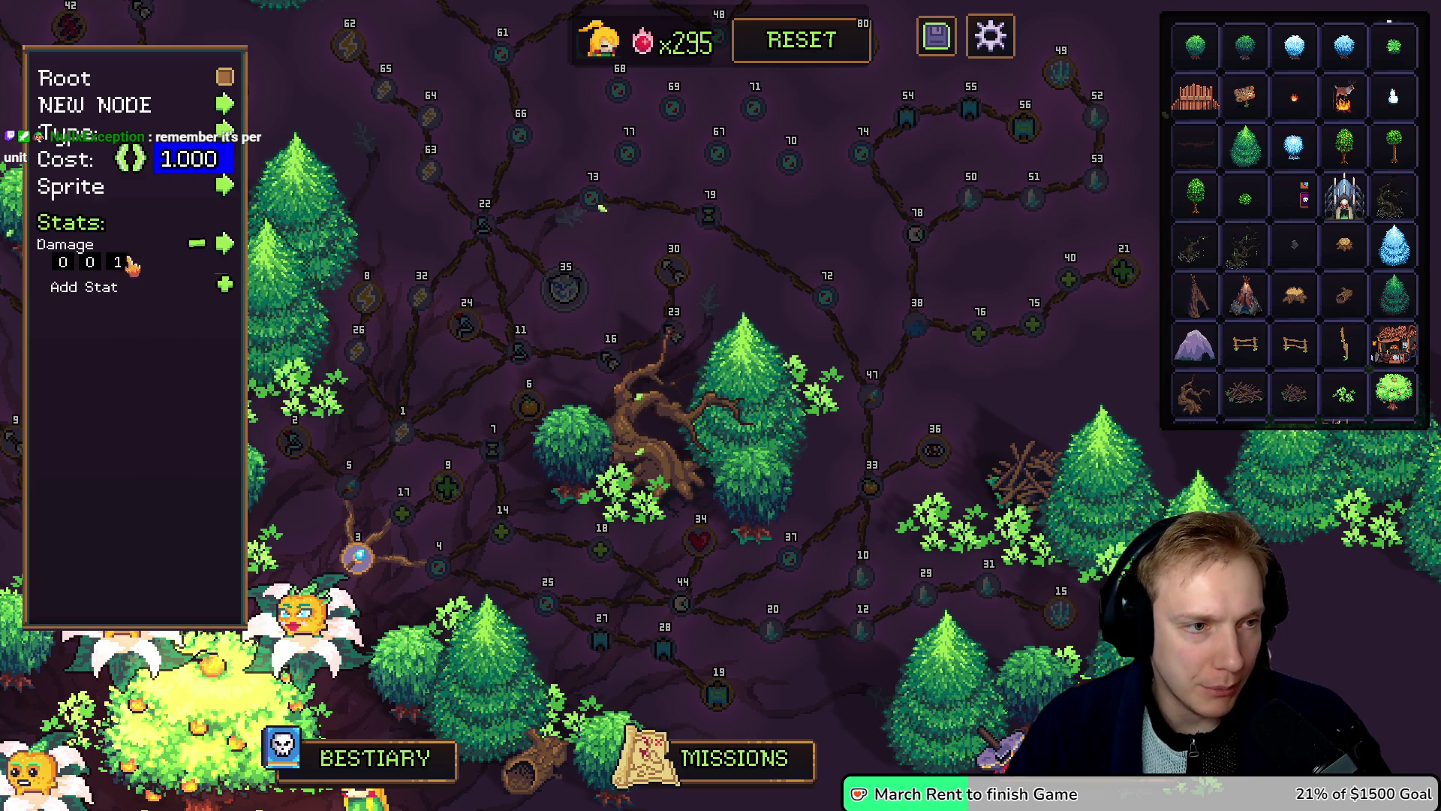
pyautogui.click(226, 187)
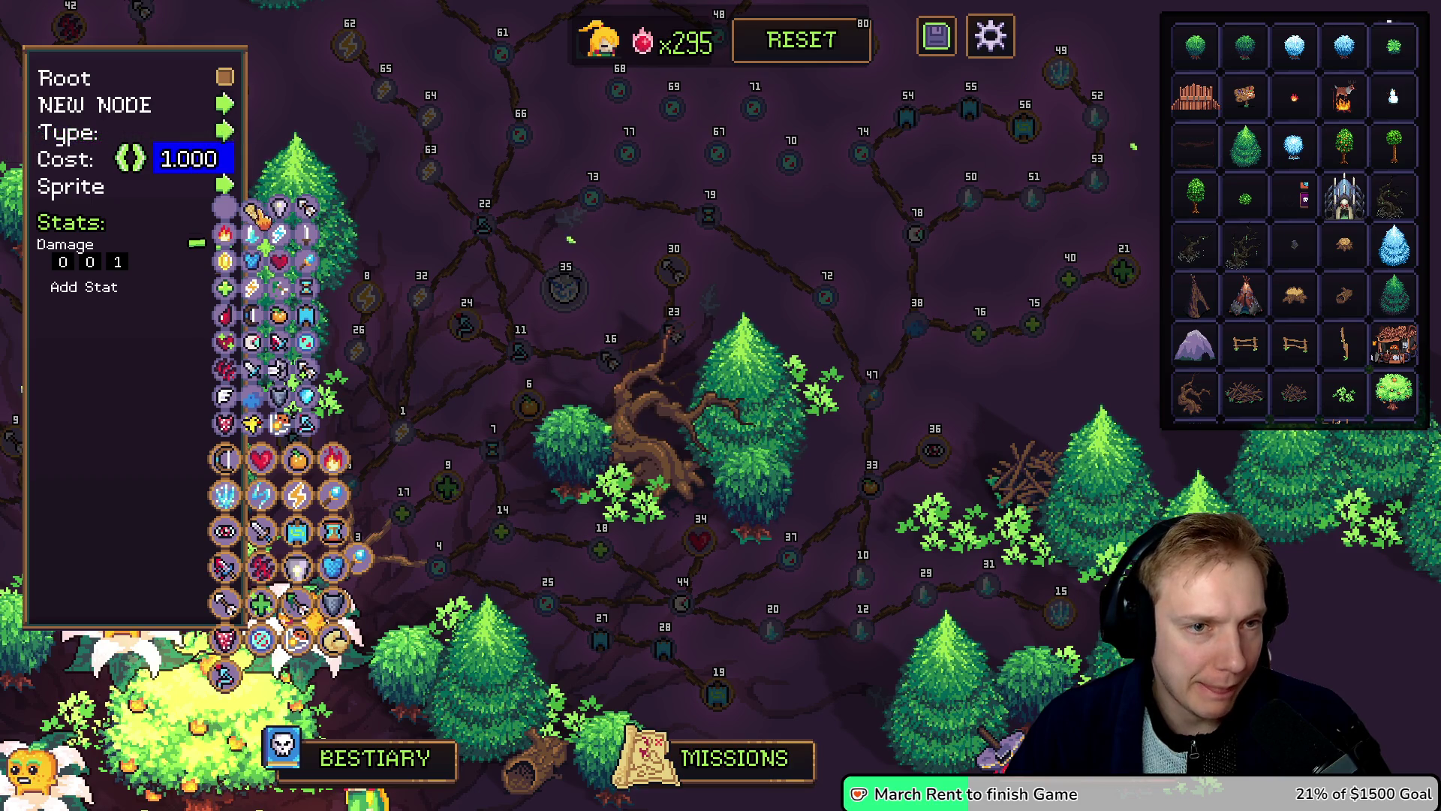
pyautogui.click(258, 216)
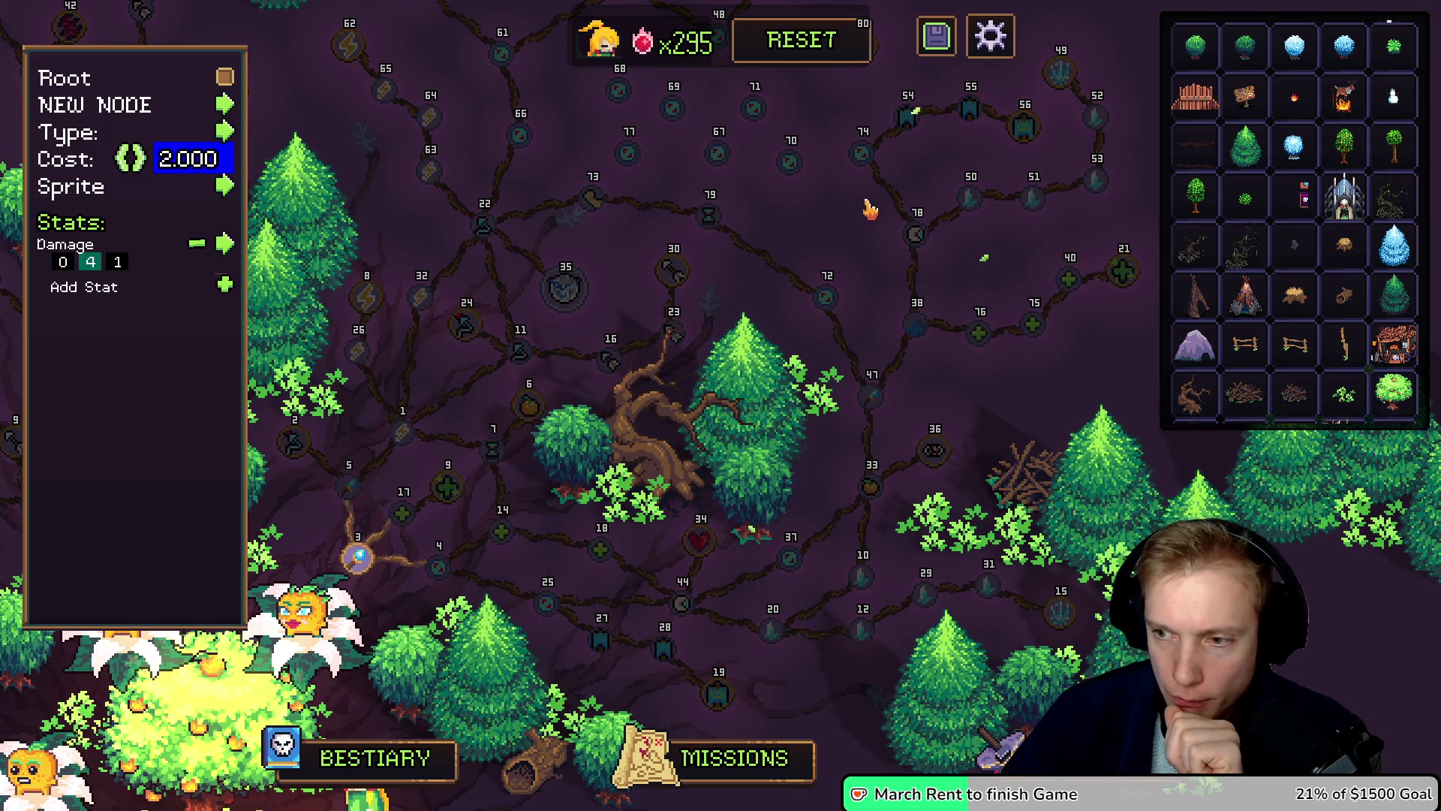
pyautogui.write('4')
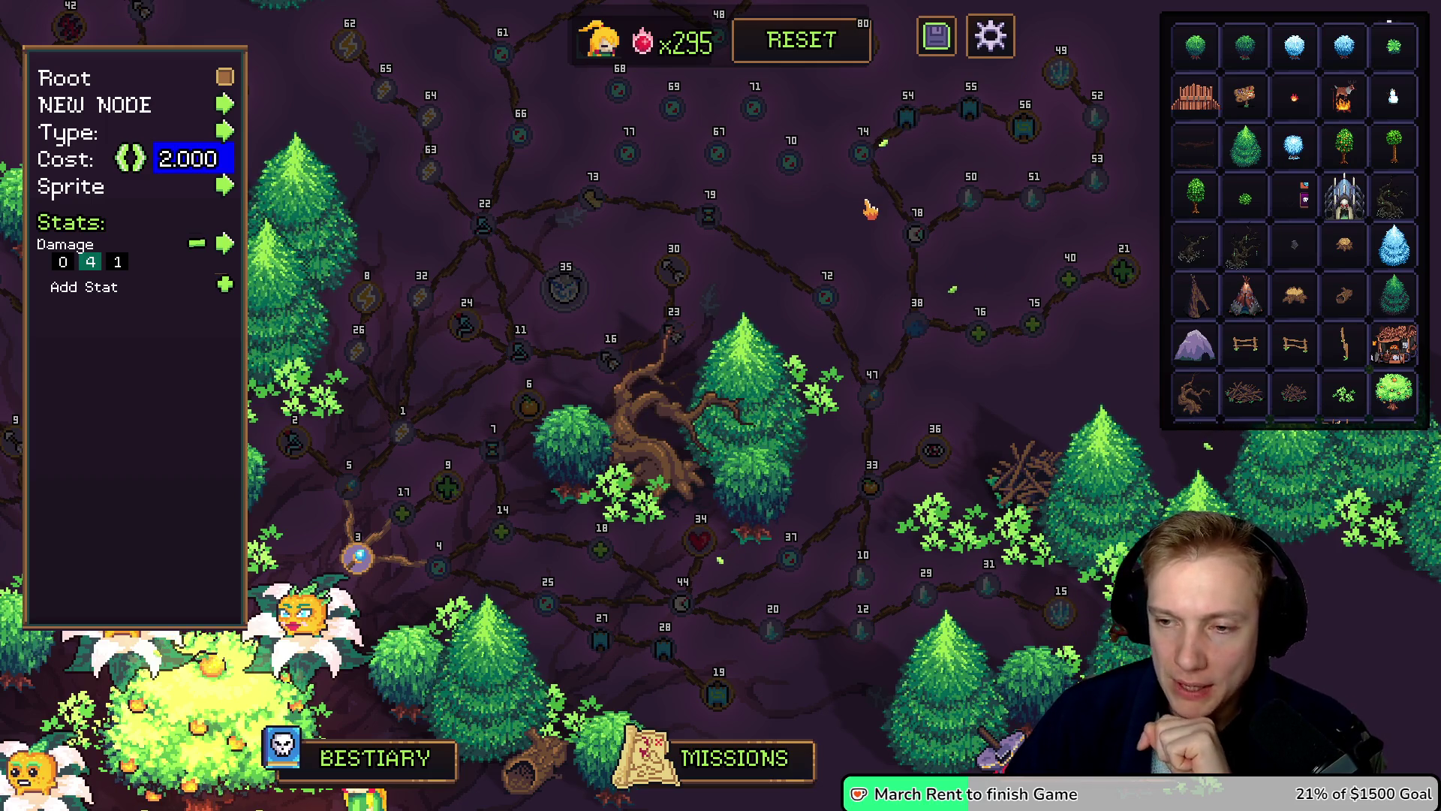
# Step: Pan to node 35, read its info card, and close the node editor
pyautogui.moveTo(809, 193); pyautogui.dragTo(878, 283)
pyautogui.moveTo(641, 364)
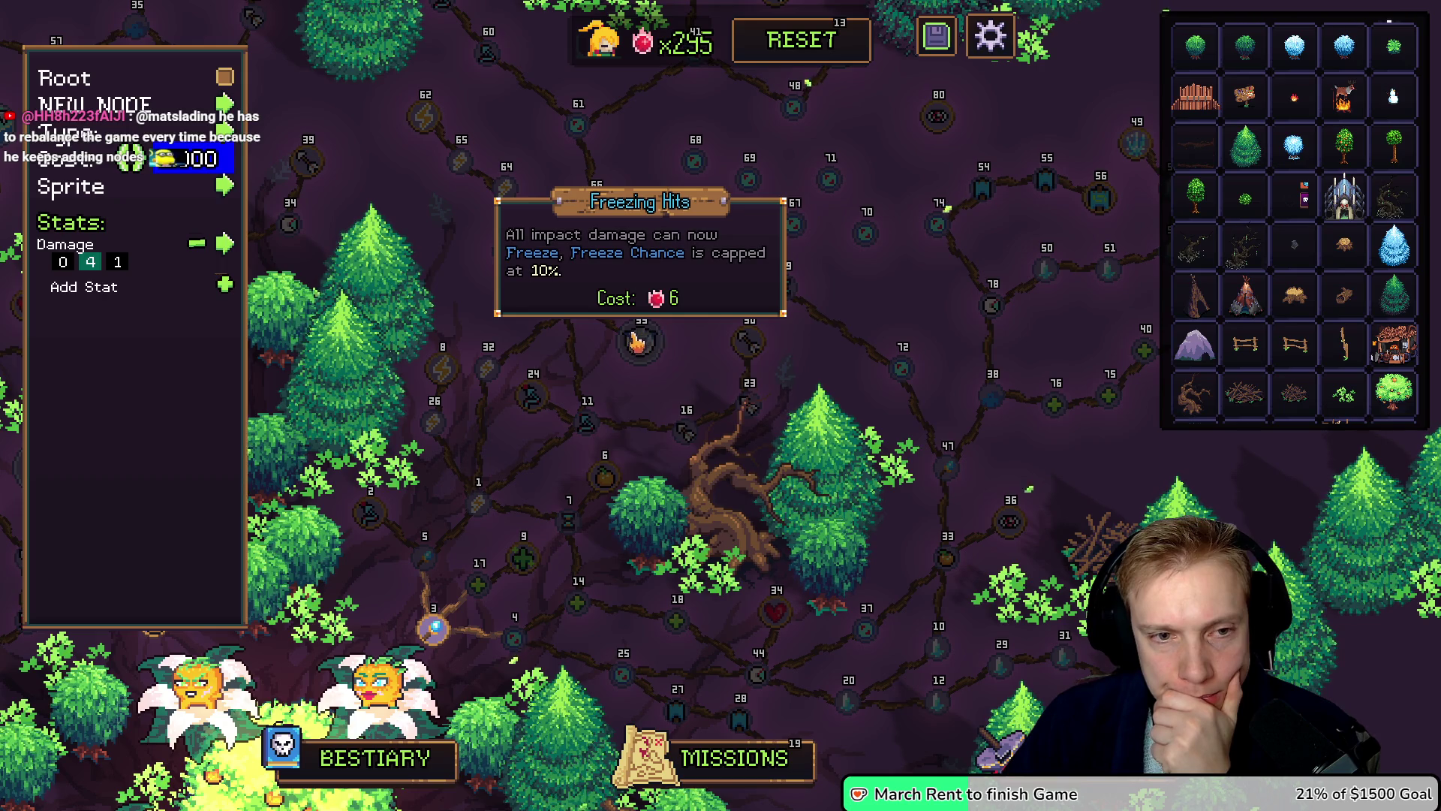
pyautogui.press('Escape')
# Step: Move node 35 right and node 23 up-left, and start linking node 16
pyautogui.moveTo(640, 343)
pyautogui.mouseDown()
pyautogui.moveTo(911, 289)
pyautogui.moveTo(853, 300)
pyautogui.moveTo(621, 225)
pyautogui.moveTo(669, 312)
pyautogui.moveTo(658, 346)
pyautogui.moveTo(839, 297)
pyautogui.moveTo(620, 339)
pyautogui.moveTo(675, 355)
pyautogui.moveTo(811, 362)
pyautogui.moveTo(901, 279)
pyautogui.mouseUp()
pyautogui.moveTo(749, 403)
pyautogui.mouseDown()
pyautogui.moveTo(698, 344)
pyautogui.moveTo(705, 386)
pyautogui.moveTo(762, 370)
pyautogui.moveTo(700, 347)
pyautogui.mouseUp()
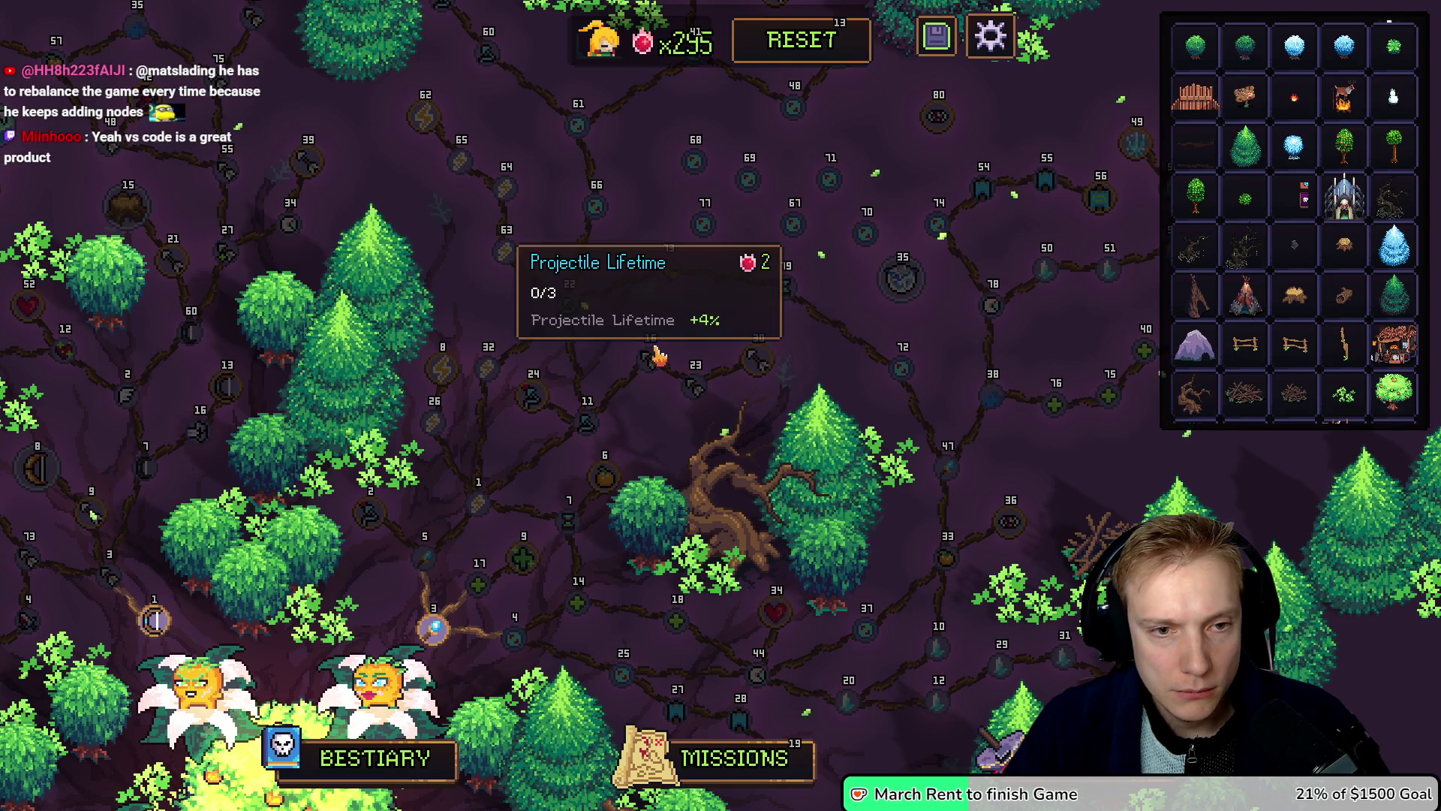
pyautogui.moveTo(653, 361)
pyautogui.mouseDown()
pyautogui.moveTo(673, 288)
pyautogui.moveTo(669, 408)
pyautogui.mouseUp()
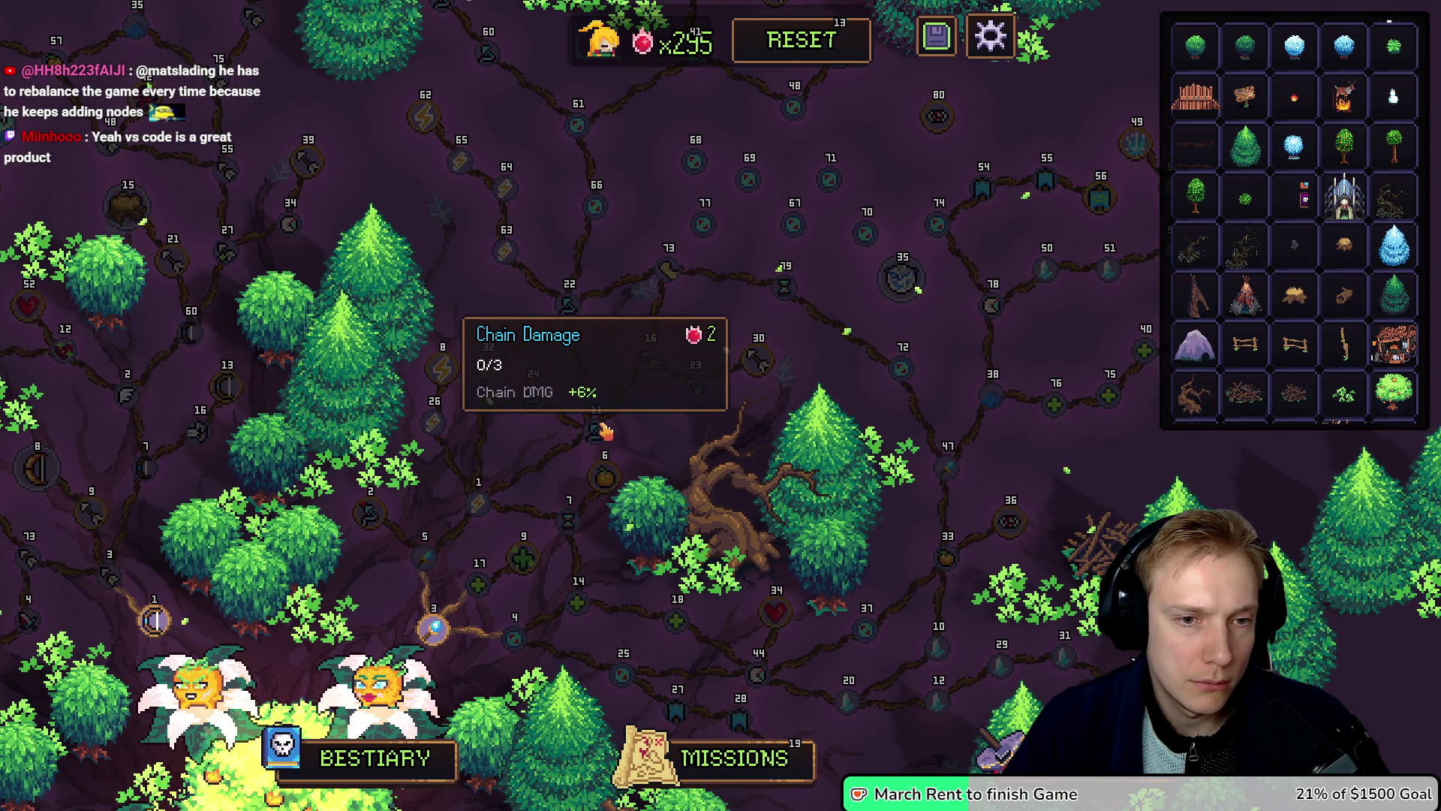
pyautogui.click(721, 448)
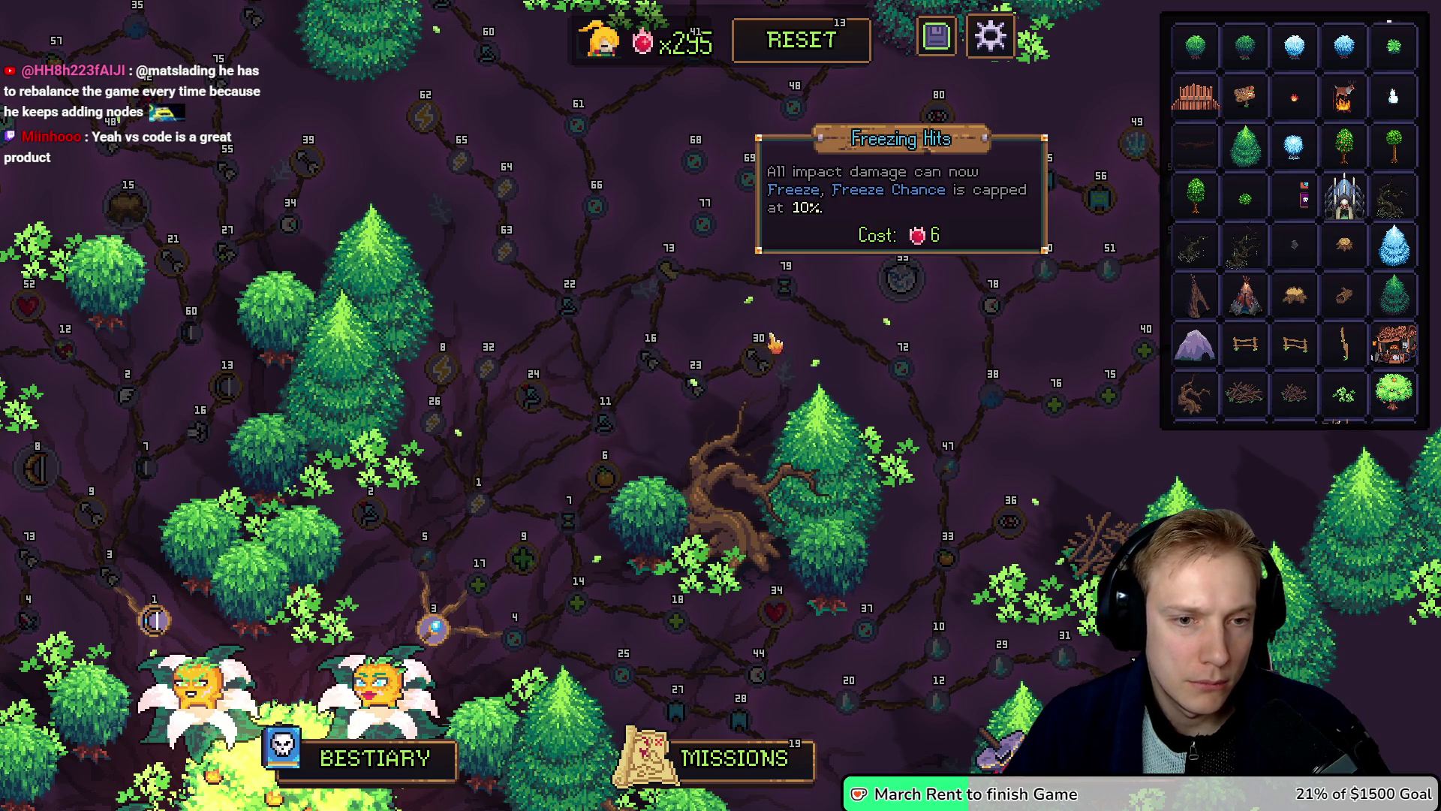
# Step: Read nearby nodes' info cards, then pan up to the upper middle of the tree
pyautogui.moveTo(787, 298)
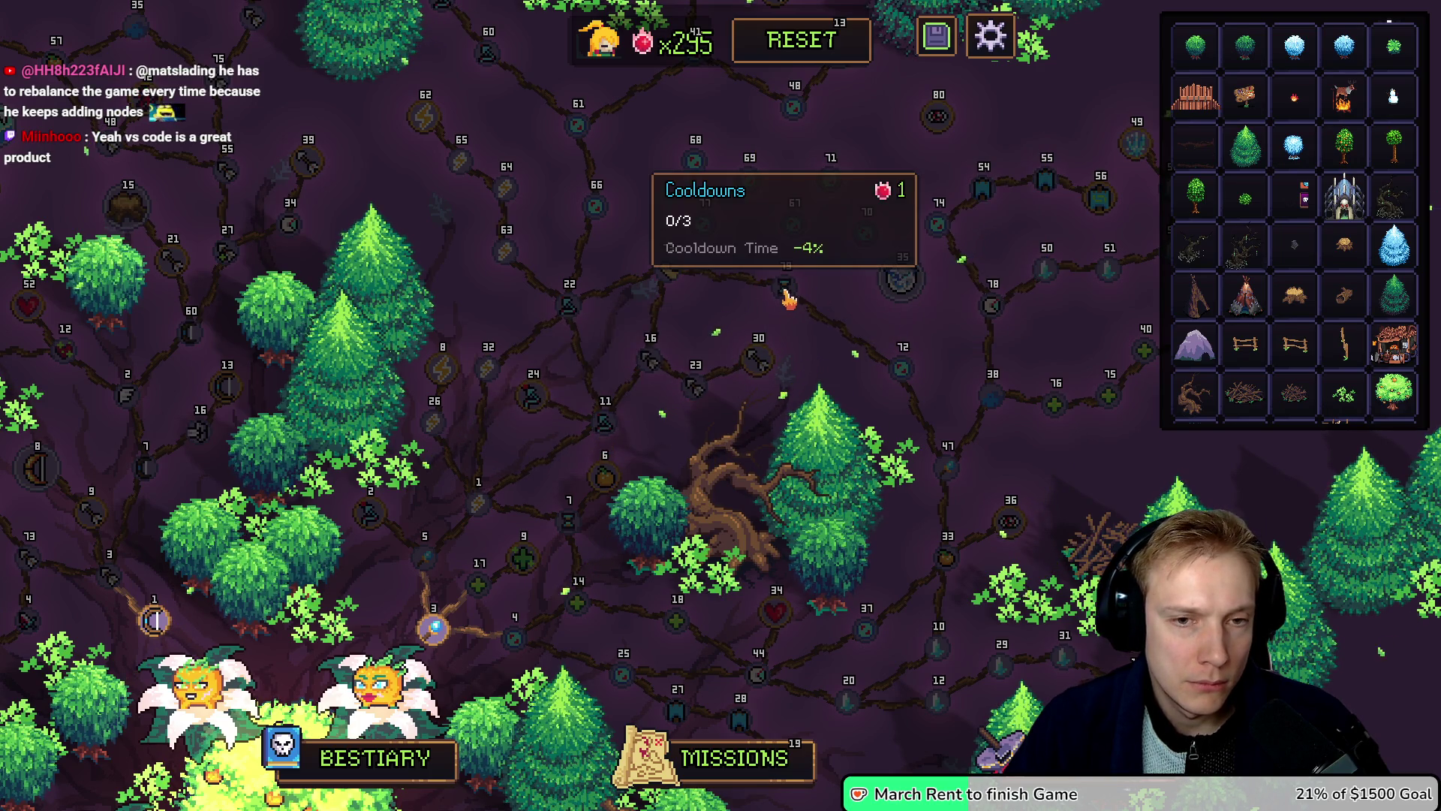
pyautogui.moveTo(761, 365)
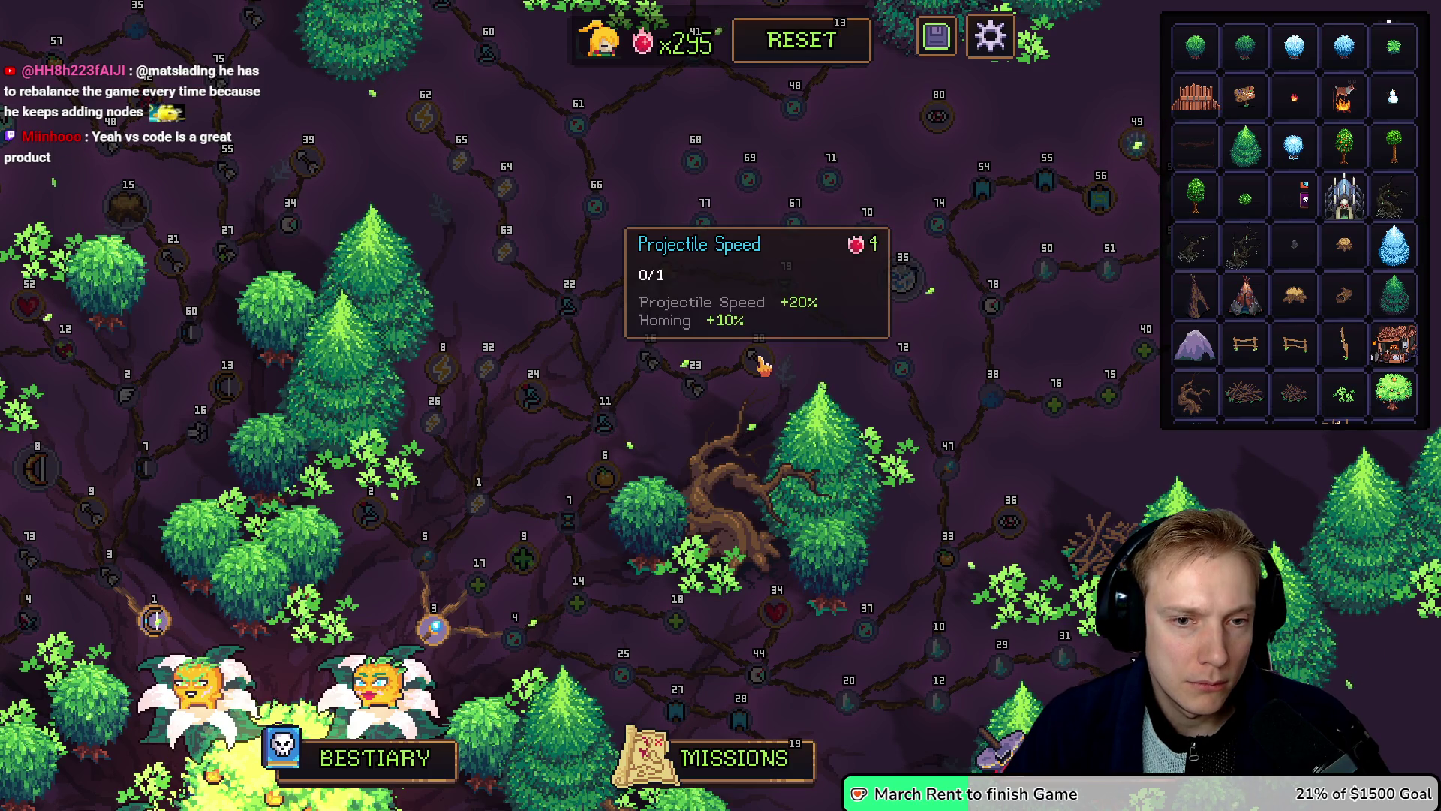
pyautogui.moveTo(901, 285)
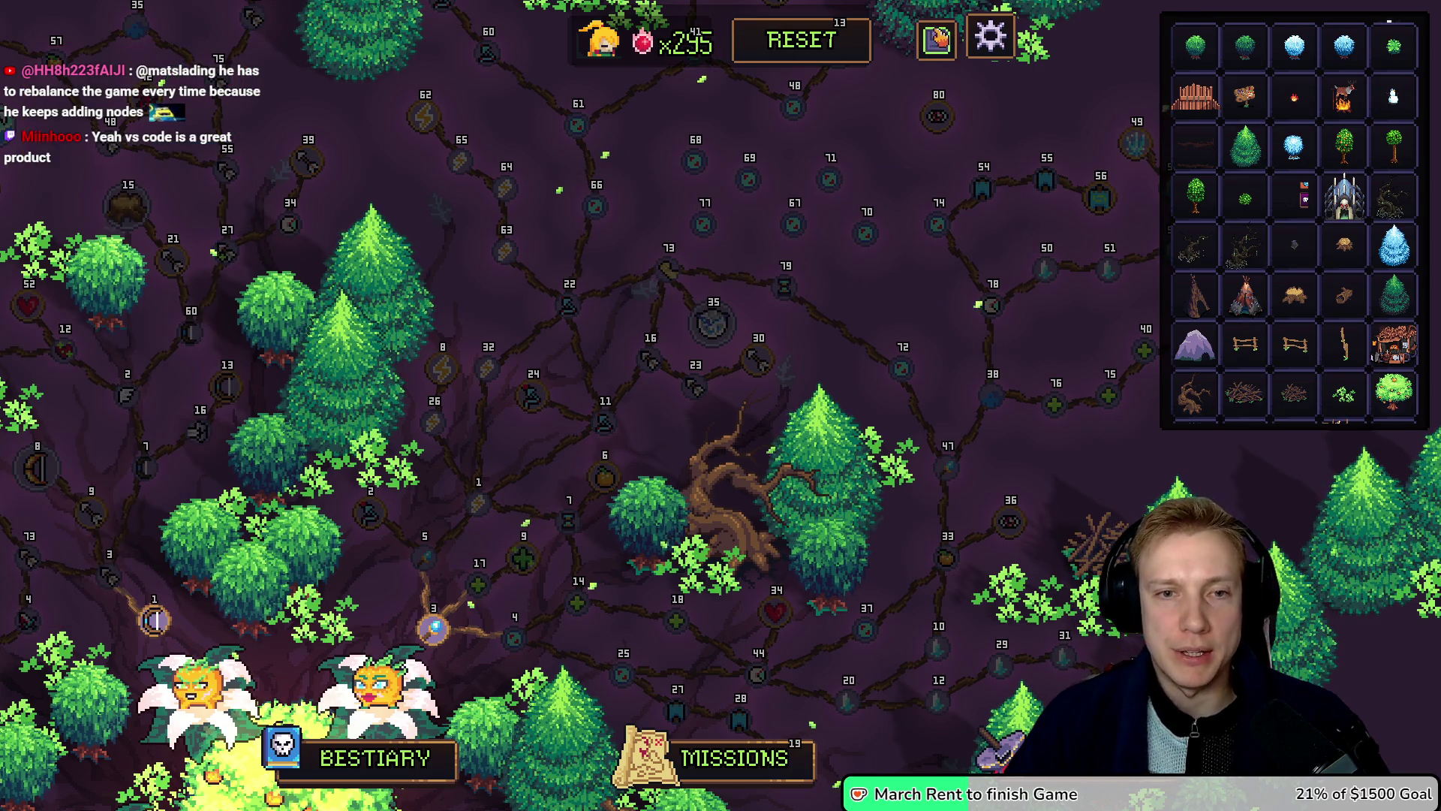
pyautogui.moveTo(884, 299)
pyautogui.mouseDown()
pyautogui.moveTo(862, 232)
pyautogui.moveTo(906, 120)
pyautogui.moveTo(675, 255)
pyautogui.moveTo(676, 283)
pyautogui.mouseUp()
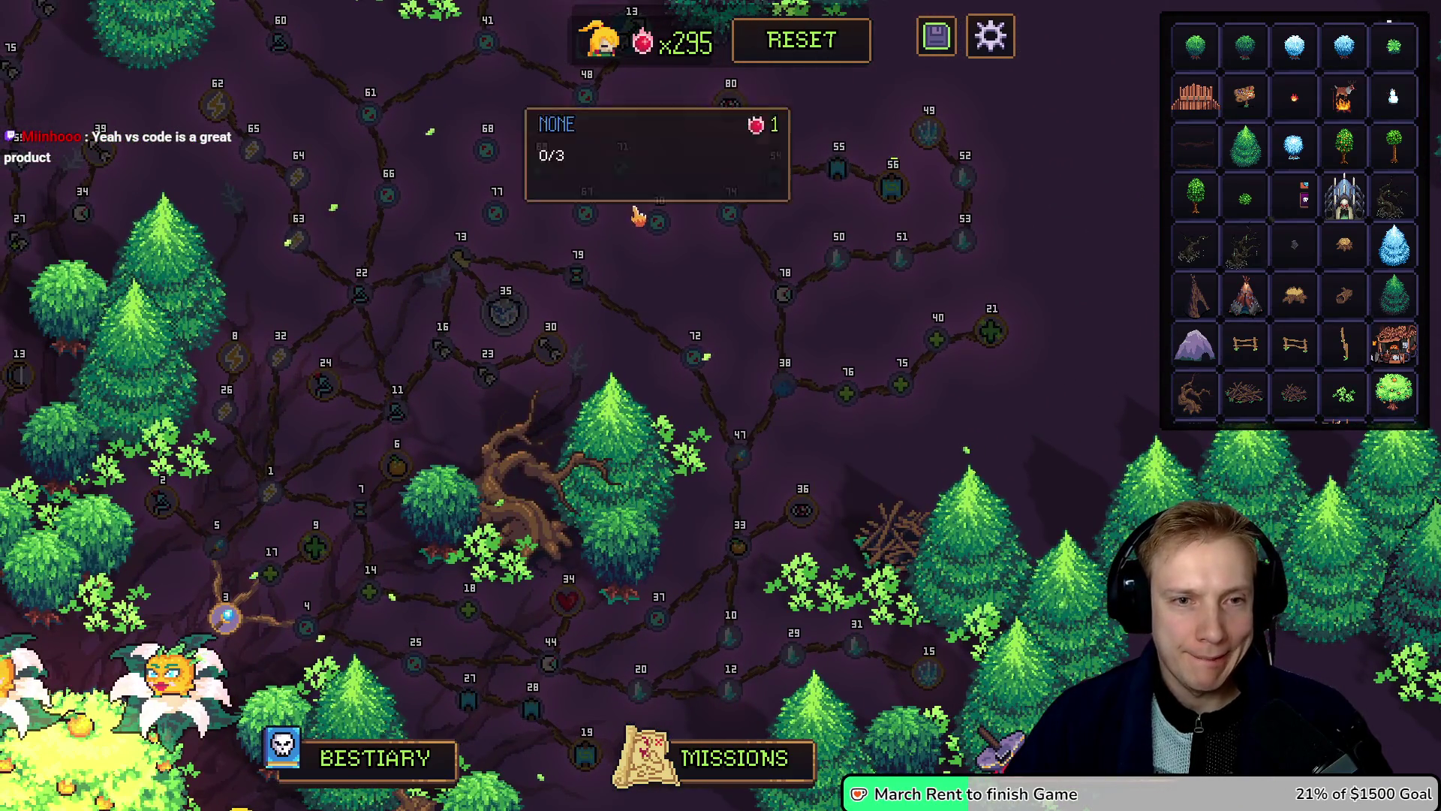
# Step: Place blank node 67 and give it a Range +4% stat with a cost of 2
pyautogui.moveTo(589, 216)
pyautogui.mouseDown()
pyautogui.moveTo(612, 353)
pyautogui.moveTo(740, 323)
pyautogui.mouseUp()
pyautogui.click(739, 321)
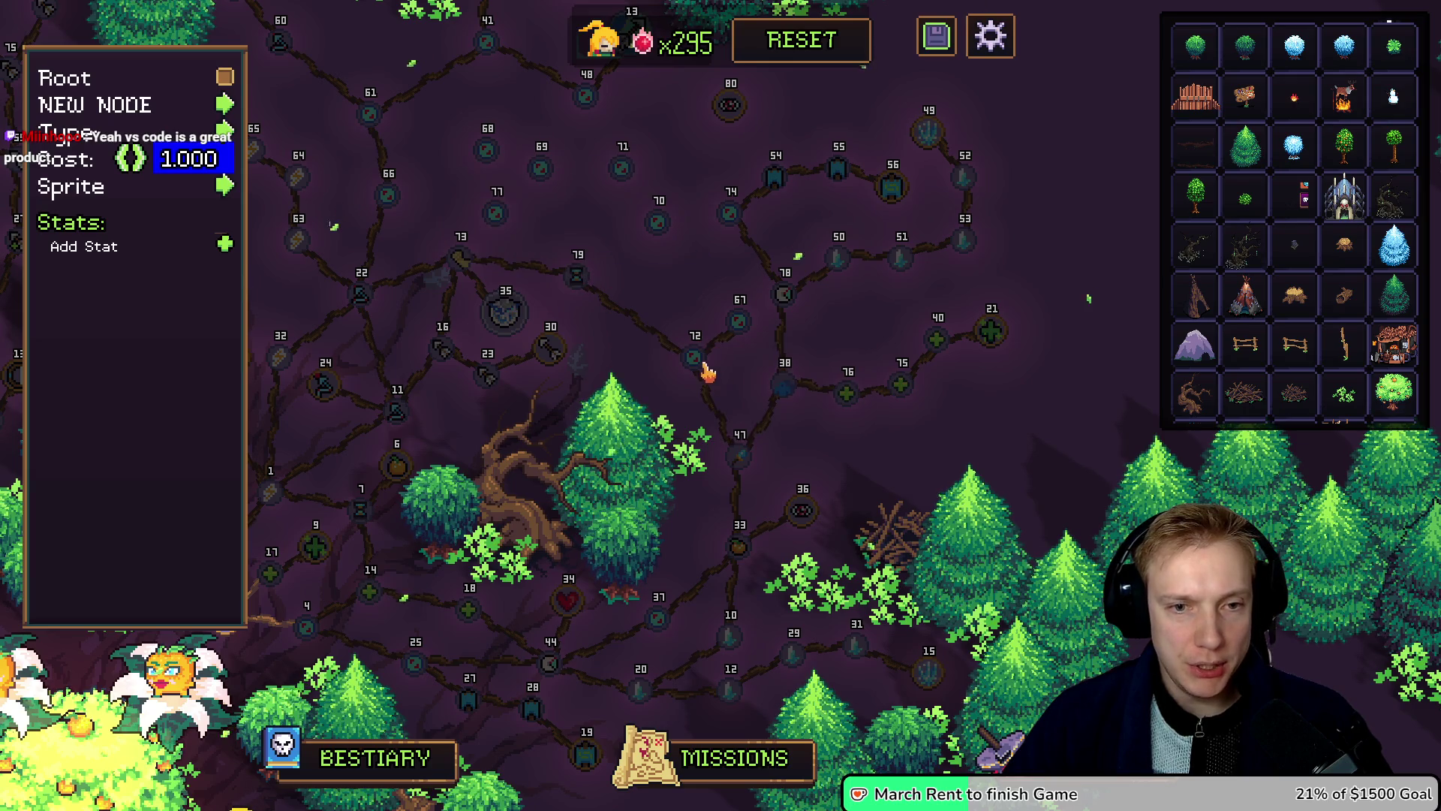
pyautogui.click(225, 244)
pyautogui.click(226, 244)
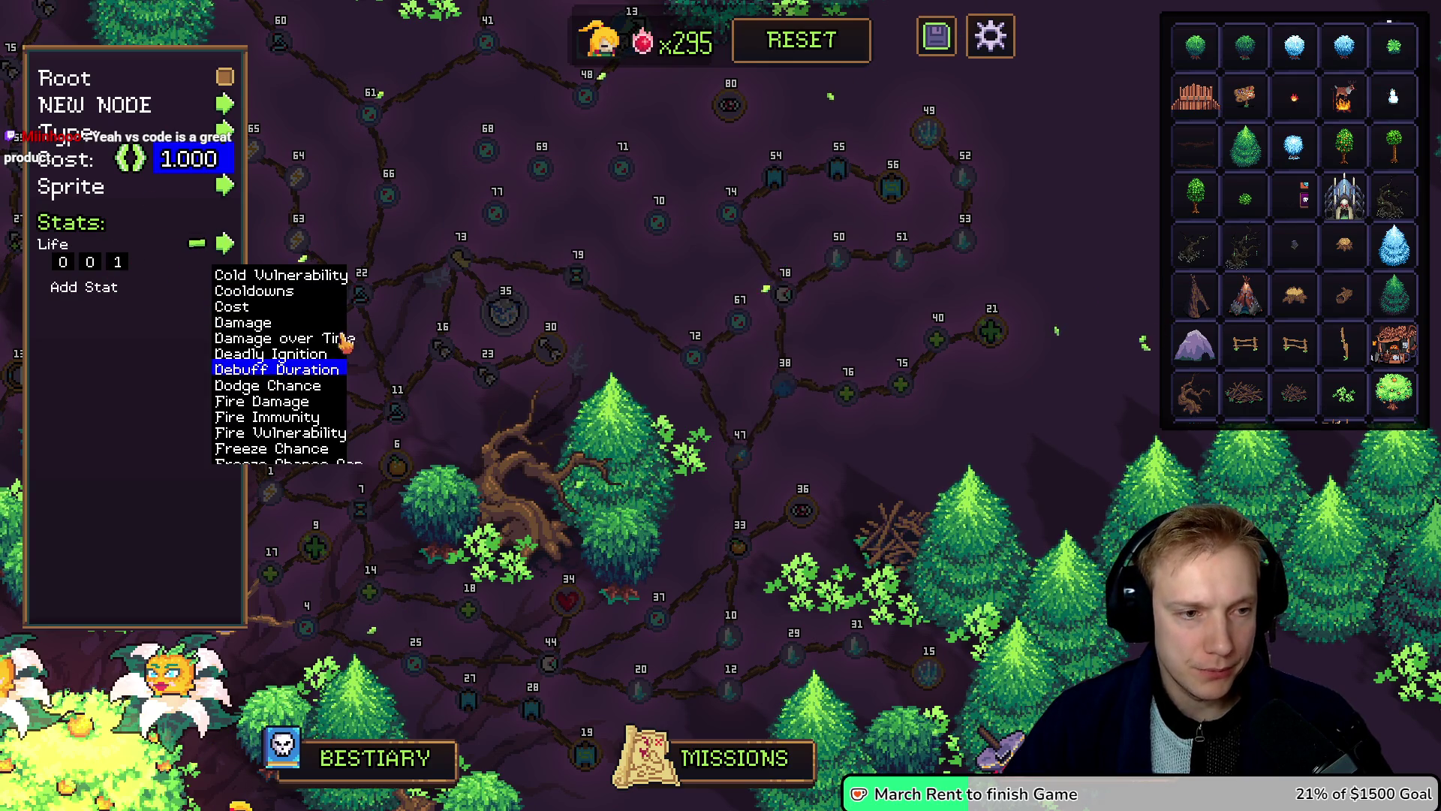
pyautogui.scroll(-8, 274, 357)
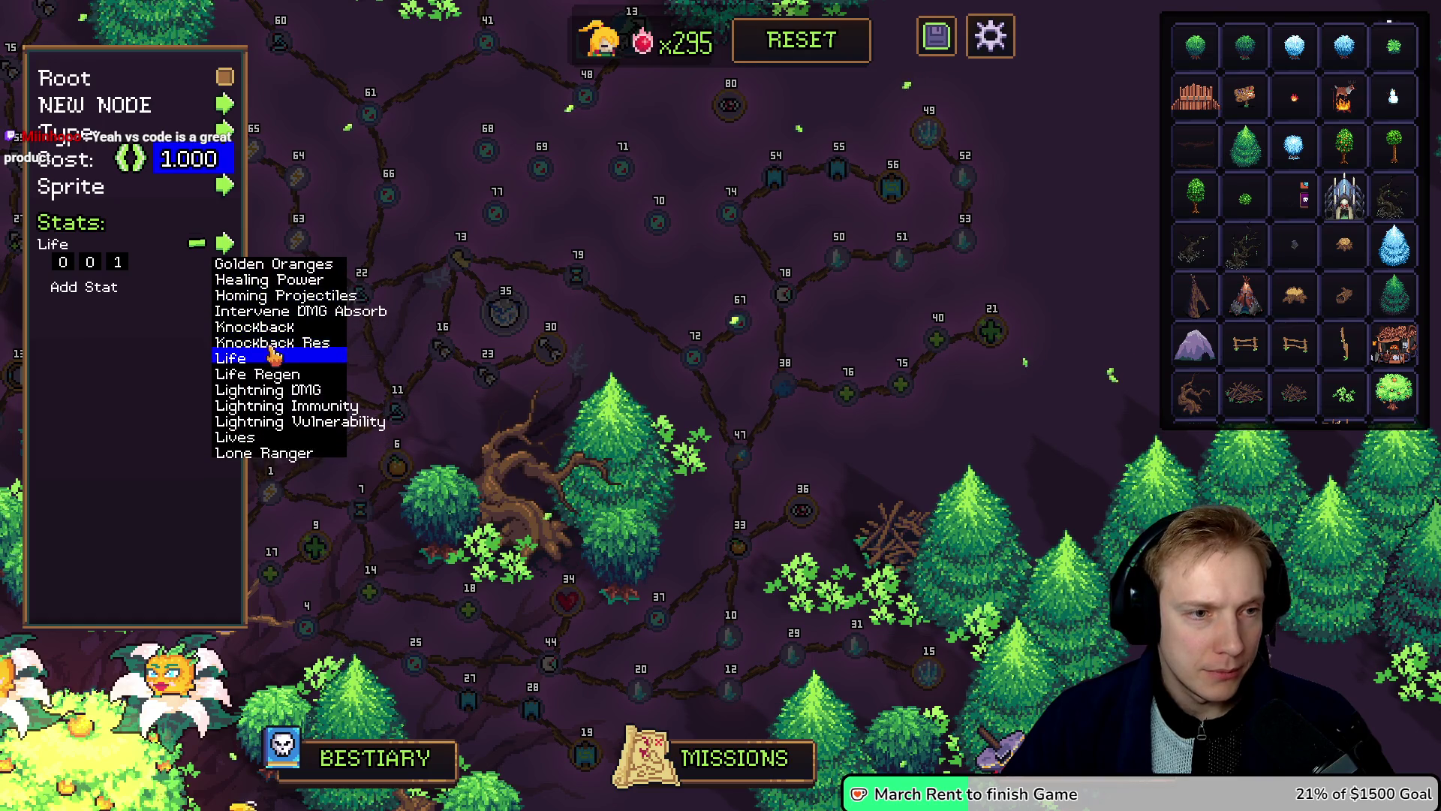
pyautogui.scroll(-5, 278, 337)
pyautogui.scroll(2, 278, 330)
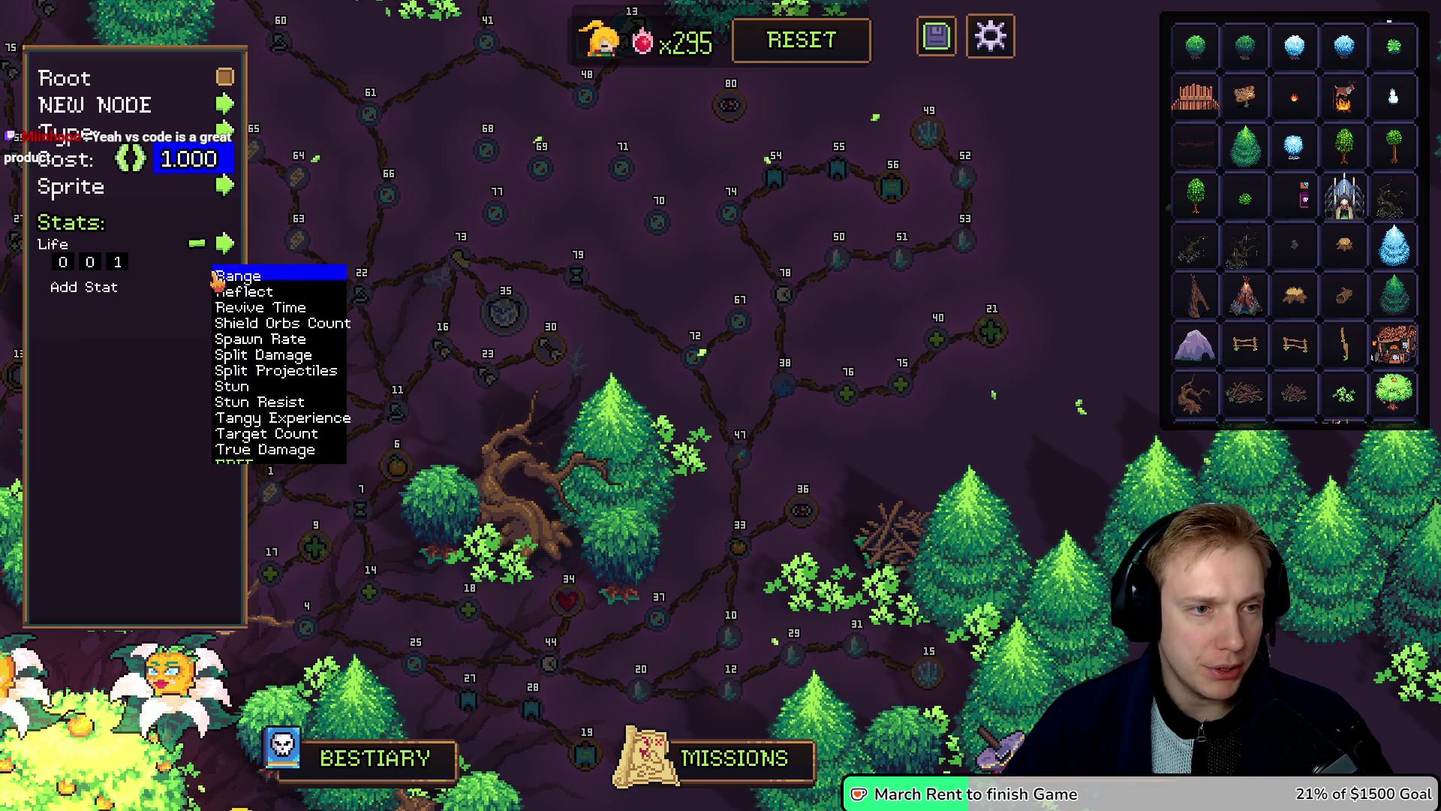
pyautogui.click(233, 279)
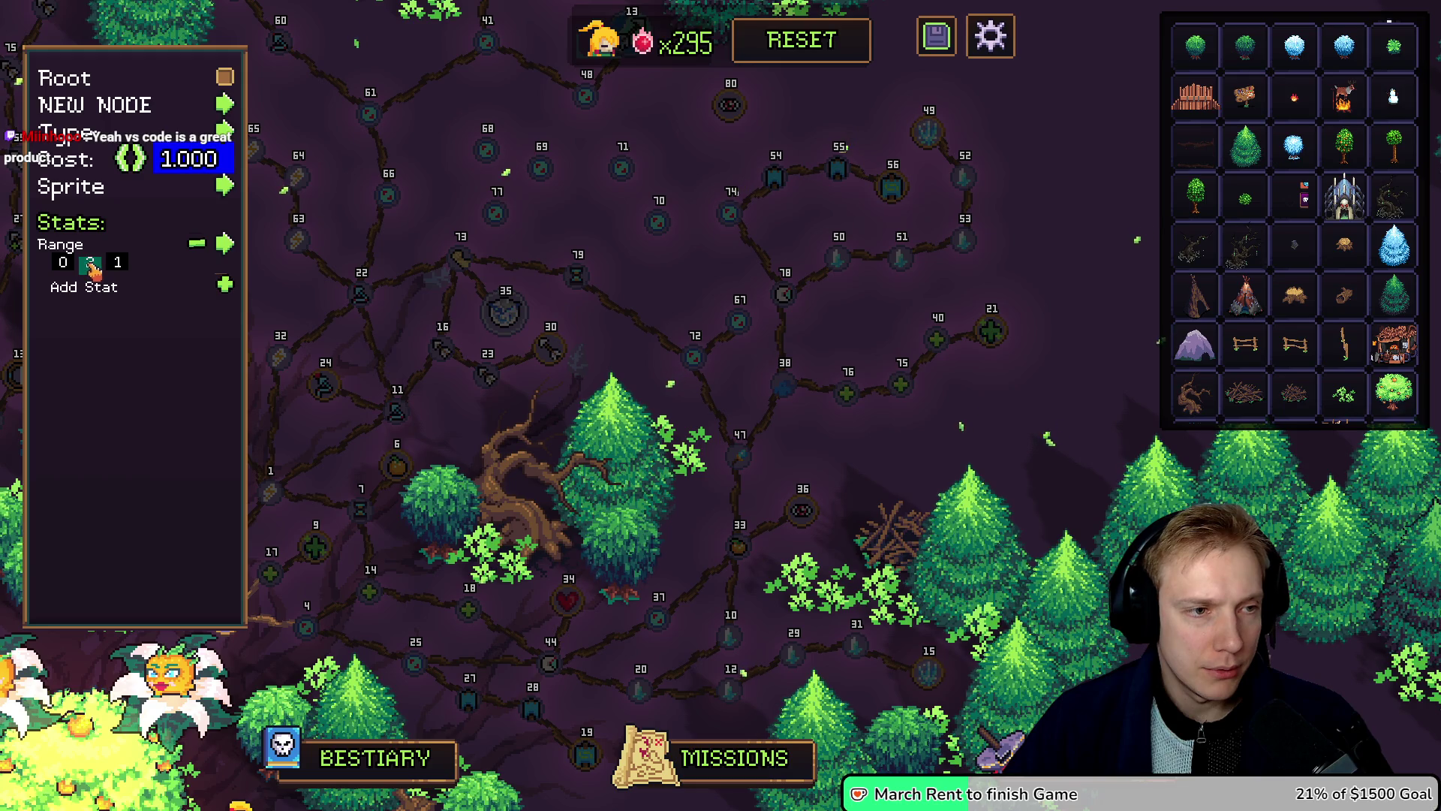
pyautogui.write('4')
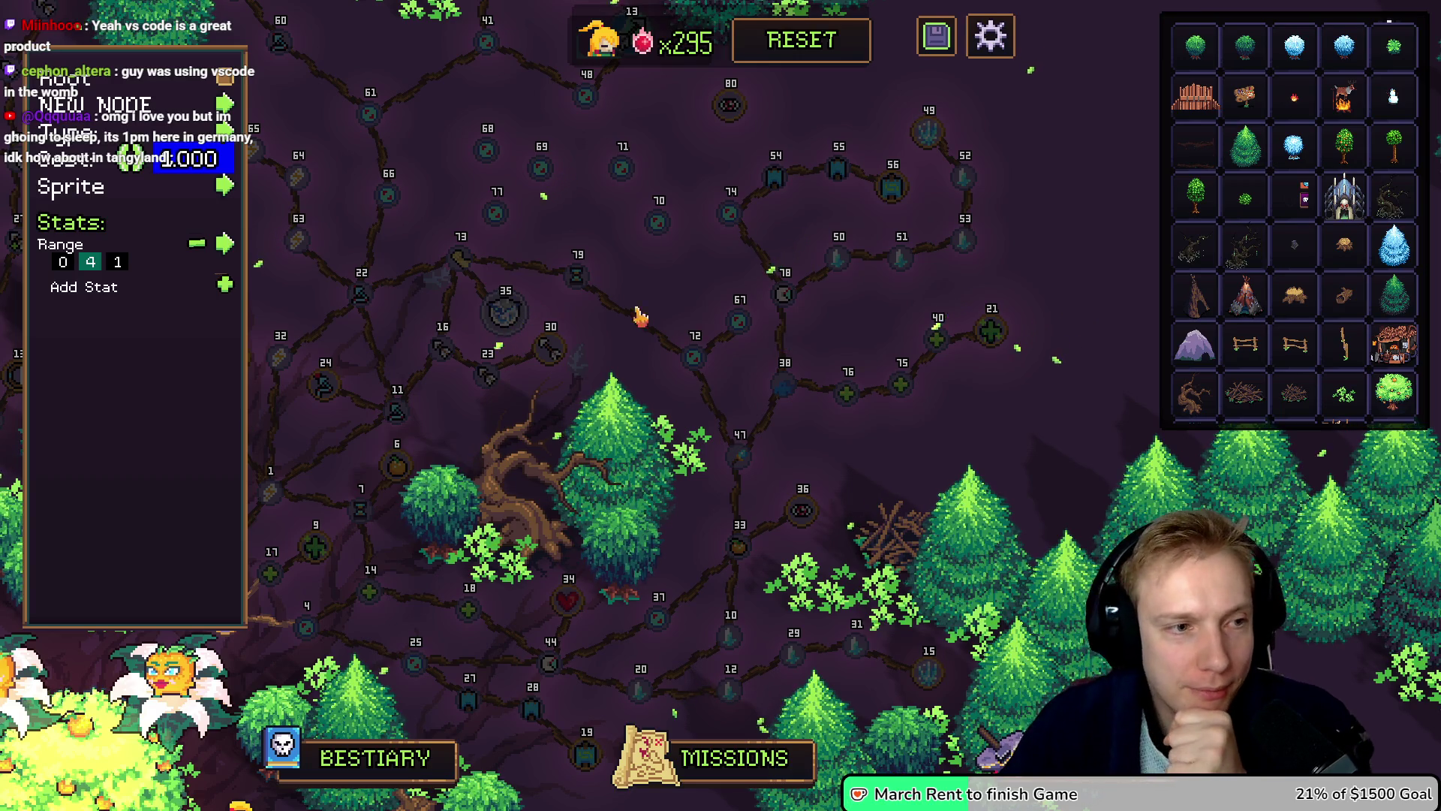
pyautogui.moveTo(695, 358)
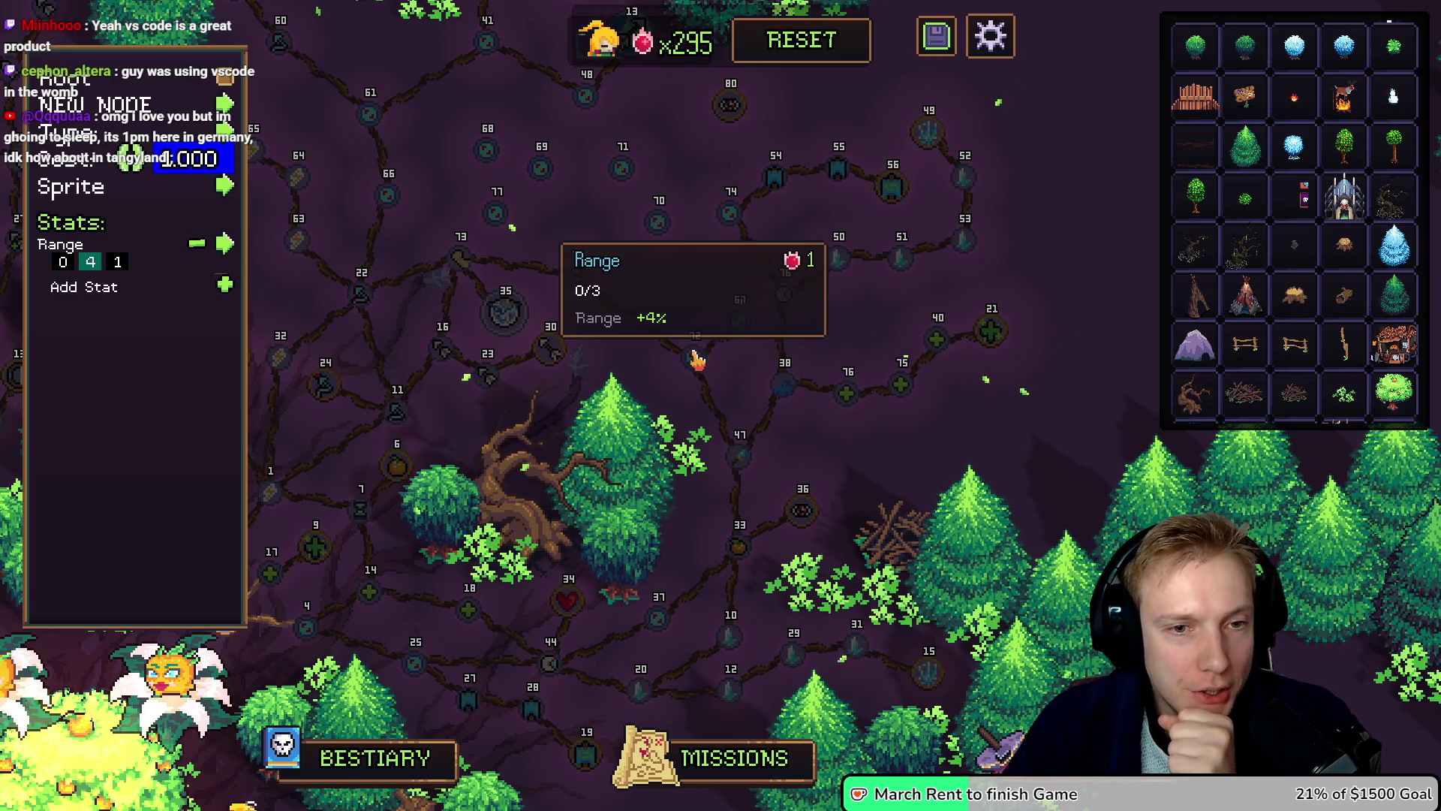
pyautogui.write('2')
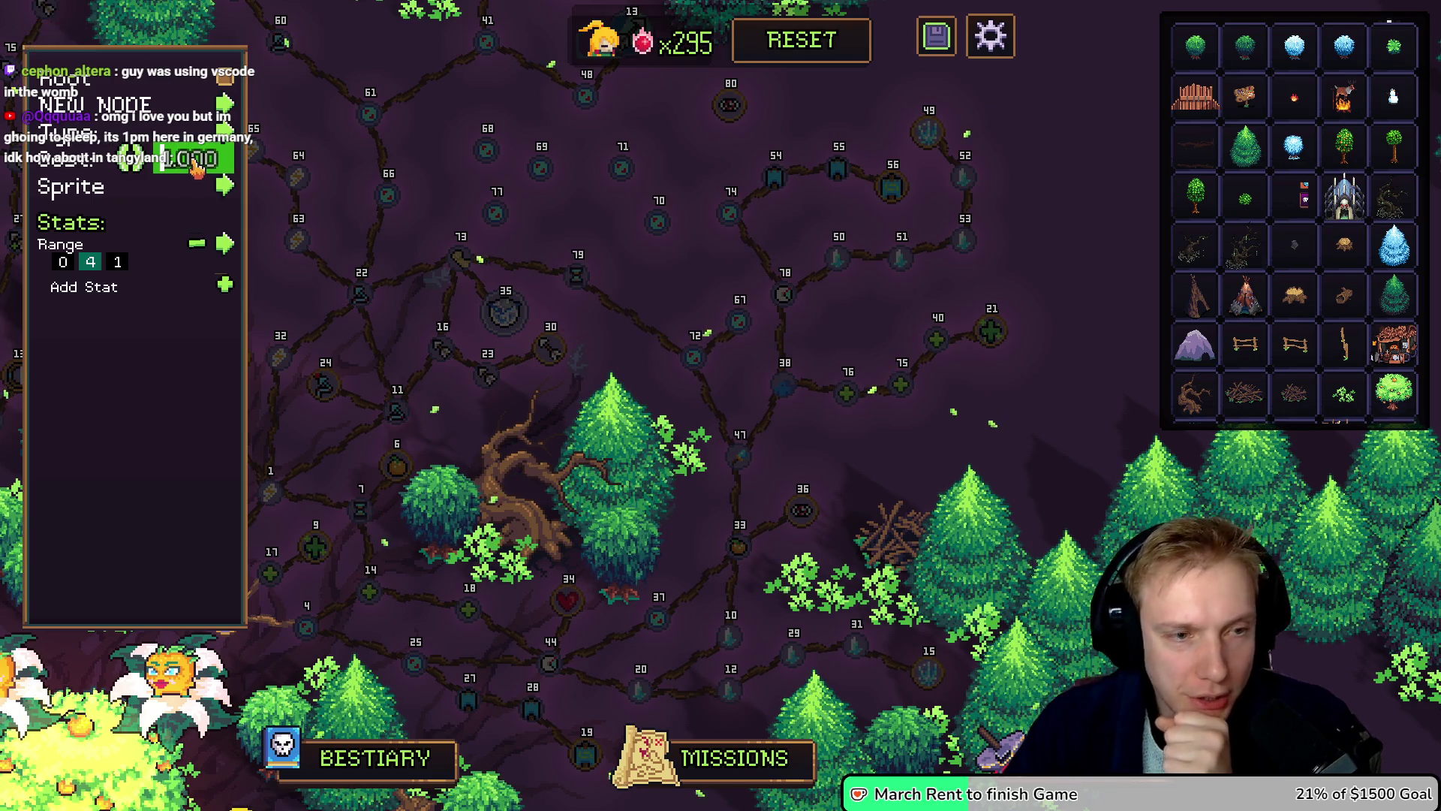
pyautogui.press('Return')
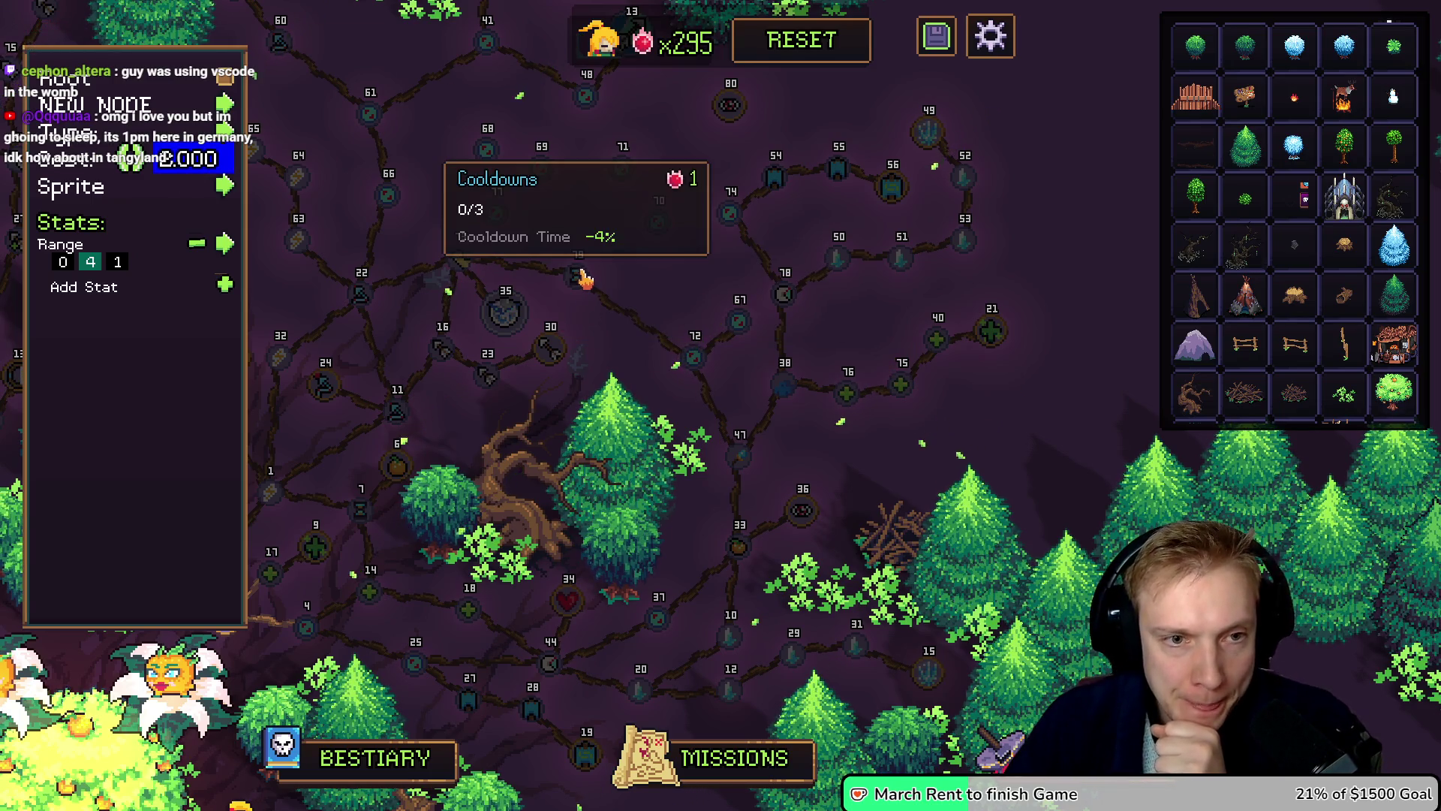
# Step: Set the Cooldowns node's cost to 2
pyautogui.click(588, 279)
pyautogui.write('2')
pyautogui.press('Return')
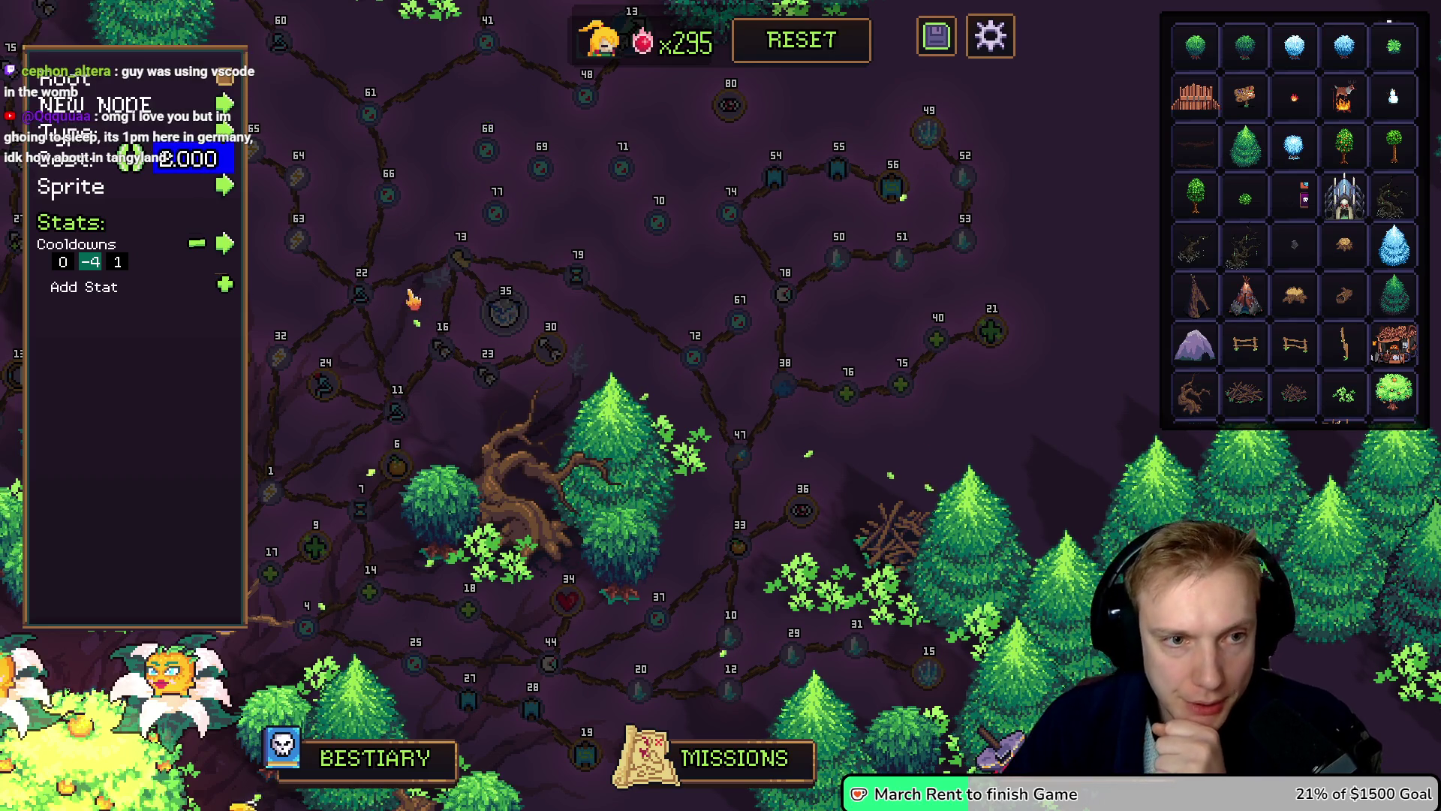
# Step: Give another blank node two Life stats and close the node settings
pyautogui.click(350, 276)
pyautogui.click(361, 292)
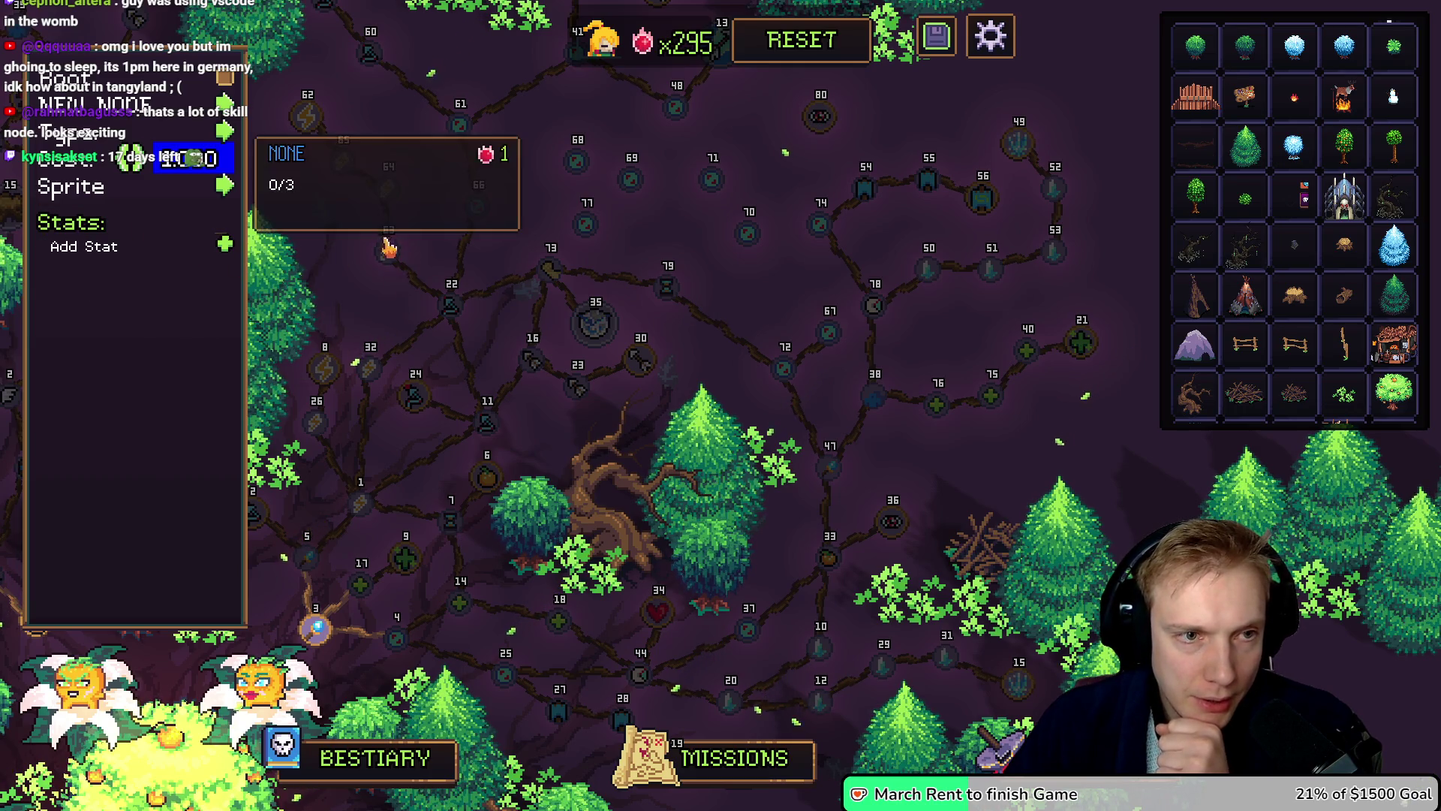
pyautogui.click(225, 244)
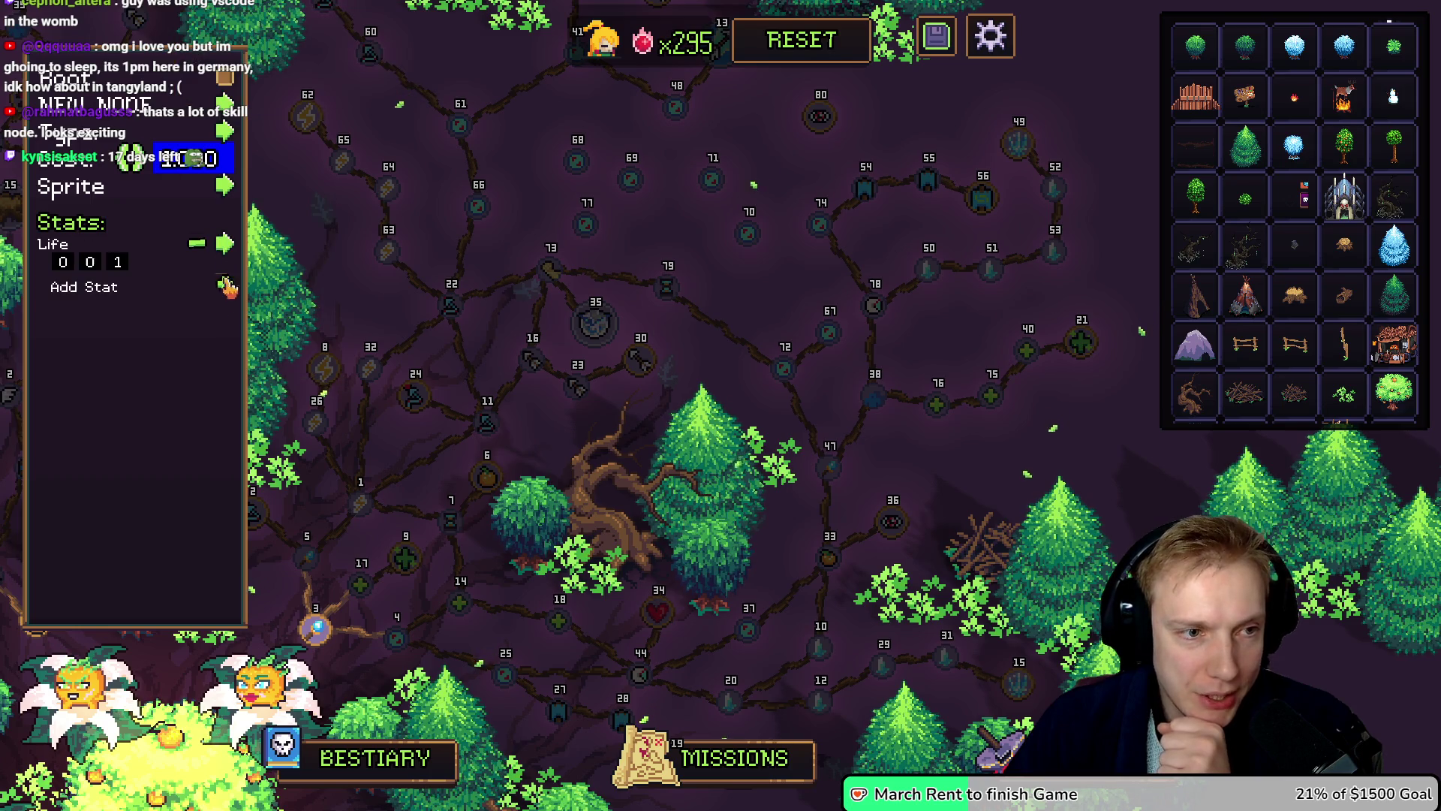
pyautogui.click(225, 289)
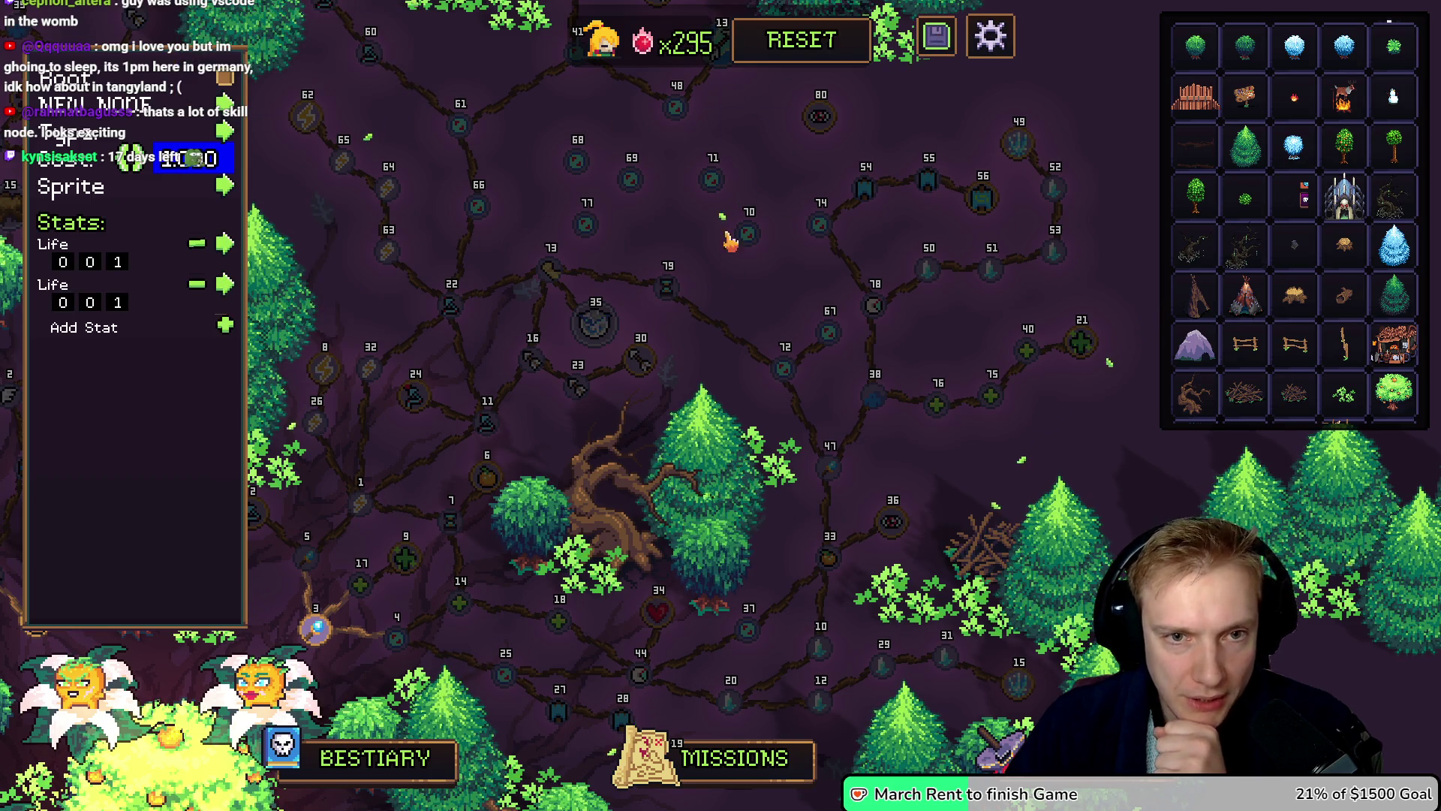
pyautogui.press('w')
pyautogui.press('a')
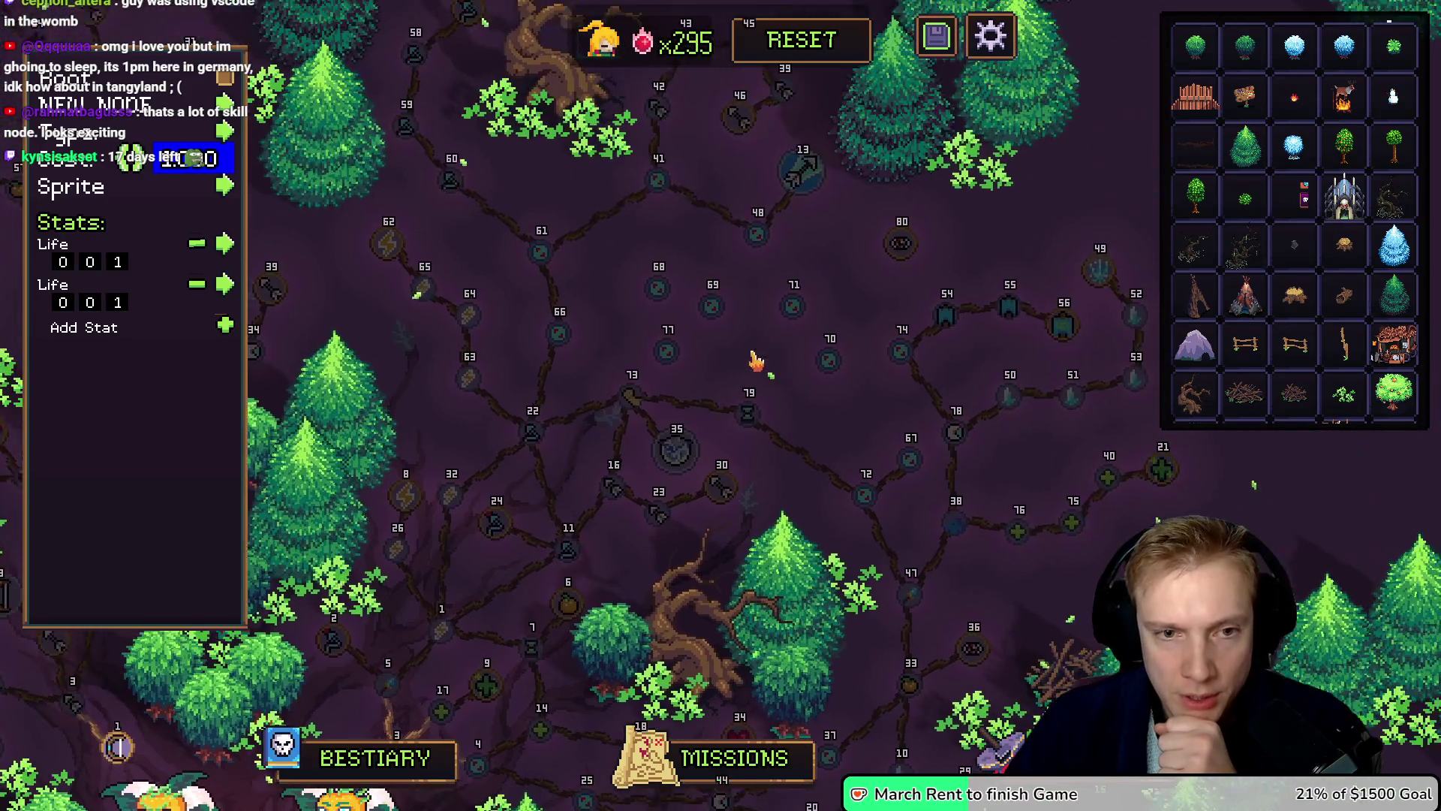
pyautogui.press('d')
pyautogui.press('s')
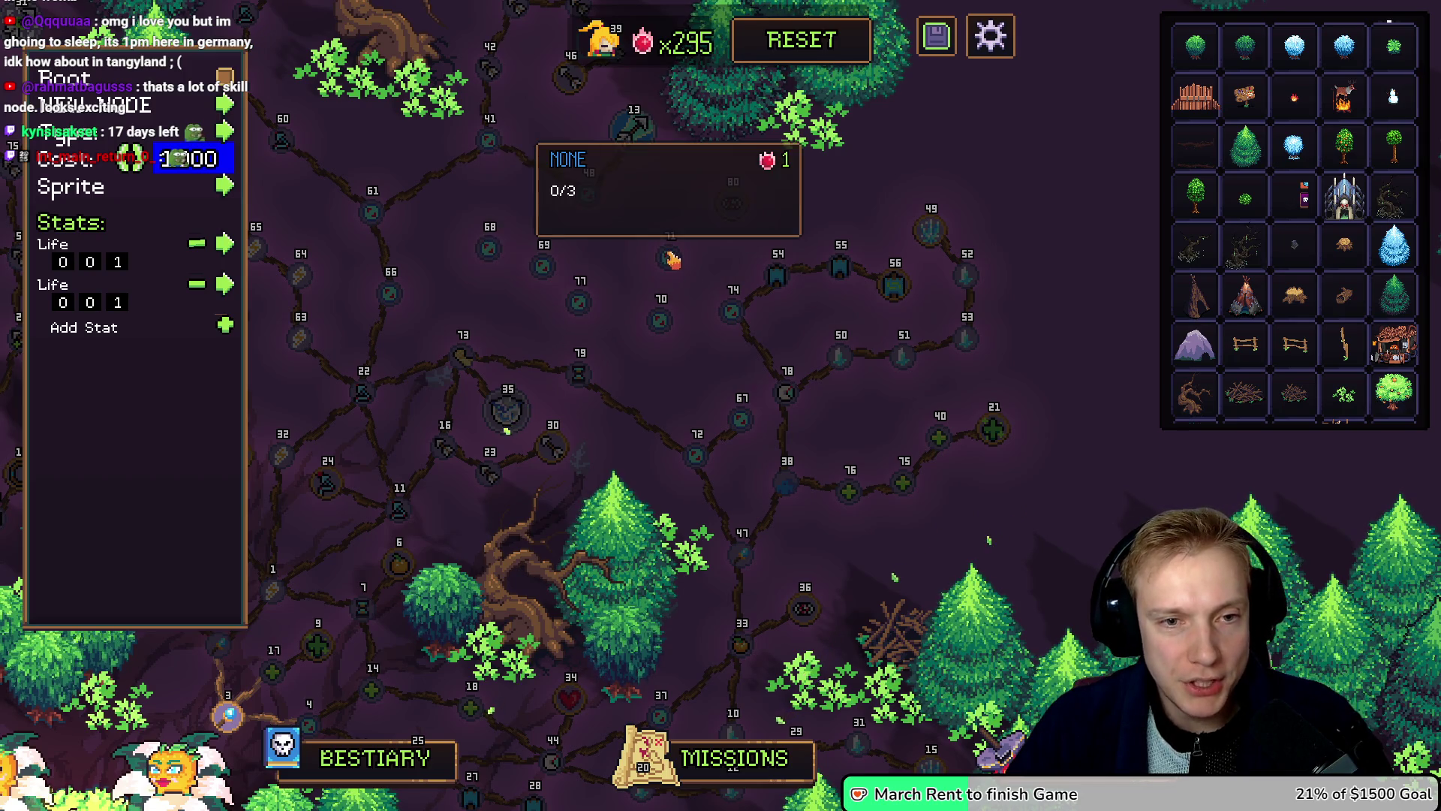
pyautogui.press('Escape')
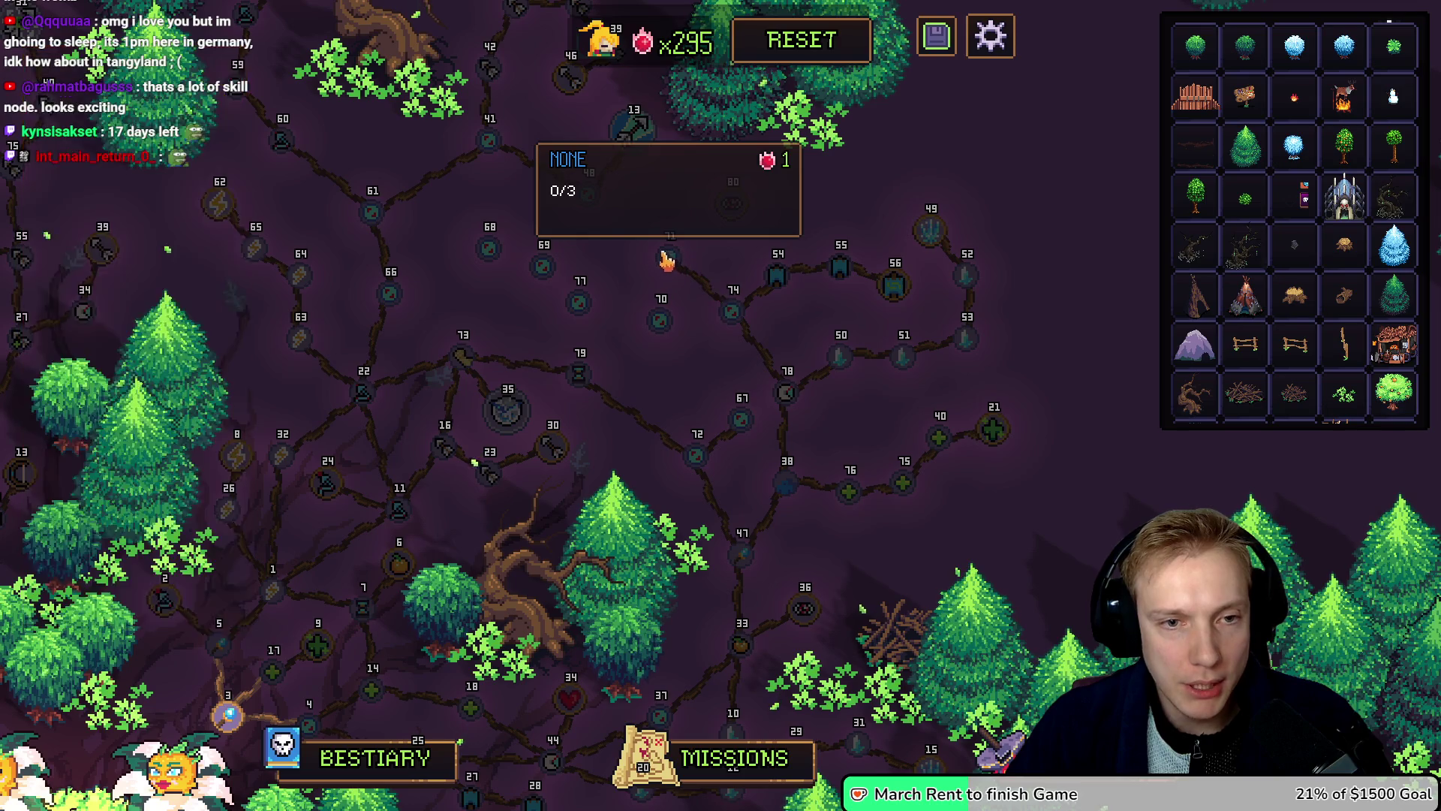
pyautogui.moveTo(729, 209); pyautogui.dragTo(680, 197)
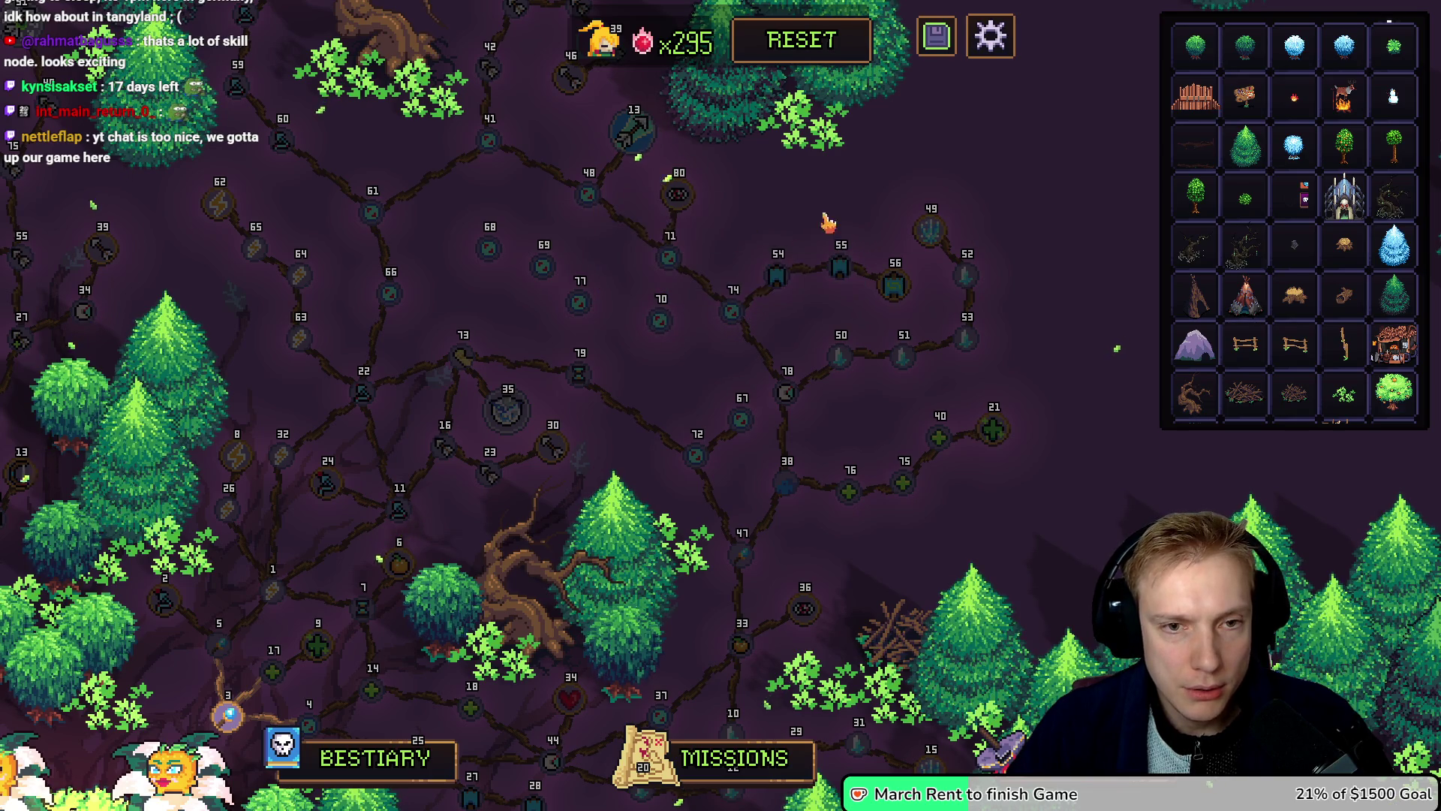
pyautogui.moveTo(657, 324); pyautogui.dragTo(563, 281)
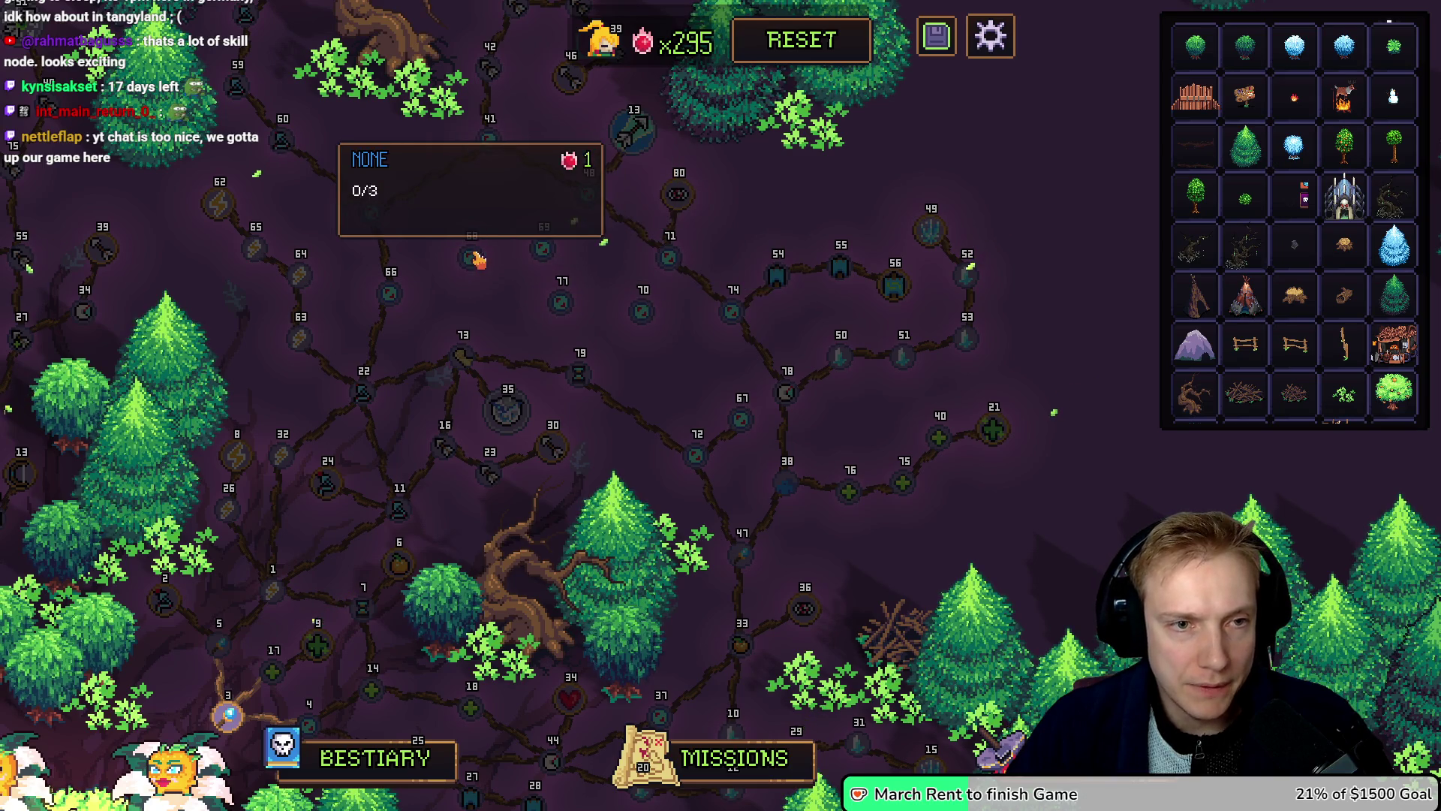
pyautogui.moveTo(375, 216)
pyautogui.mouseDown()
pyautogui.moveTo(470, 248)
pyautogui.moveTo(666, 259)
pyautogui.mouseUp()
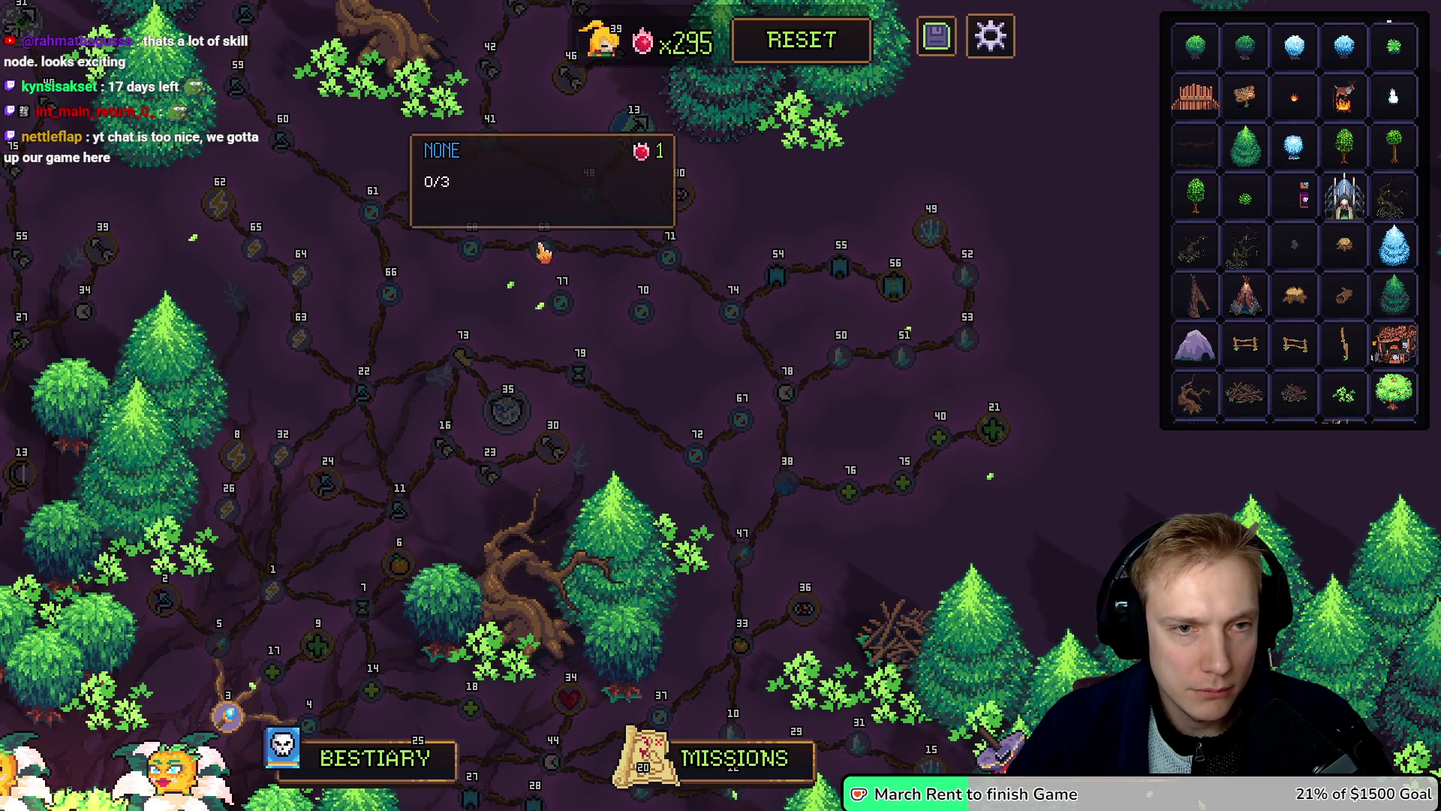
pyautogui.moveTo(541, 275)
pyautogui.mouseDown()
pyautogui.moveTo(547, 213)
pyautogui.moveTo(461, 268)
pyautogui.mouseUp()
pyautogui.moveTo(538, 214); pyautogui.dragTo(498, 215)
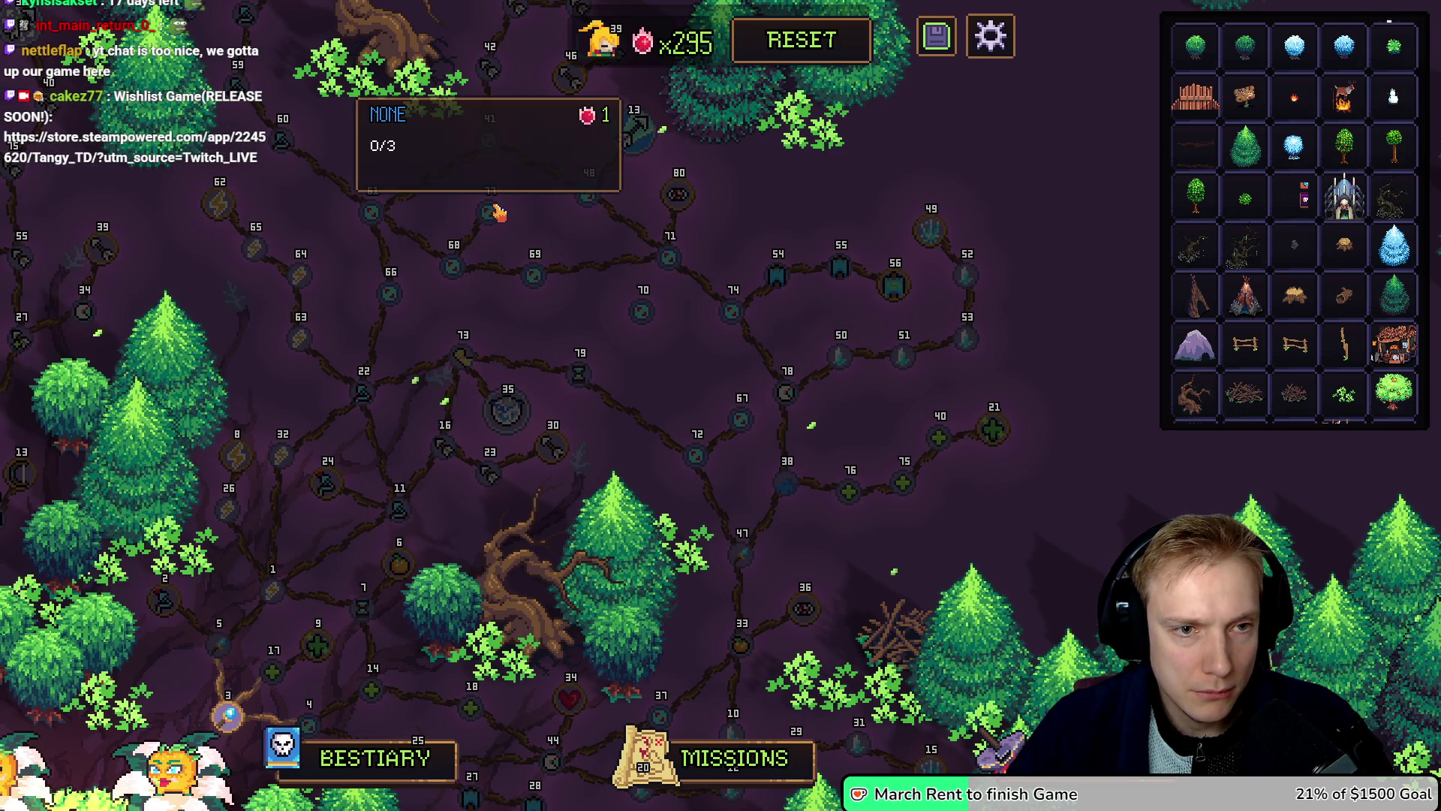
pyautogui.moveTo(642, 315); pyautogui.dragTo(590, 323)
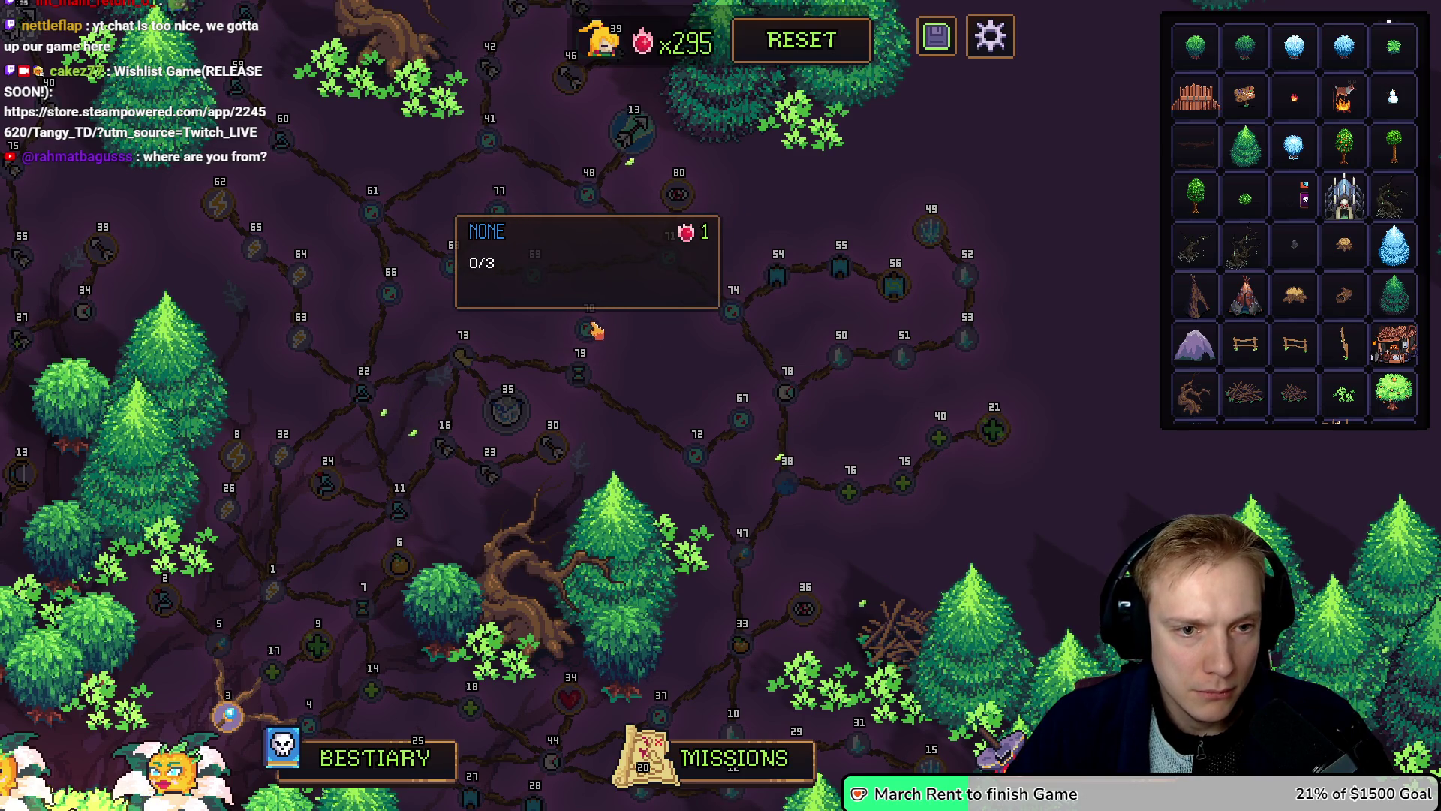
pyautogui.click(579, 373)
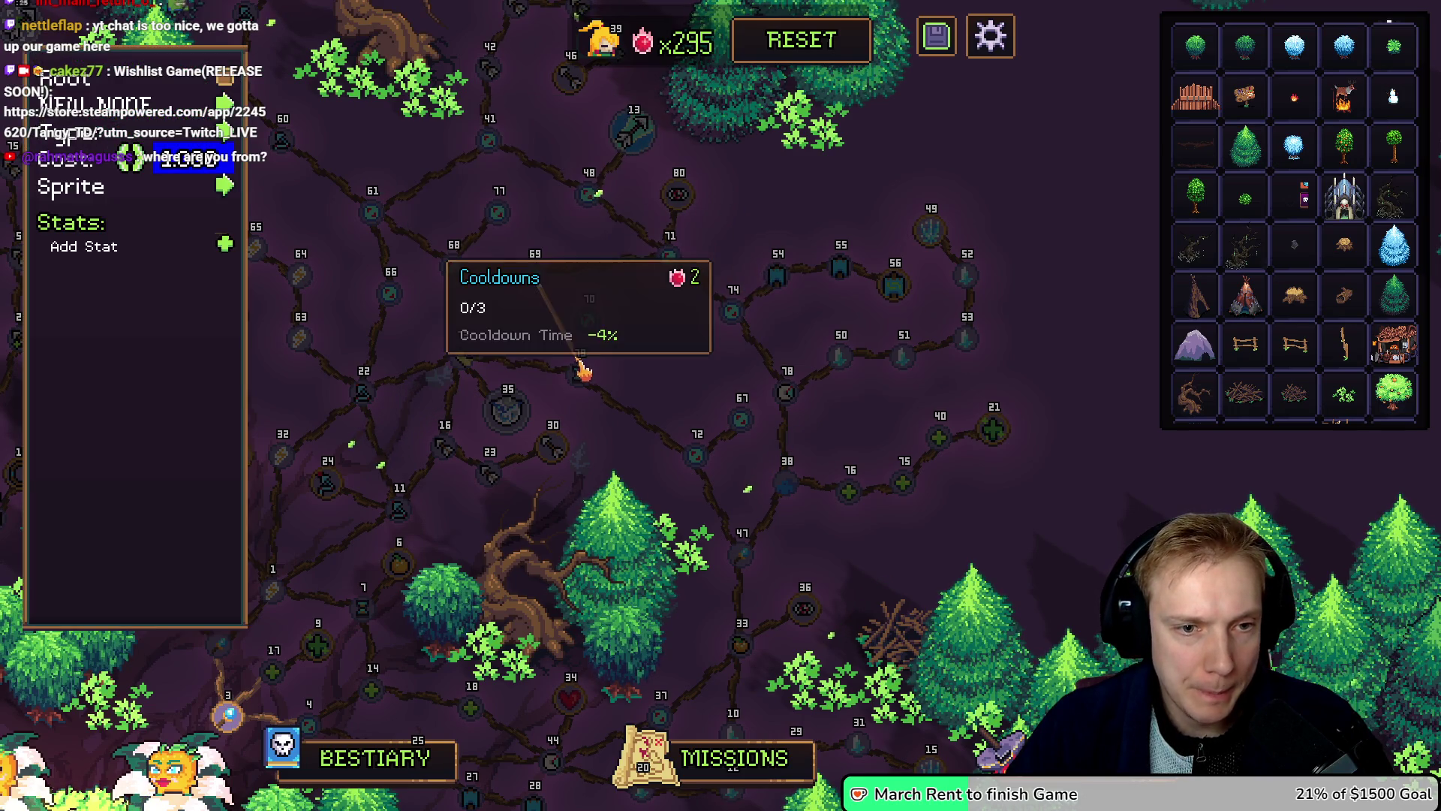
pyautogui.moveTo(590, 323)
pyautogui.mouseDown()
pyautogui.moveTo(638, 333)
pyautogui.moveTo(625, 316)
pyautogui.mouseUp()
pyautogui.press('a')
pyautogui.press('s')
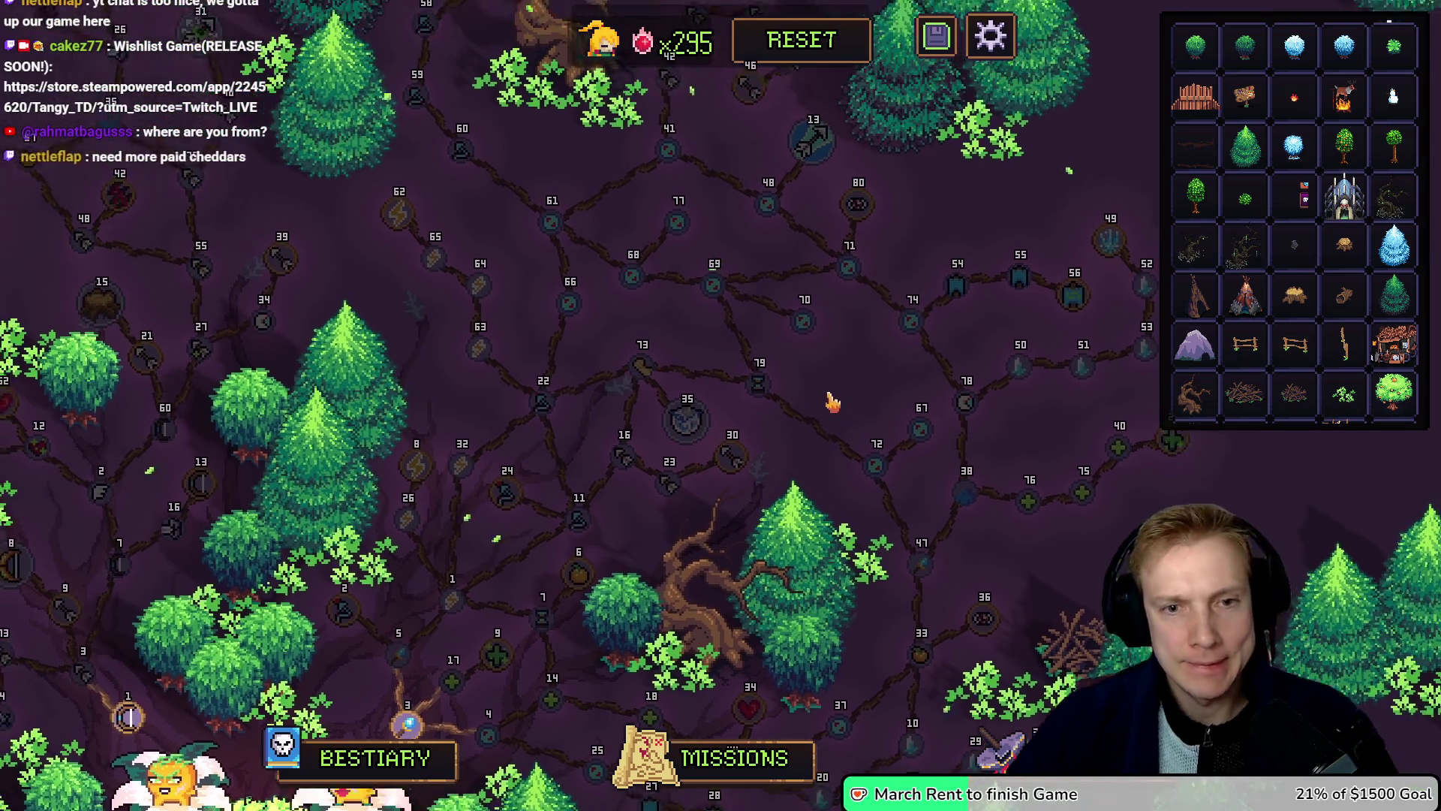
pyautogui.press('d')
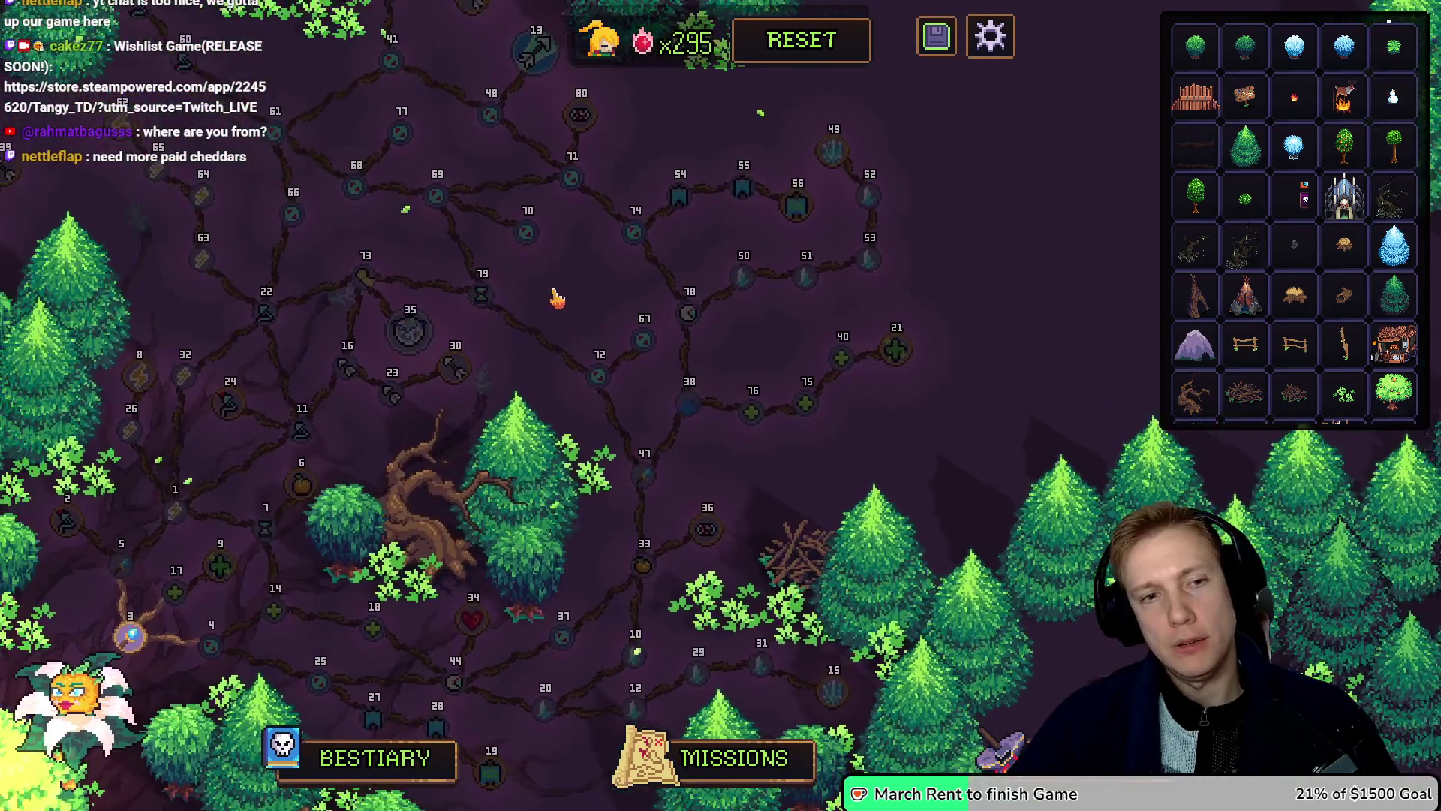
pyautogui.press('w')
pyautogui.press('a')
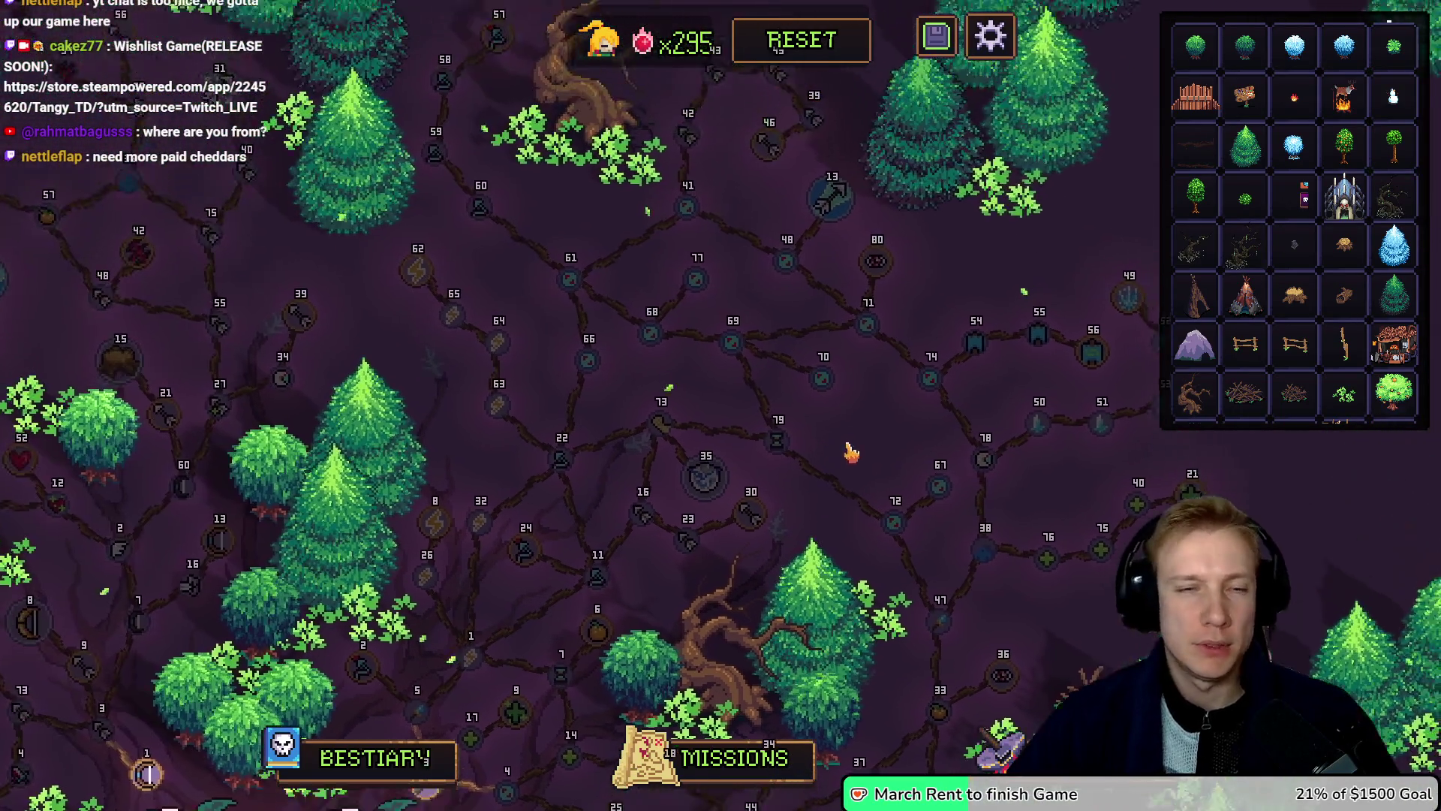
pyautogui.press('w')
pyautogui.press('d')
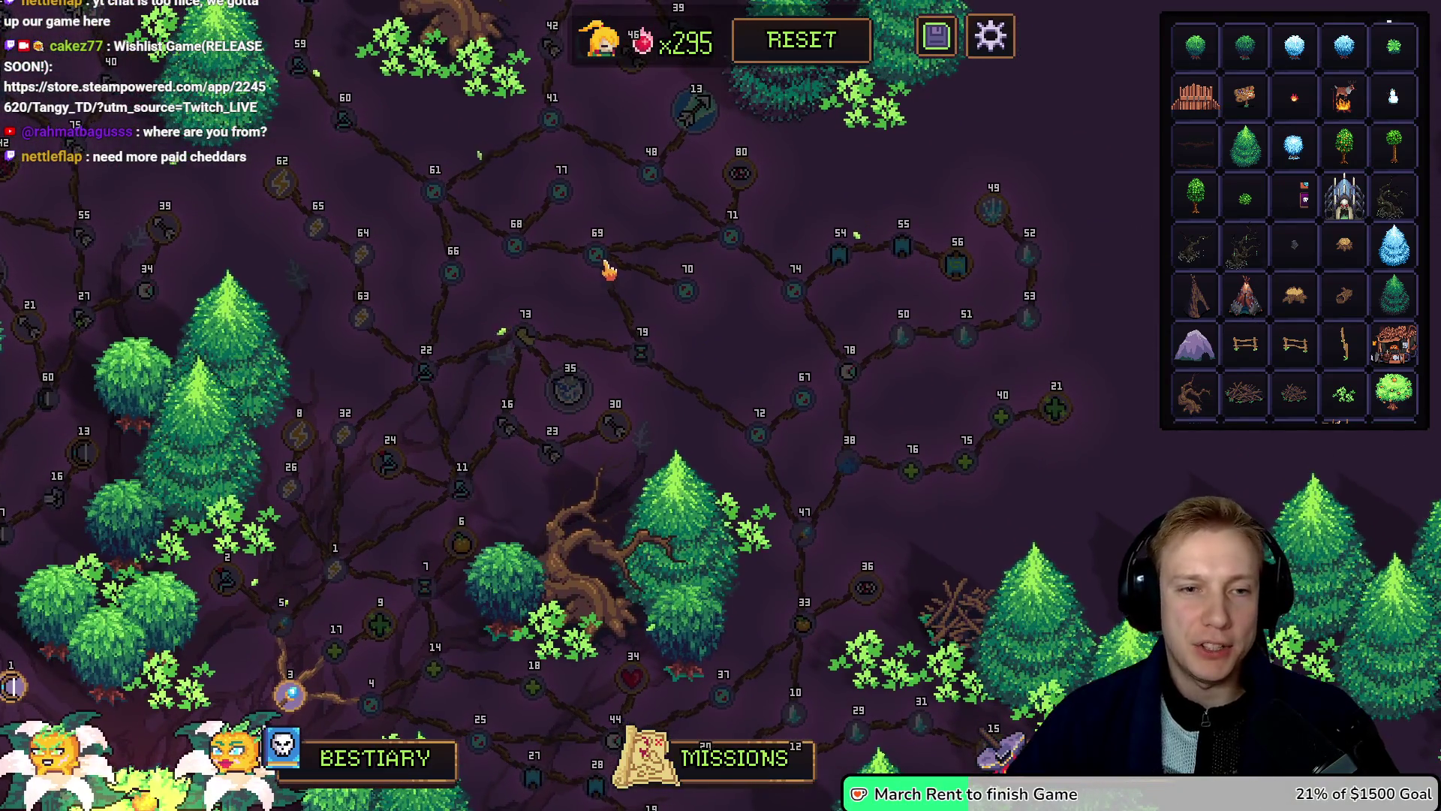
pyautogui.moveTo(607, 258)
pyautogui.mouseDown()
pyautogui.moveTo(734, 255)
pyautogui.moveTo(627, 257)
pyautogui.moveTo(634, 335)
pyautogui.moveTo(598, 257)
pyautogui.mouseUp()
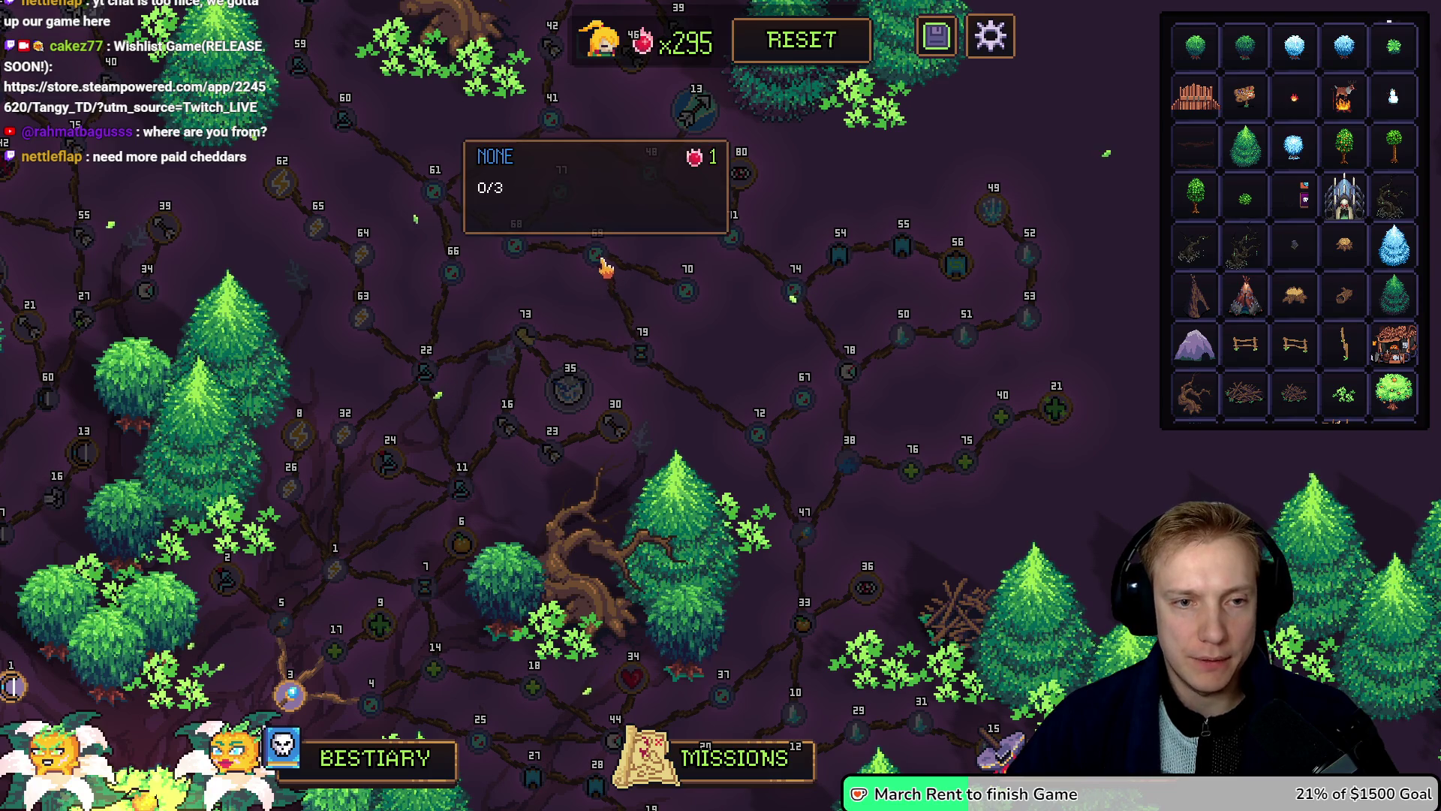
pyautogui.moveTo(599, 263)
pyautogui.moveTo(597, 261)
pyautogui.mouseDown()
pyautogui.moveTo(685, 284)
pyautogui.moveTo(596, 266)
pyautogui.mouseUp()
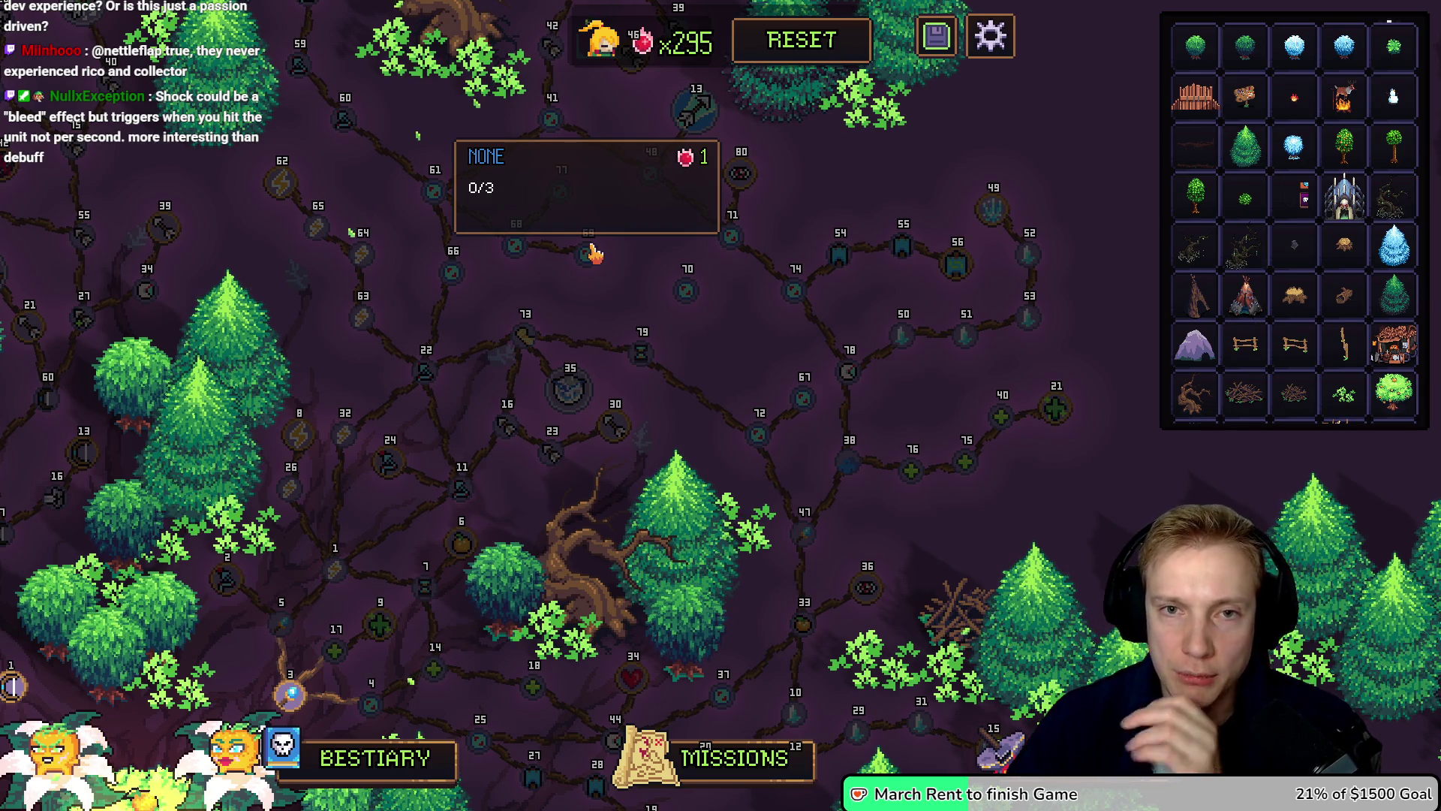
pyautogui.moveTo(643, 283); pyautogui.dragTo(688, 306)
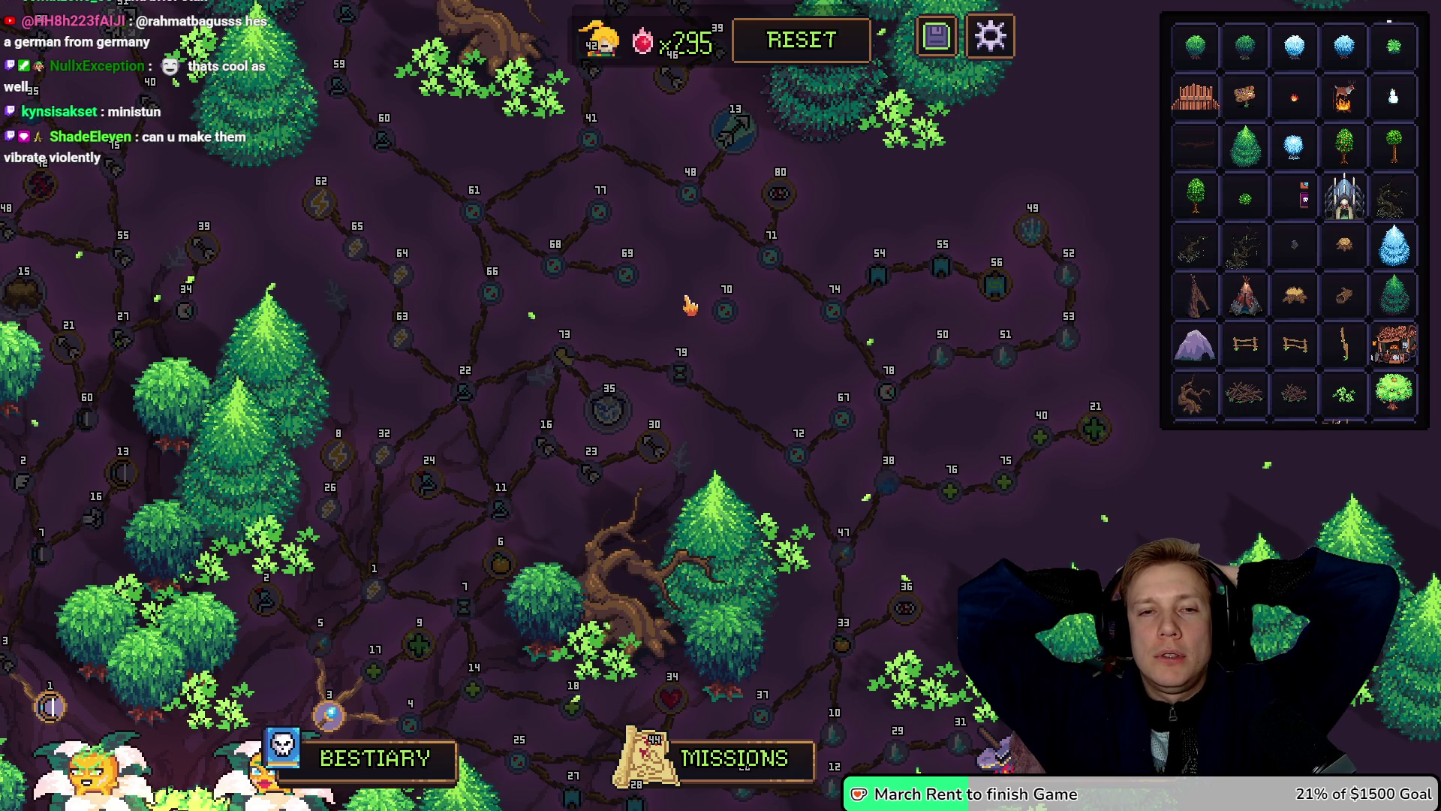
# Step: Show the Ability Effect Duration node's tooltip granting +4% ability duration
pyautogui.moveTo(824, 245)
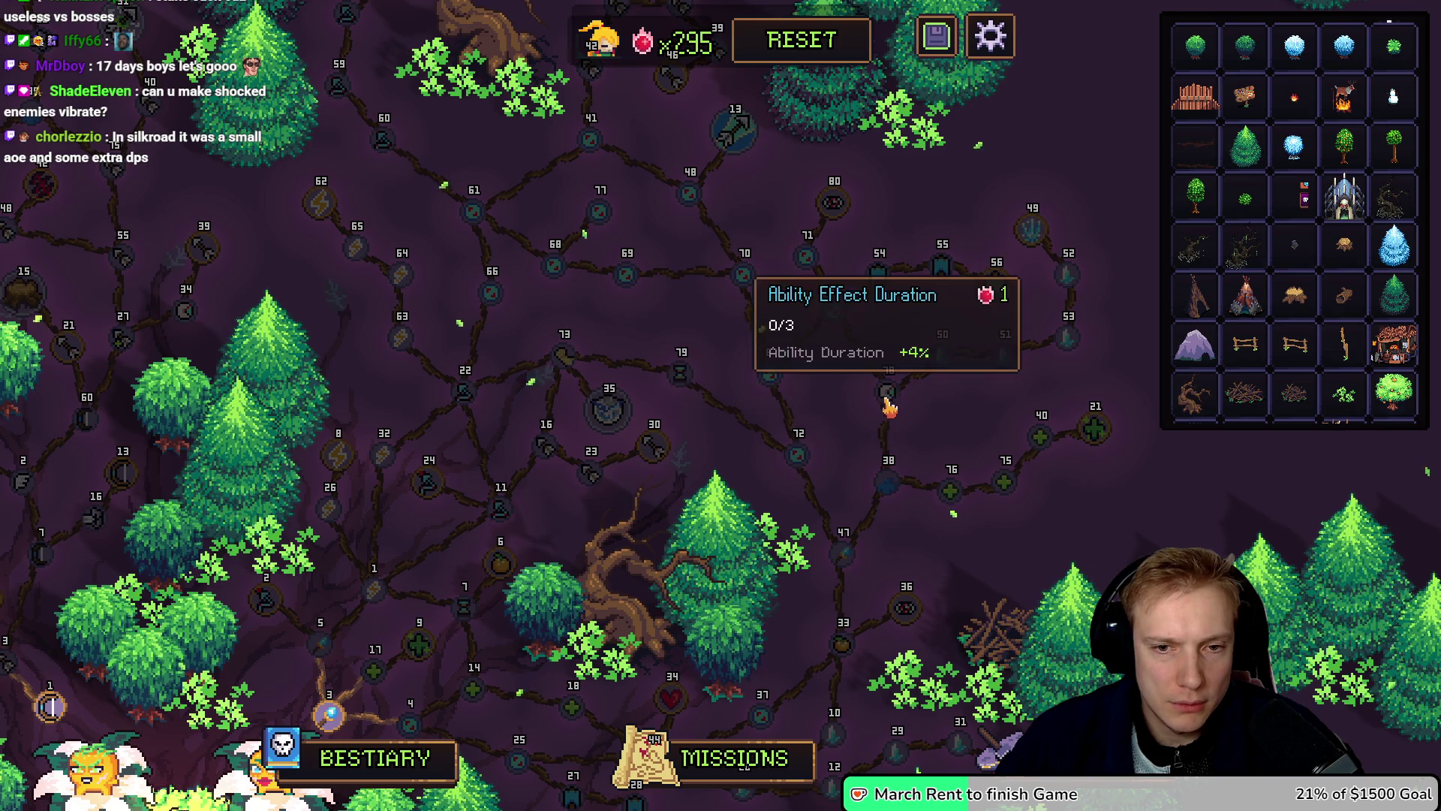
pyautogui.moveTo(952, 348)
pyautogui.mouseDown()
pyautogui.moveTo(854, 460)
pyautogui.moveTo(859, 428)
pyautogui.moveTo(994, 418)
pyautogui.mouseUp()
pyautogui.moveTo(751, 411)
pyautogui.mouseDown()
pyautogui.moveTo(720, 412)
pyautogui.moveTo(743, 427)
pyautogui.mouseUp()
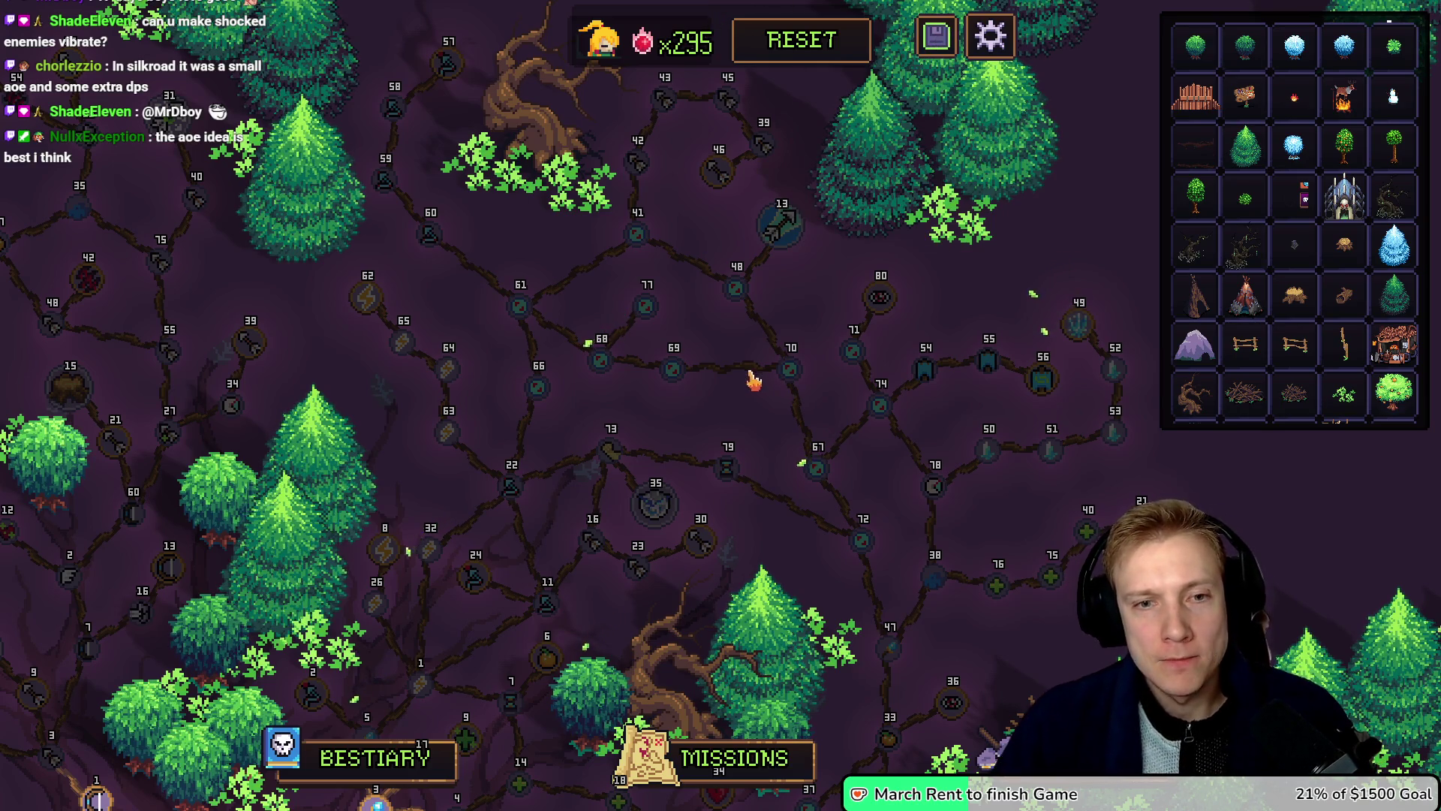
pyautogui.moveTo(745, 415)
pyautogui.mouseDown()
pyautogui.moveTo(817, 309)
pyautogui.moveTo(785, 203)
pyautogui.moveTo(766, 247)
pyautogui.moveTo(803, 366)
pyautogui.moveTo(809, 461)
pyautogui.mouseUp()
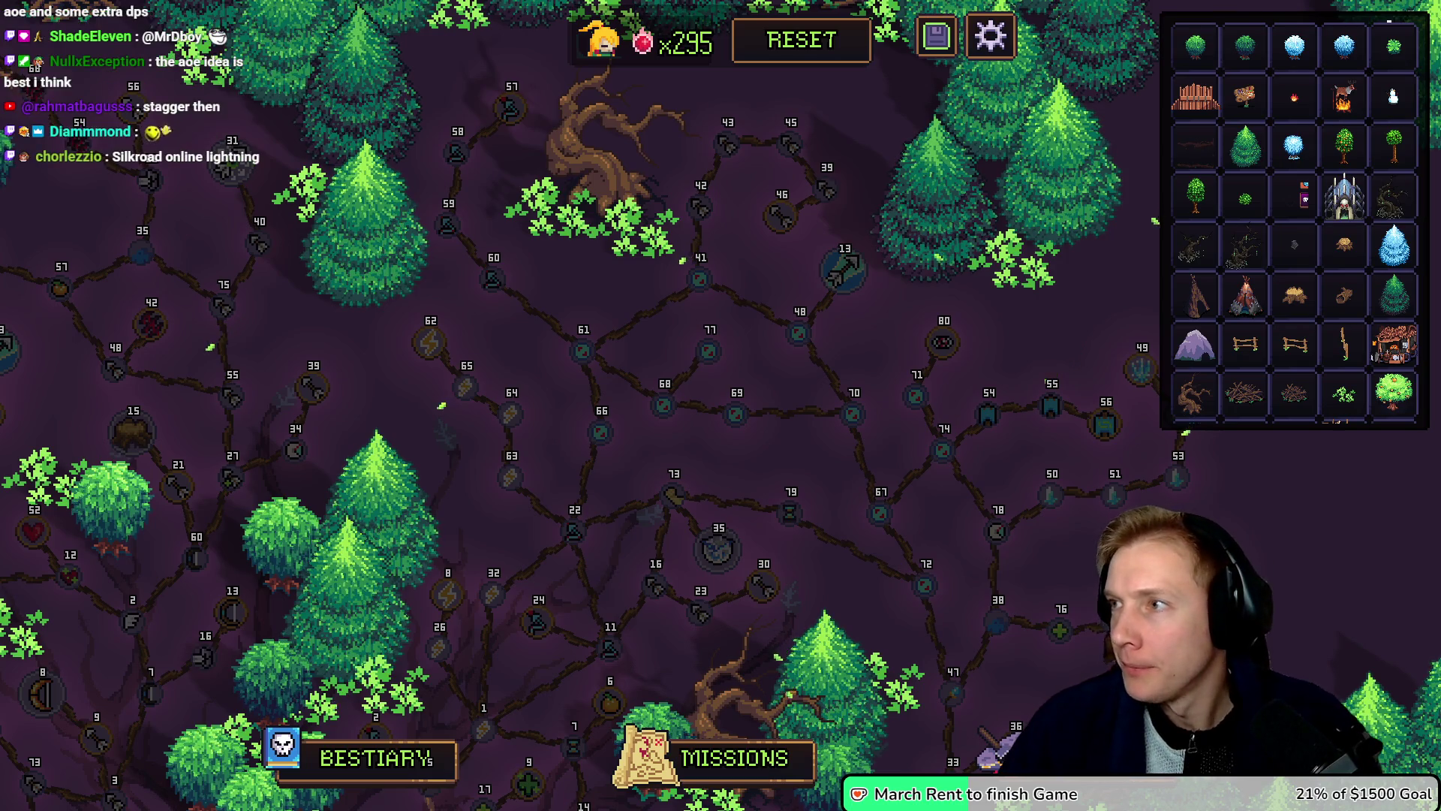
# Step: Refine the Google search to 'show effect itch pixel art' and open the first itch.io result in the background
pyautogui.hotkey('alt', 'Tab')
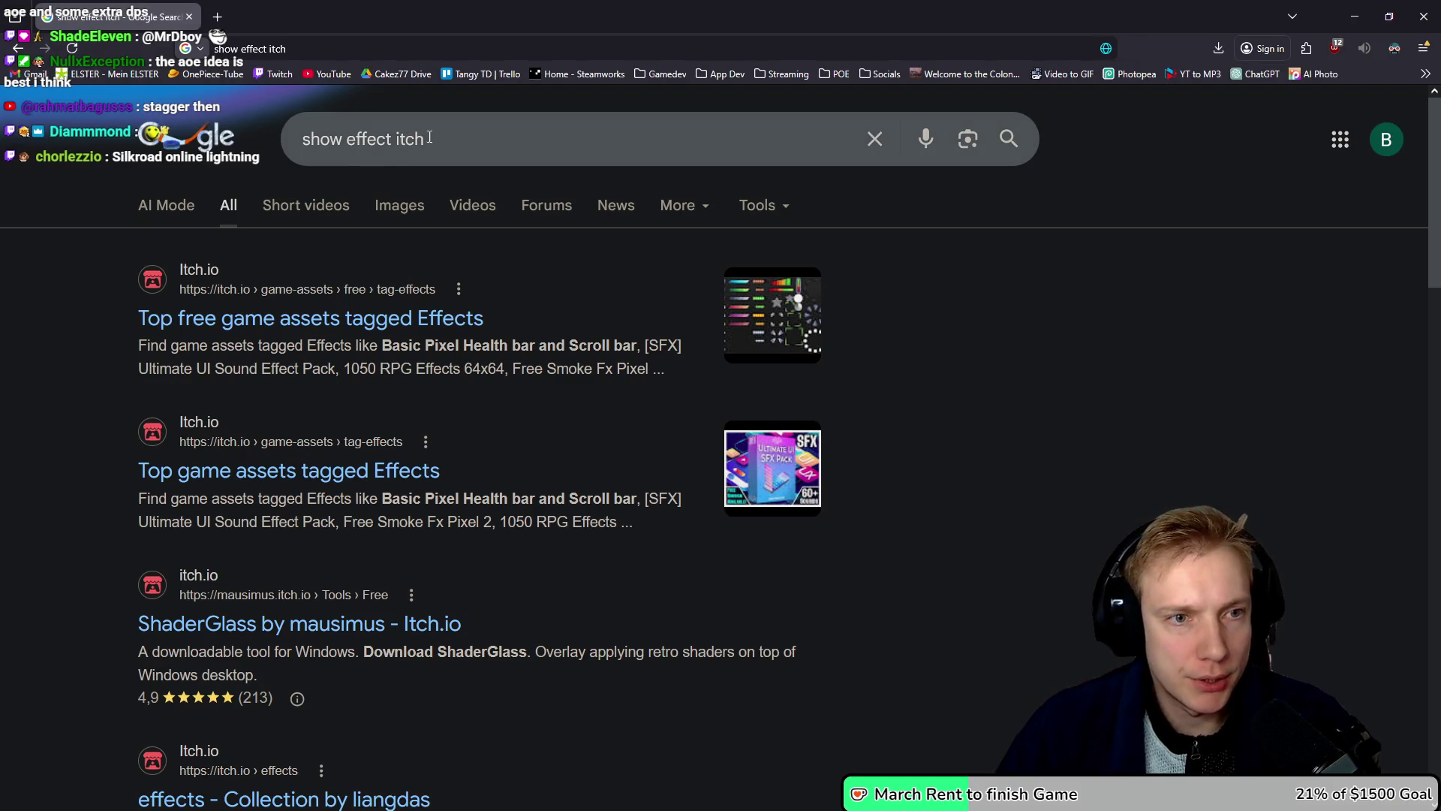
pyautogui.click(457, 140)
pyautogui.write('pixel art')
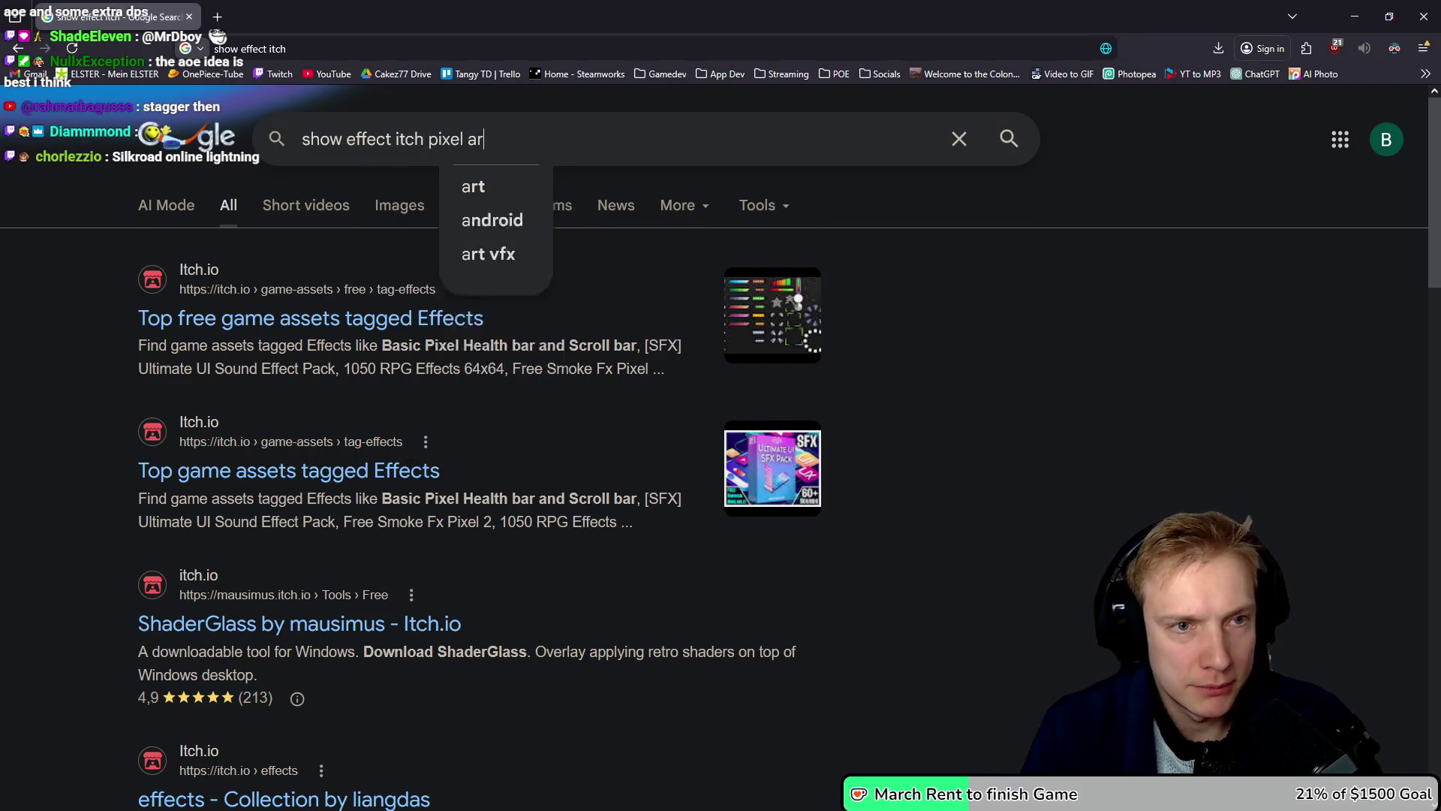
pyautogui.press('Return')
pyautogui.middleClick(298, 323)
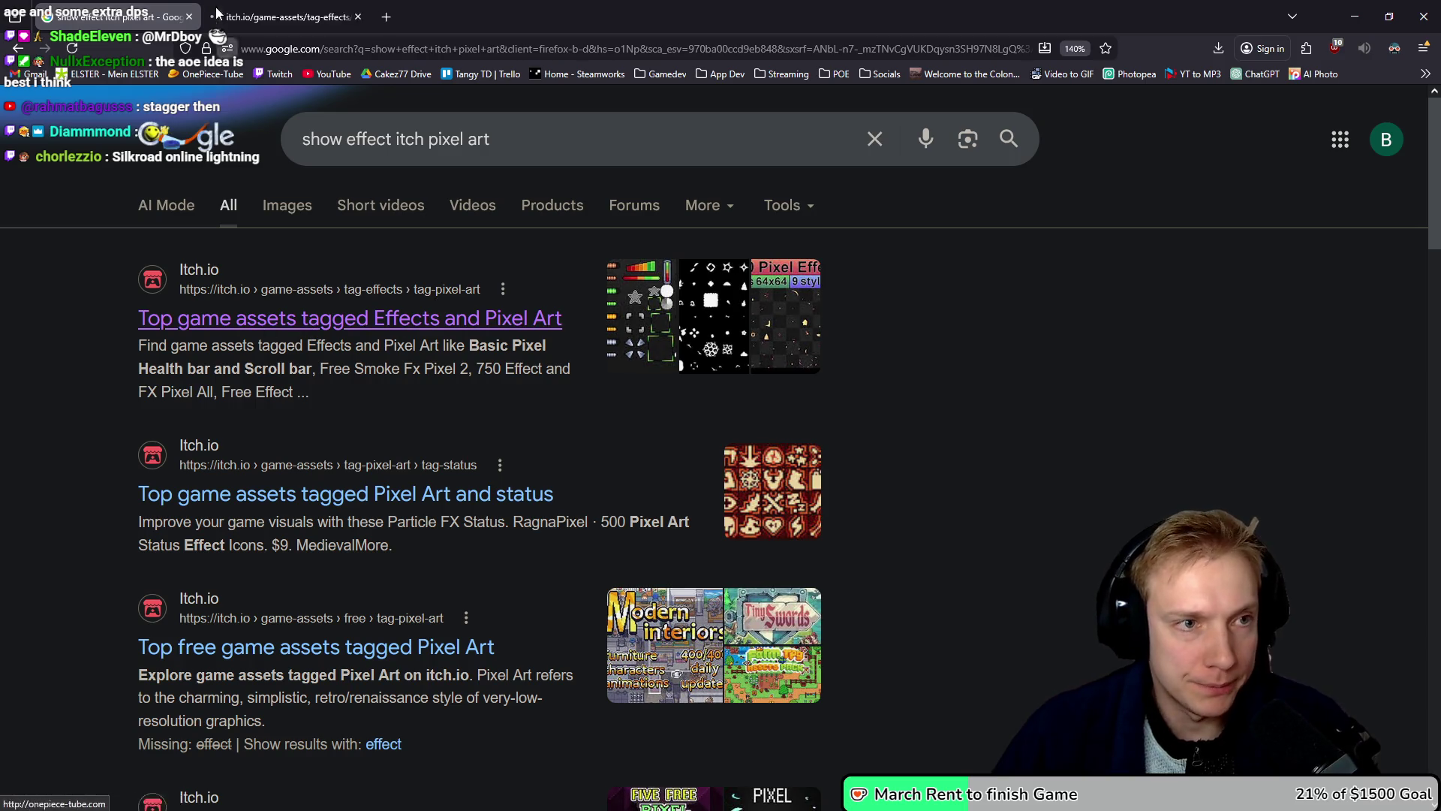
# Step: Switch to image results and preview the Weasyl pixel effects image
pyautogui.click(295, 209)
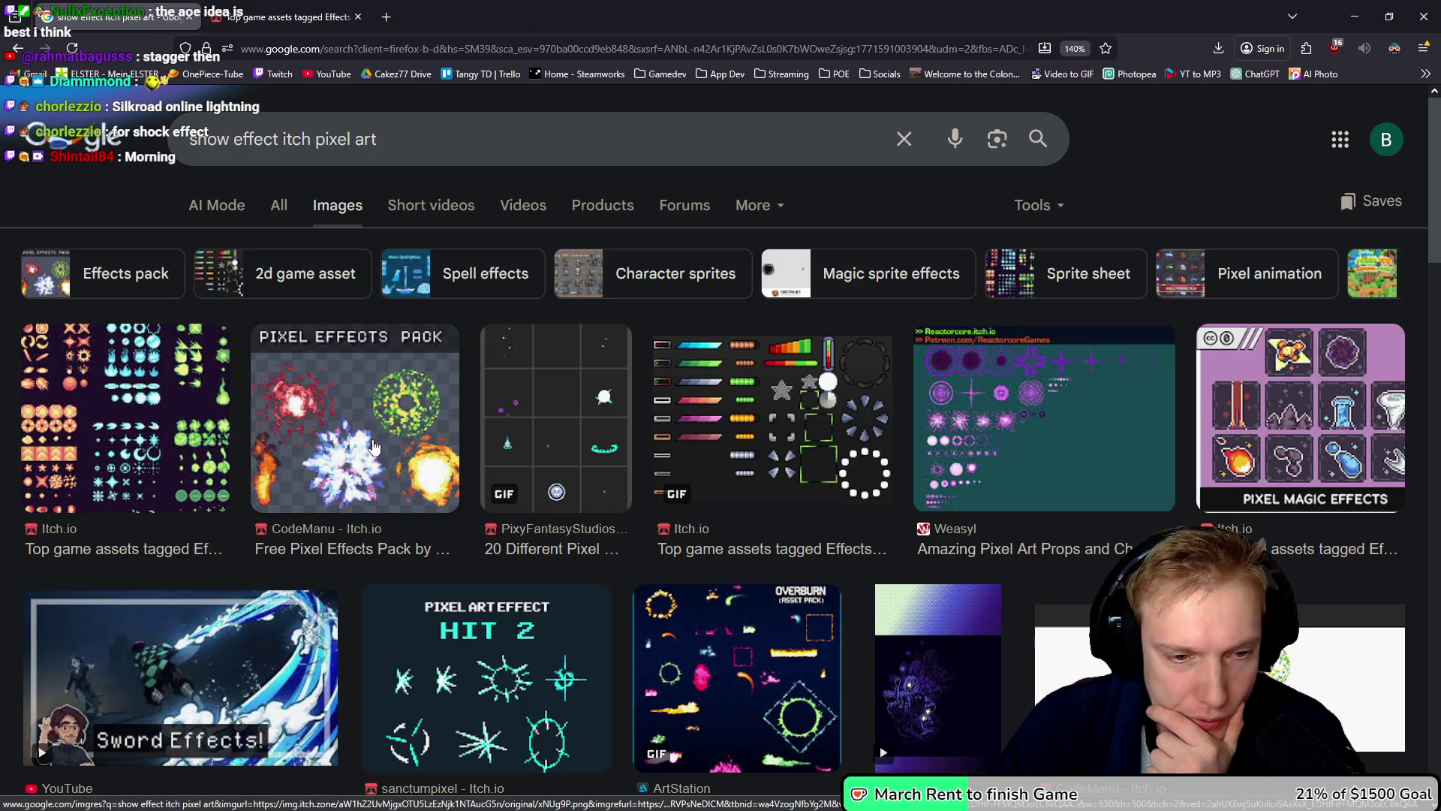
pyautogui.scroll(-3, 374, 447)
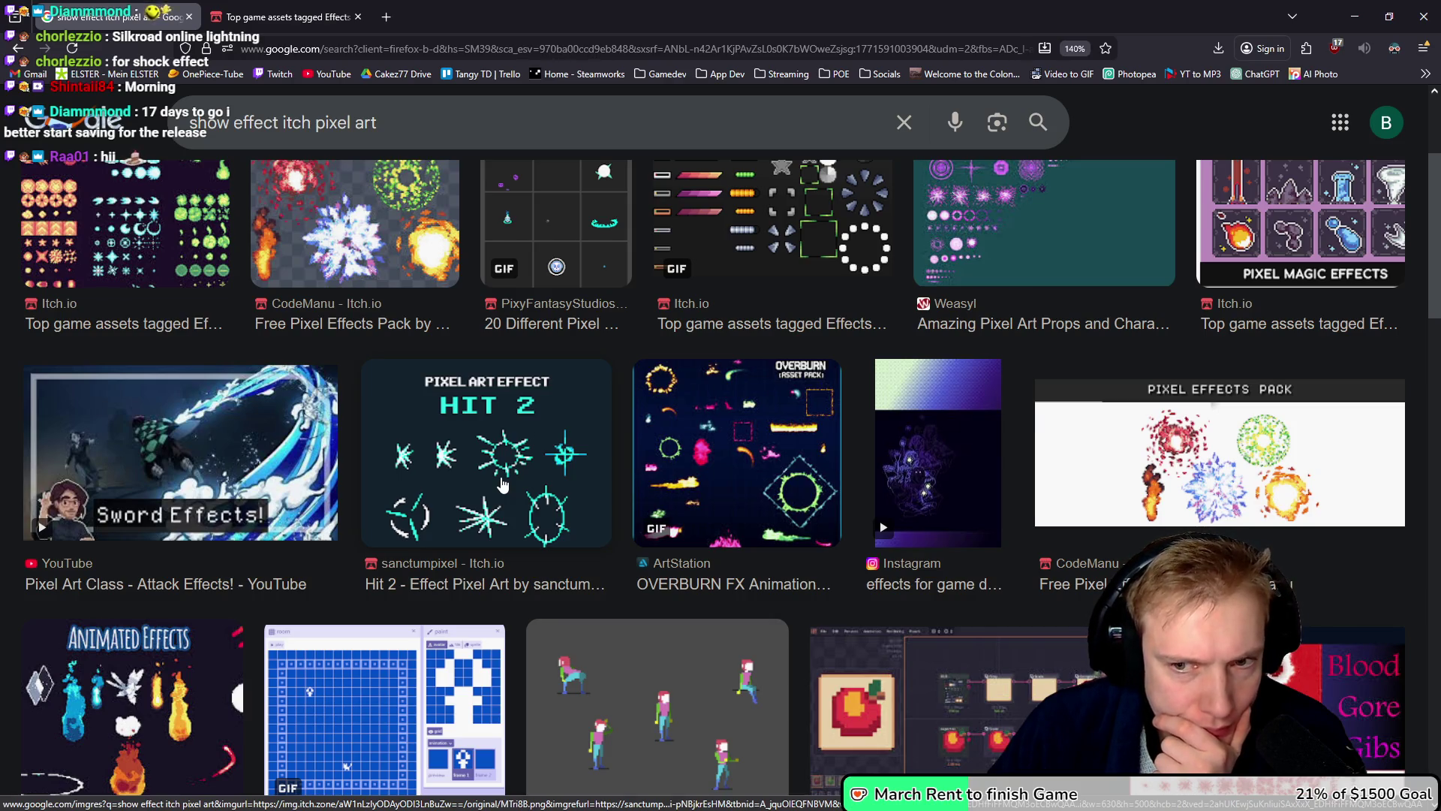
pyautogui.scroll(3, 503, 484)
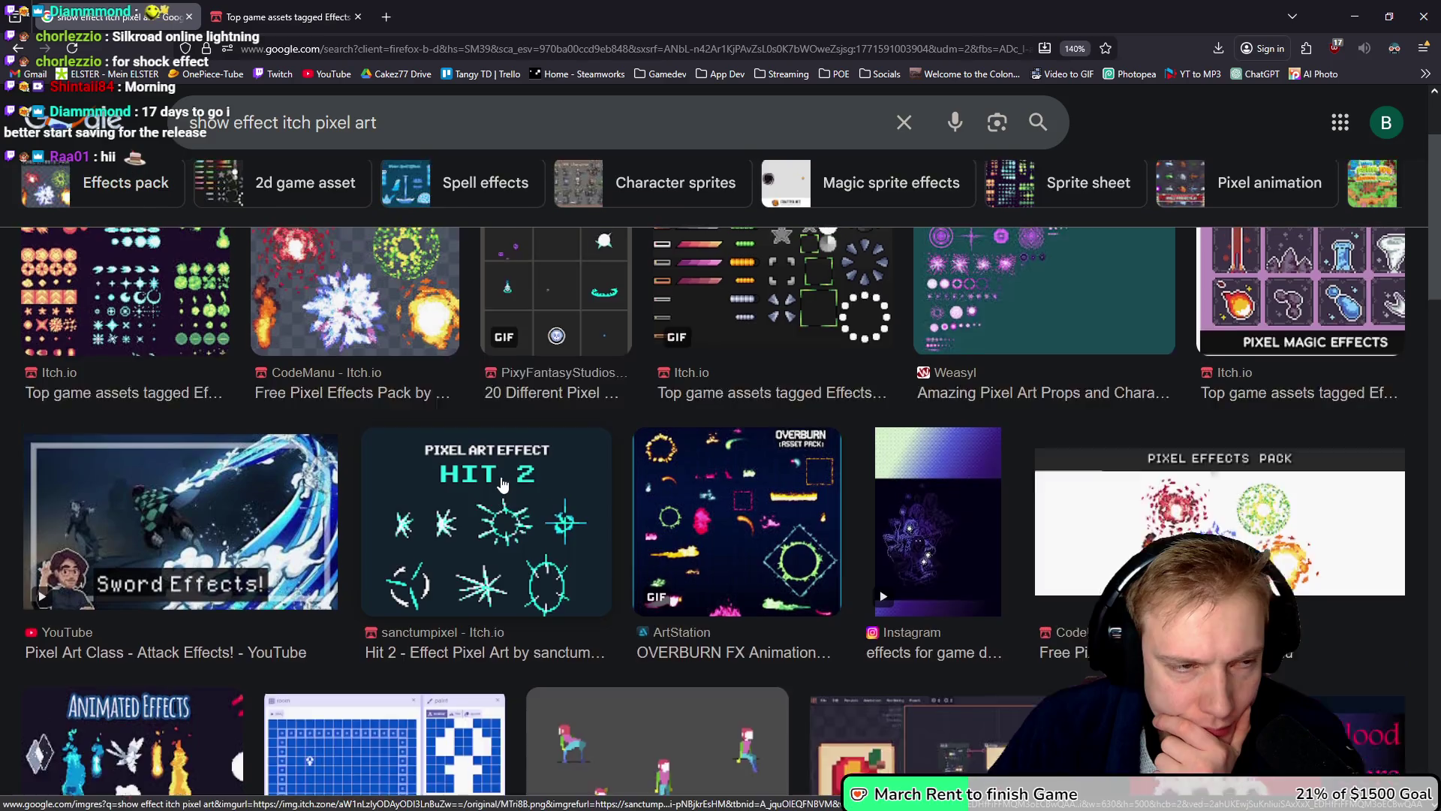
pyautogui.scroll(-2, 502, 484)
pyautogui.scroll(1, 502, 484)
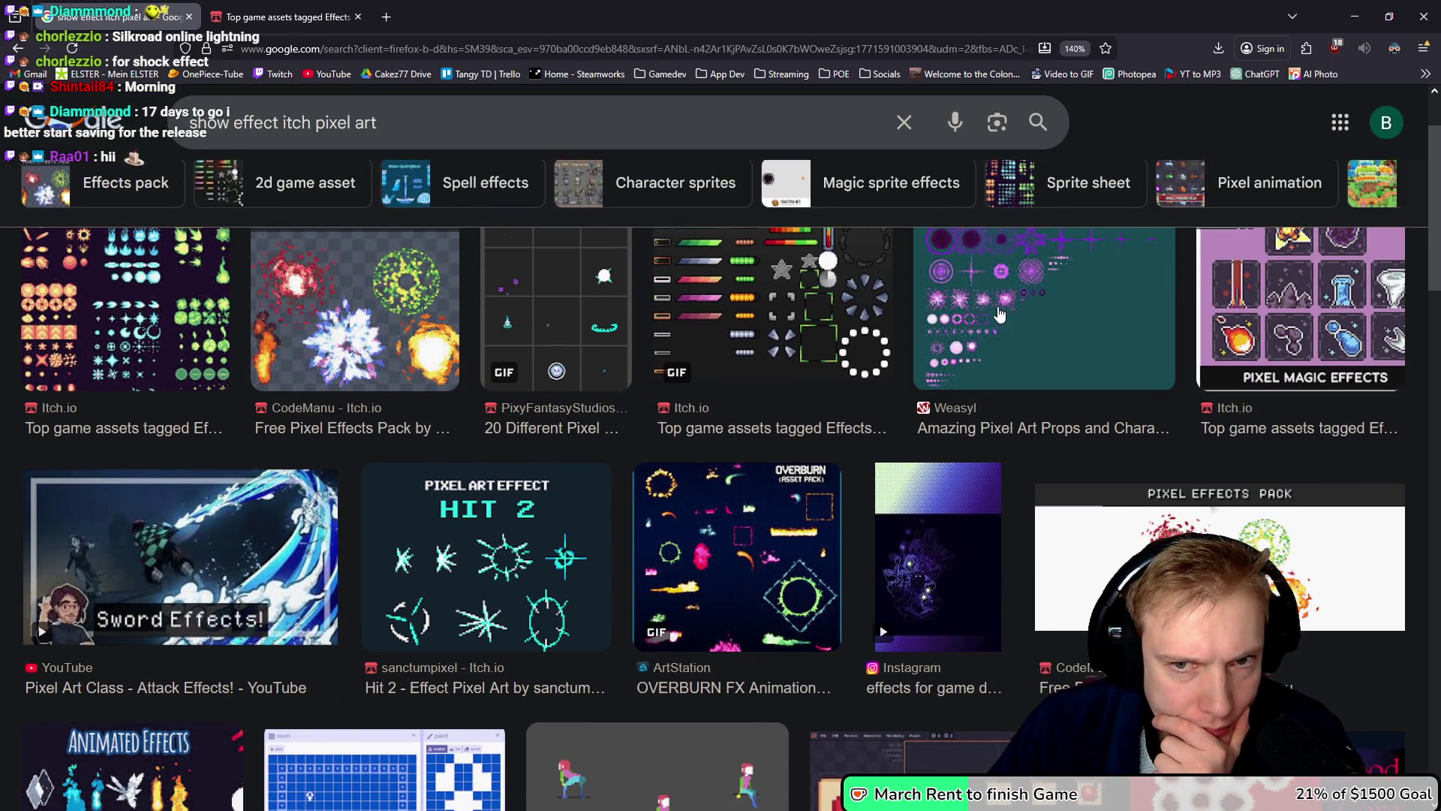
pyautogui.click(999, 314)
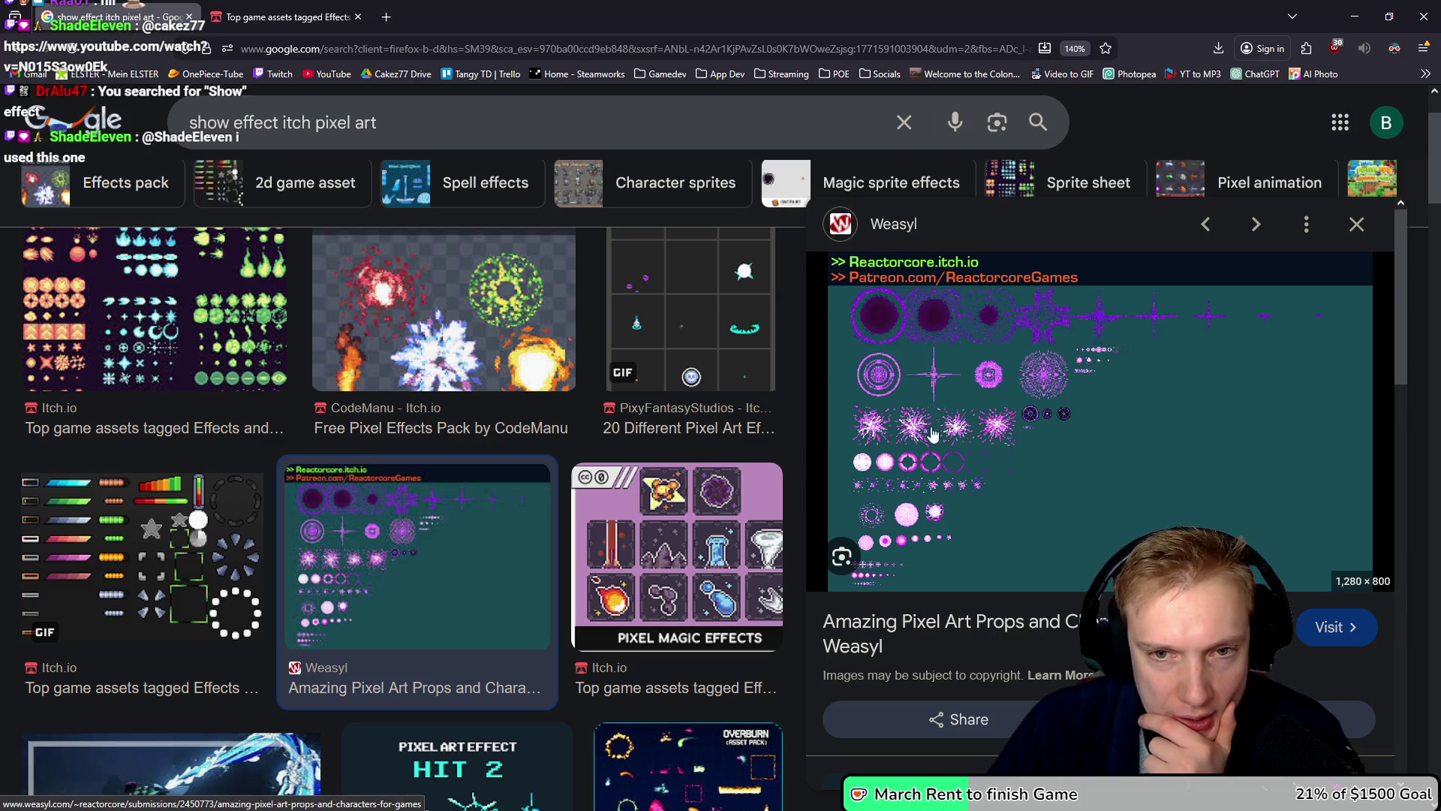
# Step: Open the '20 Different Pixel Art Effects' pack's itch.io page in a new tab
pyautogui.scroll(-3, 481, 376)
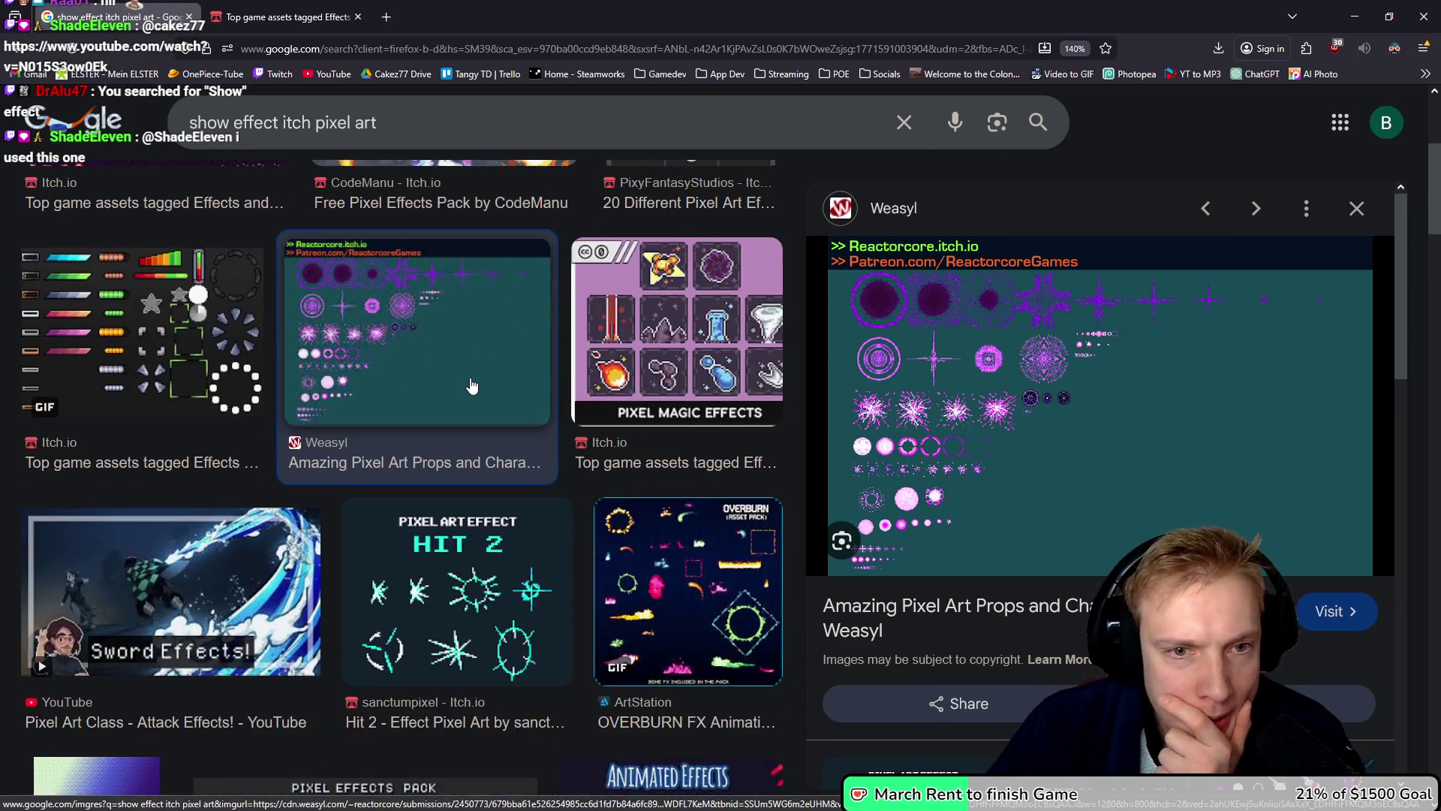
pyautogui.scroll(5, 476, 383)
pyautogui.click(683, 368)
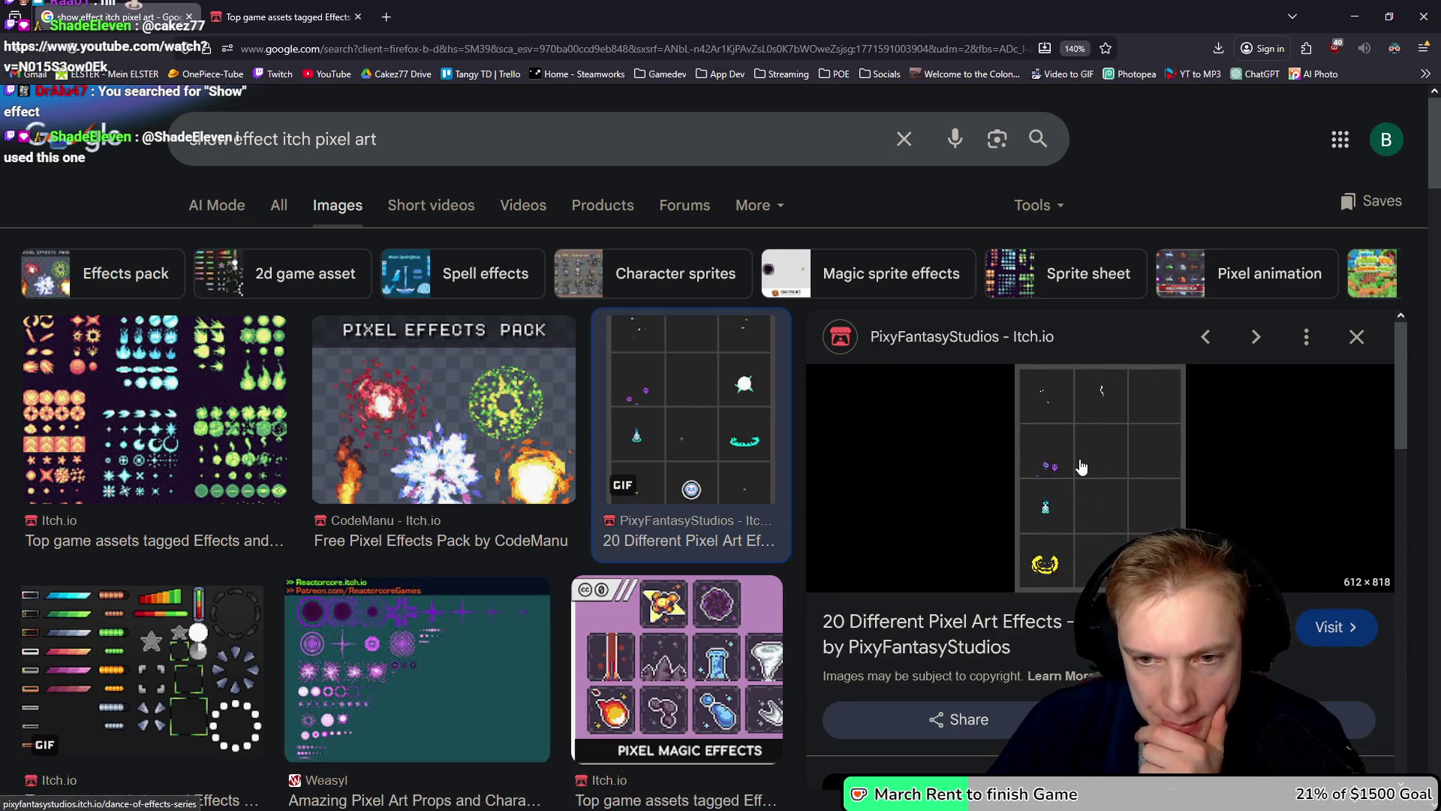
pyautogui.click(933, 596)
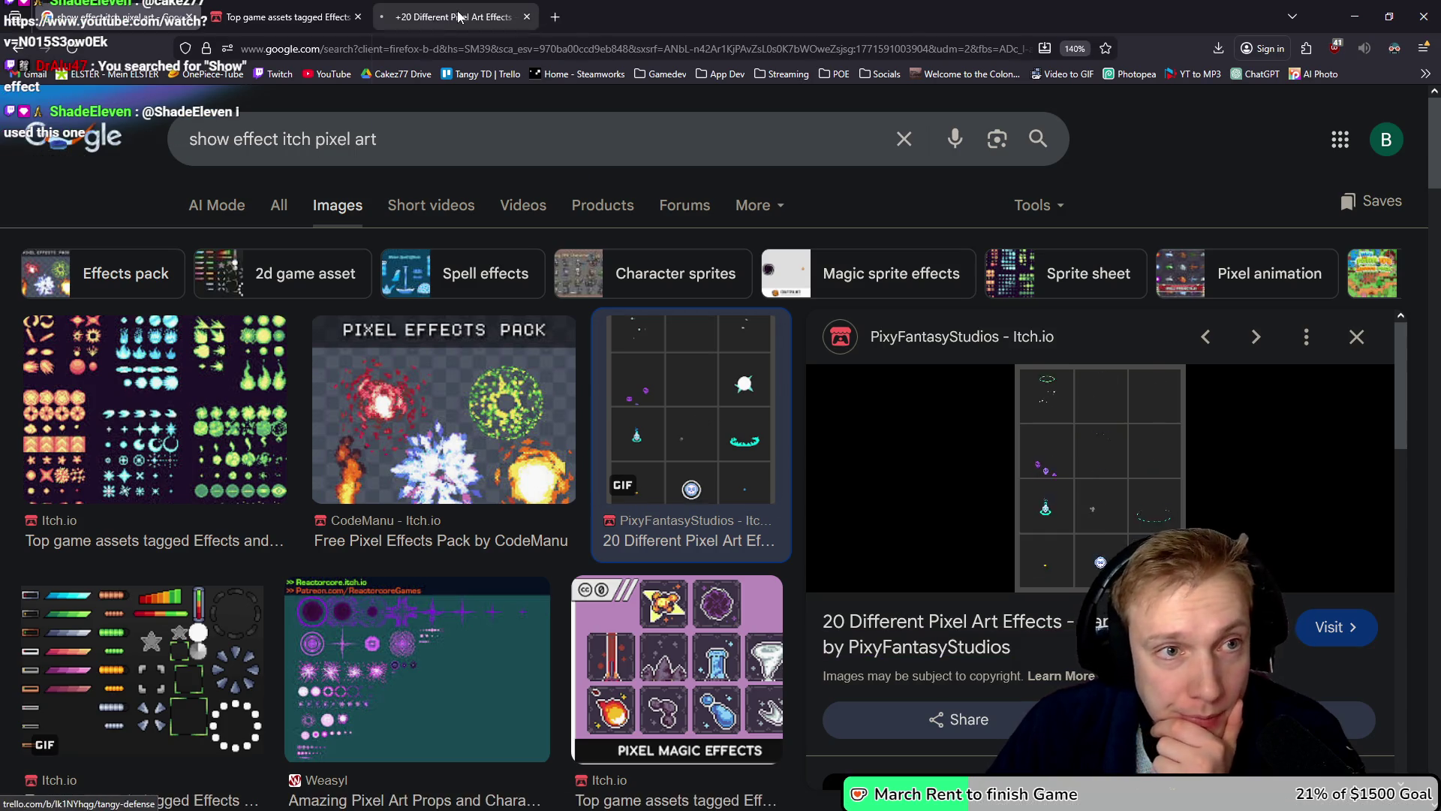
# Step: Browse the itch.io Dance of Effects pack page, its effects list and animated preview GIF grids
pyautogui.click(461, 15)
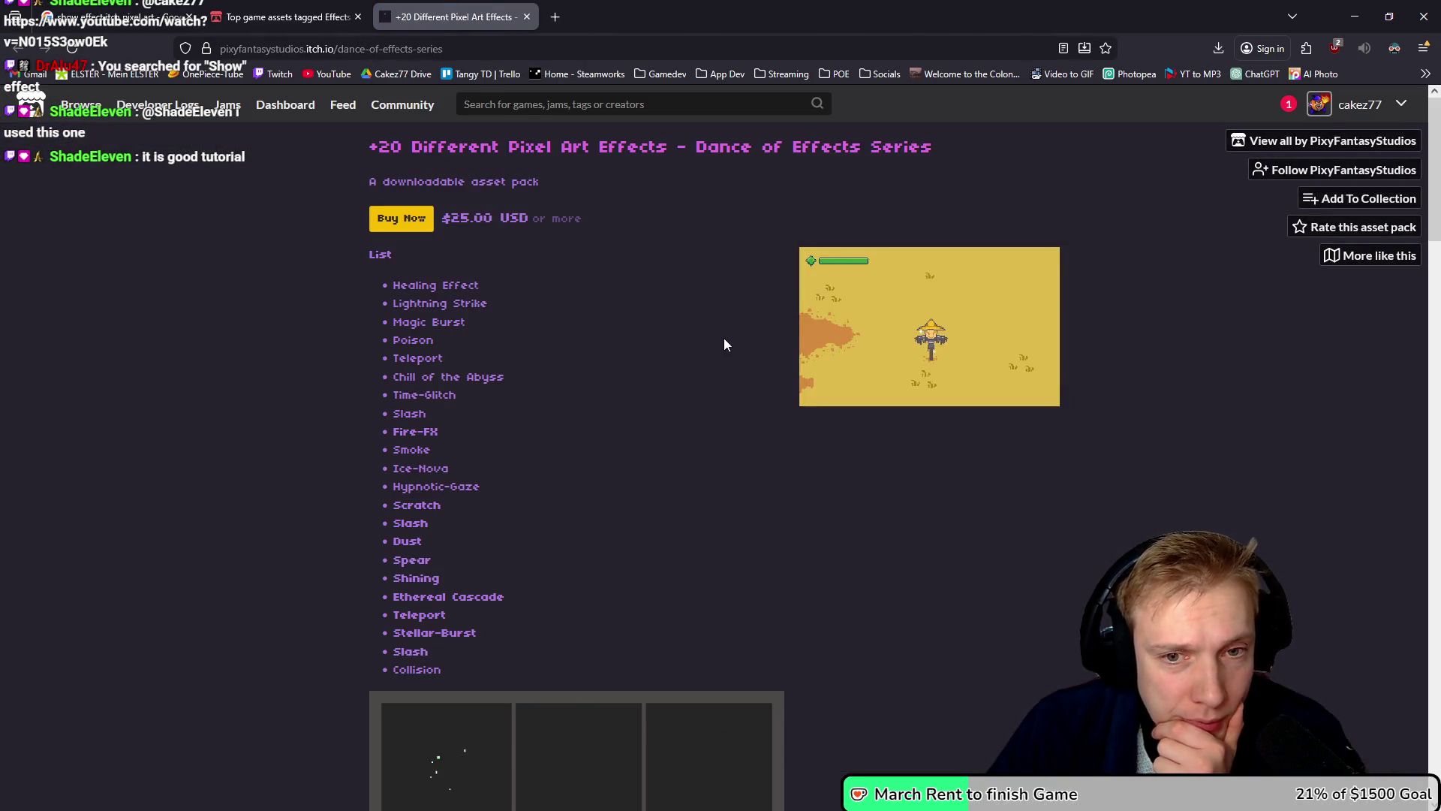
pyautogui.scroll(-3, 723, 334)
pyautogui.scroll(-3, 723, 323)
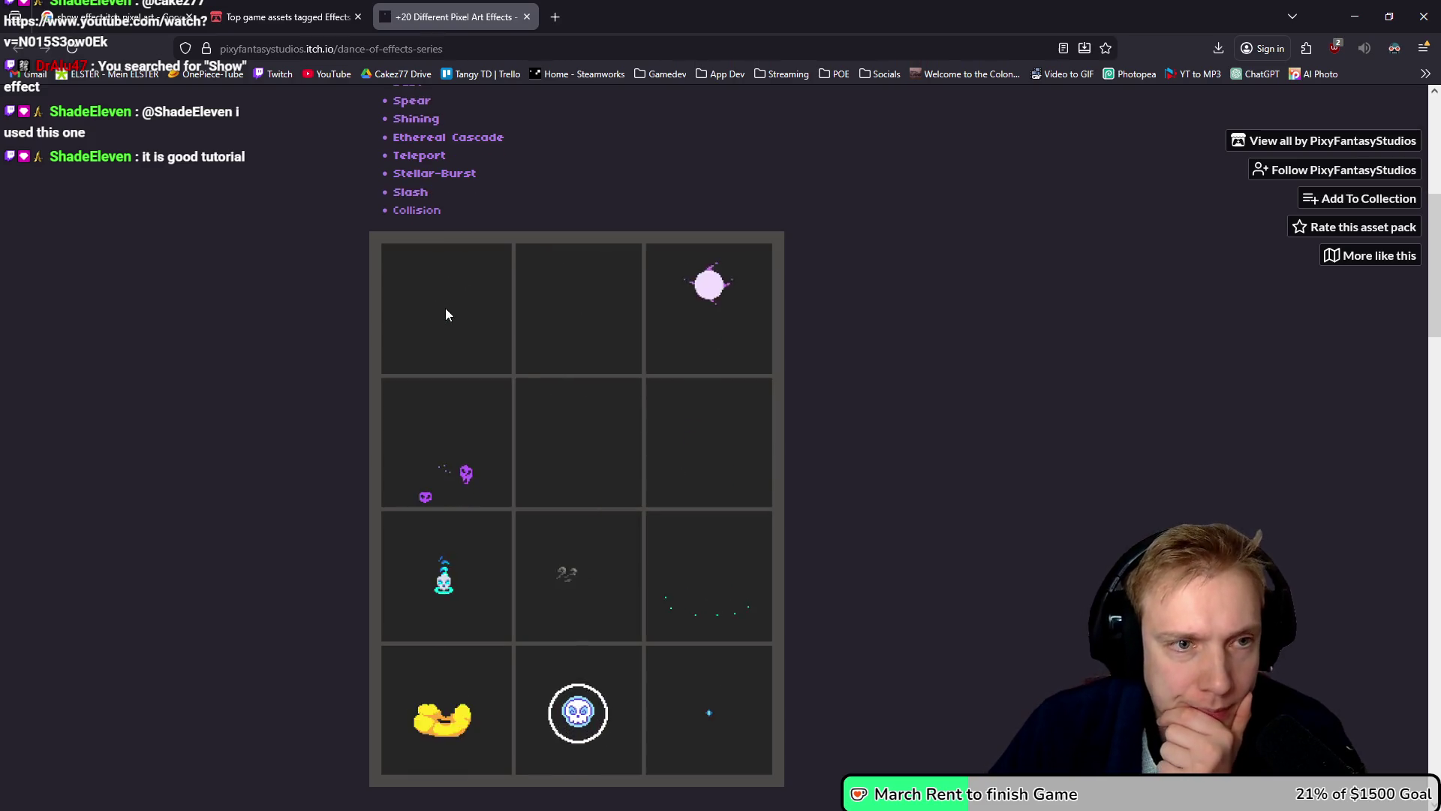
pyautogui.scroll(2, 447, 314)
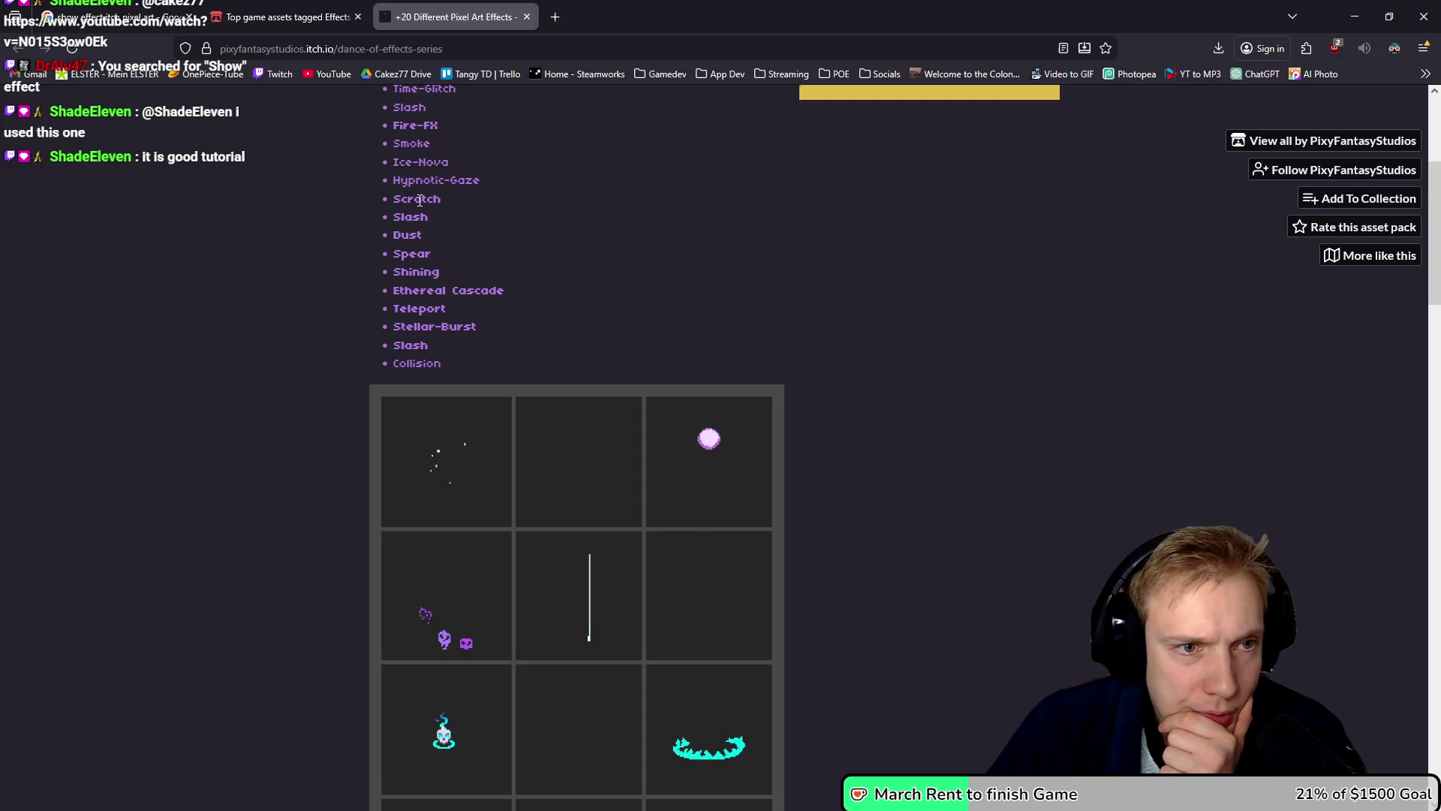
pyautogui.scroll(-9, 852, 372)
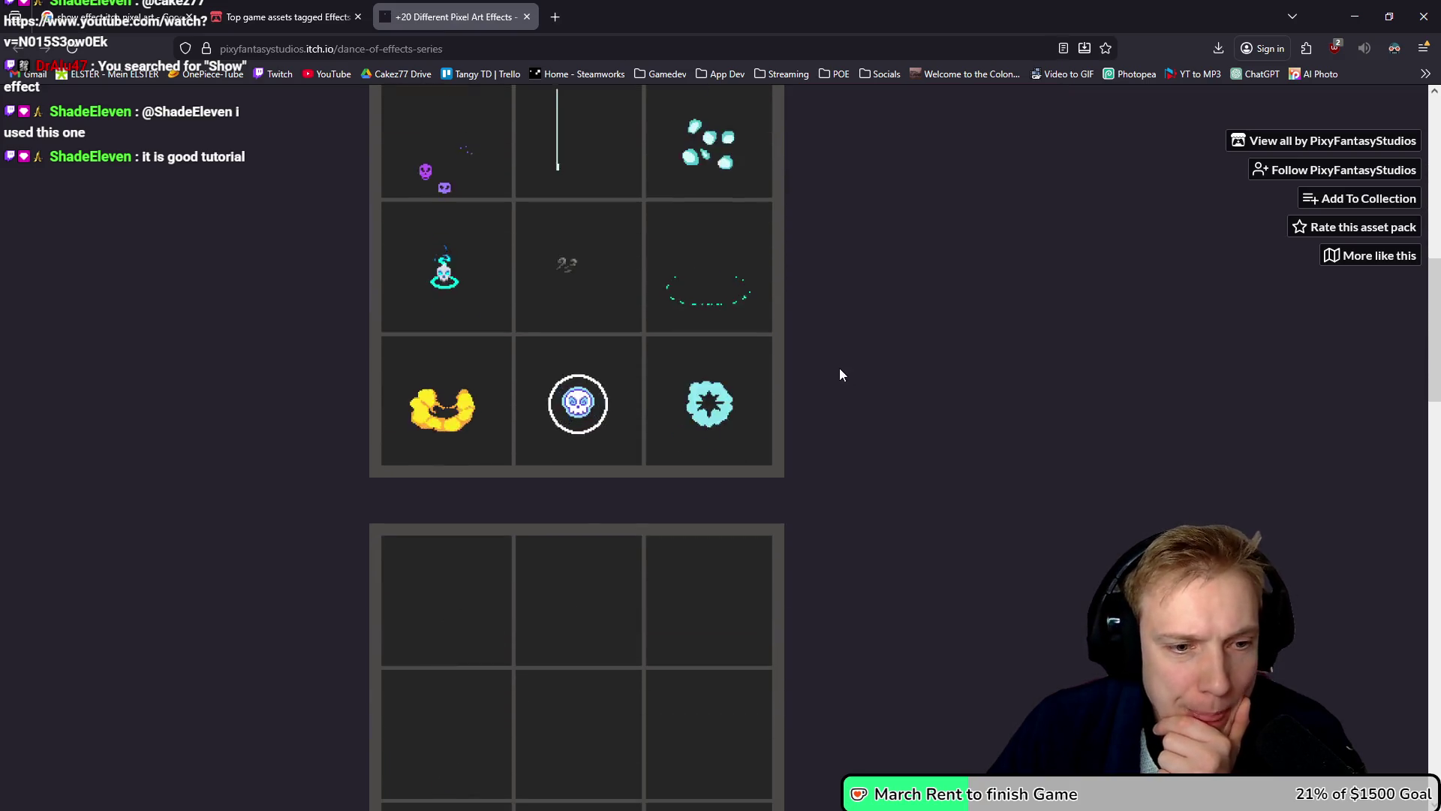
pyautogui.scroll(-2, 846, 363)
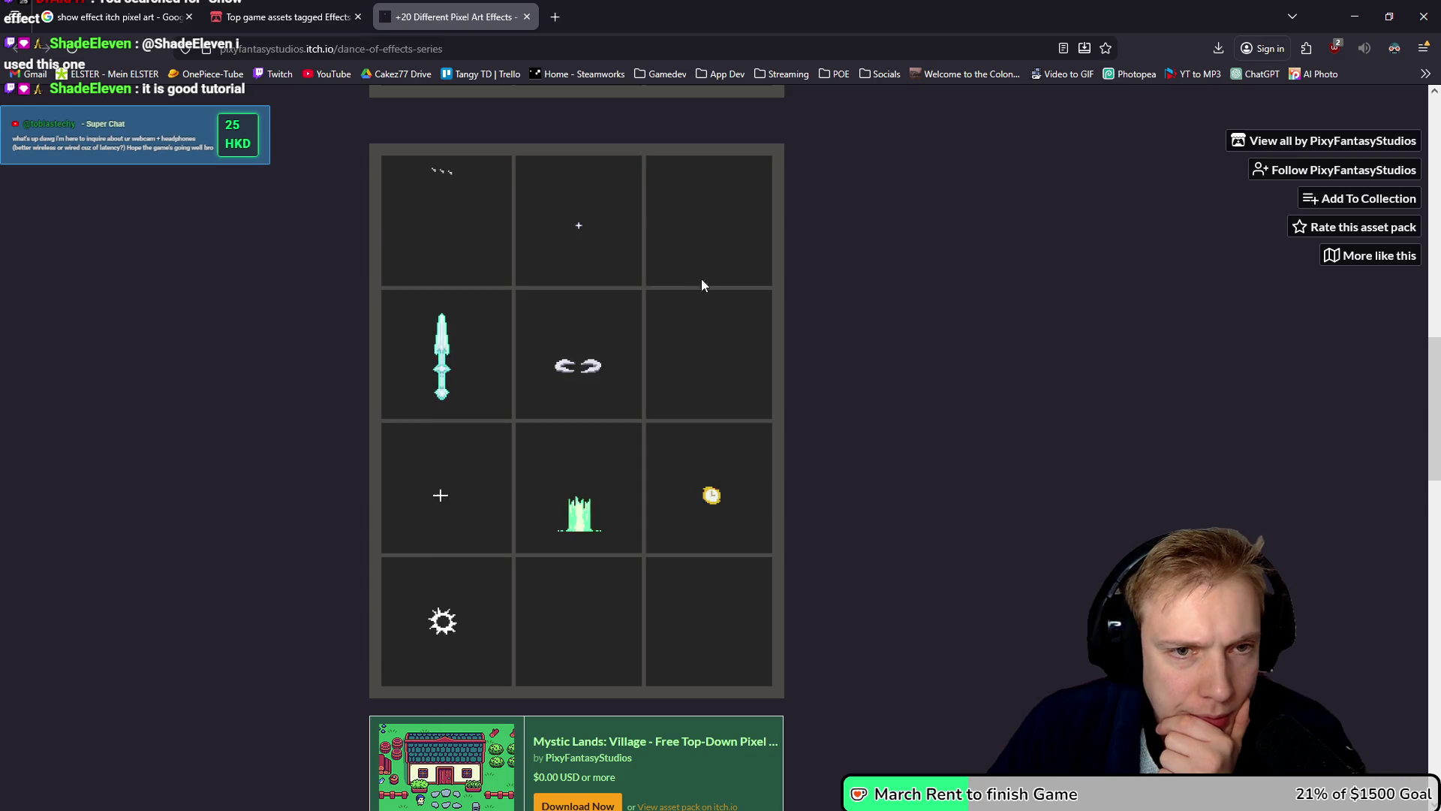
pyautogui.scroll(-2, 882, 339)
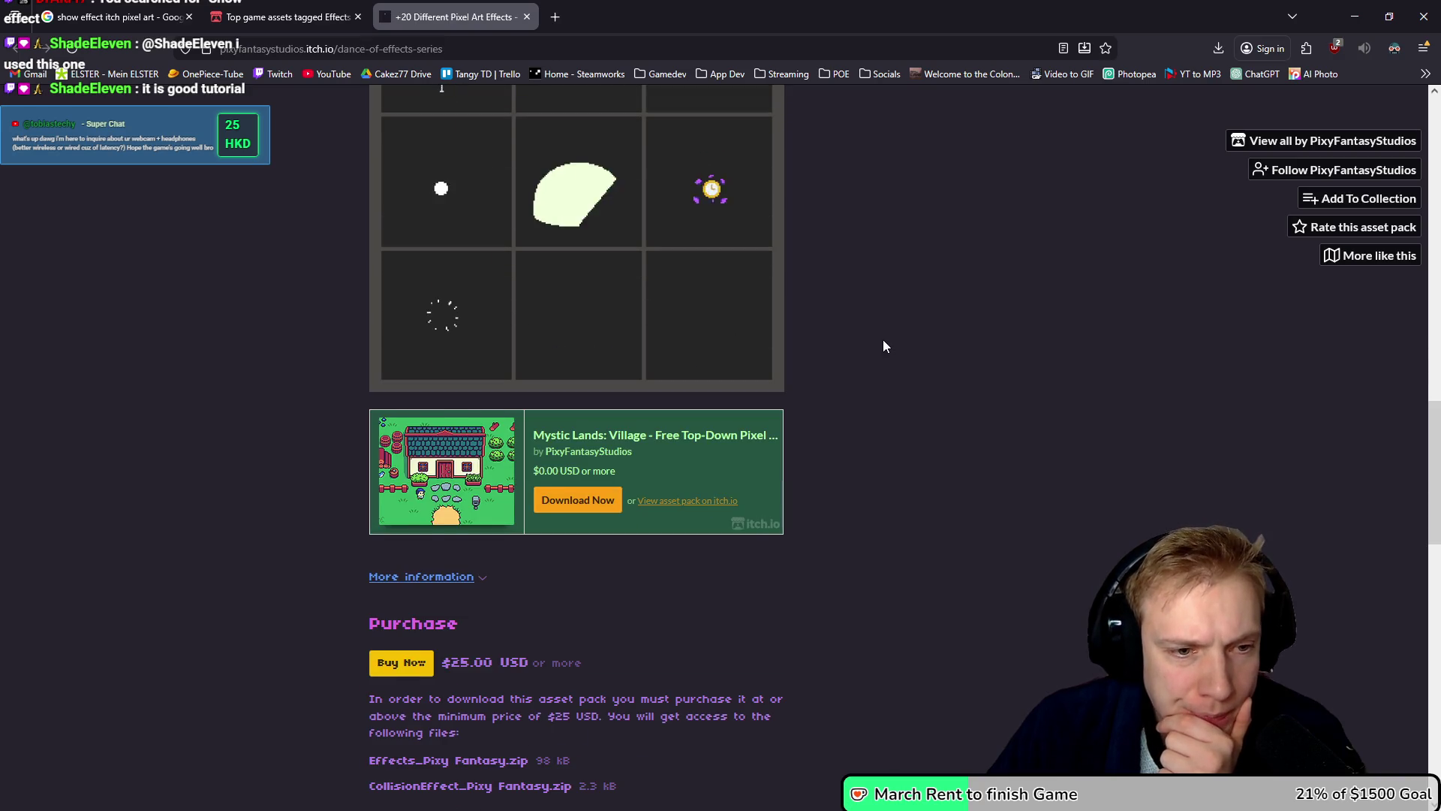
pyautogui.scroll(1, 883, 339)
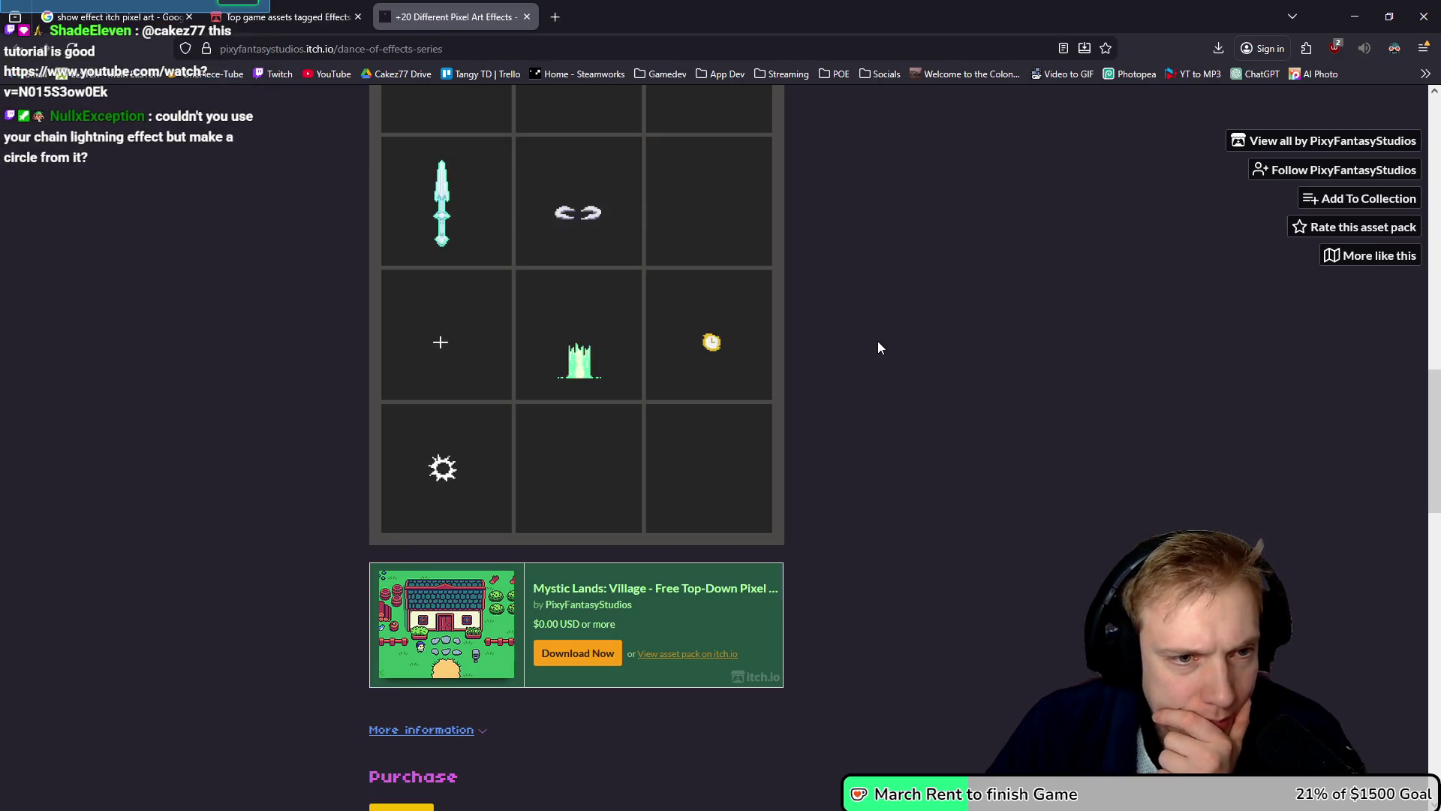
pyautogui.scroll(2, 880, 347)
pyautogui.scroll(1, 879, 347)
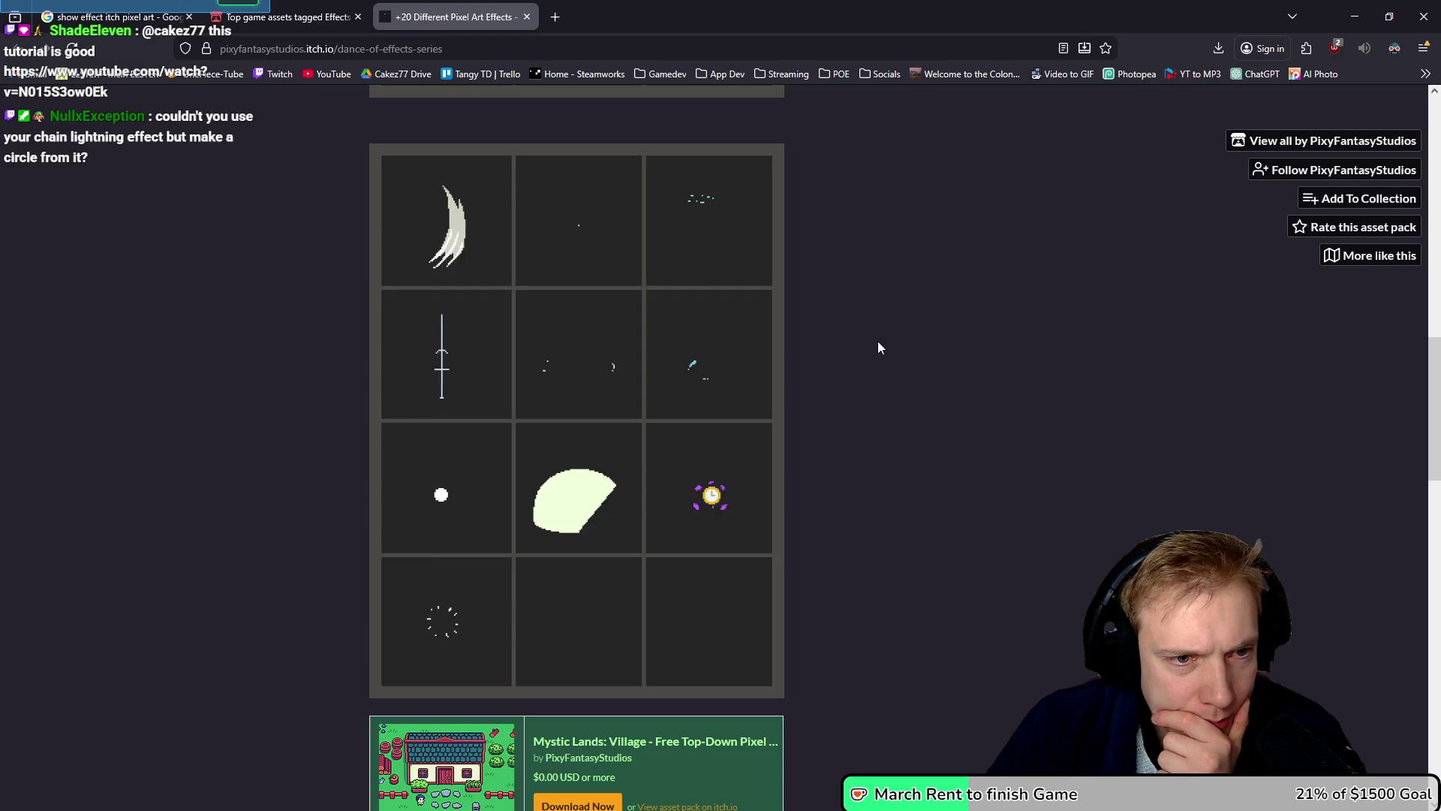
pyautogui.scroll(2, 880, 348)
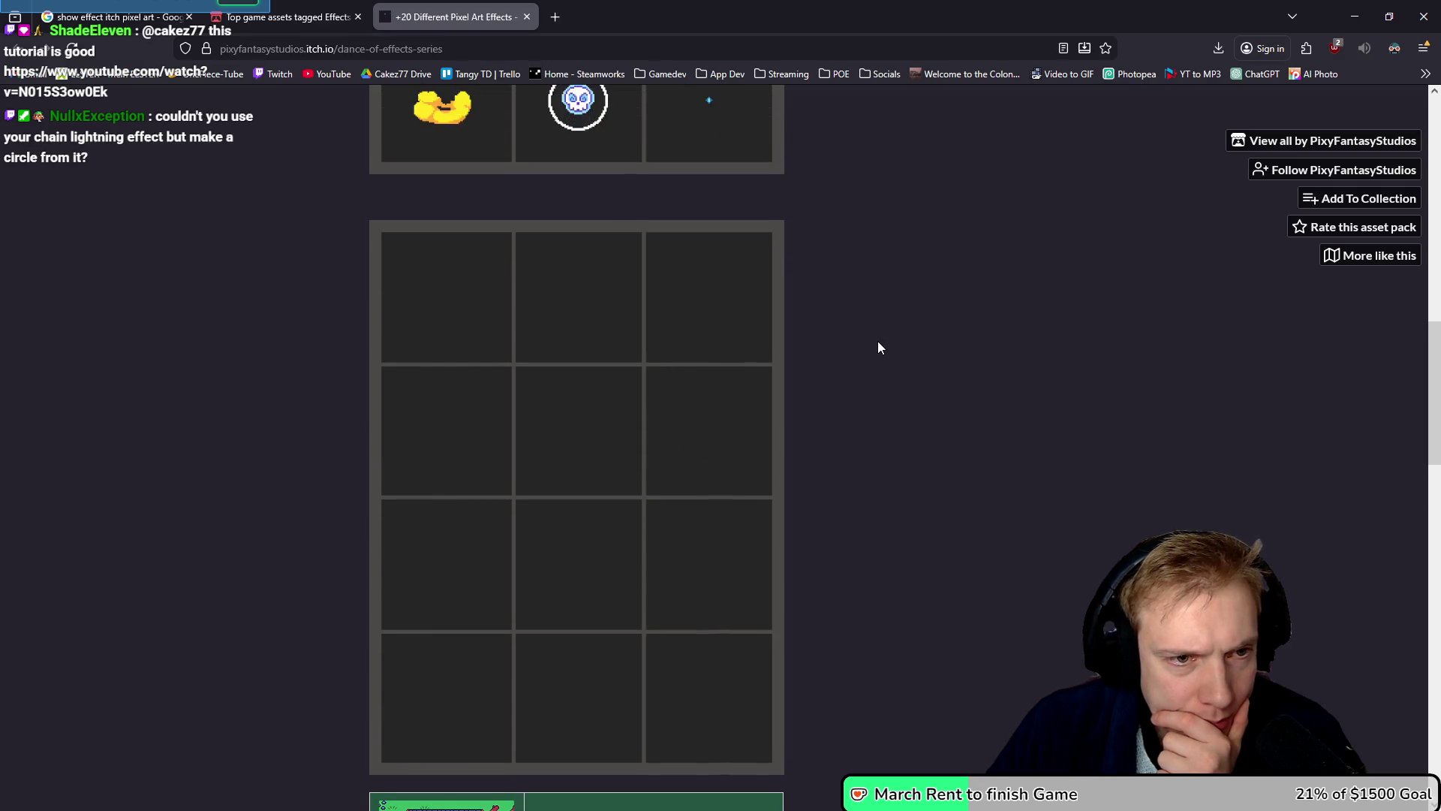
pyautogui.scroll(4, 880, 347)
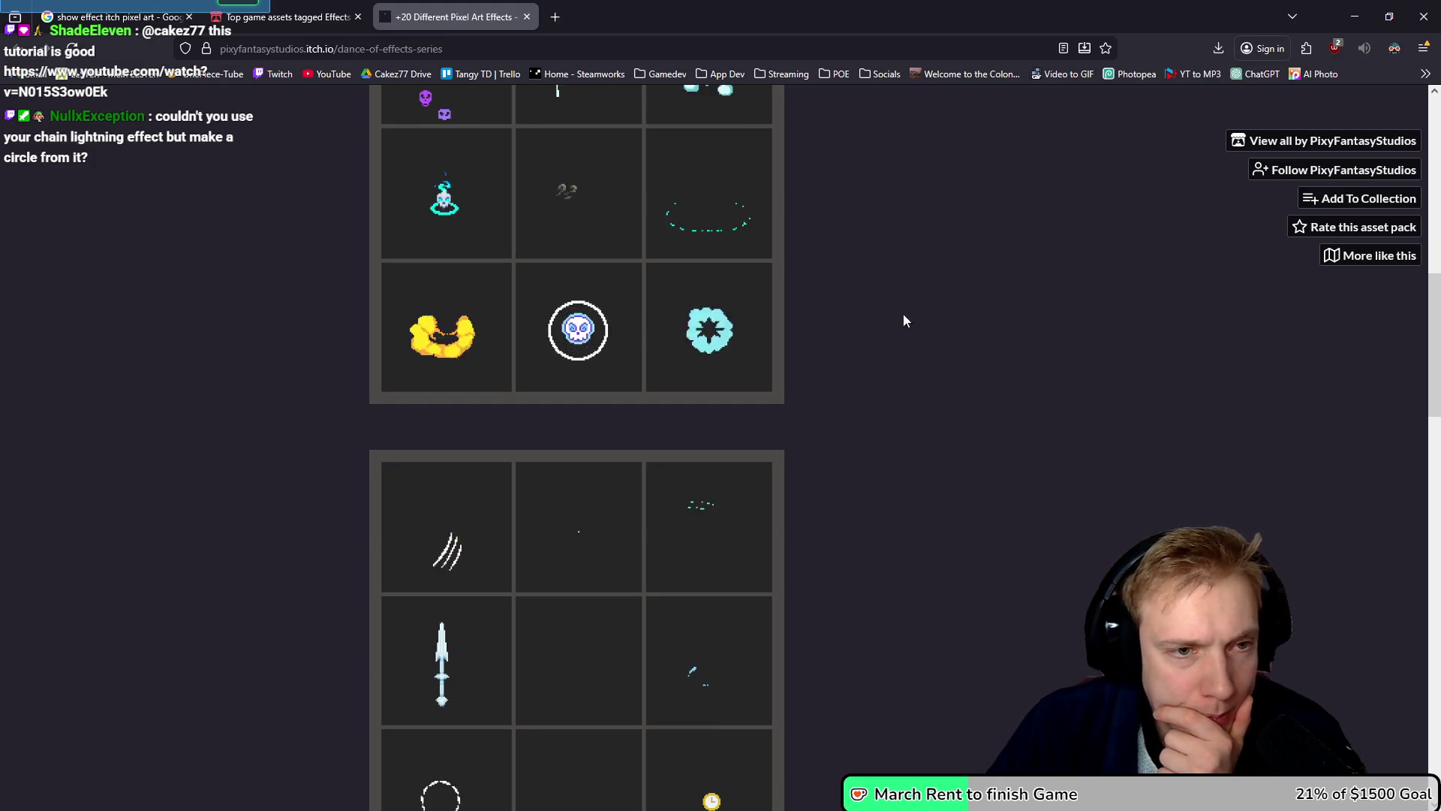
pyautogui.scroll(3, 912, 345)
pyautogui.scroll(3, 908, 367)
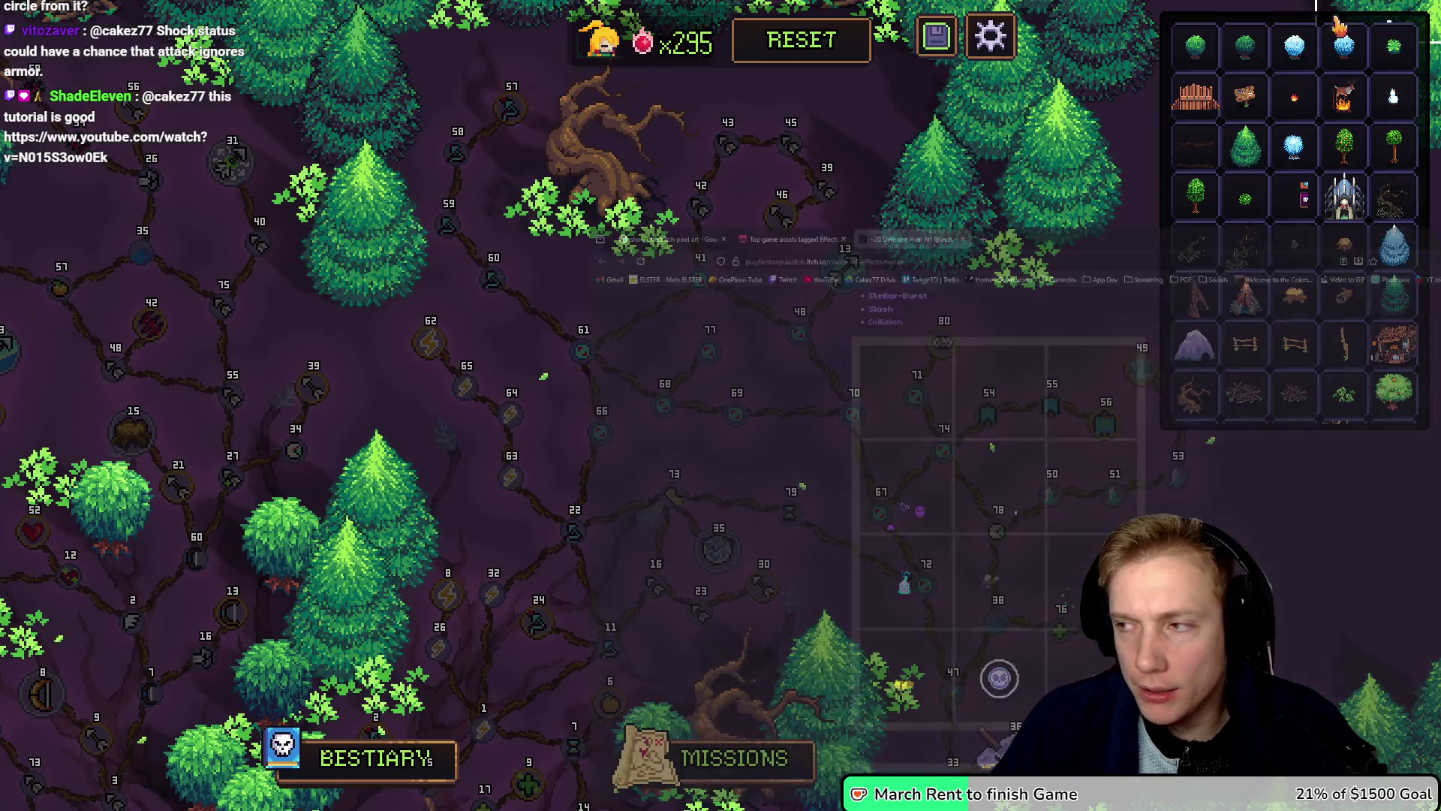
# Step: Return to the Tangy TD skill tree, then move on to the Unity Asset Store page
pyautogui.hotkey('alt', 'Tab')
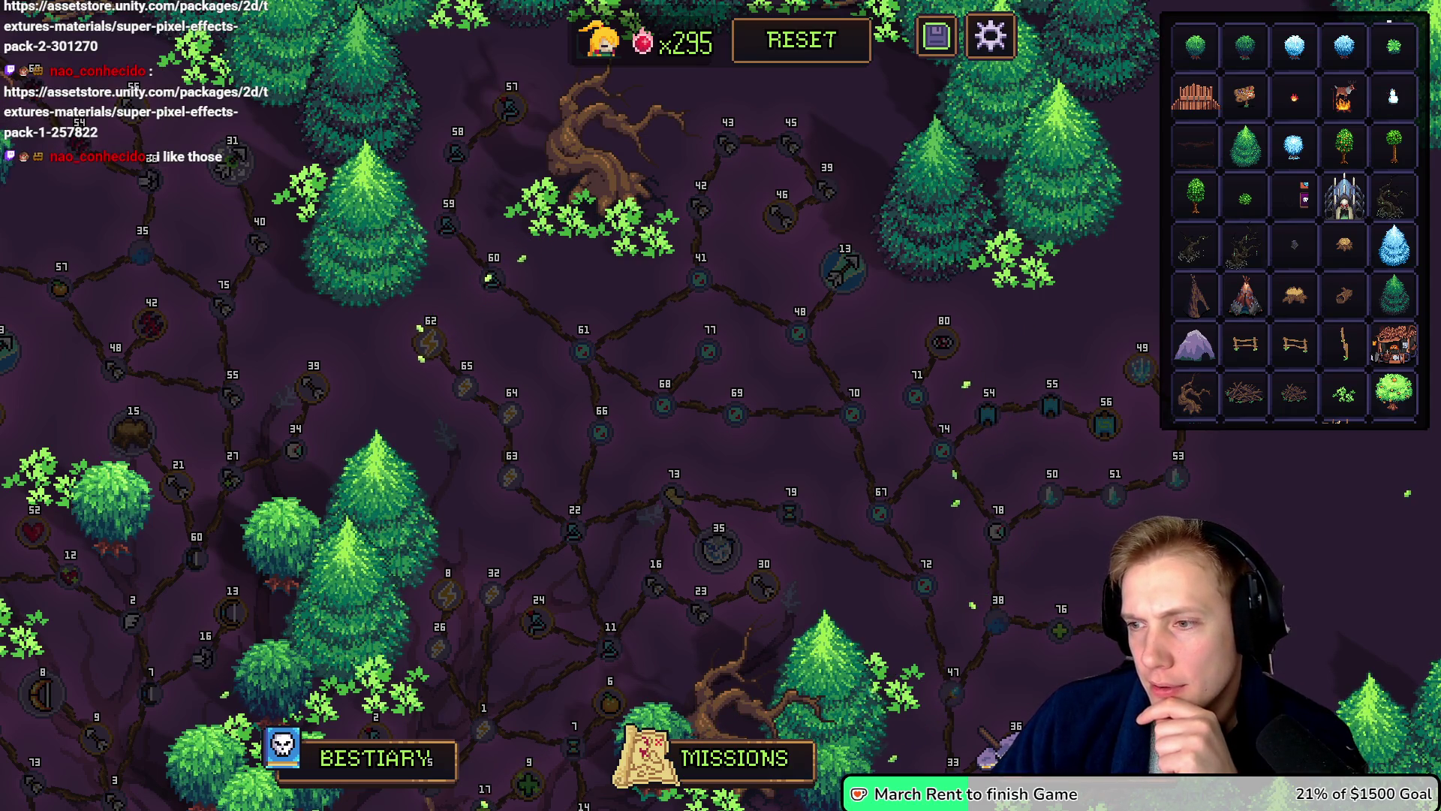
pyautogui.hotkey('alt', 'Tab')
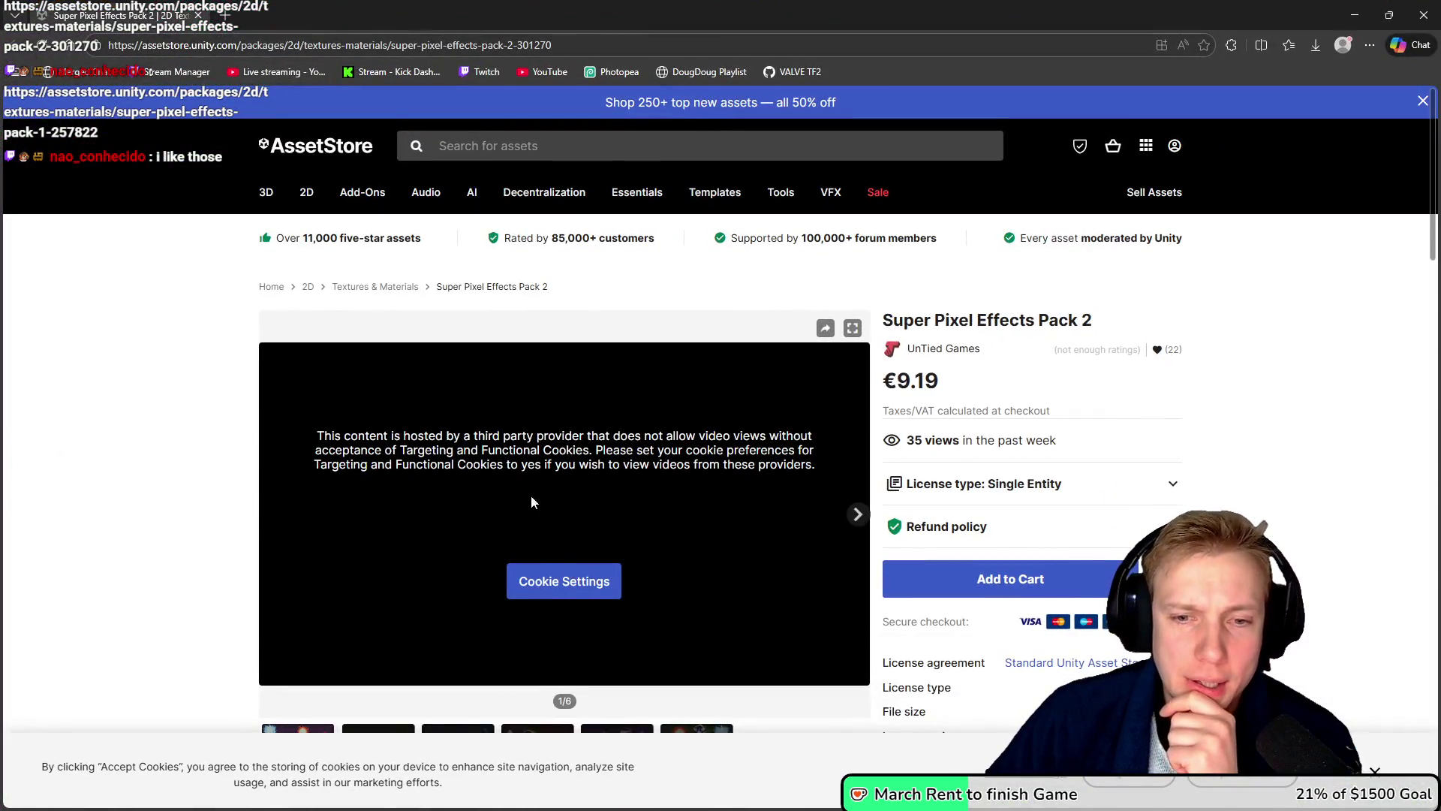
# Step: Reject all optional cookies on the Super Pixel Effects Pack 2 page
pyautogui.scroll(-3, 531, 501)
pyautogui.click(564, 362)
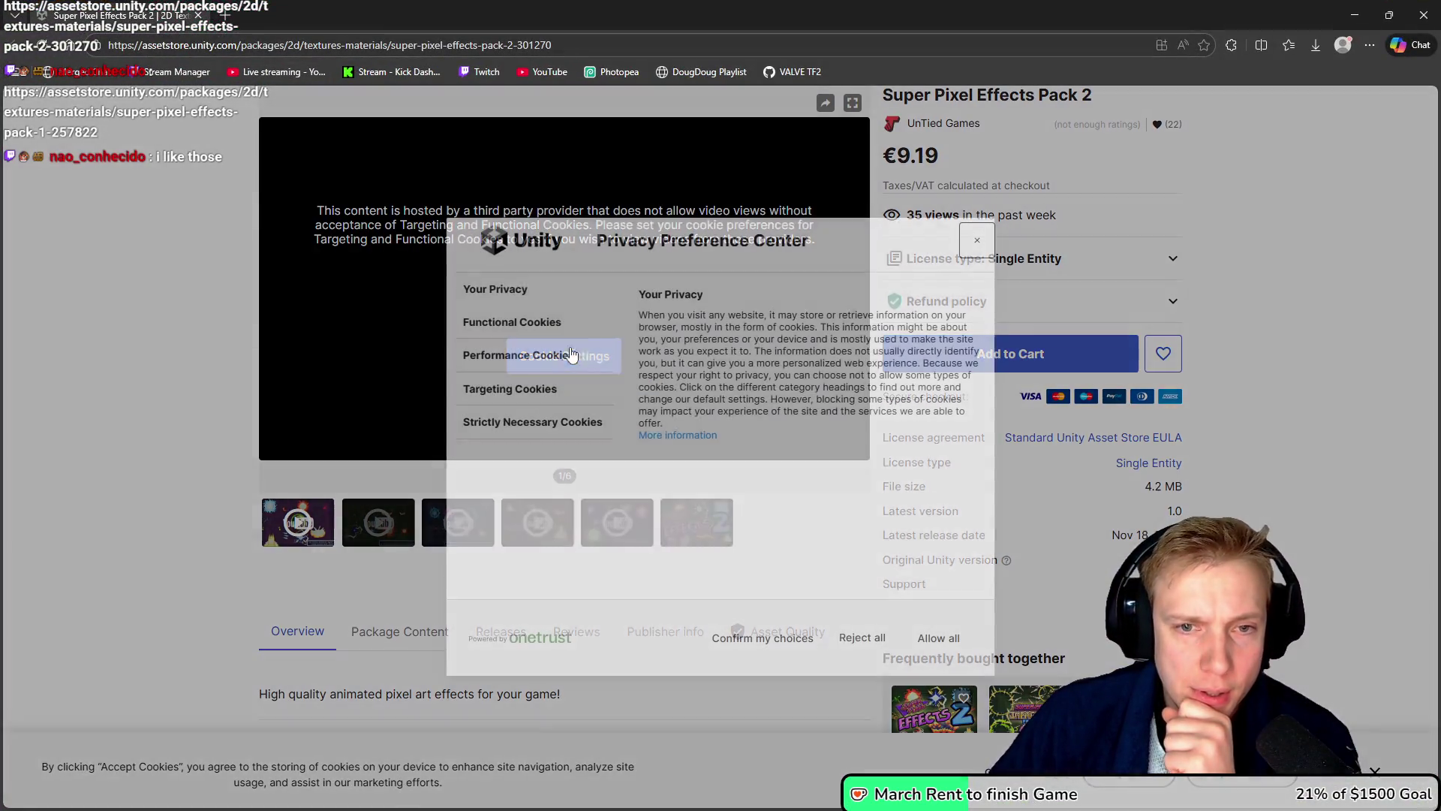
pyautogui.click(860, 647)
pyautogui.scroll(-15, 659, 483)
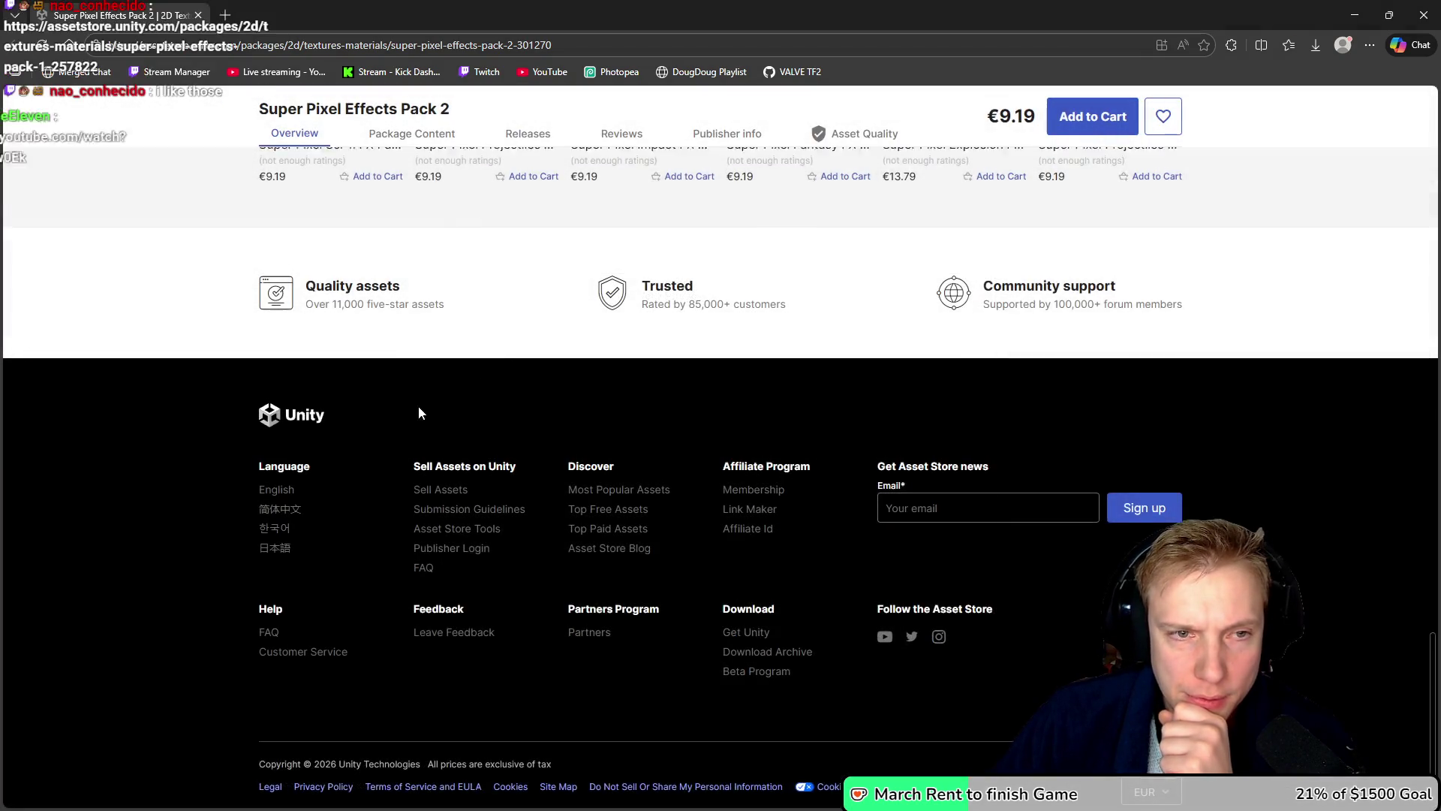
pyautogui.scroll(10, 418, 406)
pyautogui.scroll(15, 523, 441)
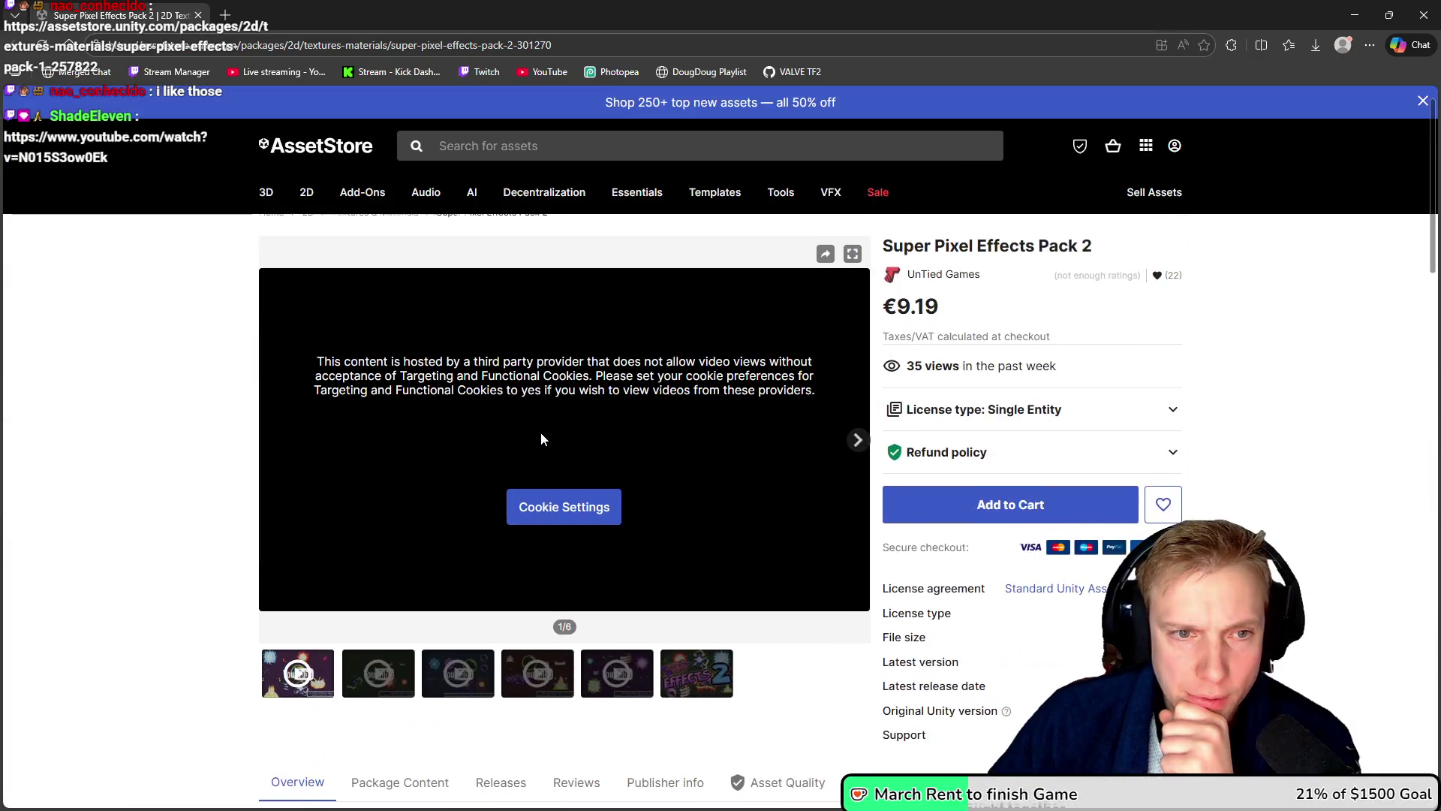
# Step: View the enlarged Effects 2 preview image, then bring the game's skill tree back up
pyautogui.click(591, 374)
pyautogui.press('Escape')
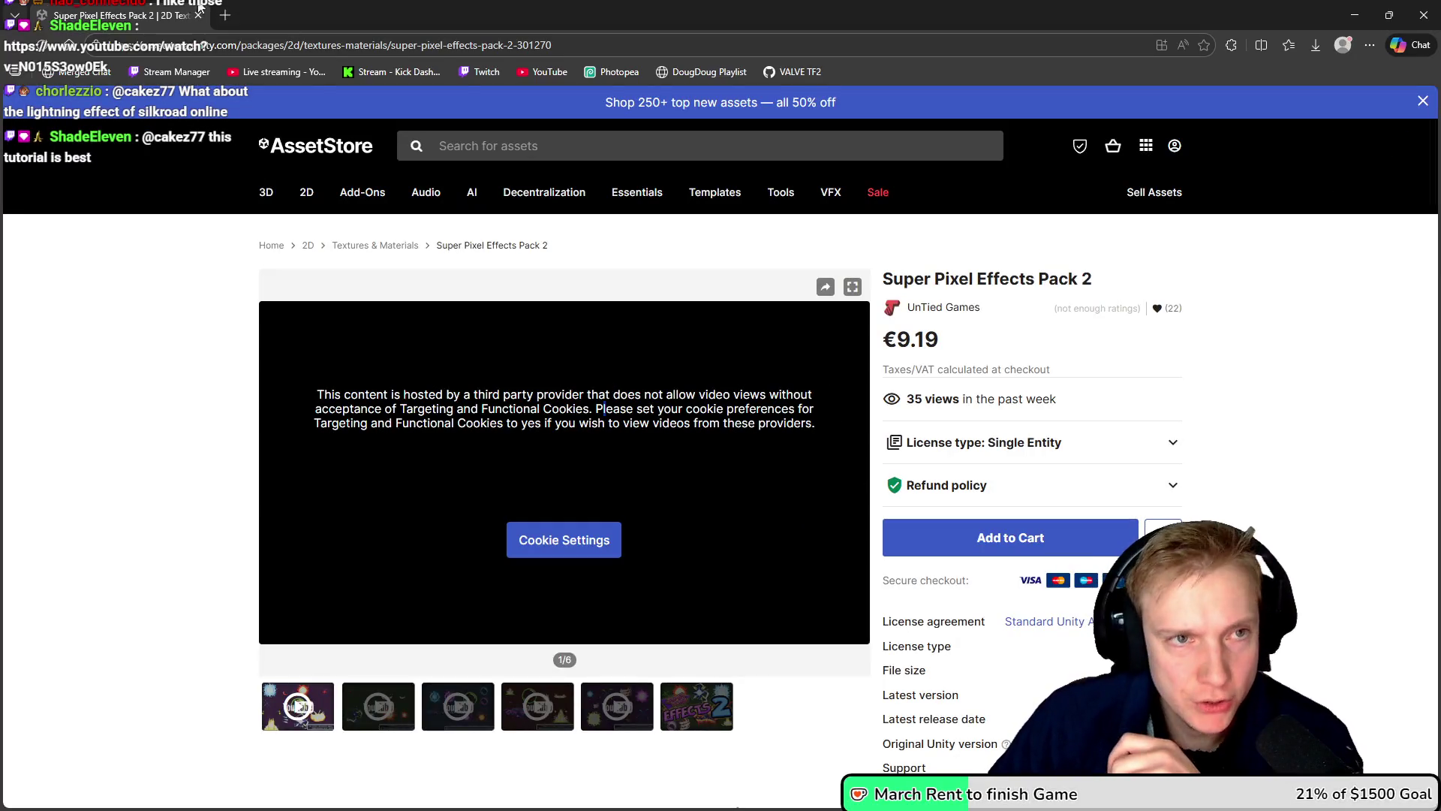
pyautogui.click(197, 15)
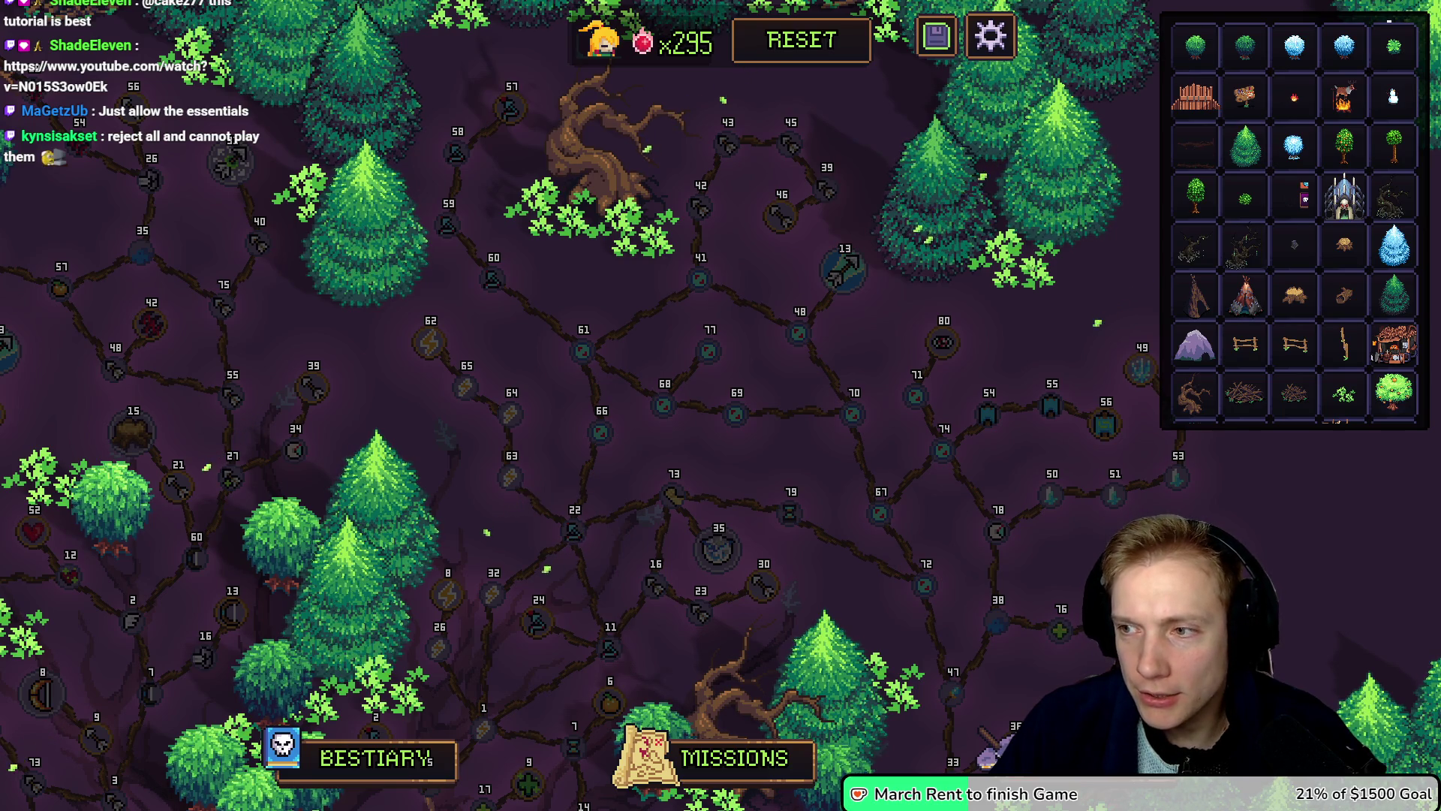
pyautogui.hotkey('alt', 'Tab')
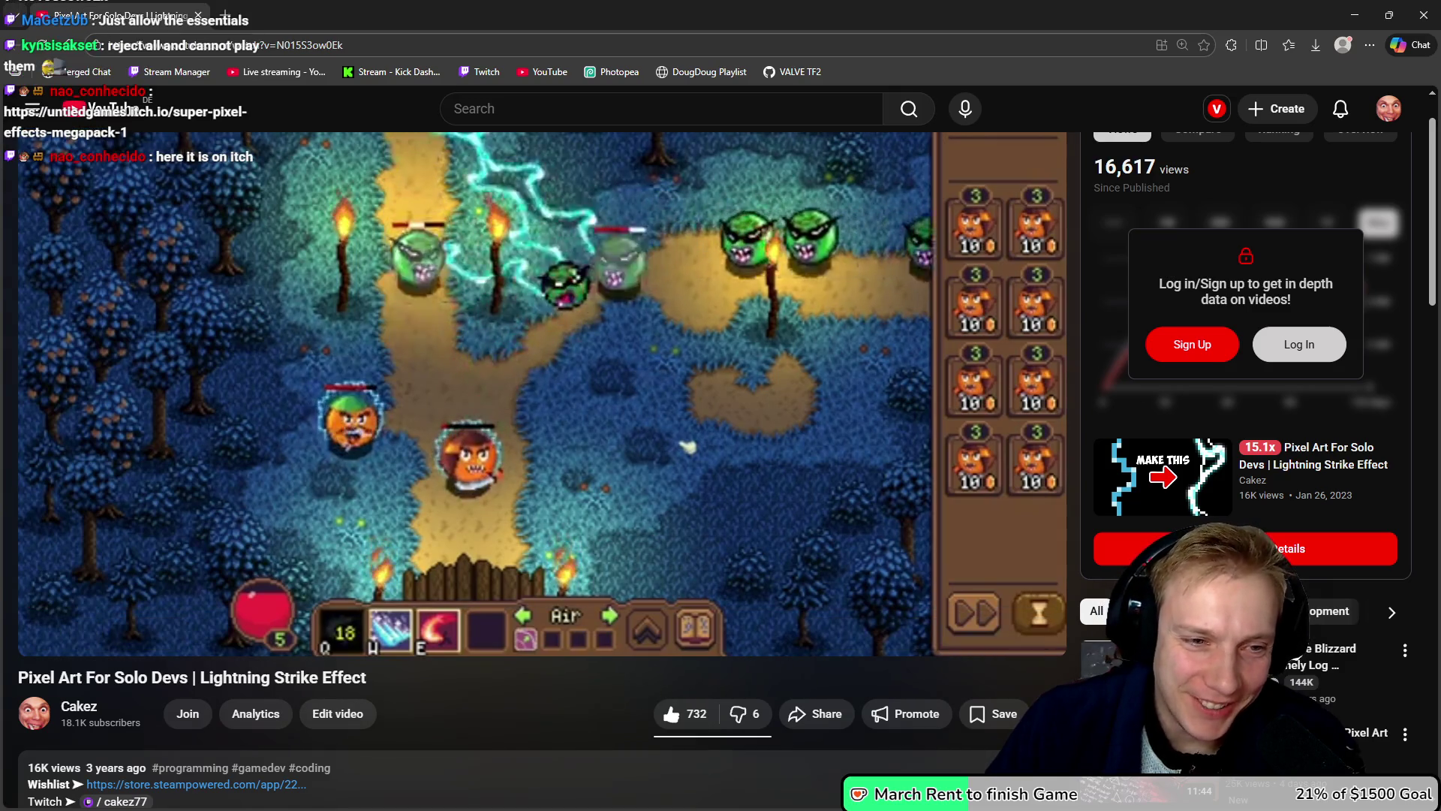
pyautogui.scroll(-2, 140, 439)
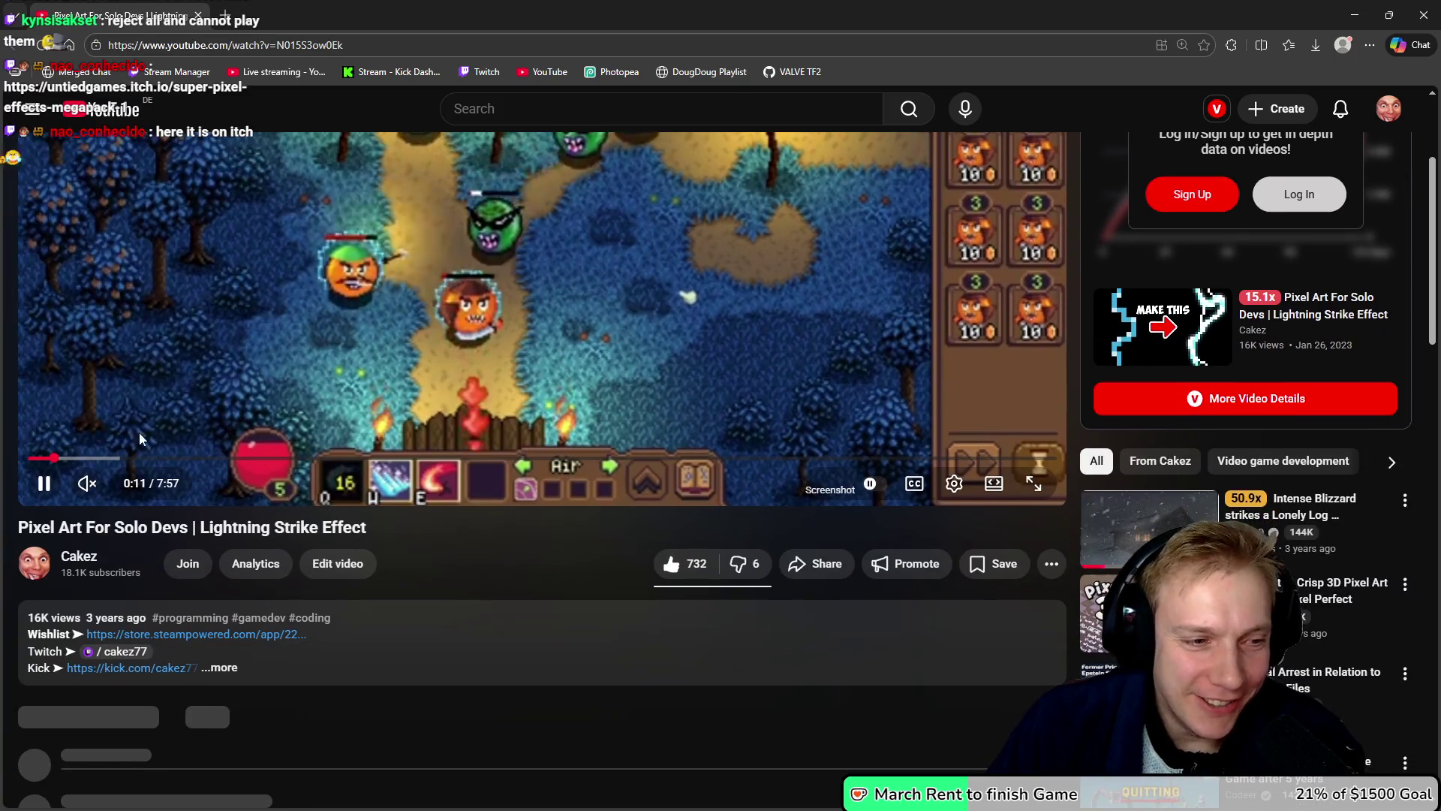
pyautogui.scroll(2, 650, 416)
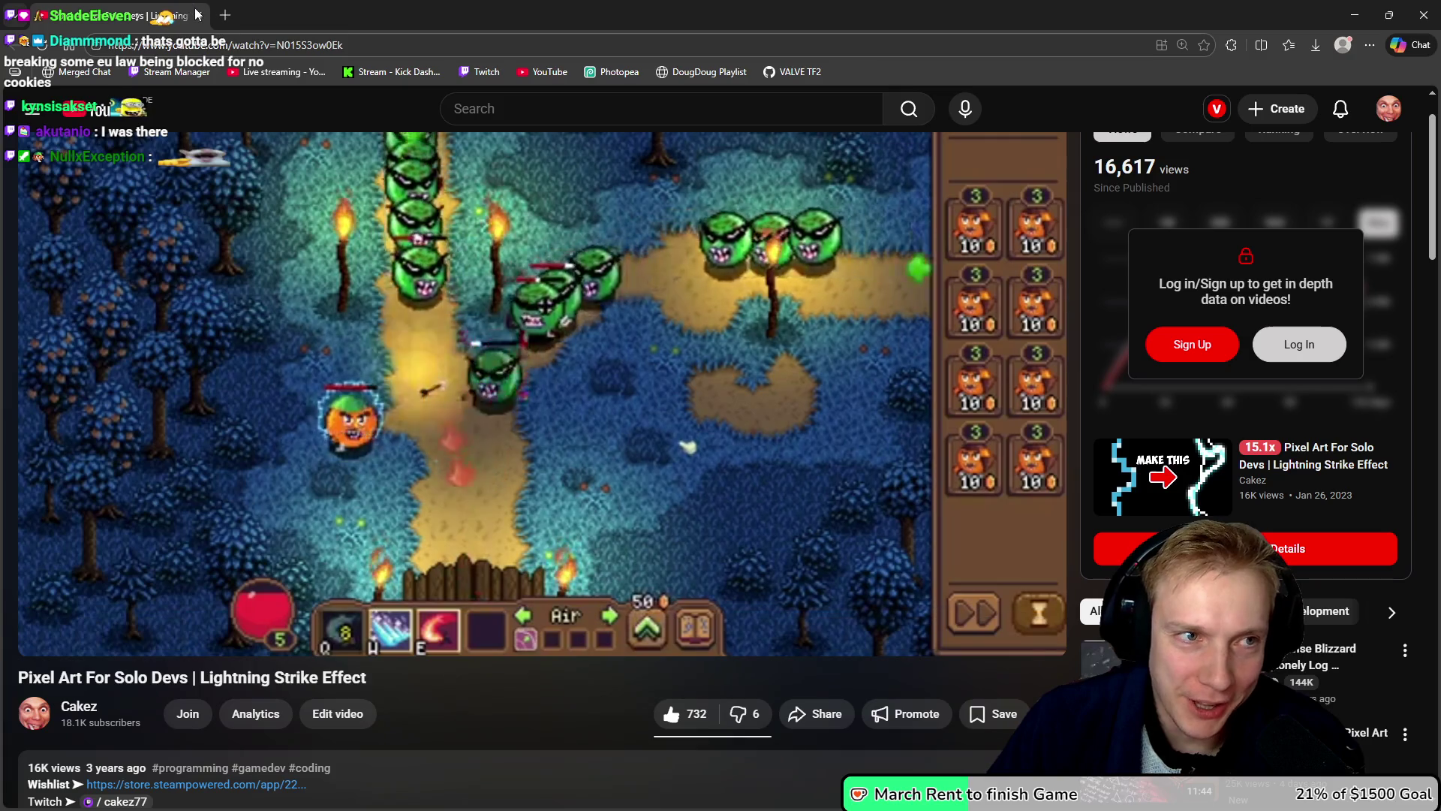
pyautogui.hotkey('alt', 'Tab')
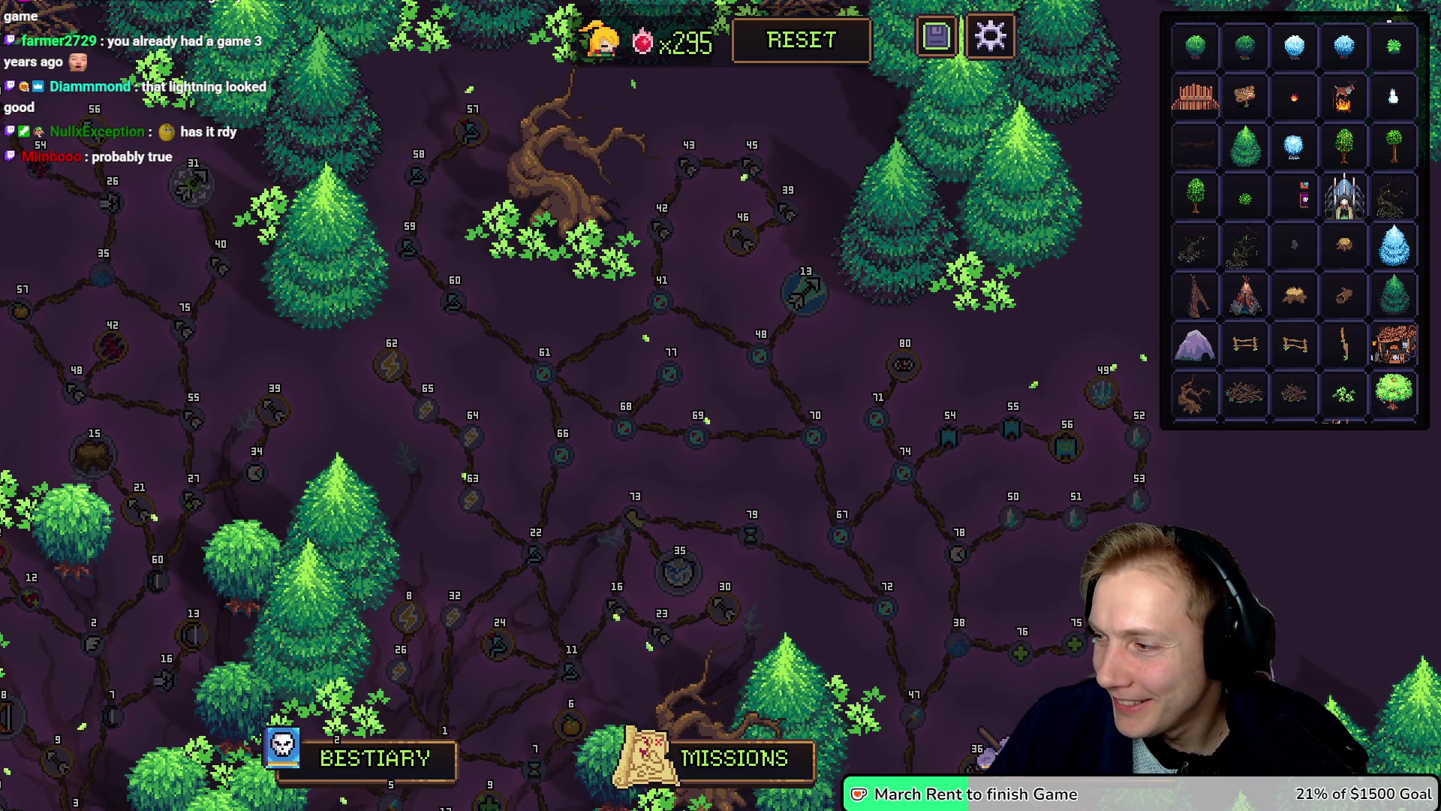
# Step: Heart the HK$25.00 super chat in the YouTube Studio live chat, then return to the game
pyautogui.moveTo(1440, 224)
pyautogui.mouseDown()
pyautogui.moveTo(390, 71)
pyautogui.moveTo(384, 51)
pyautogui.mouseUp()
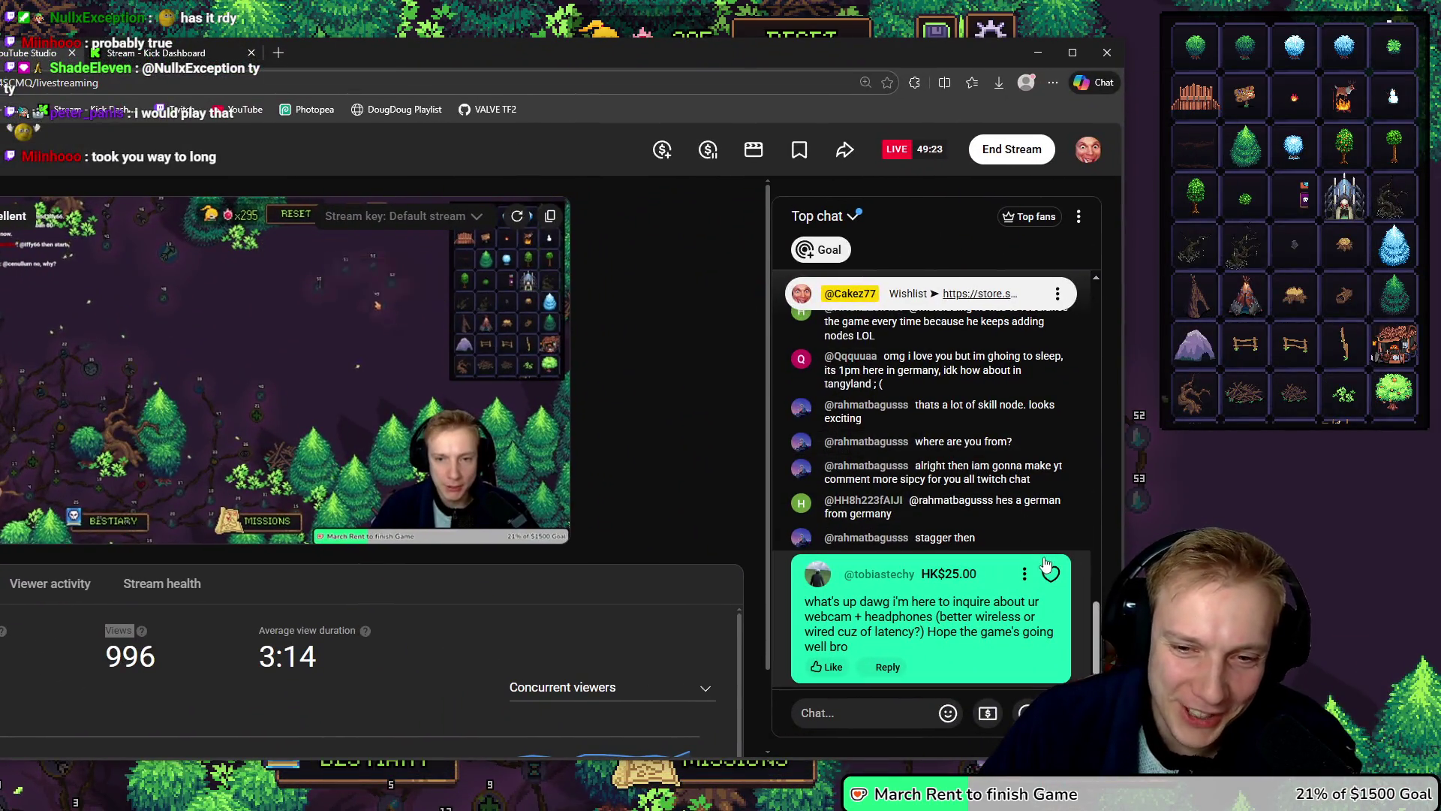
pyautogui.click(1050, 575)
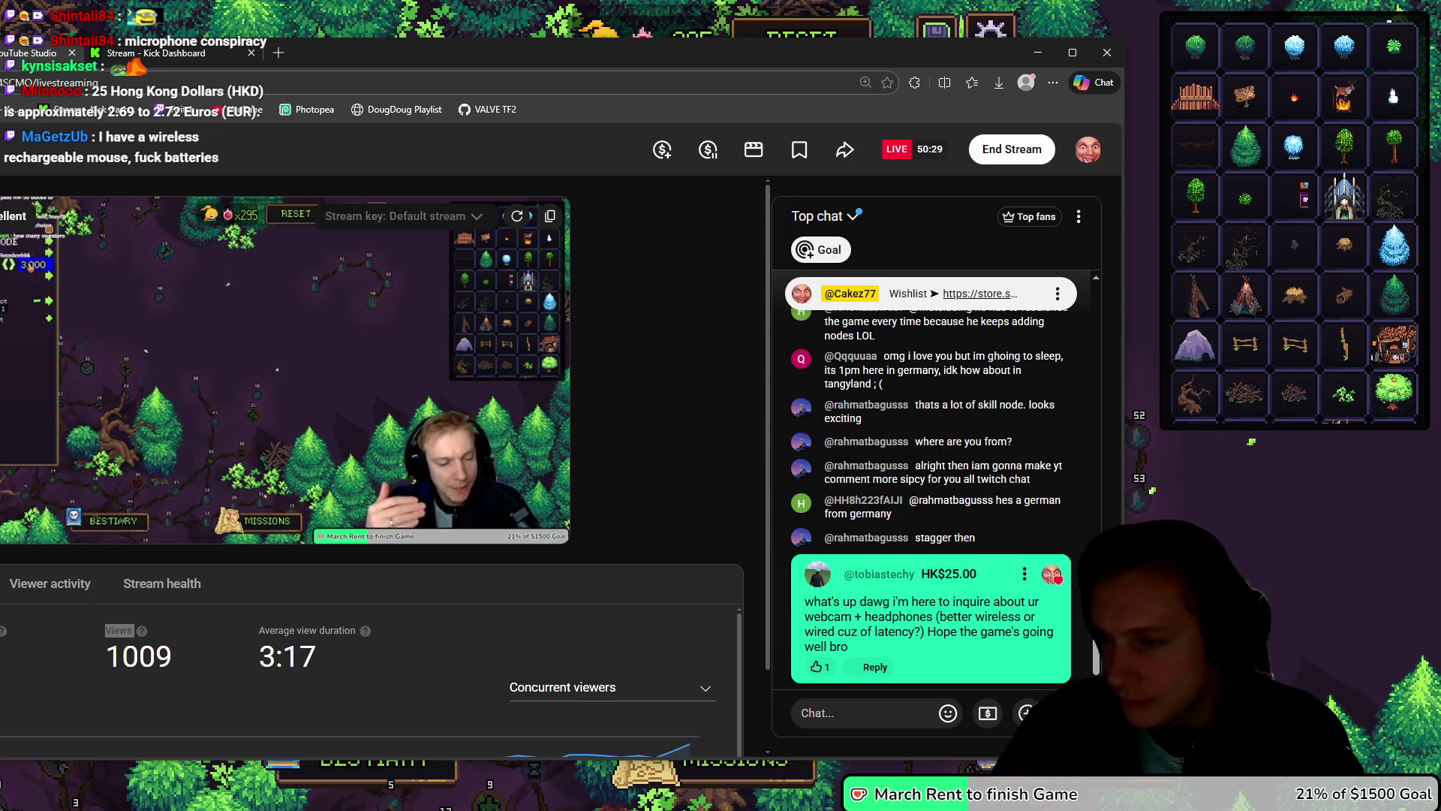
pyautogui.click(1244, 449)
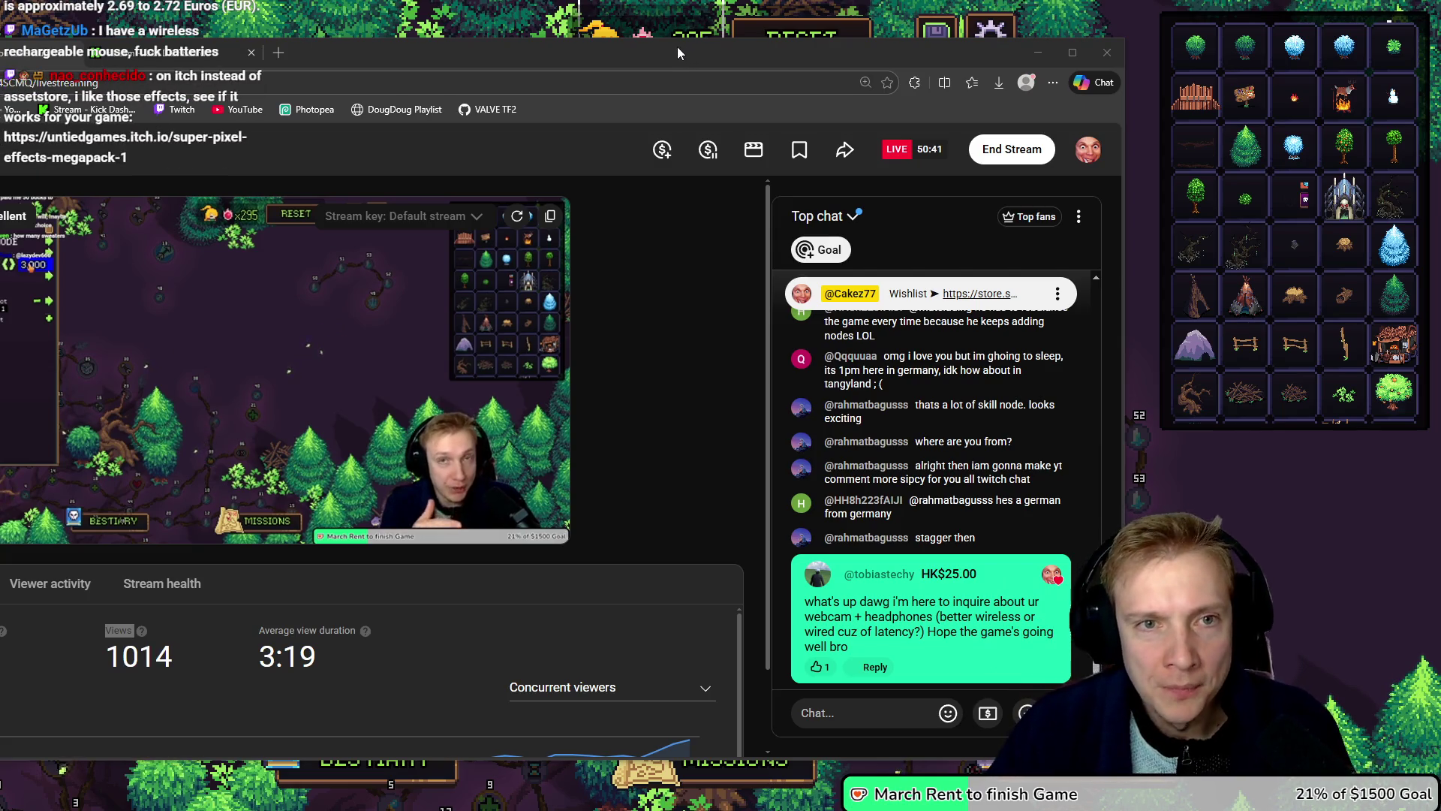
pyautogui.hotkey('alt', 'Tab')
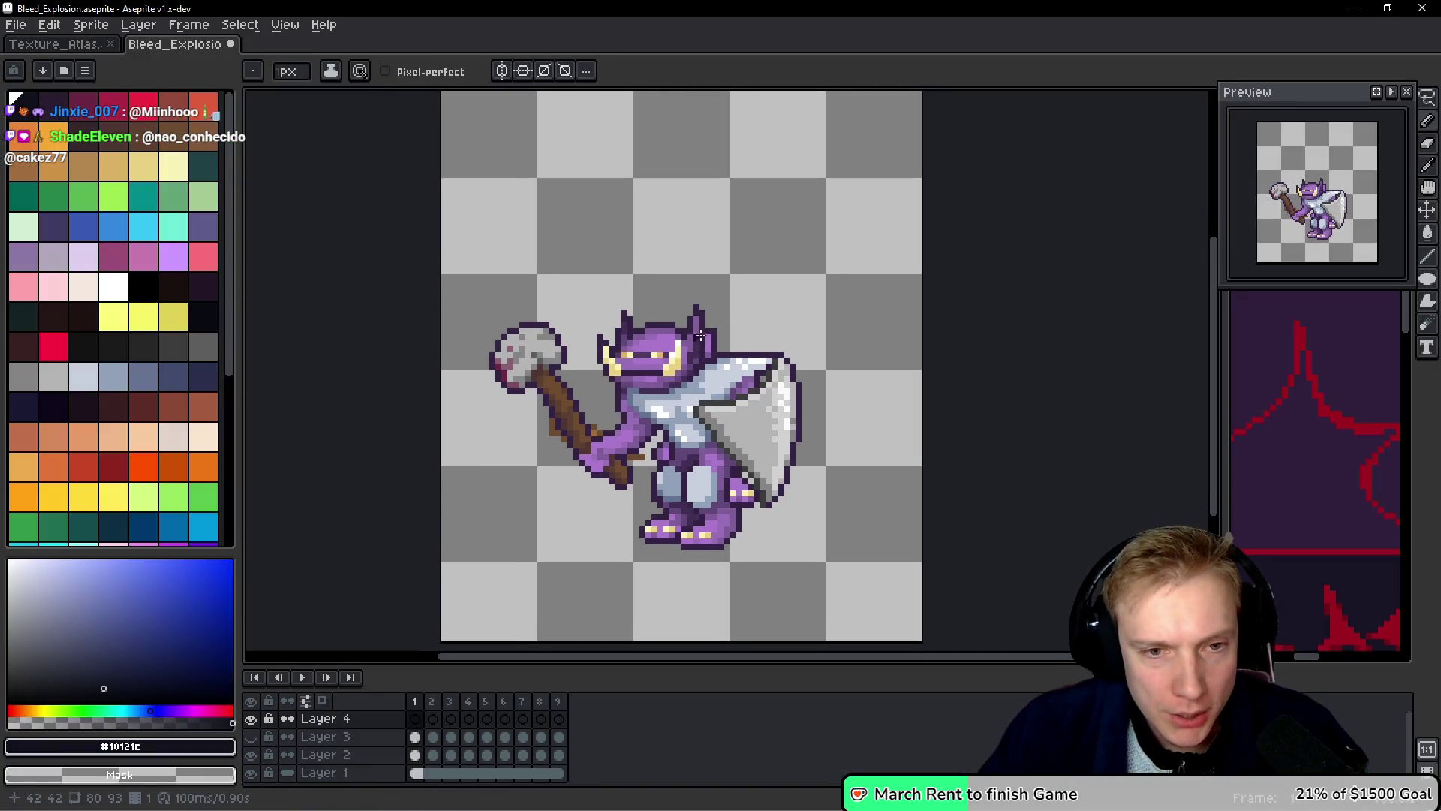
pyautogui.moveTo(700, 336); pyautogui.dragTo(692, 357)
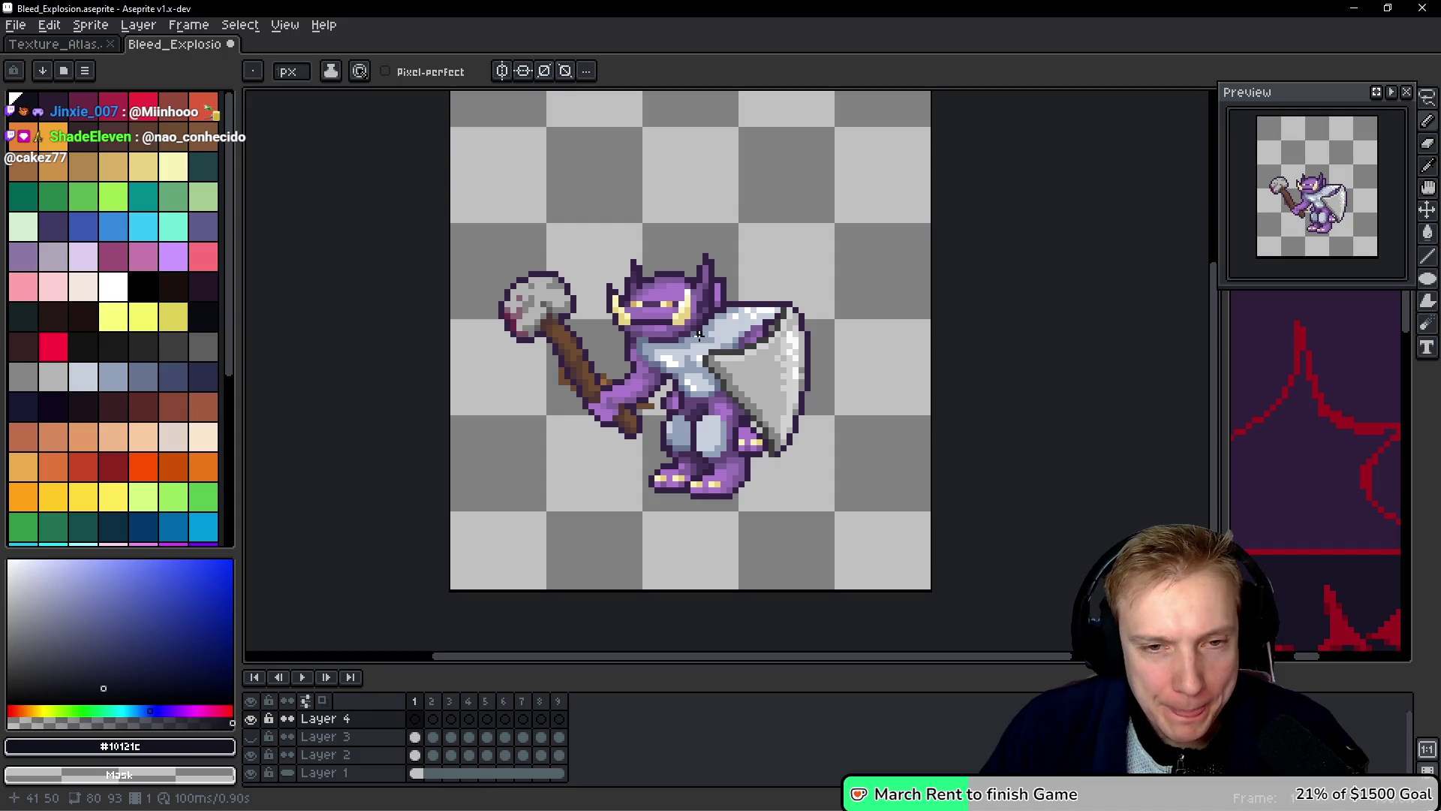
# Step: Open the Texture_Atlas sheet and zoom in on the white orb and blue portal sprites
pyautogui.hotkey('ctrl', 'Tab')
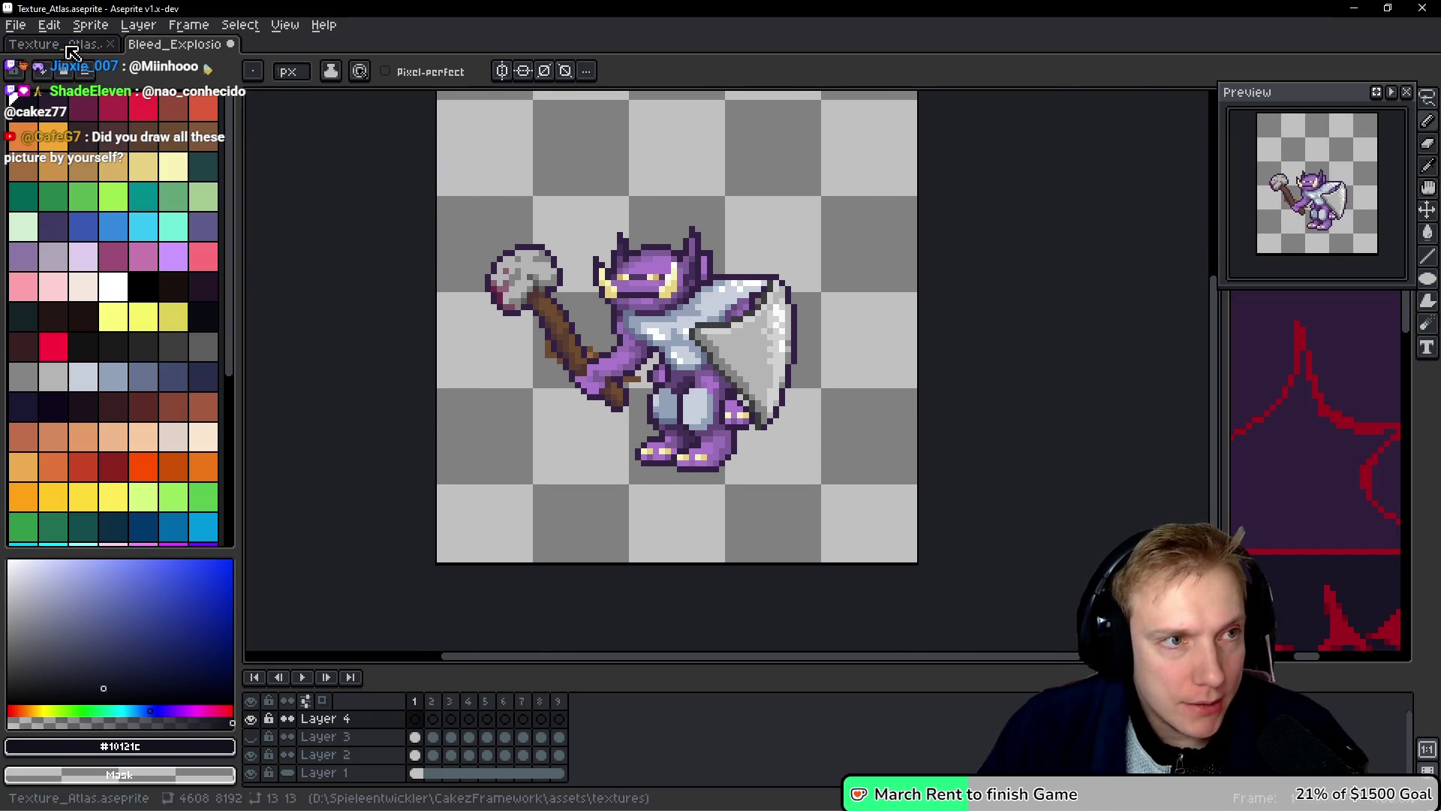
pyautogui.scroll(-10, 781, 403)
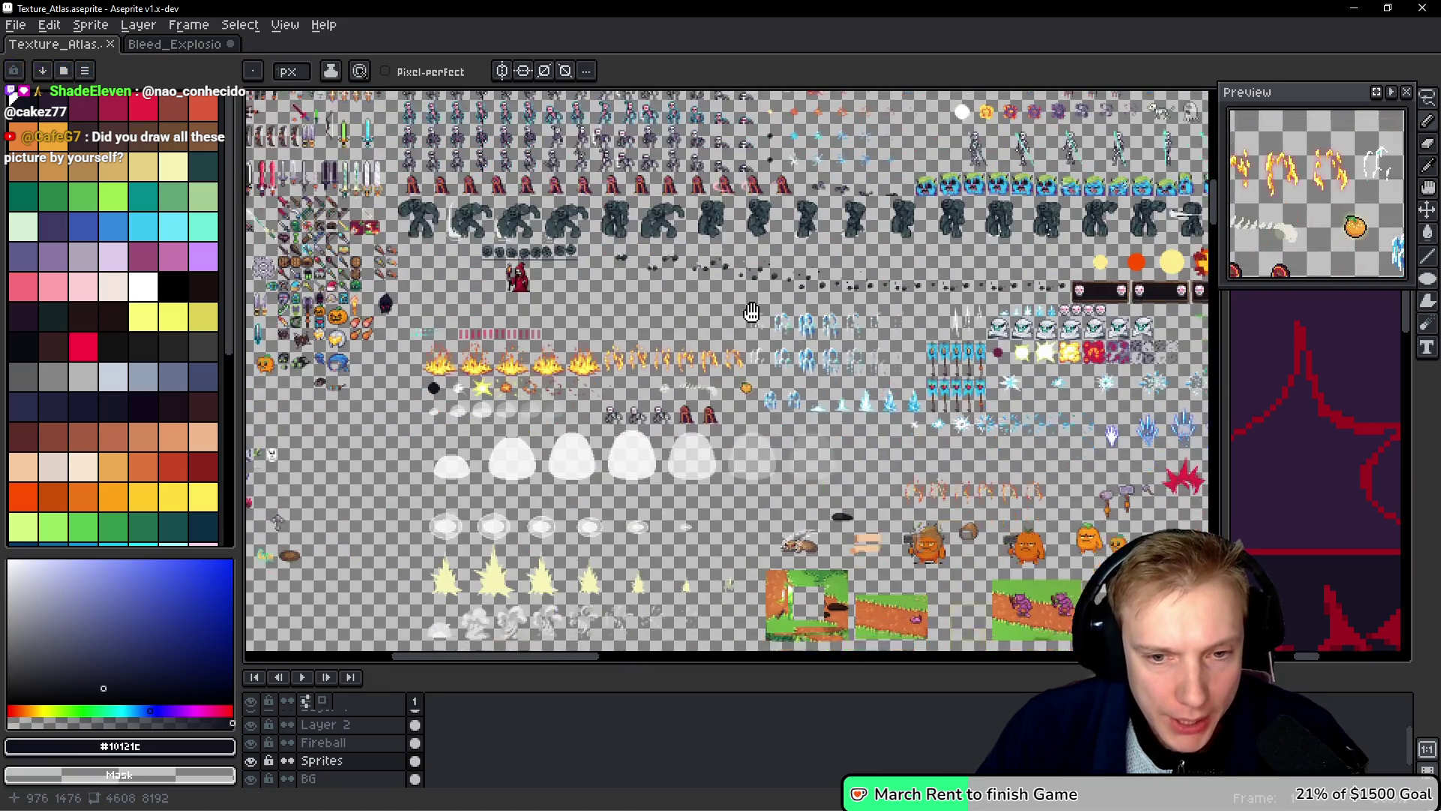
pyautogui.scroll(-10, 732, 373)
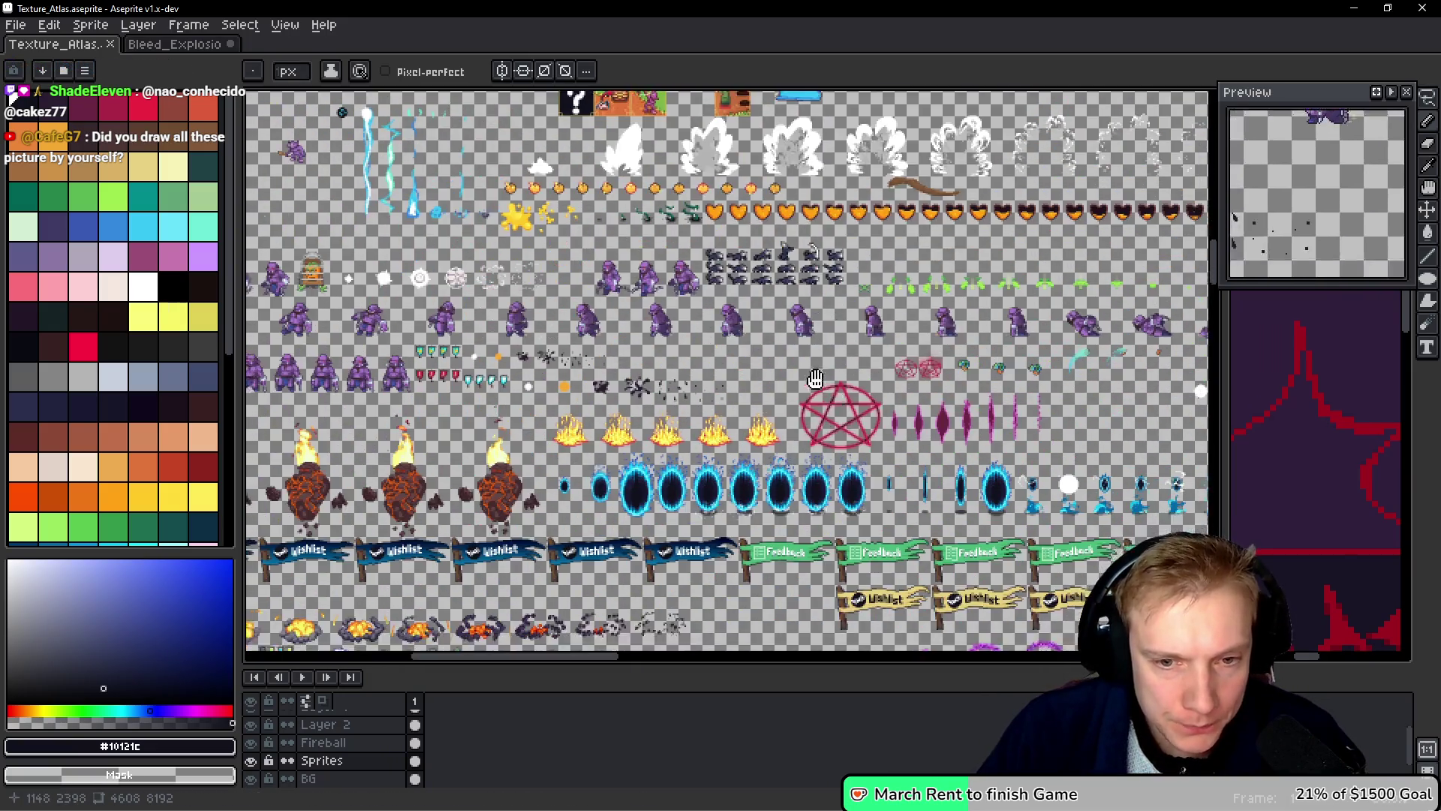
pyautogui.scroll(5, 730, 375)
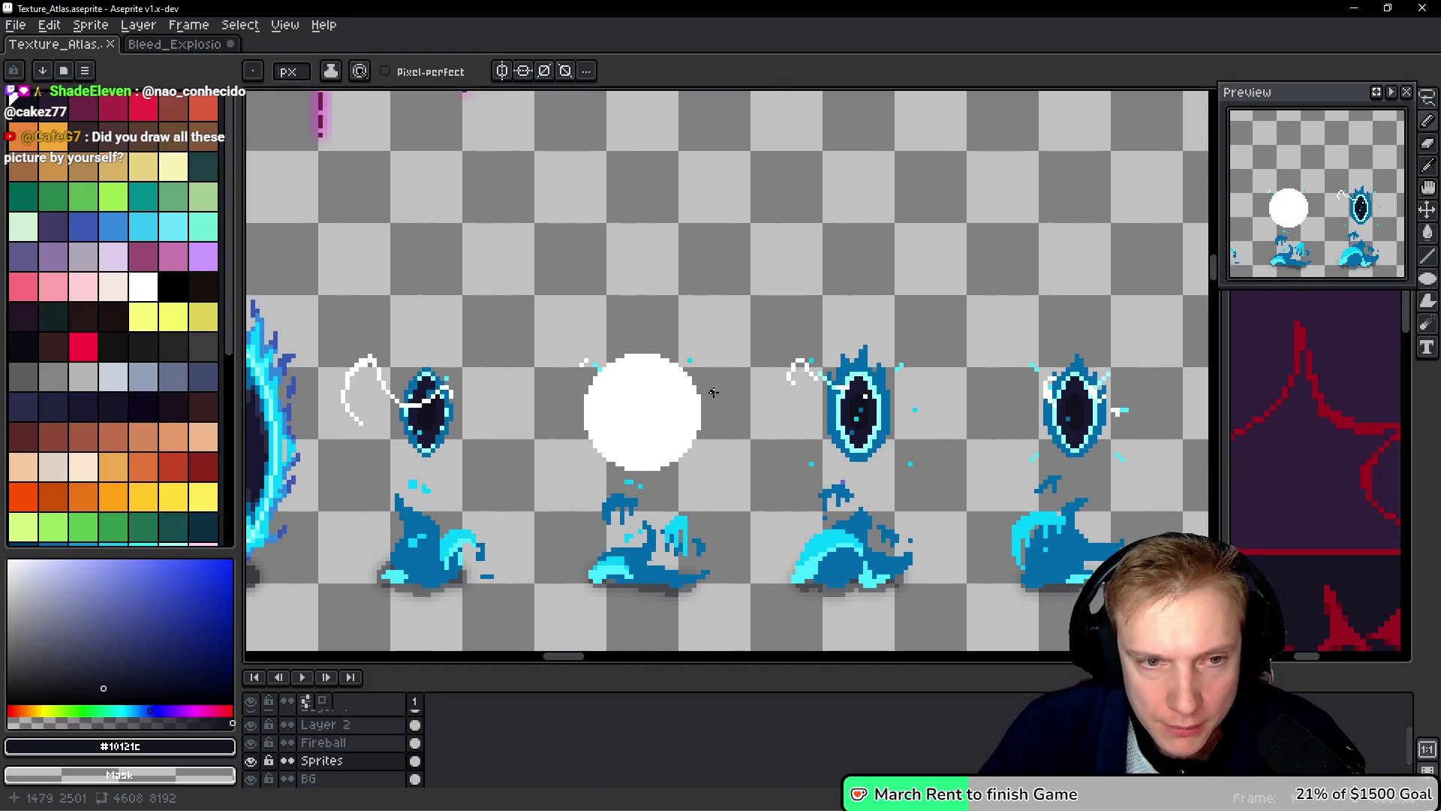
pyautogui.moveTo(725, 394)
pyautogui.mouseDown()
pyautogui.moveTo(723, 382)
pyautogui.moveTo(487, 386)
pyautogui.moveTo(560, 391)
pyautogui.mouseUp()
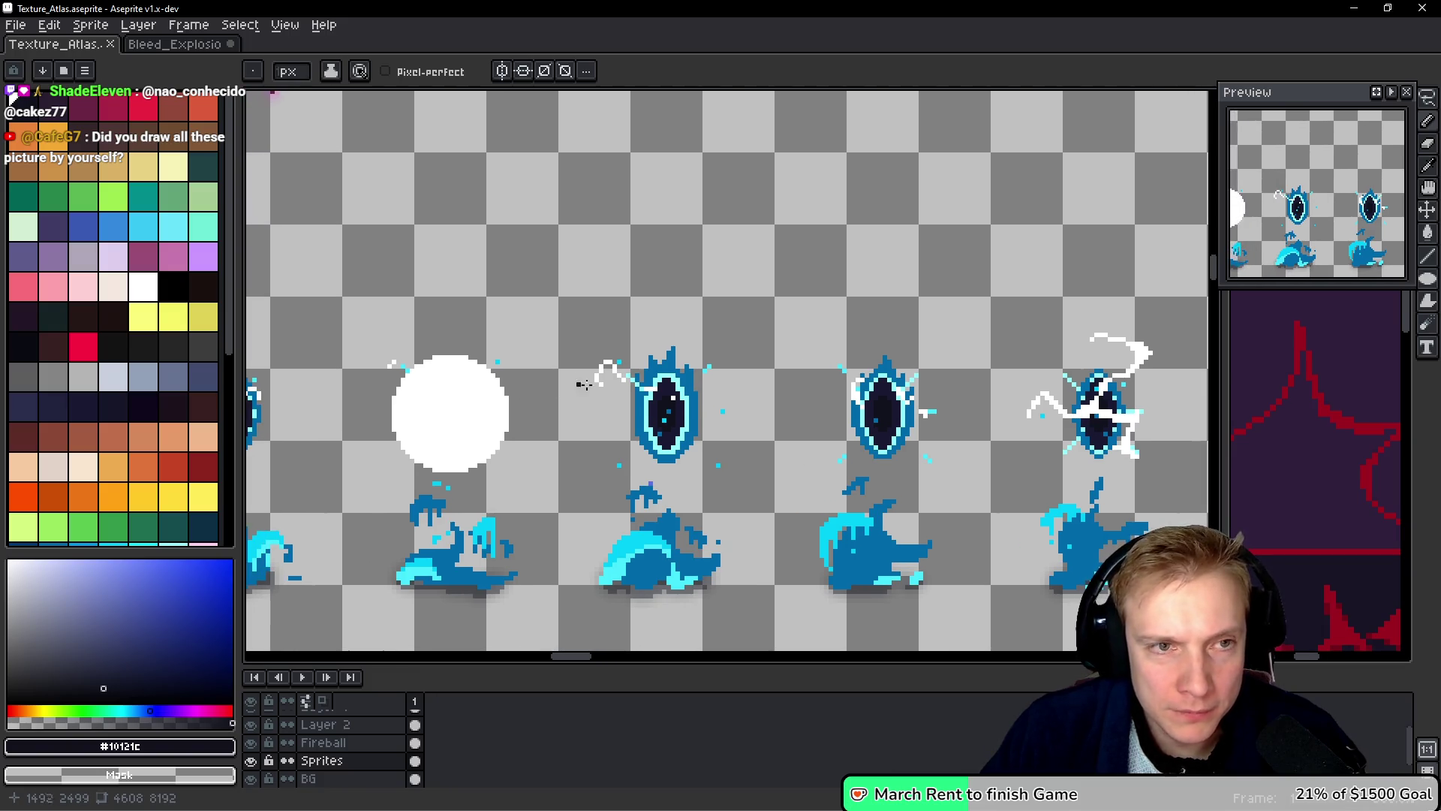
pyautogui.press('i')
# Step: Tile Aseprite on the left half of the screen and the itch.io effects page on the right
pyautogui.hotkey('alt', 'Tab')
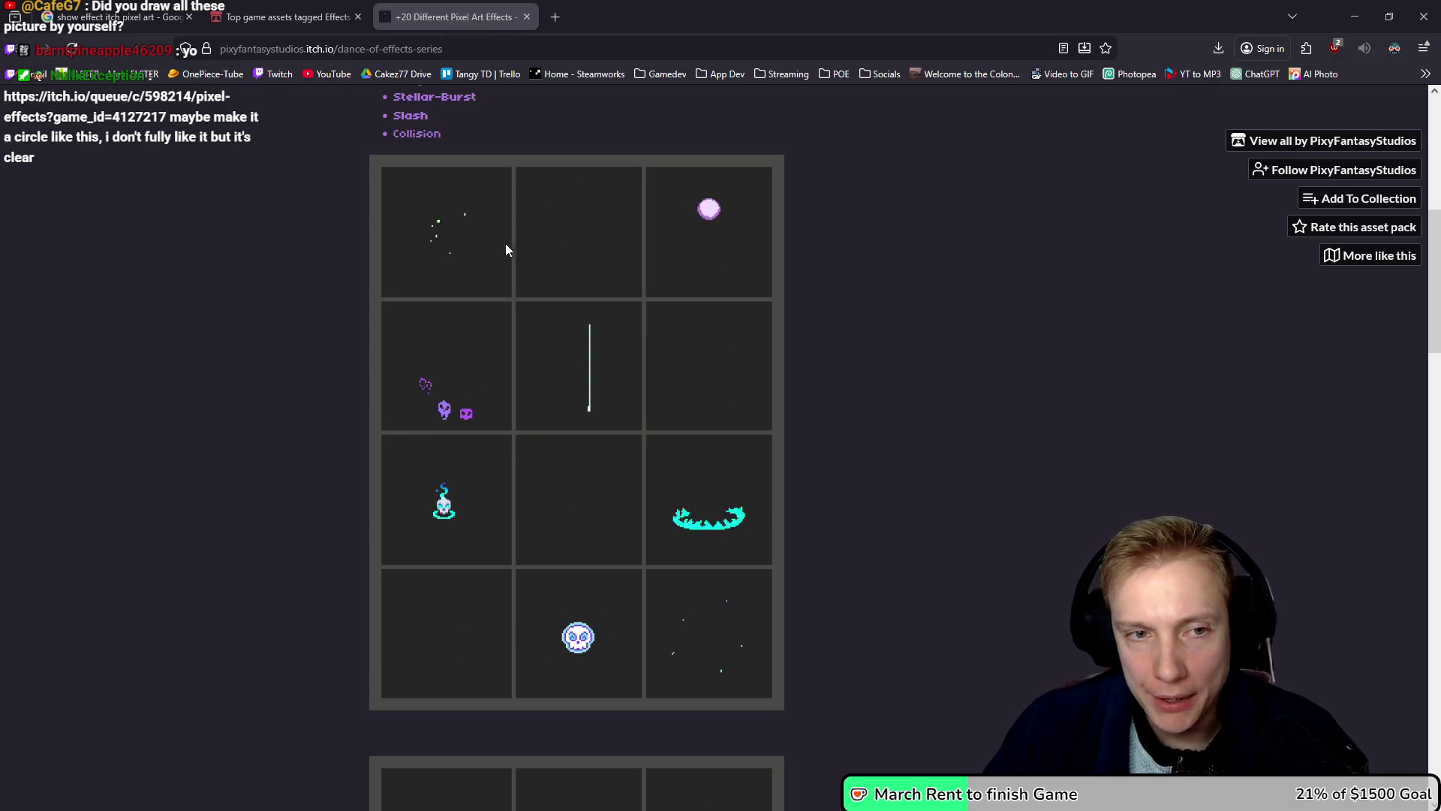
pyautogui.hotkey('alt', 'Tab')
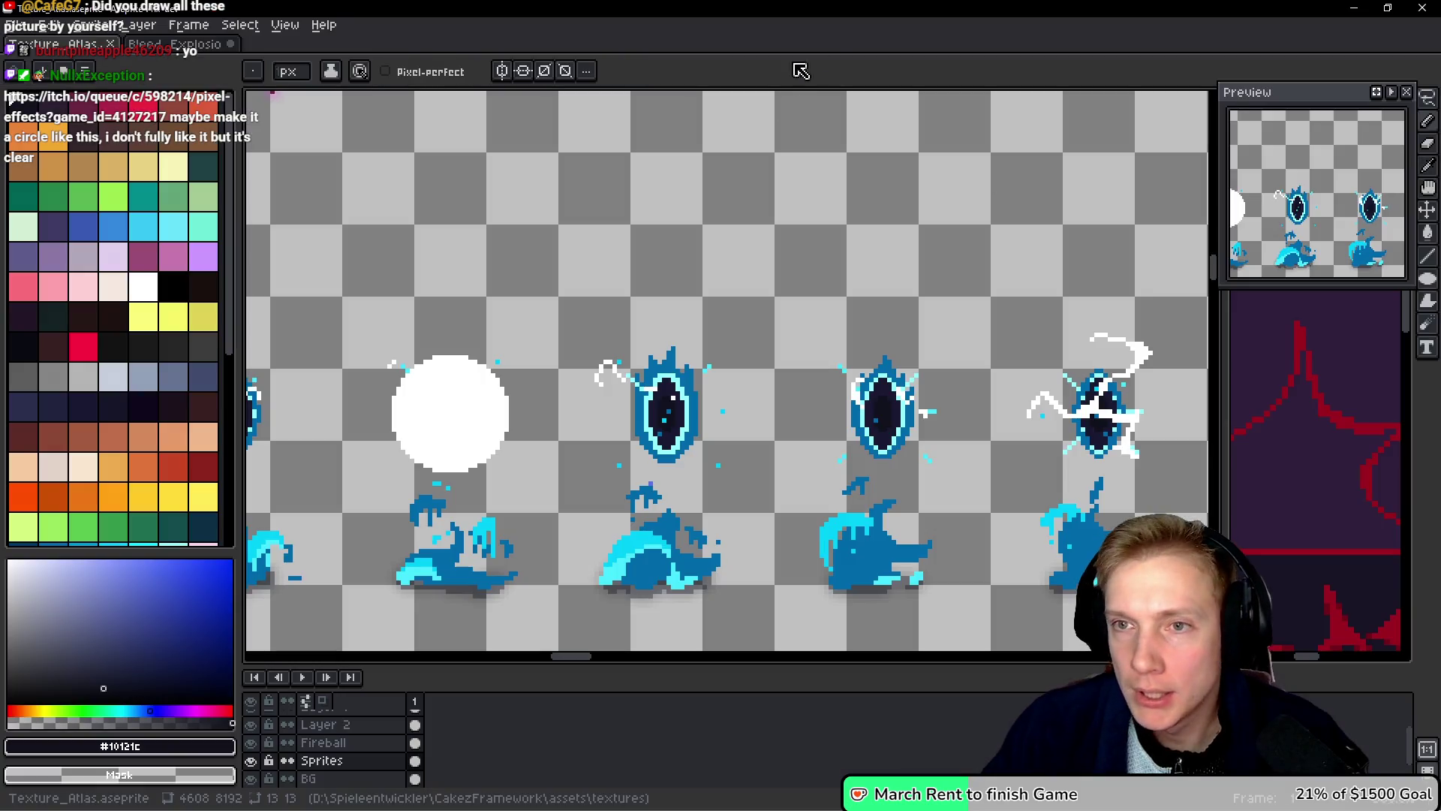
pyautogui.moveTo(510, 9)
pyautogui.mouseDown()
pyautogui.moveTo(488, 52)
pyautogui.moveTo(261, 53)
pyautogui.mouseUp()
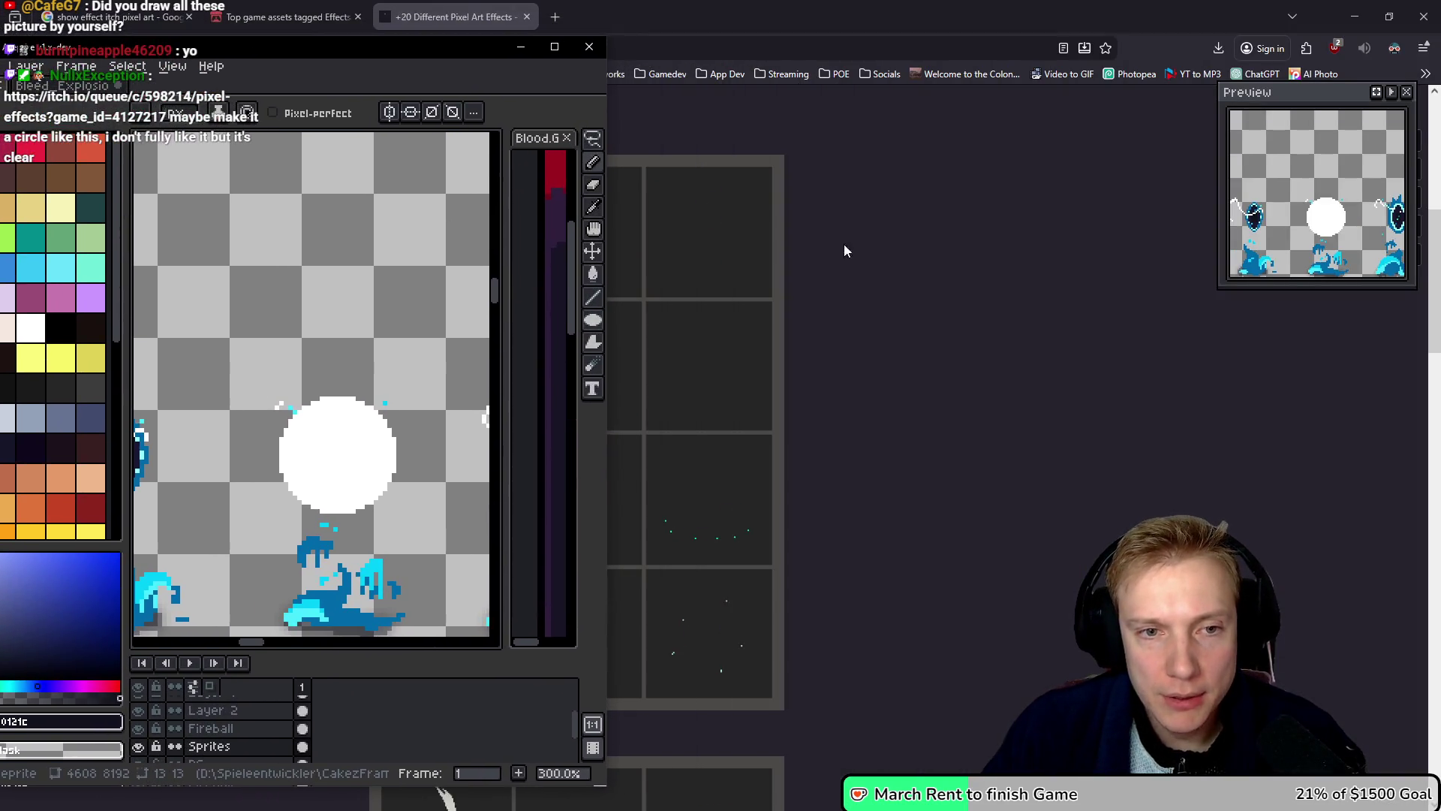
pyautogui.click(863, 253)
pyautogui.scroll(6, 877, 257)
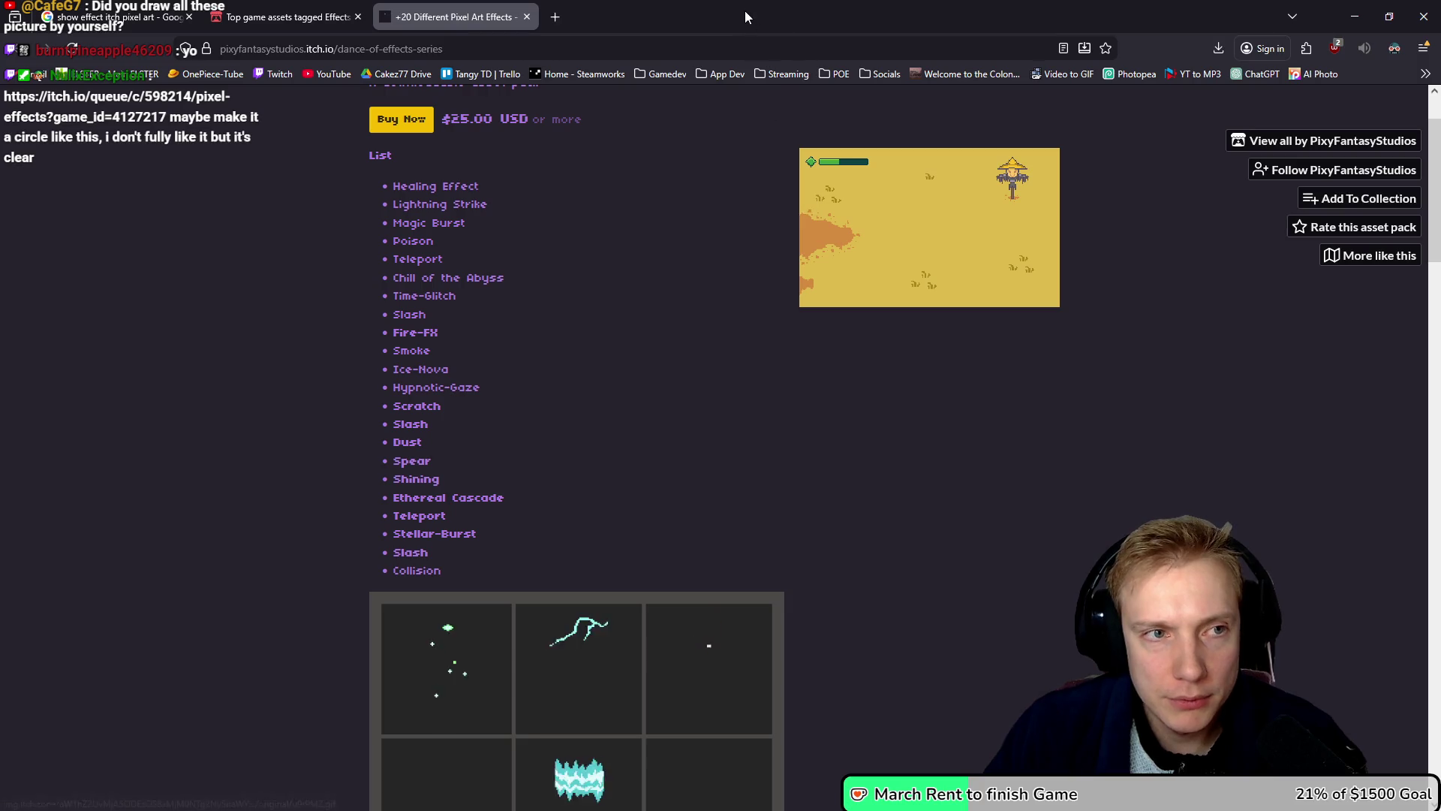
pyautogui.moveTo(777, 27)
pyautogui.mouseDown()
pyautogui.moveTo(862, 48)
pyautogui.moveTo(1061, 55)
pyautogui.moveTo(1186, 23)
pyautogui.mouseUp()
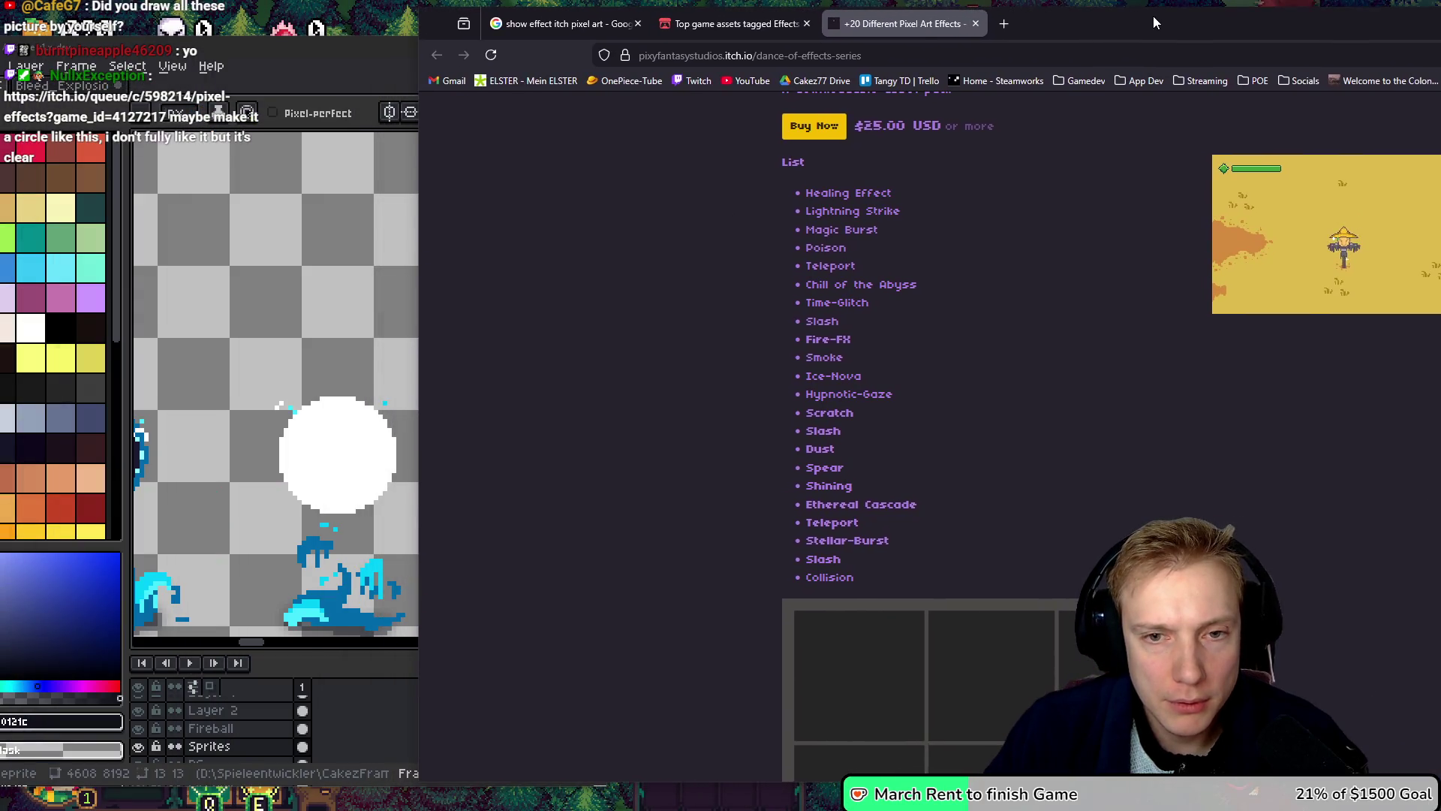
pyautogui.scroll(-2, 1051, 472)
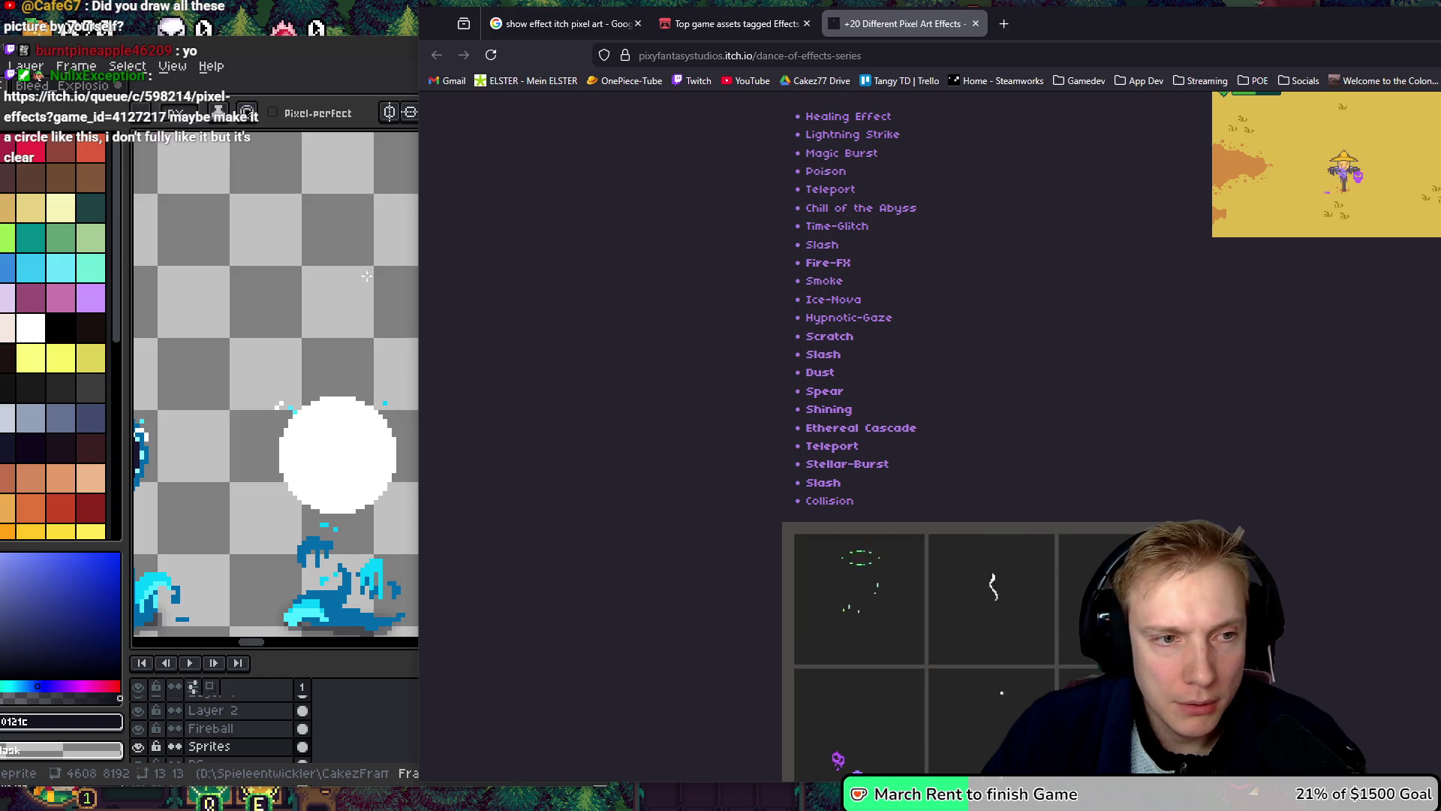
# Step: Maximize Aseprite and arrange P+XEAc.gif and Blood.GIF together in their own pane
pyautogui.click(357, 280)
pyautogui.doubleClick(420, 52)
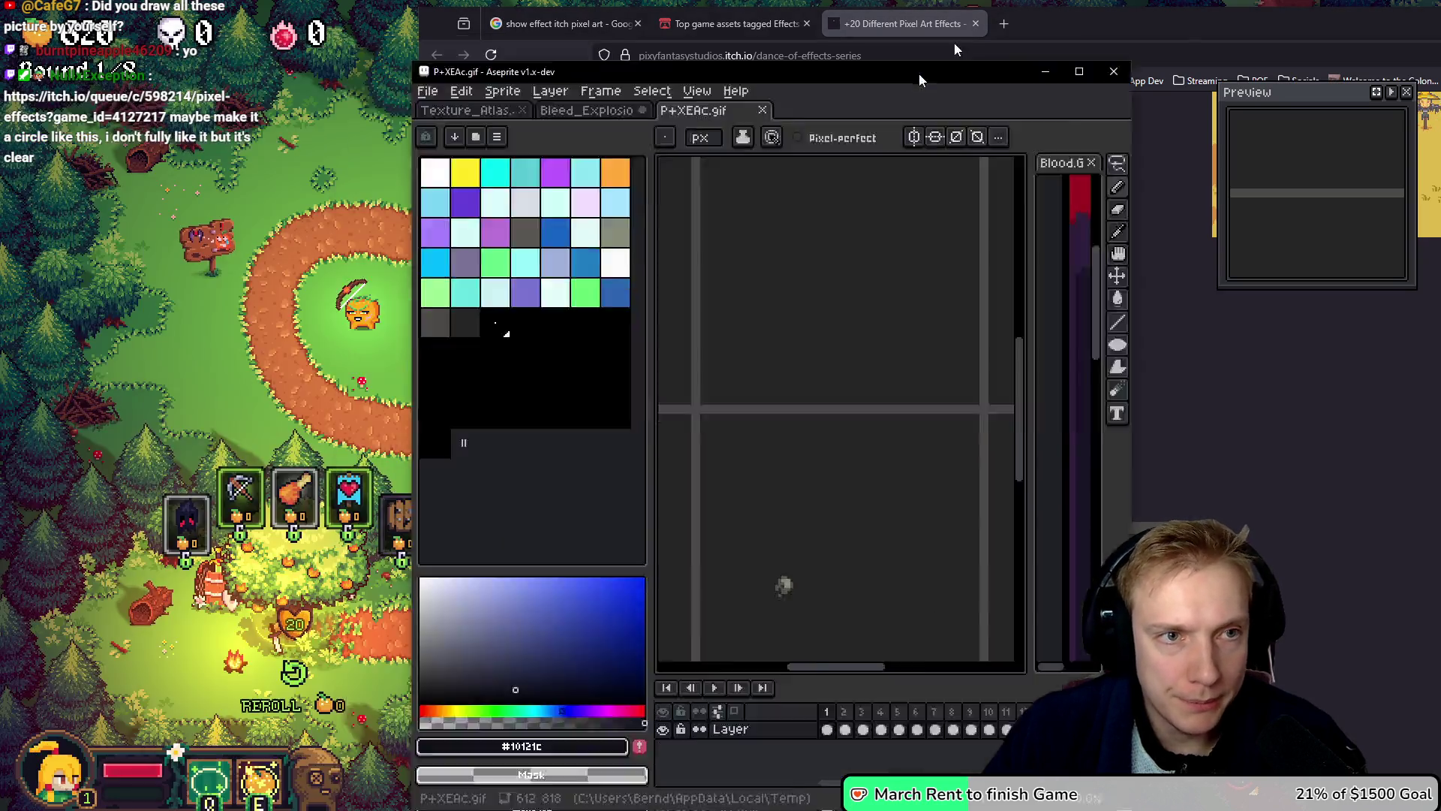
pyautogui.moveTo(308, 45); pyautogui.dragTo(1269, 357)
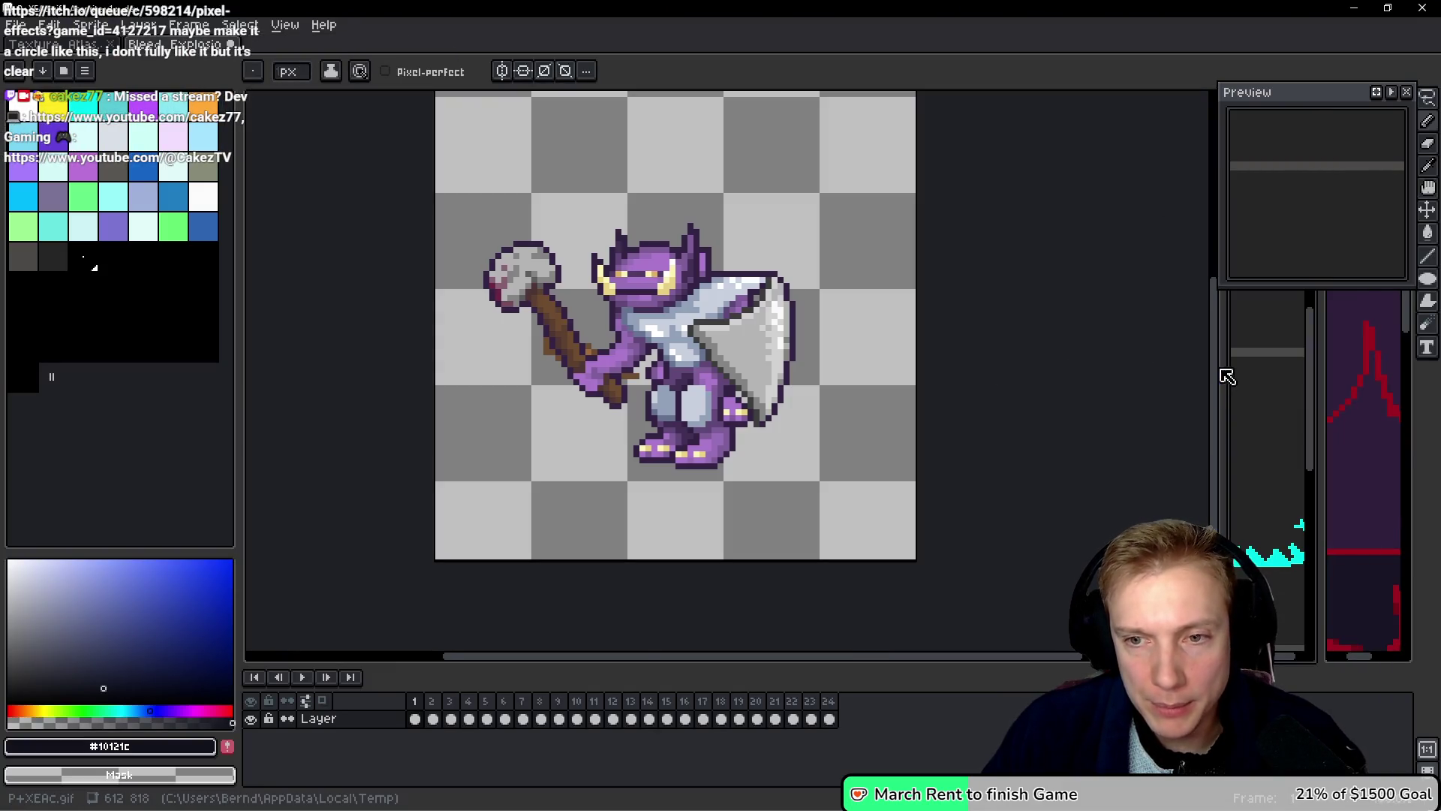
pyautogui.moveTo(1221, 349); pyautogui.dragTo(647, 315)
pyautogui.moveTo(720, 107)
pyautogui.mouseDown()
pyautogui.moveTo(1160, 119)
pyautogui.moveTo(911, 203)
pyautogui.mouseUp()
pyautogui.moveTo(701, 394)
pyautogui.mouseDown()
pyautogui.moveTo(823, 315)
pyautogui.moveTo(833, 109)
pyautogui.mouseUp()
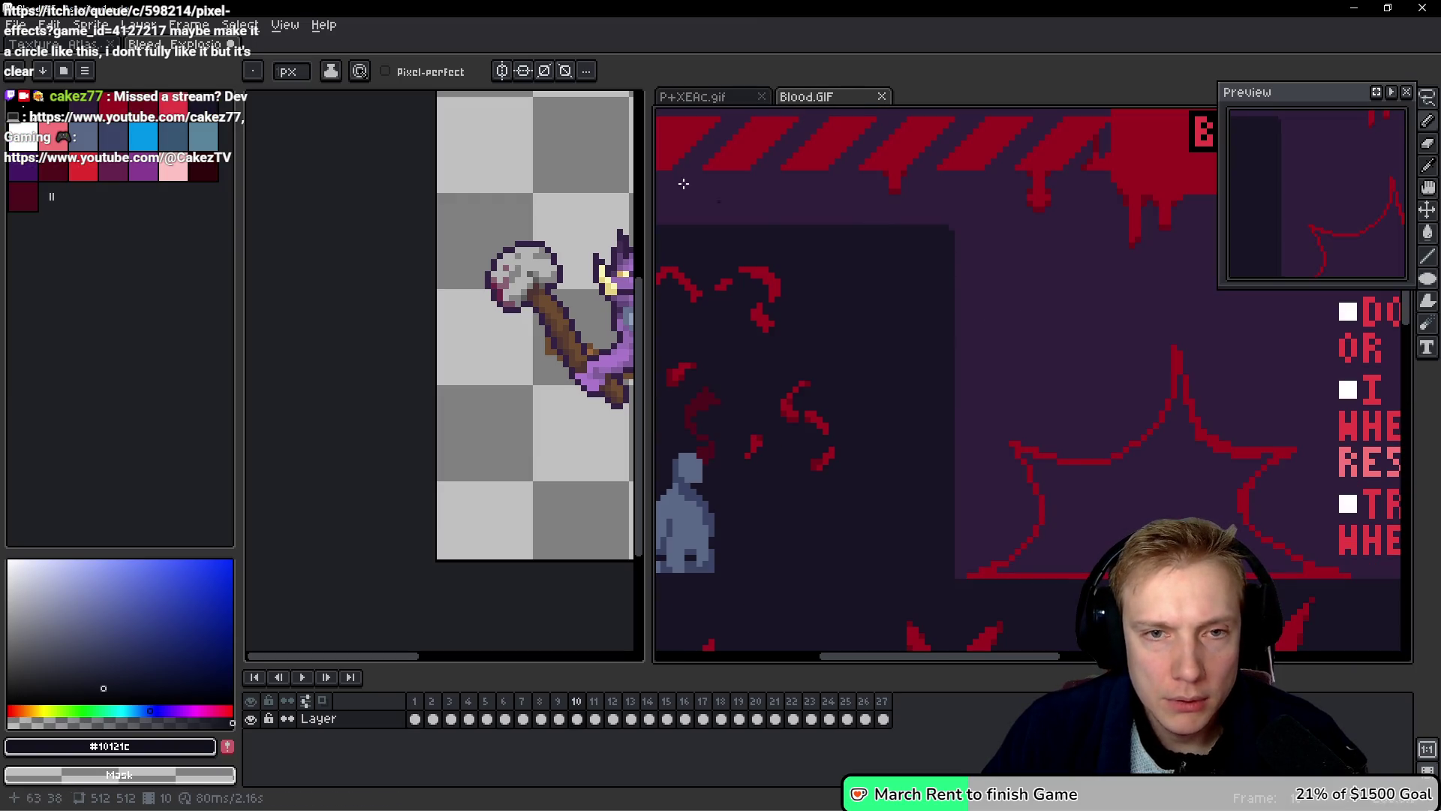
pyautogui.click(734, 96)
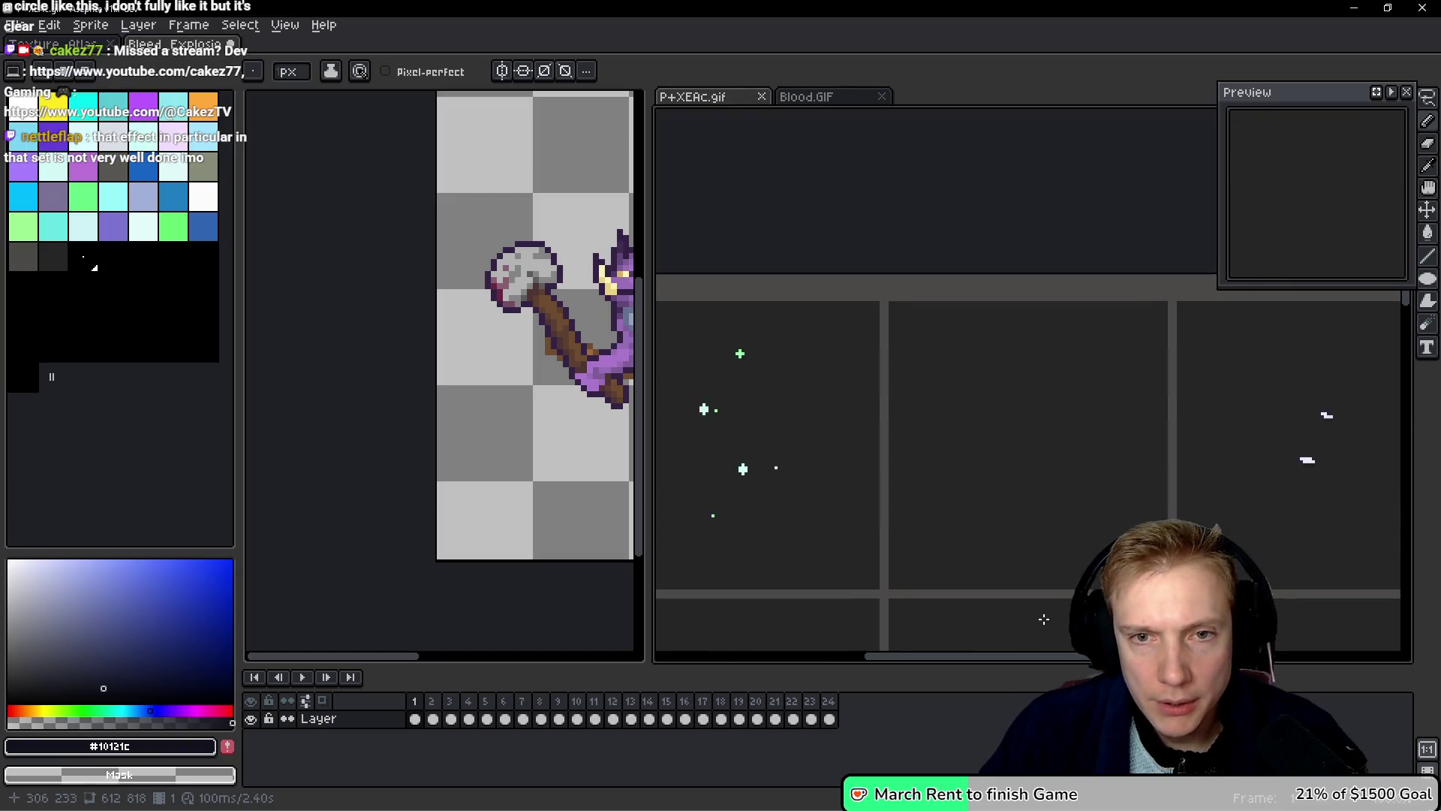
pyautogui.moveTo(1044, 620); pyautogui.dragTo(913, 374)
# Step: Play the P+XEAc.gif effect animation, stop it, and step to the next frame
pyautogui.press('Return')
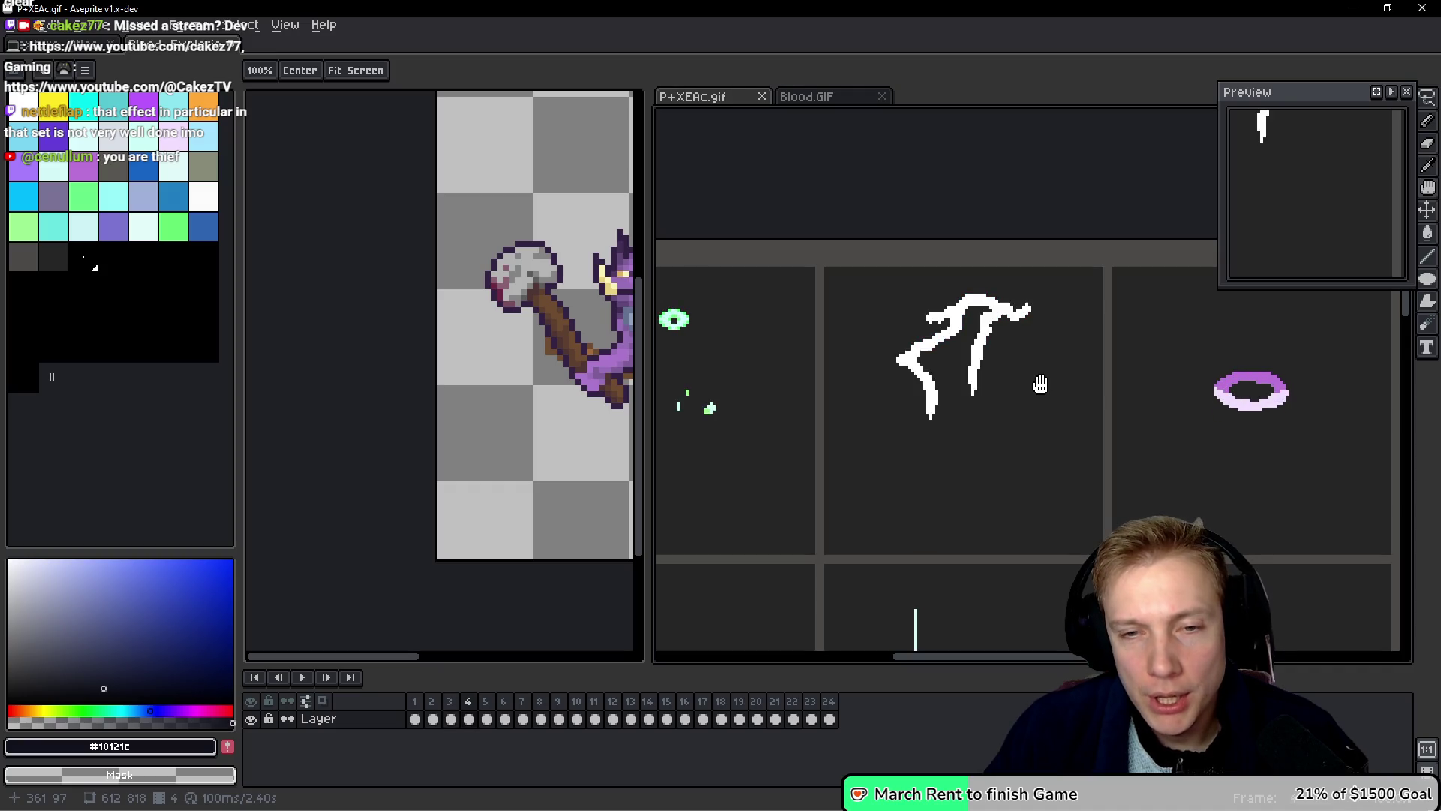
pyautogui.press('Return')
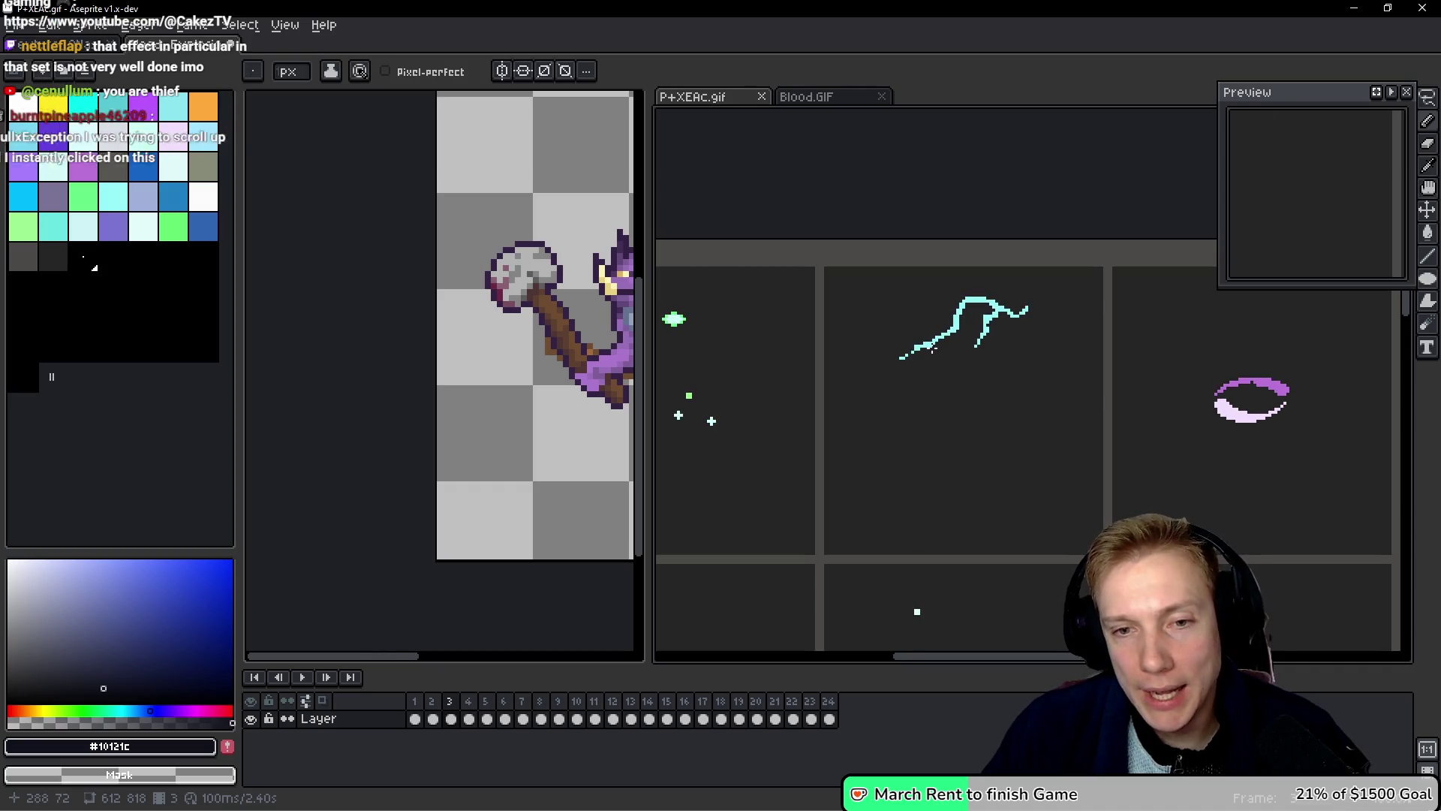
pyautogui.press('space')
pyautogui.press('Right')
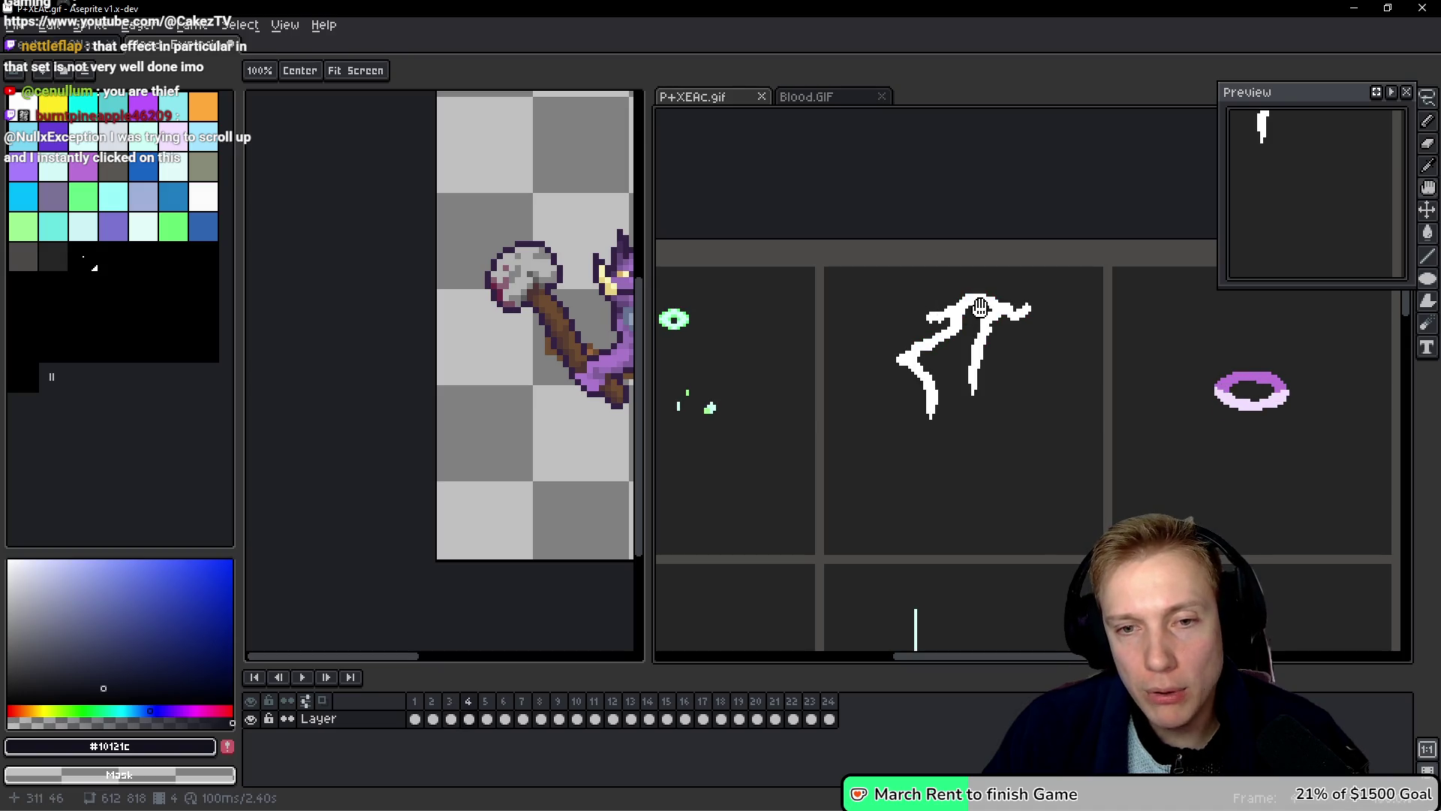
# Step: Widen the Bleed_Explosion editor area and switch over to the Texture_Atlas sheet
pyautogui.click(506, 358)
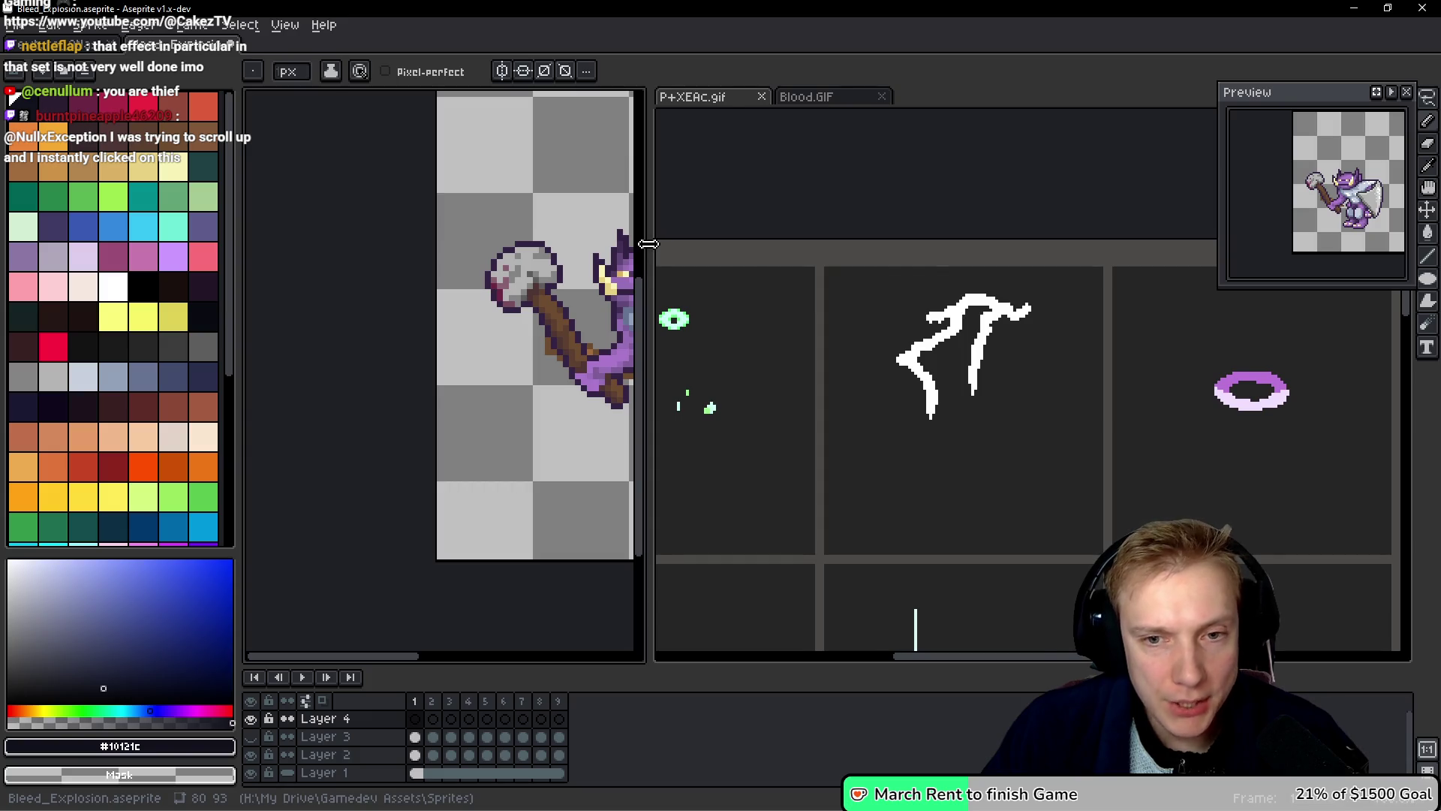
pyautogui.moveTo(648, 244); pyautogui.dragTo(935, 244)
pyautogui.click(725, 364)
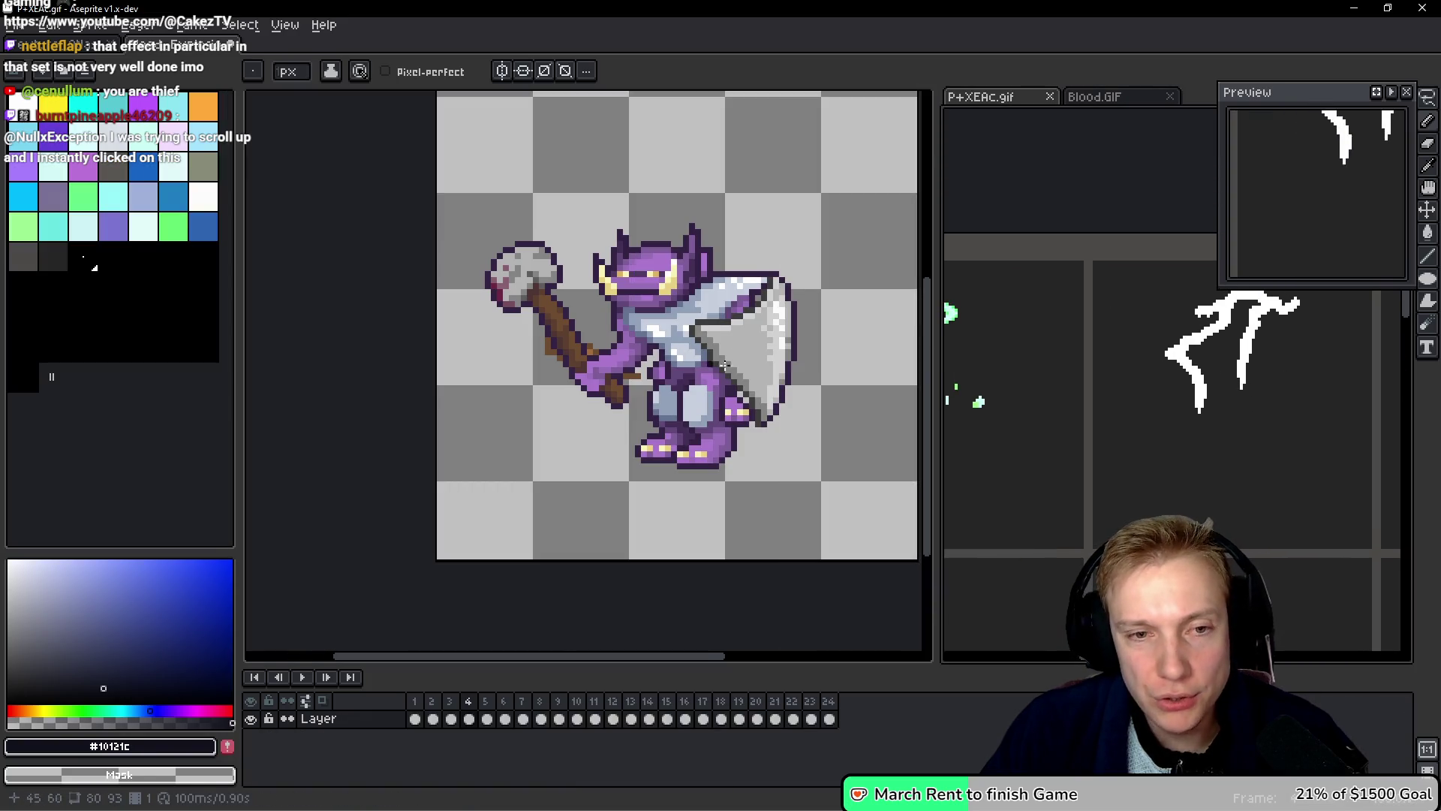
pyautogui.hotkey('ctrl', 'Tab')
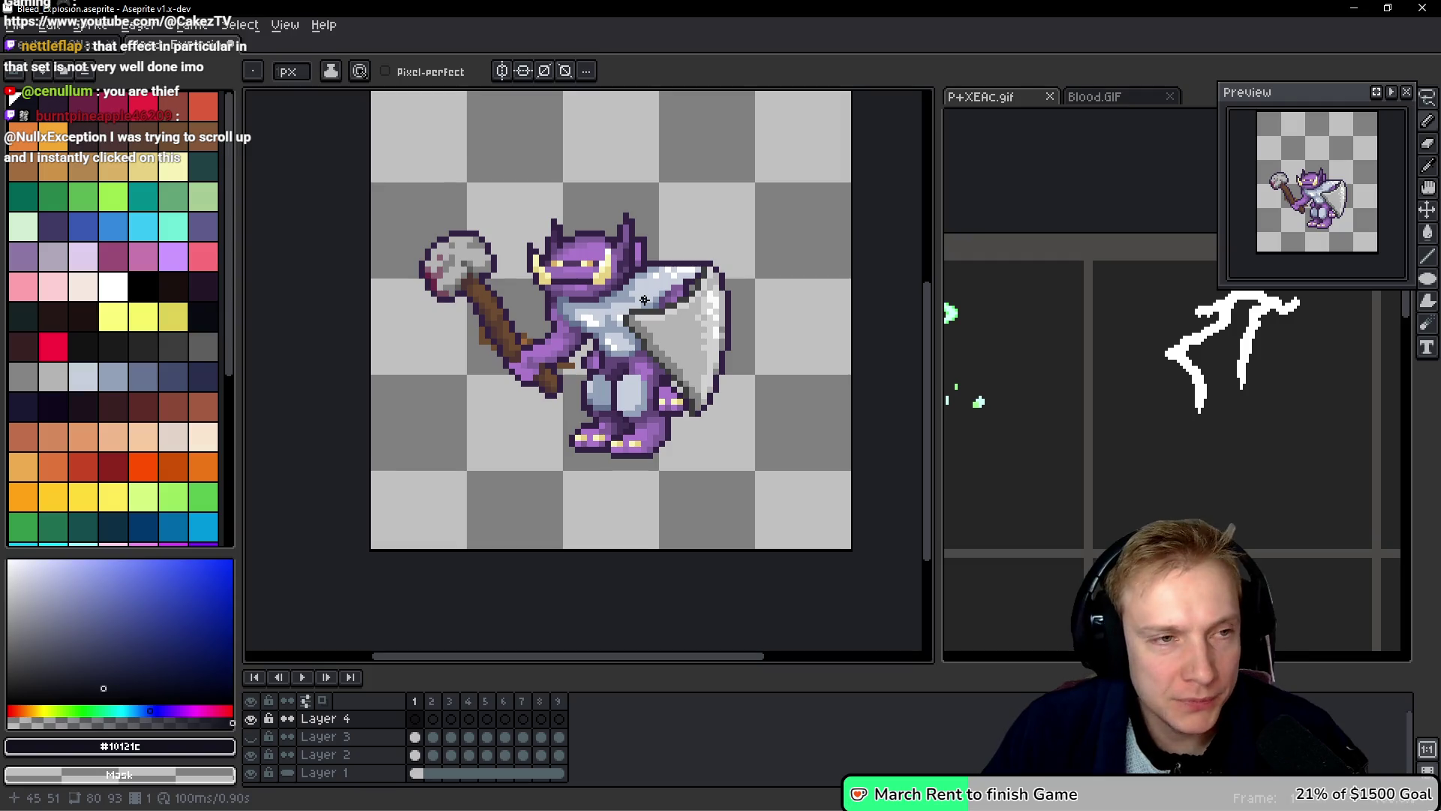
pyautogui.hotkey('ctrl', 'Tab')
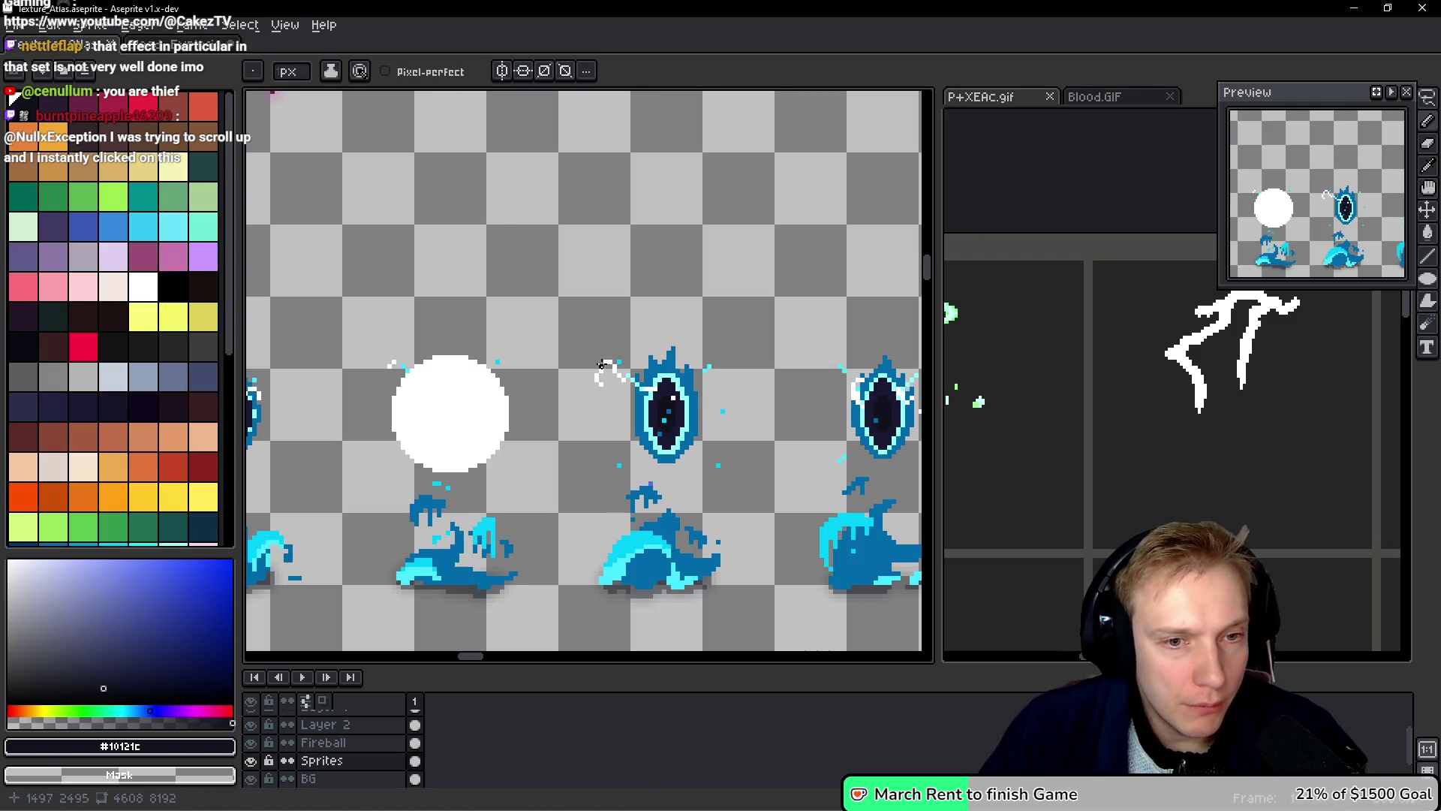
# Step: Zoom into the atlas lightning sprites and sample their bright yellow with the eyedropper
pyautogui.scroll(20, 593, 443)
pyautogui.scroll(15, 582, 519)
pyautogui.scroll(10, 685, 371)
pyautogui.scroll(5, 685, 370)
pyautogui.scroll(-5, 685, 371)
pyautogui.scroll(6, 559, 315)
pyautogui.press('i')
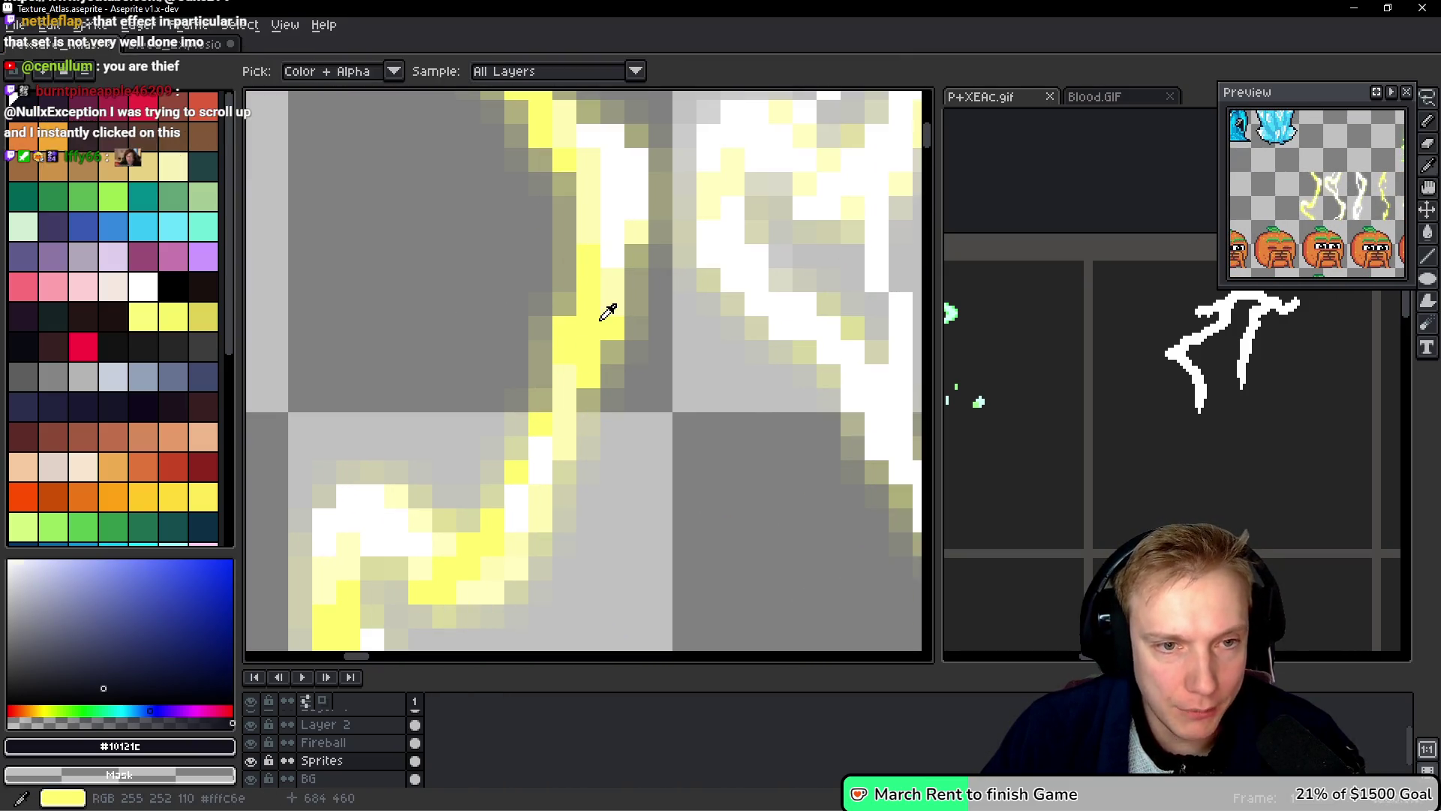
pyautogui.click(608, 312)
pyautogui.press('b')
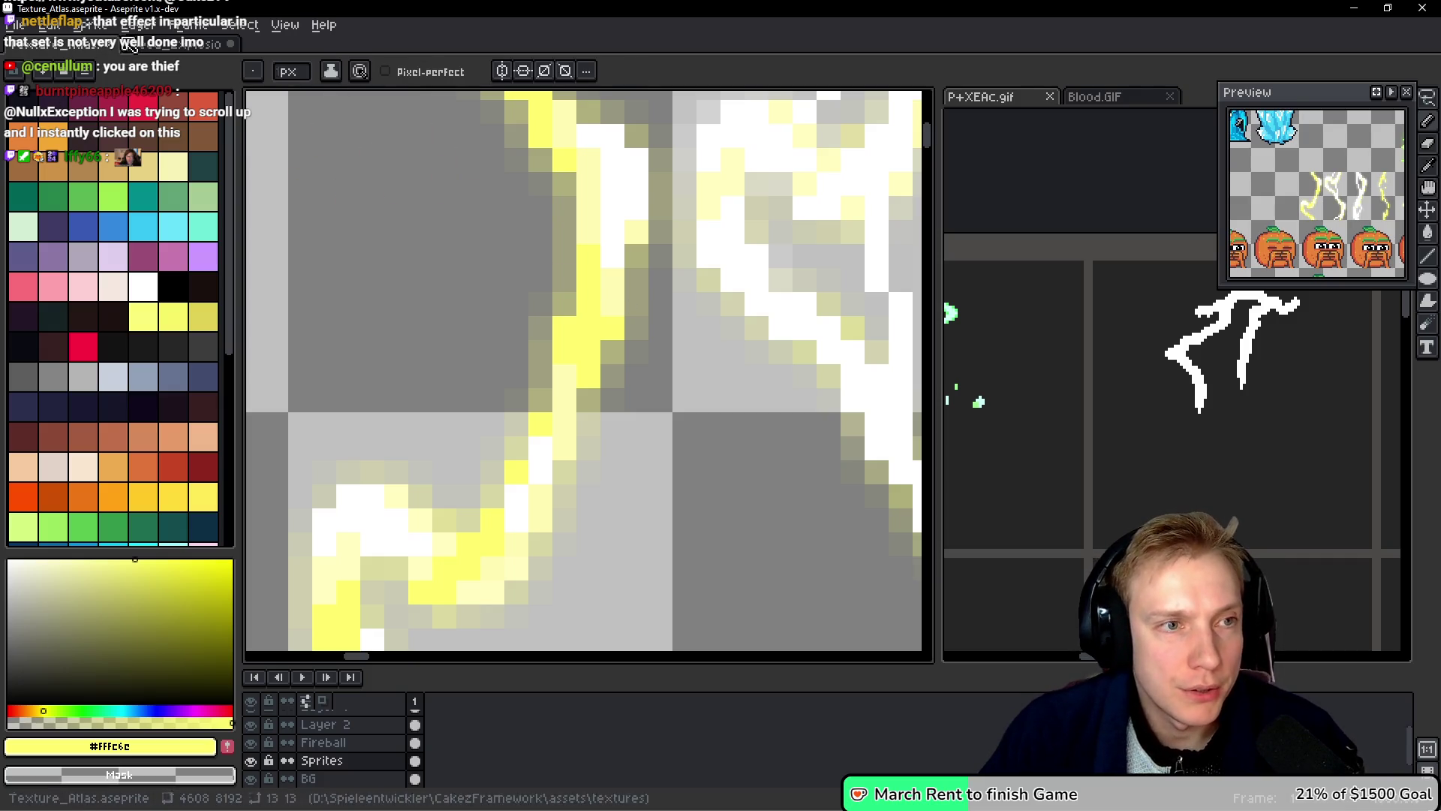
# Step: Test yellow strokes around the goblin's head, then erase them
pyautogui.click(132, 44)
pyautogui.moveTo(620, 186)
pyautogui.mouseDown()
pyautogui.moveTo(591, 311)
pyautogui.moveTo(536, 377)
pyautogui.mouseUp()
pyautogui.moveTo(661, 212); pyautogui.dragTo(769, 192)
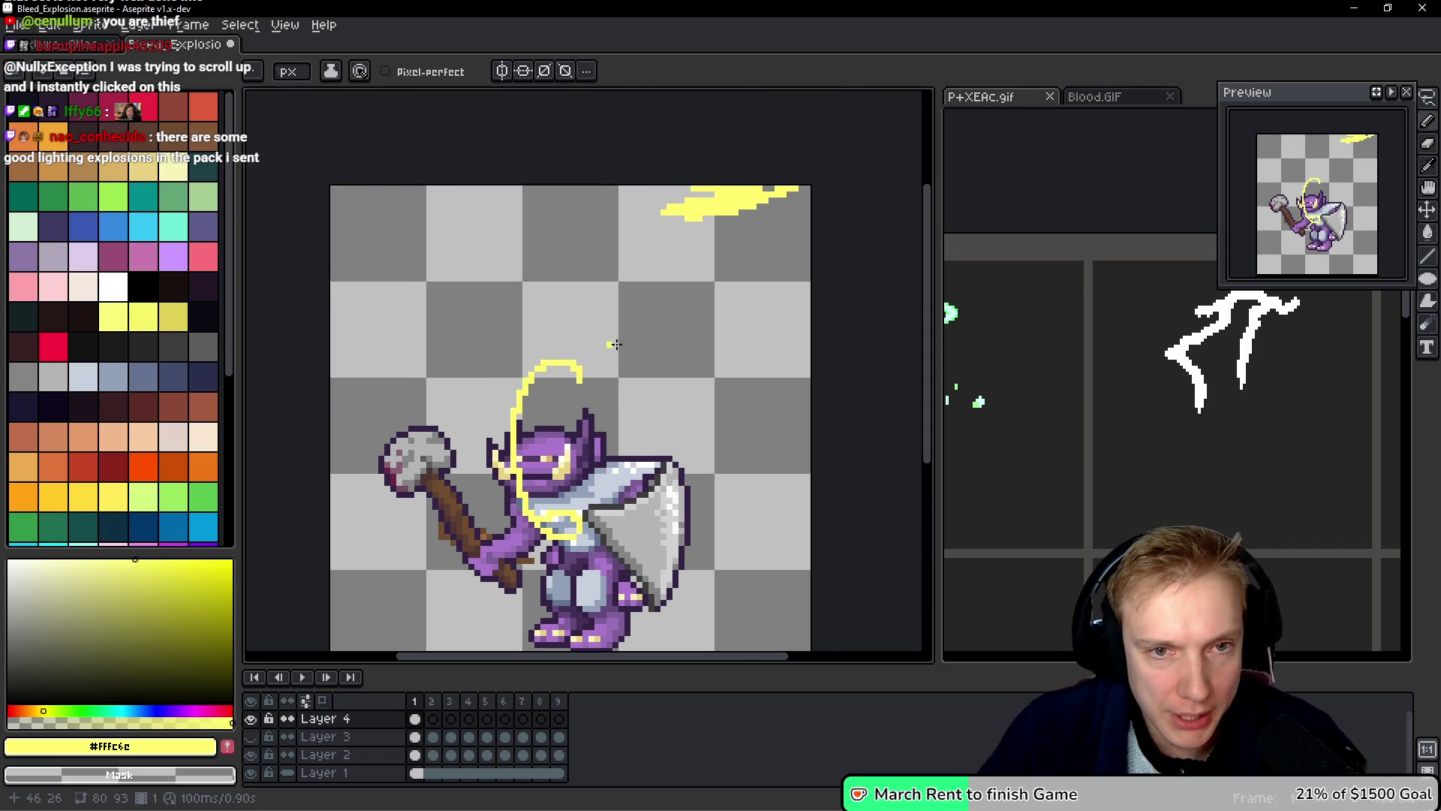
pyautogui.moveTo(615, 344); pyautogui.dragTo(668, 231)
pyautogui.press('e')
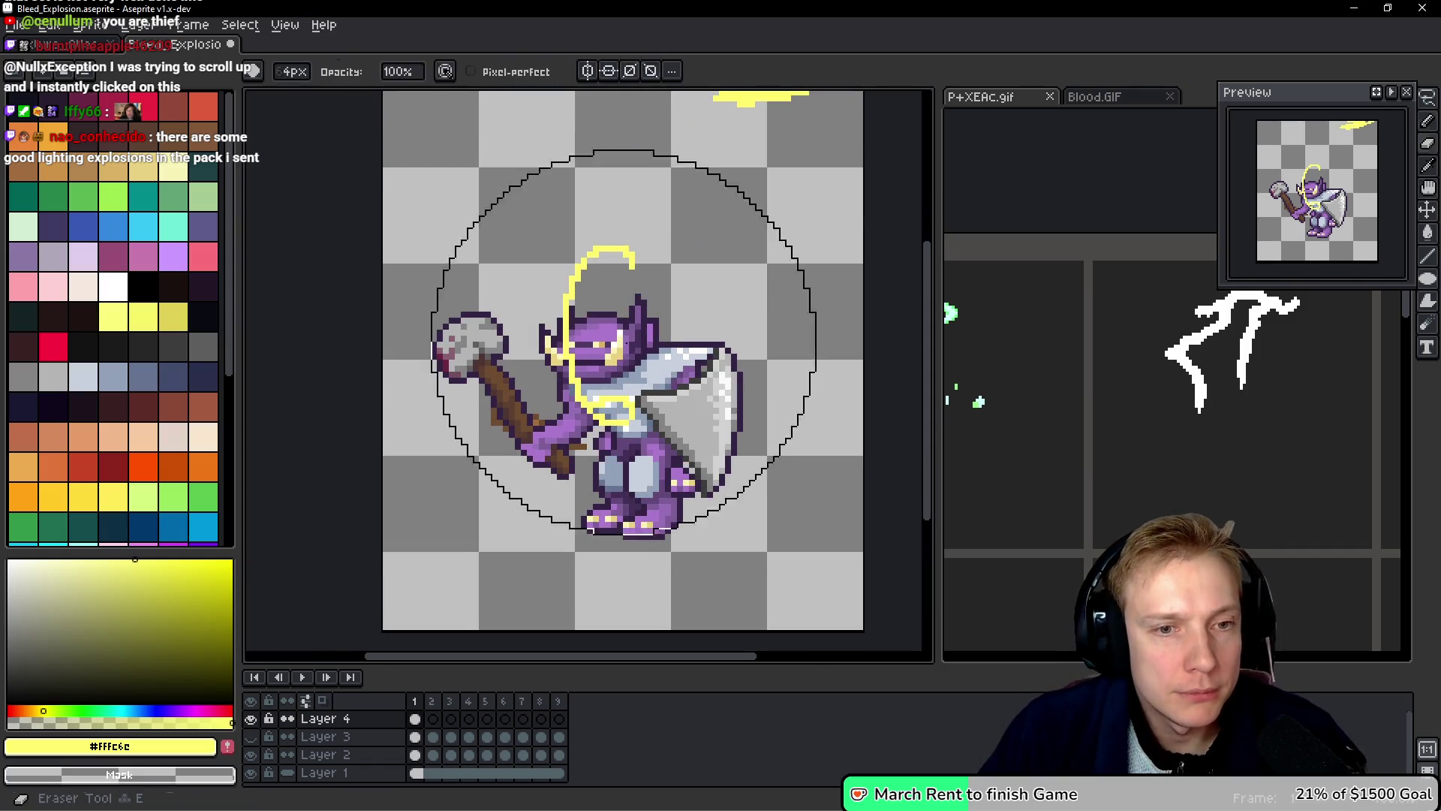
pyautogui.keyDown('alt'); pyautogui.rightClick(586, 360); pyautogui.keyUp('alt')
pyautogui.click(617, 403)
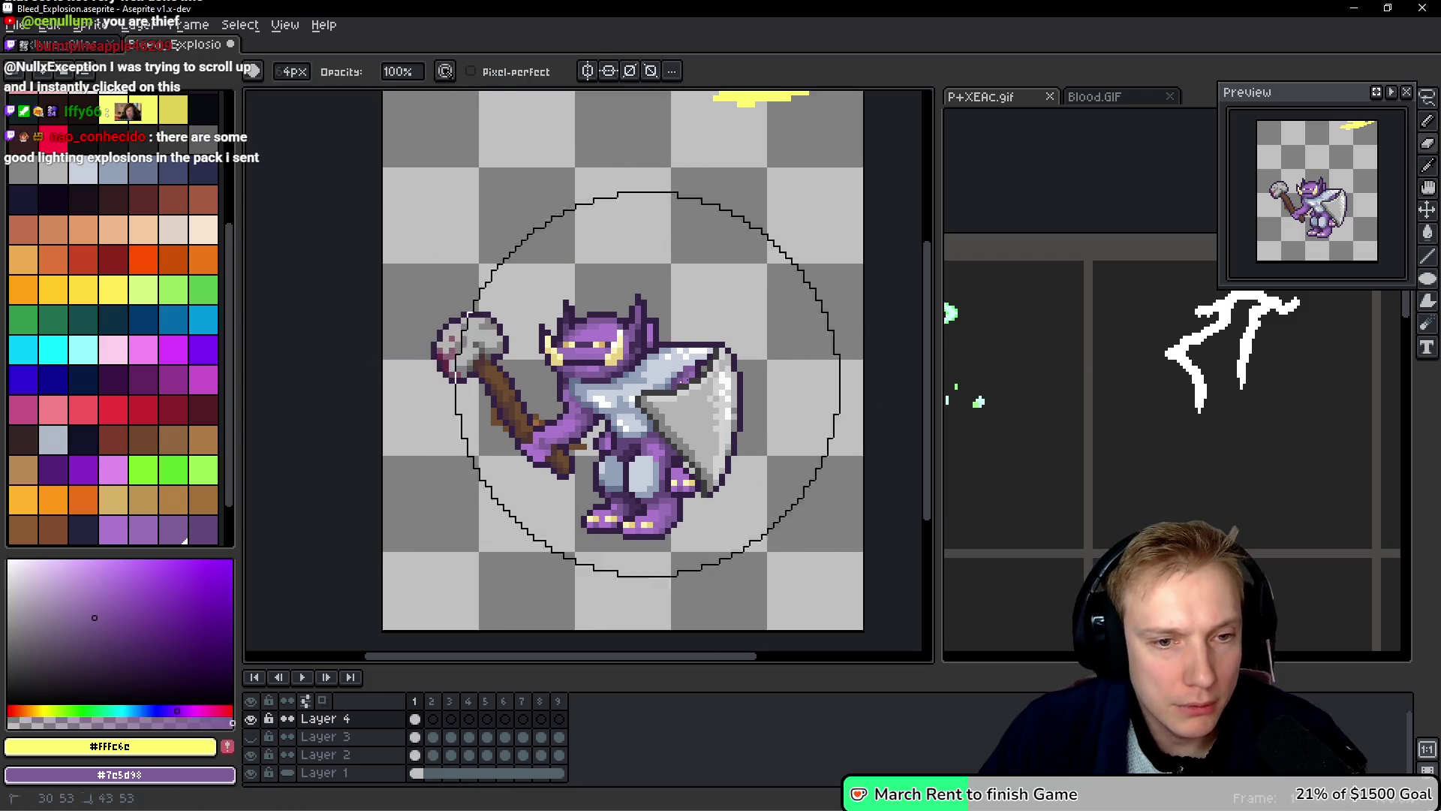
pyautogui.press('b')
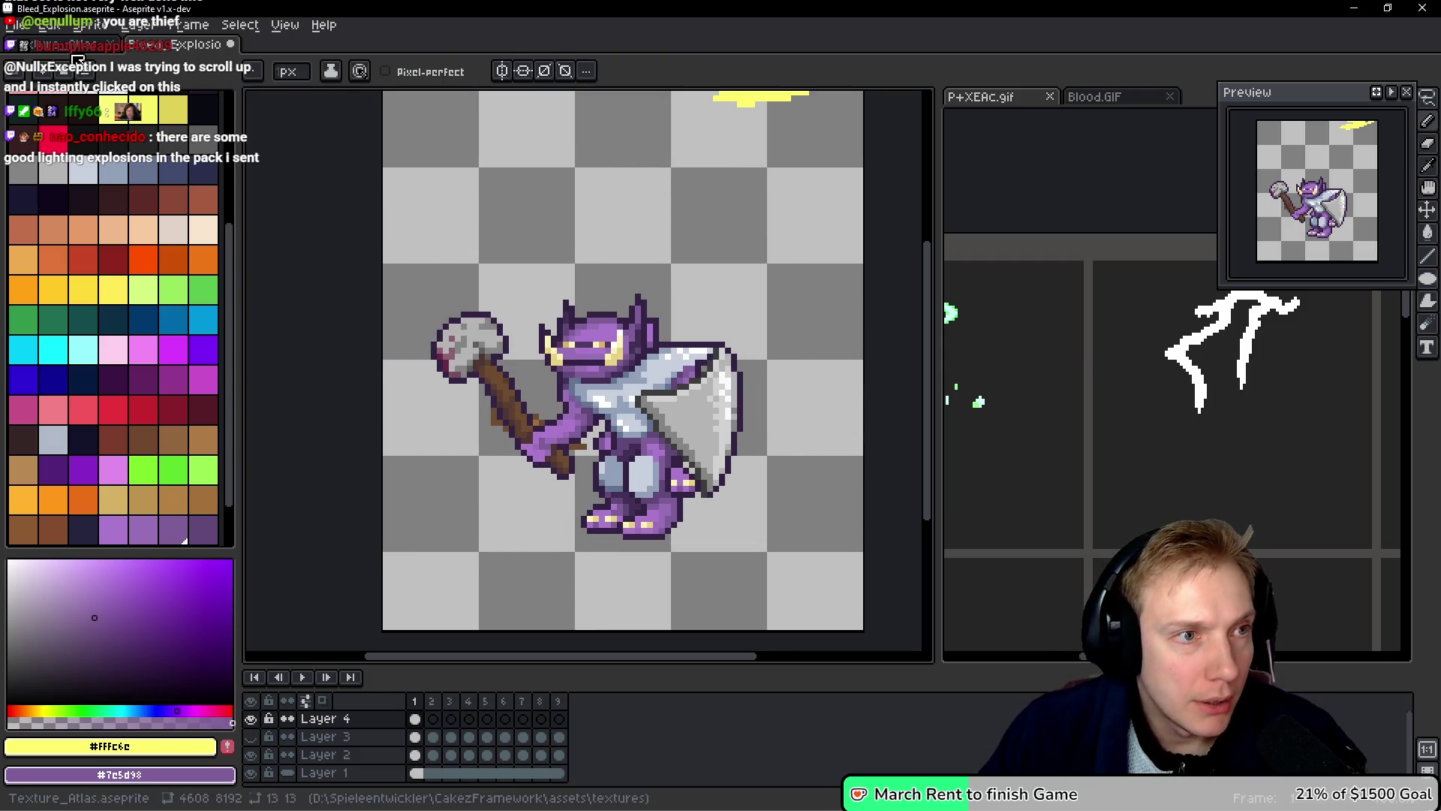
# Step: Sample white, then pale yellow #FFFAB2, from the atlas lightning as the drawing colour
pyautogui.hotkey('ctrl', 'Tab')
pyautogui.press('i')
pyautogui.click(623, 184)
pyautogui.press('b')
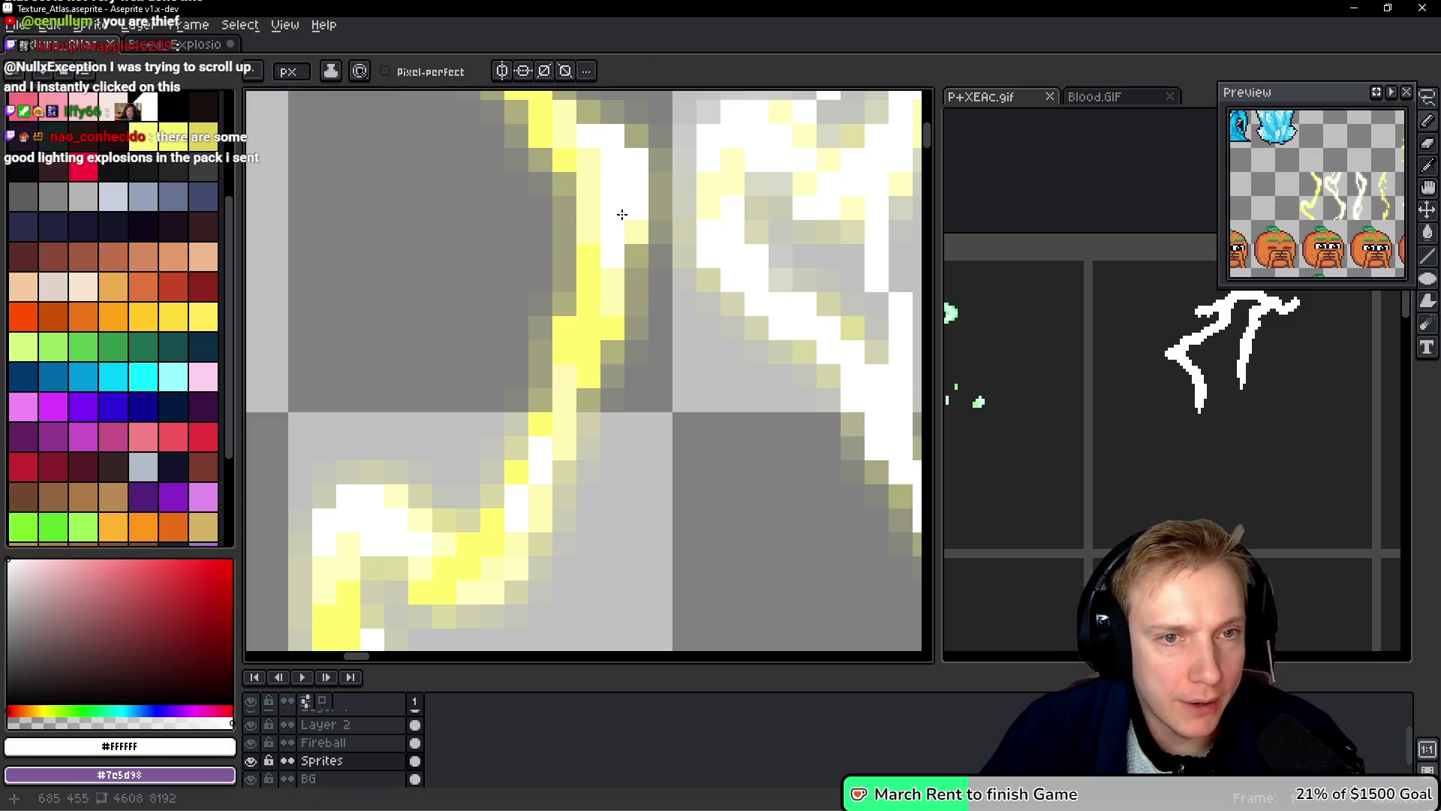
pyautogui.hotkey('ctrl', 'Tab')
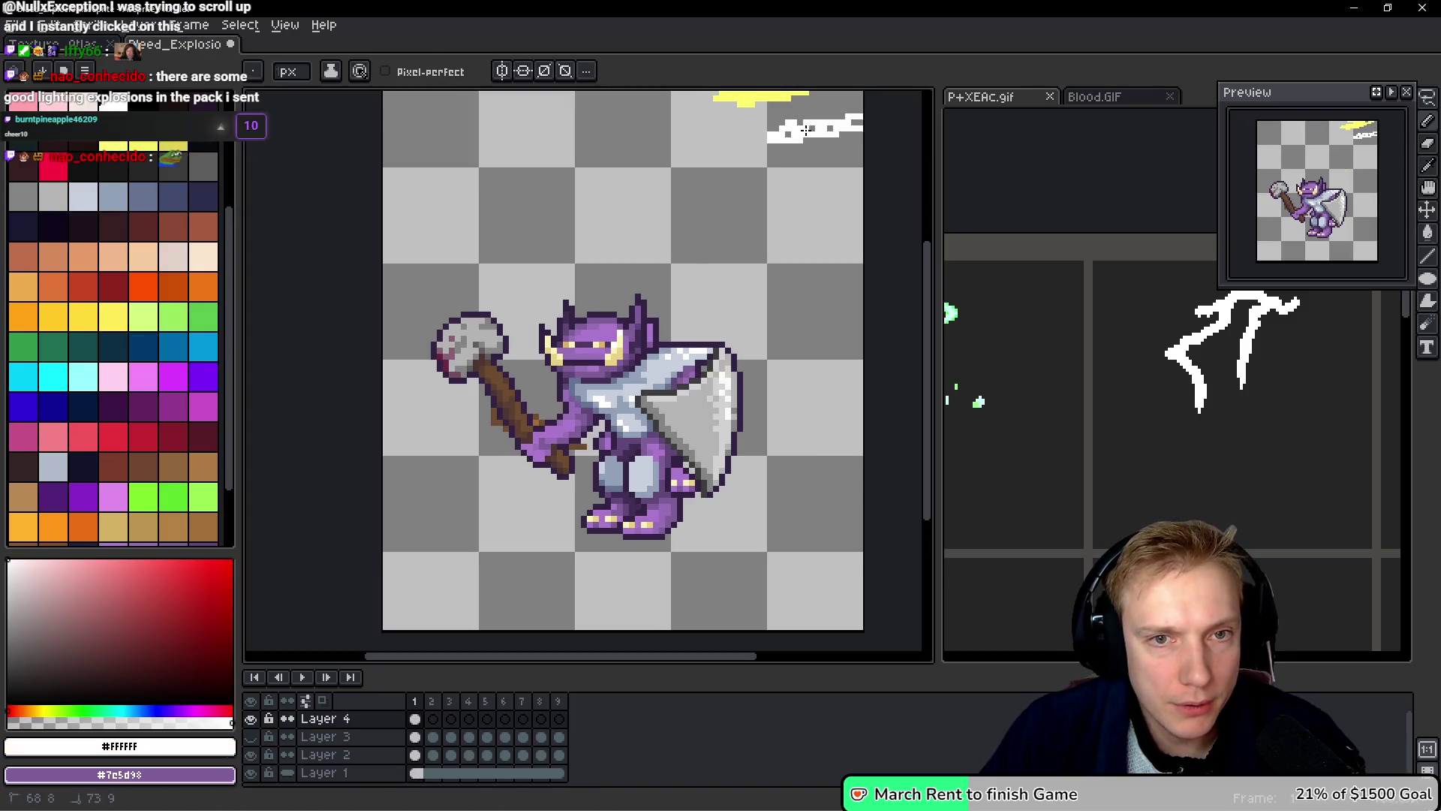
pyautogui.hotkey('ctrl', 'Tab')
pyautogui.hotkey('ctrl', 'Tab')
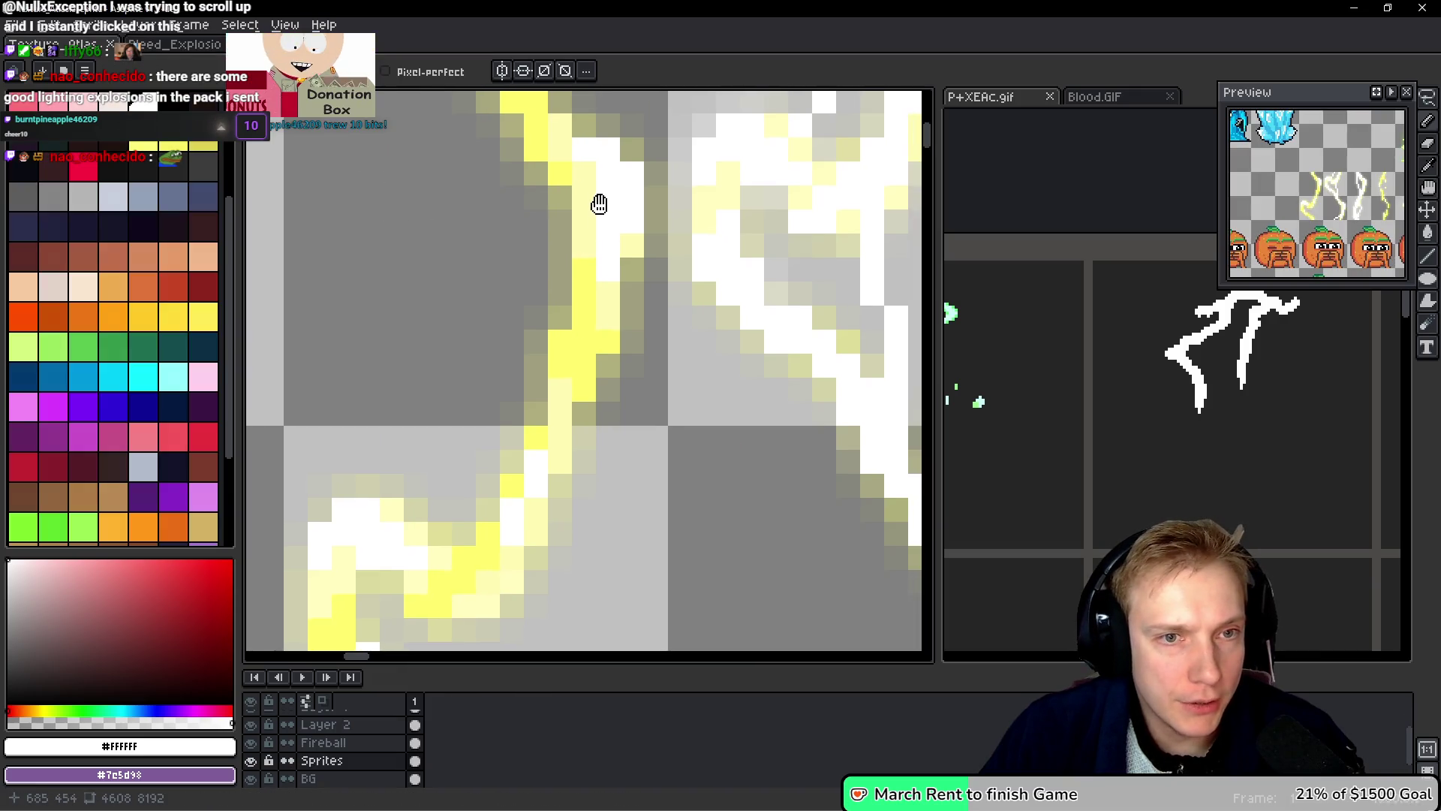
pyautogui.keyDown('alt'); pyautogui.click(587, 186); pyautogui.keyUp('alt')
pyautogui.hotkey('ctrl', 'Tab')
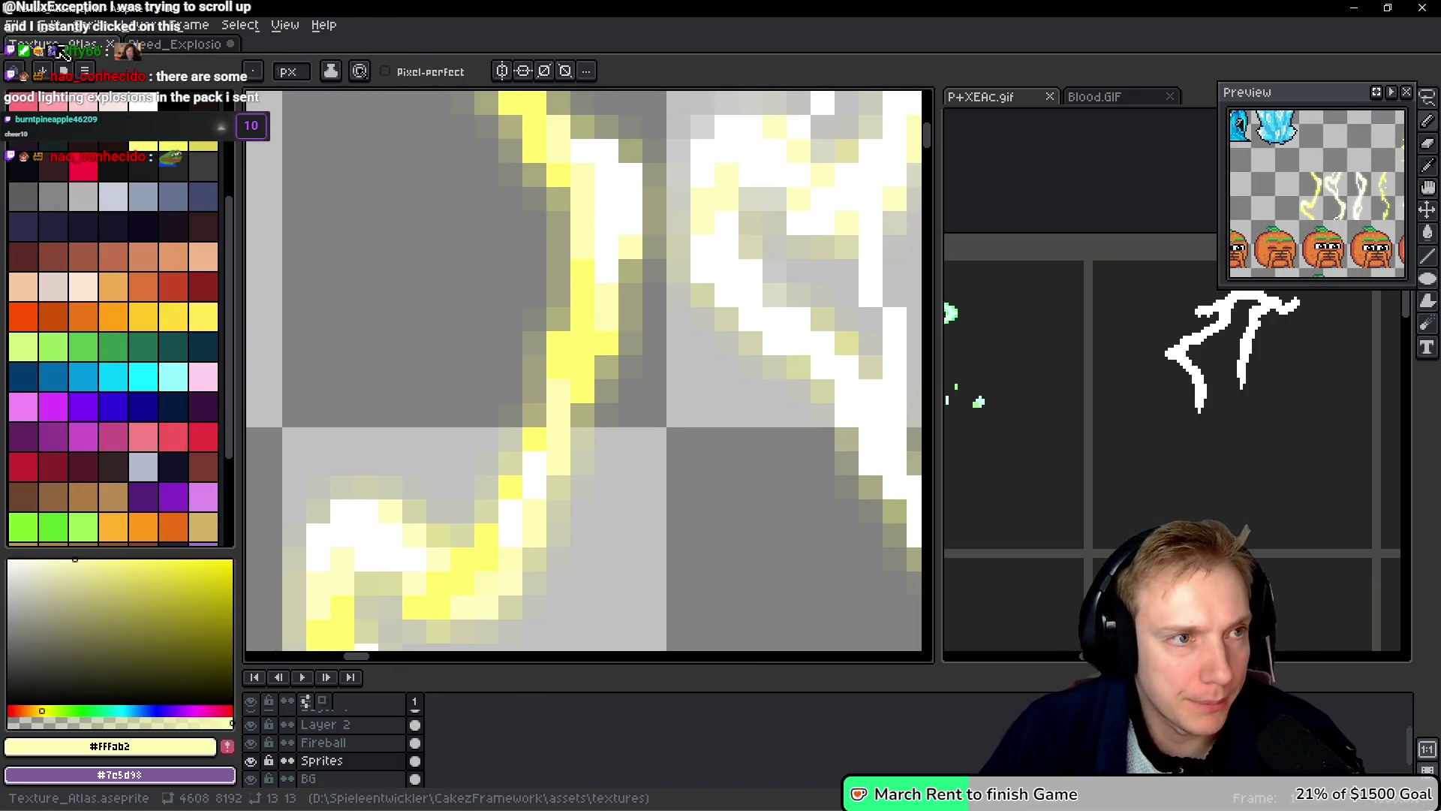
pyautogui.hotkey('ctrl', 'Tab')
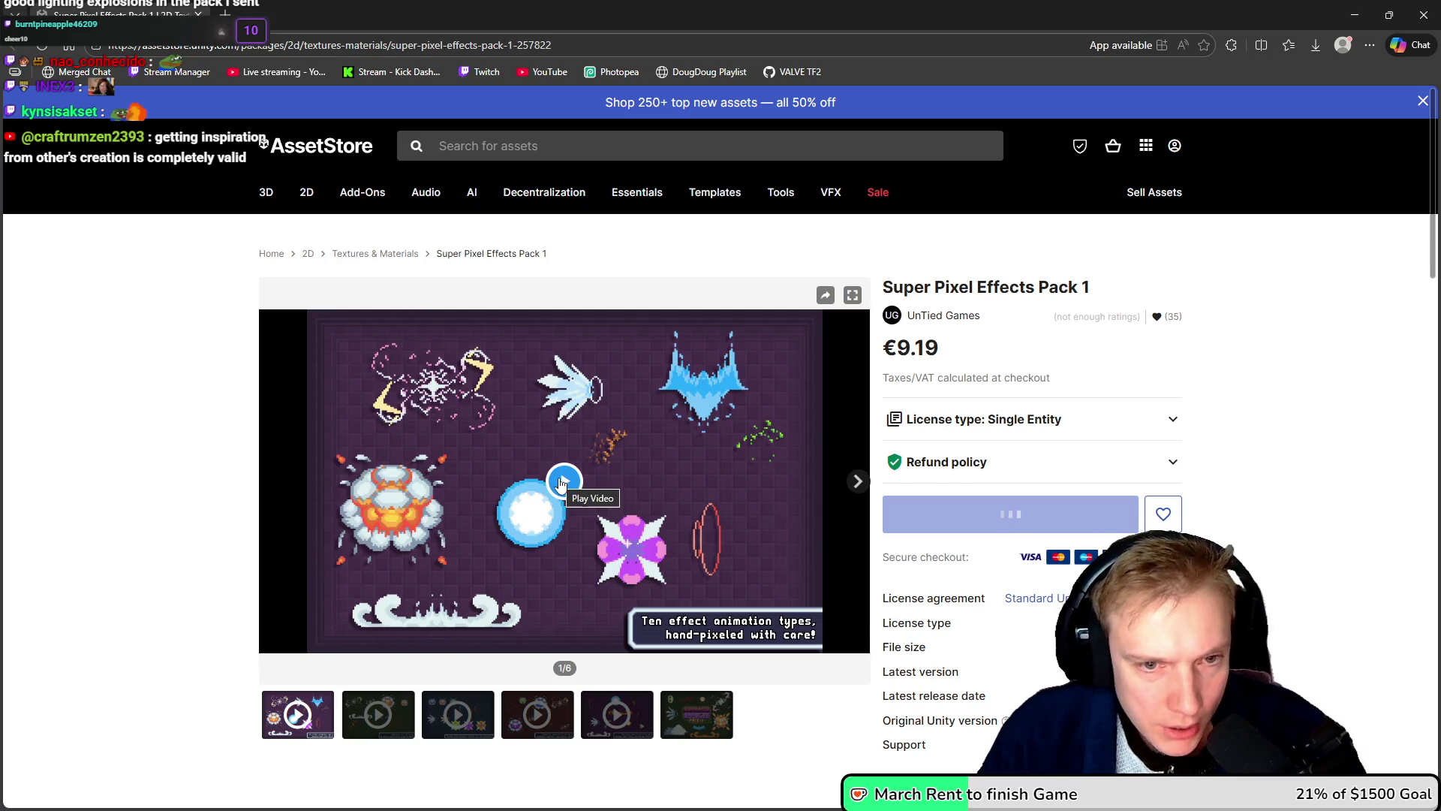
# Step: Watch the Super Pixel Effects Pack 1 preview video, briefly viewing it full screen
pyautogui.click(563, 482)
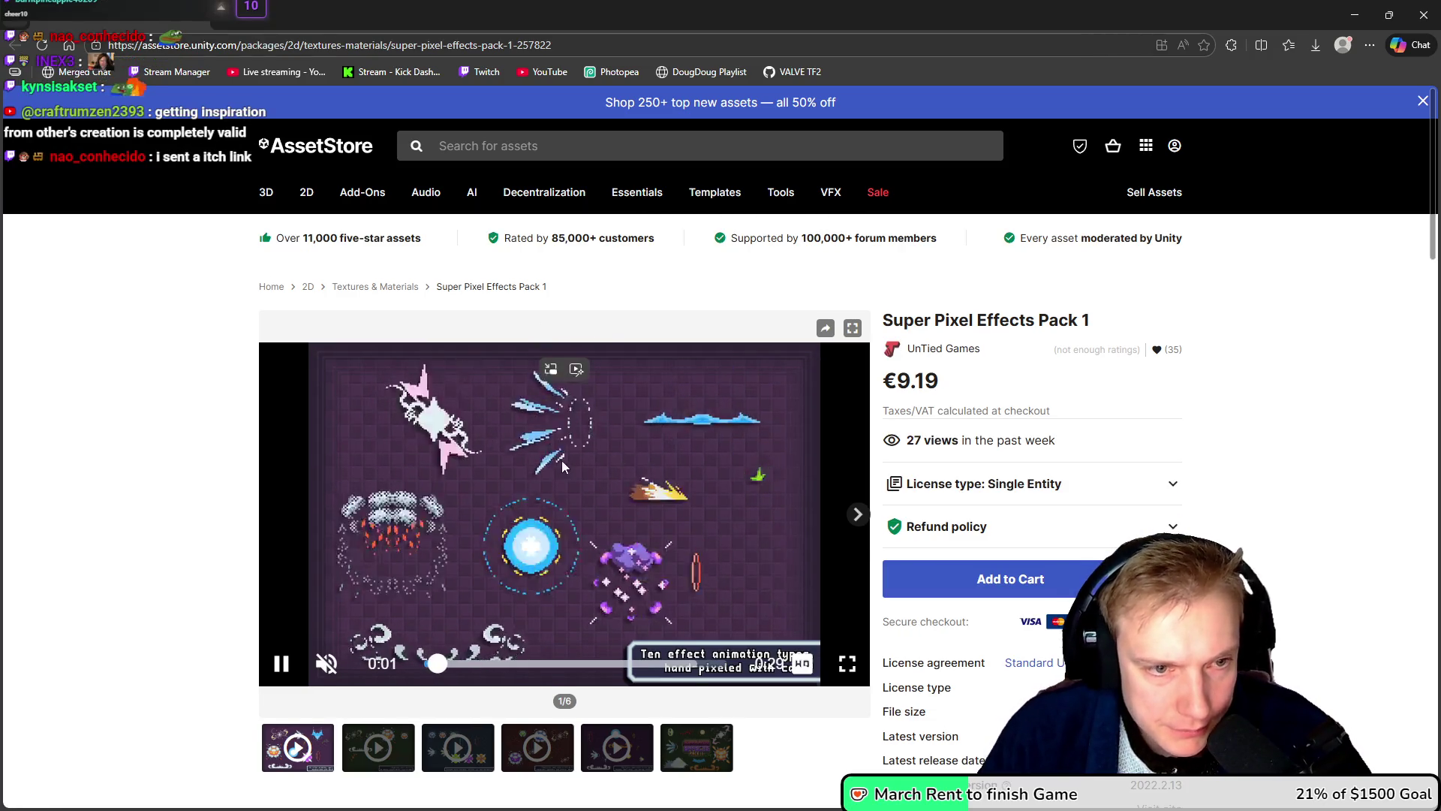
pyautogui.click(573, 464)
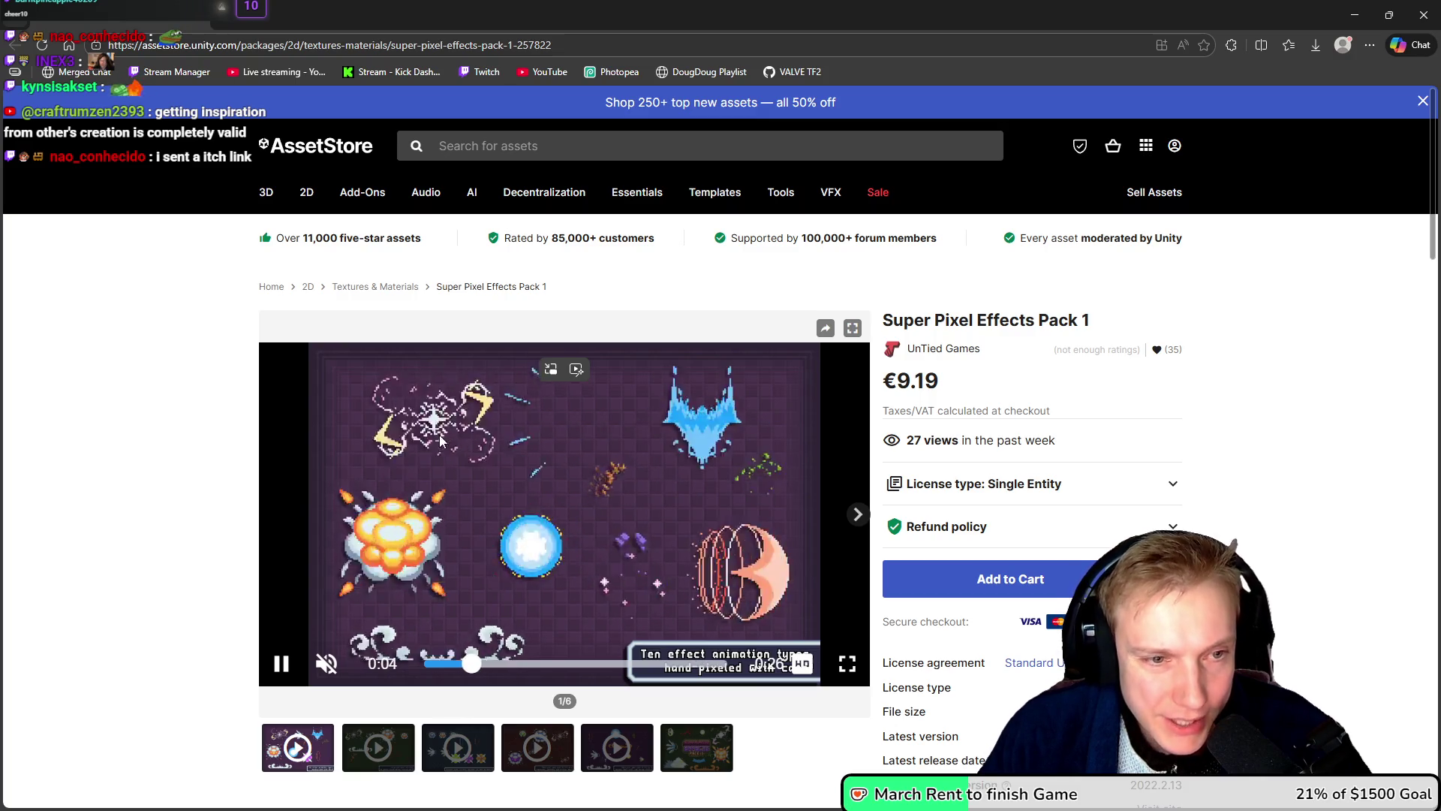
pyautogui.click(466, 455)
pyautogui.click(463, 447)
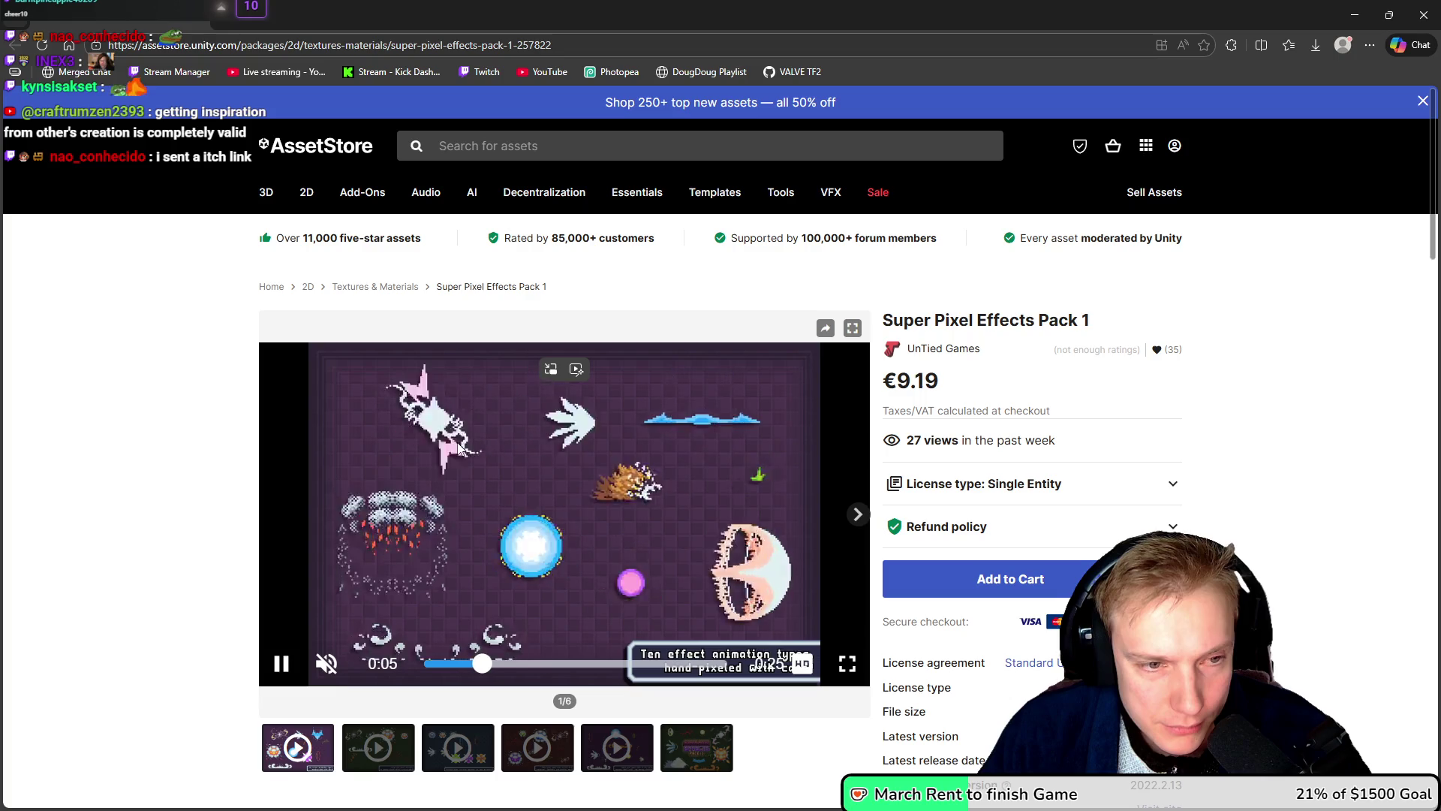
pyautogui.doubleClick(458, 444)
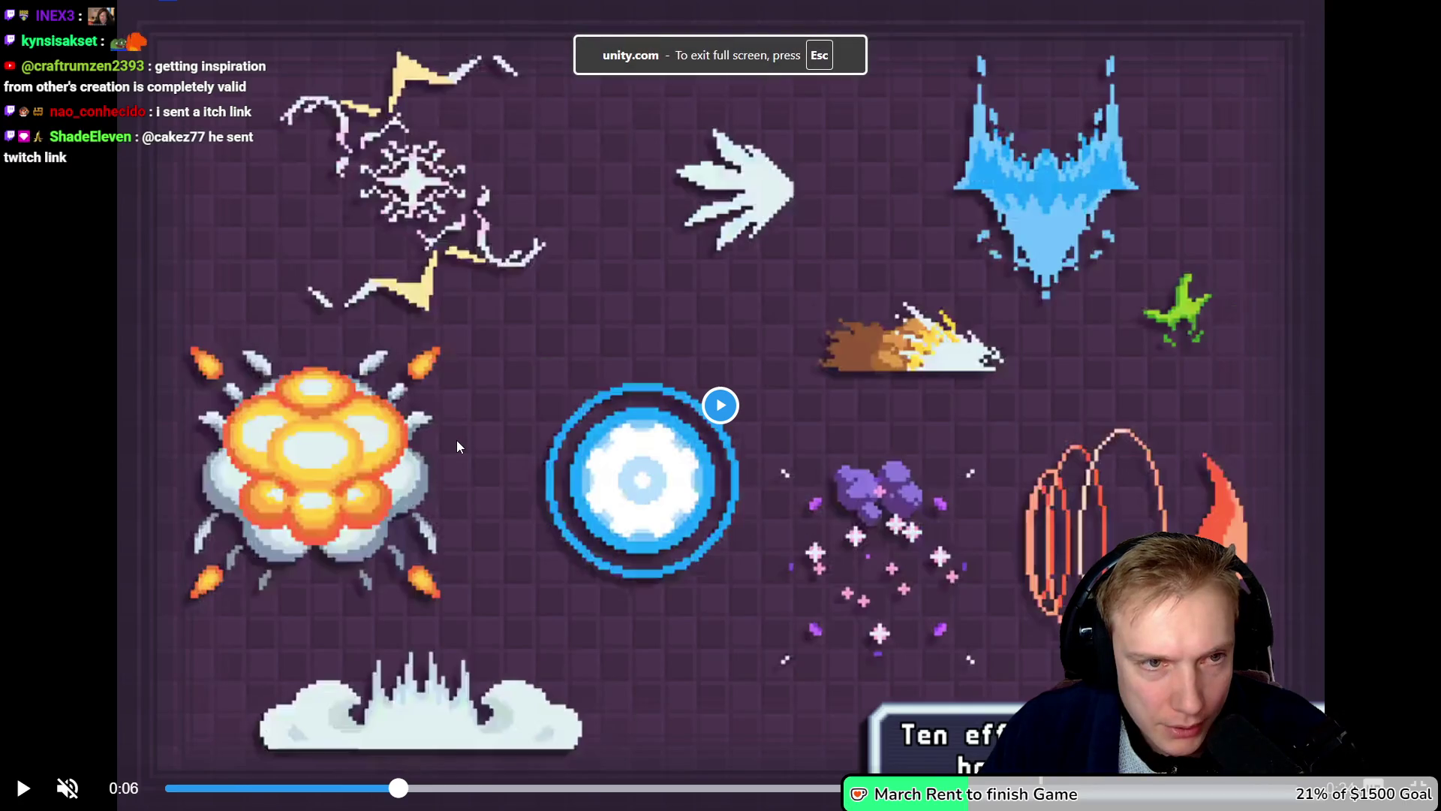
pyautogui.doubleClick(456, 447)
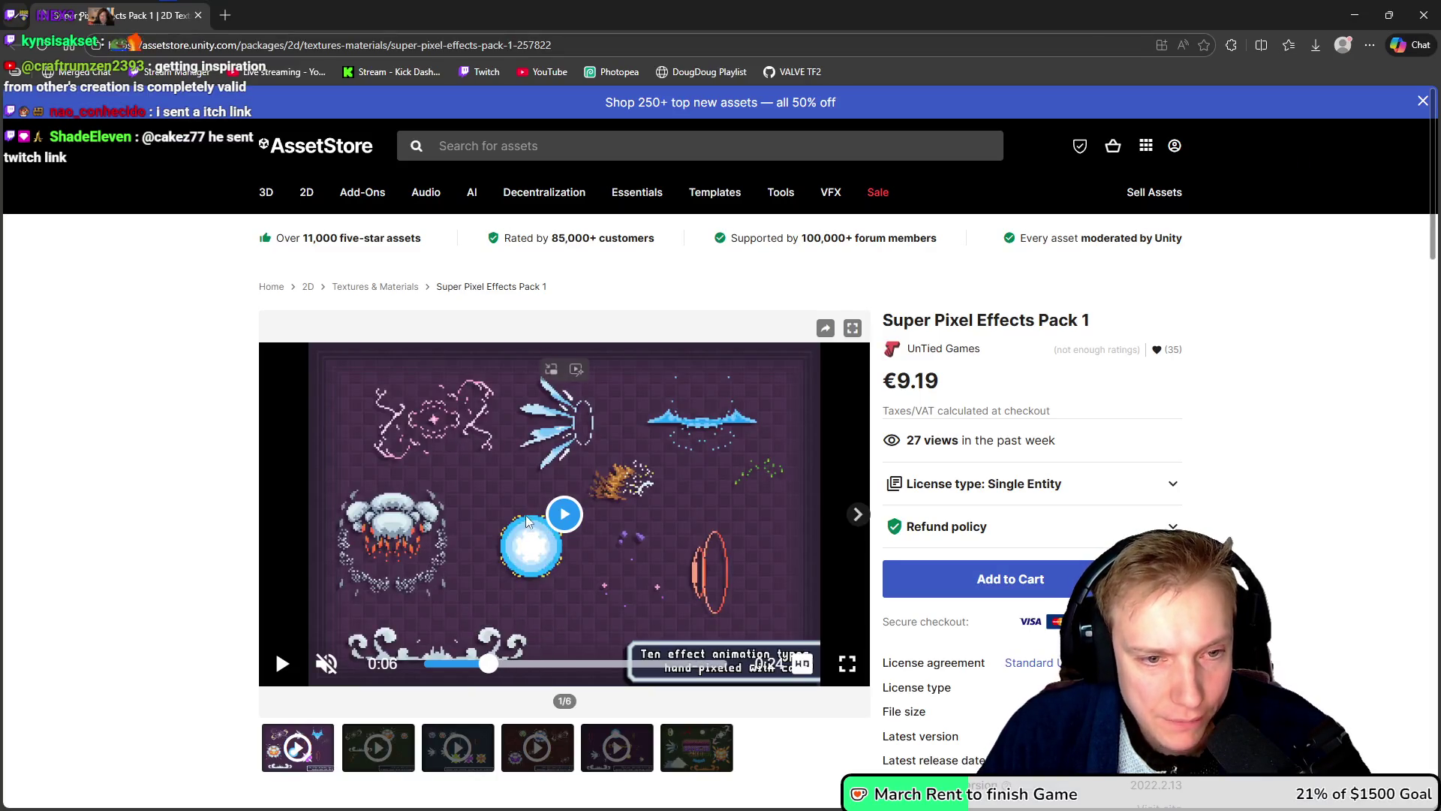
pyautogui.click(565, 515)
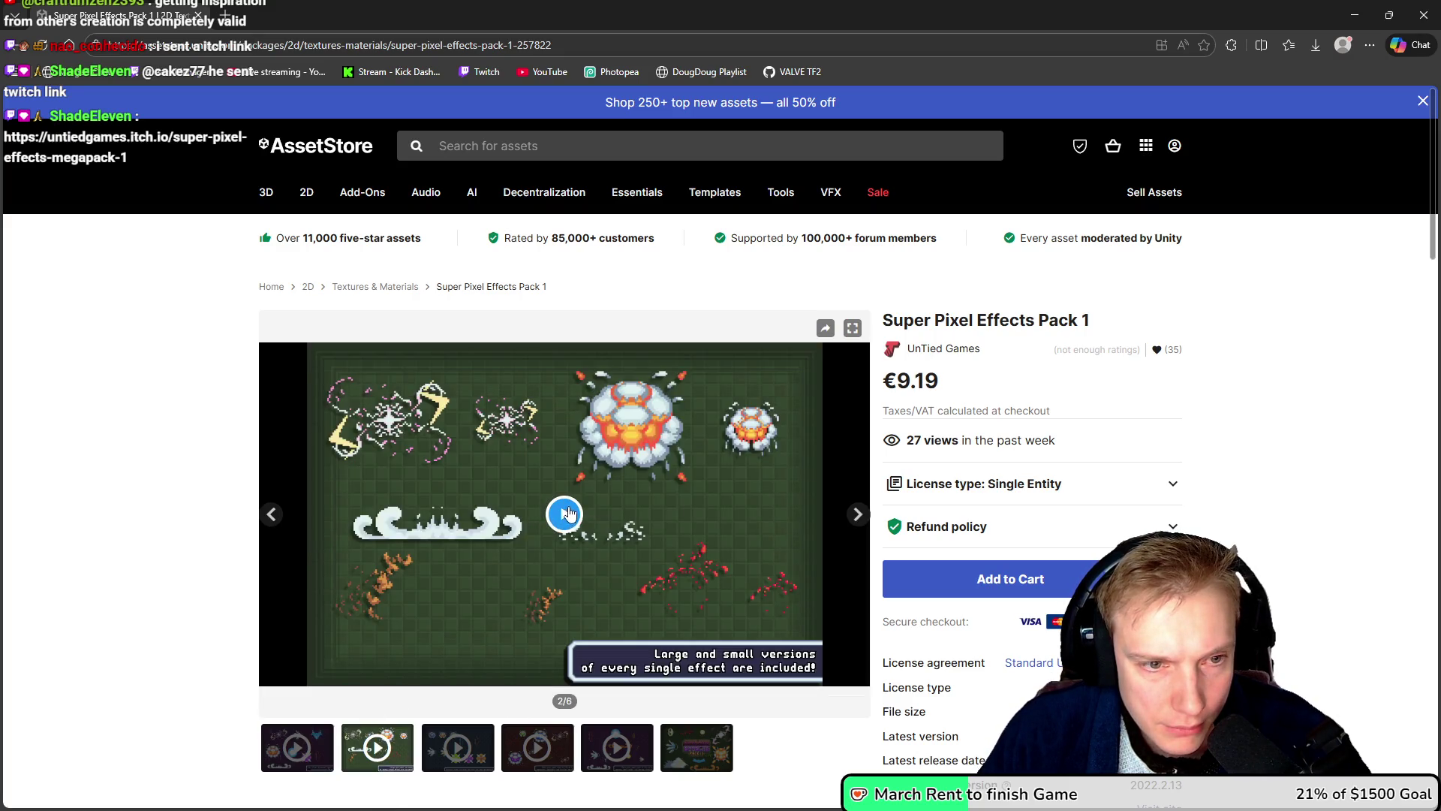
# Step: Play and pause the second gallery video, then advance to the third item
pyautogui.click(567, 513)
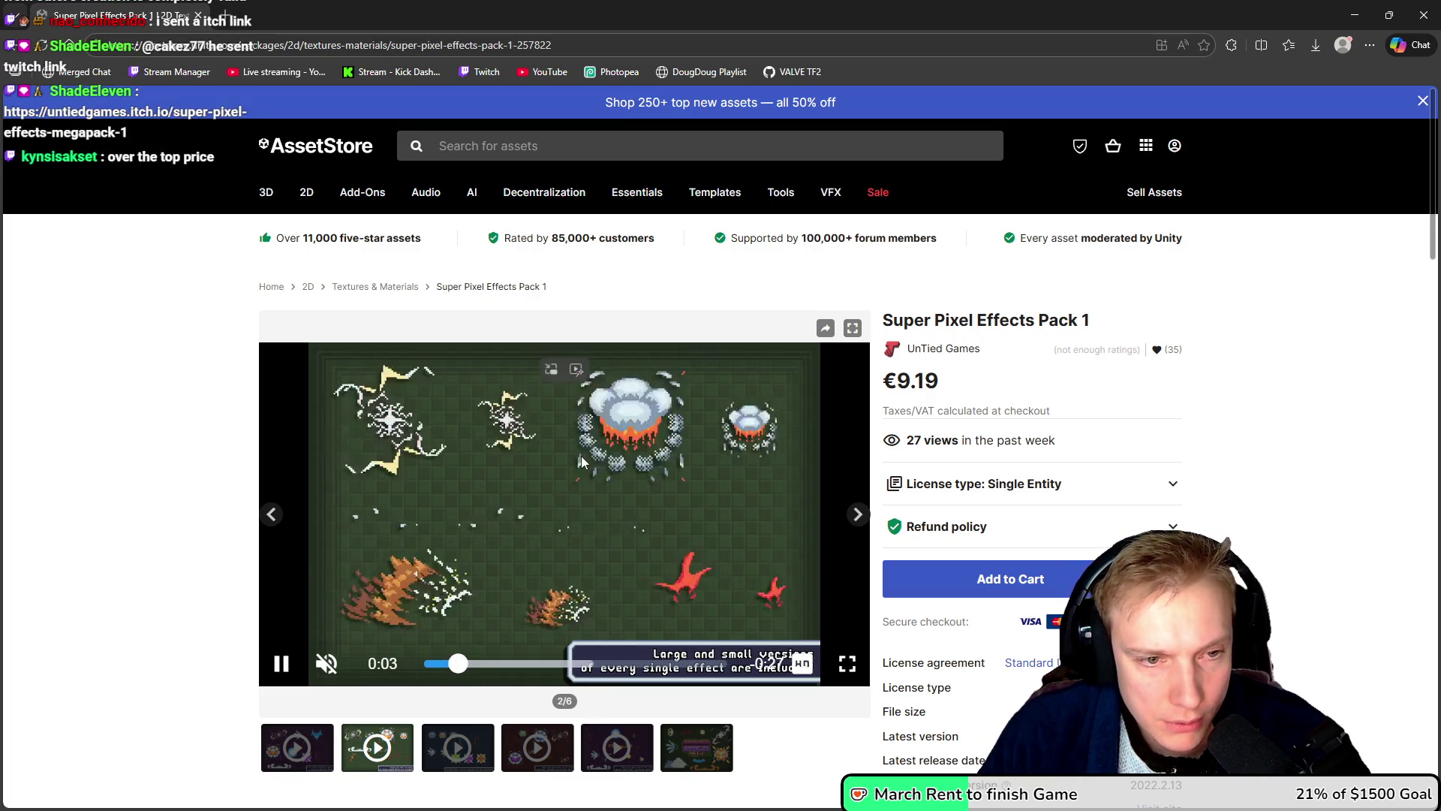
pyautogui.click(670, 596)
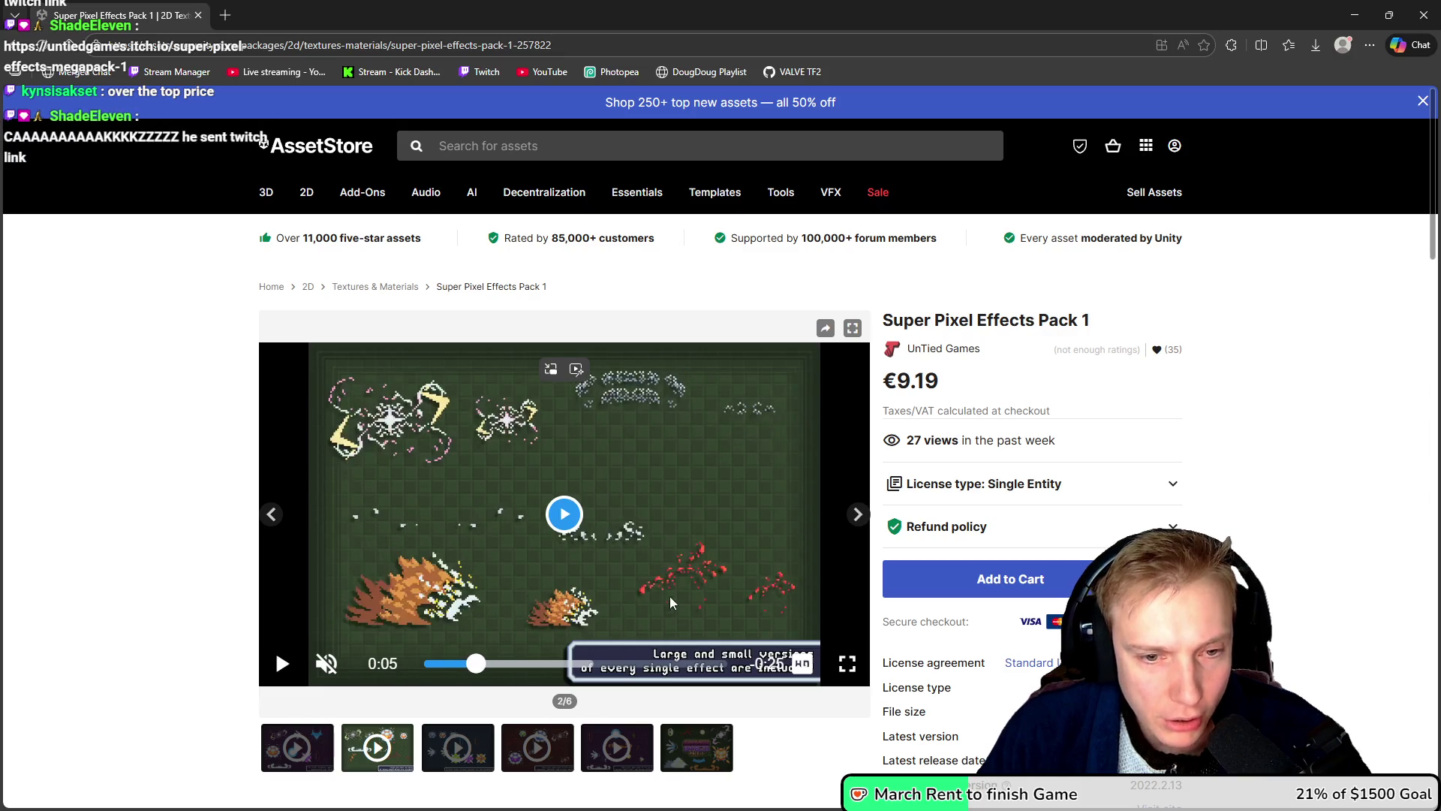
pyautogui.click(691, 577)
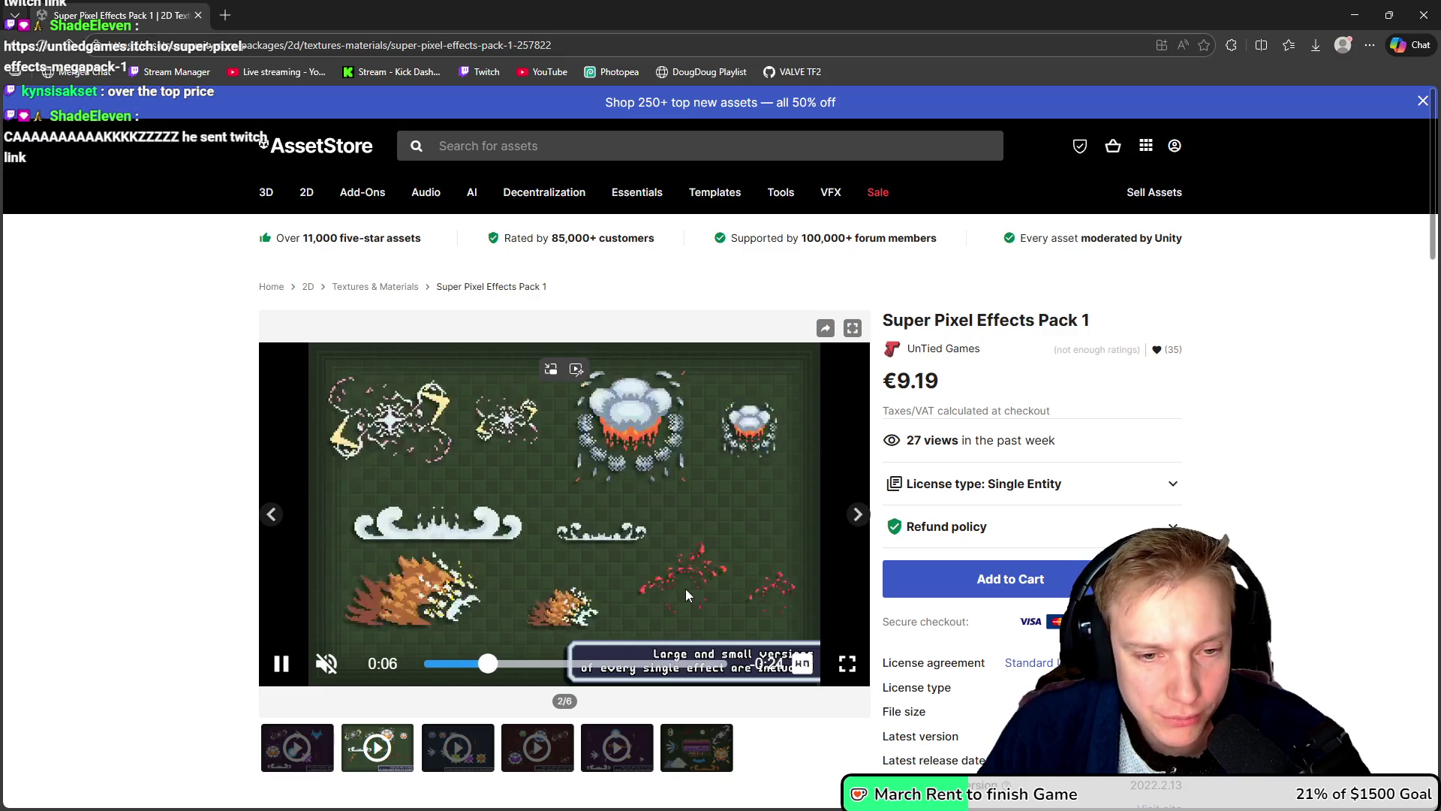
pyautogui.click(500, 498)
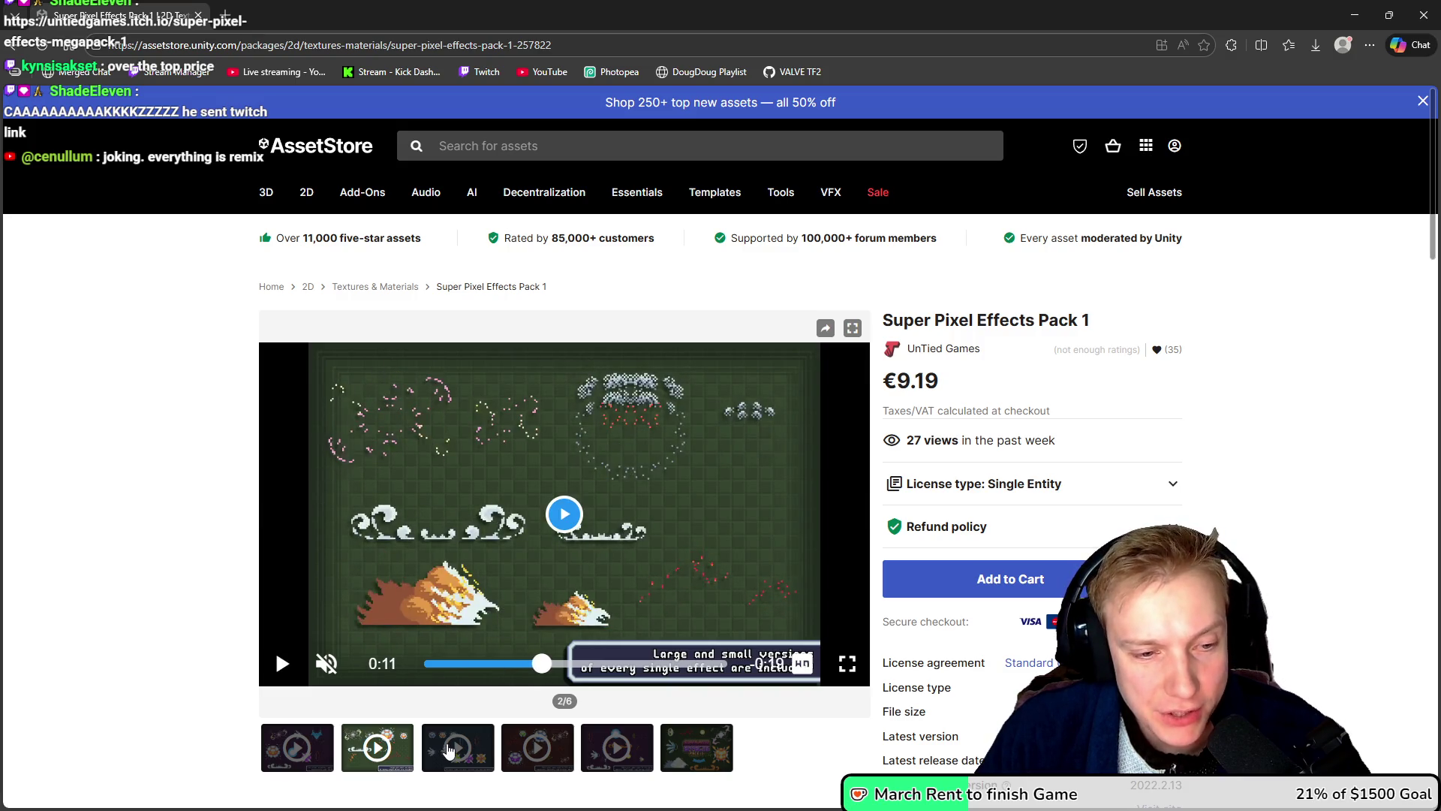
pyautogui.press('Right')
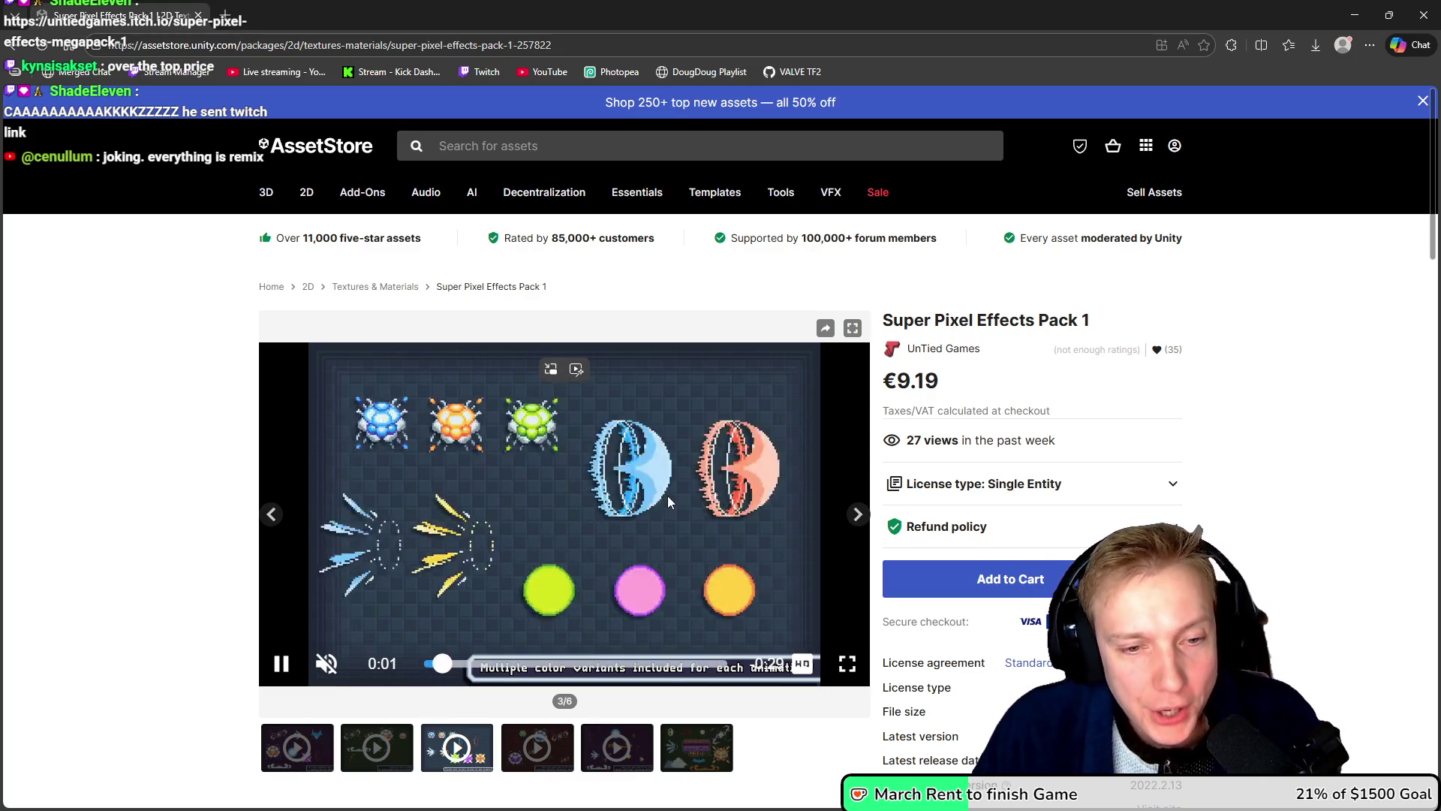
# Step: Move to the next gallery slide and watch the fourth preview video
pyautogui.click(553, 495)
pyautogui.click(530, 732)
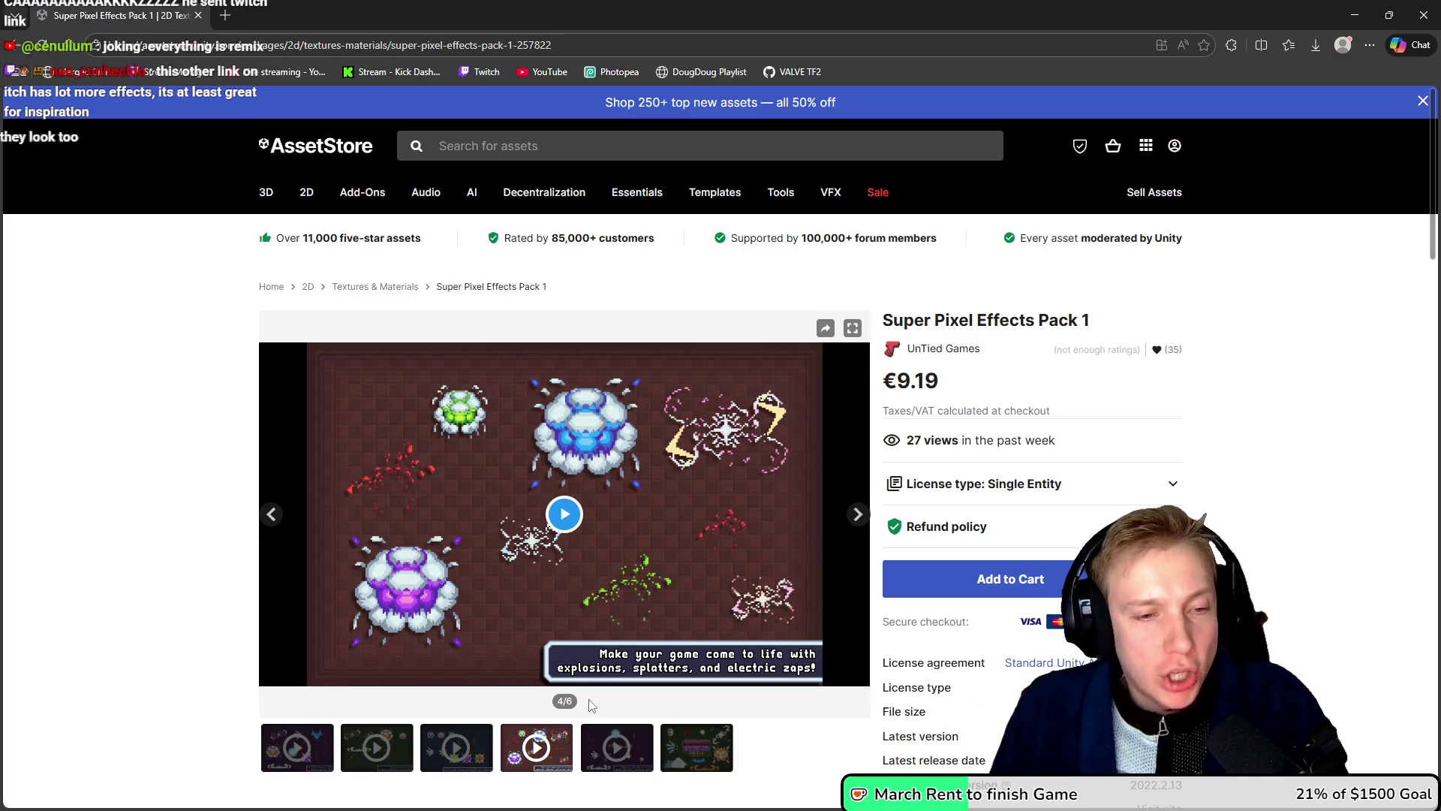
pyautogui.click(571, 539)
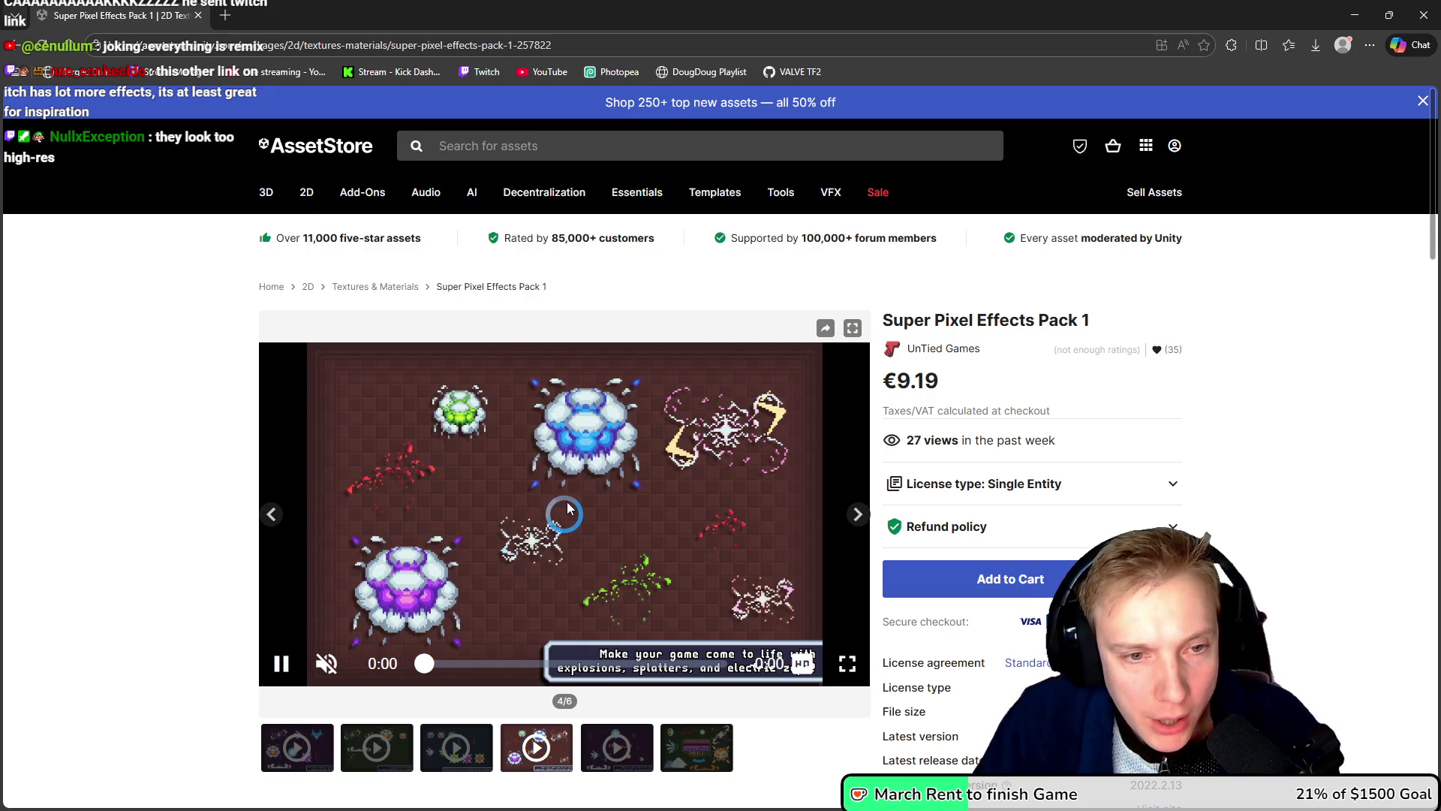
pyautogui.click(605, 529)
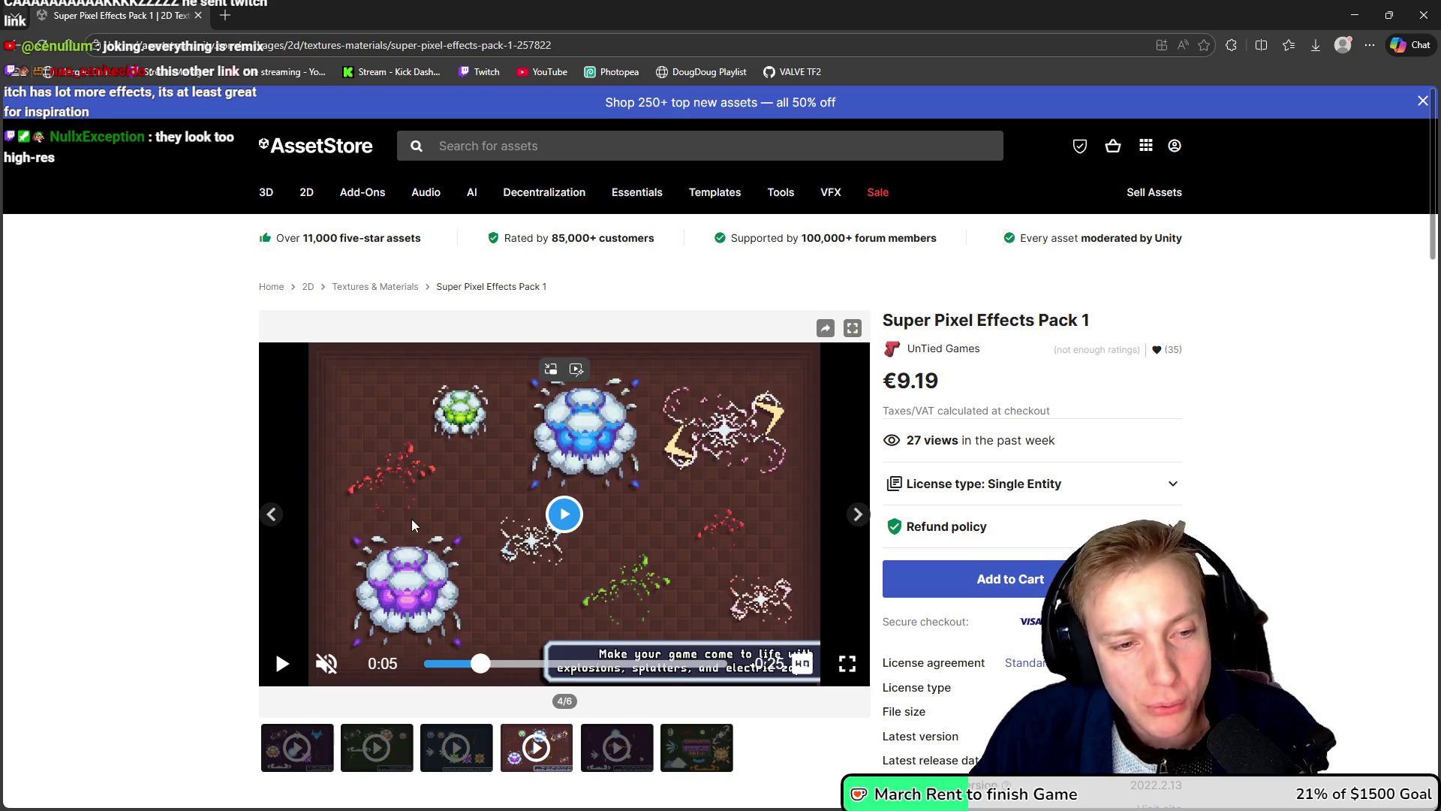
# Step: Watch the fifth preview video, view the final gallery image, and return to Aseprite
pyautogui.click(650, 753)
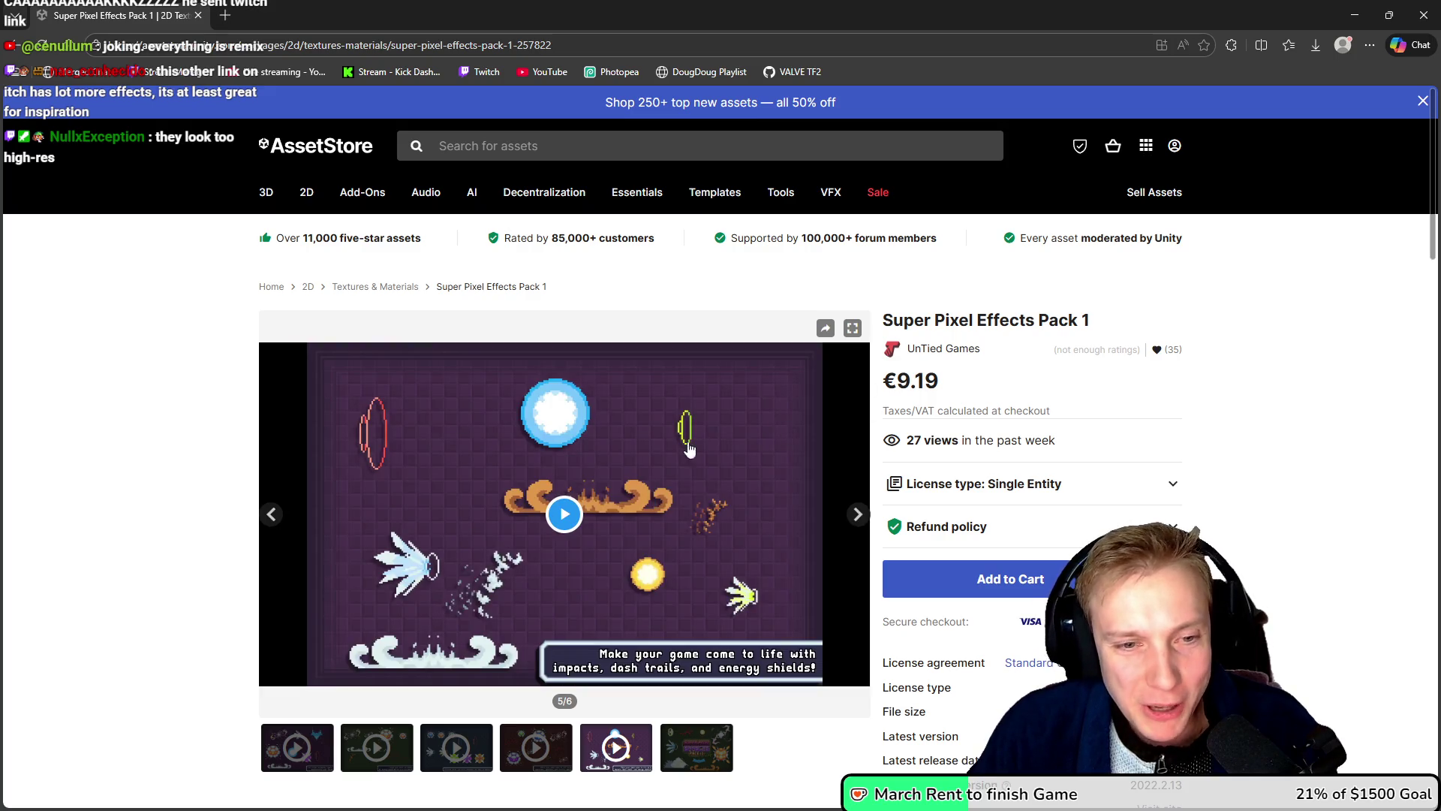
pyautogui.click(565, 513)
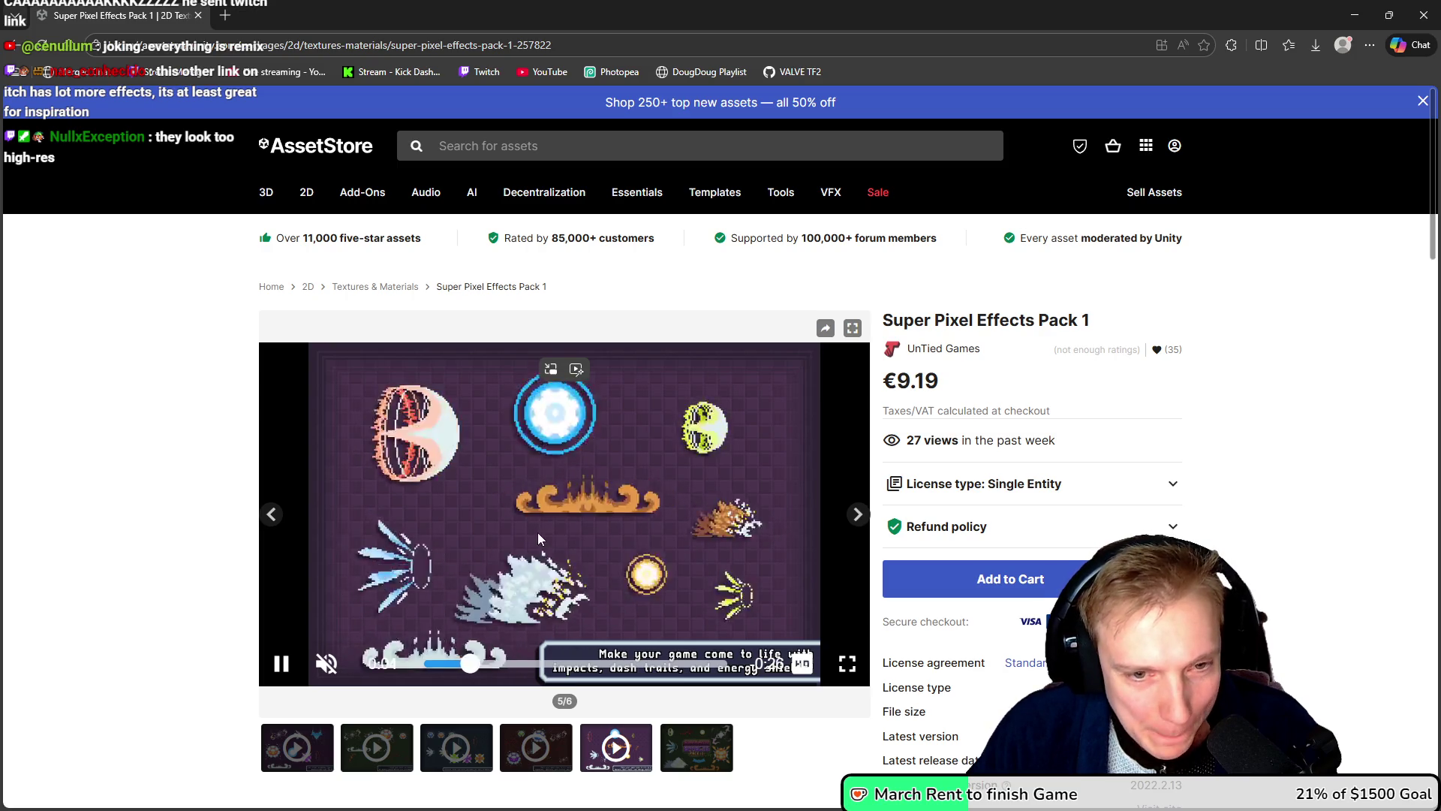
pyautogui.click(617, 501)
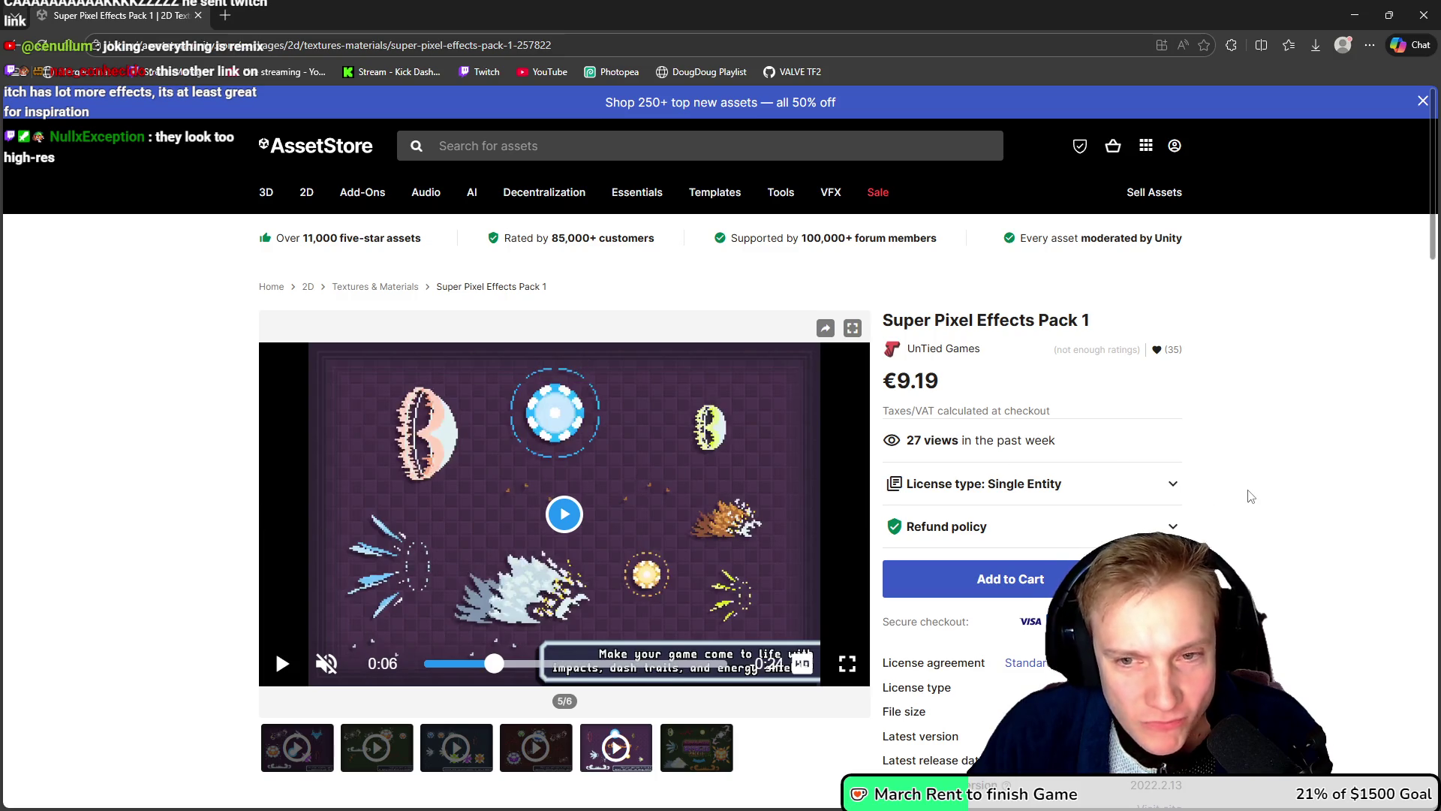
pyautogui.scroll(-1, 1226, 476)
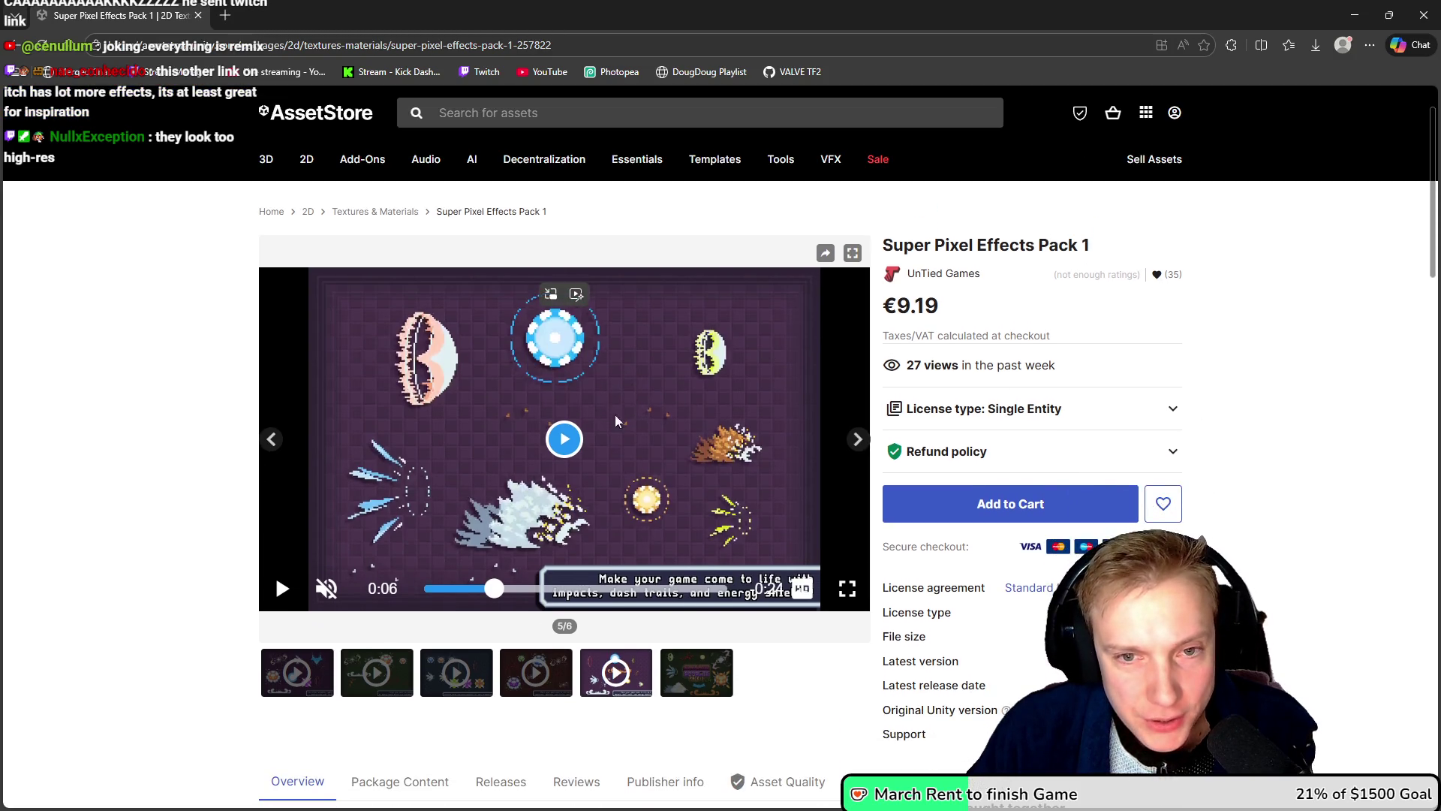
pyautogui.click(696, 672)
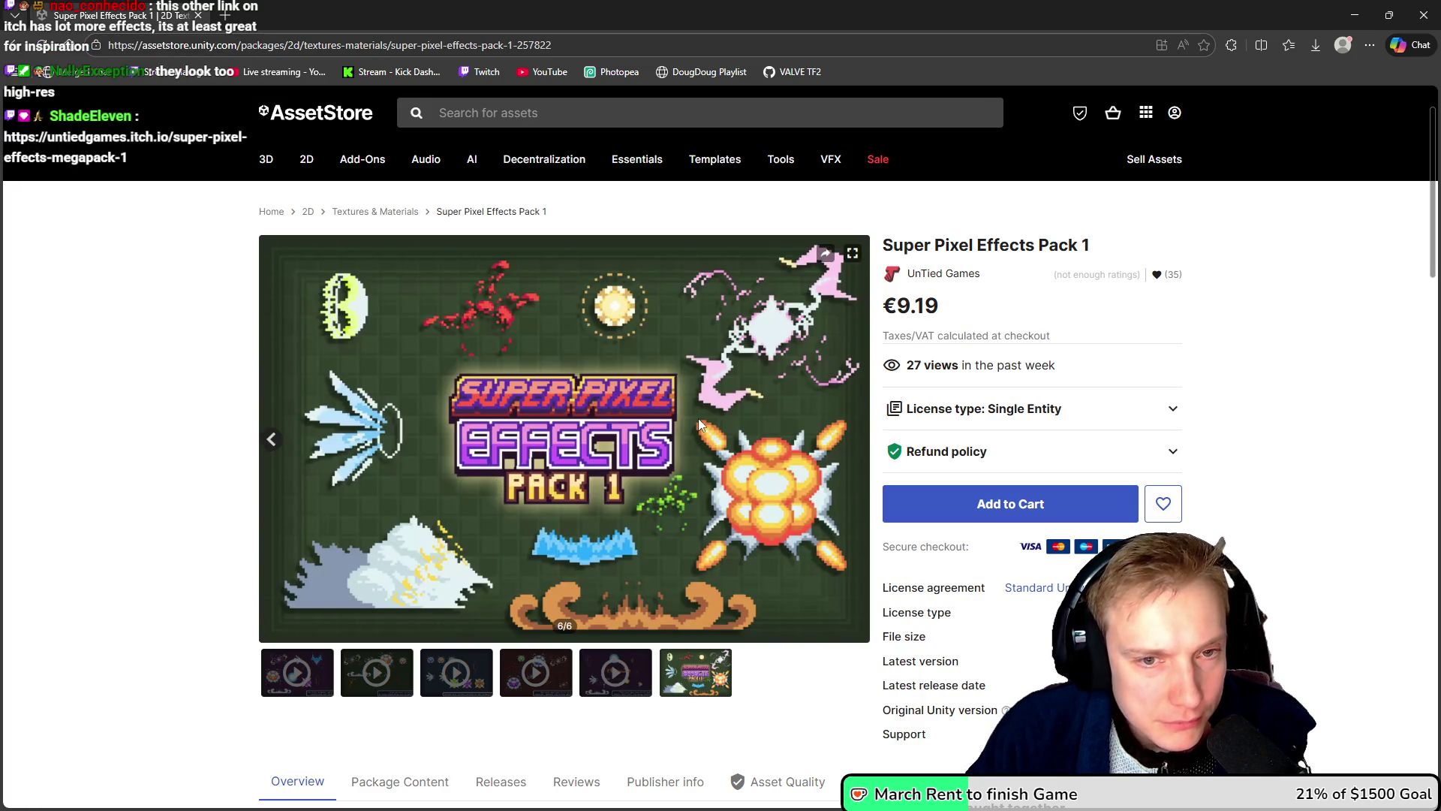
pyautogui.hotkey('alt', 'Tab')
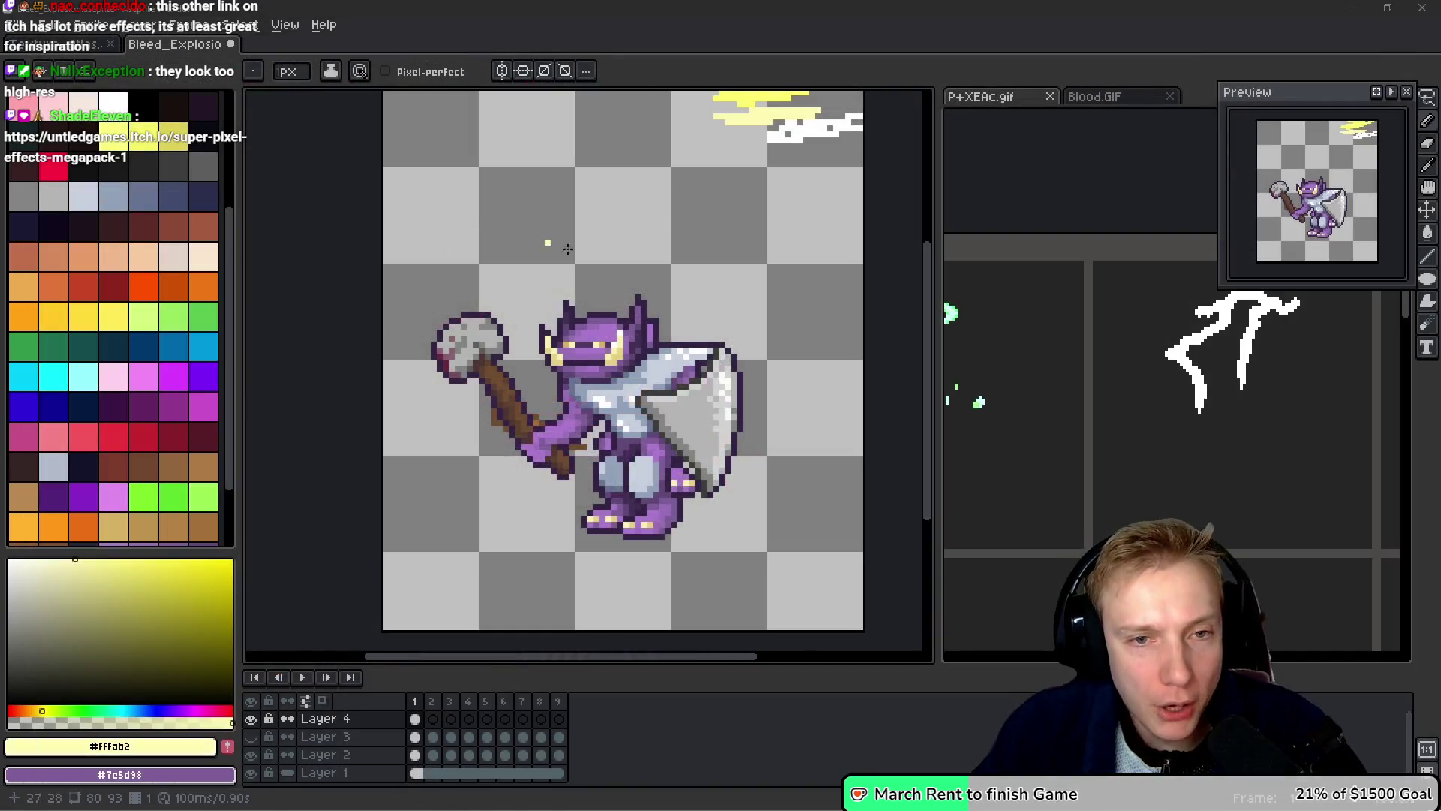
# Step: Sample the pale yellow from the existing lightning and bring the goblin back into view
pyautogui.scroll(4, 758, 386)
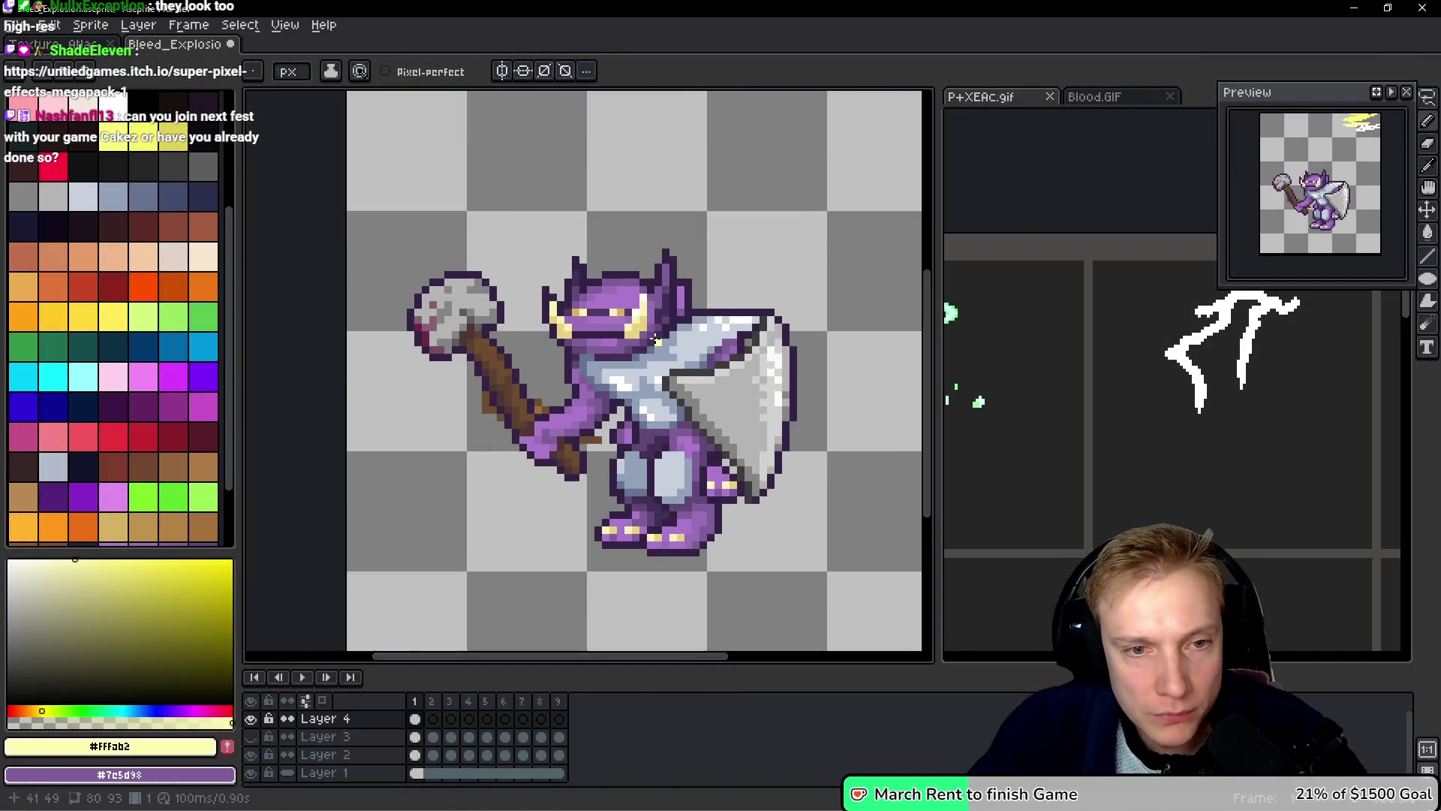
pyautogui.scroll(-1, 537, 440)
pyautogui.scroll(1, 788, 267)
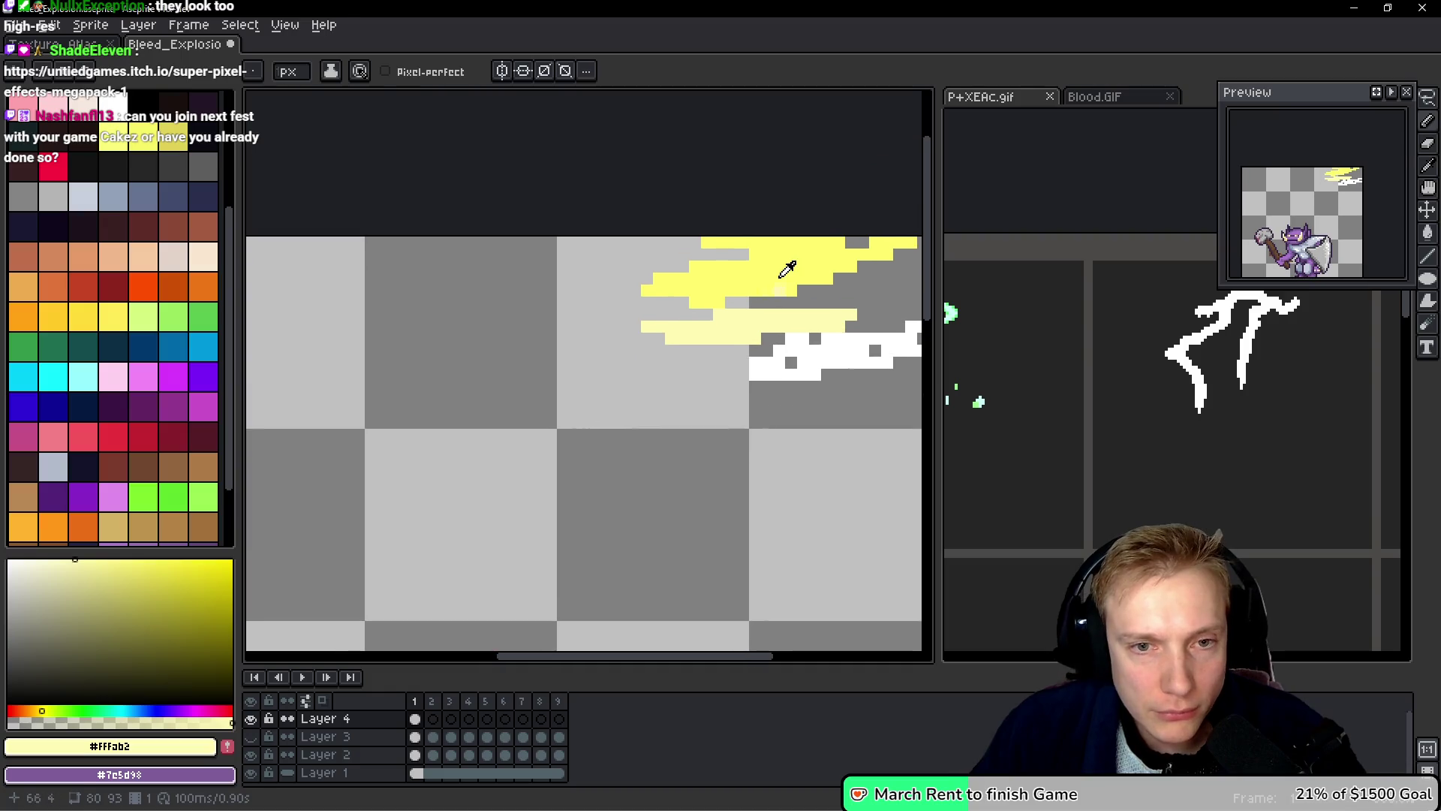
pyautogui.keyDown('alt'); pyautogui.click(788, 264); pyautogui.keyUp('alt')
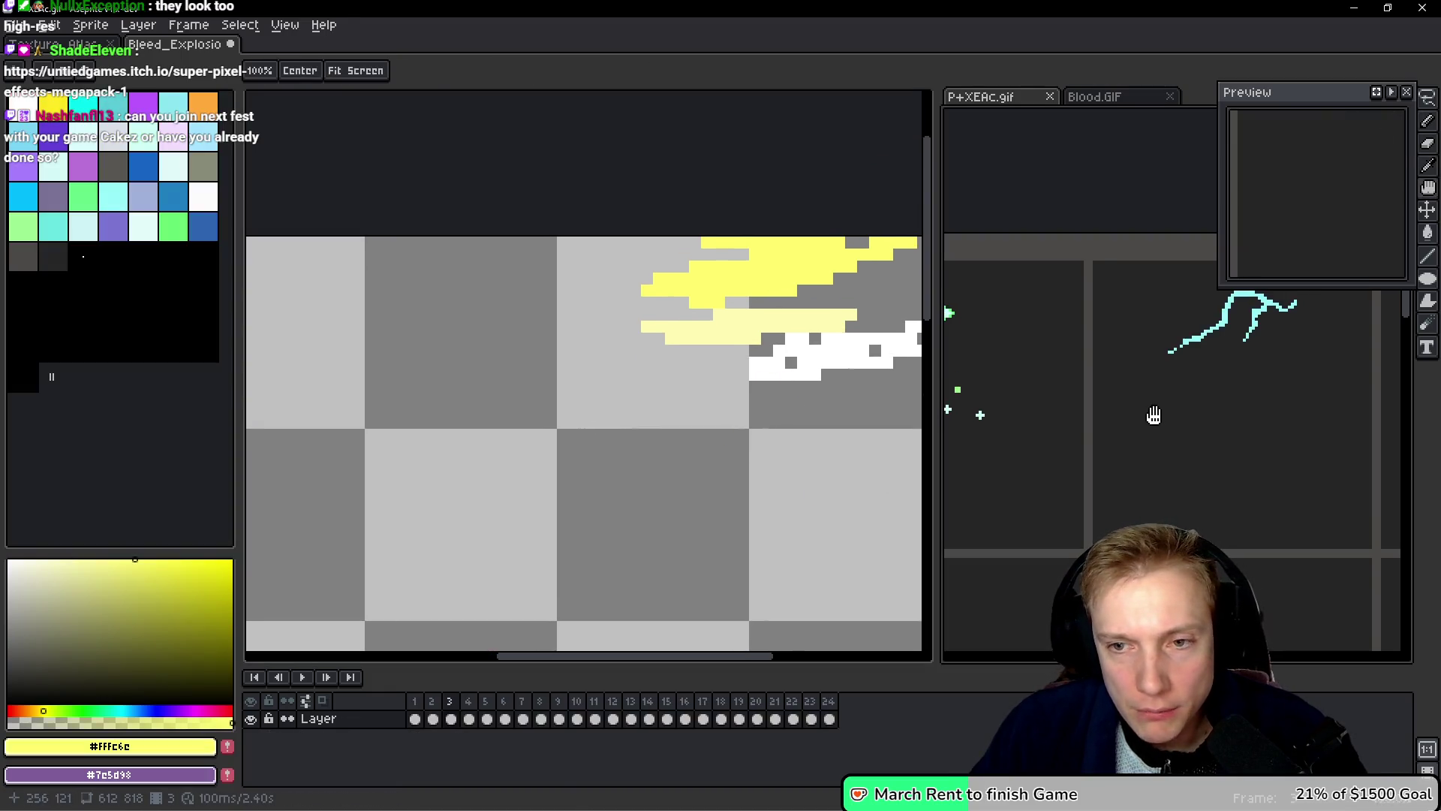
pyautogui.moveTo(596, 490); pyautogui.dragTo(668, 343)
pyautogui.scroll(-3, 660, 334)
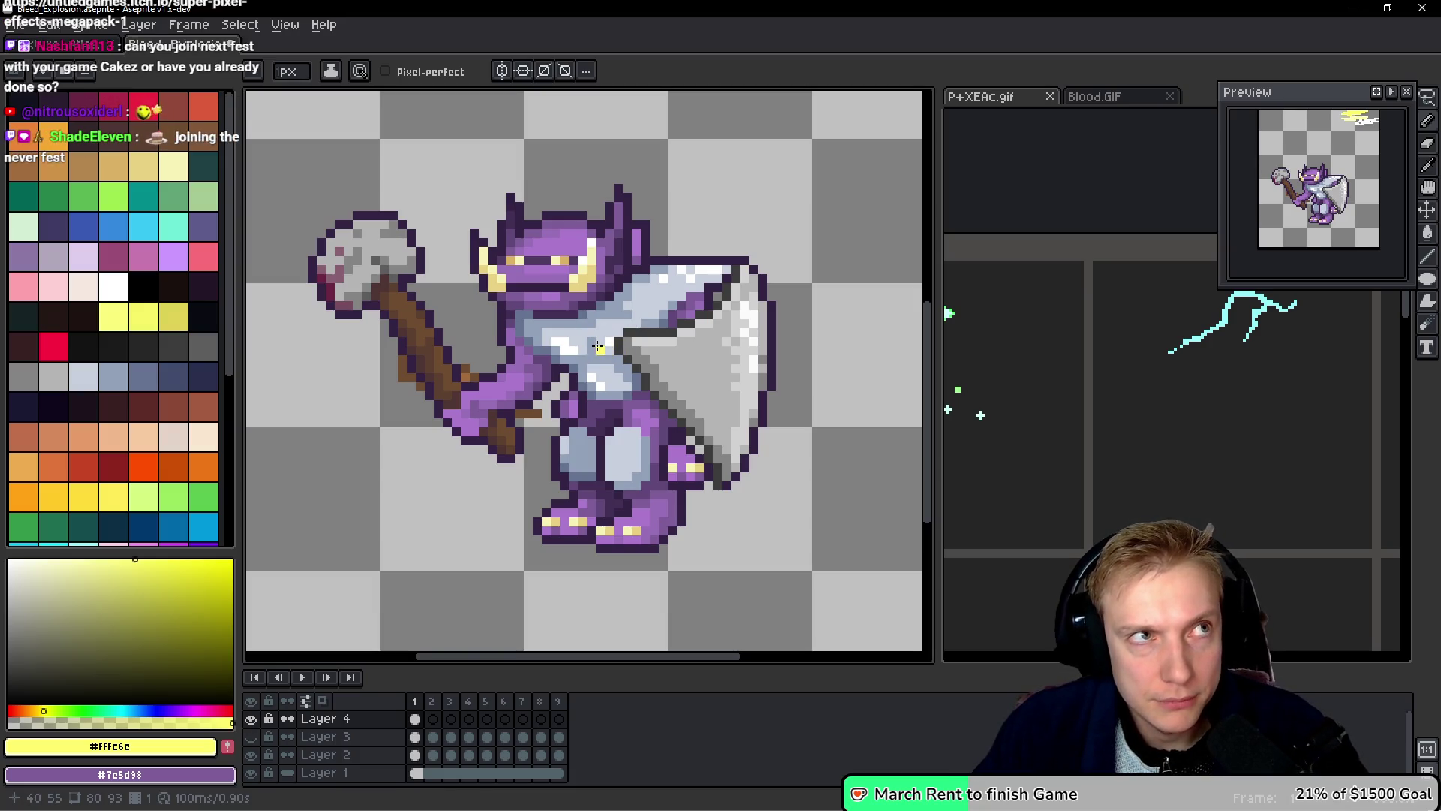
# Step: Draw pale-yellow lightning across the goblin's chest, body and shield, undoing overlong strokes
pyautogui.moveTo(607, 373); pyautogui.dragTo(809, 314)
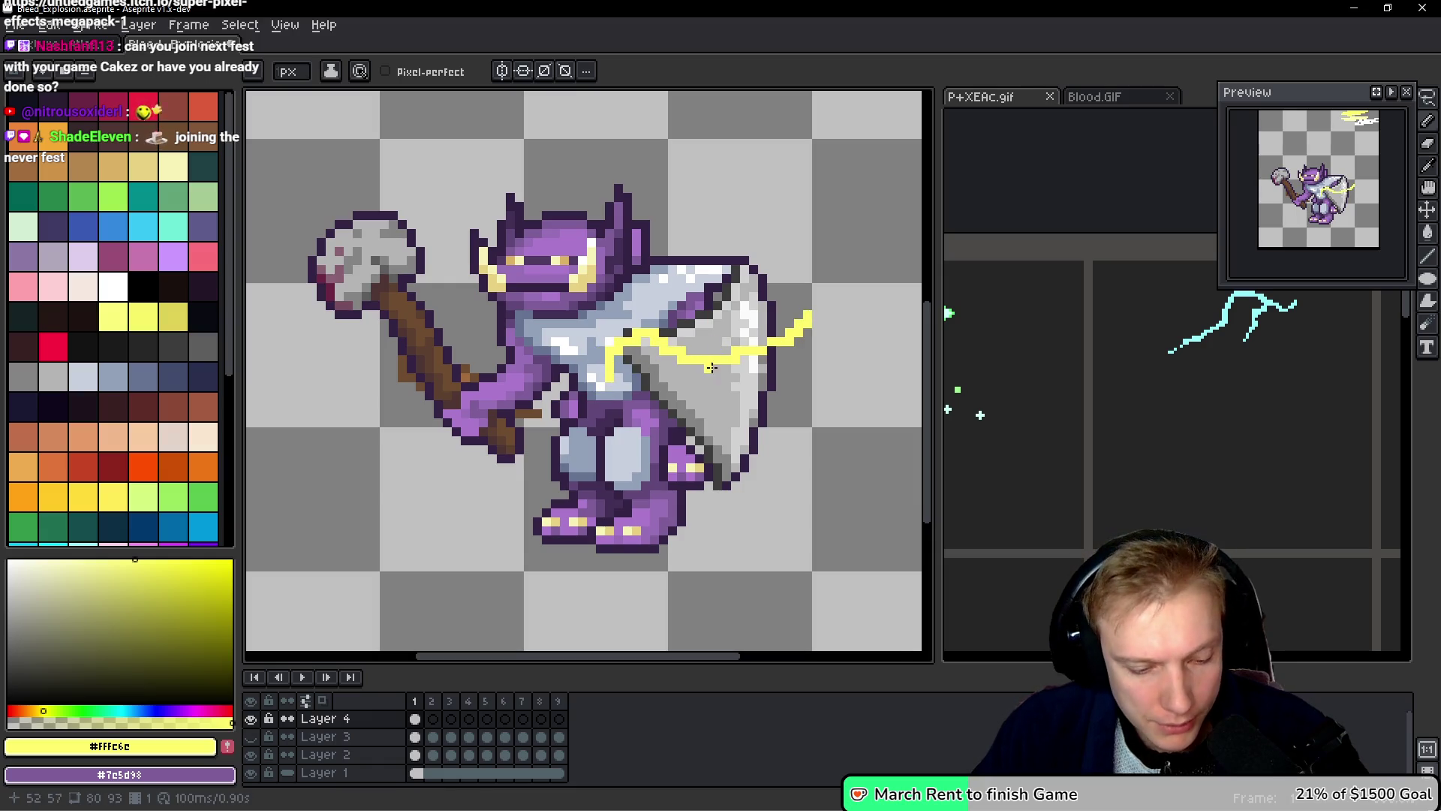
pyautogui.hotkey('ctrl', 'z')
pyautogui.moveTo(591, 388); pyautogui.dragTo(693, 359)
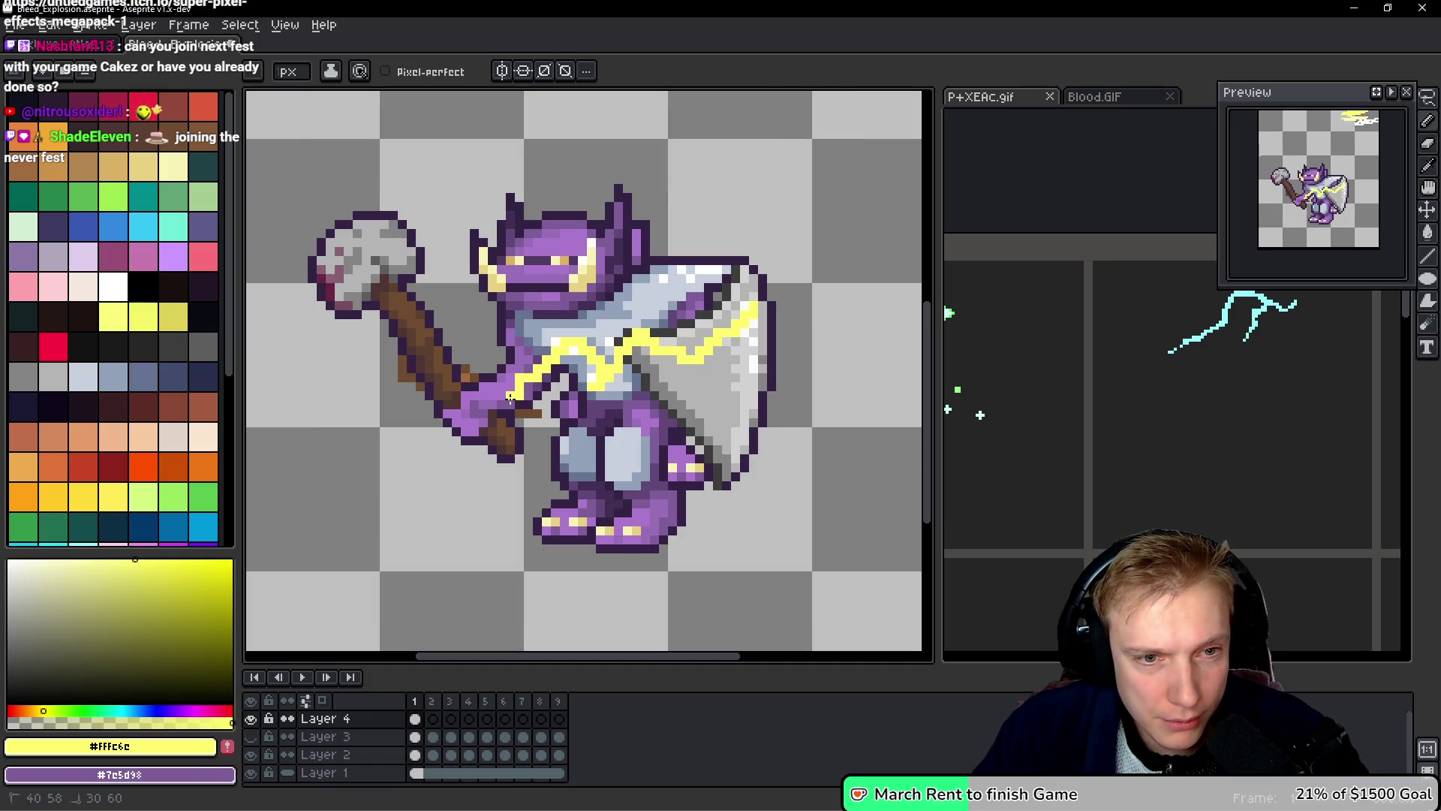
pyautogui.moveTo(692, 426); pyautogui.dragTo(698, 469)
pyautogui.moveTo(647, 279); pyautogui.dragTo(617, 328)
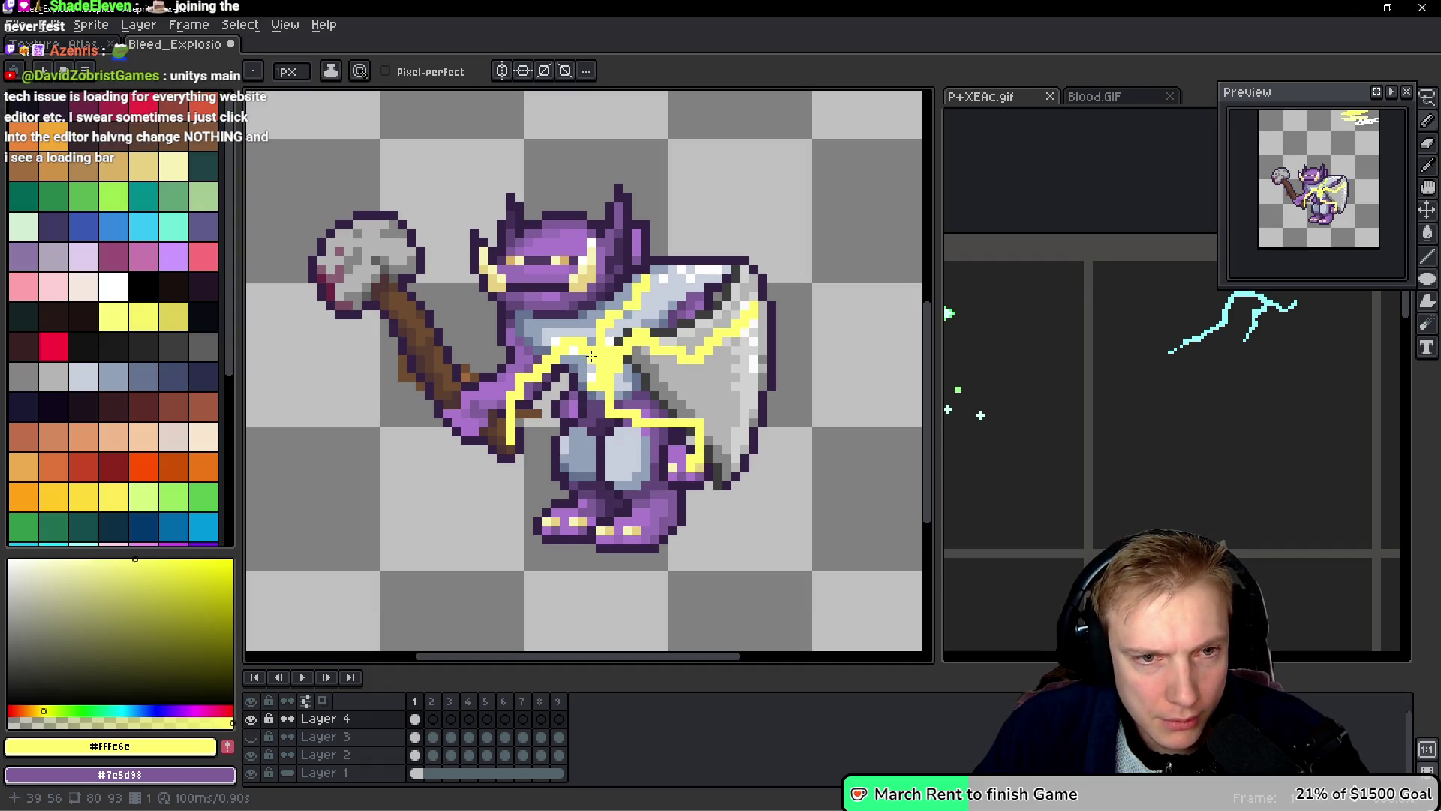
pyautogui.moveTo(600, 344); pyautogui.dragTo(604, 246)
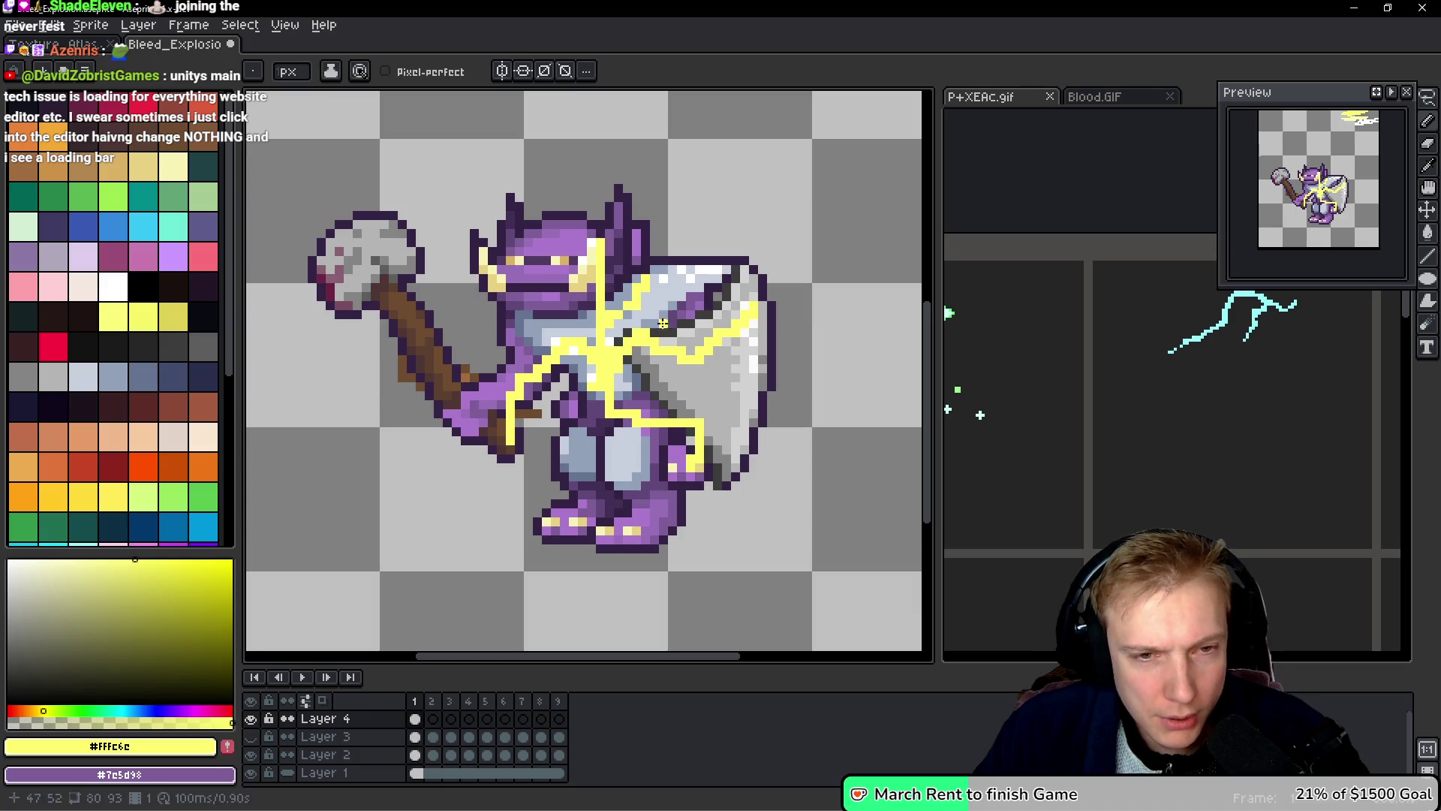
pyautogui.hotkey('ctrl', 'z')
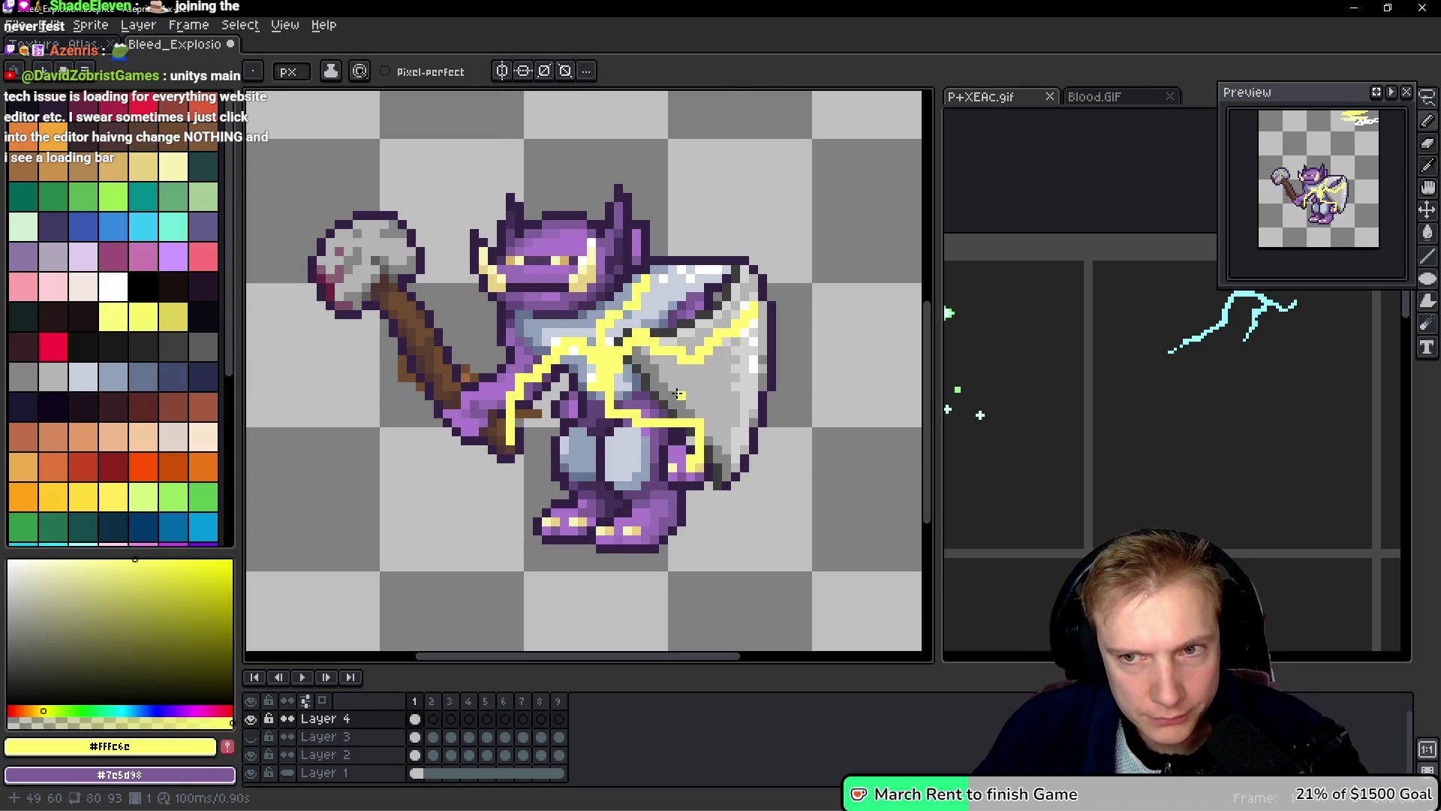
pyautogui.press('ctrl')
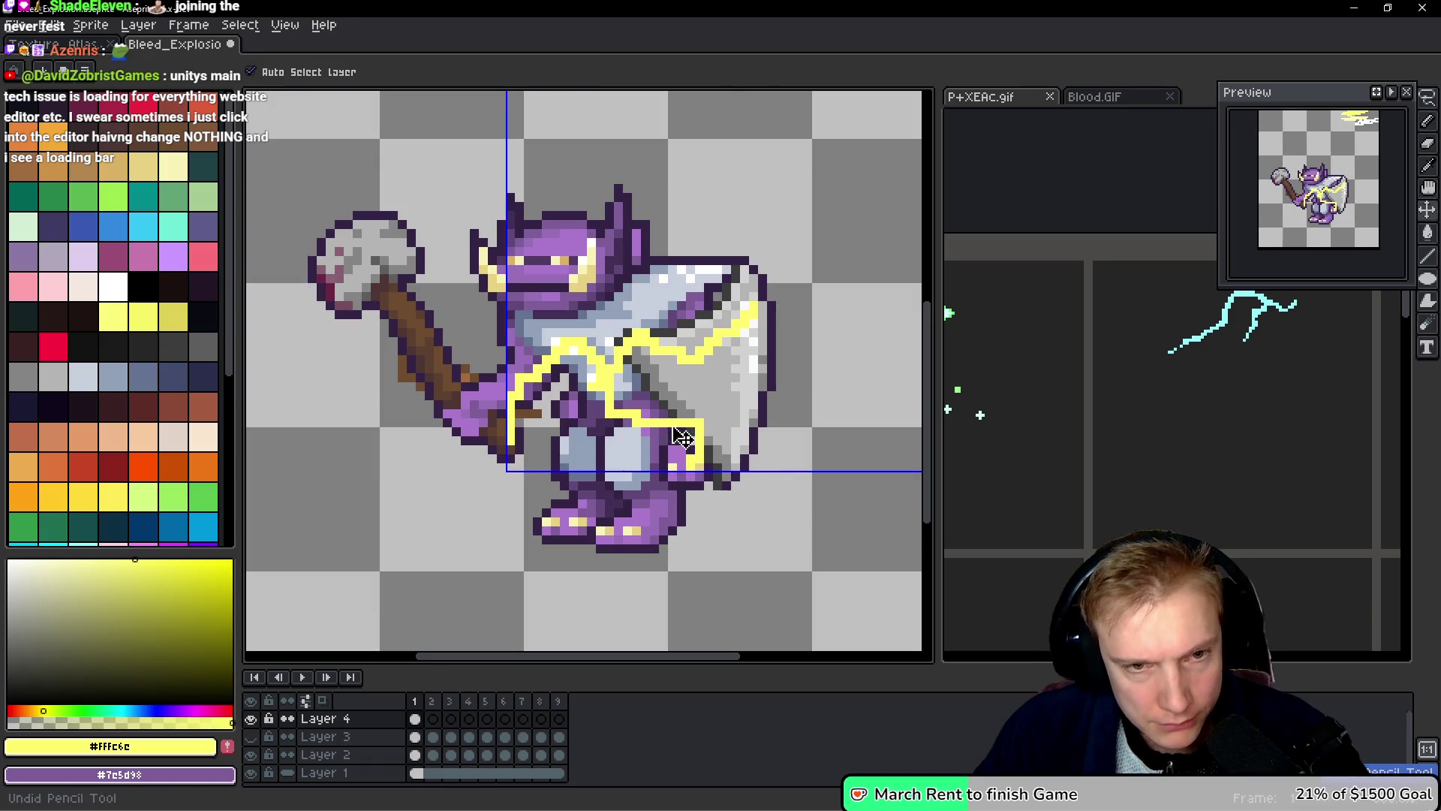
pyautogui.hotkey('ctrl', 'z')
# Step: Repaint the chest lightning, branch it down to the lower wing, and extend the wing in purple
pyautogui.moveTo(597, 338)
pyautogui.mouseDown()
pyautogui.moveTo(579, 376)
pyautogui.moveTo(610, 359)
pyautogui.moveTo(572, 374)
pyautogui.moveTo(583, 394)
pyautogui.moveTo(728, 469)
pyautogui.mouseUp()
pyautogui.moveTo(623, 428)
pyautogui.mouseDown()
pyautogui.moveTo(687, 456)
pyautogui.moveTo(610, 394)
pyautogui.mouseUp()
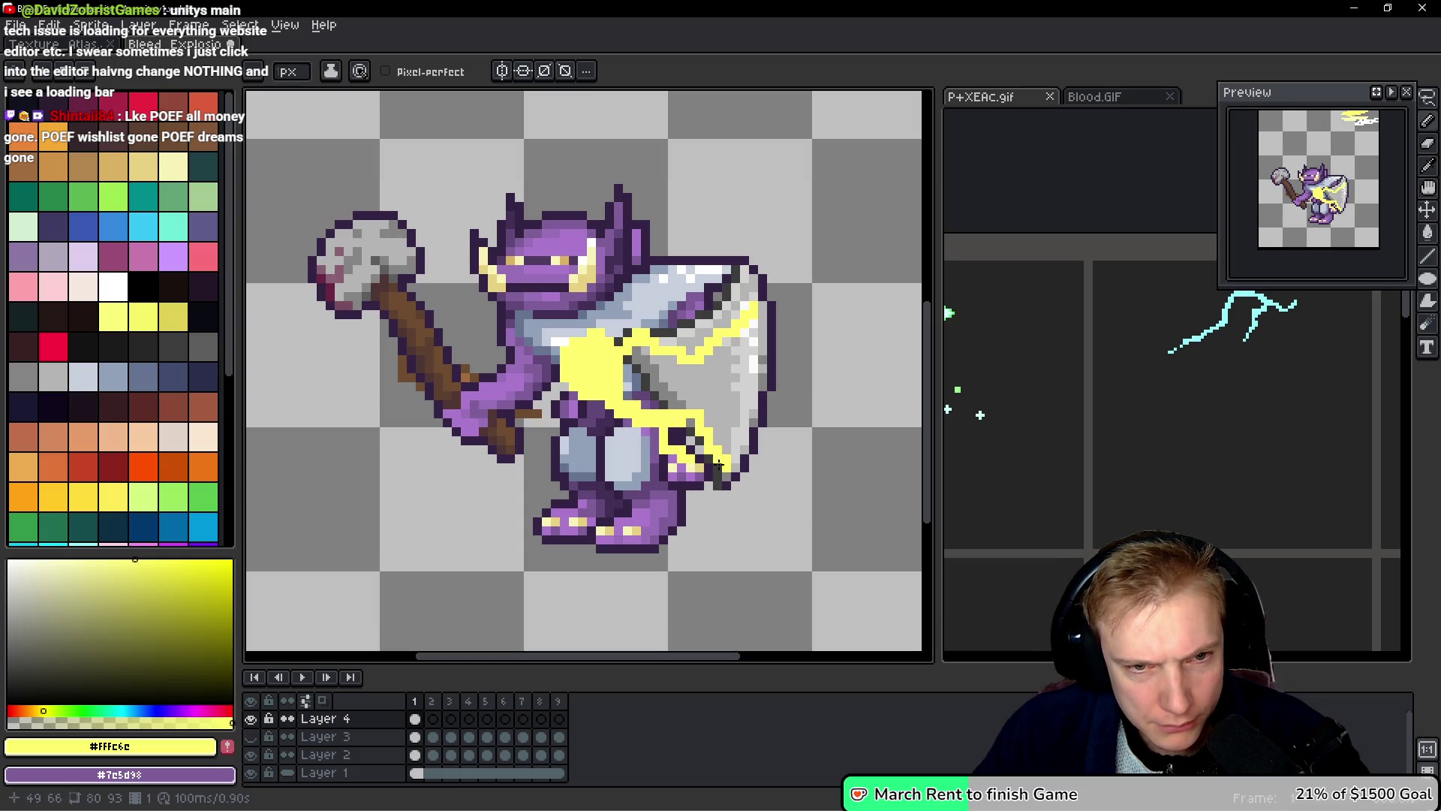
pyautogui.moveTo(739, 451); pyautogui.dragTo(709, 432)
pyautogui.moveTo(774, 477); pyautogui.dragTo(744, 431)
pyautogui.press('ctrl')
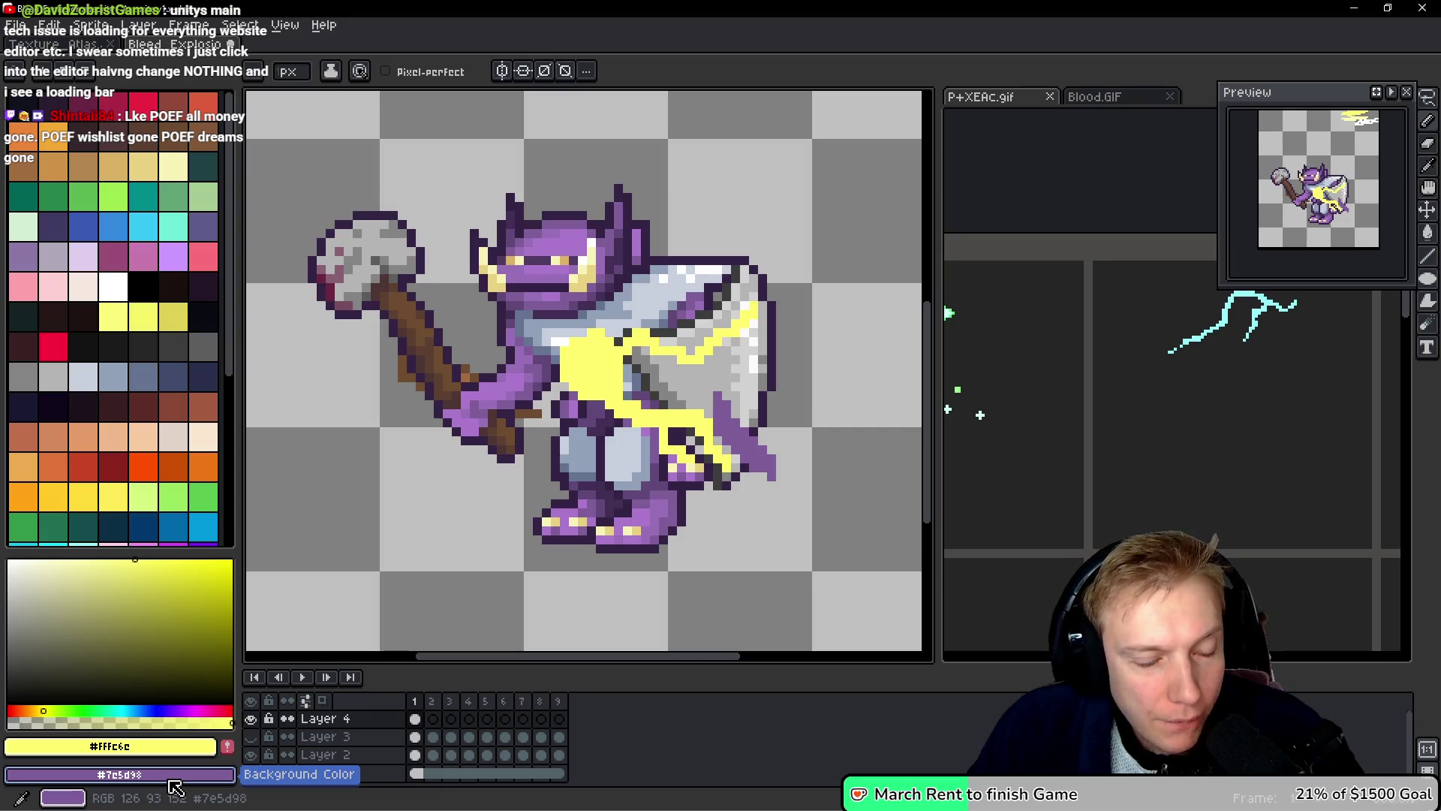
# Step: Set the background colour to transparent
pyautogui.click(175, 787)
pyautogui.click(148, 649)
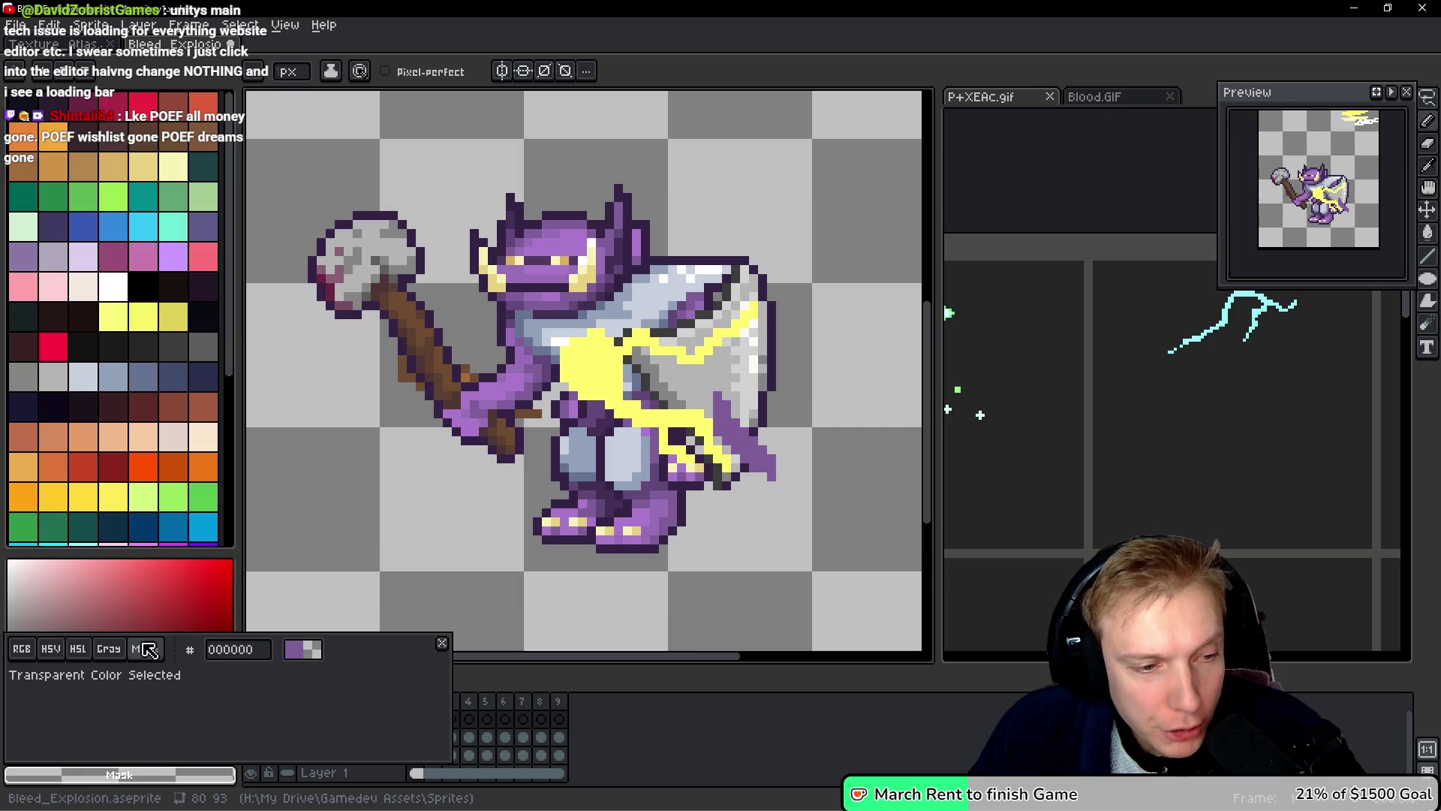
pyautogui.click(328, 525)
# Step: Erase stray pixels around the armour and reshape the lightning bend over armour and leg
pyautogui.moveTo(725, 432)
pyautogui.mouseDown()
pyautogui.moveTo(730, 391)
pyautogui.moveTo(773, 473)
pyautogui.moveTo(747, 451)
pyautogui.mouseUp()
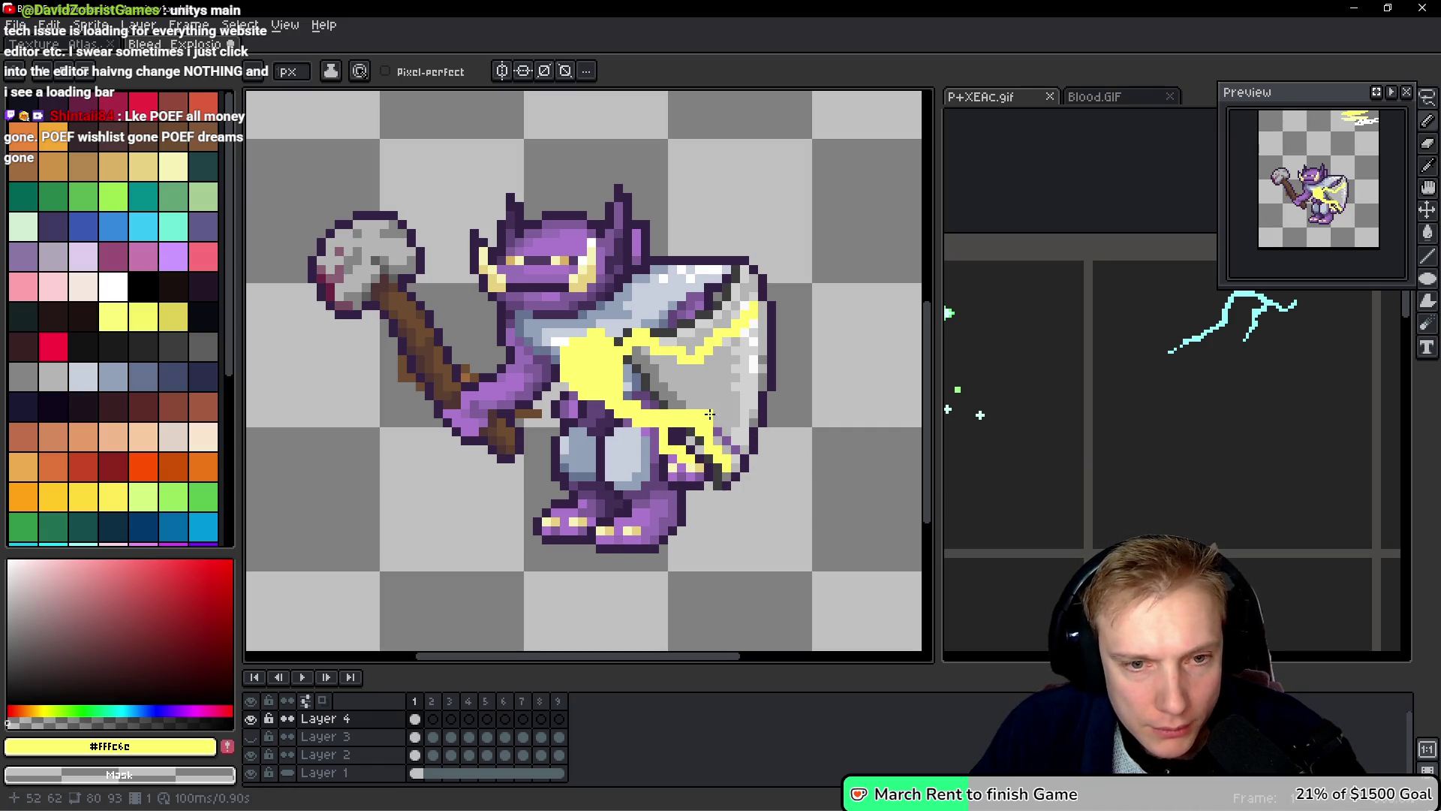
pyautogui.moveTo(739, 459); pyautogui.dragTo(820, 476)
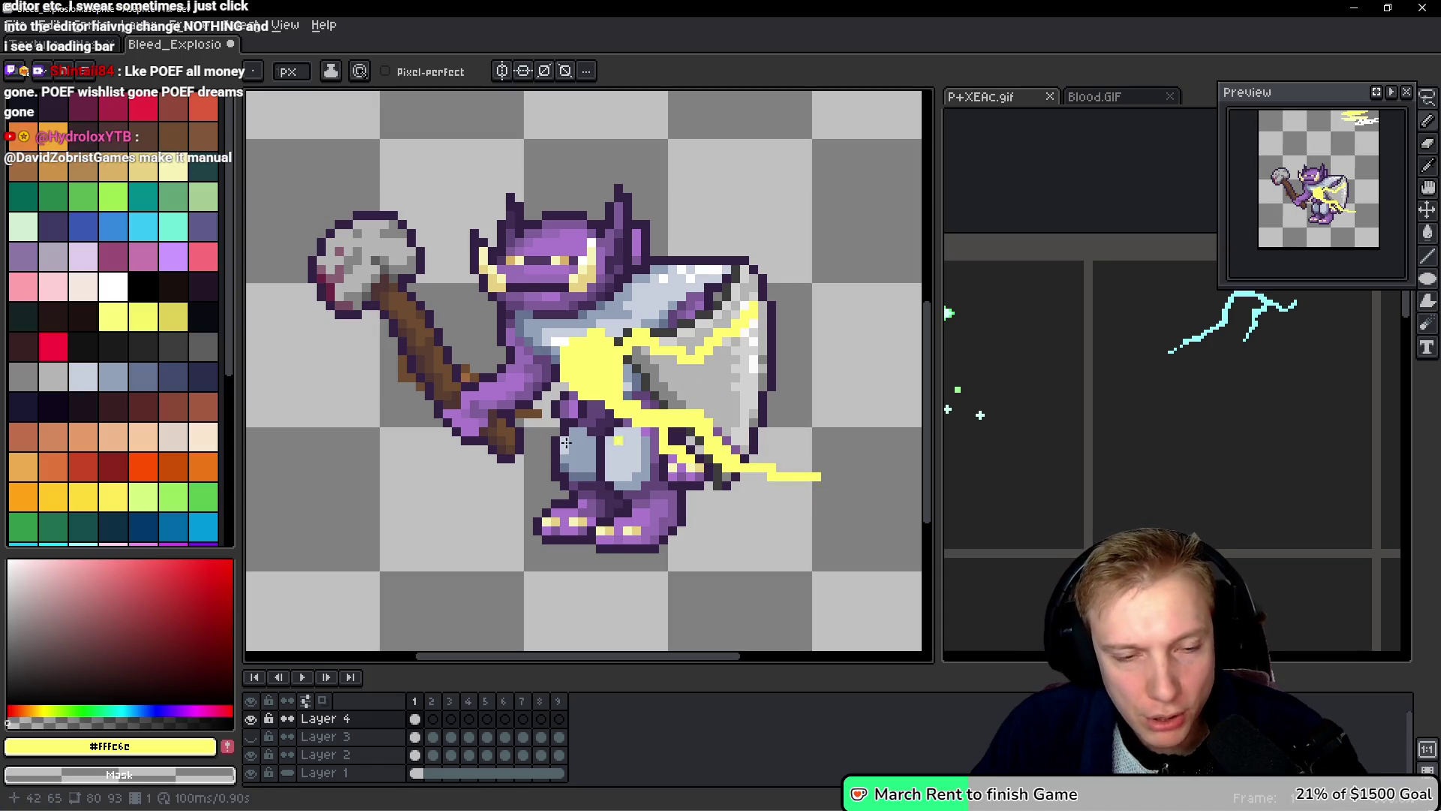
pyautogui.moveTo(637, 415)
pyautogui.mouseDown()
pyautogui.moveTo(713, 443)
pyautogui.moveTo(675, 412)
pyautogui.moveTo(754, 466)
pyautogui.moveTo(675, 453)
pyautogui.mouseUp()
pyautogui.click(699, 414)
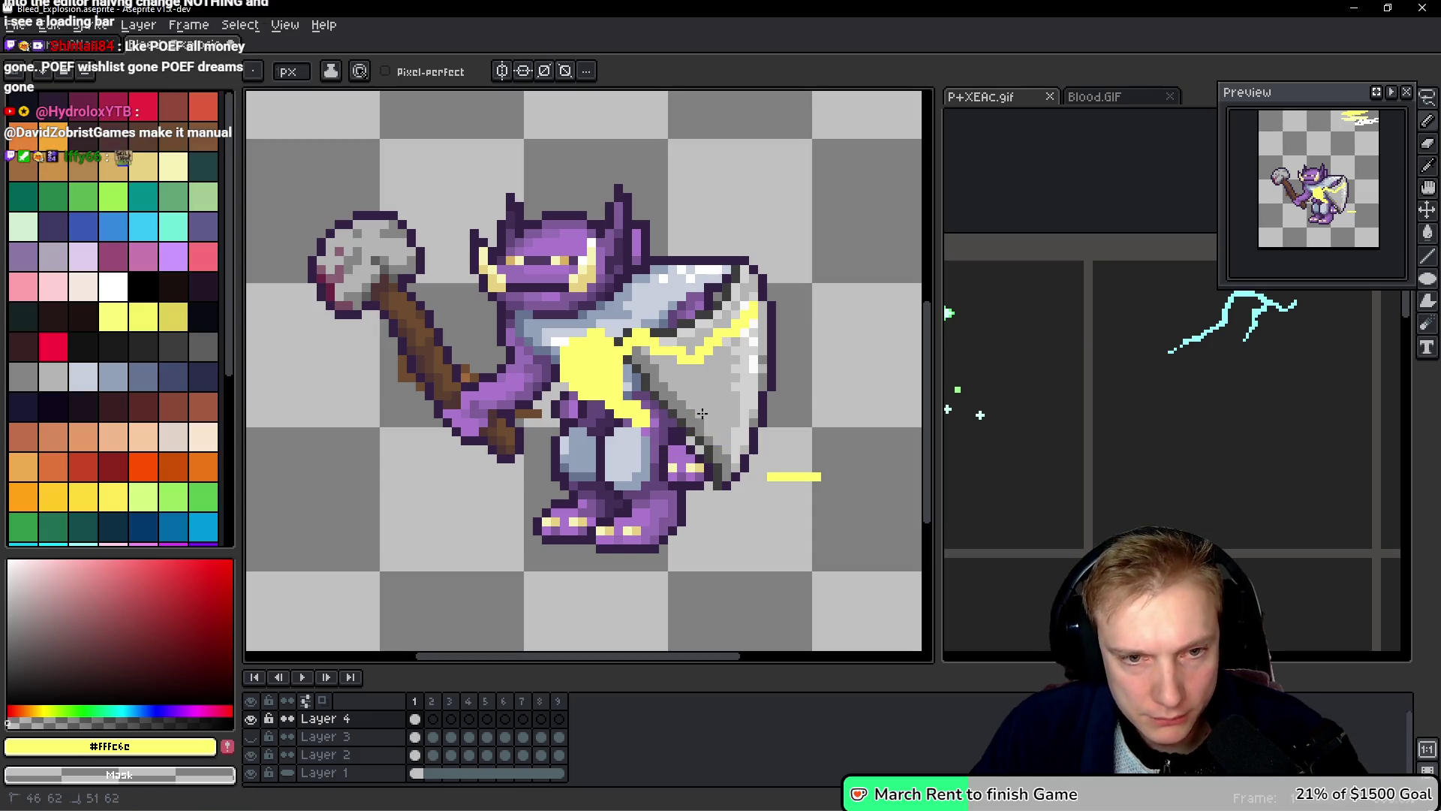
pyautogui.moveTo(774, 476); pyautogui.dragTo(802, 477)
pyautogui.moveTo(641, 417)
pyautogui.mouseDown()
pyautogui.moveTo(728, 477)
pyautogui.moveTo(668, 417)
pyautogui.moveTo(661, 443)
pyautogui.mouseUp()
pyautogui.moveTo(826, 476); pyautogui.dragTo(817, 476)
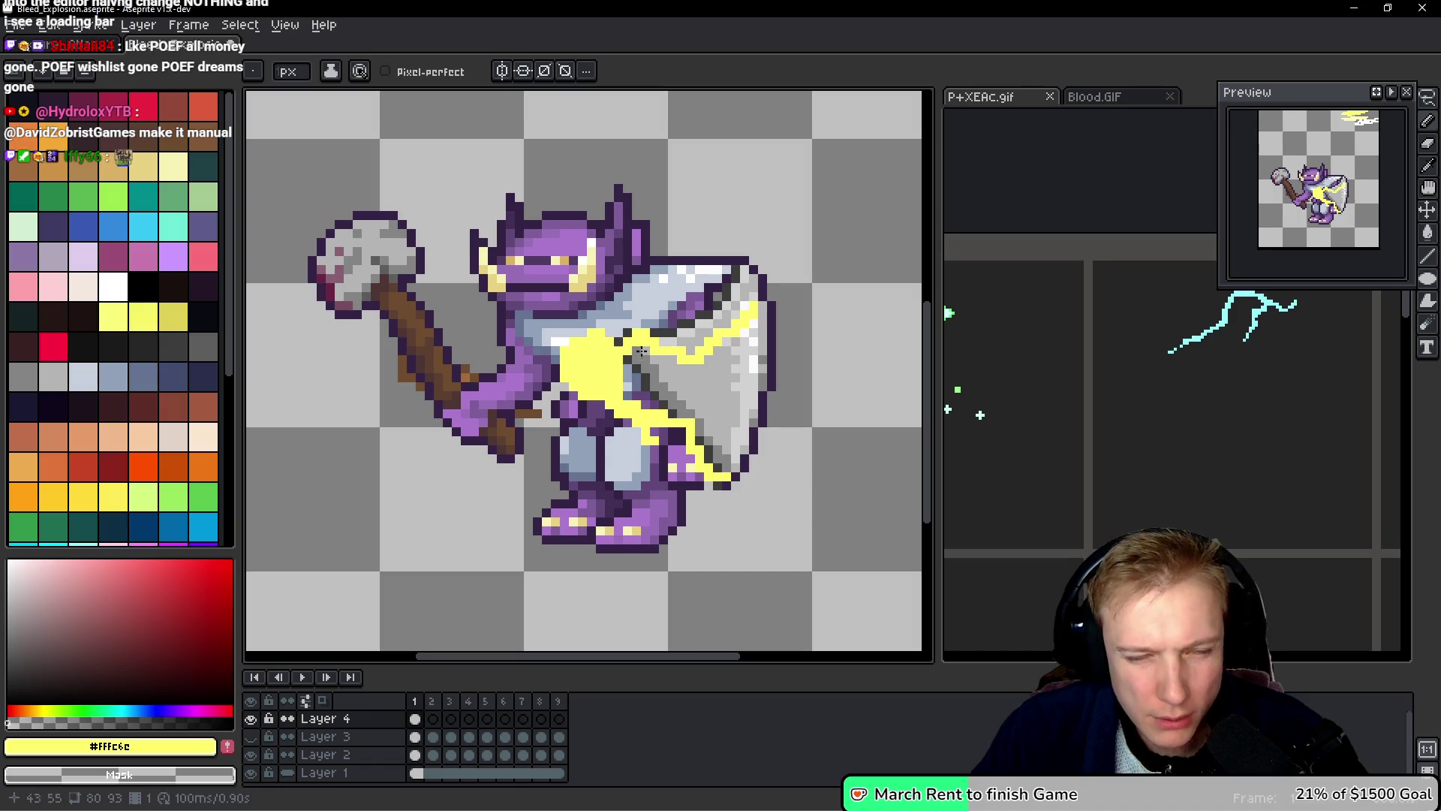
pyautogui.scroll(-3, 767, 373)
pyautogui.scroll(3, 767, 373)
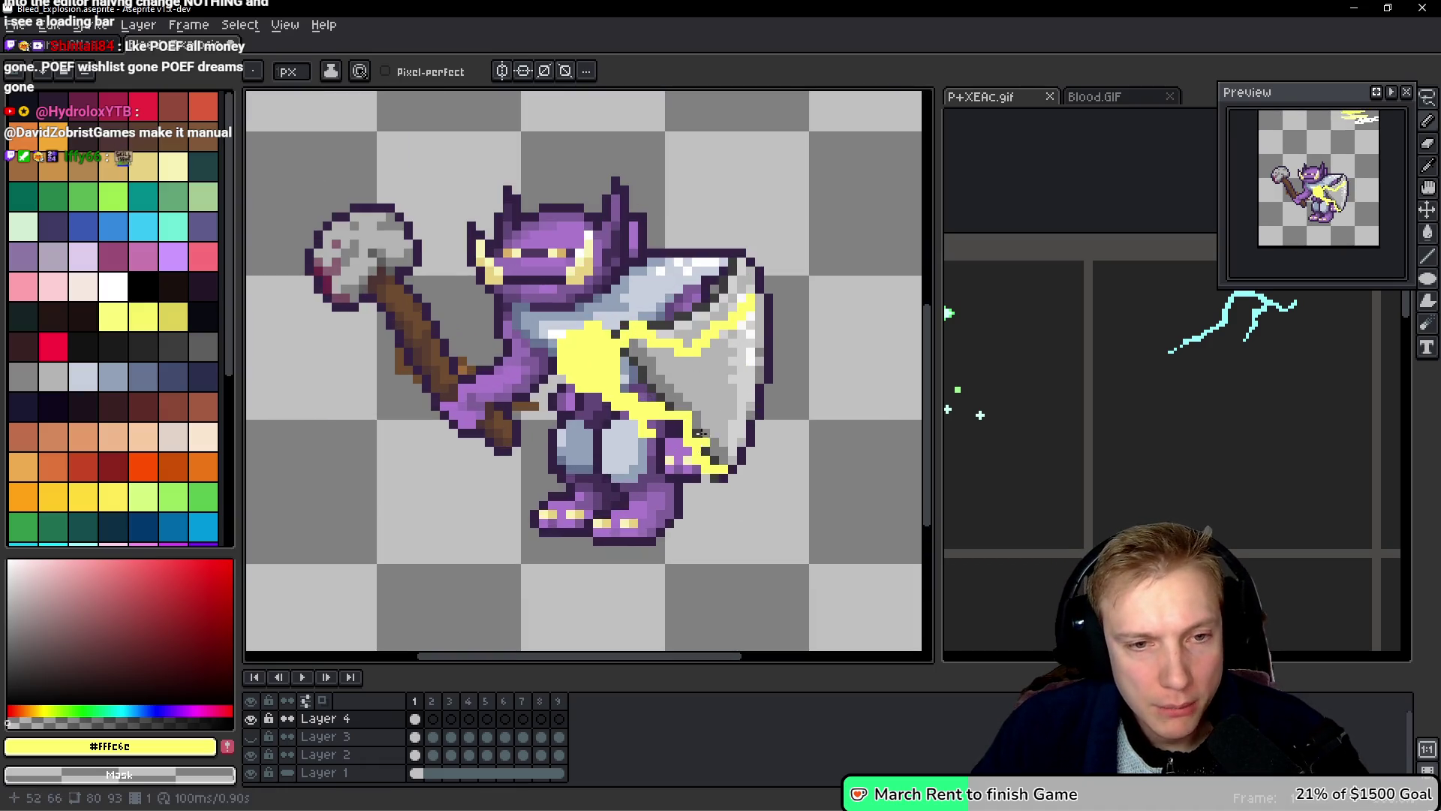
# Step: Lasso-select the goblin's leg and commit the moved selection
pyautogui.press('q')
pyautogui.moveTo(713, 424)
pyautogui.mouseDown()
pyautogui.moveTo(767, 515)
pyautogui.moveTo(821, 521)
pyautogui.moveTo(807, 531)
pyautogui.moveTo(736, 480)
pyautogui.mouseUp()
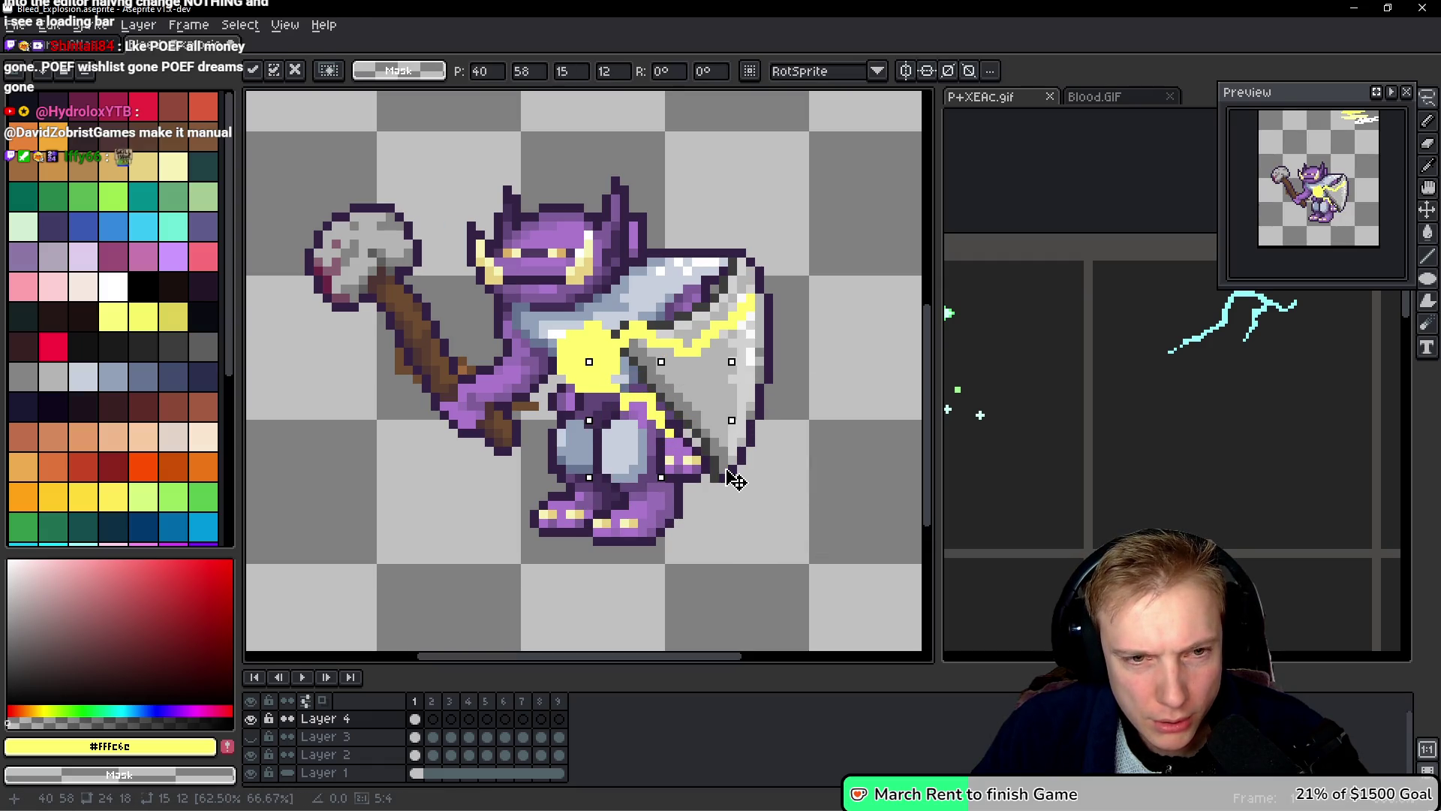
pyautogui.press('Return')
# Step: With the pencil, clear stray yellow pixels from the shield's diagonal stripe
pyautogui.press('b')
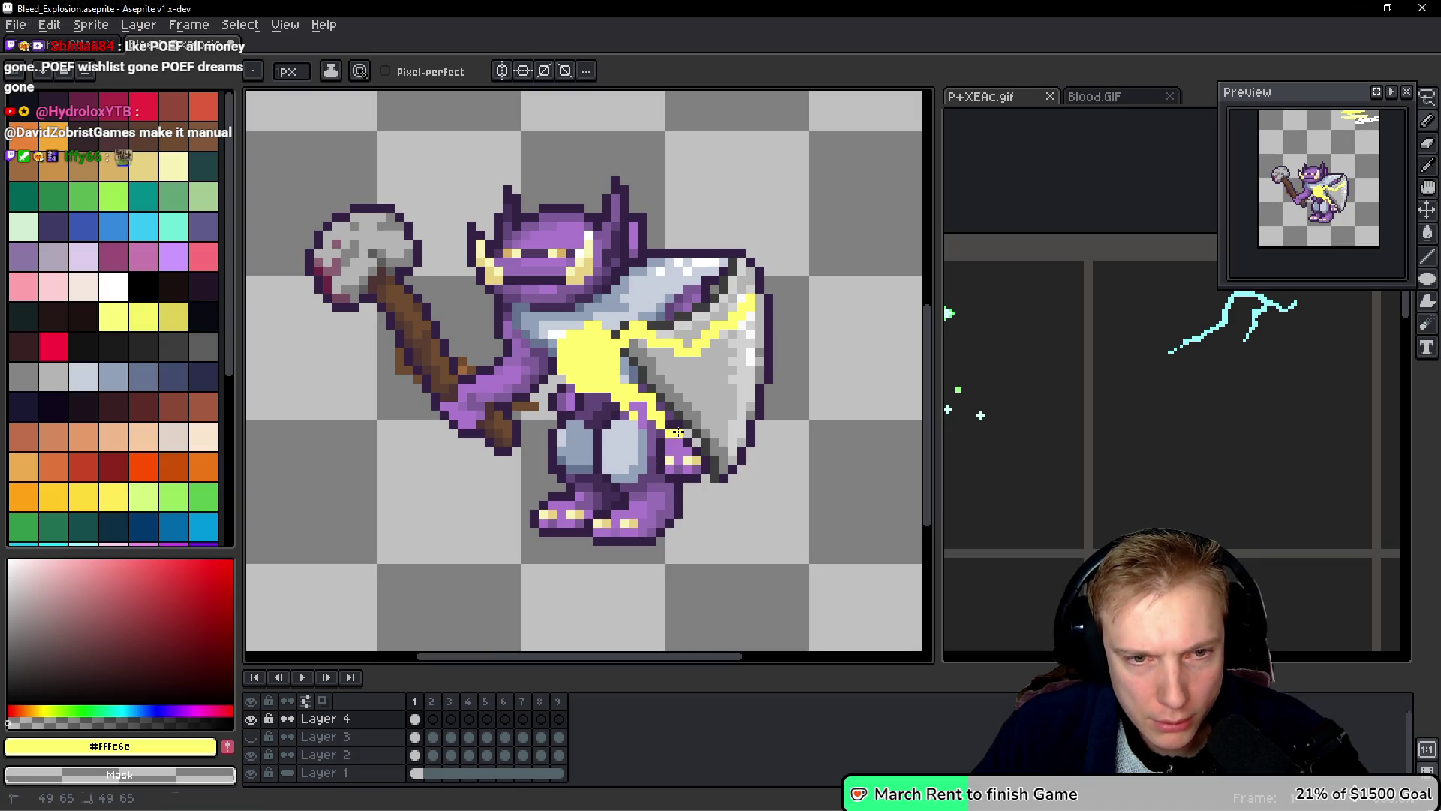
pyautogui.moveTo(767, 396); pyautogui.dragTo(797, 443)
pyautogui.moveTo(733, 392)
pyautogui.mouseDown()
pyautogui.moveTo(755, 366)
pyautogui.moveTo(732, 397)
pyautogui.mouseUp()
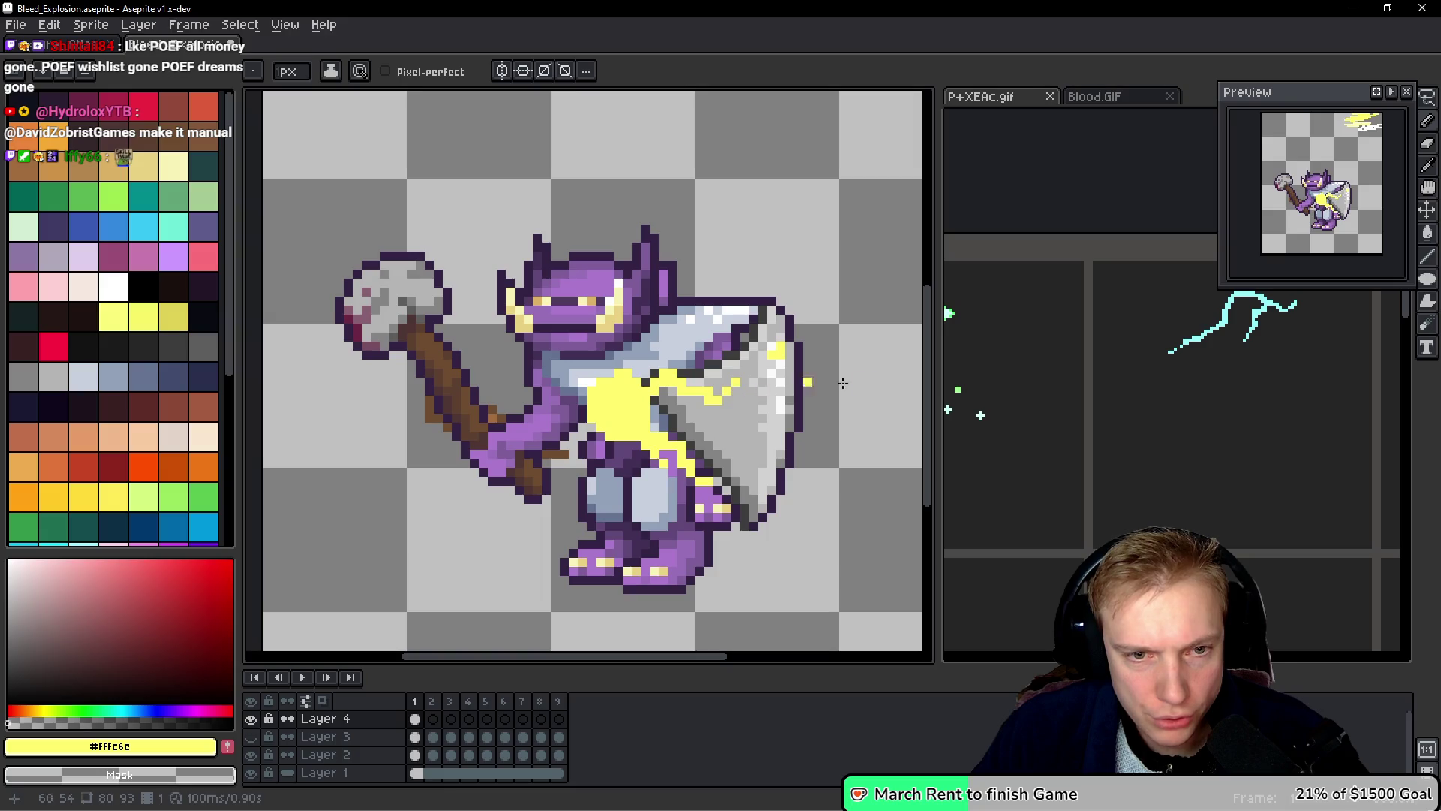
pyautogui.moveTo(762, 360); pyautogui.dragTo(781, 348)
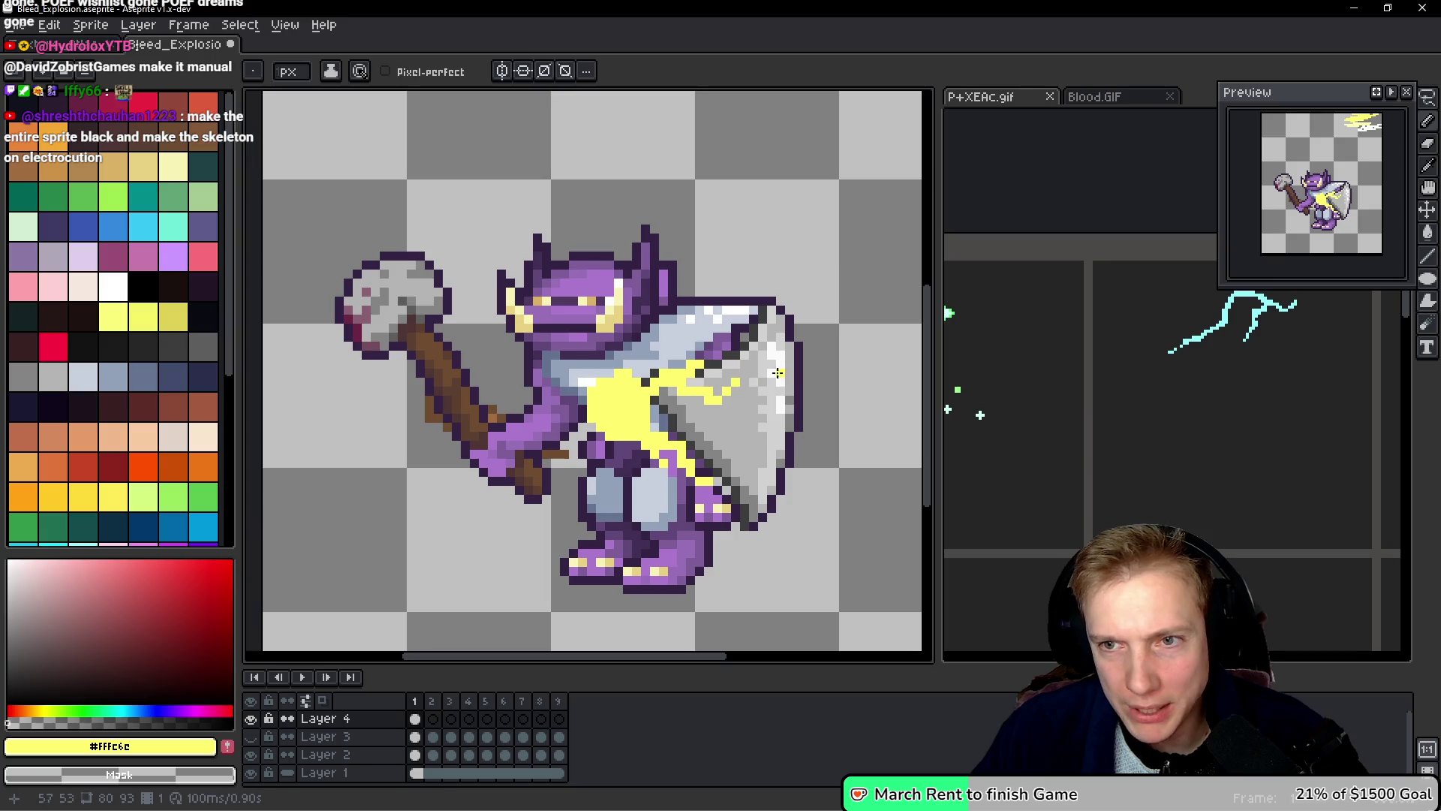
# Step: Draw yellow lightning streaks up-left over the chest and down onto the purple arm
pyautogui.hscroll(-2, 675, 383)
pyautogui.moveTo(634, 388); pyautogui.dragTo(582, 343)
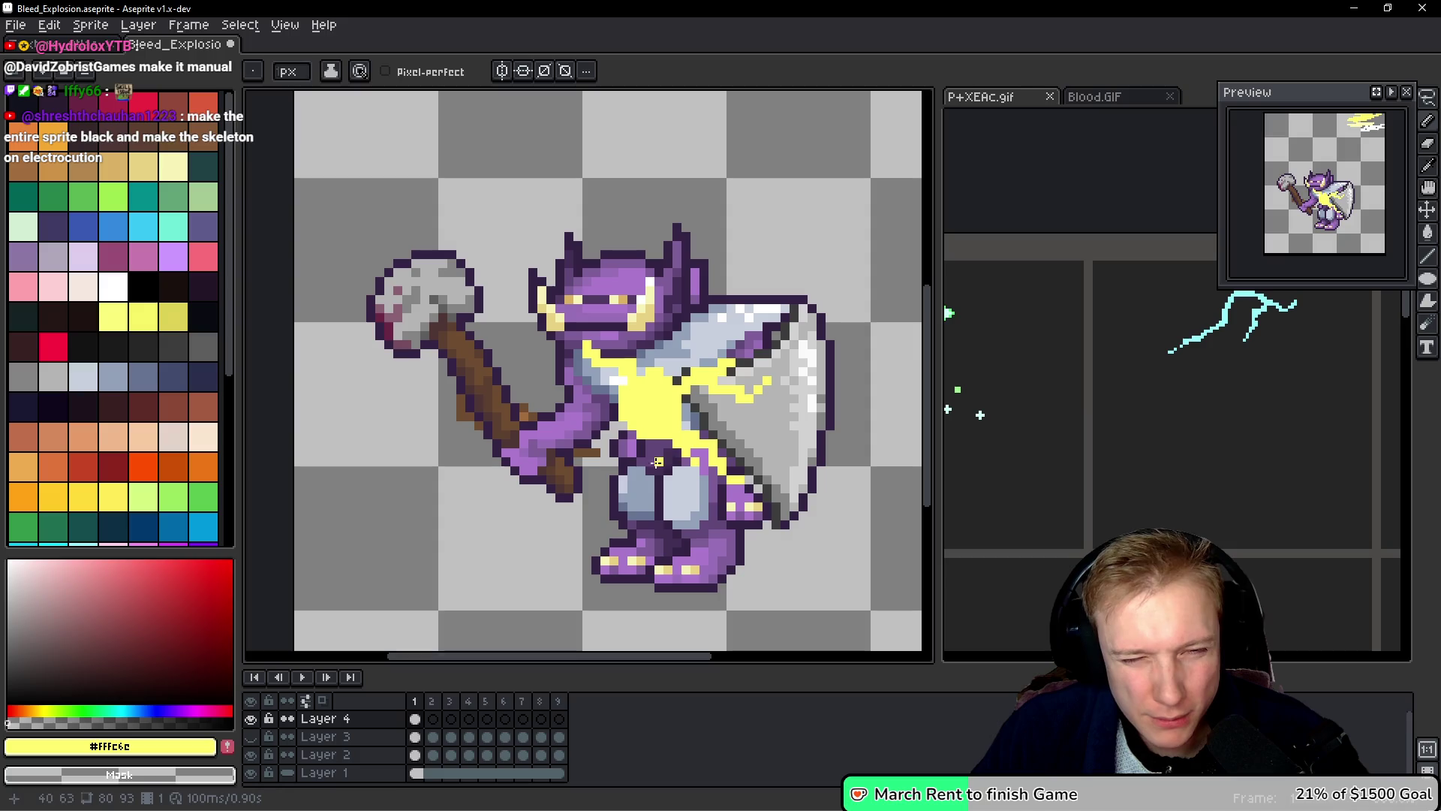
pyautogui.moveTo(631, 416); pyautogui.dragTo(540, 451)
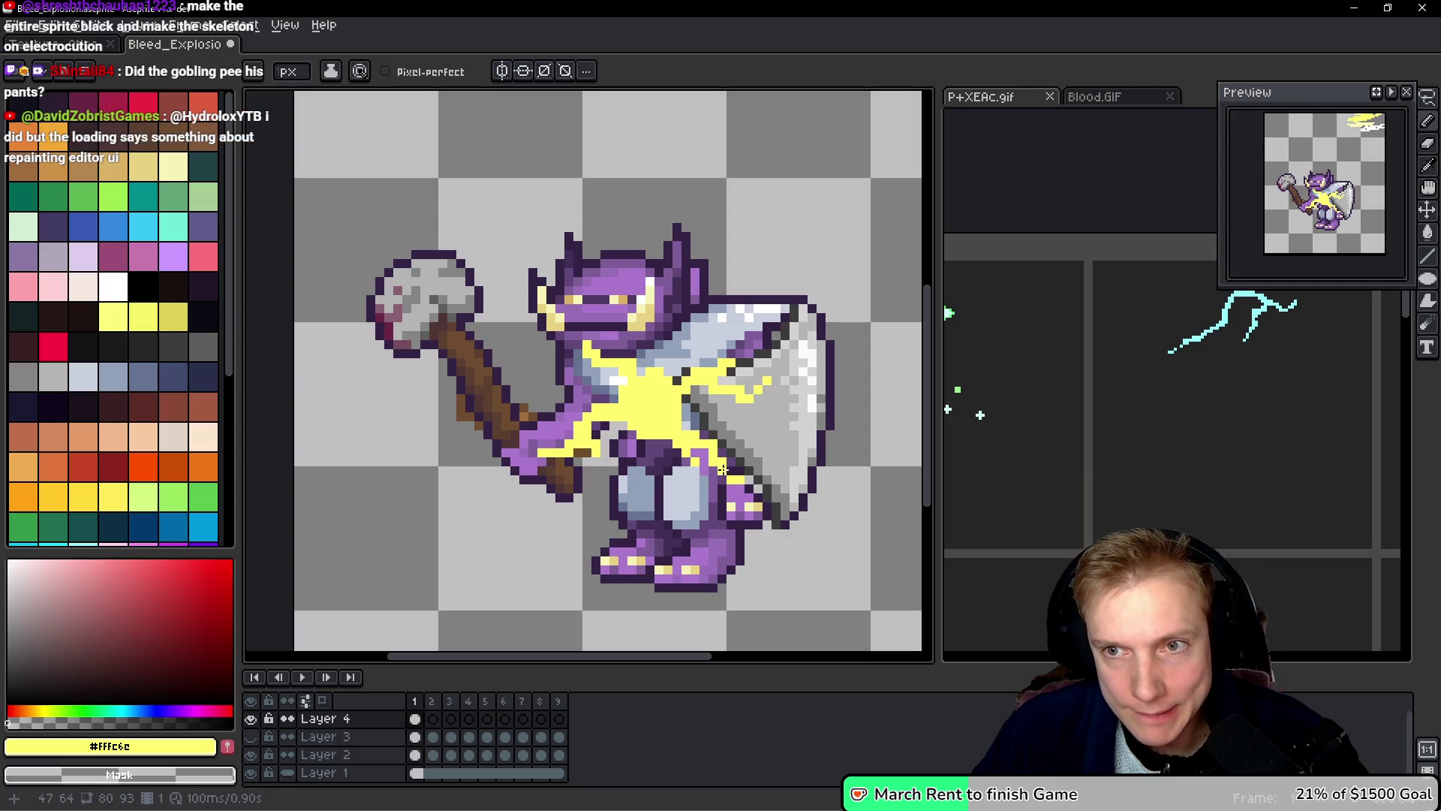
pyautogui.scroll(-2, 722, 470)
pyautogui.scroll(1, 831, 423)
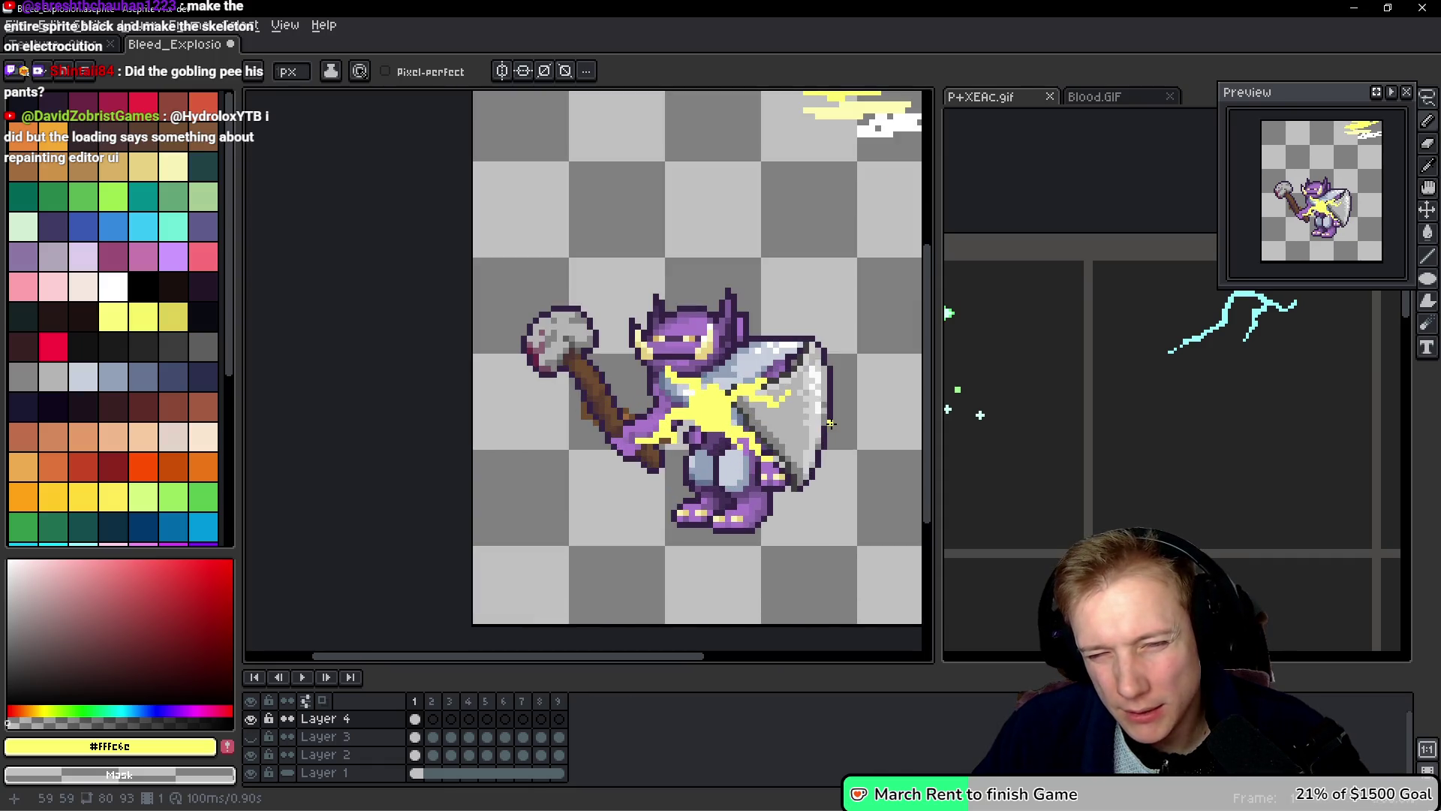
pyautogui.moveTo(798, 283)
pyautogui.mouseDown()
pyautogui.moveTo(727, 268)
pyautogui.moveTo(718, 322)
pyautogui.mouseUp()
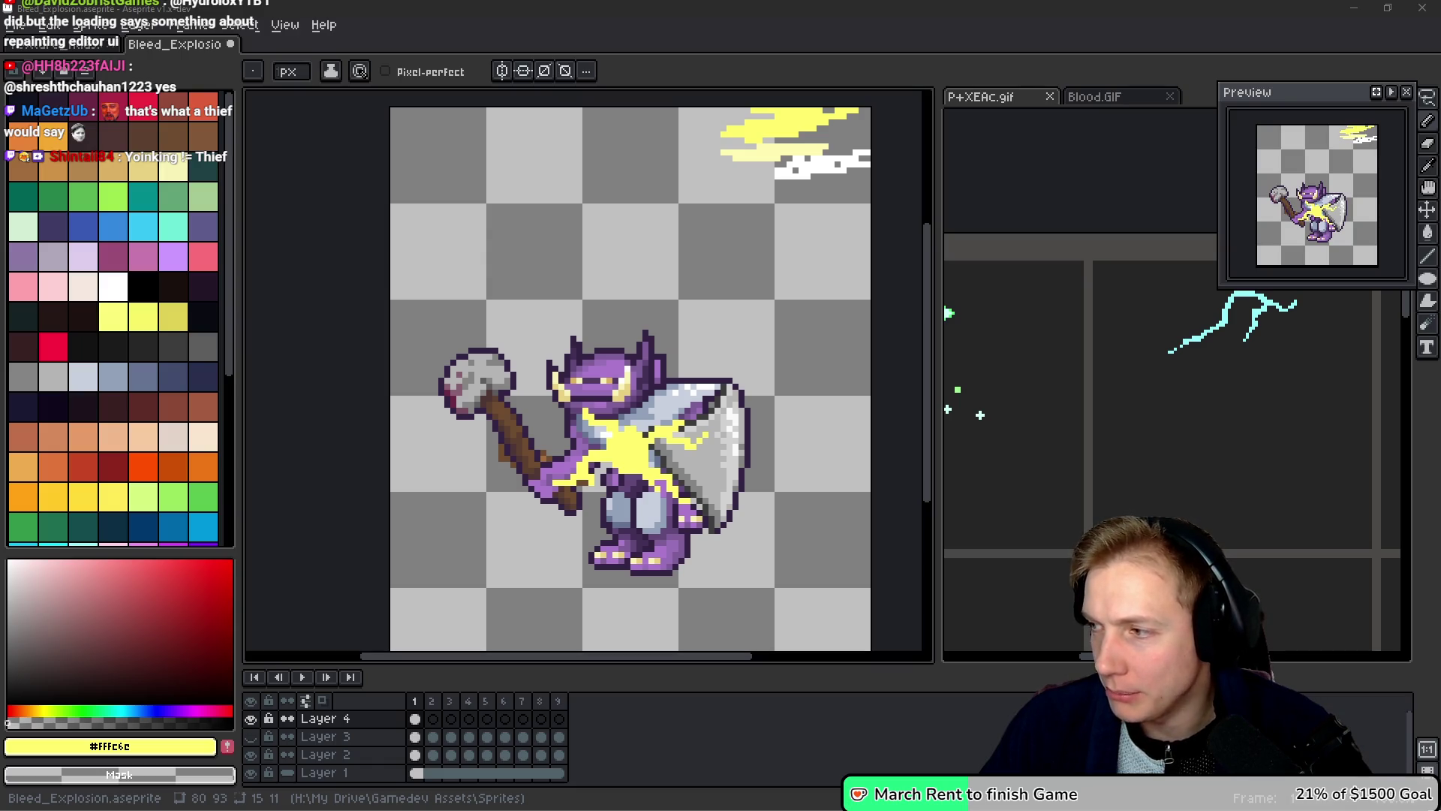
pyautogui.click(778, 385)
pyautogui.moveTo(777, 385); pyautogui.dragTo(805, 385)
pyautogui.scroll(4, 719, 389)
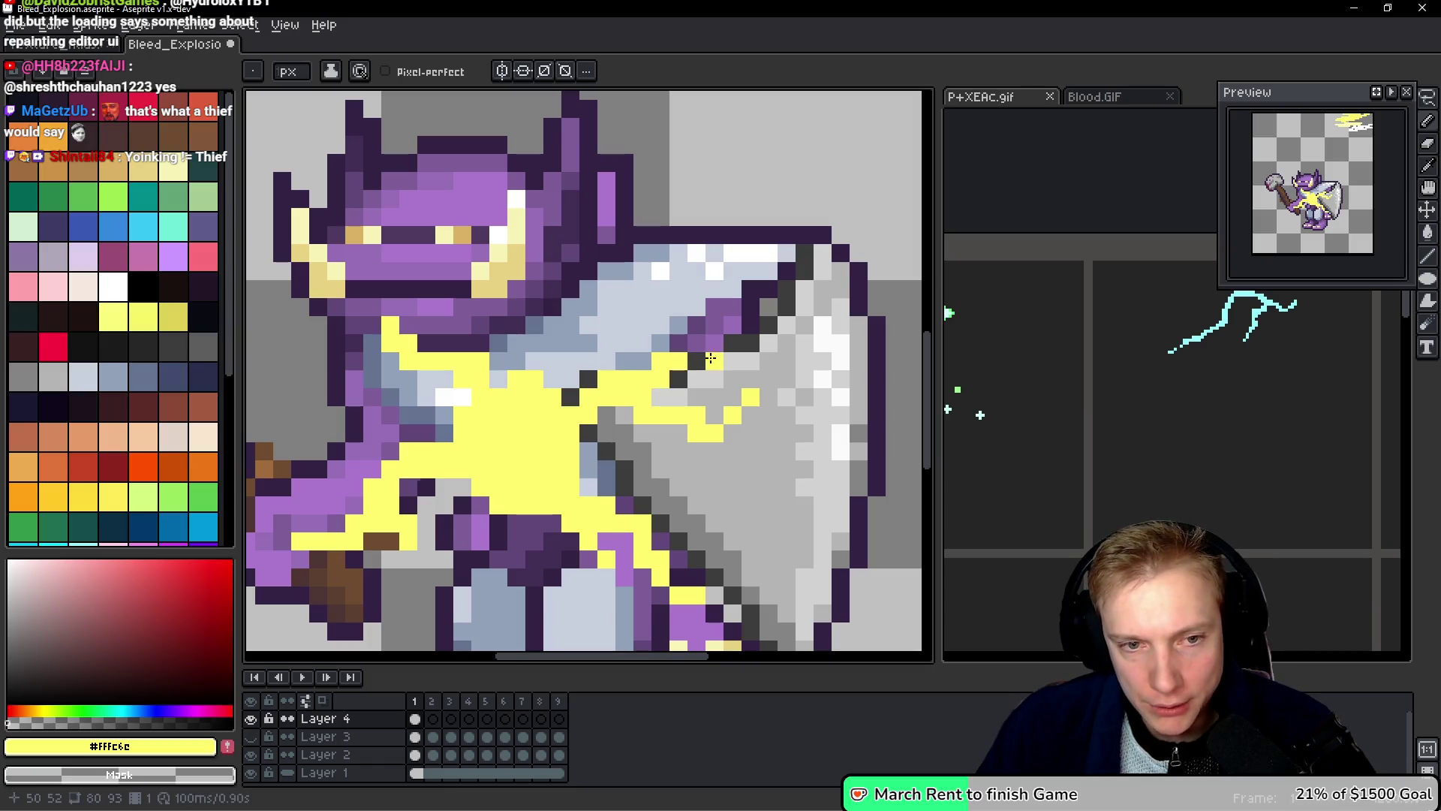
pyautogui.moveTo(715, 523)
pyautogui.mouseDown()
pyautogui.moveTo(724, 427)
pyautogui.moveTo(685, 421)
pyautogui.mouseUp()
pyautogui.scroll(-3, 725, 428)
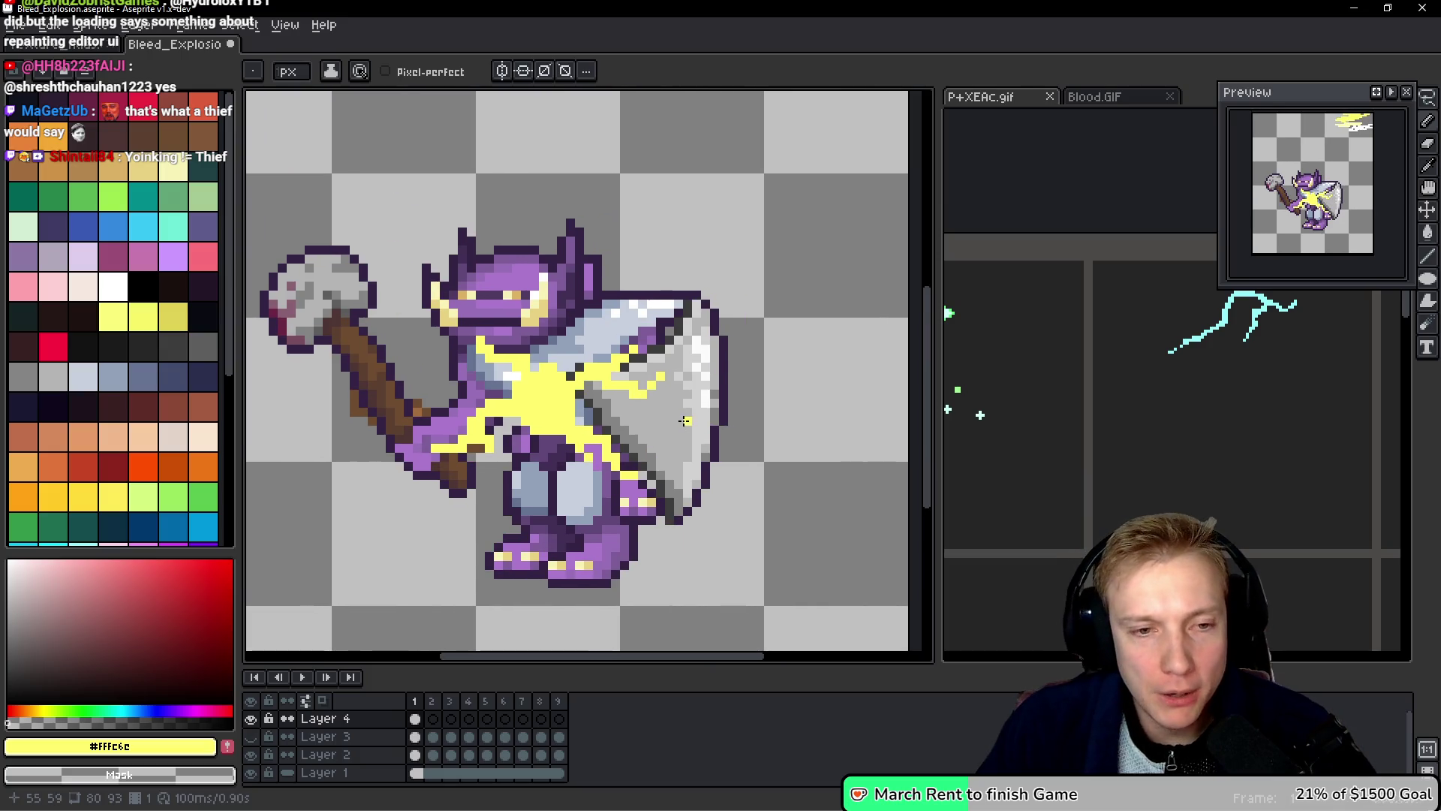
pyautogui.press('ctrl')
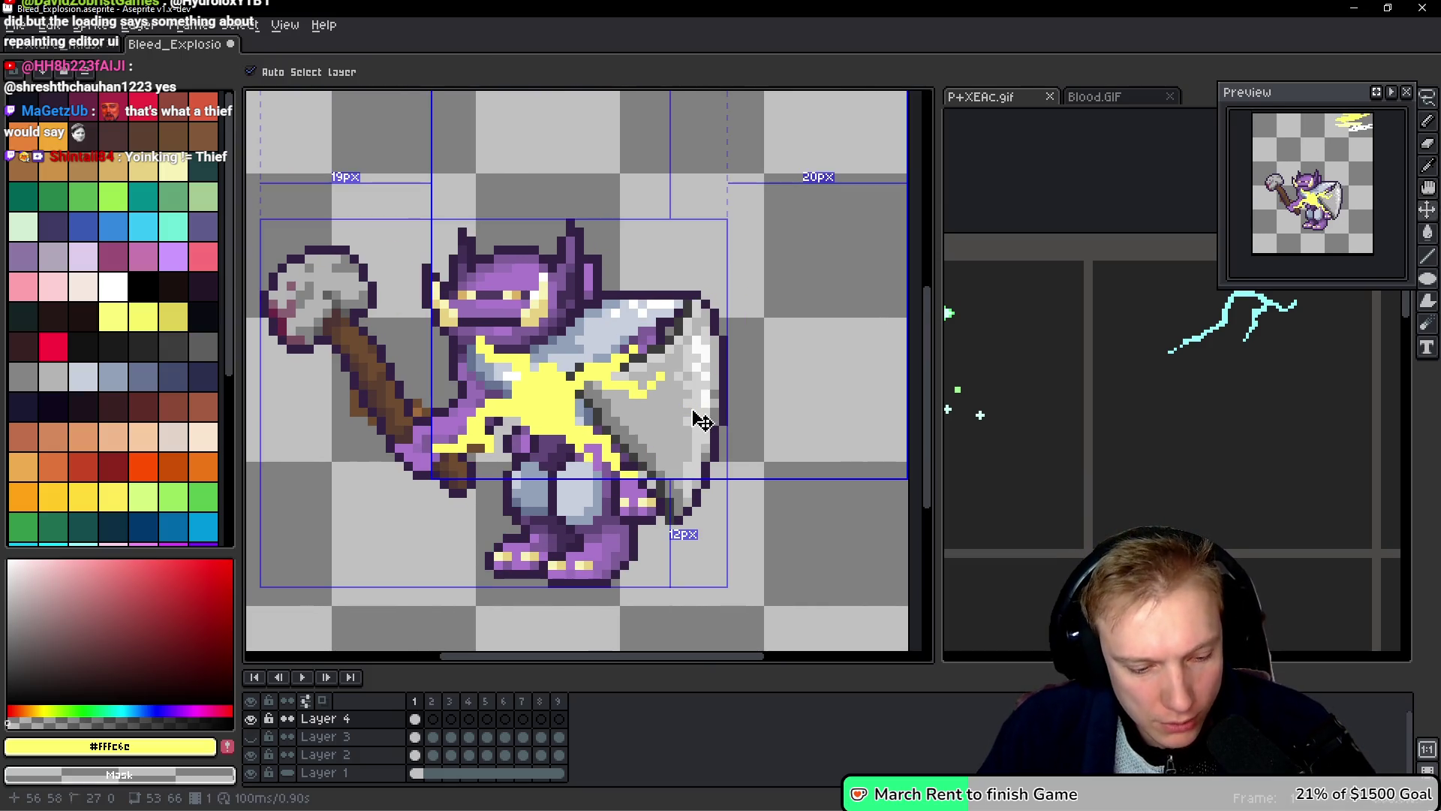
# Step: Paste the lightning burst into frame 2 and compare it with the P+XEAc.gif reference
pyautogui.press('.')
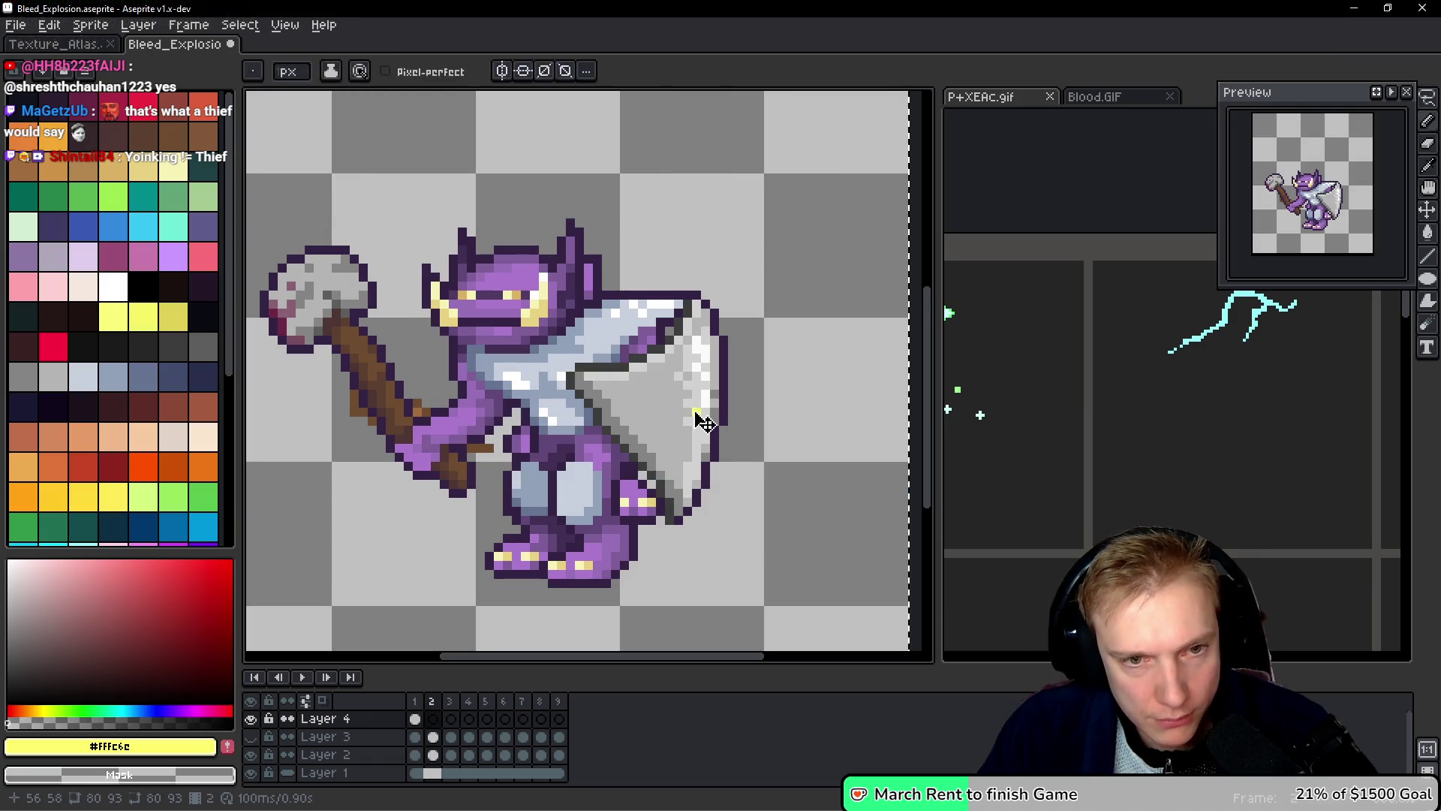
pyautogui.hotkey('ctrl', 'v')
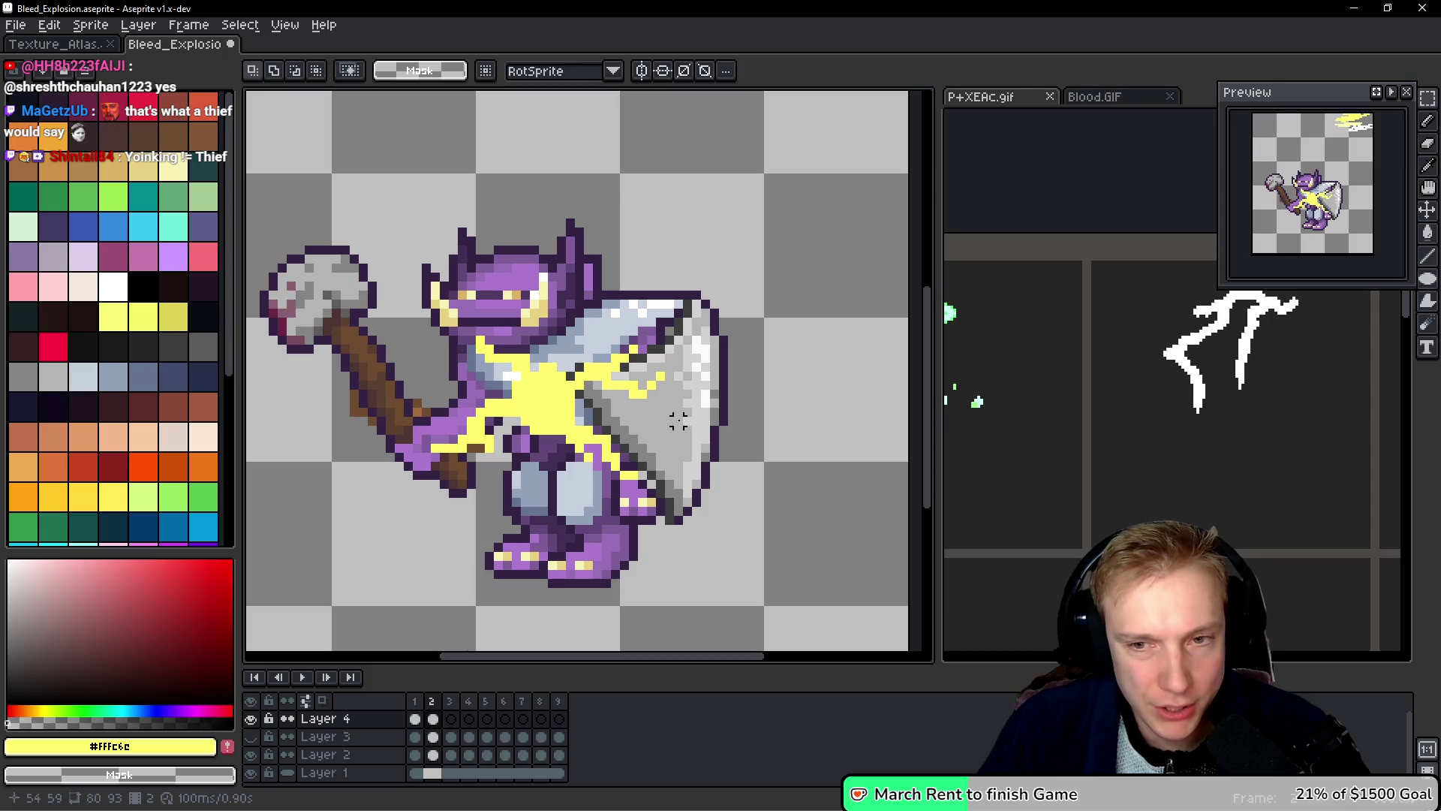
pyautogui.click(1262, 413)
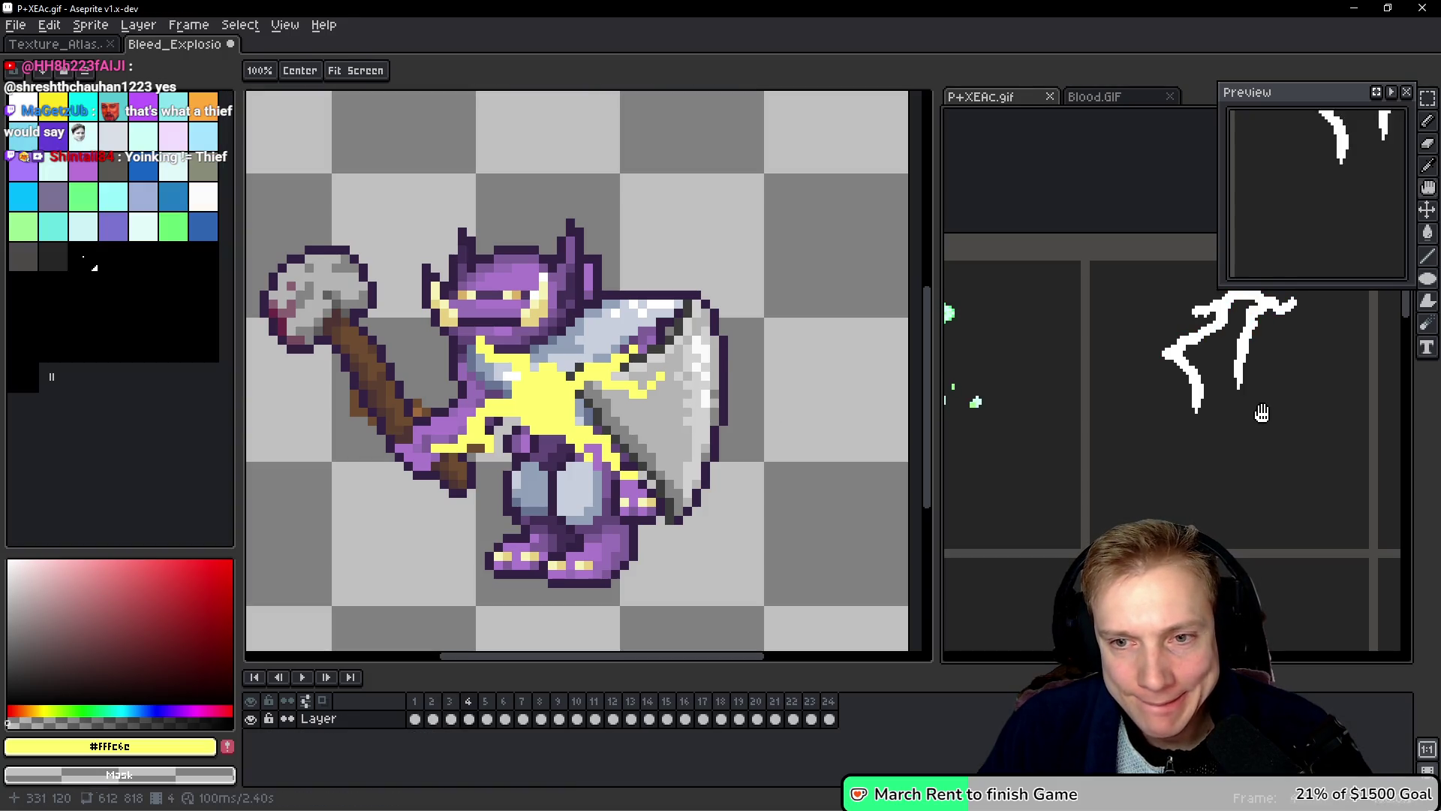
pyautogui.click(695, 427)
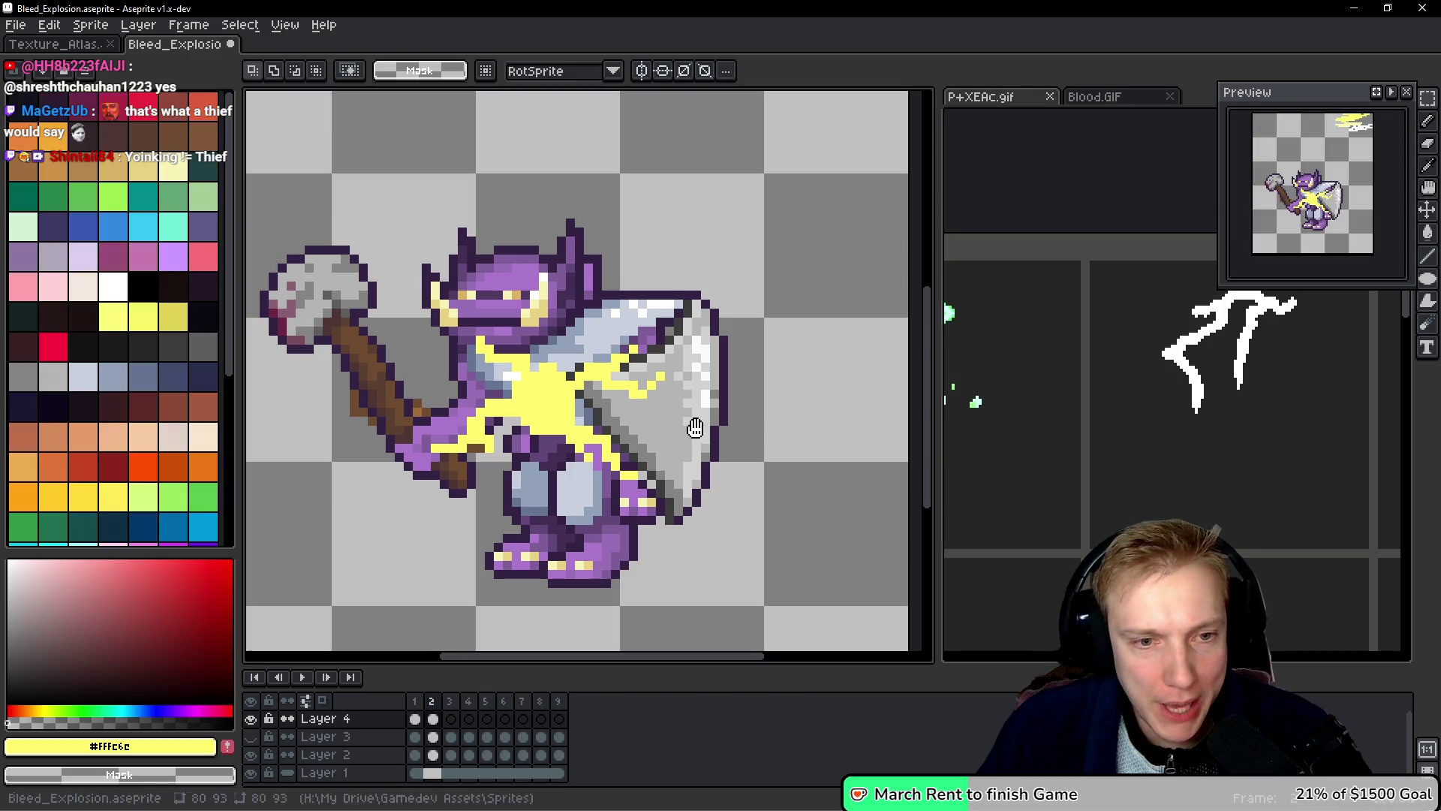
pyautogui.scroll(-1, 651, 457)
# Step: Add yellow streaks to the shield's right edge, down toward the leg, and across the chest
pyautogui.press('b')
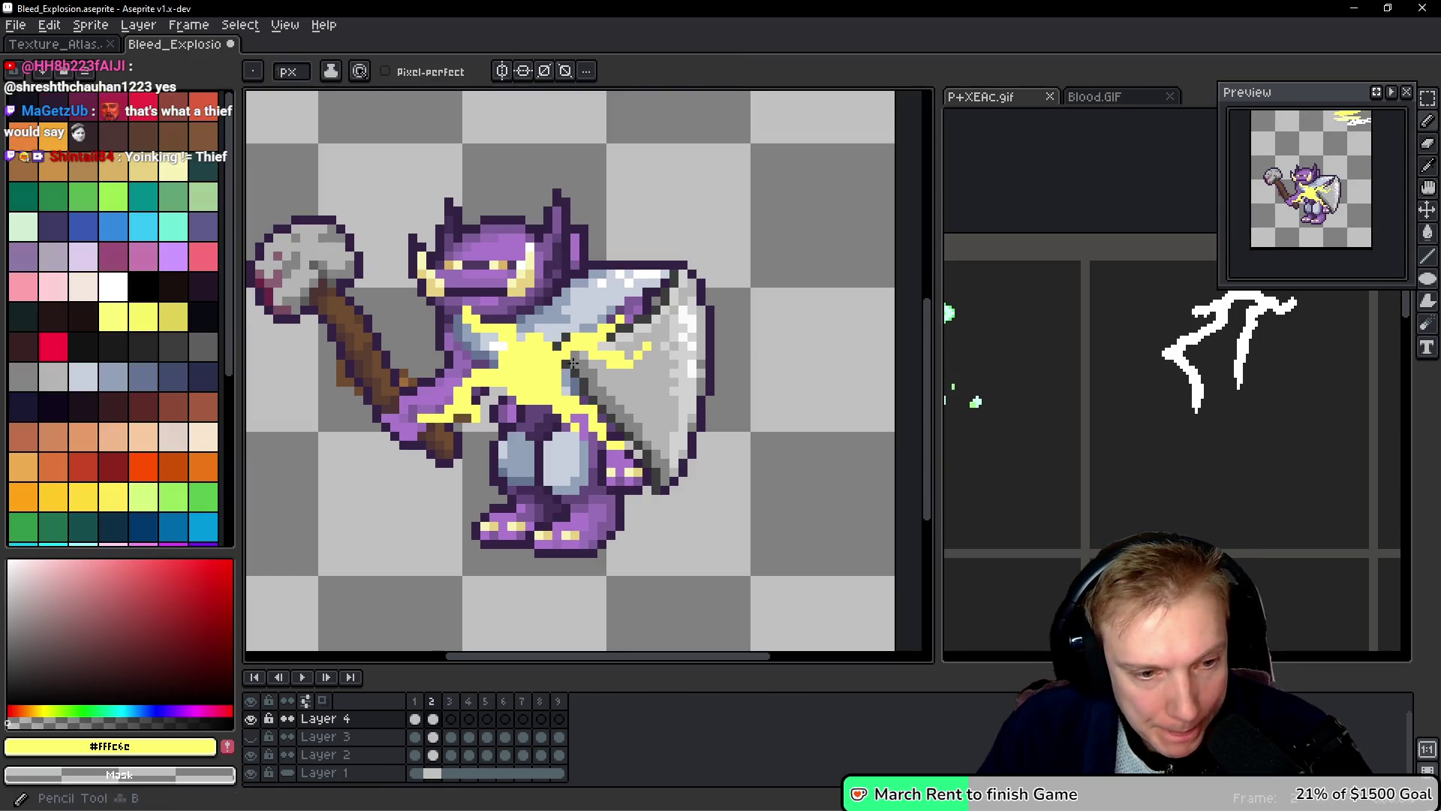
pyautogui.moveTo(591, 433); pyautogui.dragTo(696, 446)
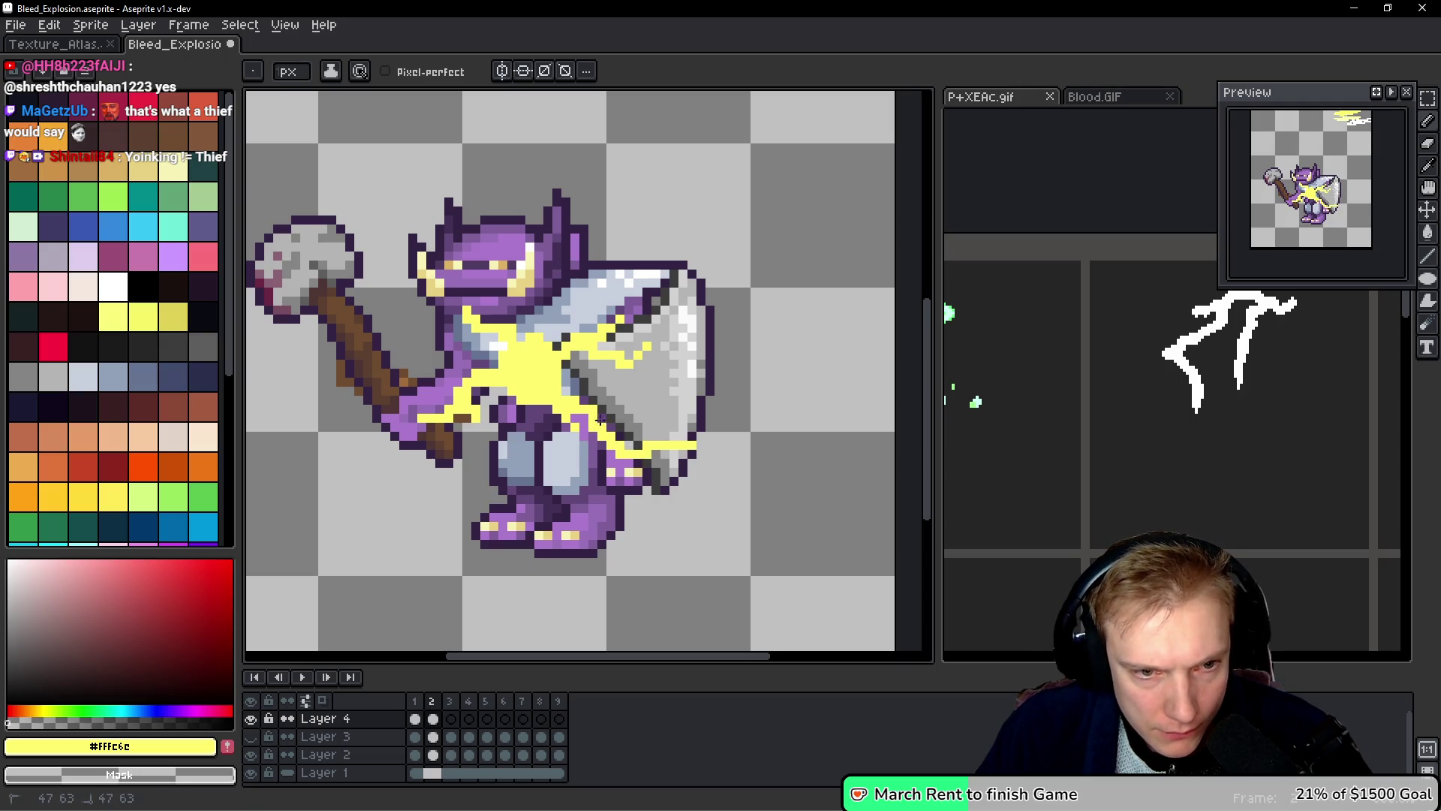
pyautogui.moveTo(559, 412); pyautogui.dragTo(584, 456)
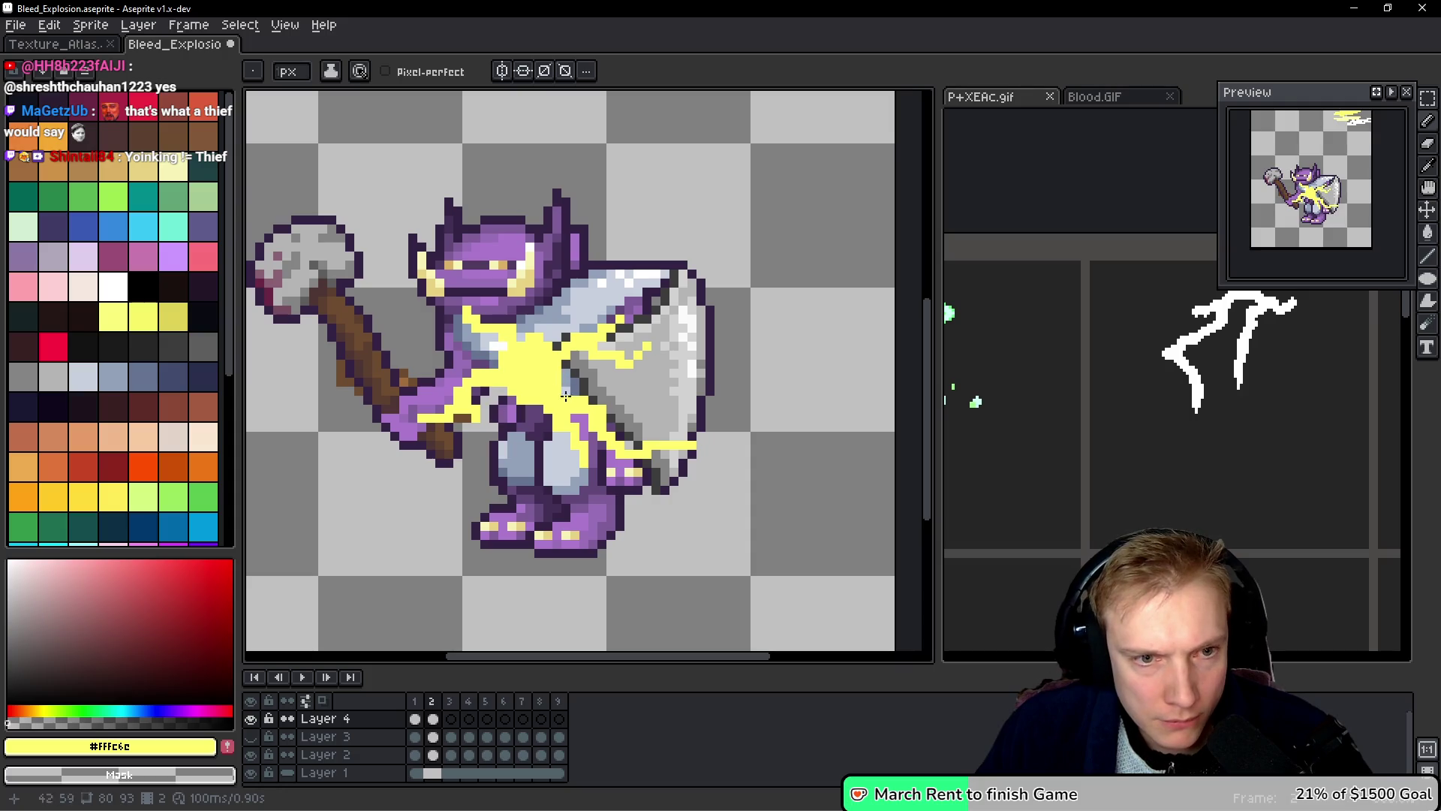
pyautogui.moveTo(560, 368); pyautogui.dragTo(563, 389)
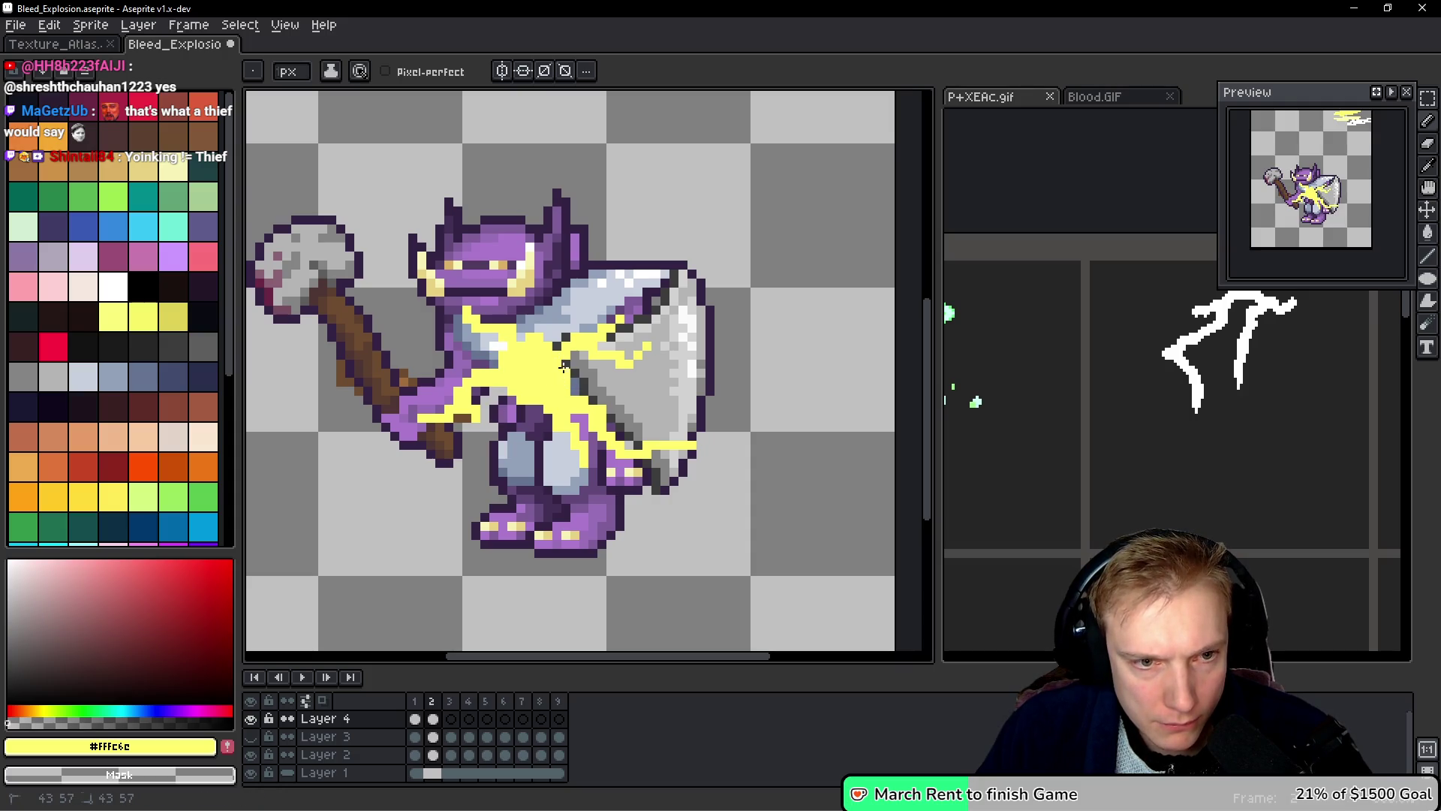
pyautogui.moveTo(538, 331); pyautogui.dragTo(547, 339)
pyautogui.click(564, 336)
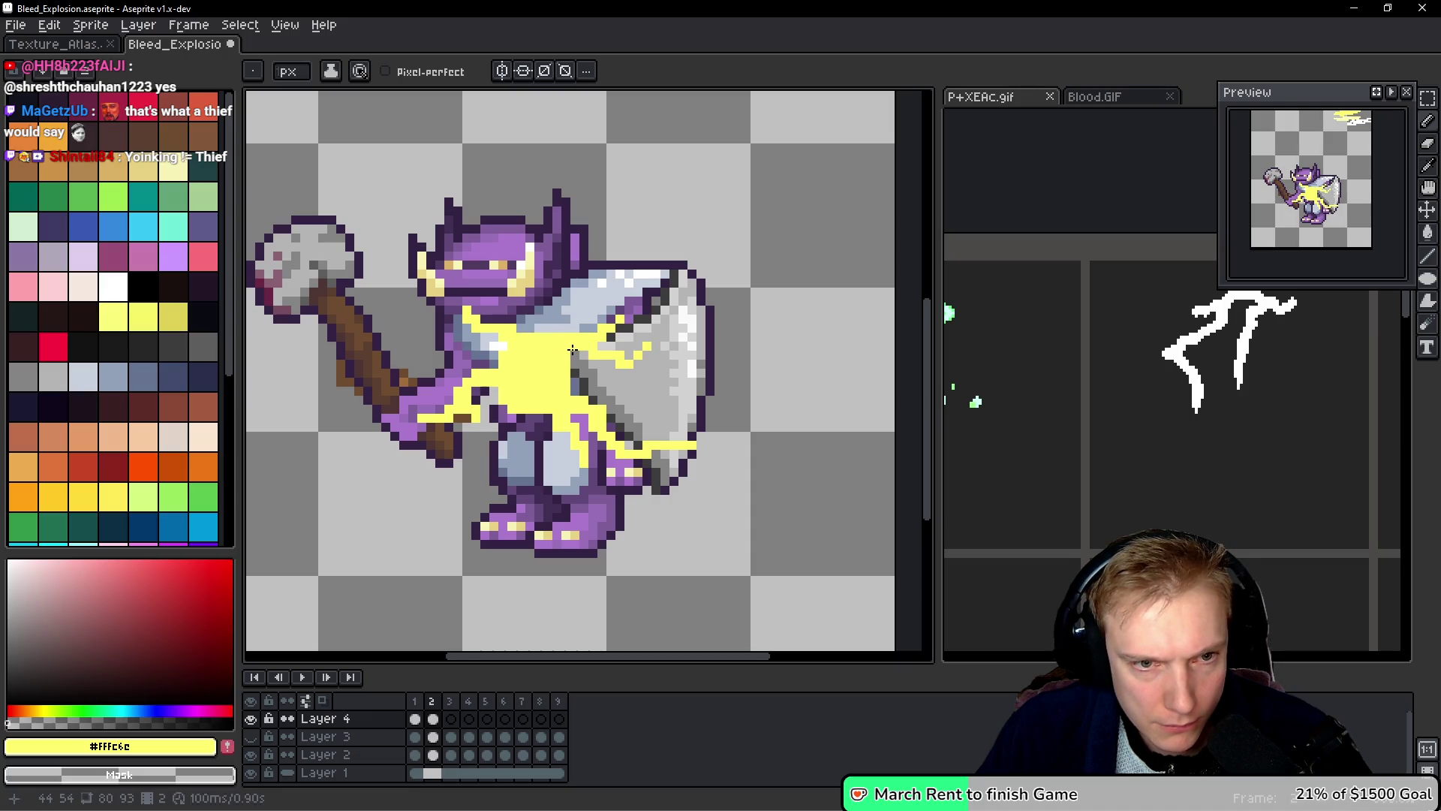
pyautogui.moveTo(597, 353)
pyautogui.mouseDown()
pyautogui.moveTo(694, 346)
pyautogui.moveTo(617, 354)
pyautogui.mouseUp()
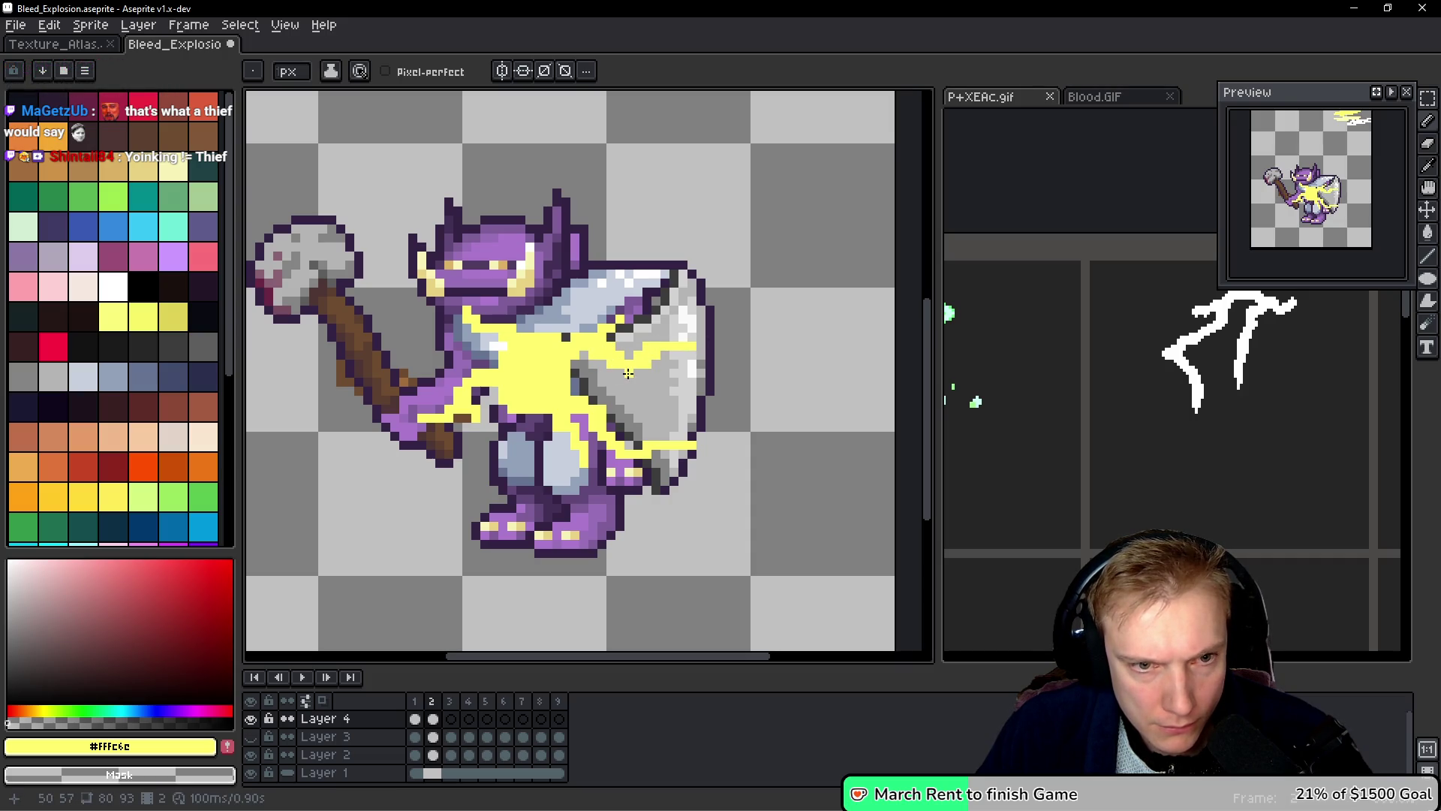
pyautogui.moveTo(587, 329)
pyautogui.mouseDown()
pyautogui.moveTo(650, 308)
pyautogui.moveTo(729, 365)
pyautogui.mouseUp()
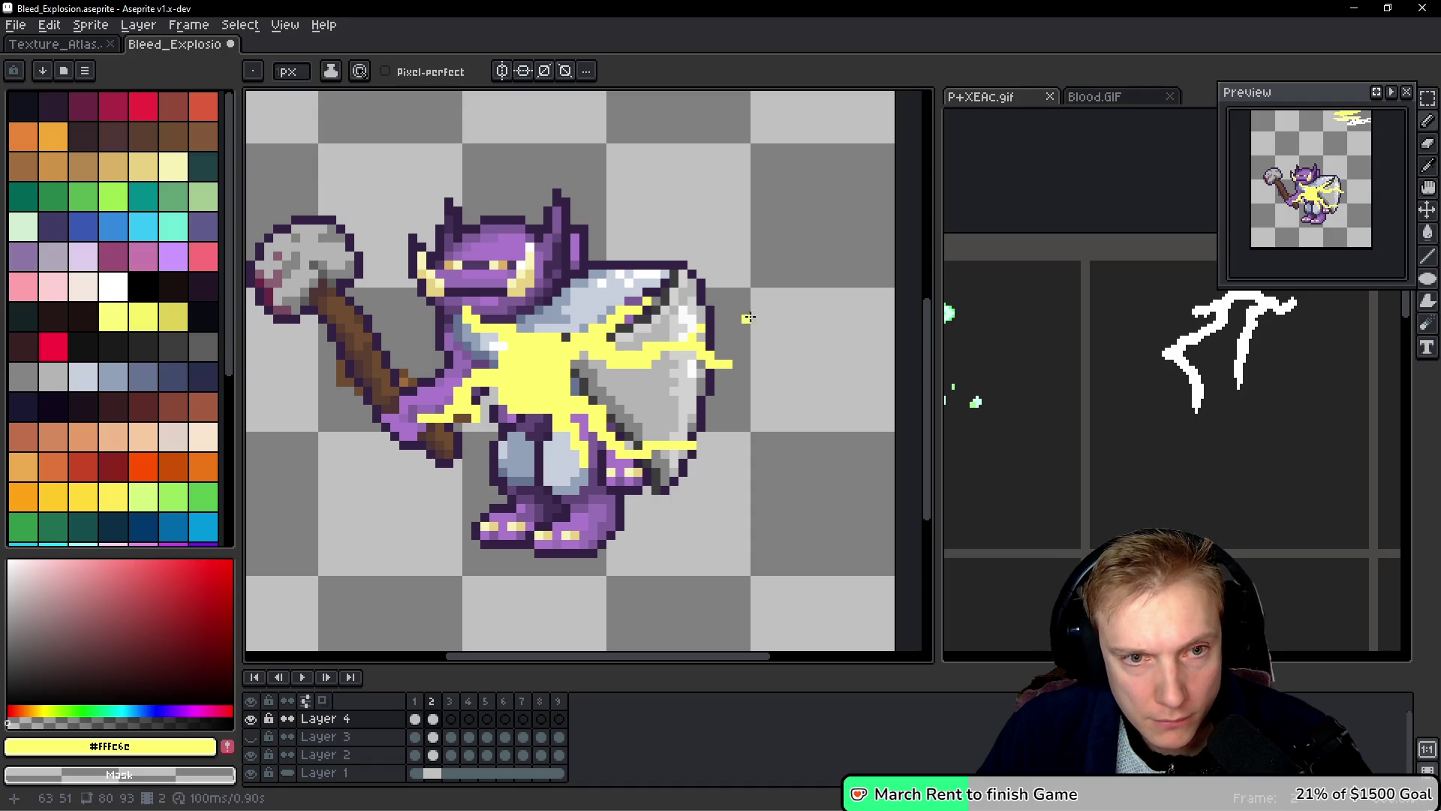
# Step: Paint yellow lightning over the left horn, body, purple arm, hand and weapon handle
pyautogui.moveTo(421, 271); pyautogui.dragTo(431, 289)
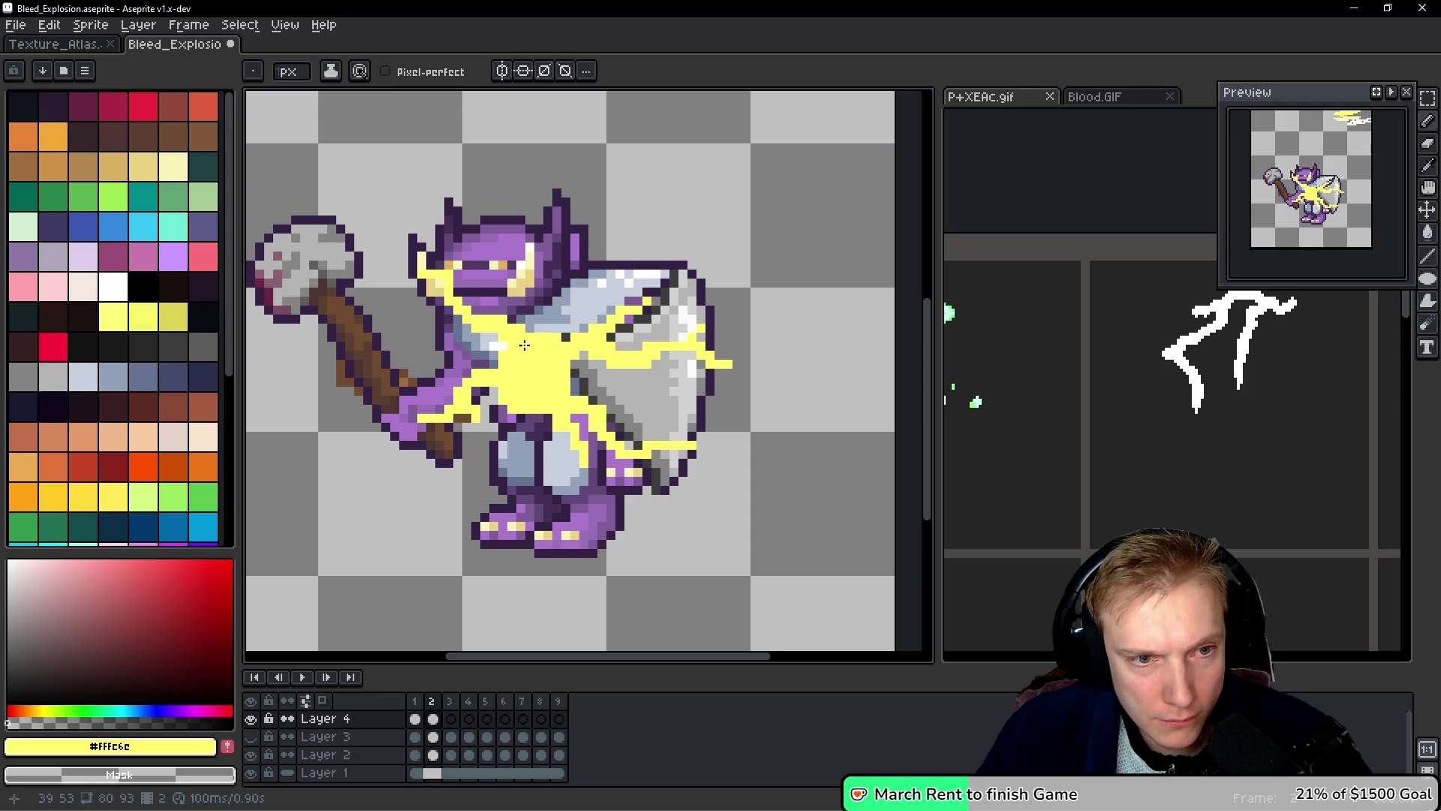
pyautogui.moveTo(506, 357); pyautogui.dragTo(462, 373)
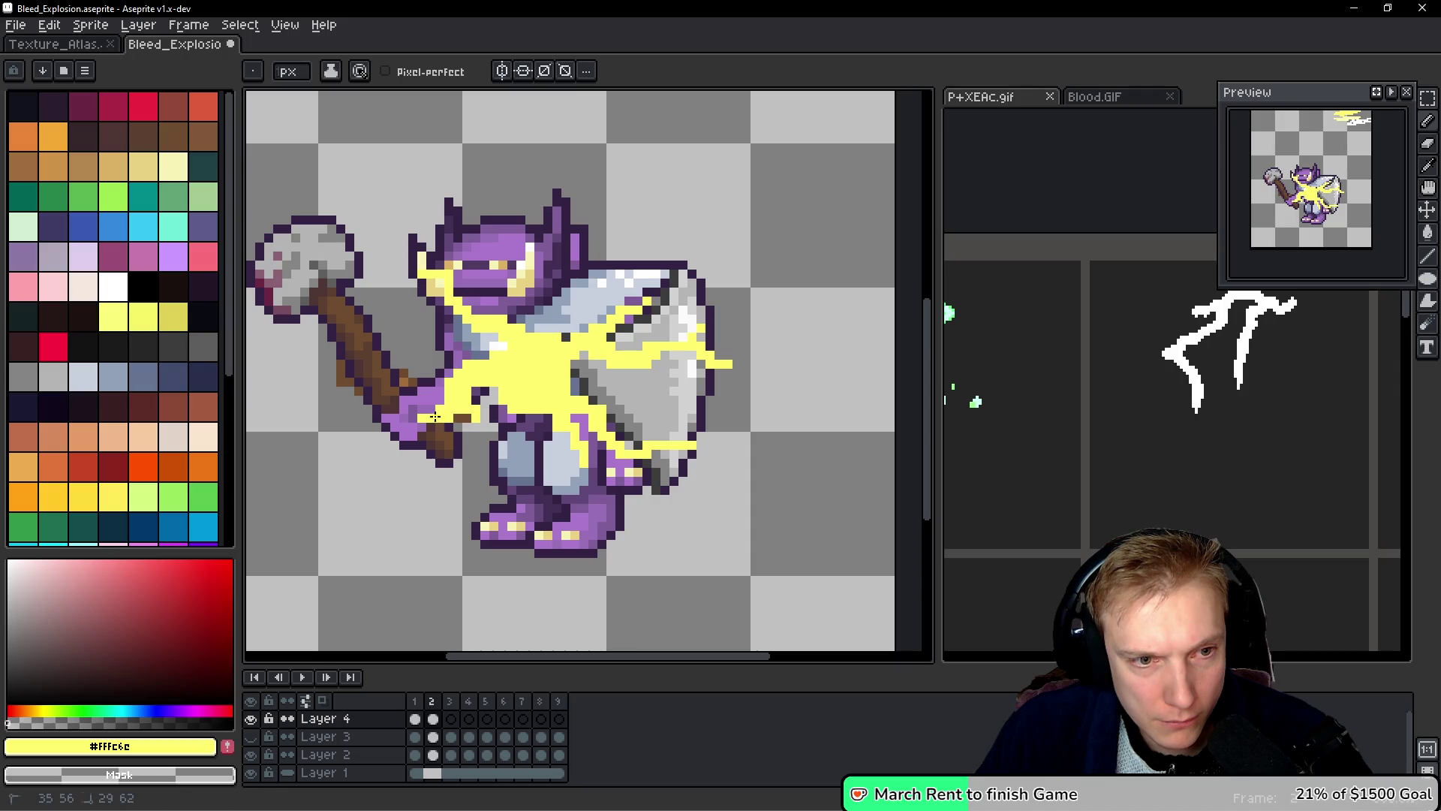
pyautogui.moveTo(385, 428); pyautogui.dragTo(391, 419)
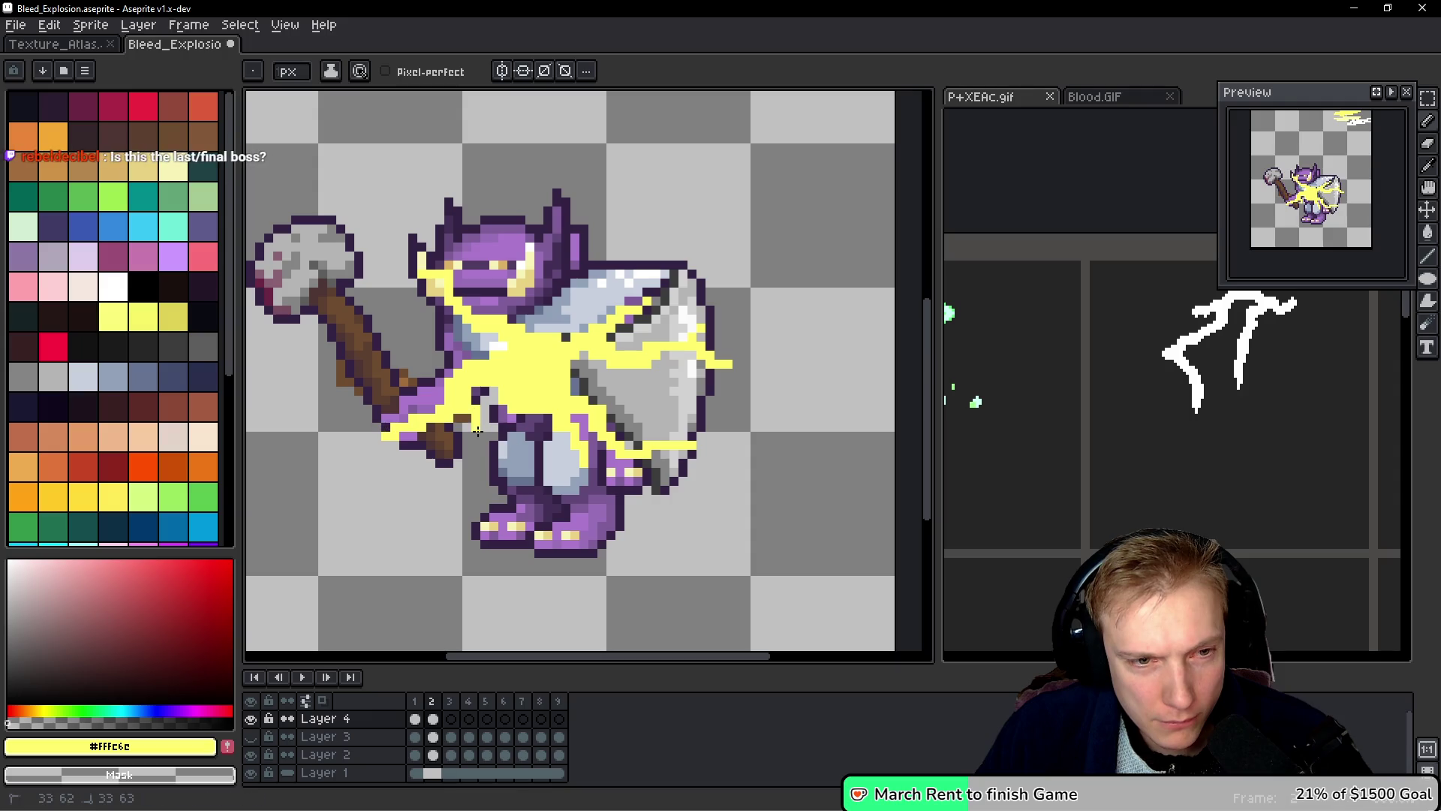
pyautogui.moveTo(468, 453); pyautogui.dragTo(475, 430)
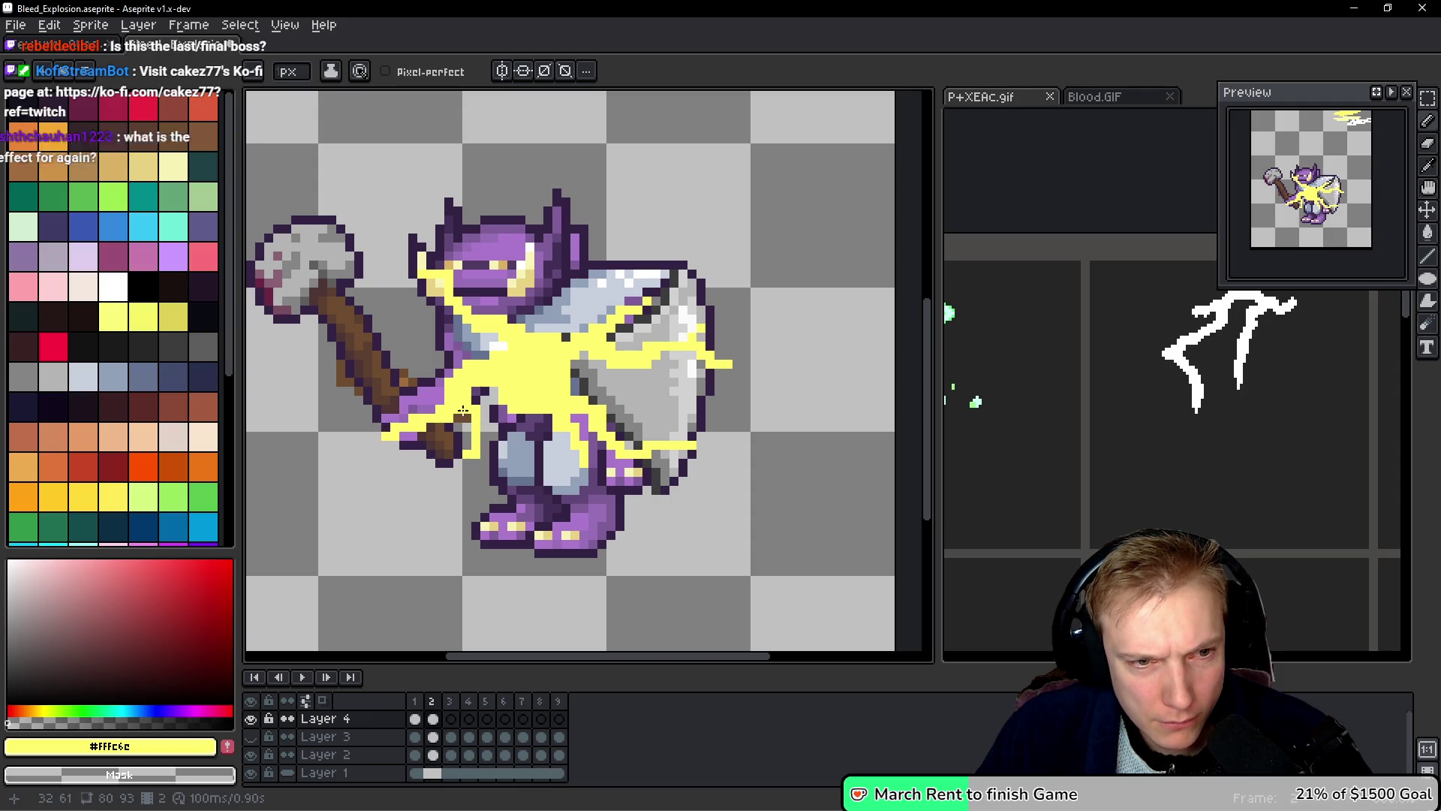
pyautogui.click(492, 422)
# Step: Compare frame 2 against the P+XEAc.gif reference animation
pyautogui.press('space')
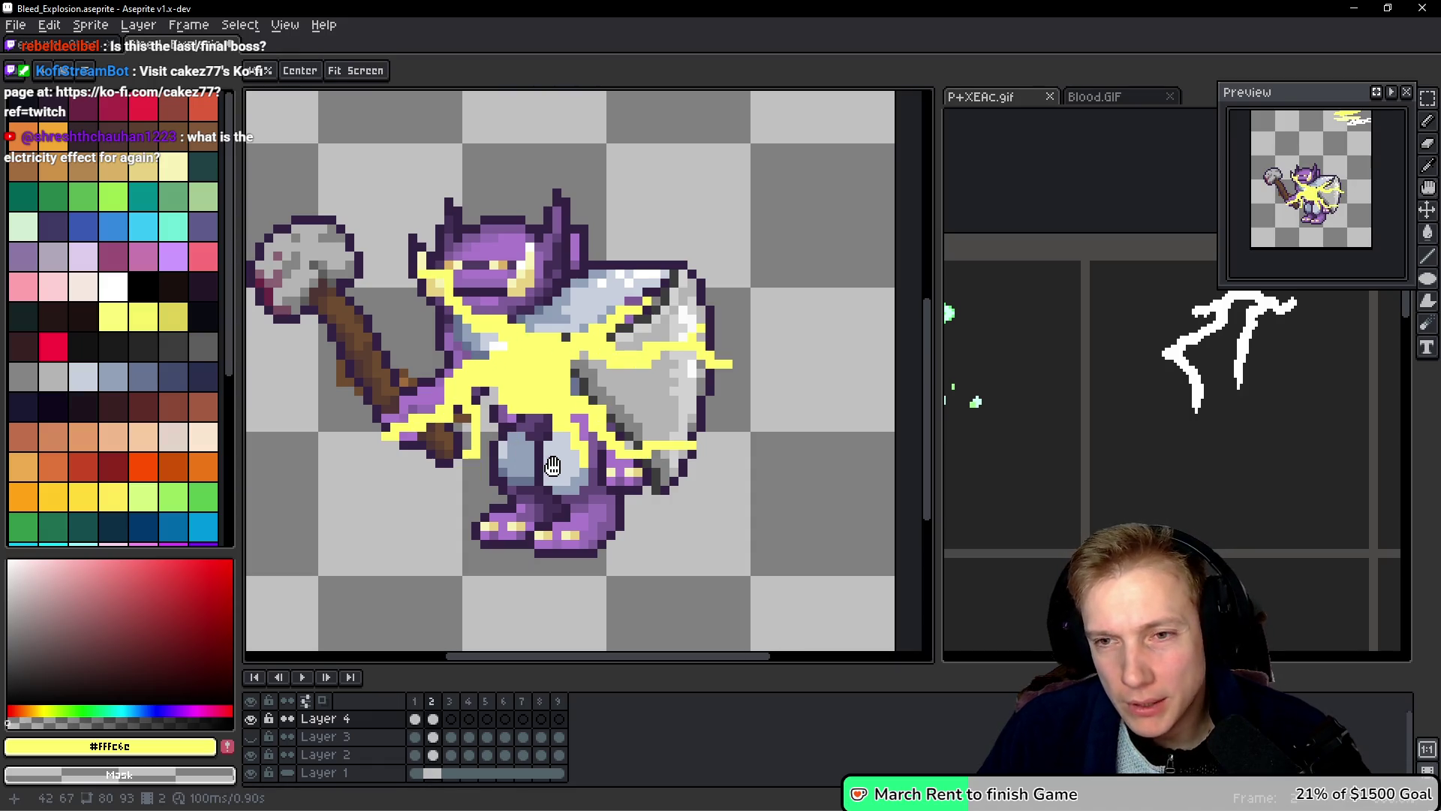
pyautogui.click(1165, 465)
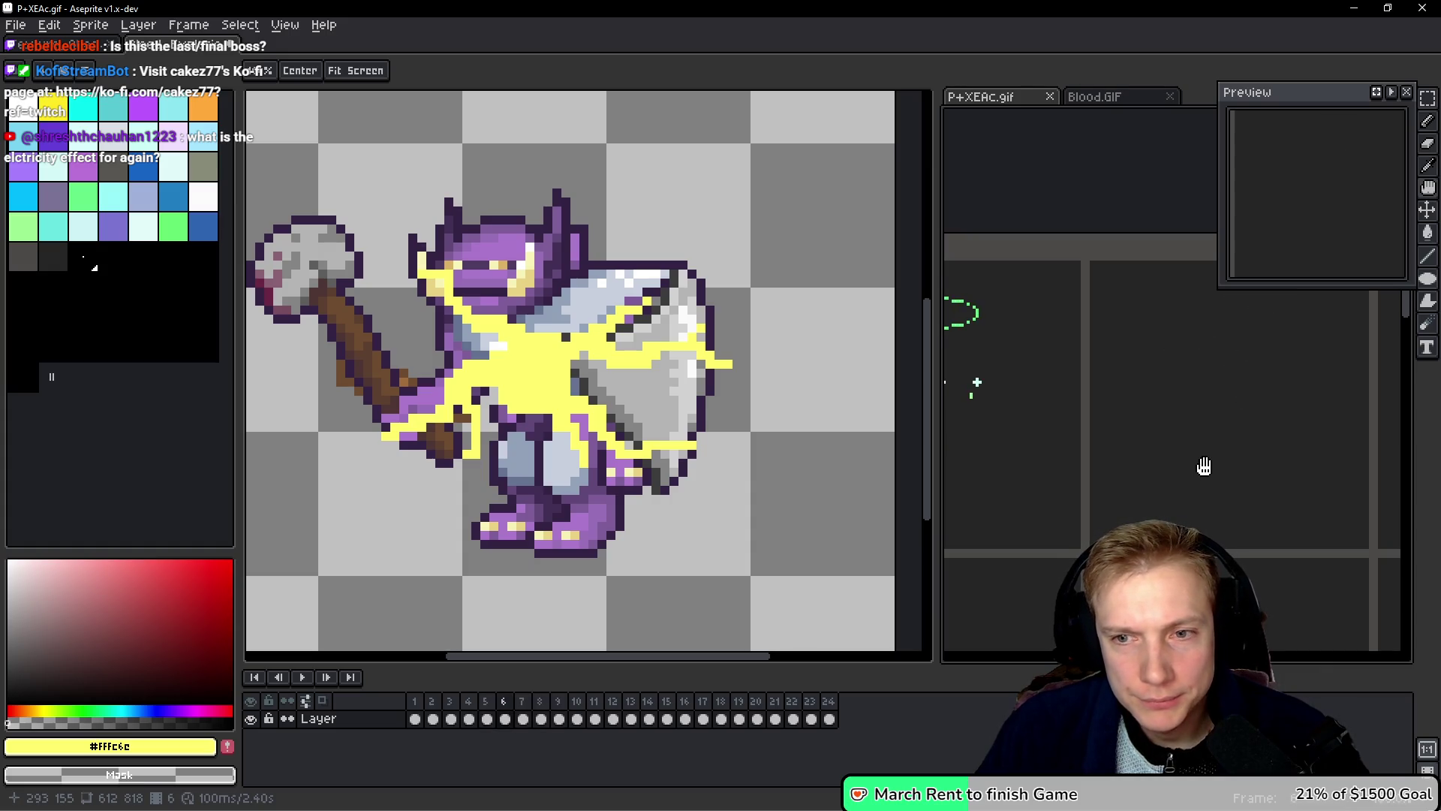
pyautogui.click(688, 400)
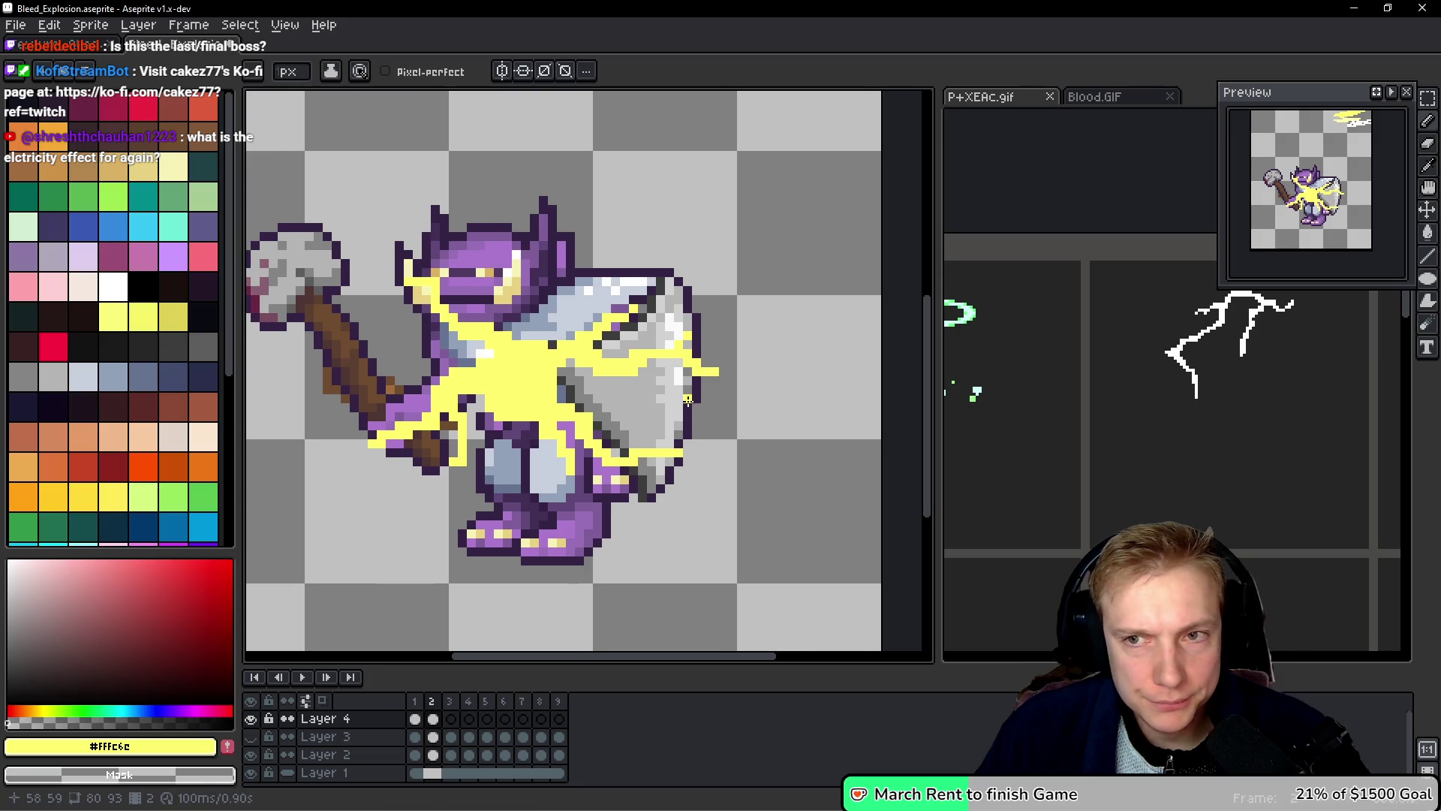
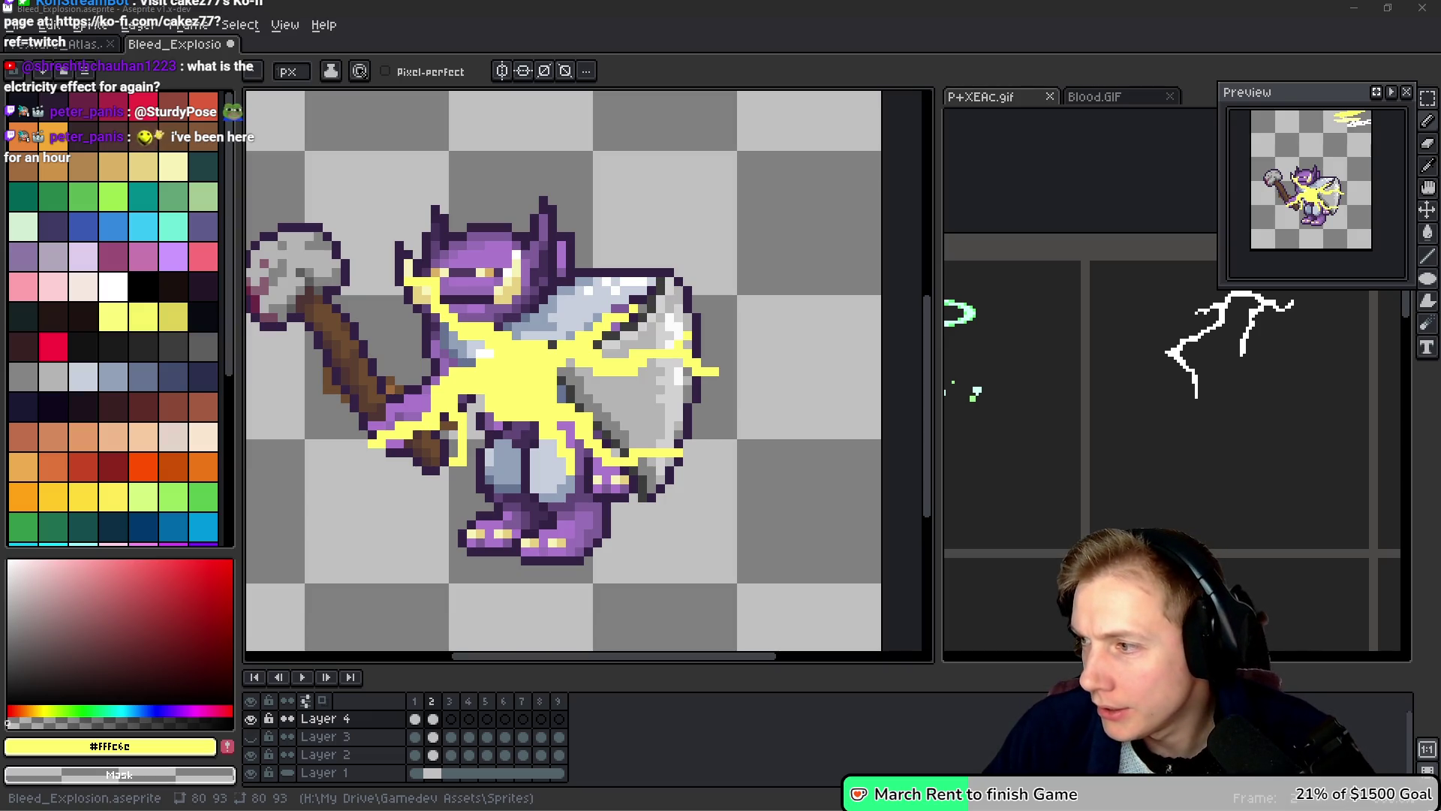
# Step: Browse the itch.io effects pack page for reference, then return to the goblin sprite
pyautogui.hotkey('alt', 'Tab')
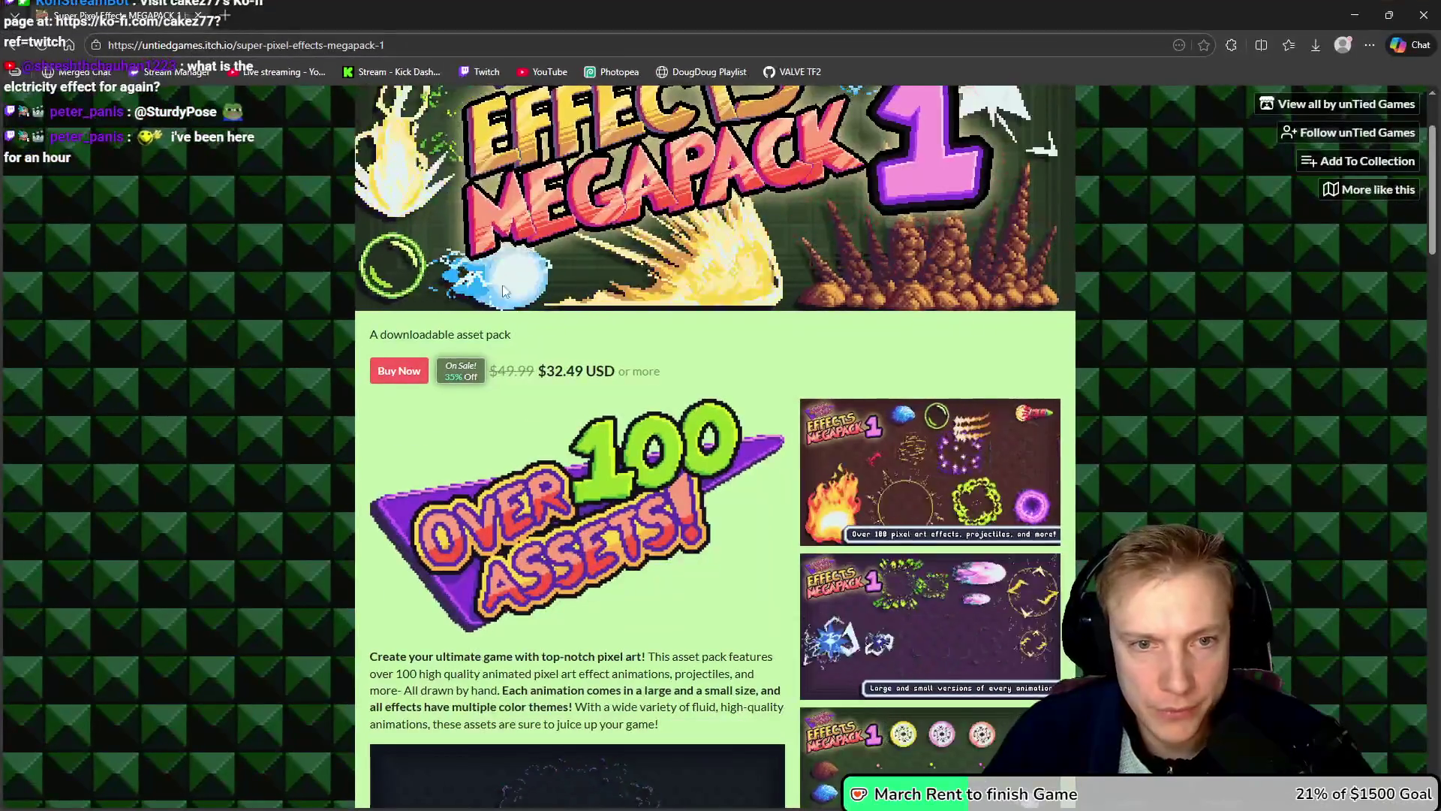
pyautogui.scroll(-4, 574, 346)
pyautogui.scroll(-3, 595, 372)
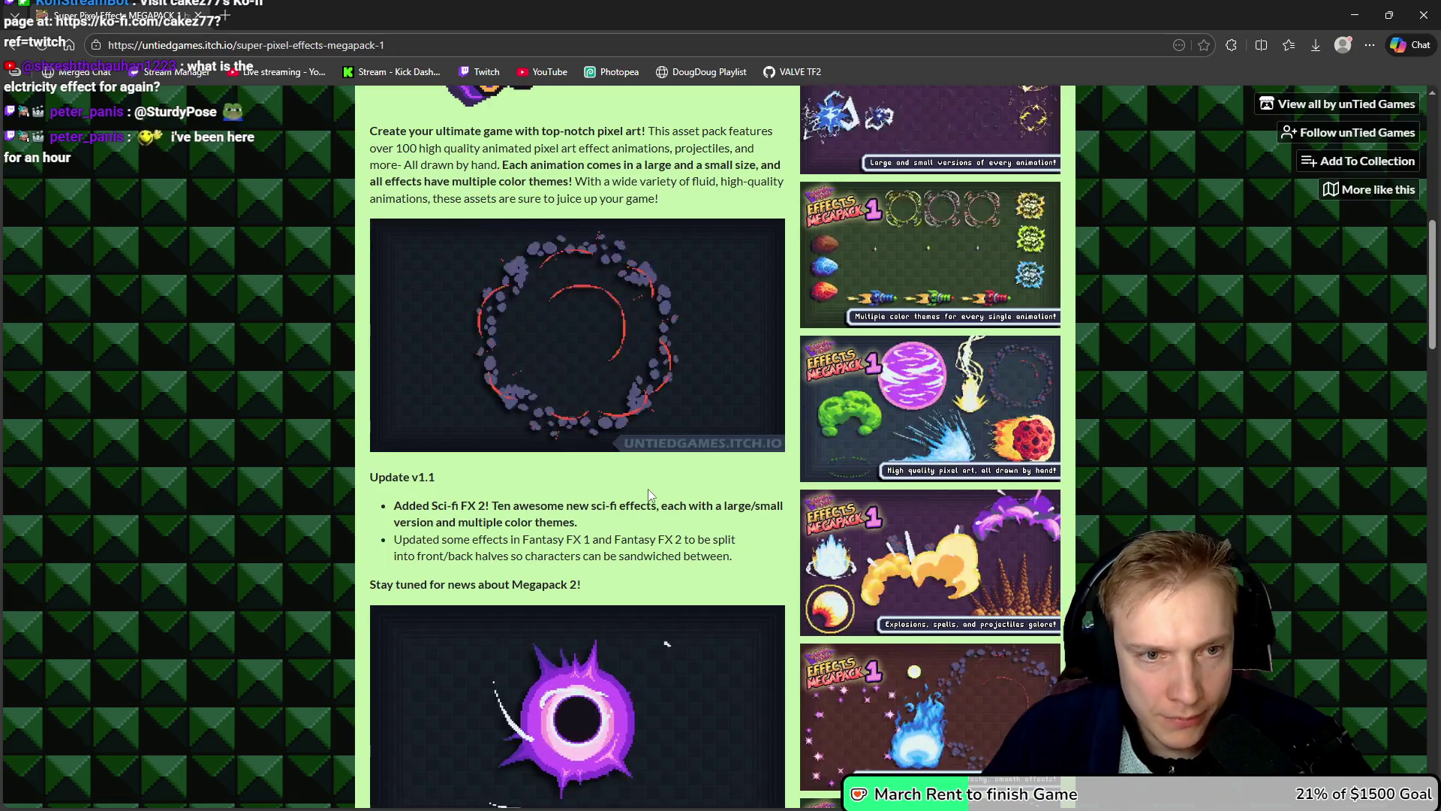
pyautogui.scroll(-3, 658, 484)
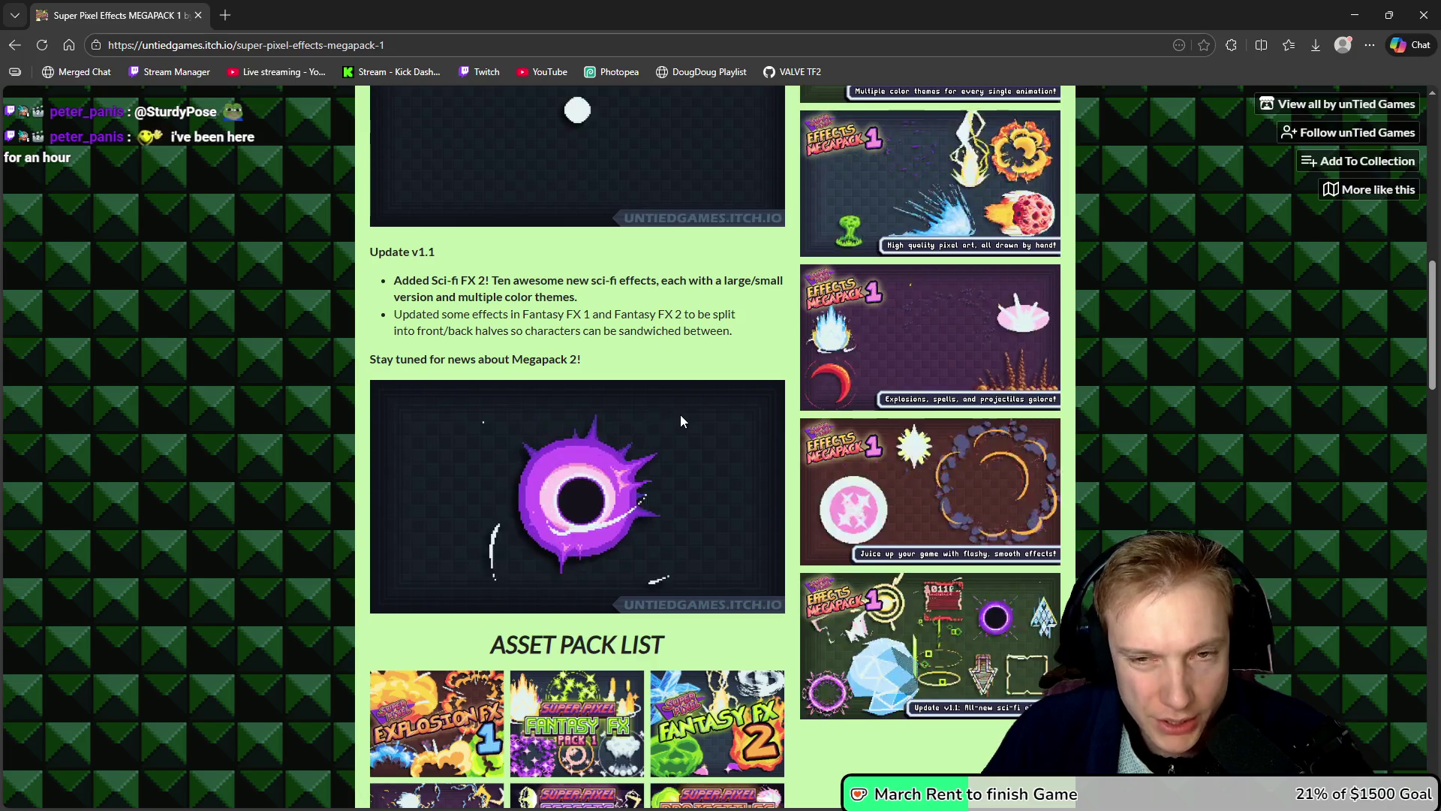
pyautogui.scroll(10, 680, 415)
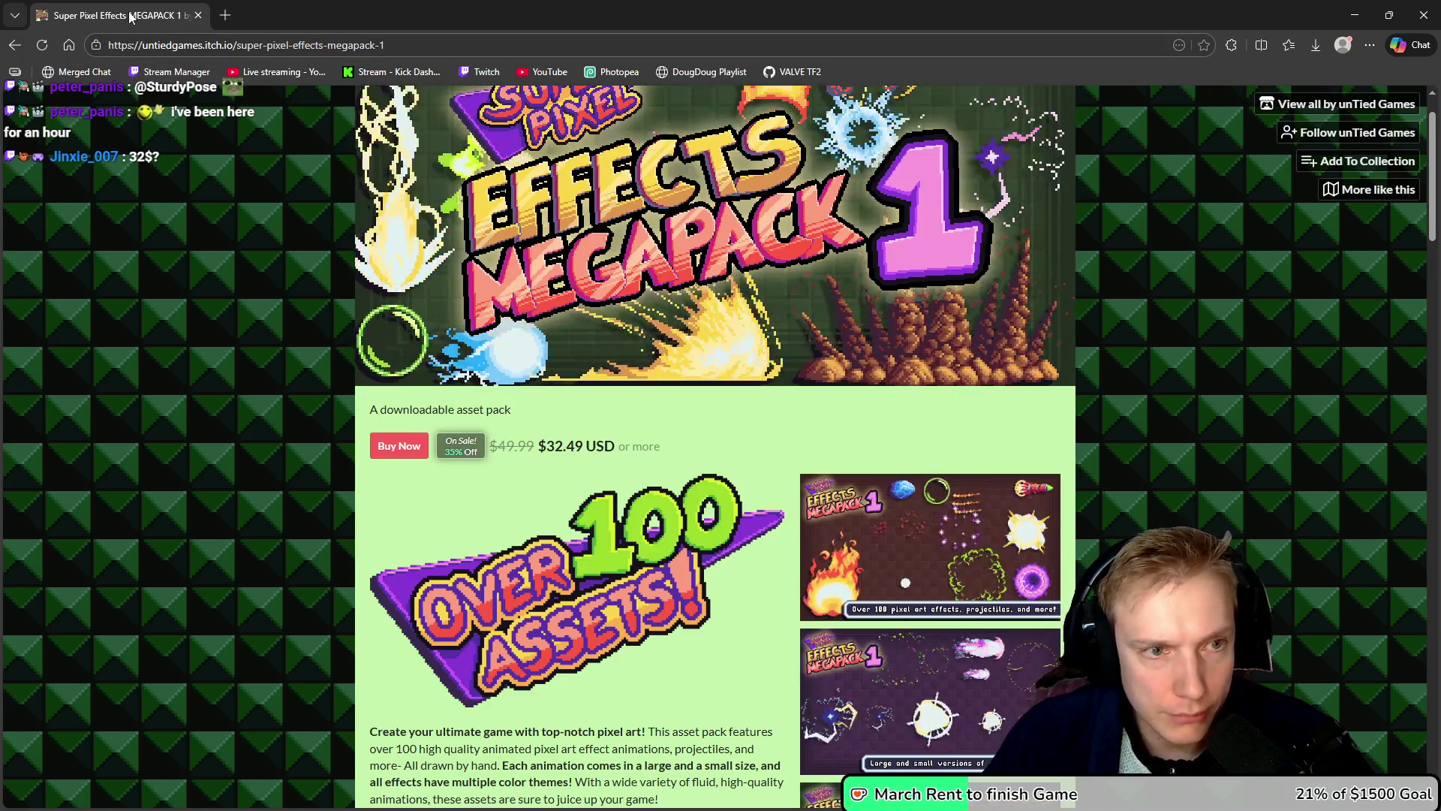
pyautogui.hotkey('alt', 'Tab')
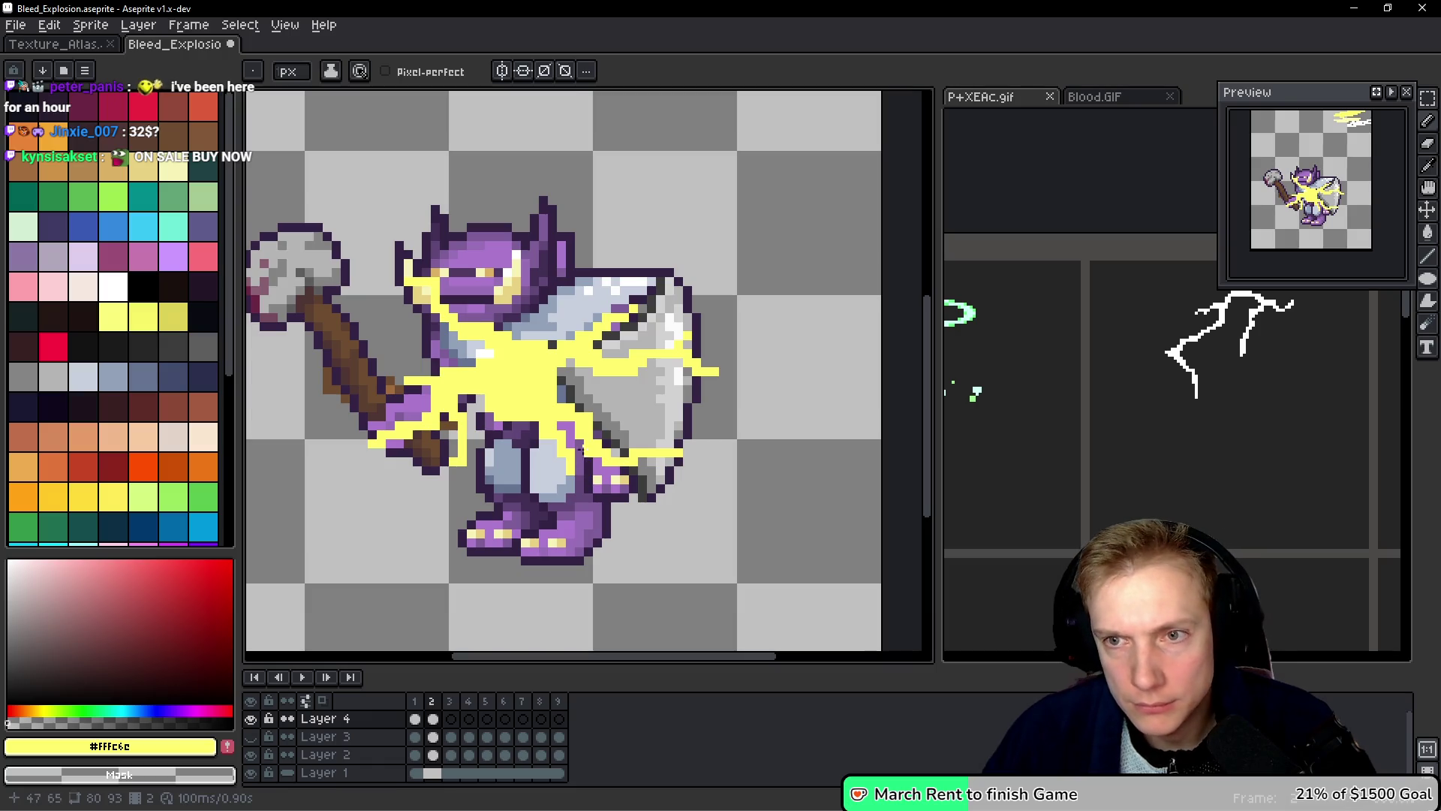
# Step: Paint-bucket fill the yellow lightning on Layer 4 with white #FFFFFF
pyautogui.press('space')
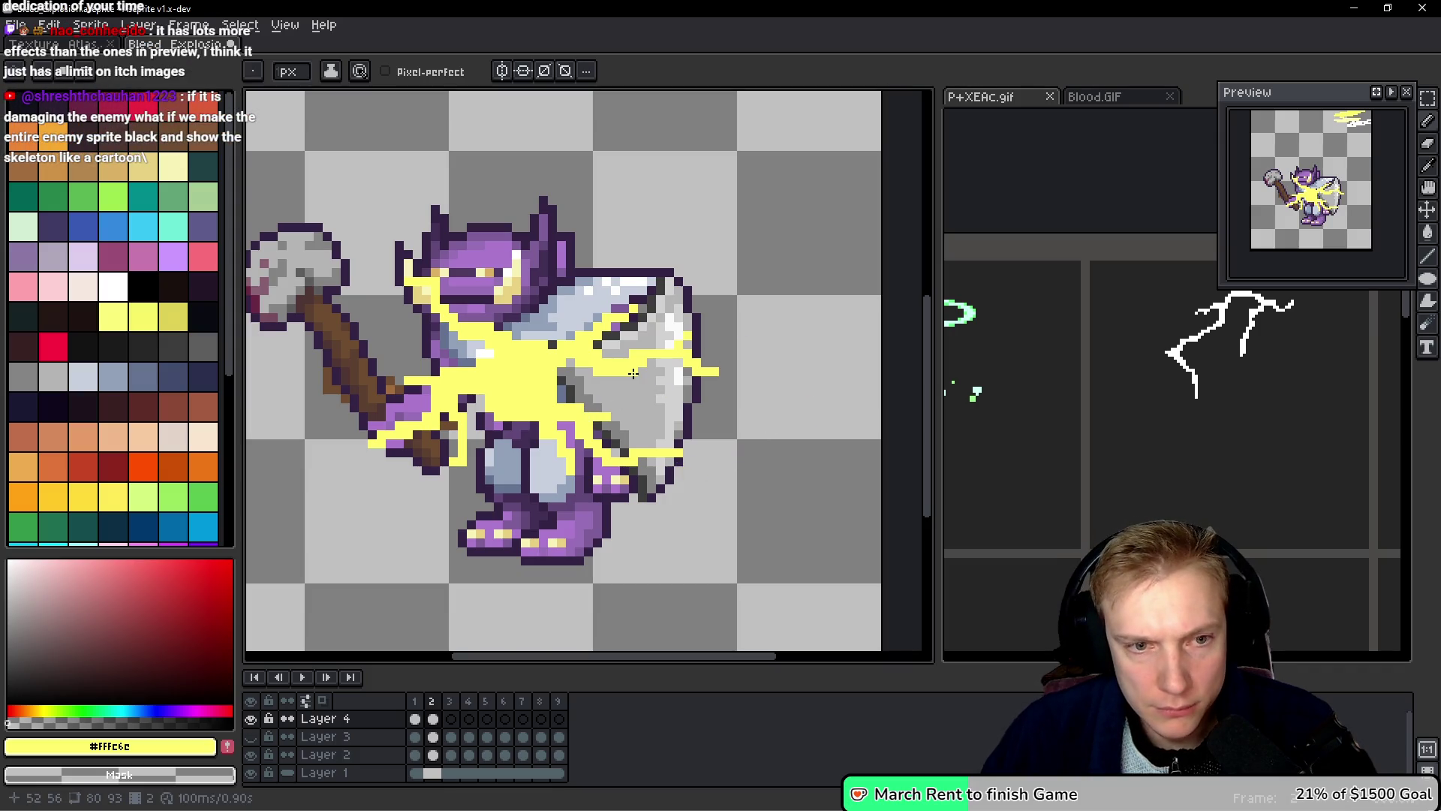
pyautogui.moveTo(632, 378); pyautogui.dragTo(642, 377)
pyautogui.press('space')
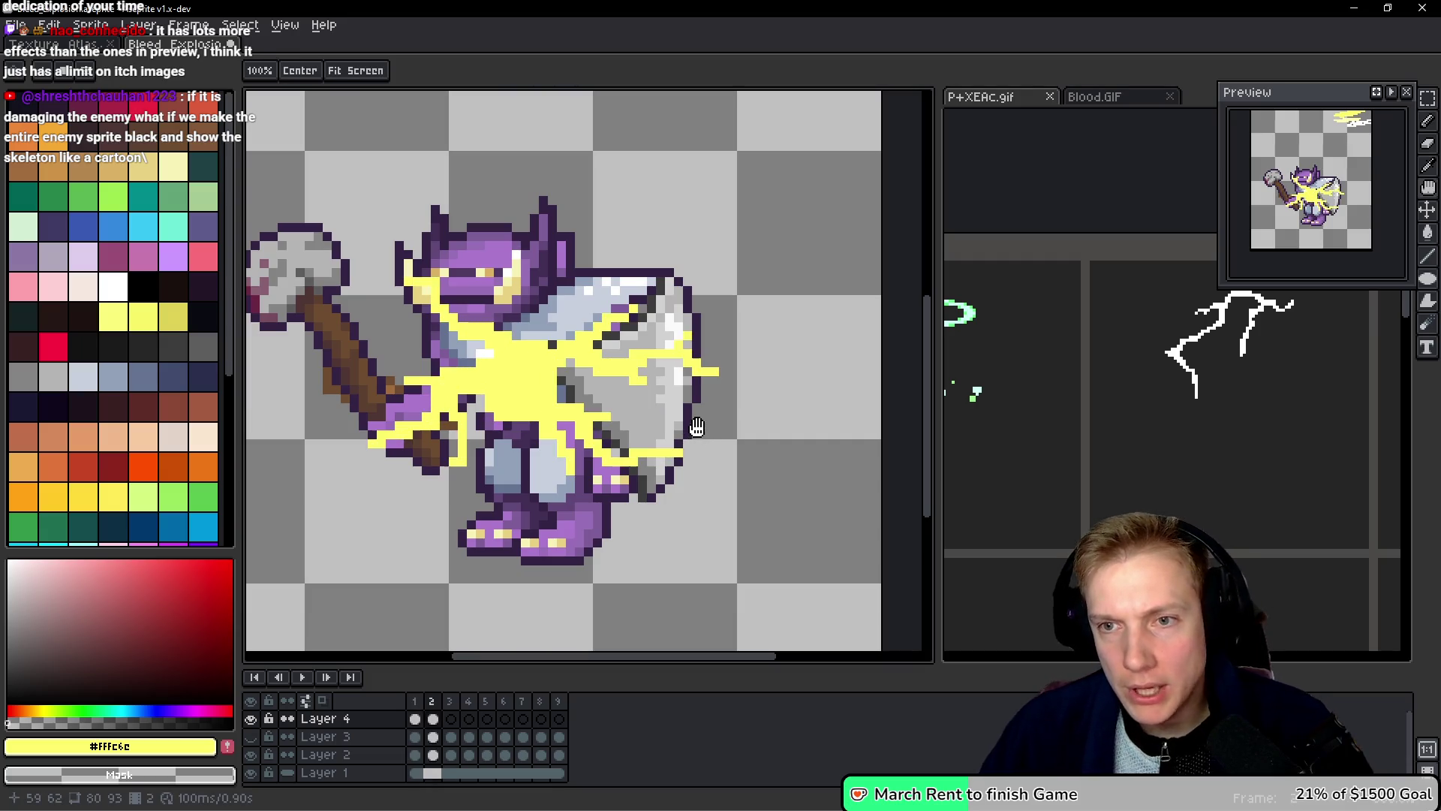
pyautogui.moveTo(625, 221)
pyautogui.mouseDown()
pyautogui.moveTo(524, 428)
pyautogui.moveTo(691, 268)
pyautogui.mouseUp()
pyautogui.keyDown('alt'); pyautogui.click(685, 172); pyautogui.keyUp('alt')
pyautogui.click(488, 409)
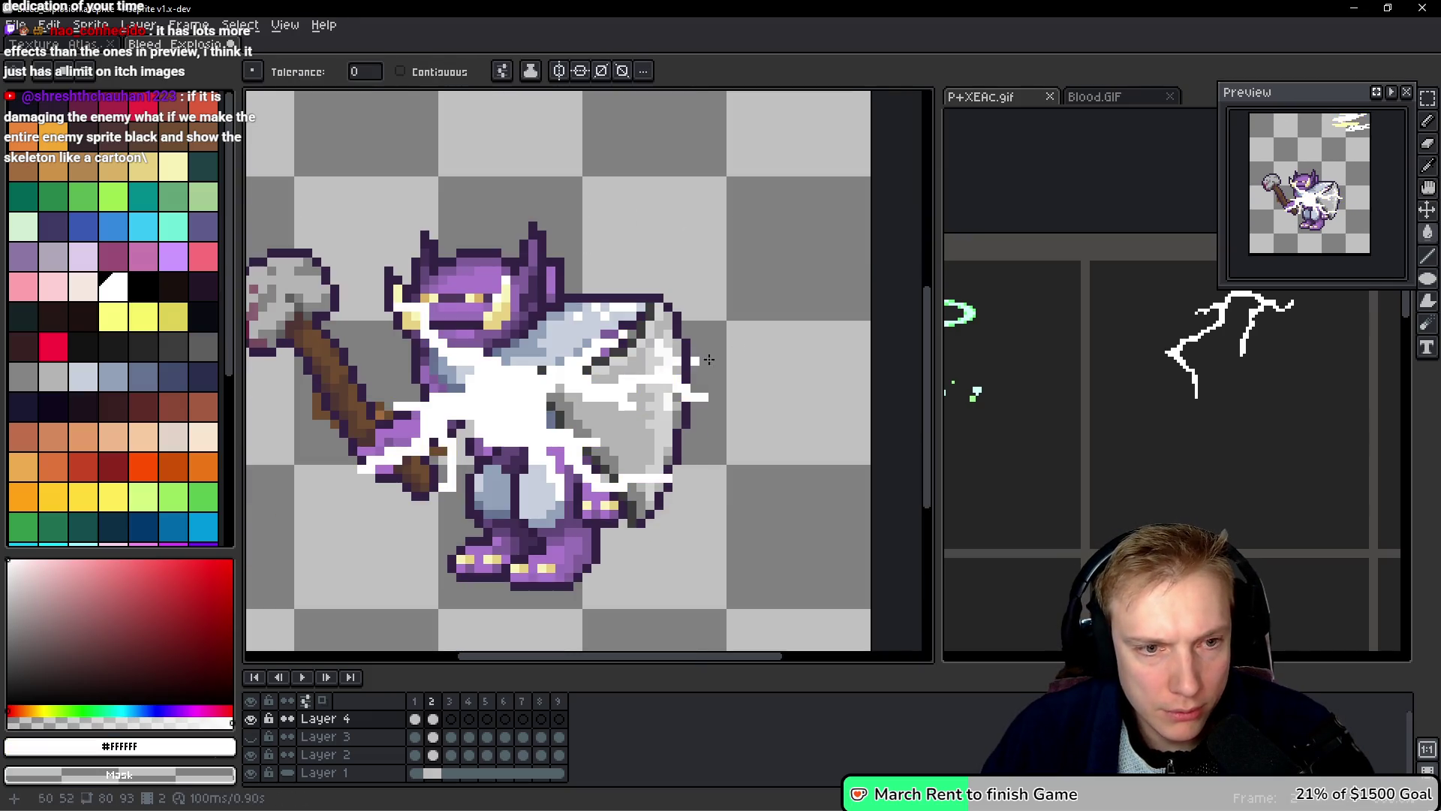
pyautogui.press('space')
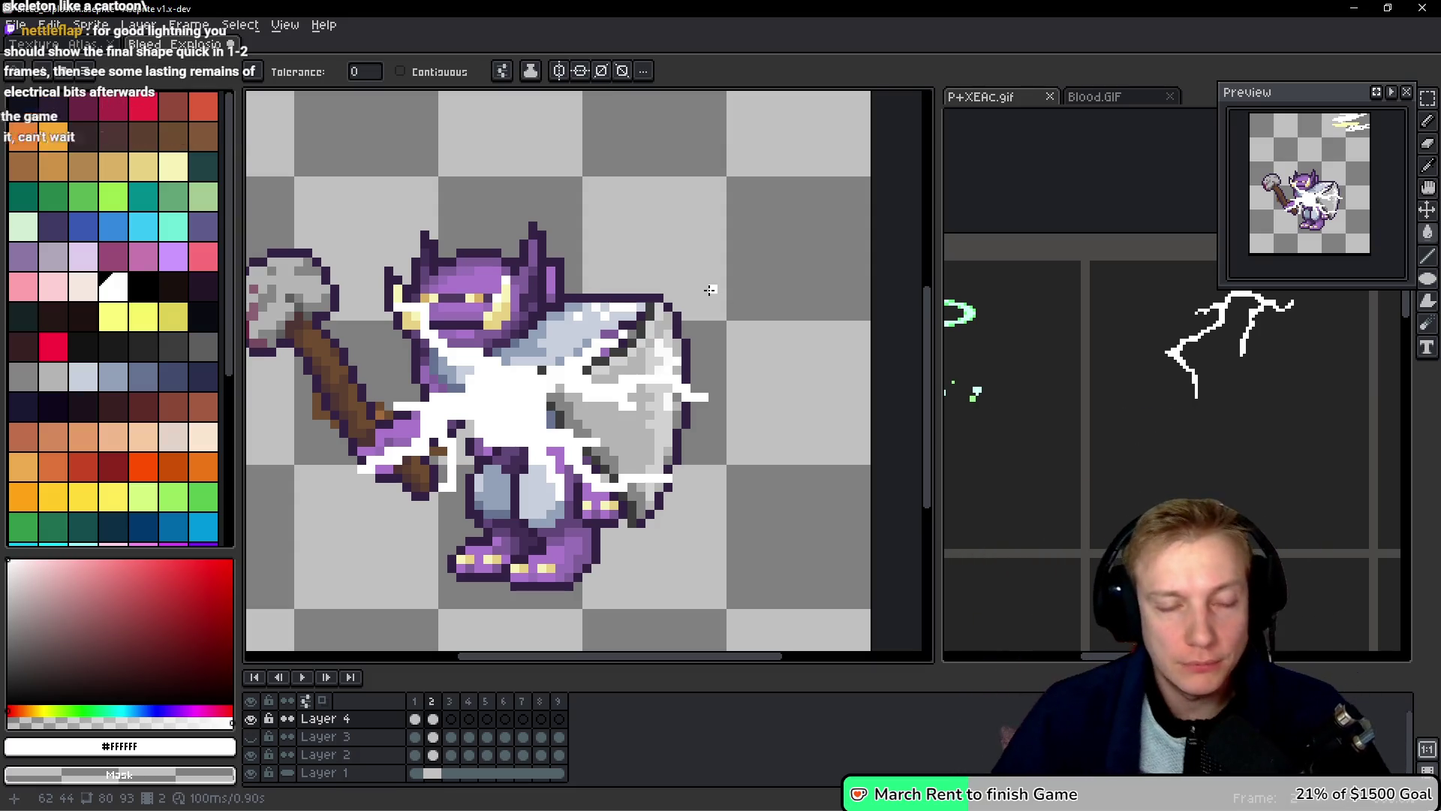
pyautogui.hscroll(1, 708, 292)
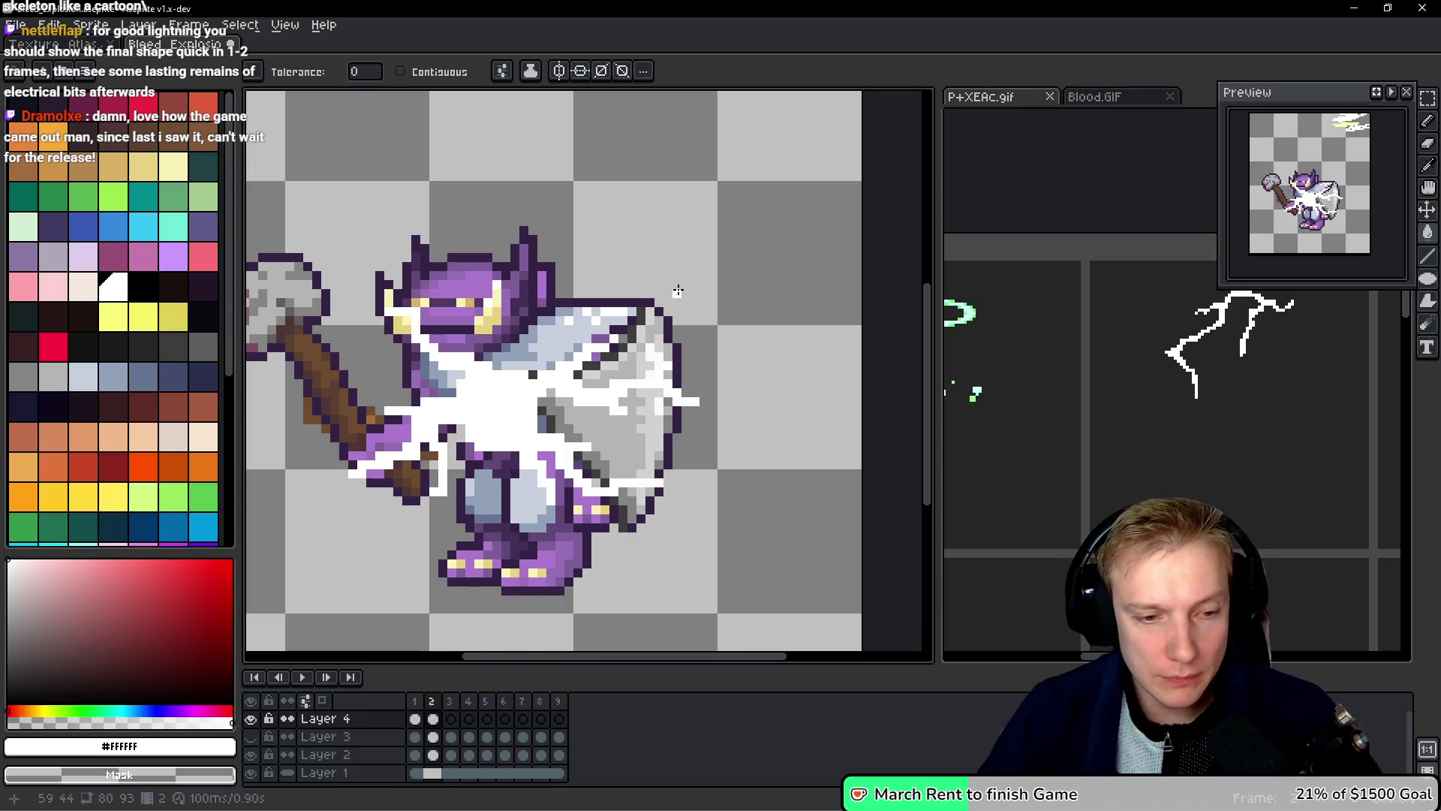
# Step: Copy the white lightning from frame 2 and paste it onto frame 3
pyautogui.press('ctrl')
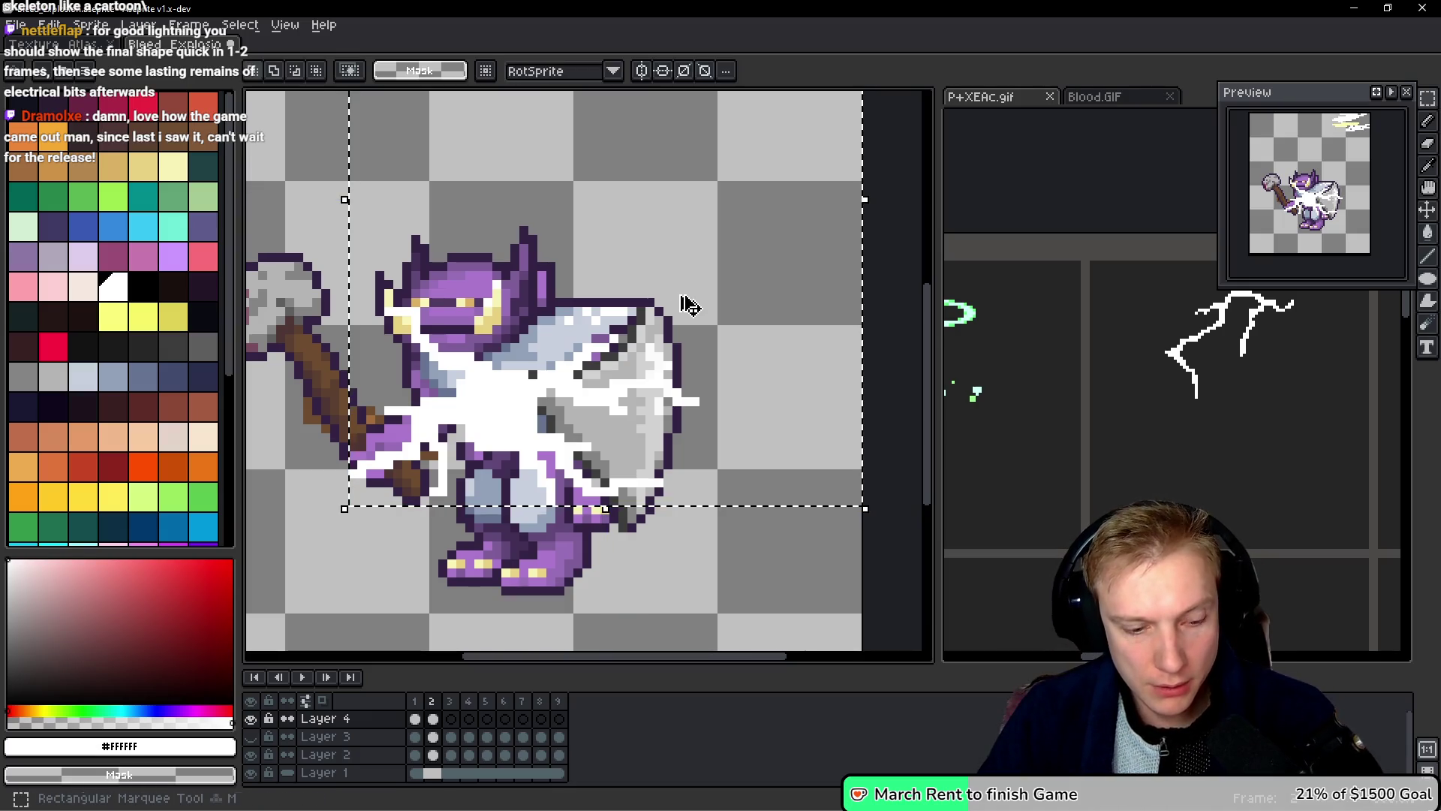
pyautogui.hotkey('ctrl', 'd')
pyautogui.press('Right')
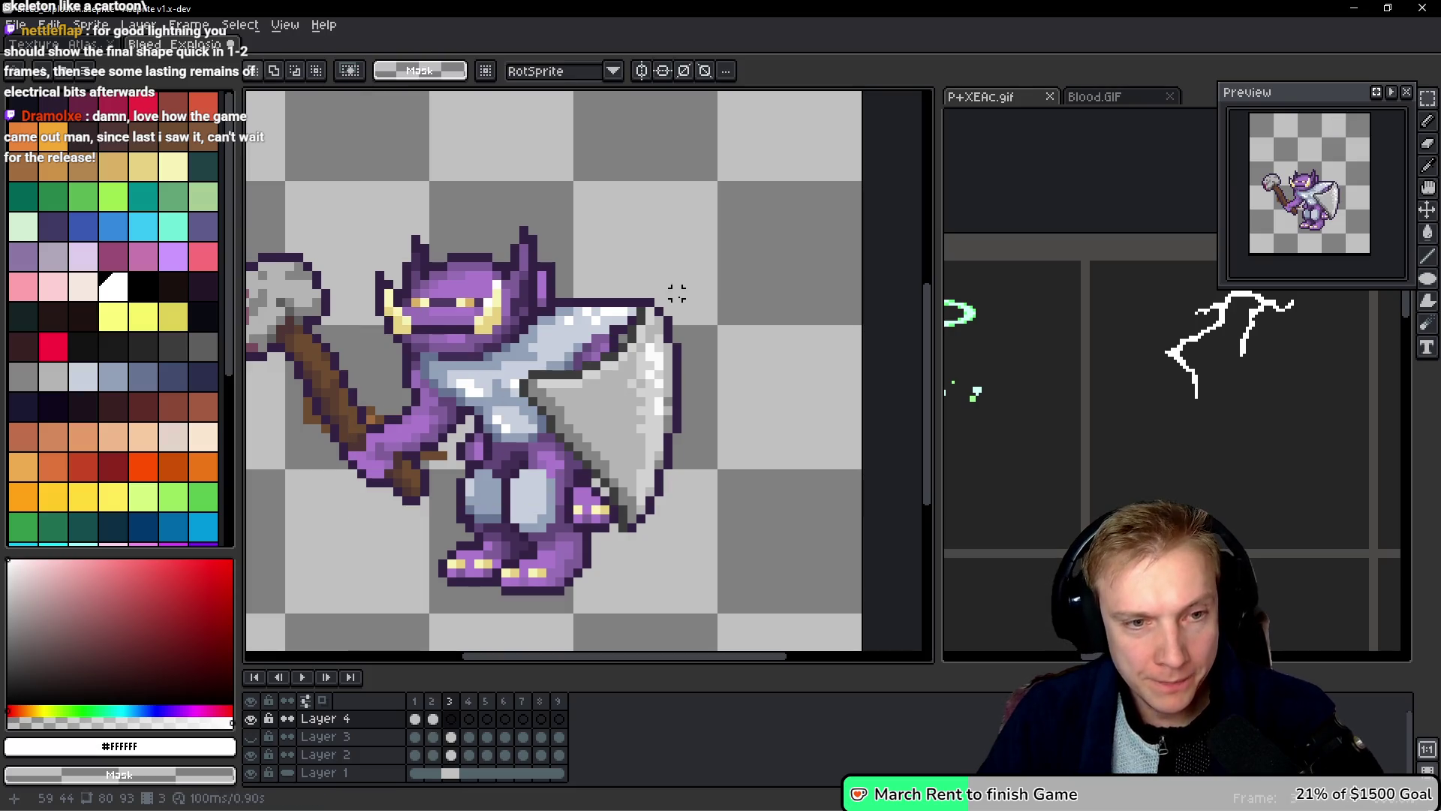
pyautogui.hotkey('ctrl', 'v')
# Step: Compare frames 4 and 5 of the reference lightning animation, ending on frame 4
pyautogui.moveTo(1242, 425); pyautogui.dragTo(1234, 430)
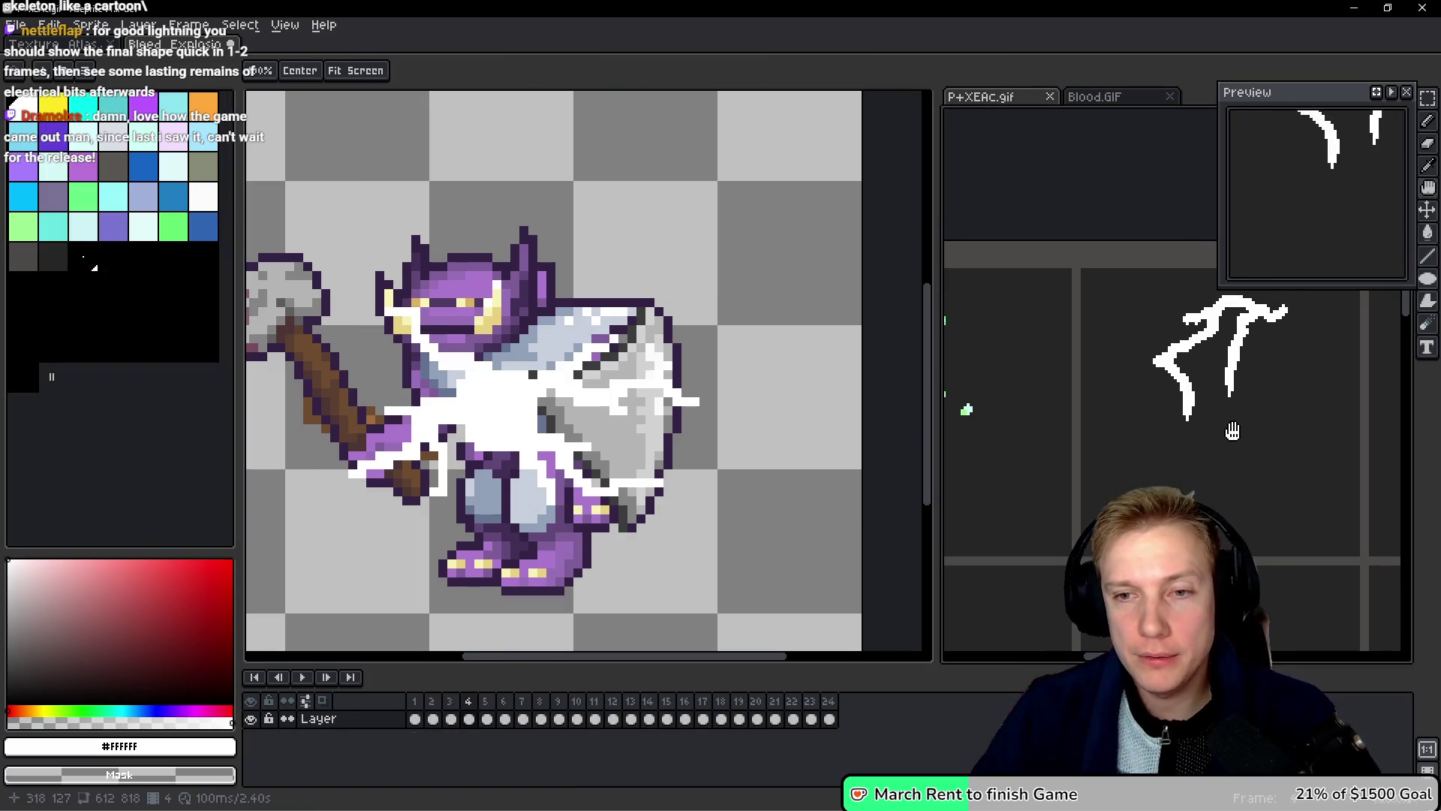
pyautogui.press('Left')
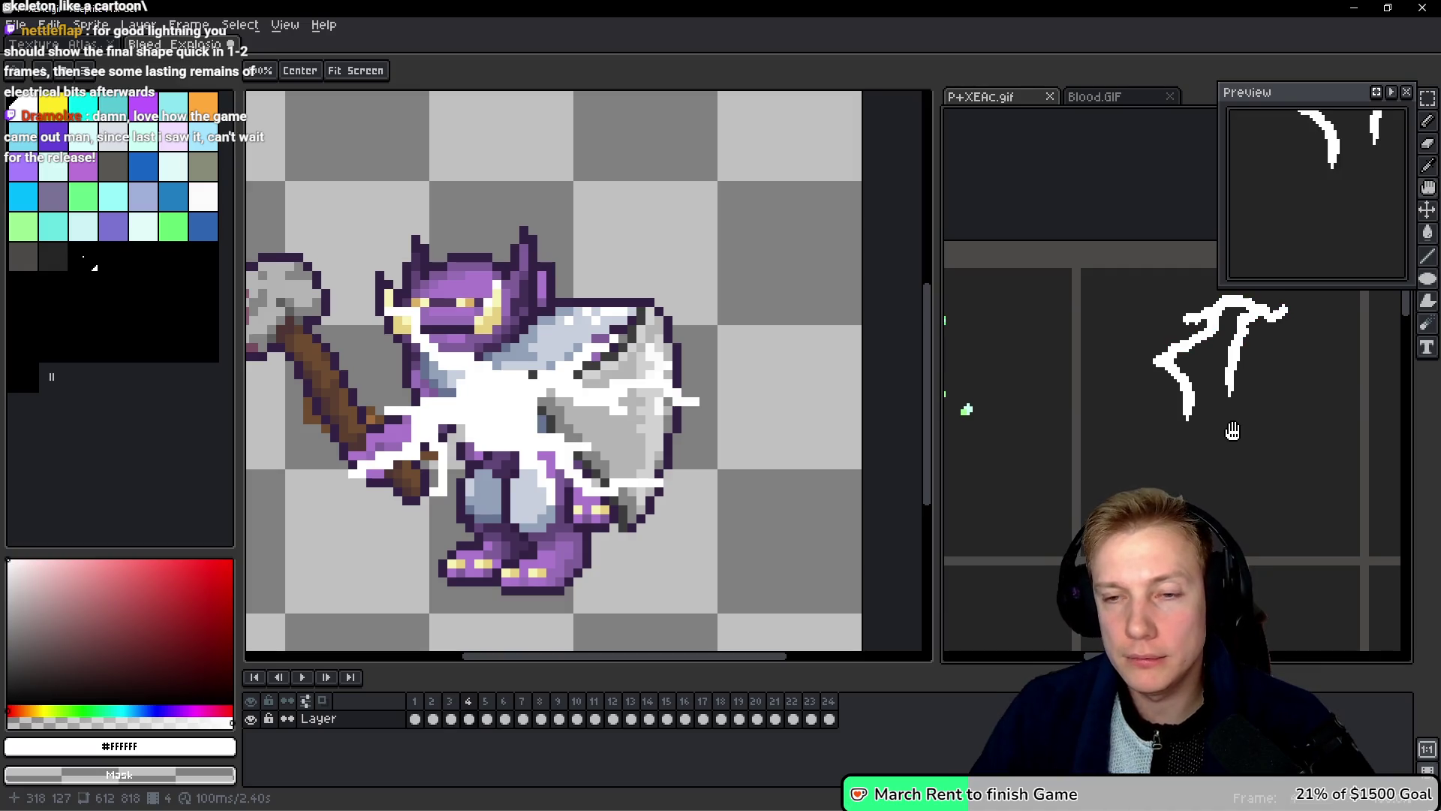
pyautogui.press('Right')
pyautogui.press('Left')
pyautogui.press('Right')
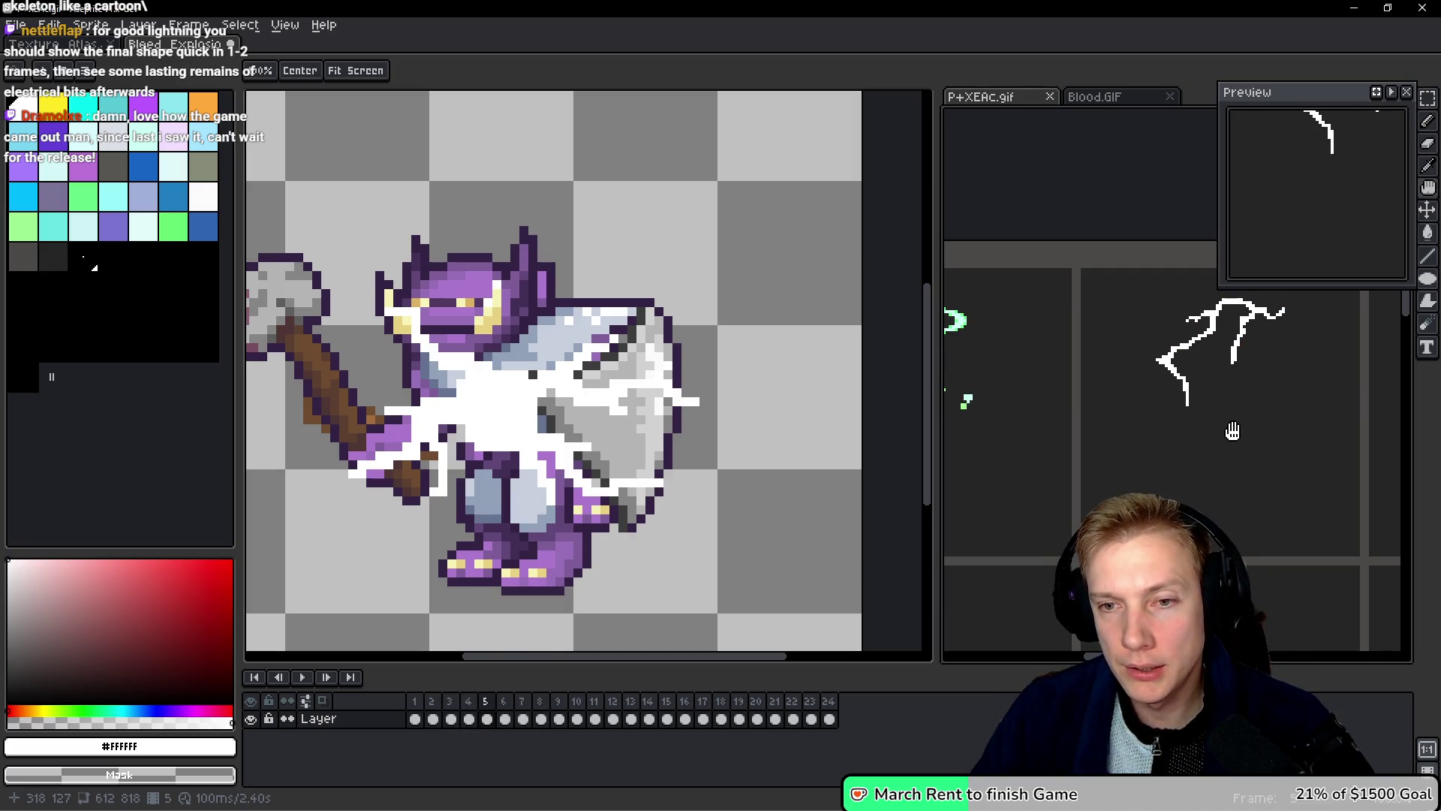
pyautogui.press('Left')
pyautogui.press('Right')
pyautogui.press('Left')
pyautogui.press('Right')
pyautogui.press('Left')
pyautogui.press('Right')
pyautogui.press('Left')
pyautogui.press('Right')
pyautogui.press('Left')
# Step: Return to the goblin sprite, pan it into view and go back to frame 2
pyautogui.press('m')
pyautogui.hotkey('ctrl', 'Tab')
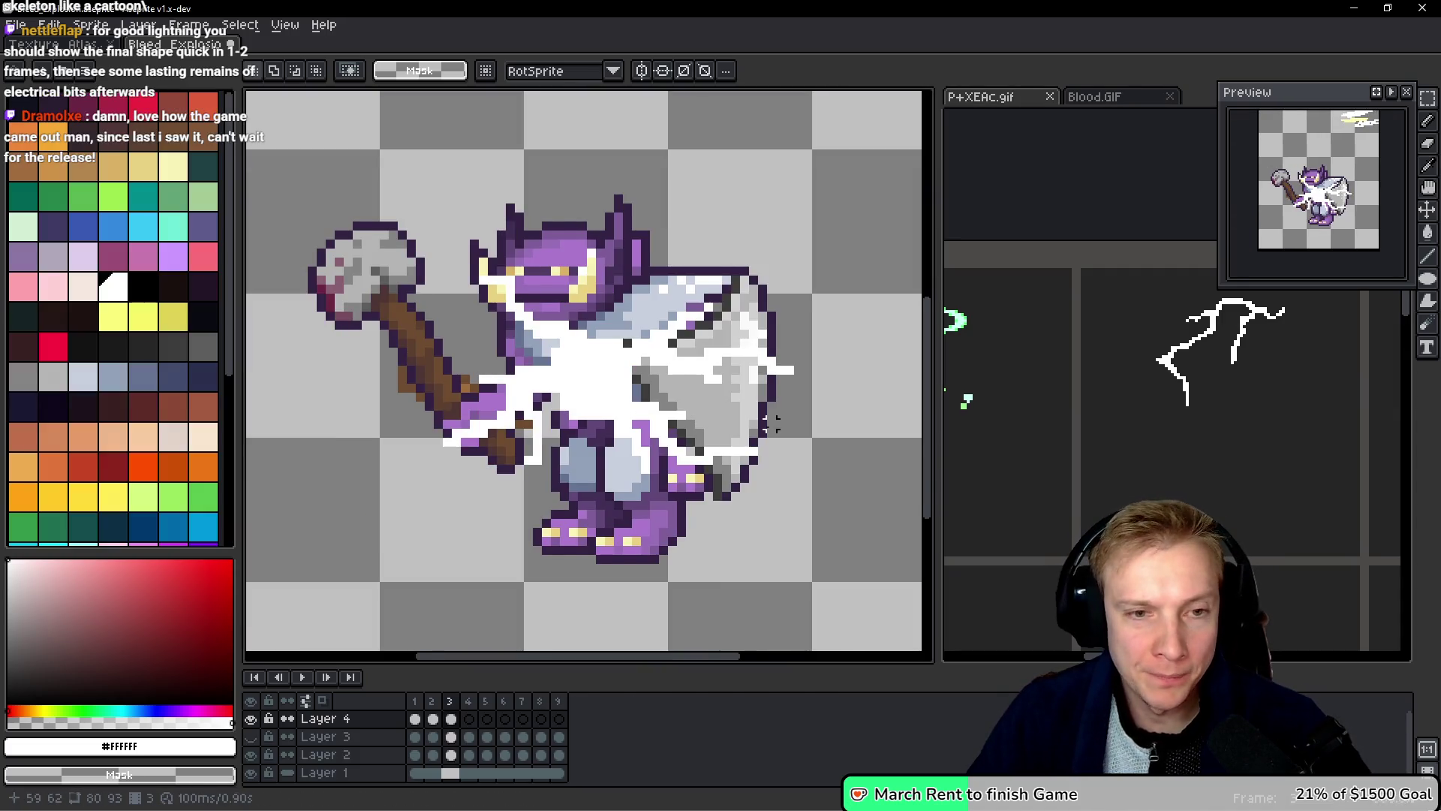
pyautogui.press('space')
pyautogui.moveTo(766, 411); pyautogui.dragTo(734, 408)
pyautogui.press('space')
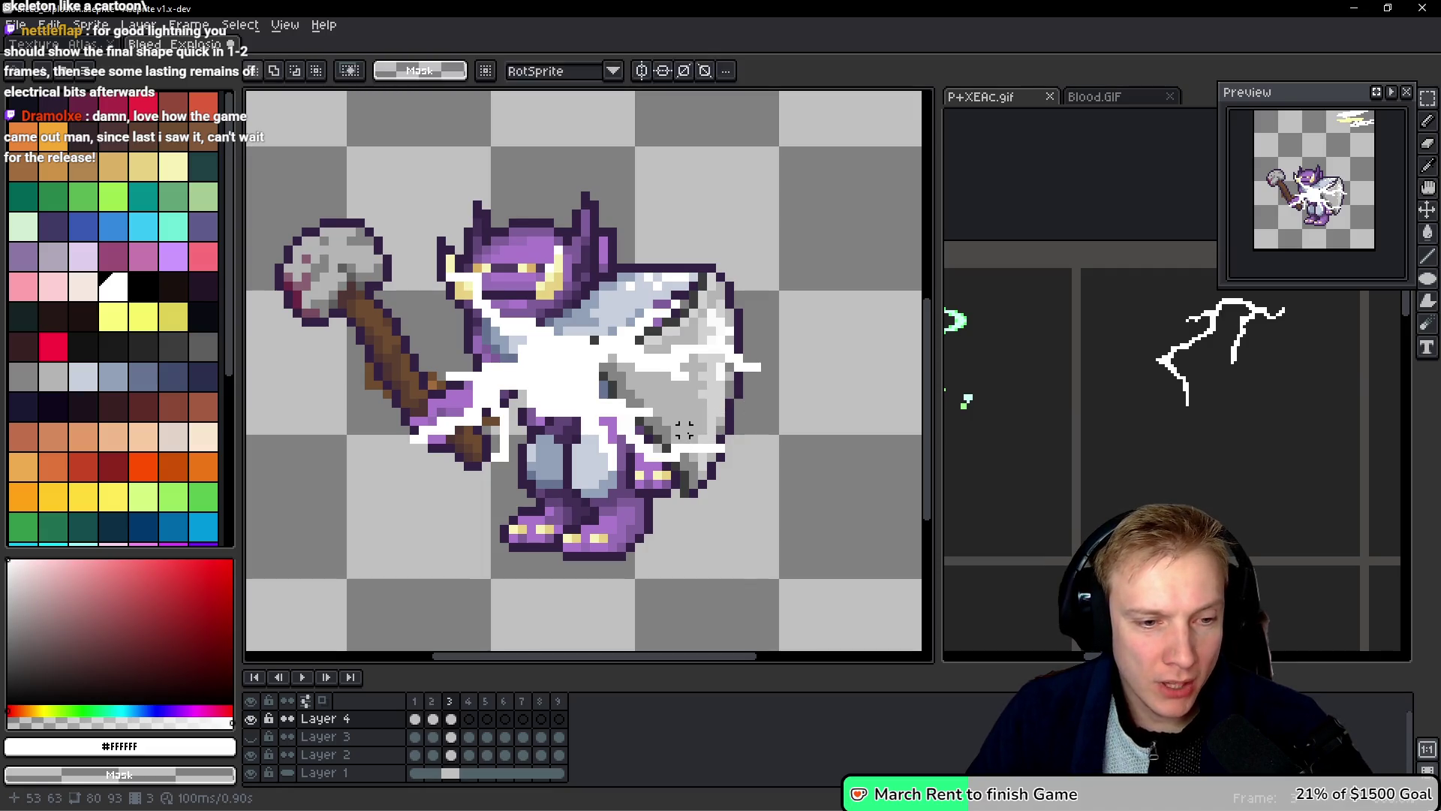
pyautogui.press(',')
pyautogui.press('b')
pyautogui.scroll(3, 670, 445)
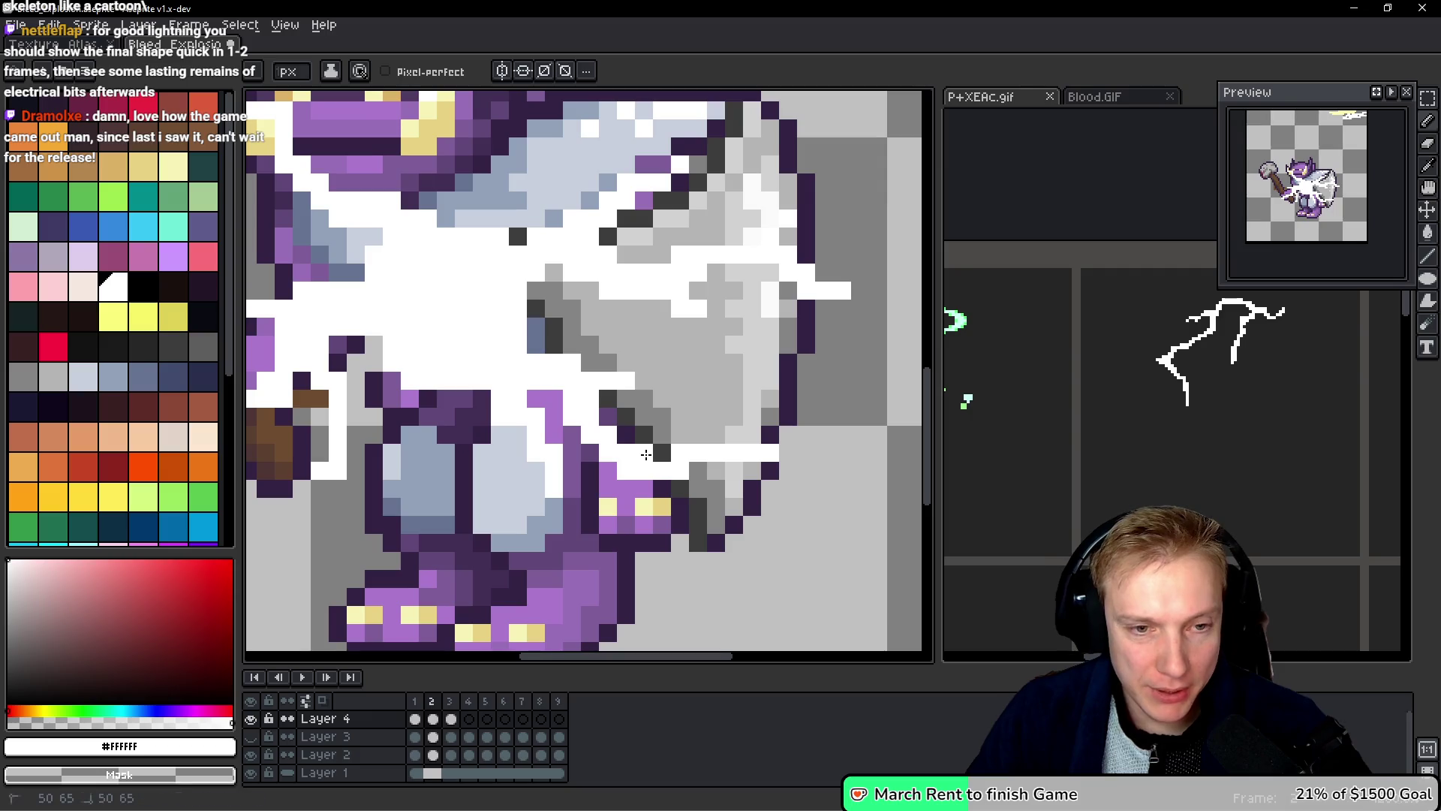
# Step: Paint stray purple and grey pixels near the legs and shield white on frame 2
pyautogui.click(604, 415)
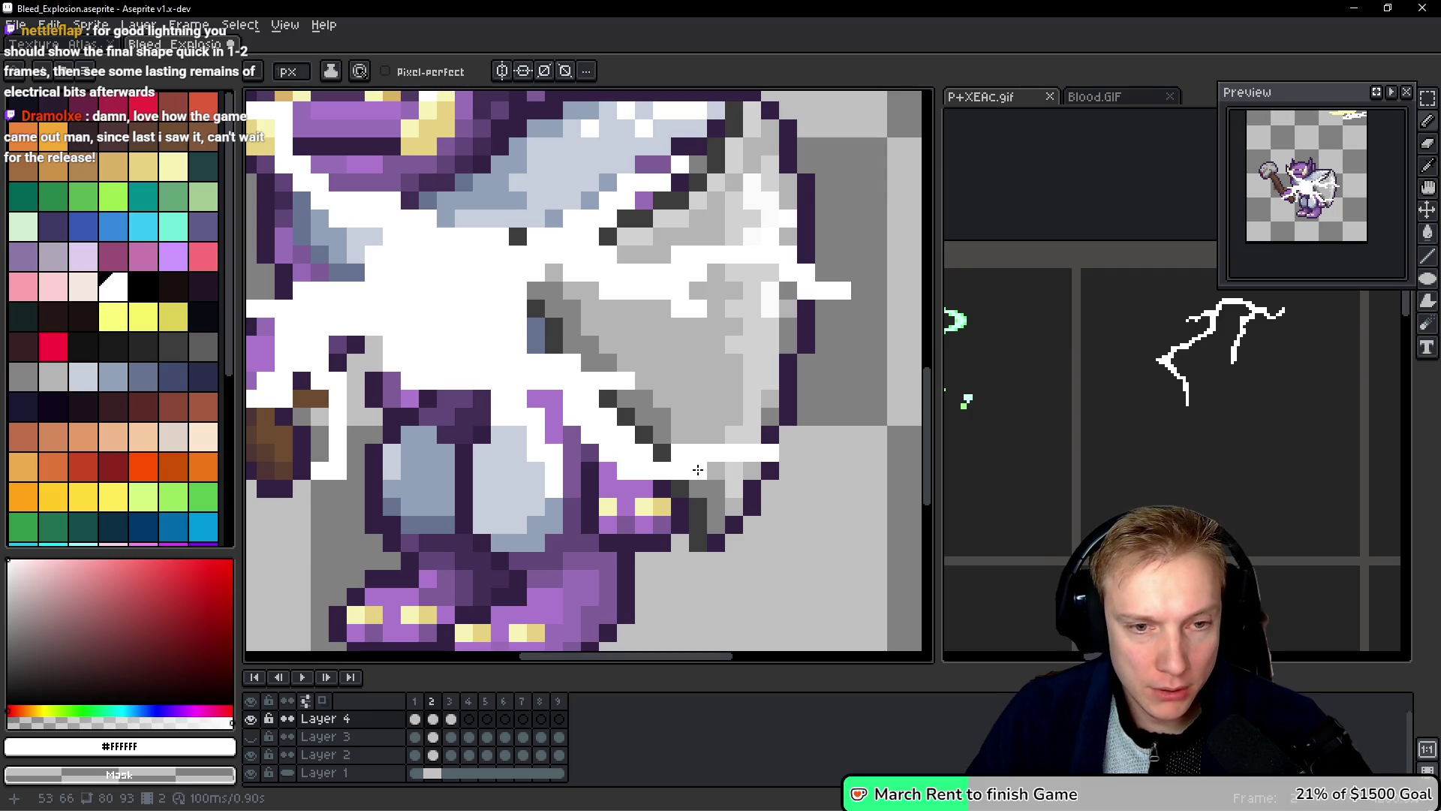
pyautogui.click(576, 459)
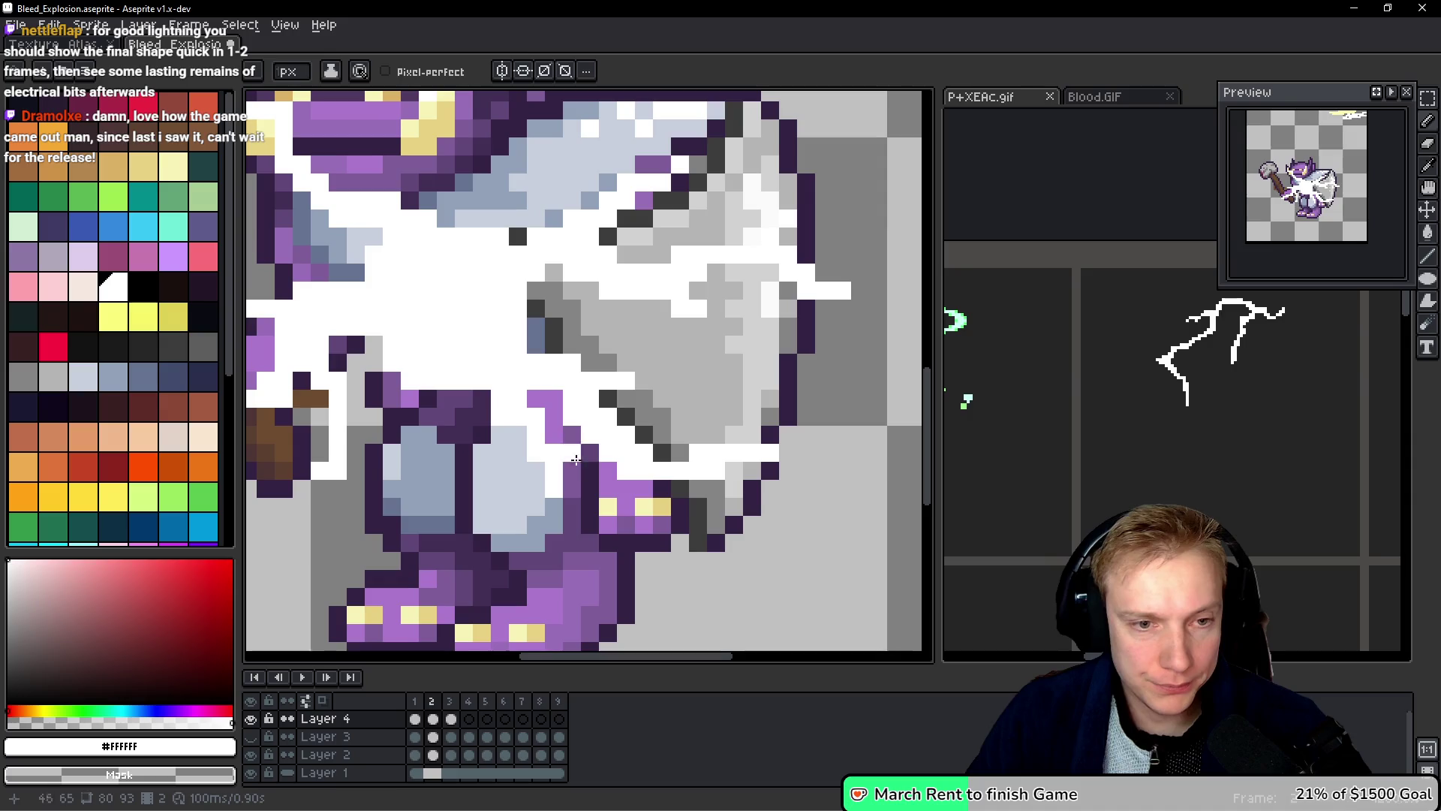
pyautogui.moveTo(660, 488); pyautogui.dragTo(702, 489)
pyautogui.click(755, 508)
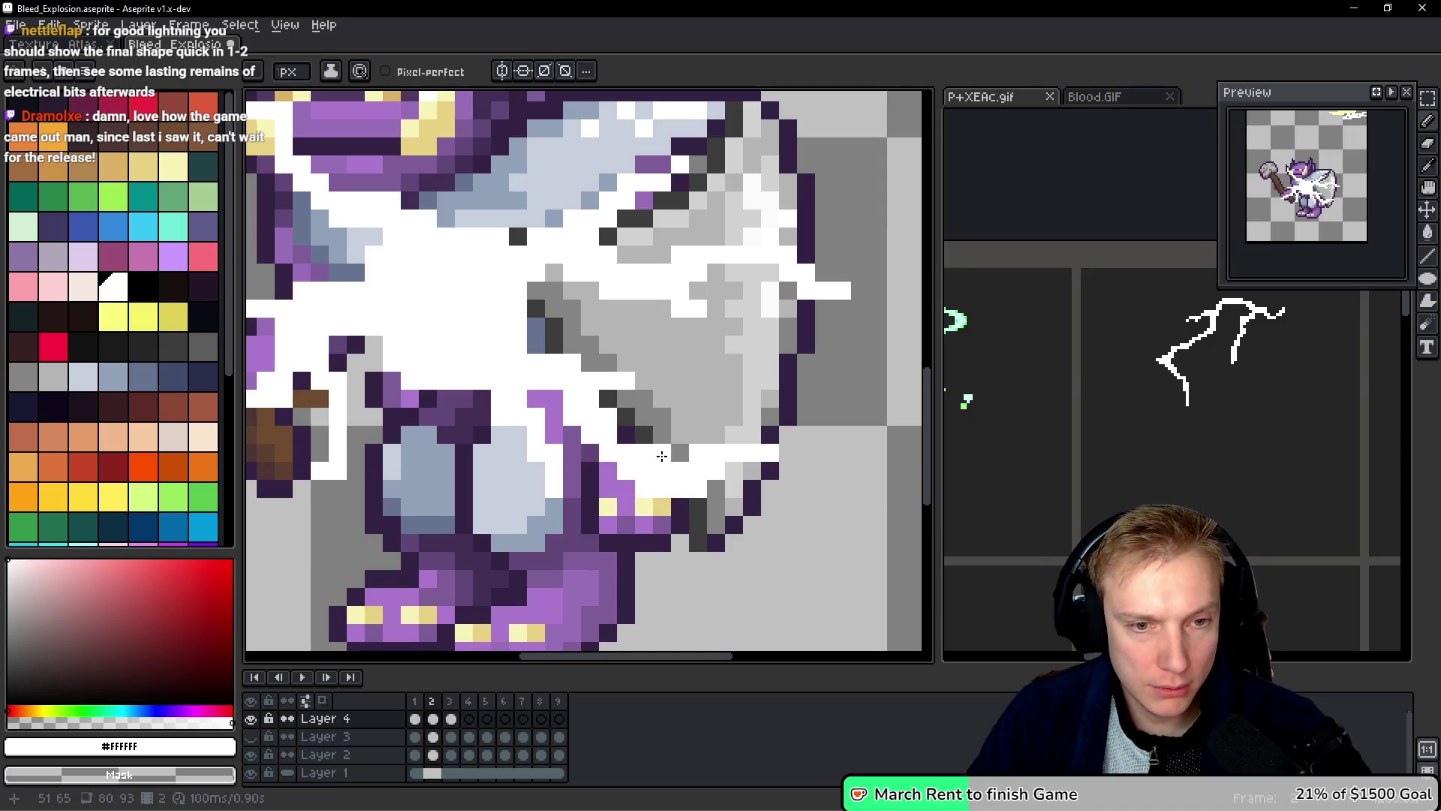
pyautogui.click(590, 364)
pyautogui.hscroll(-2, 608, 364)
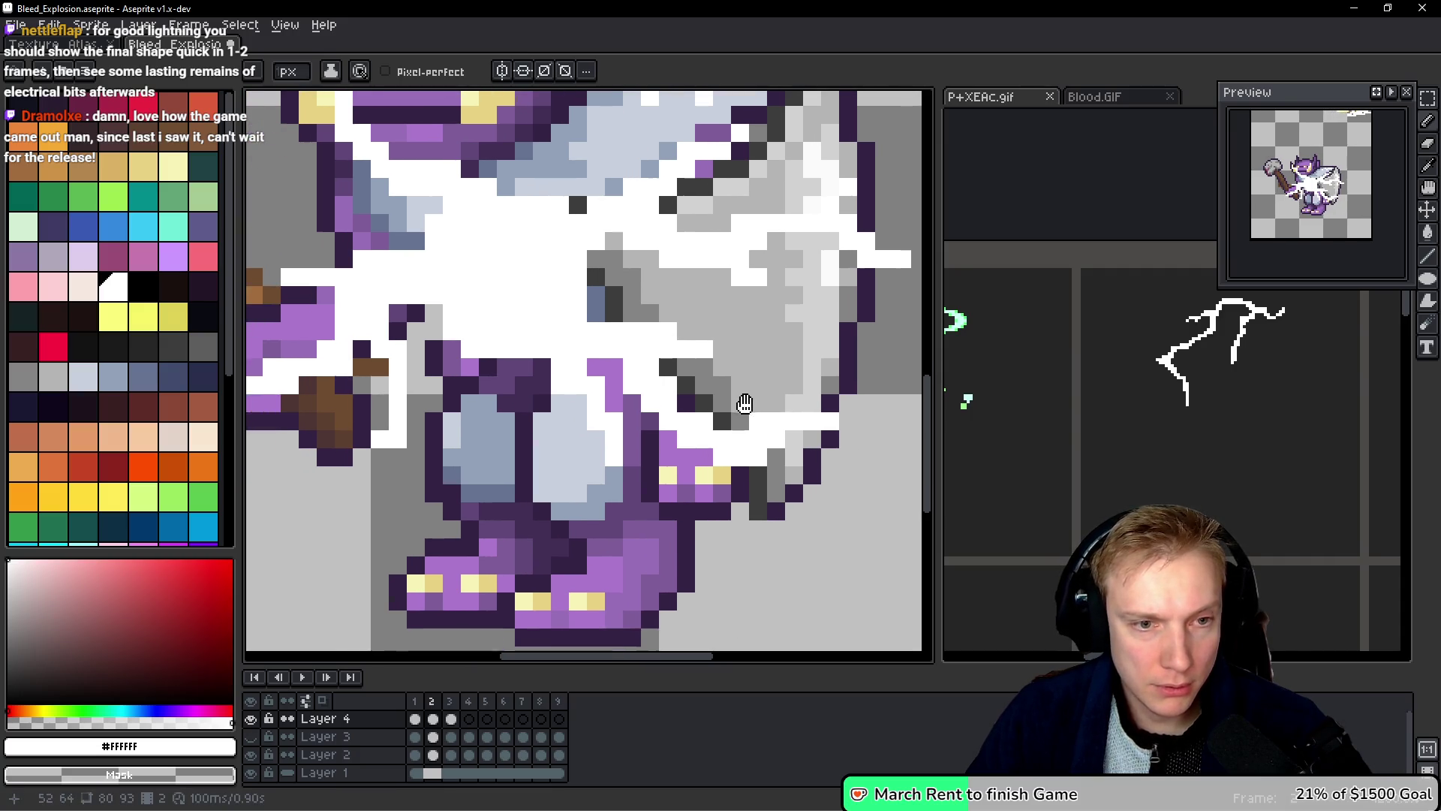
pyautogui.moveTo(613, 467); pyautogui.dragTo(615, 492)
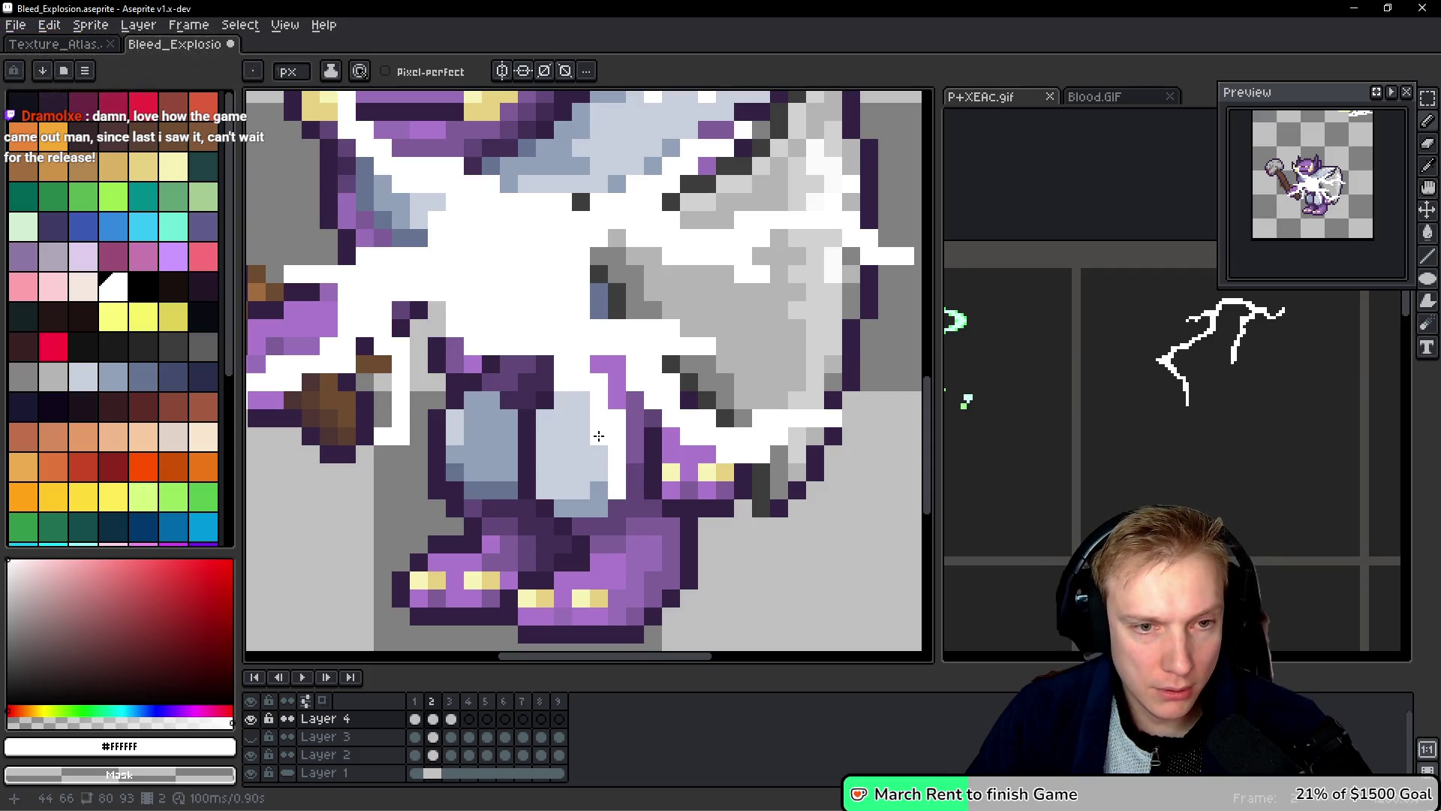
# Step: Check against the neighbouring frame and whiten a remaining dark pixel in the lightning
pyautogui.press('space')
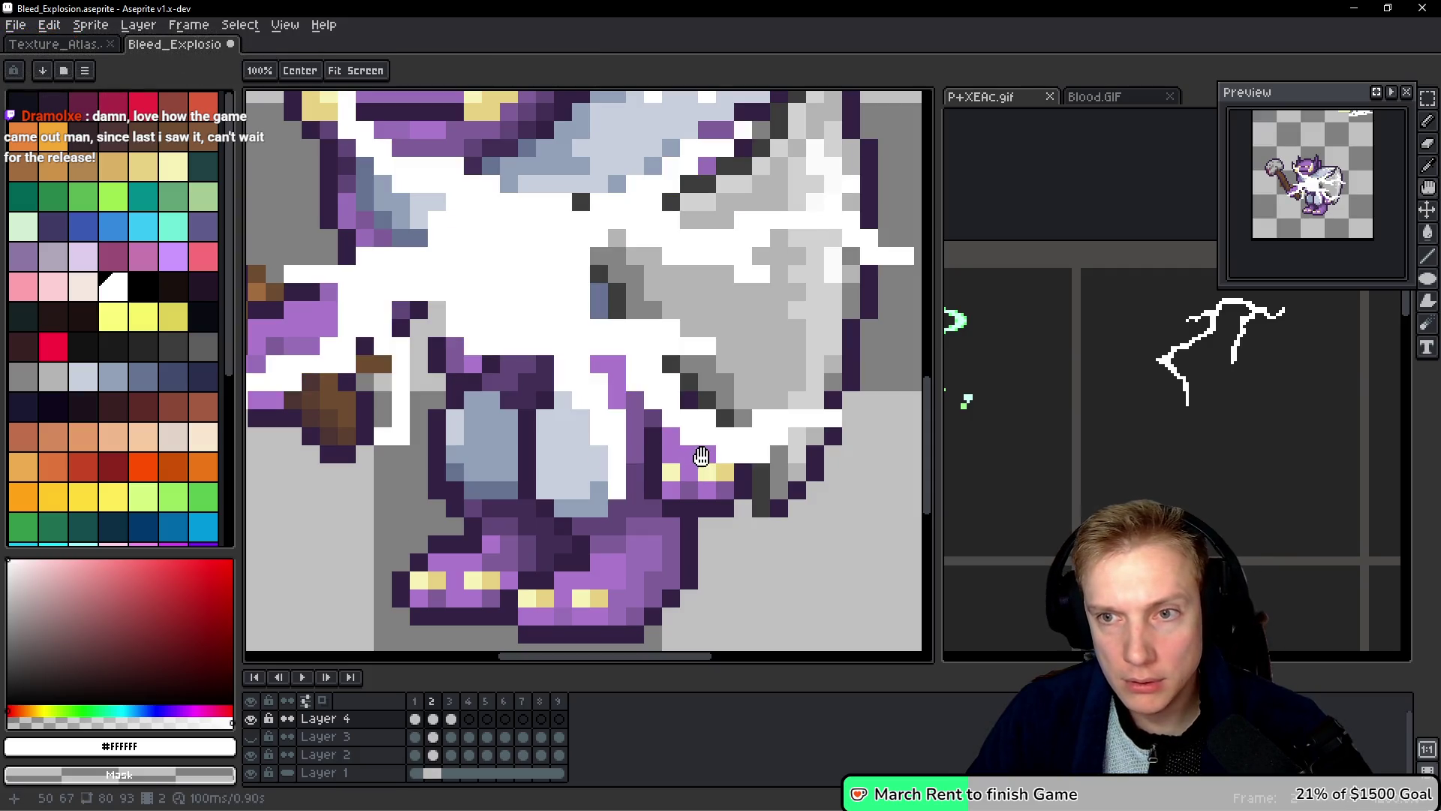
pyautogui.press('Left')
pyautogui.press('Right')
pyautogui.scroll(3, 692, 441)
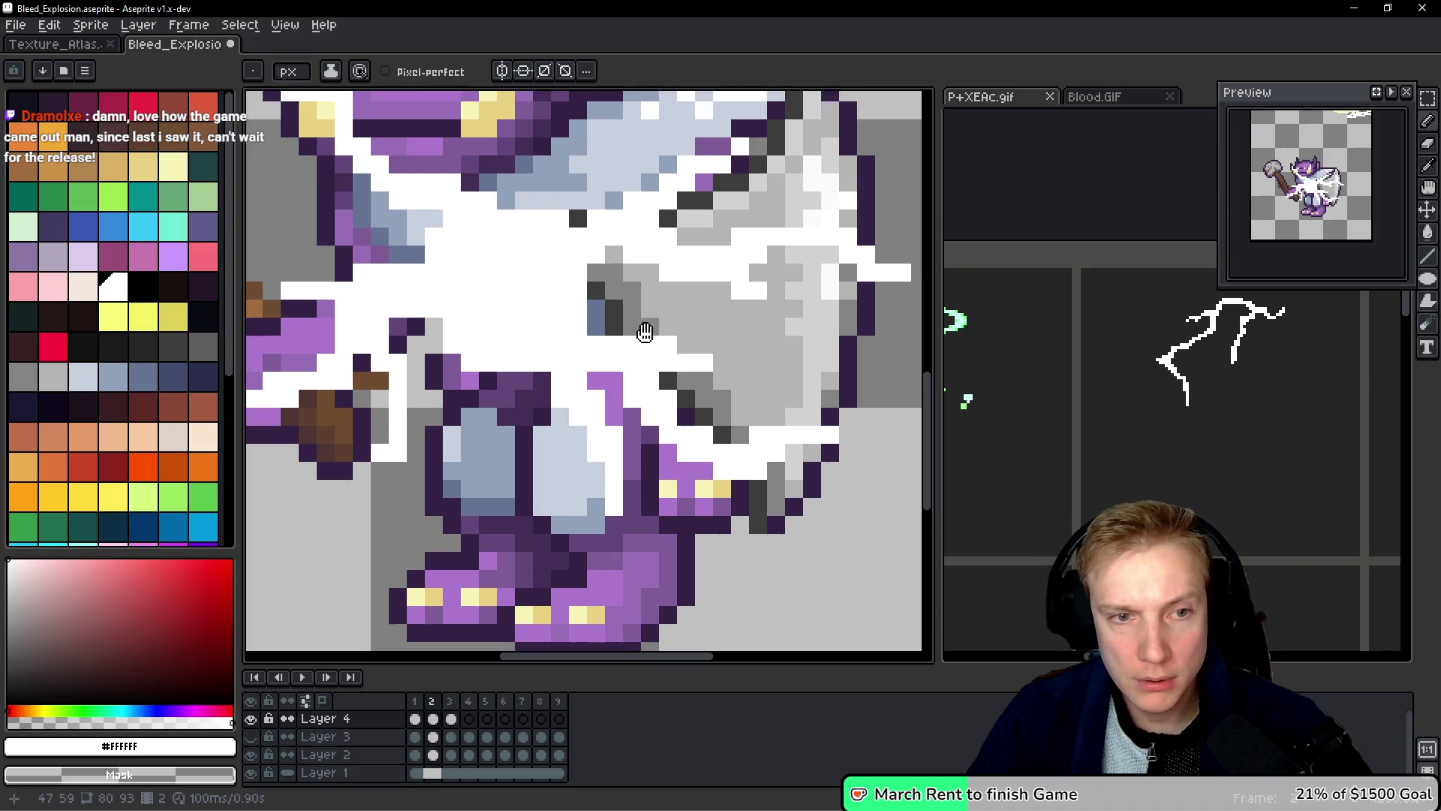
pyautogui.click(577, 353)
pyautogui.hscroll(3, 589, 315)
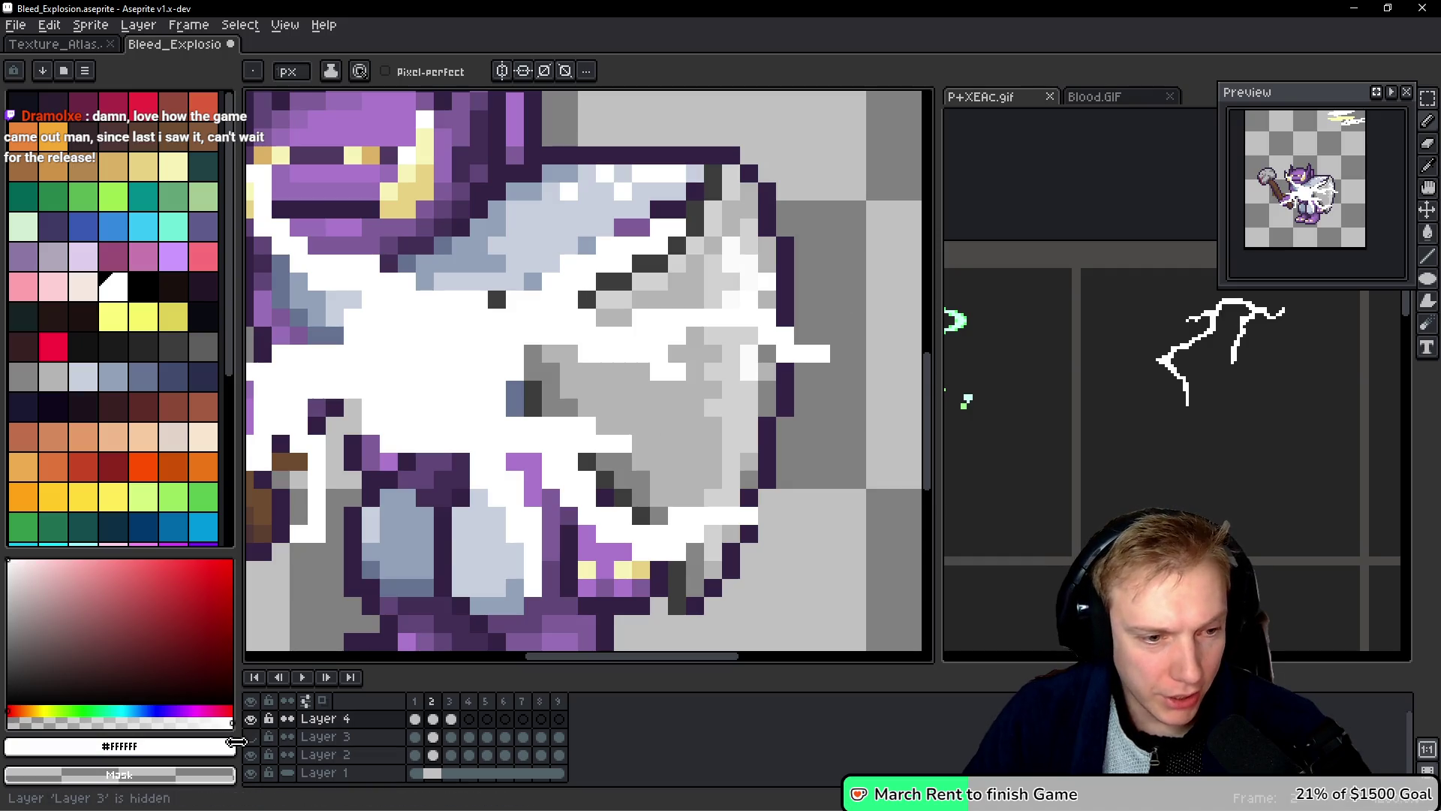
# Step: Hide the two goblin layers so only the lightning is visible
pyautogui.click(251, 756)
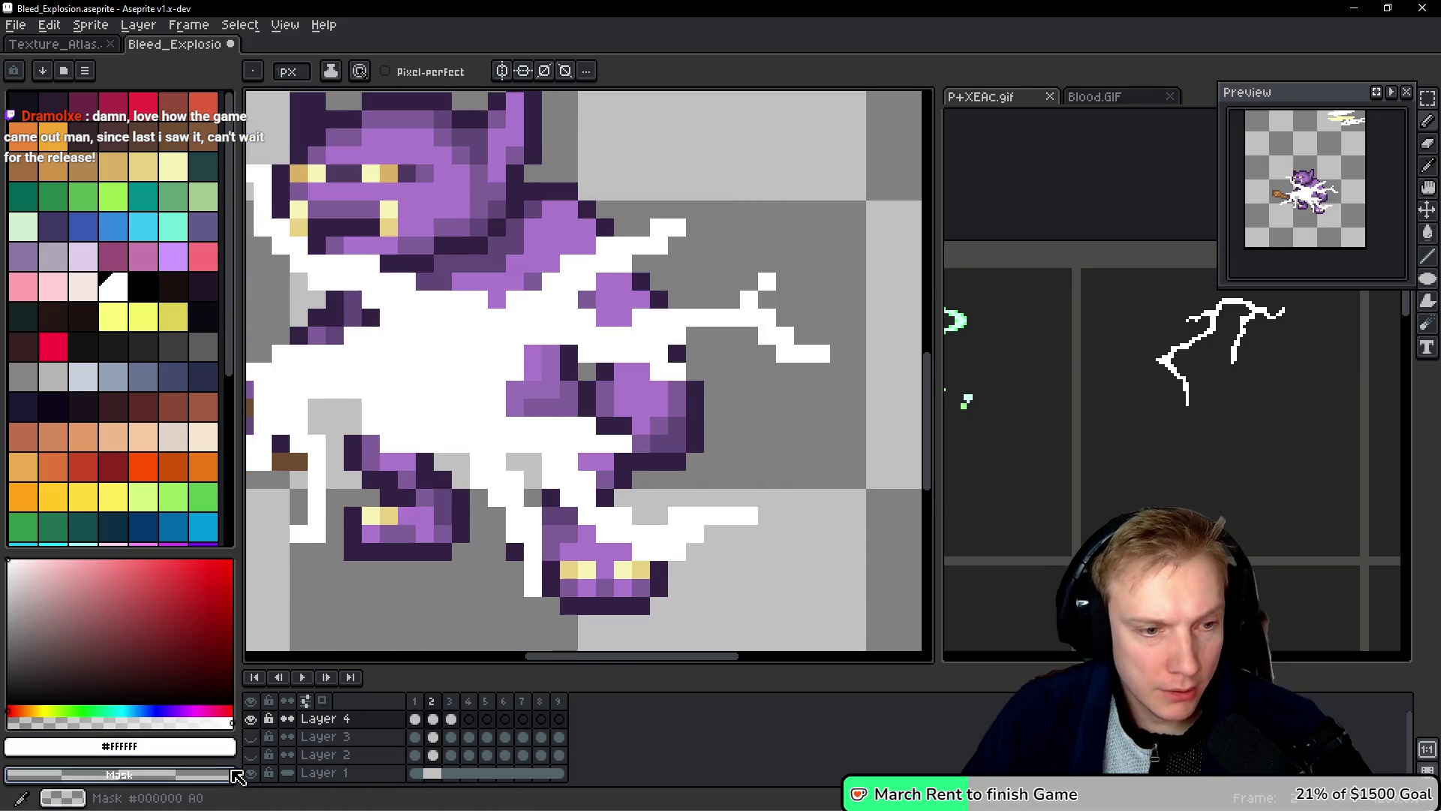
pyautogui.click(252, 773)
pyautogui.press('Left')
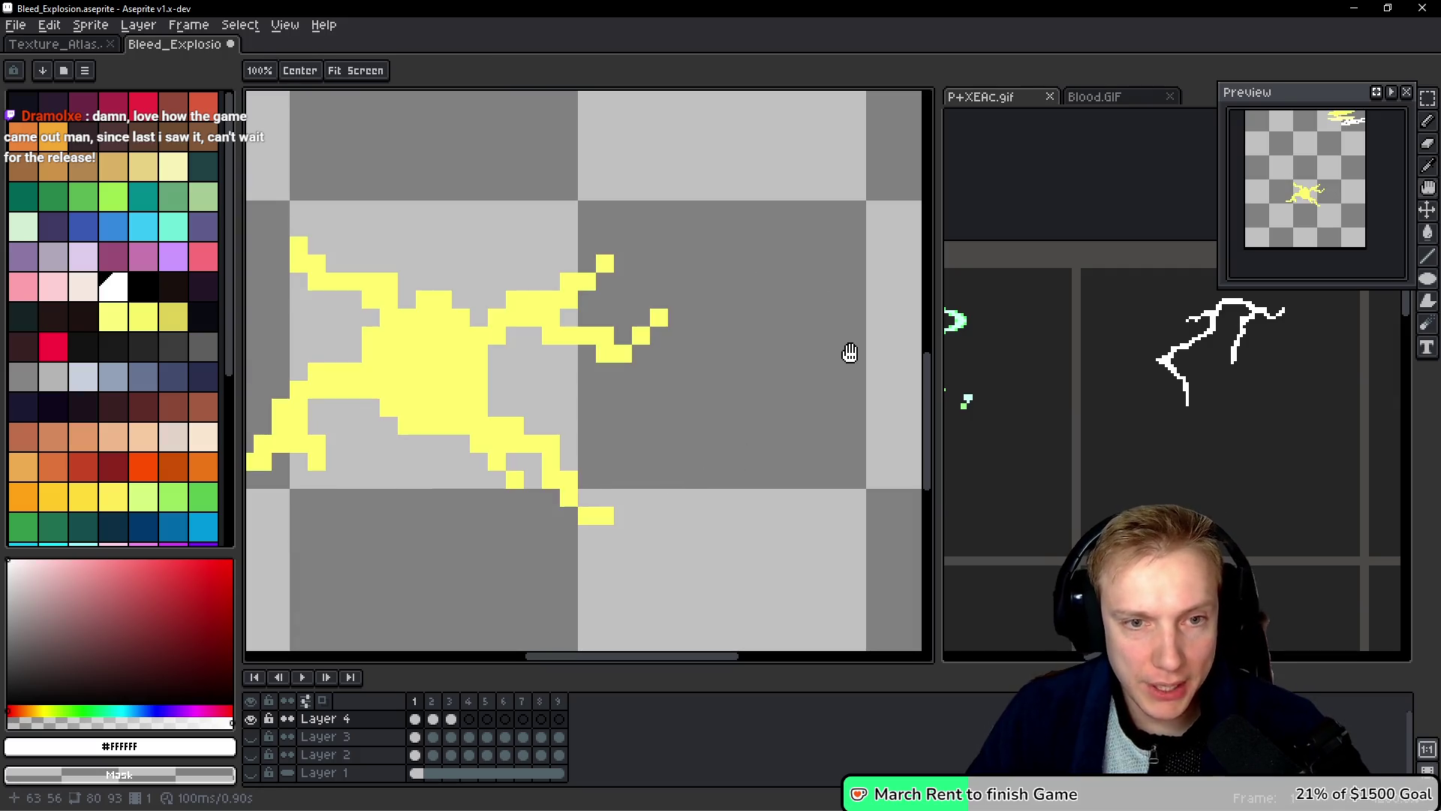
pyautogui.press('Right')
pyautogui.press('Right')
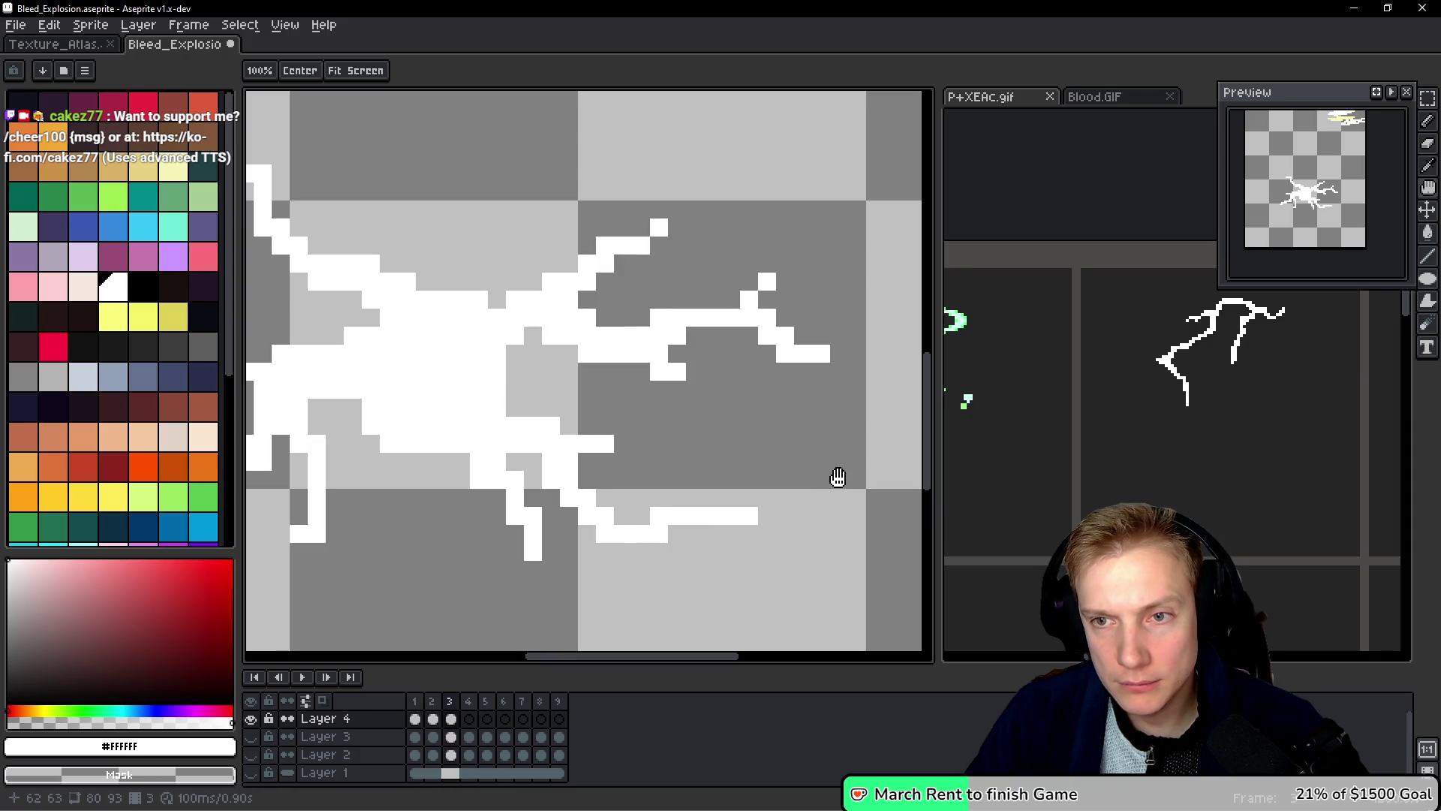
# Step: Flip between frames 1, 2 and 3 to compare the lightning, settling on frame 2
pyautogui.press('b')
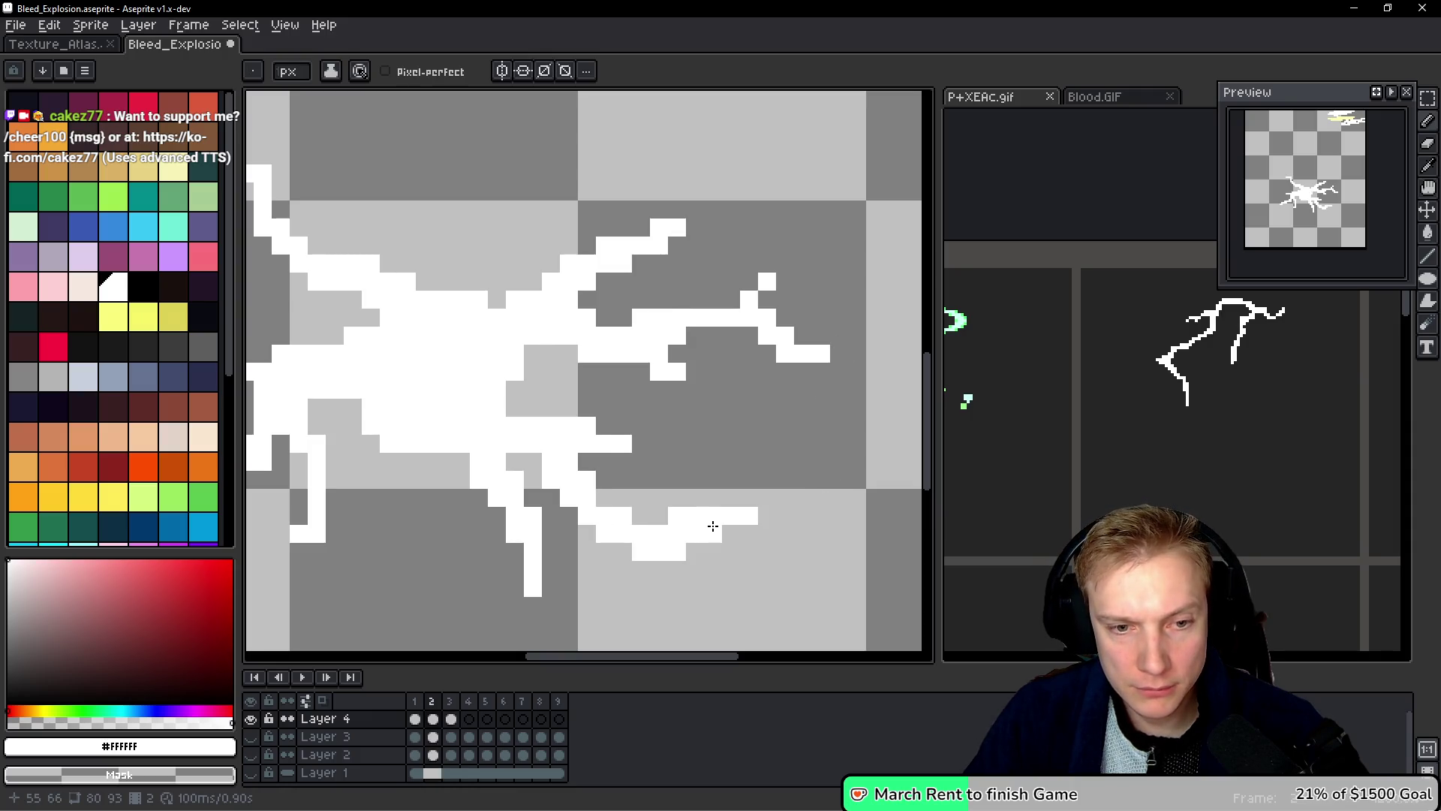
pyautogui.press('h')
pyautogui.press('Left')
pyautogui.press('Right')
pyautogui.press('Right')
pyautogui.press('Left')
pyautogui.press('Right')
pyautogui.press('Left')
pyautogui.press('Right')
pyautogui.press('Left')
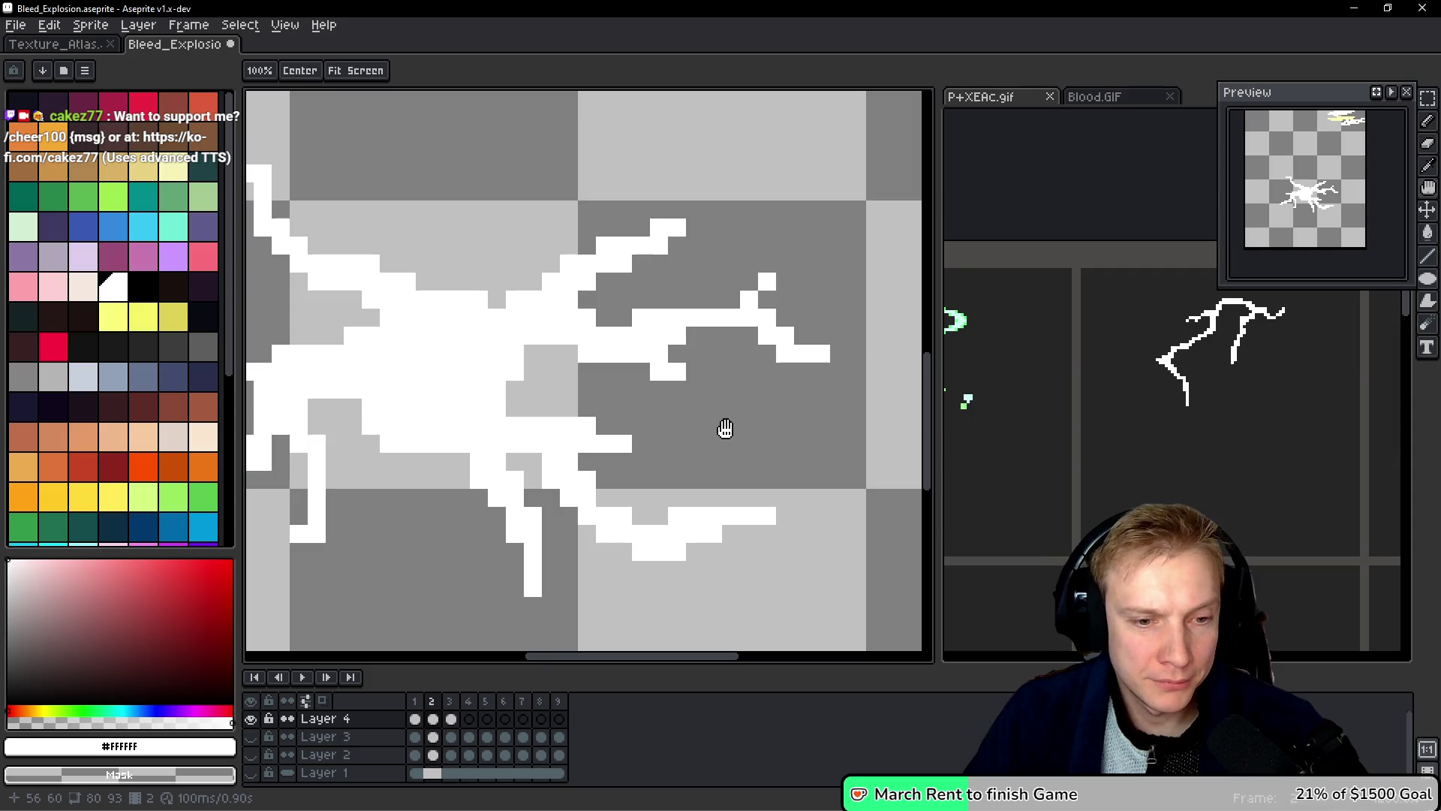
# Step: On frame 2, thicken the right branch with white pixels and extend the lower stroke two pixels right
pyautogui.press('b')
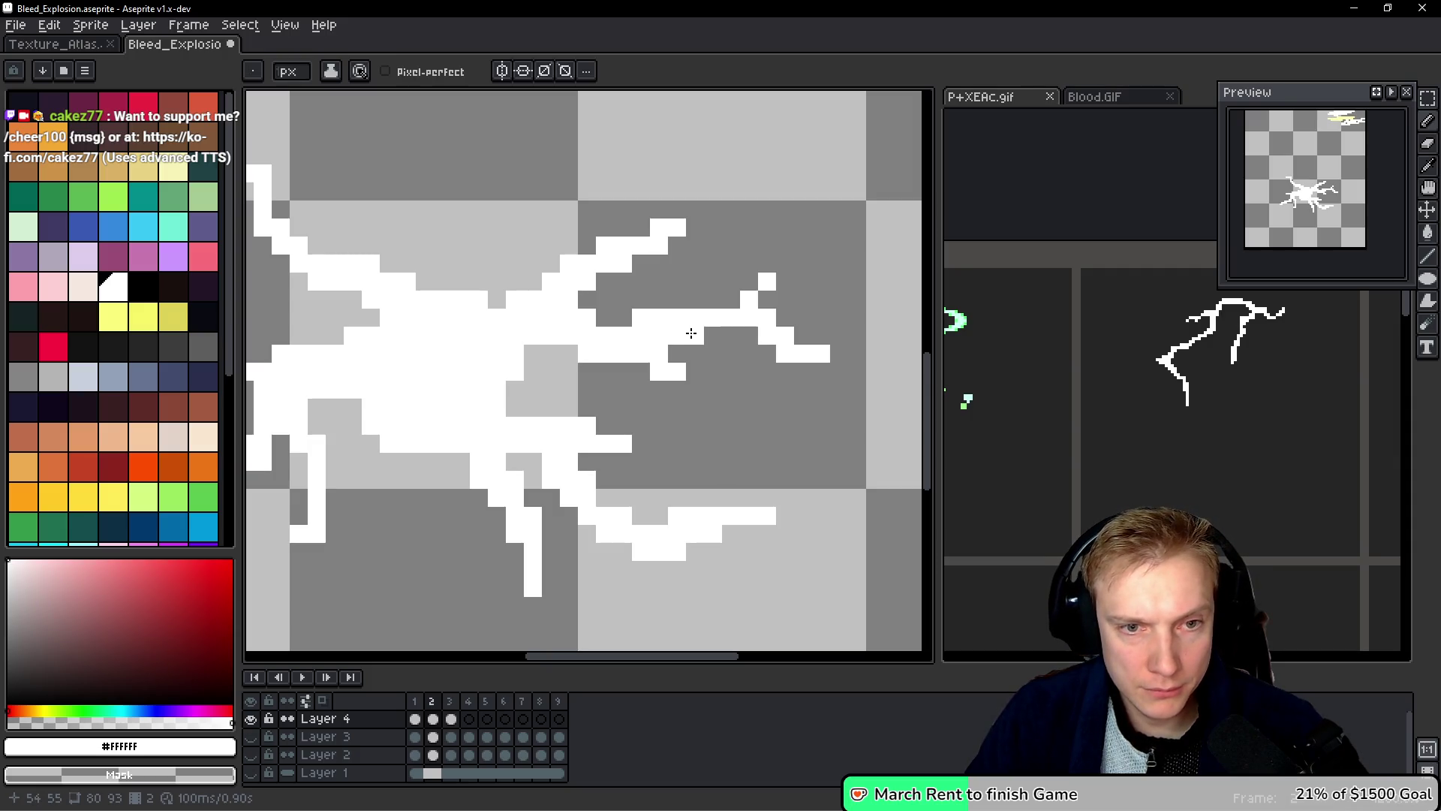
pyautogui.click(713, 299)
pyautogui.click(749, 281)
pyautogui.click(785, 282)
pyautogui.click(835, 404)
pyautogui.hotkey('ctrl', 'z')
pyautogui.moveTo(838, 353); pyautogui.dragTo(858, 353)
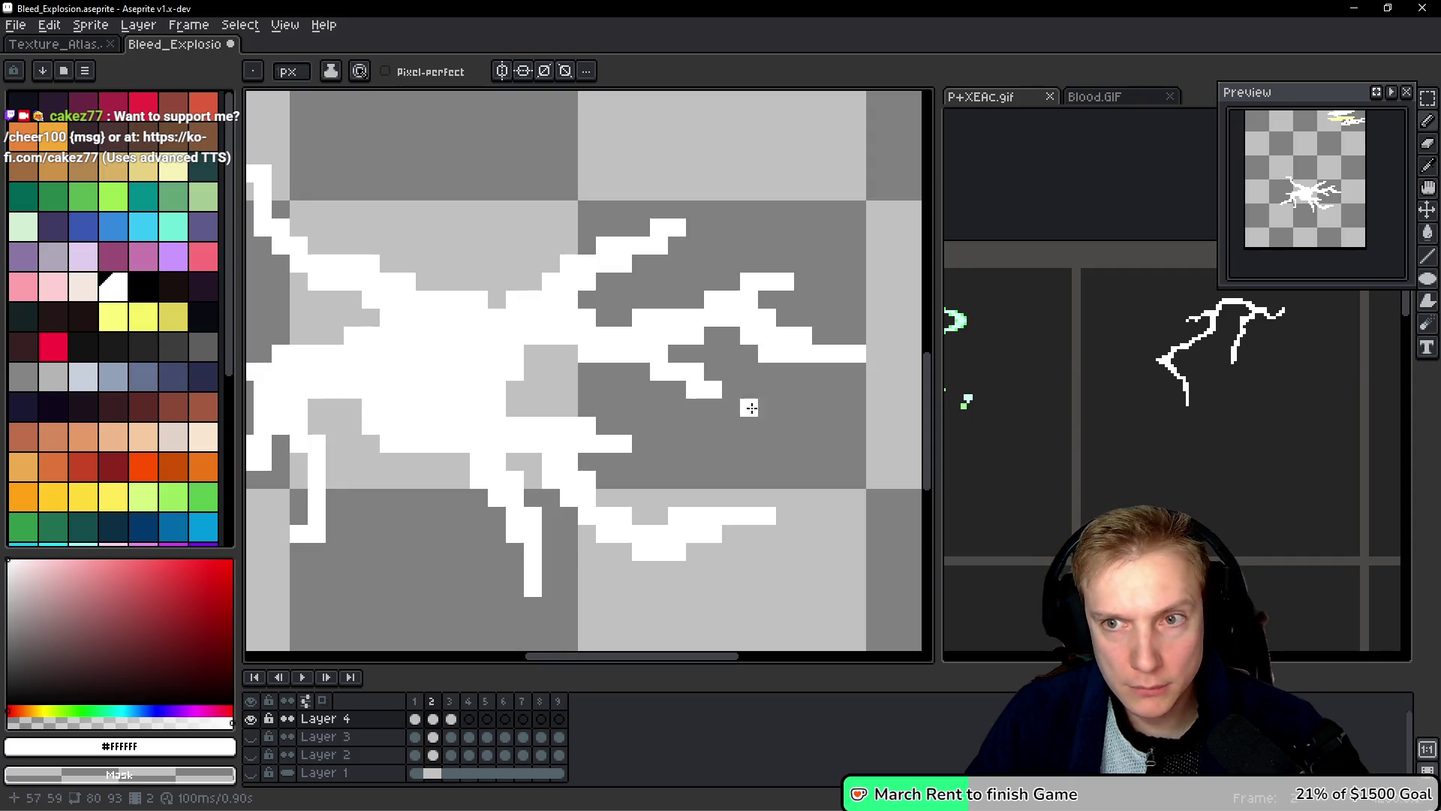
# Step: Flip through frames 1 to 3 to preview the burst, ending on frame 3
pyautogui.press('Left')
pyautogui.press('h')
pyautogui.press('Right')
pyautogui.press('Right')
pyautogui.press('Left')
pyautogui.press('Right')
pyautogui.press('Left')
pyautogui.press('Right')
pyautogui.press('Left')
pyautogui.press('Right')
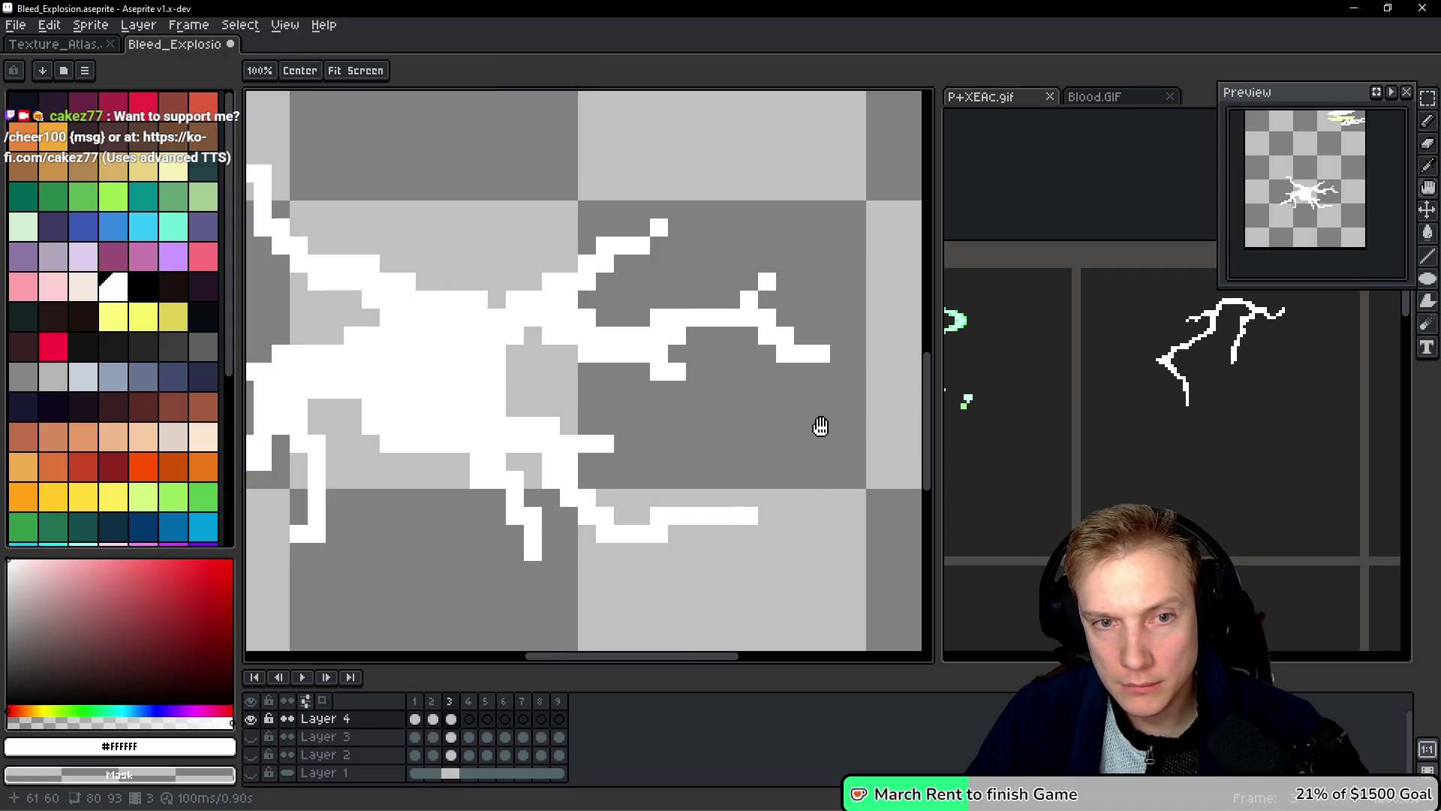
# Step: On frame 3, try white pixels on the right branch, then erase them again
pyautogui.press('b')
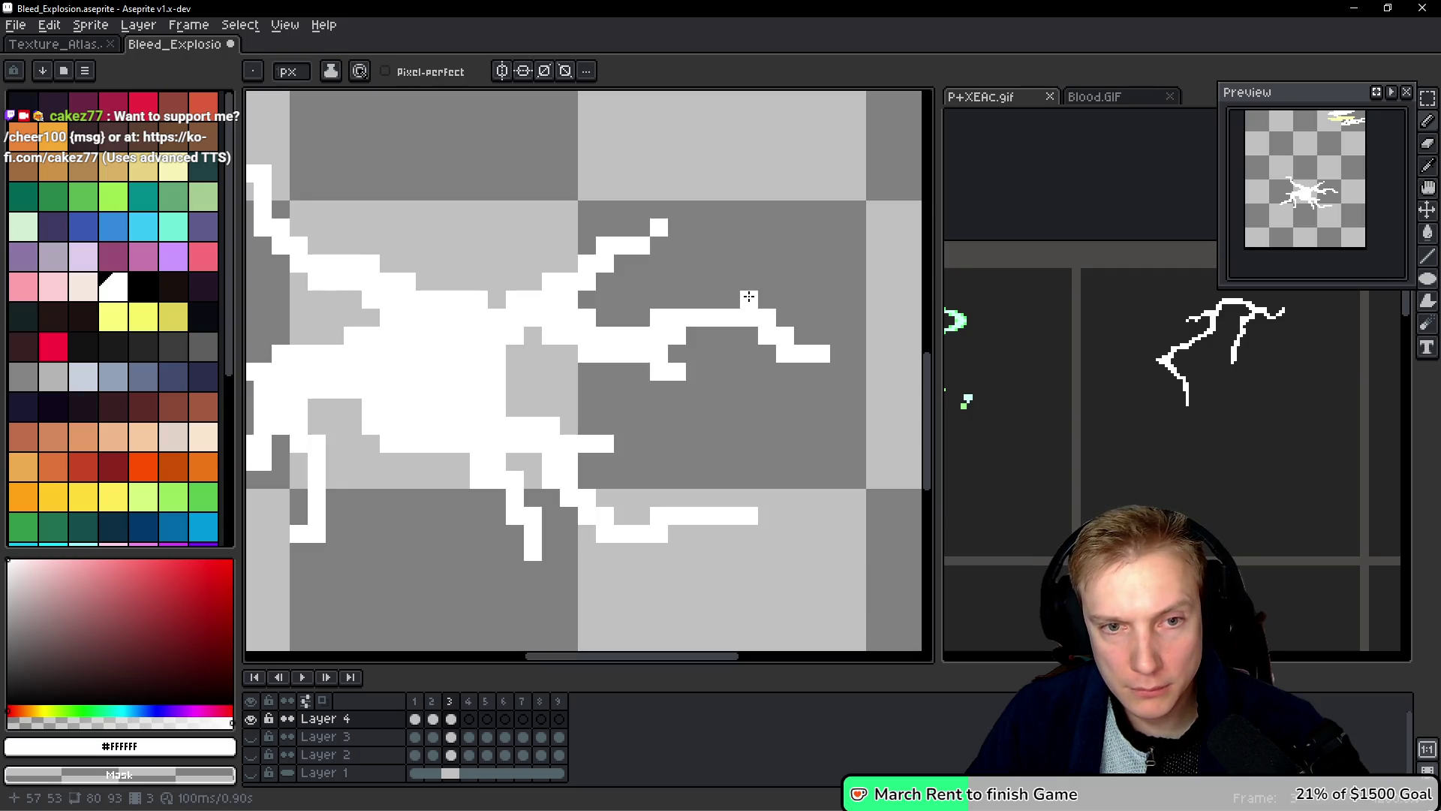
pyautogui.click(767, 282)
pyautogui.click(785, 282)
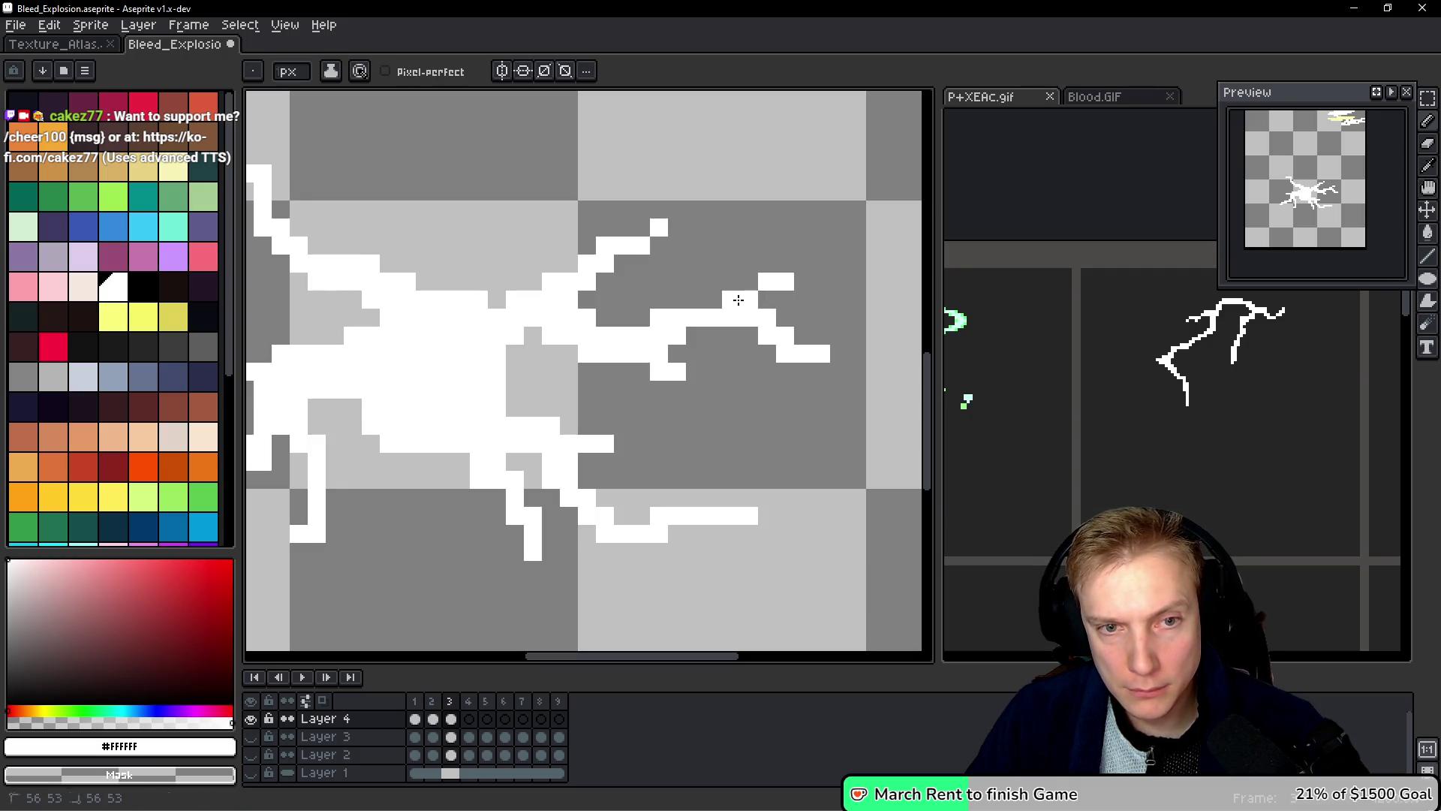
pyautogui.click(739, 300)
pyautogui.press('h')
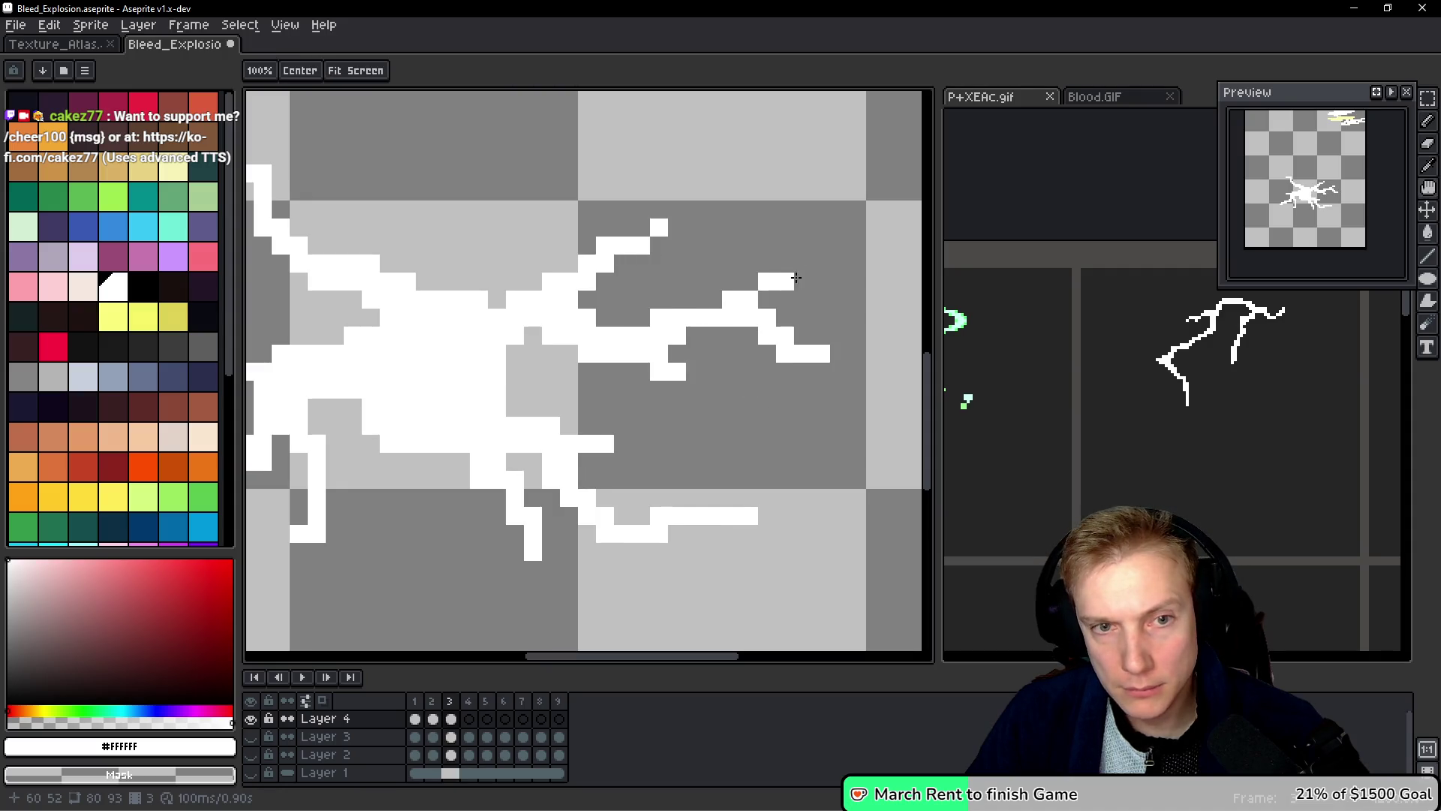
pyautogui.press('e')
pyautogui.click(785, 281)
pyautogui.click(767, 282)
pyautogui.click(731, 300)
pyautogui.click(749, 299)
# Step: Compare frames 2 and 3 again, settling on frame 2 for editing
pyautogui.press('h')
pyautogui.press('Left')
pyautogui.press('Right')
pyautogui.press('Left')
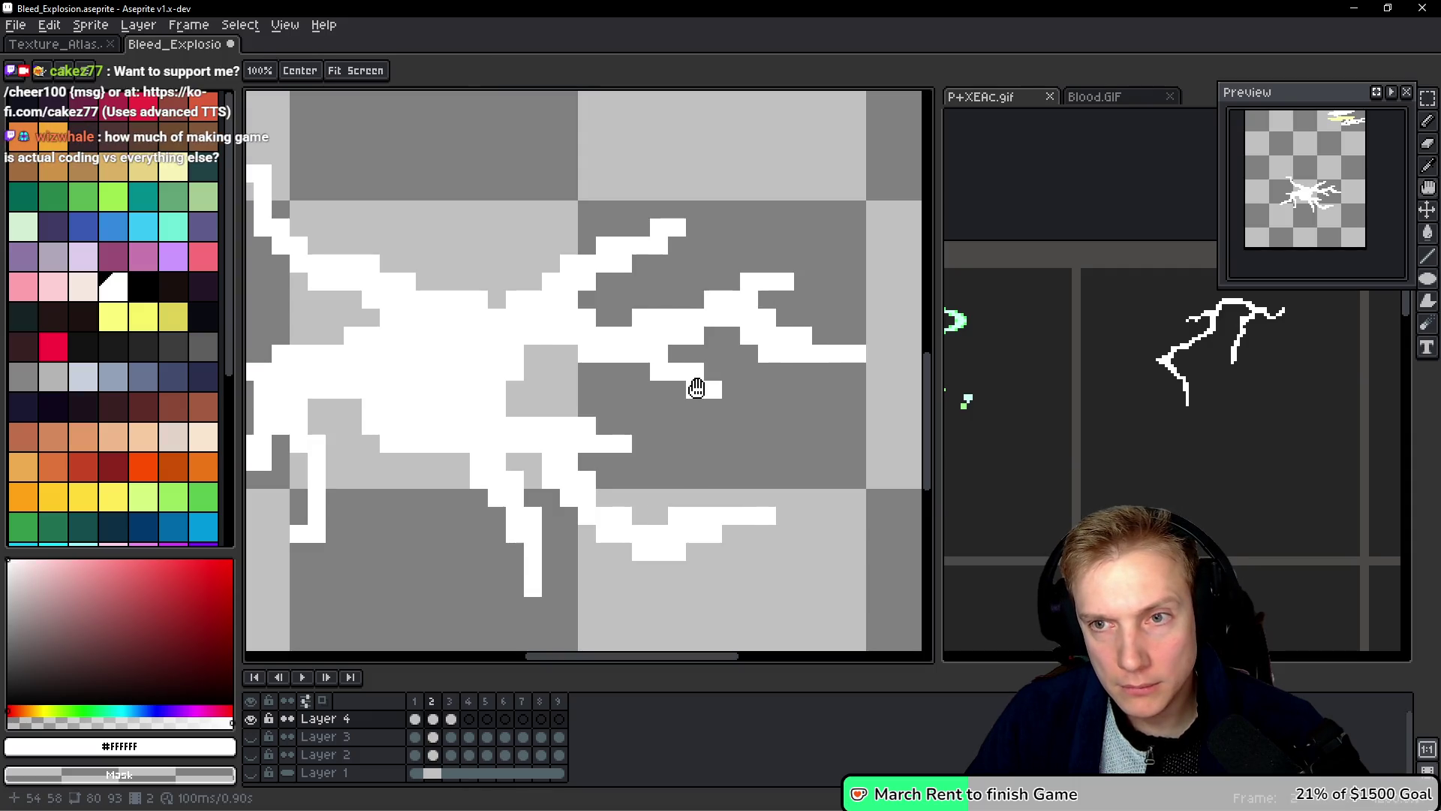
pyautogui.press('Right')
pyautogui.press('e')
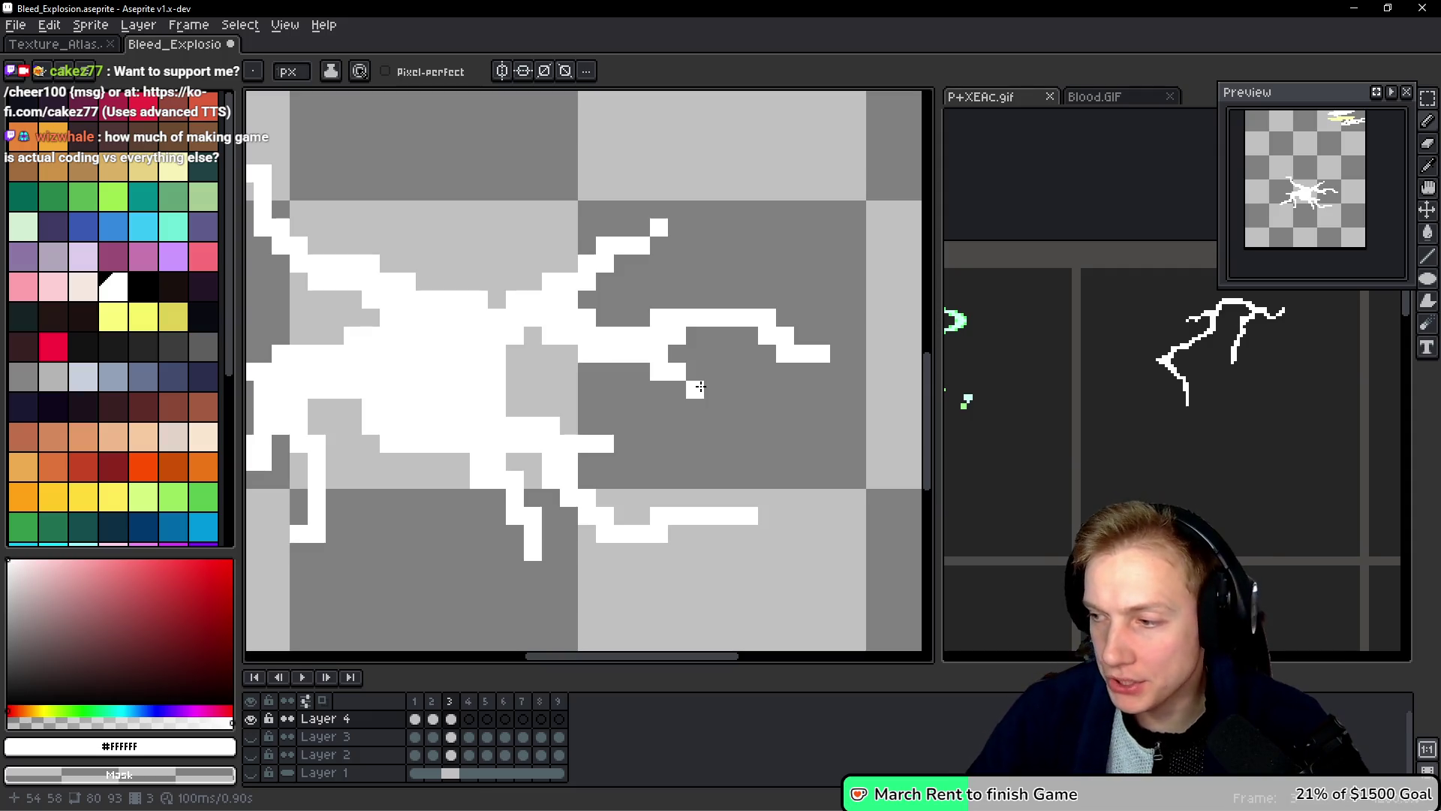
pyautogui.hscroll(-2, 733, 307)
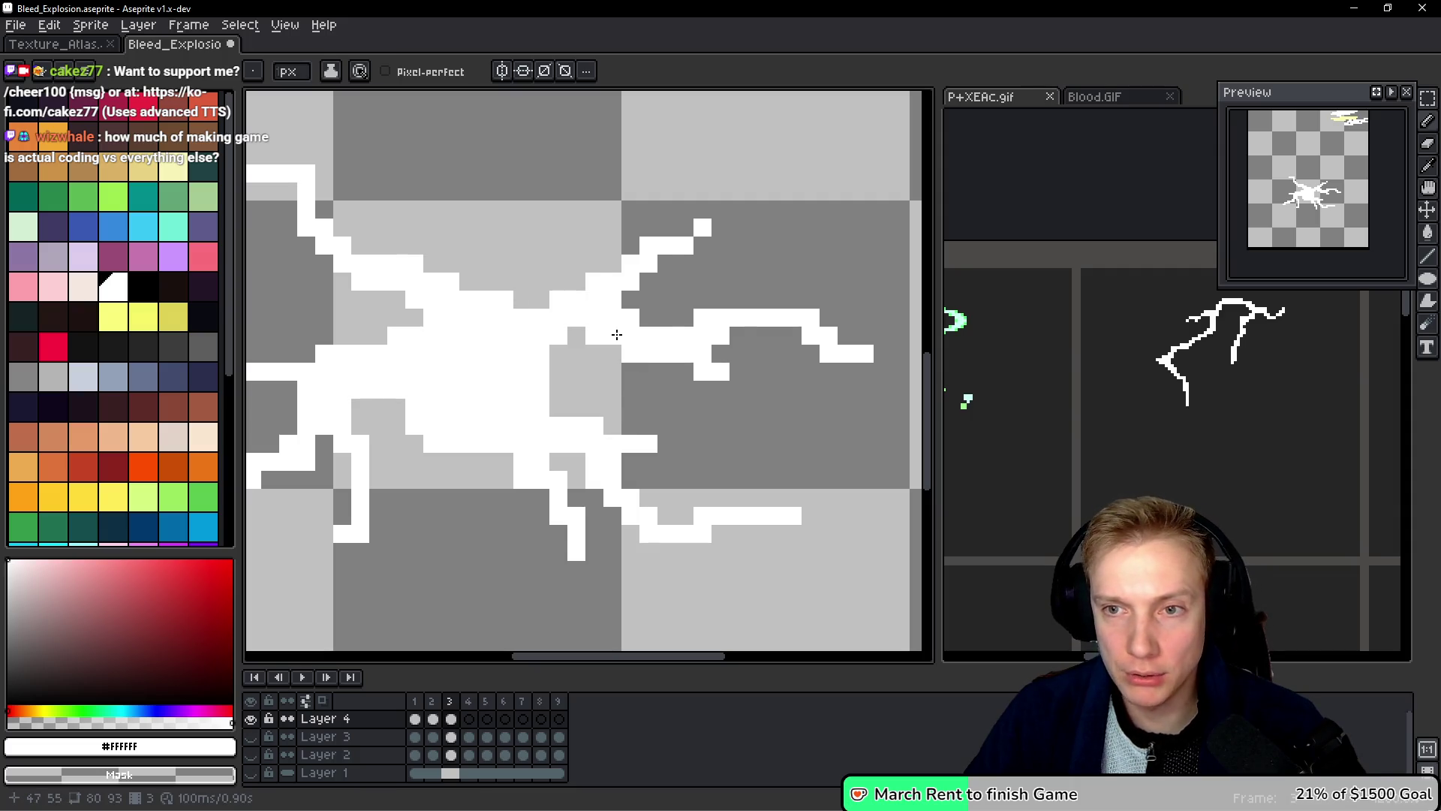
pyautogui.press('Left')
pyautogui.press('Right')
pyautogui.press('Left')
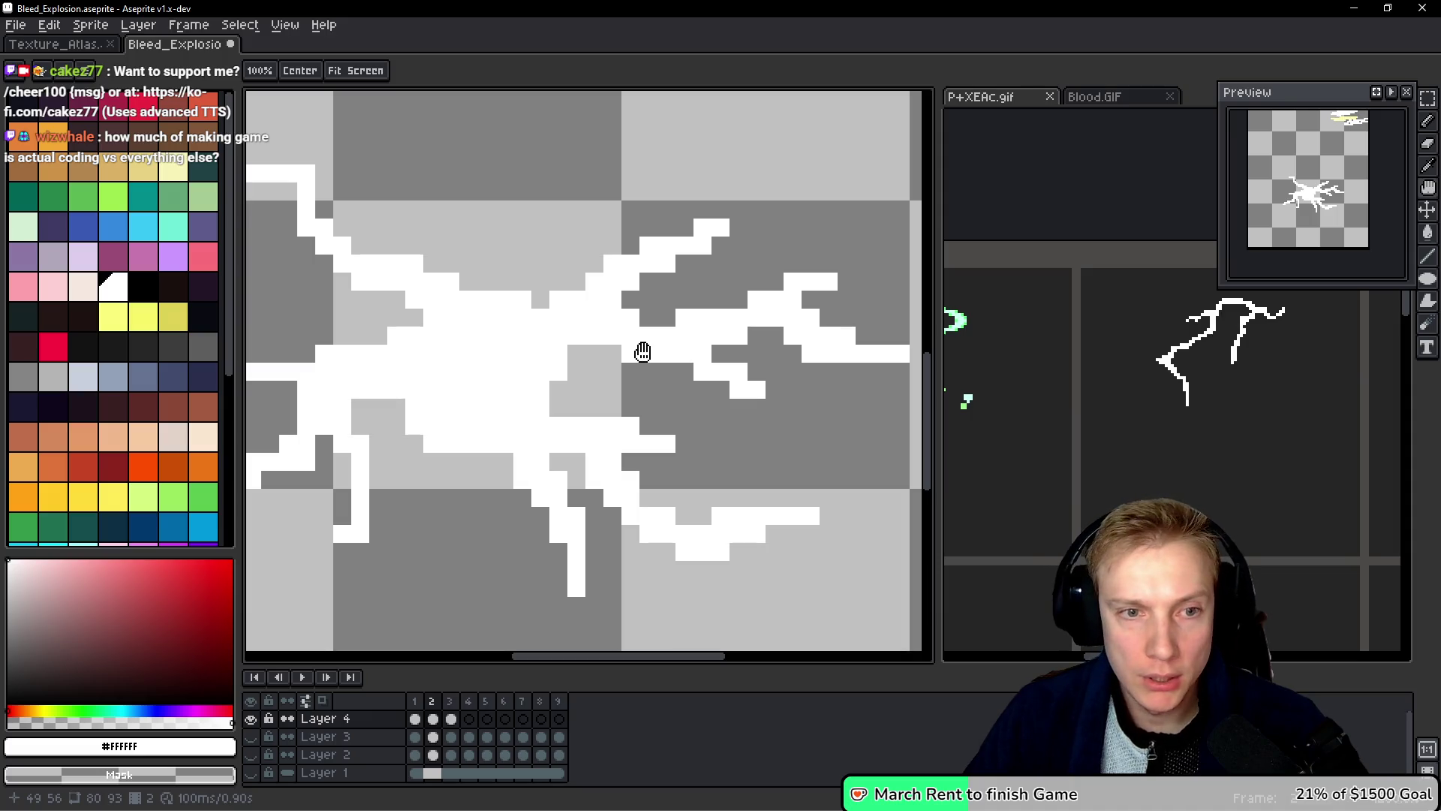
# Step: On frame 2, extend the upper branch and top-left stroke further left with white pixels
pyautogui.press('b')
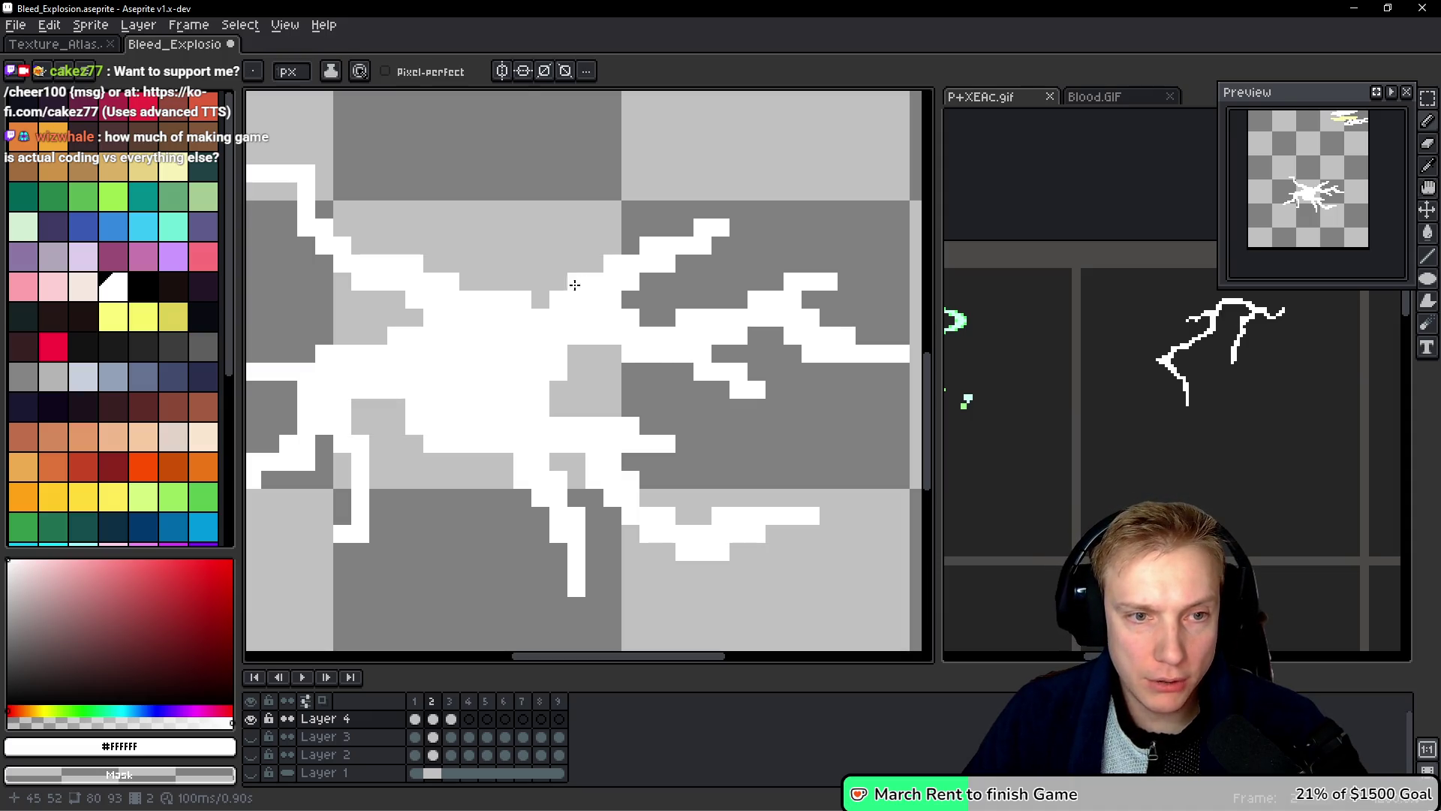
pyautogui.click(531, 298)
pyautogui.click(559, 282)
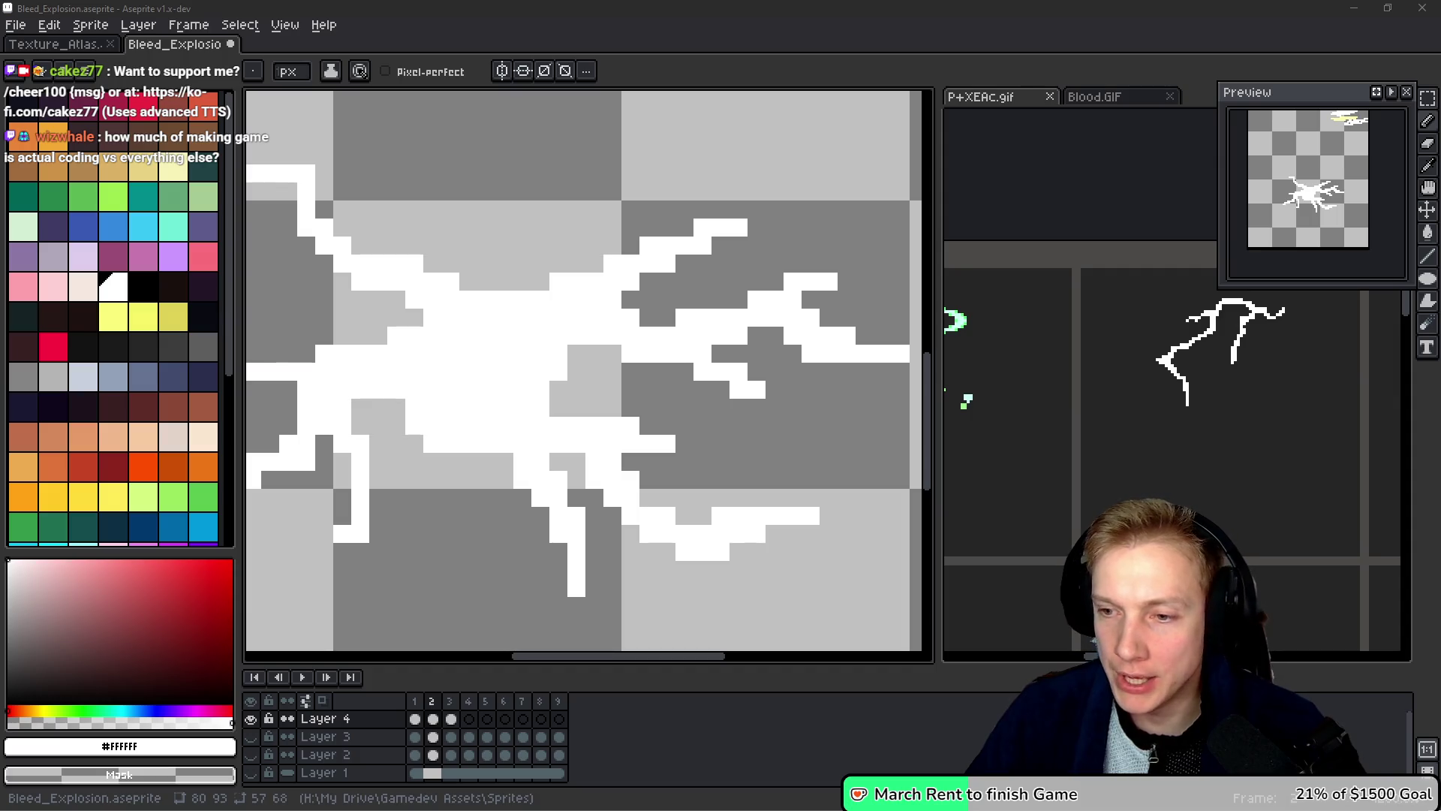
pyautogui.hscroll(-3, 788, 285)
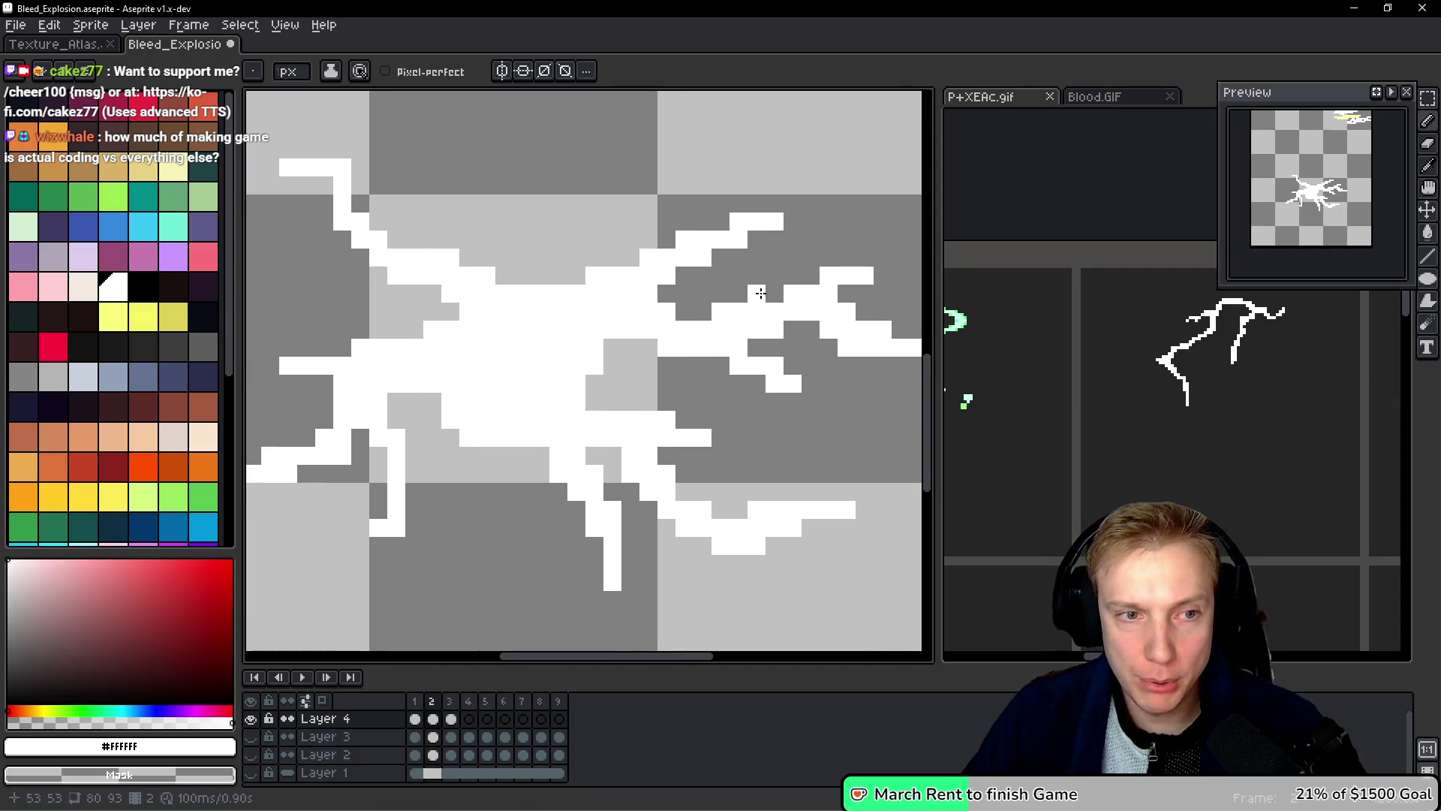
pyautogui.moveTo(508, 260); pyautogui.dragTo(483, 257)
pyautogui.rightClick(435, 189)
pyautogui.click(418, 207)
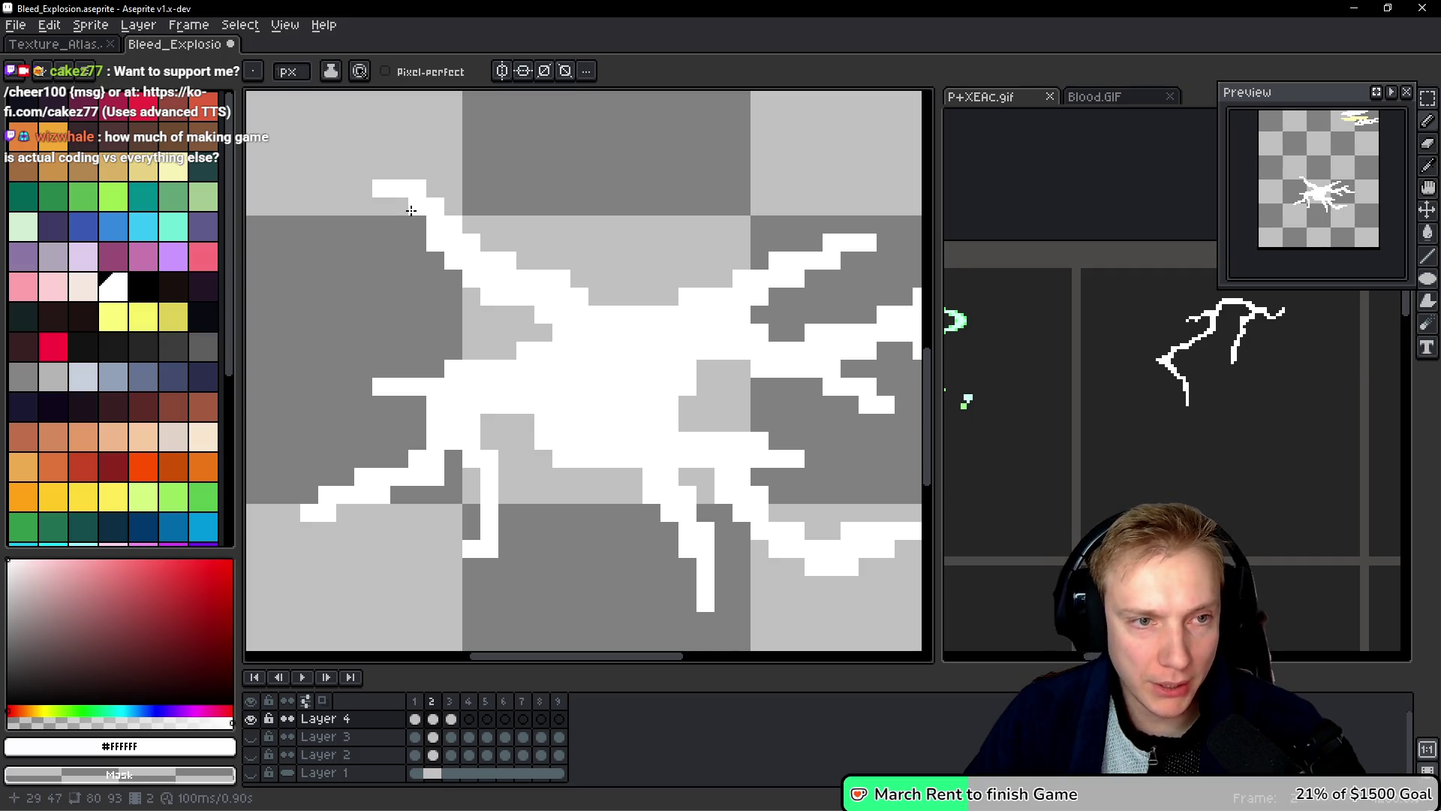
pyautogui.click(435, 189)
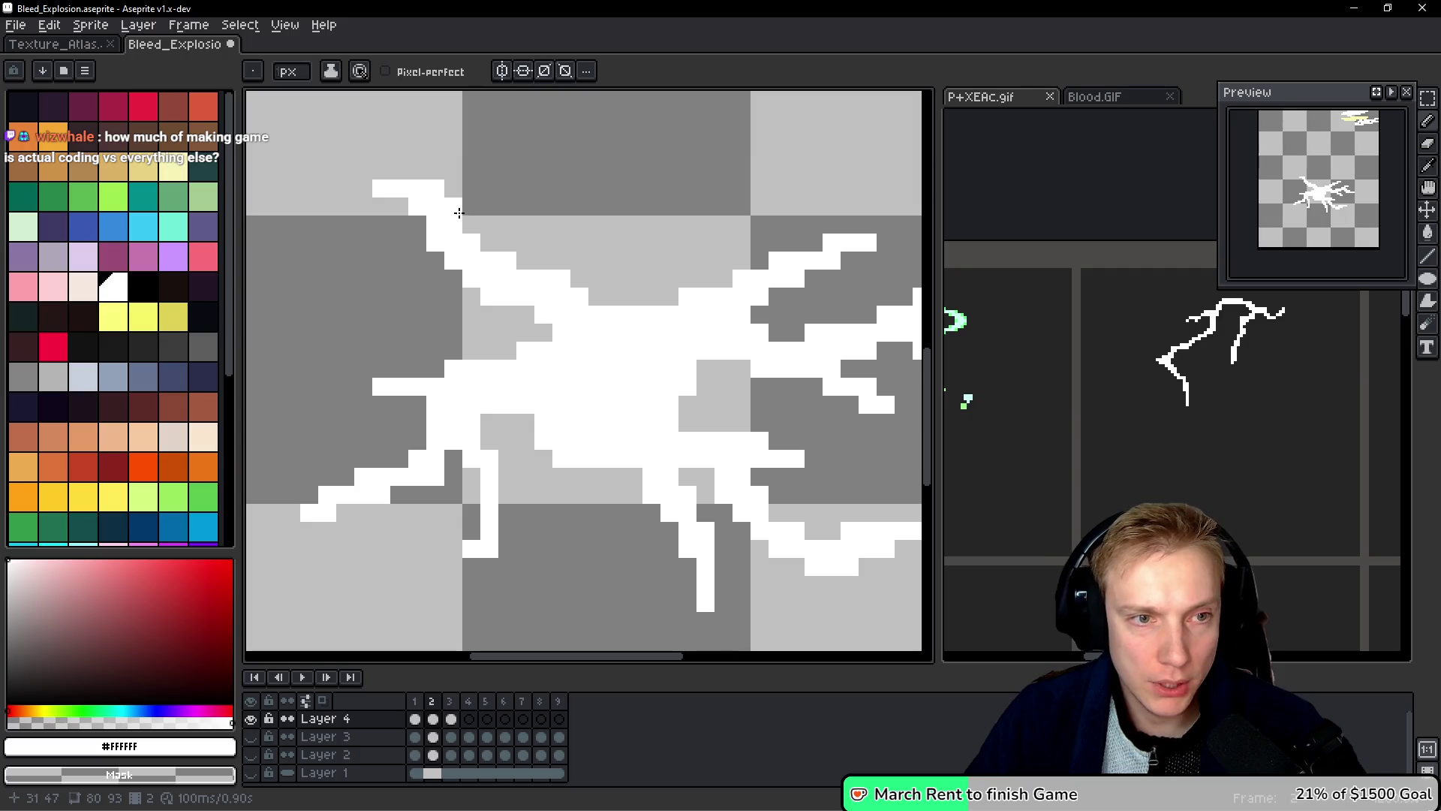
pyautogui.click(346, 189)
pyautogui.moveTo(381, 171); pyautogui.dragTo(399, 171)
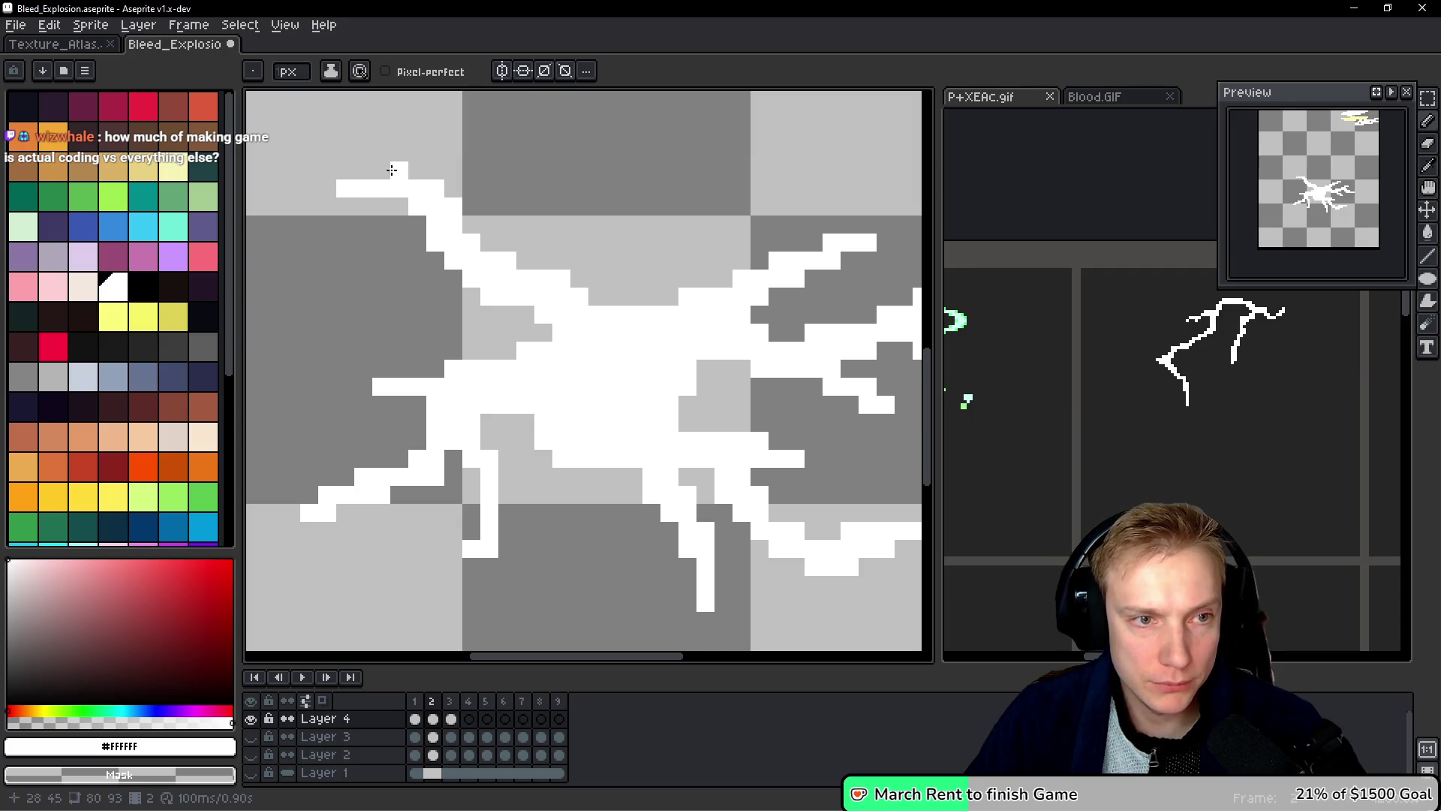
pyautogui.click(507, 330)
pyautogui.hotkey('ctrl', 'z')
# Step: Flip between frames 2 and 3 to compare, ending on frame 3
pyautogui.press('space')
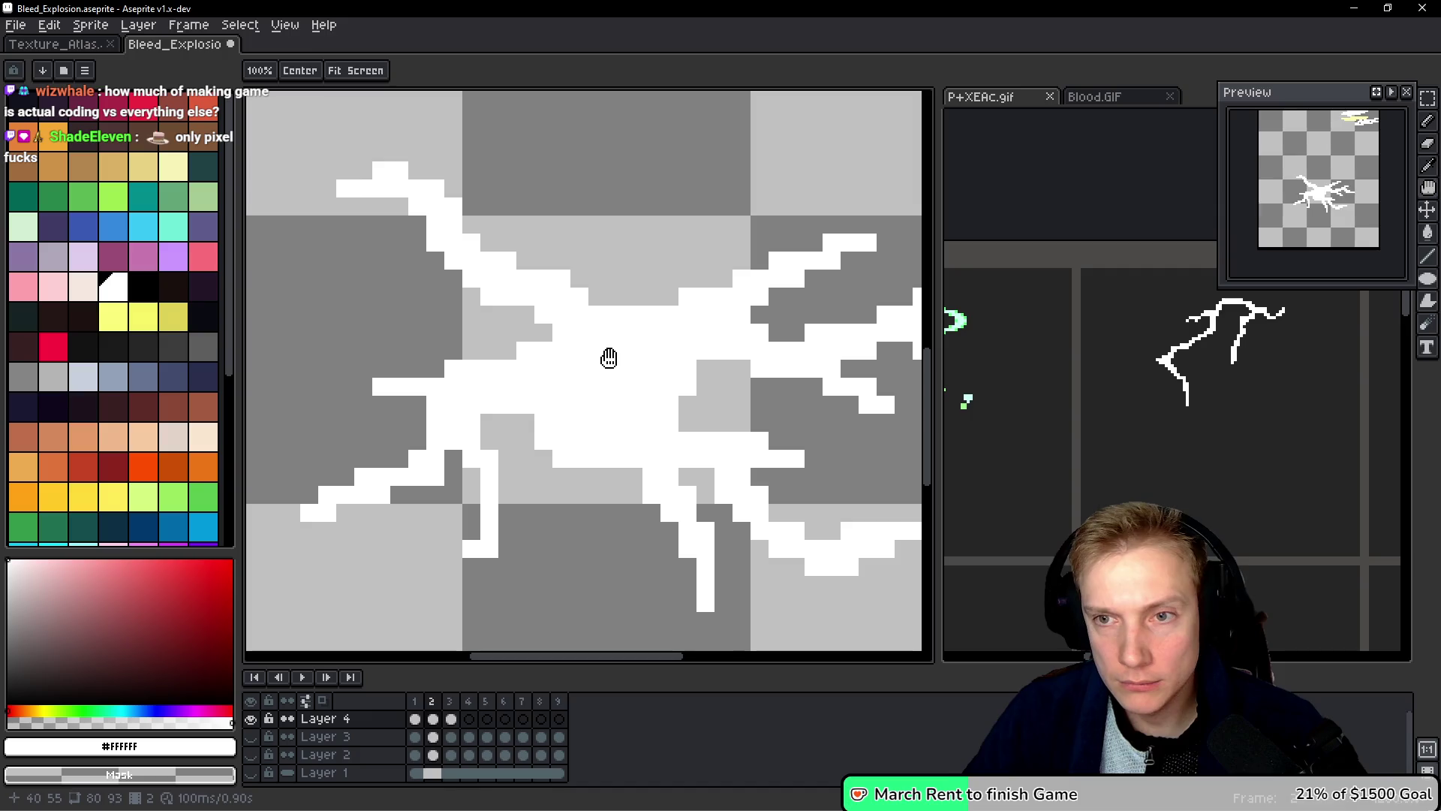
pyautogui.press('Right')
pyautogui.press('Left')
pyautogui.press('Right')
pyautogui.press('Left')
pyautogui.press('Right')
pyautogui.press('Left')
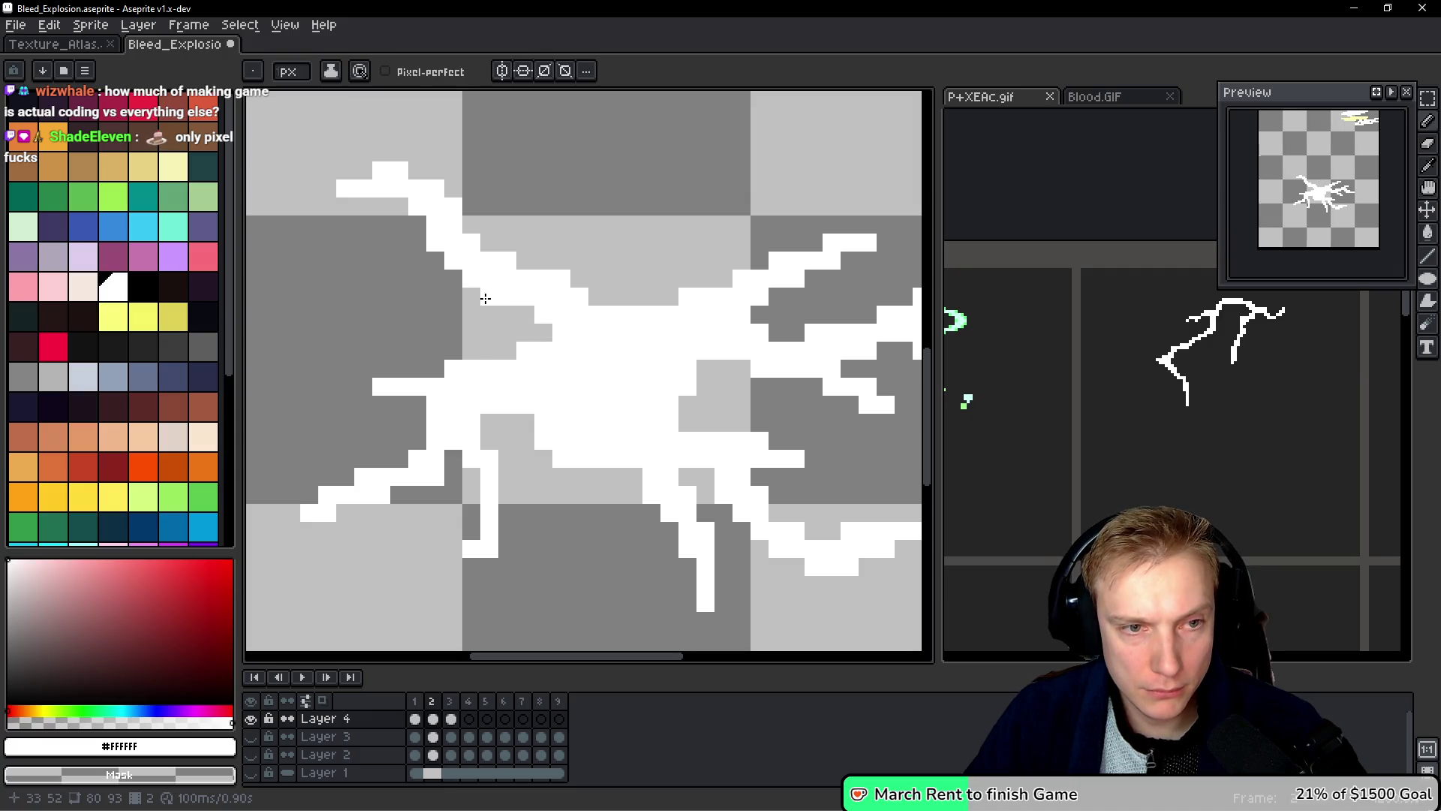
pyautogui.press('Right')
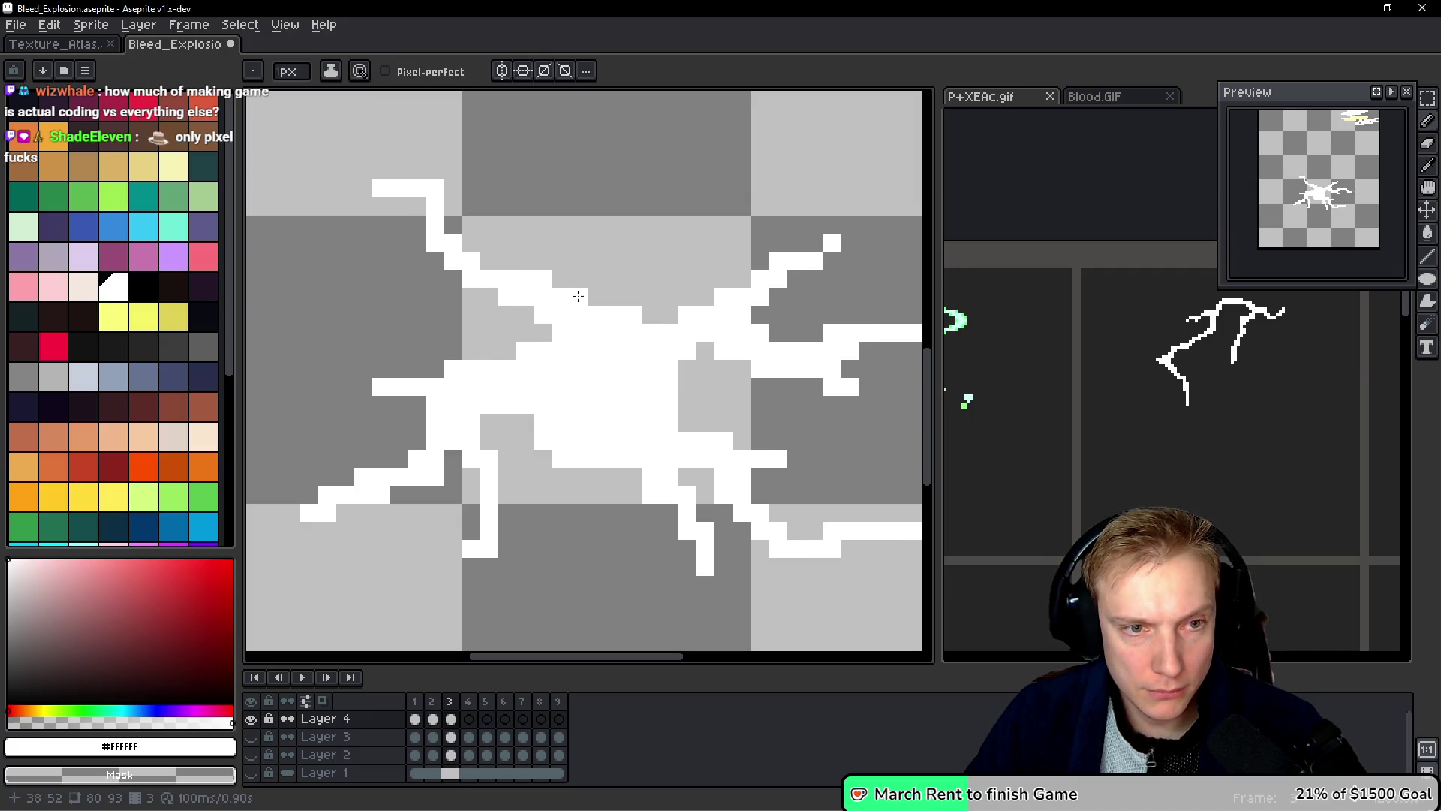
# Step: On frame 3, erase stray pixels at the top-left bend, left arm and lower stroke
pyautogui.rightClick(436, 188)
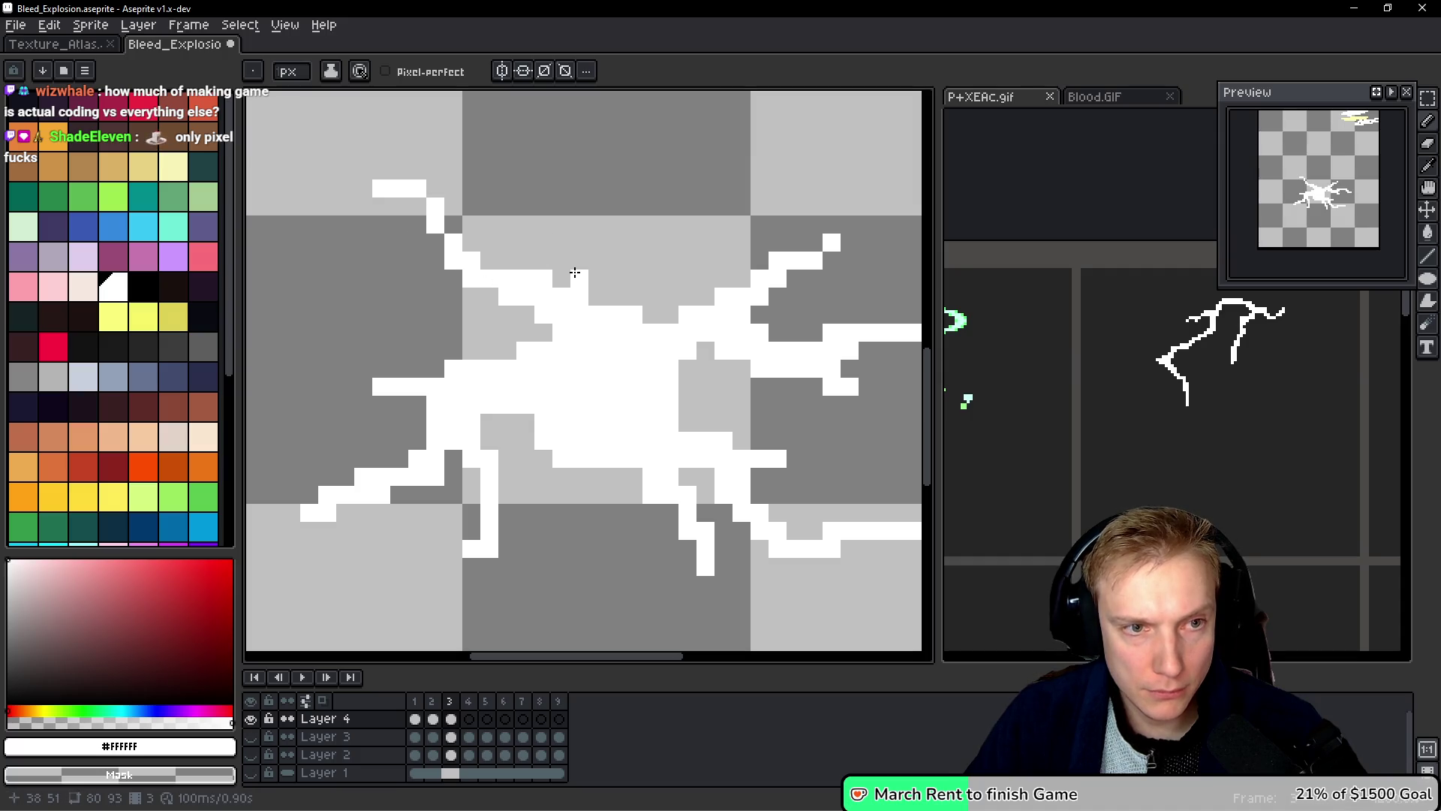
pyautogui.moveTo(586, 313)
pyautogui.mouseDown()
pyautogui.moveTo(598, 315)
pyautogui.moveTo(579, 301)
pyautogui.mouseUp()
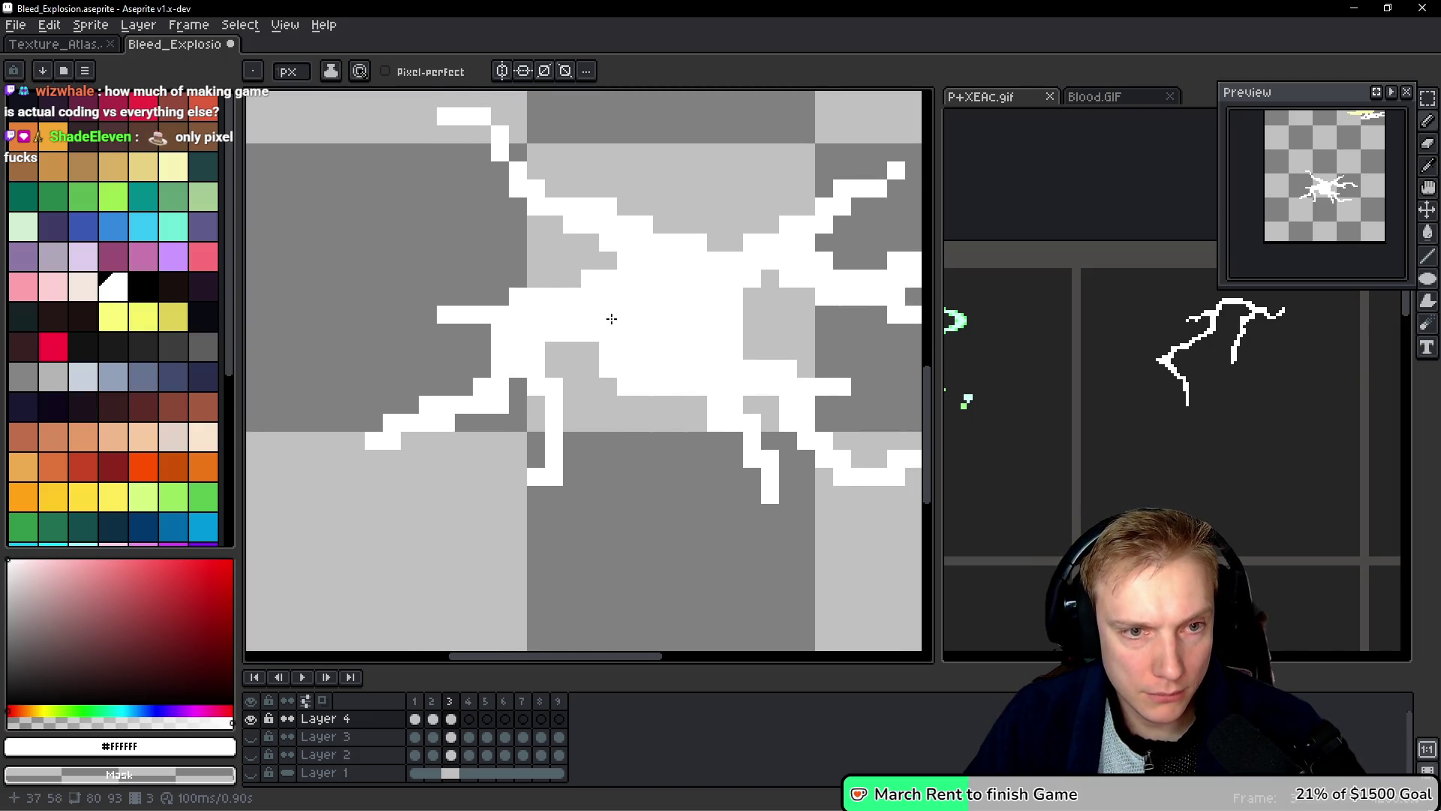
pyautogui.rightClick(528, 295)
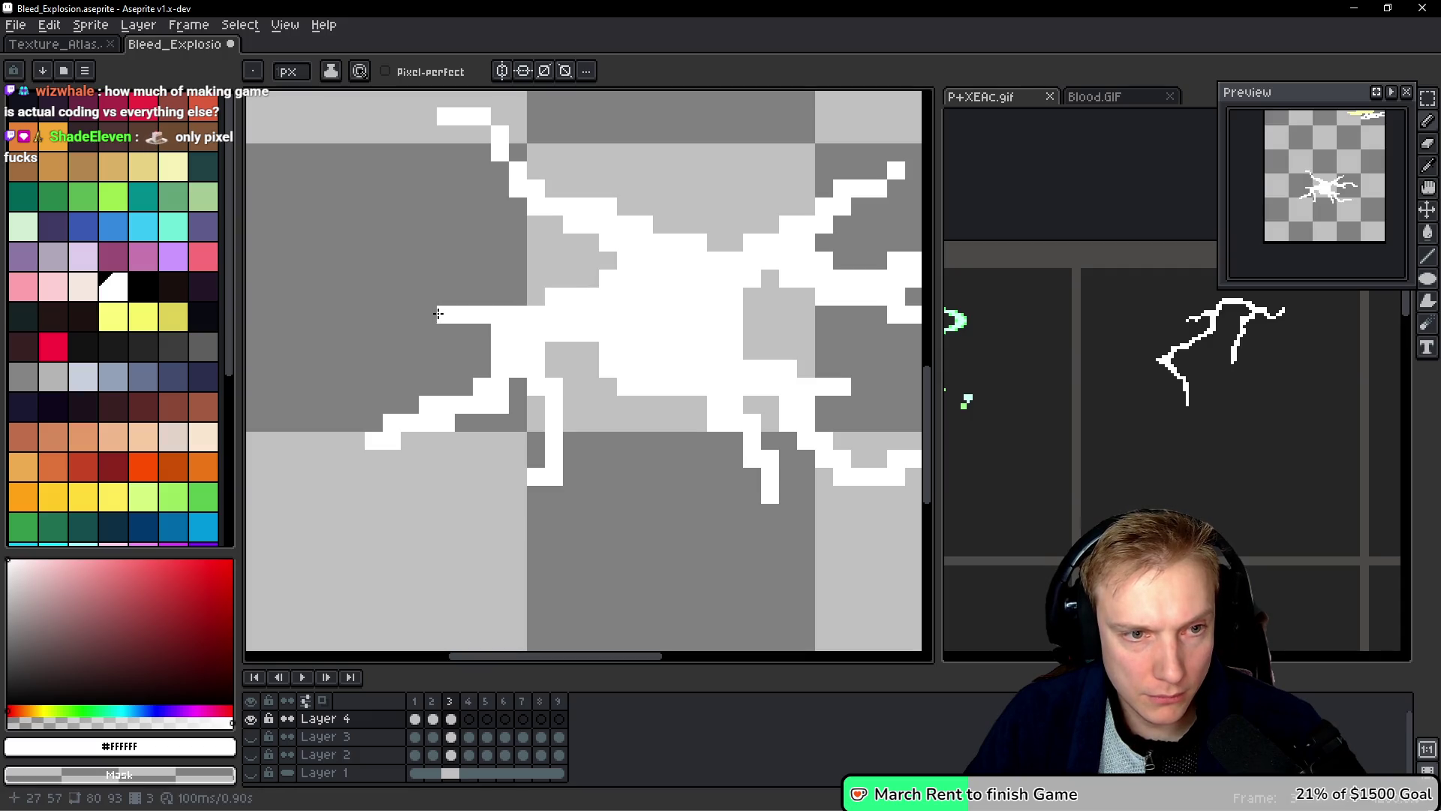
pyautogui.rightClick(499, 333)
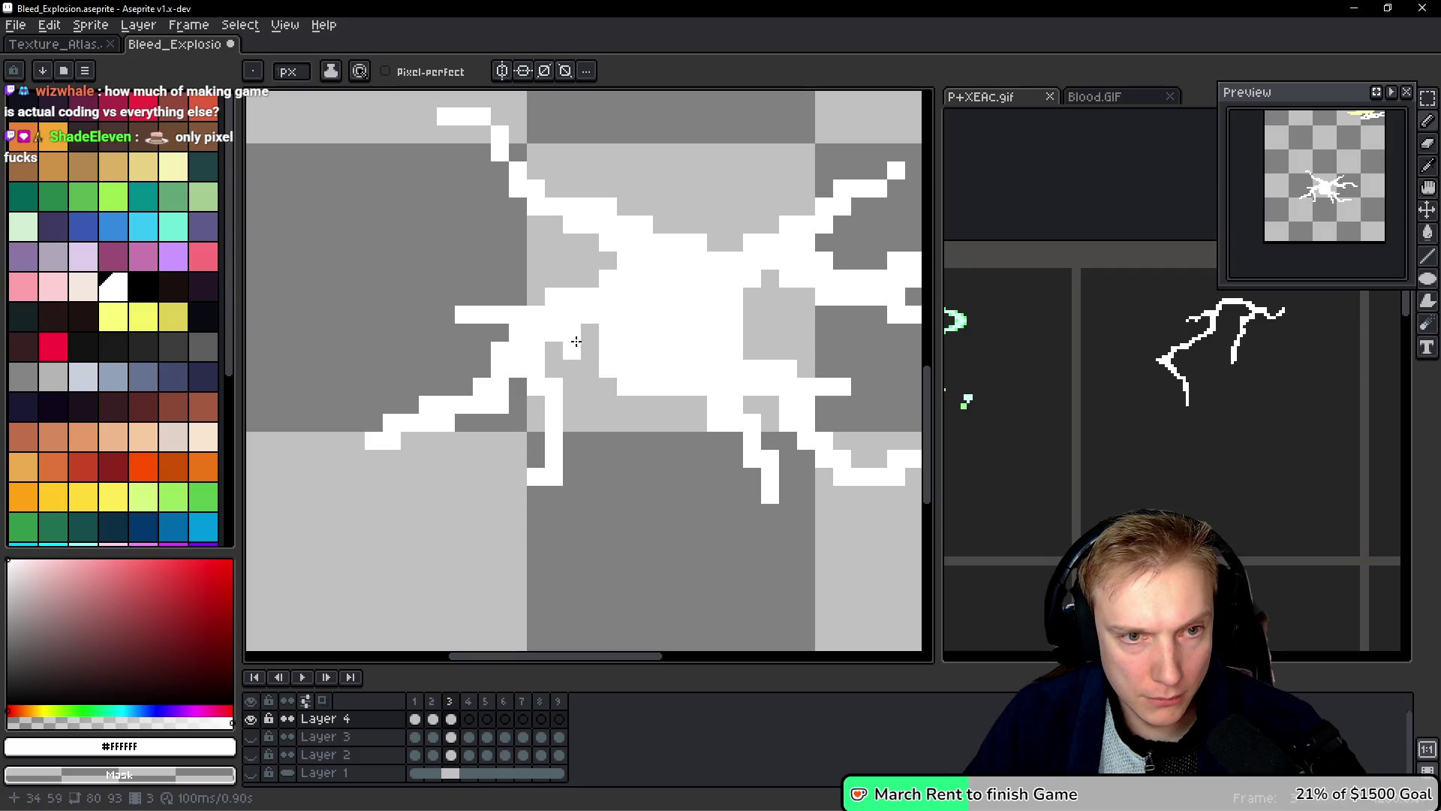
pyautogui.rightClick(691, 441)
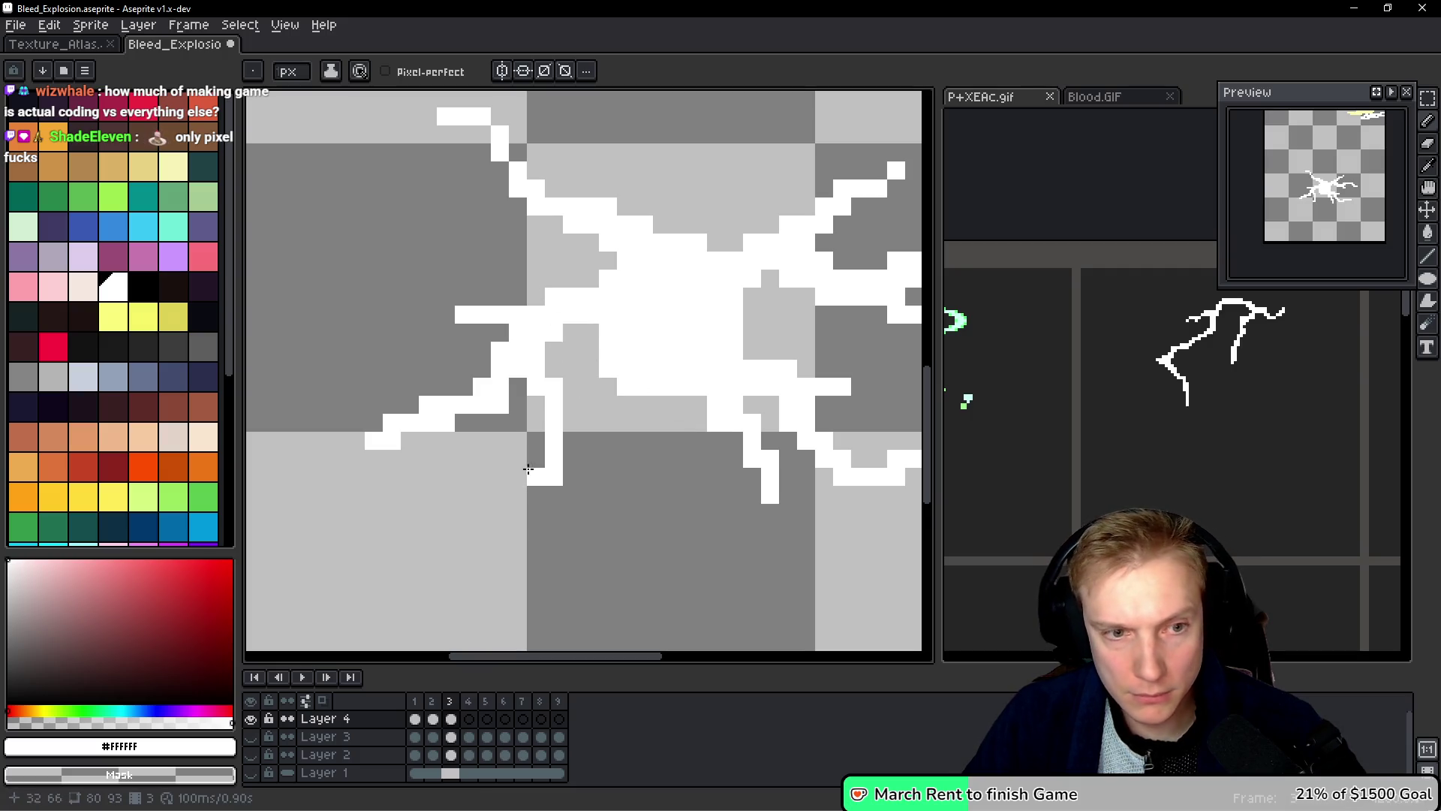
pyautogui.rightClick(392, 441)
# Step: On frame 2, extend the left arm two pixels and paint a short downward branch from the centre
pyautogui.press('Left')
pyautogui.press('Right')
pyautogui.press('Left')
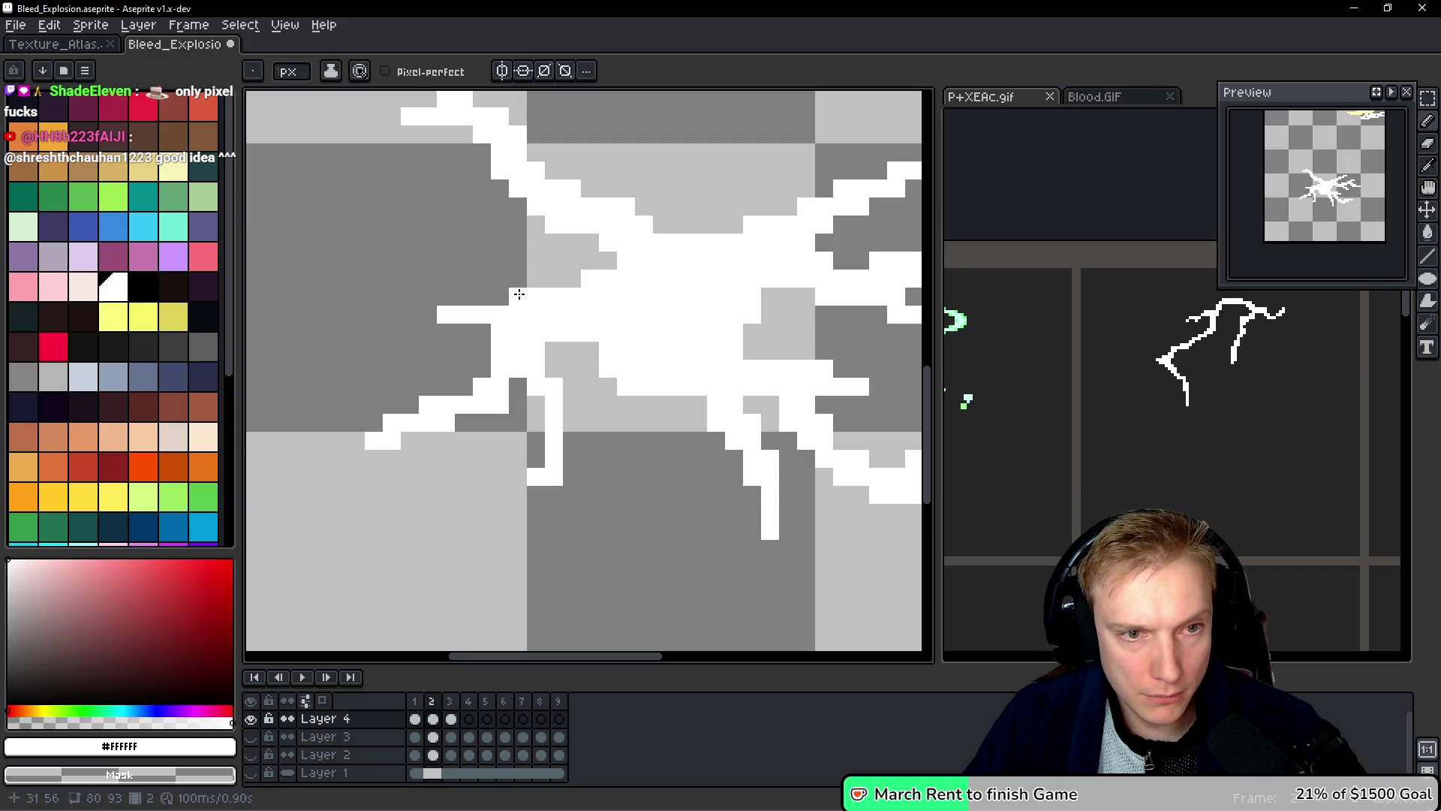
pyautogui.click(481, 332)
pyautogui.click(458, 333)
pyautogui.moveTo(554, 368); pyautogui.dragTo(569, 442)
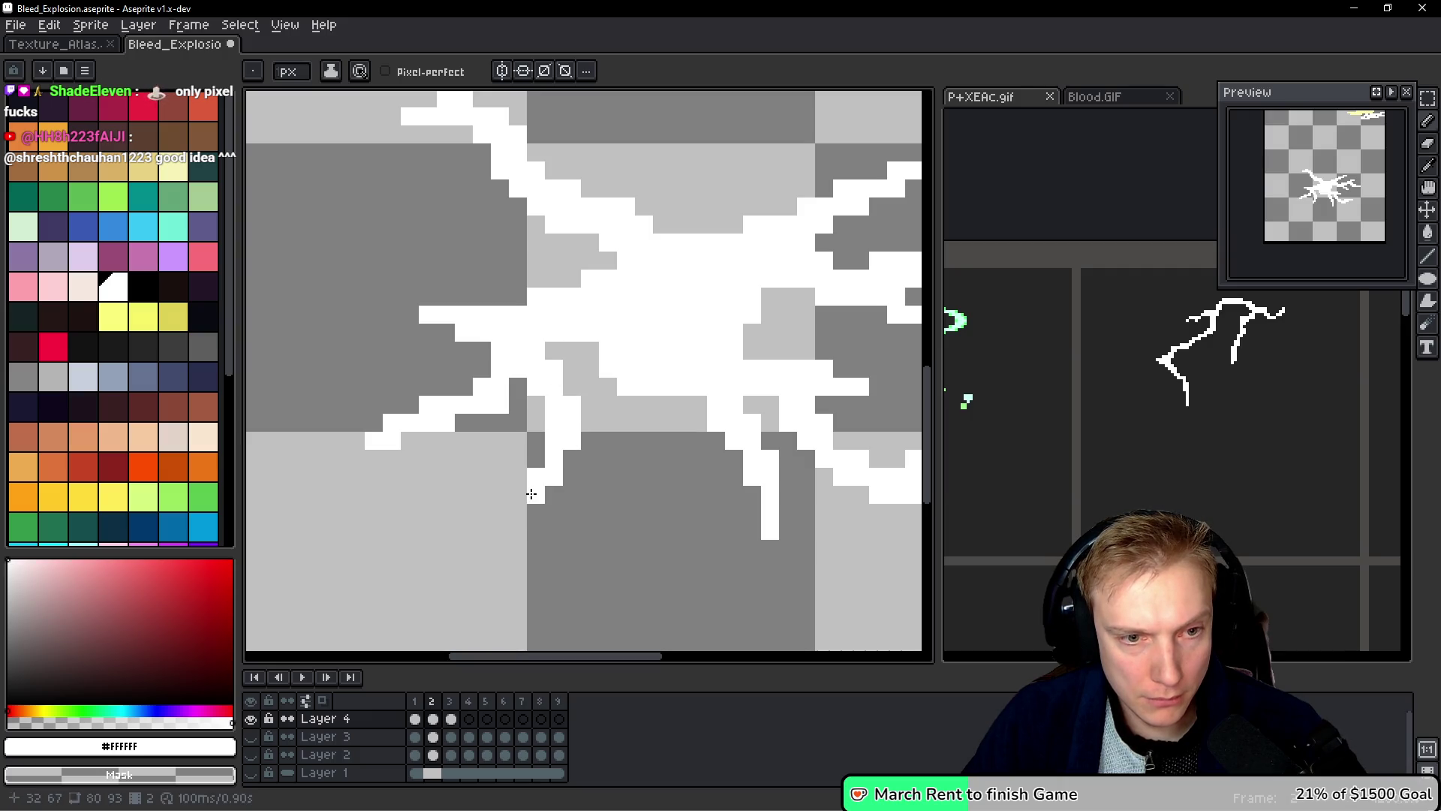
# Step: Flip through the frames and adjust the bottom pixels of the downward branch
pyautogui.press('Left')
pyautogui.press('Right')
pyautogui.press('Right')
pyautogui.press('Left')
pyautogui.press('Right')
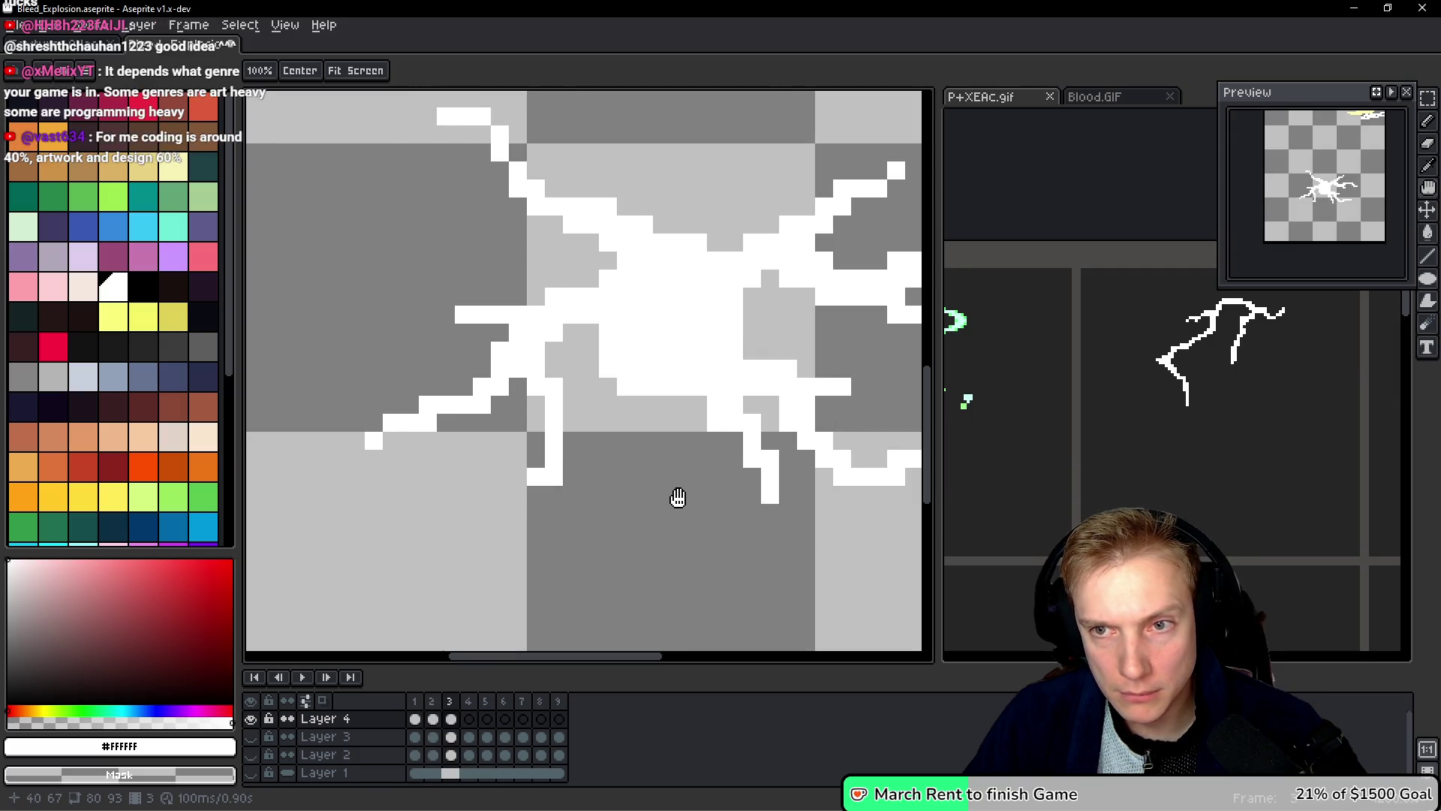
pyautogui.rightClick(554, 475)
pyautogui.click(571, 450)
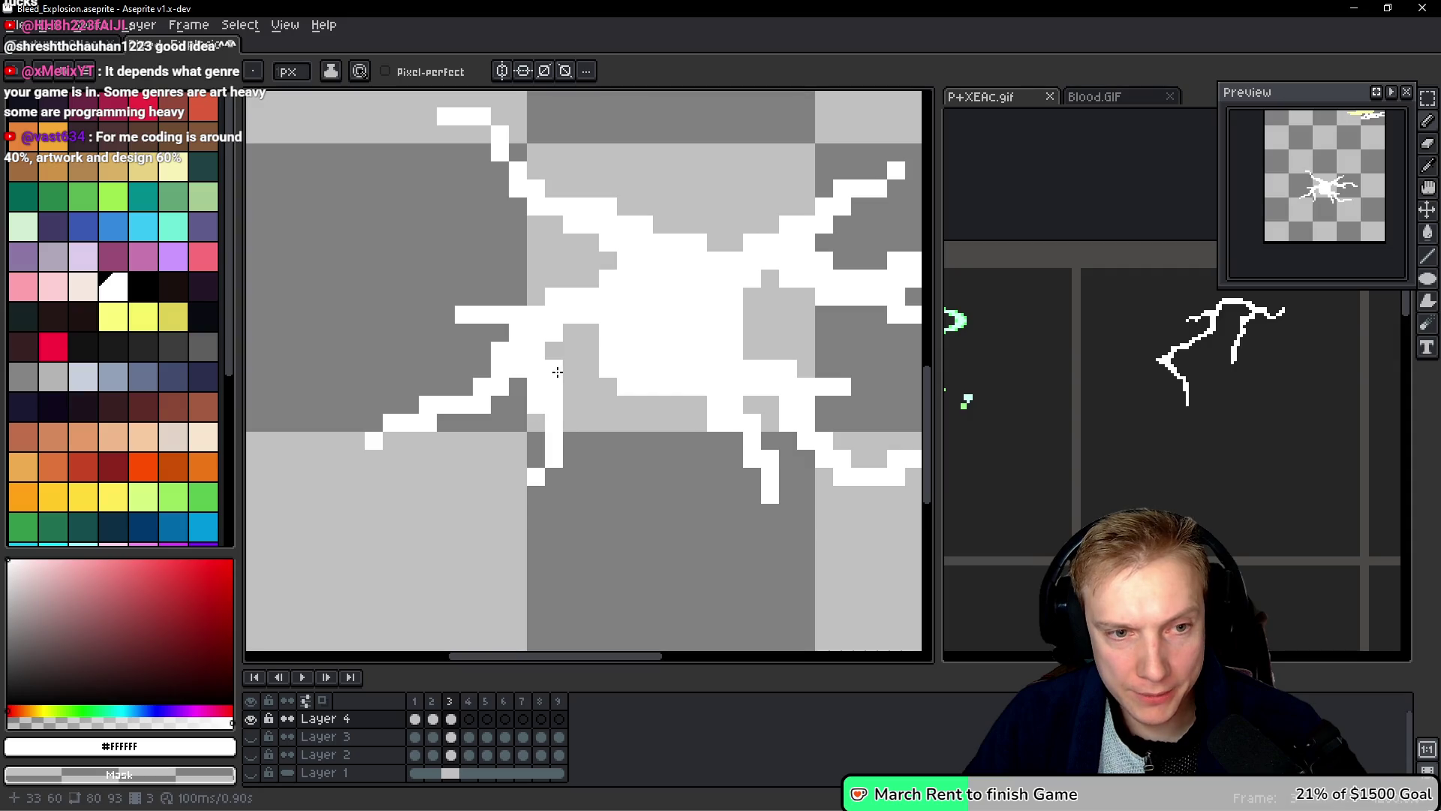
# Step: On frame 2, thicken and extend the lower-left arm, erasing stray pixels at its tip
pyautogui.press('space')
pyautogui.press('Left')
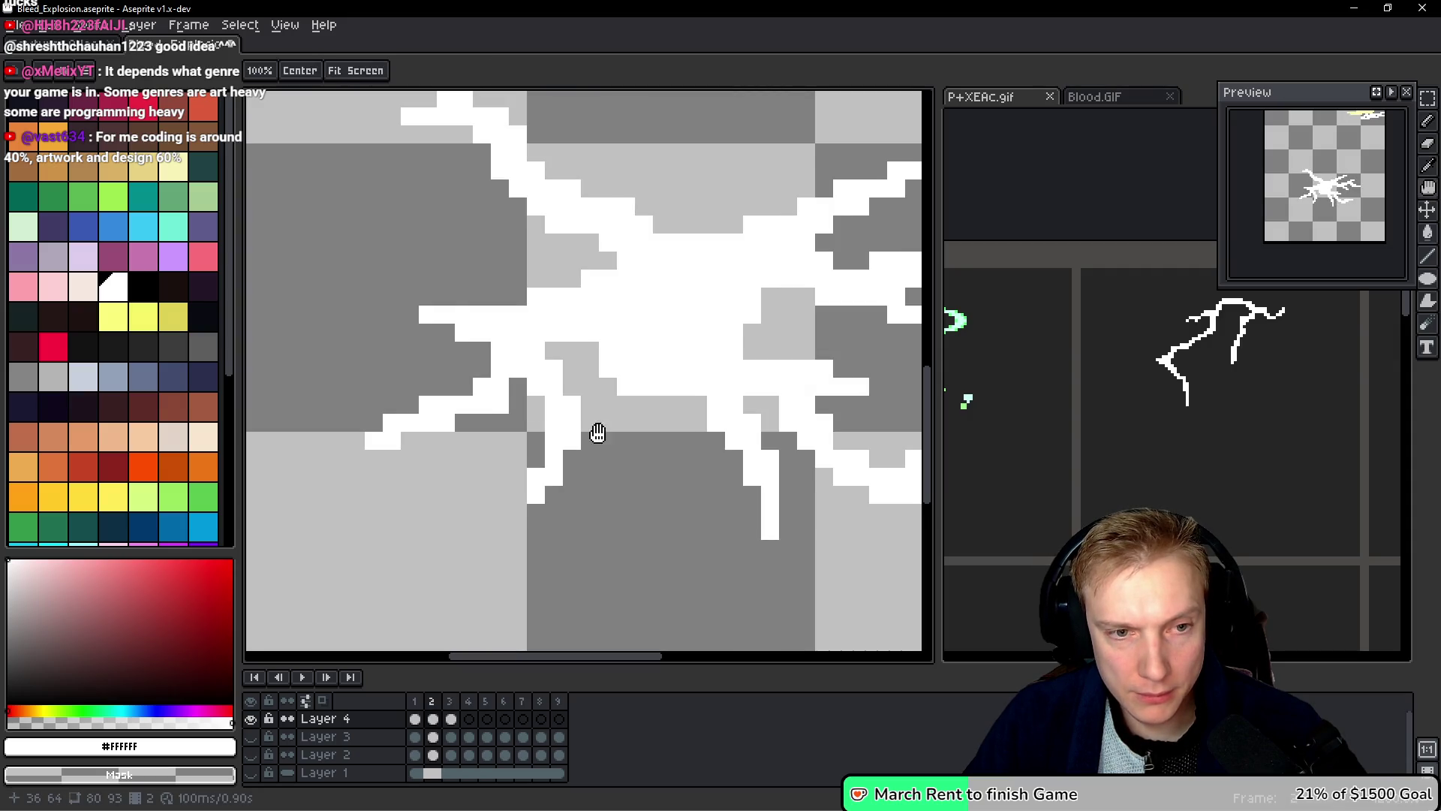
pyautogui.click(572, 457)
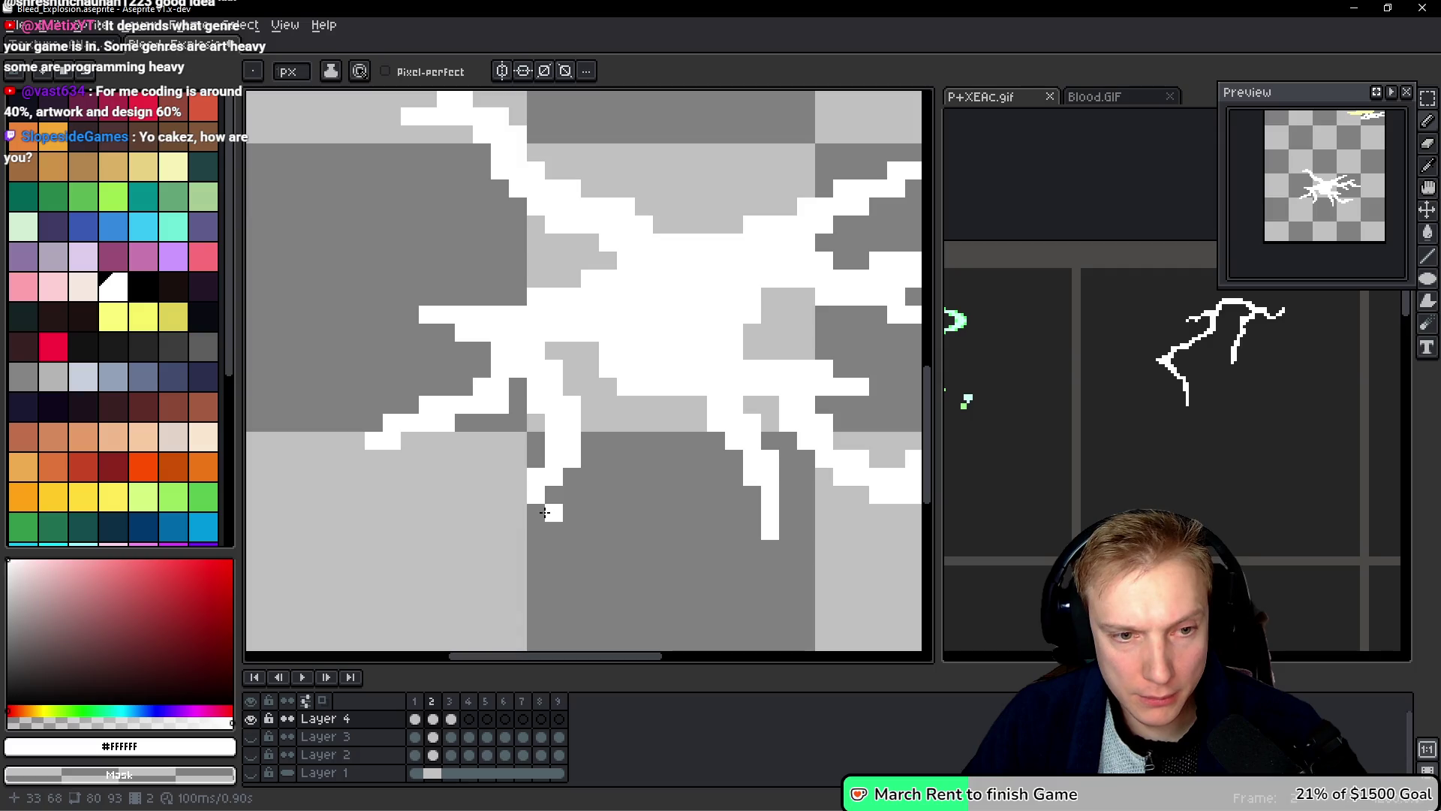
pyautogui.click(464, 423)
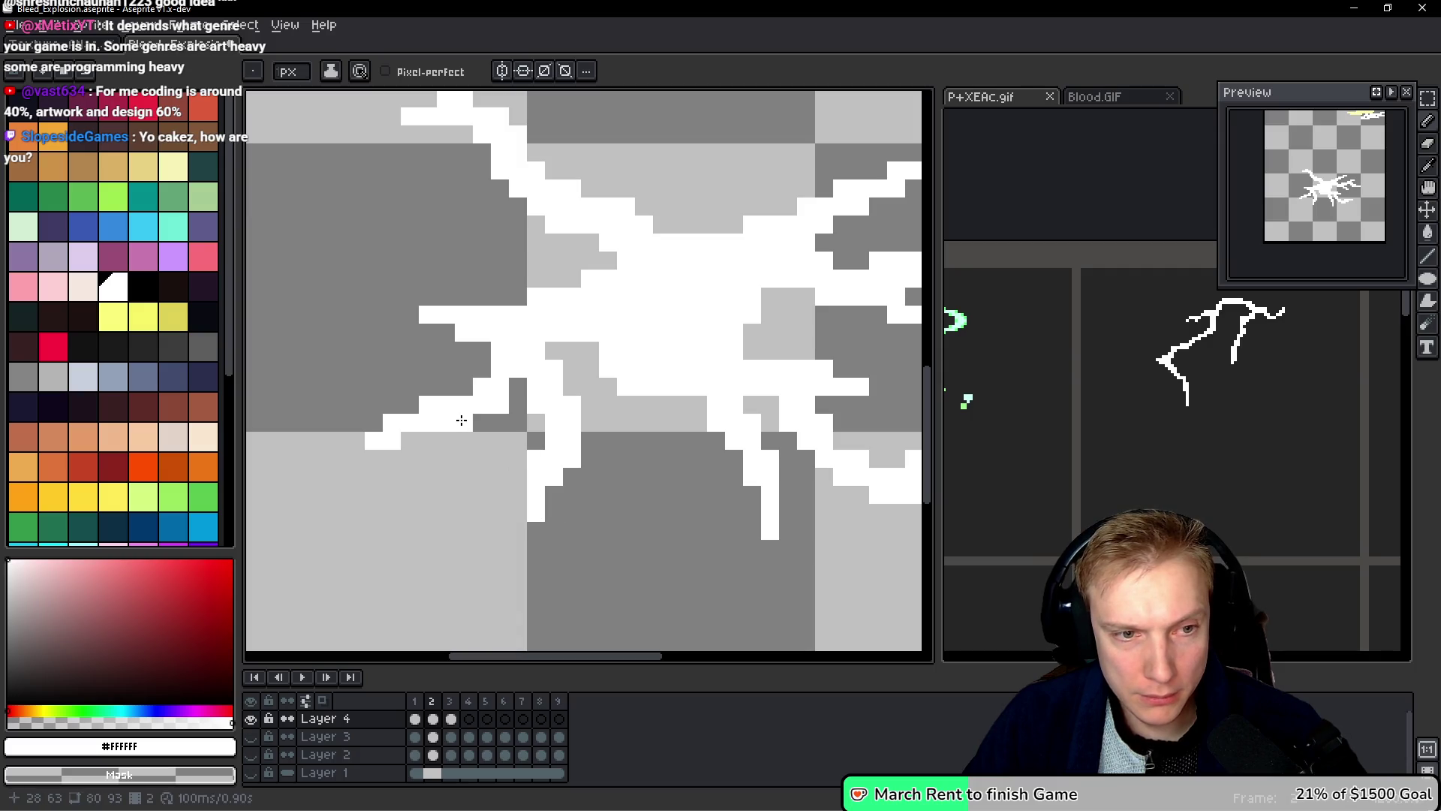
pyautogui.click(410, 441)
pyautogui.click(338, 441)
pyautogui.click(374, 460)
pyautogui.click(355, 459)
pyautogui.rightClick(374, 459)
pyautogui.rightClick(356, 459)
pyautogui.rightClick(428, 441)
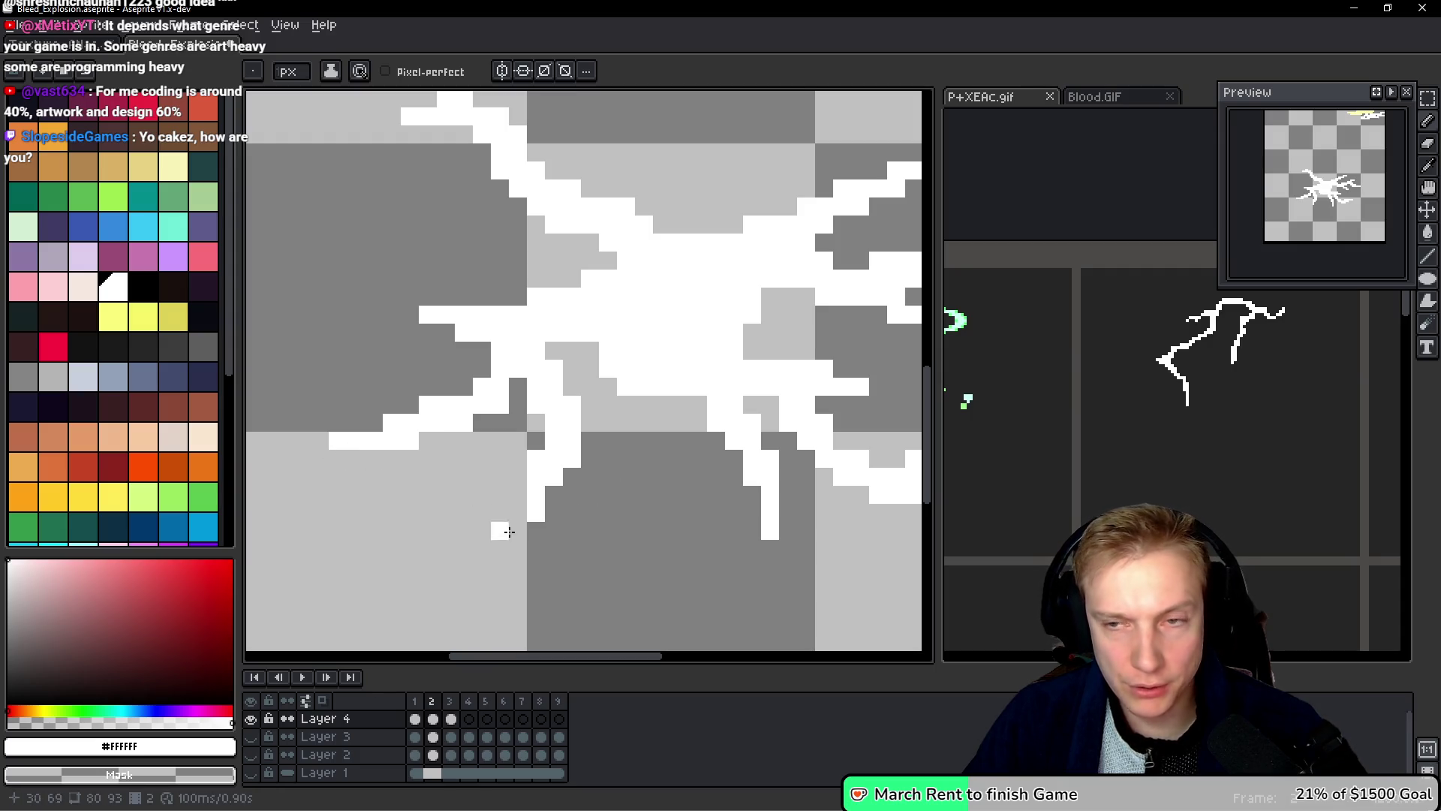
# Step: Advance to frame 3 of the burst with the Pencil ready
pyautogui.press('space')
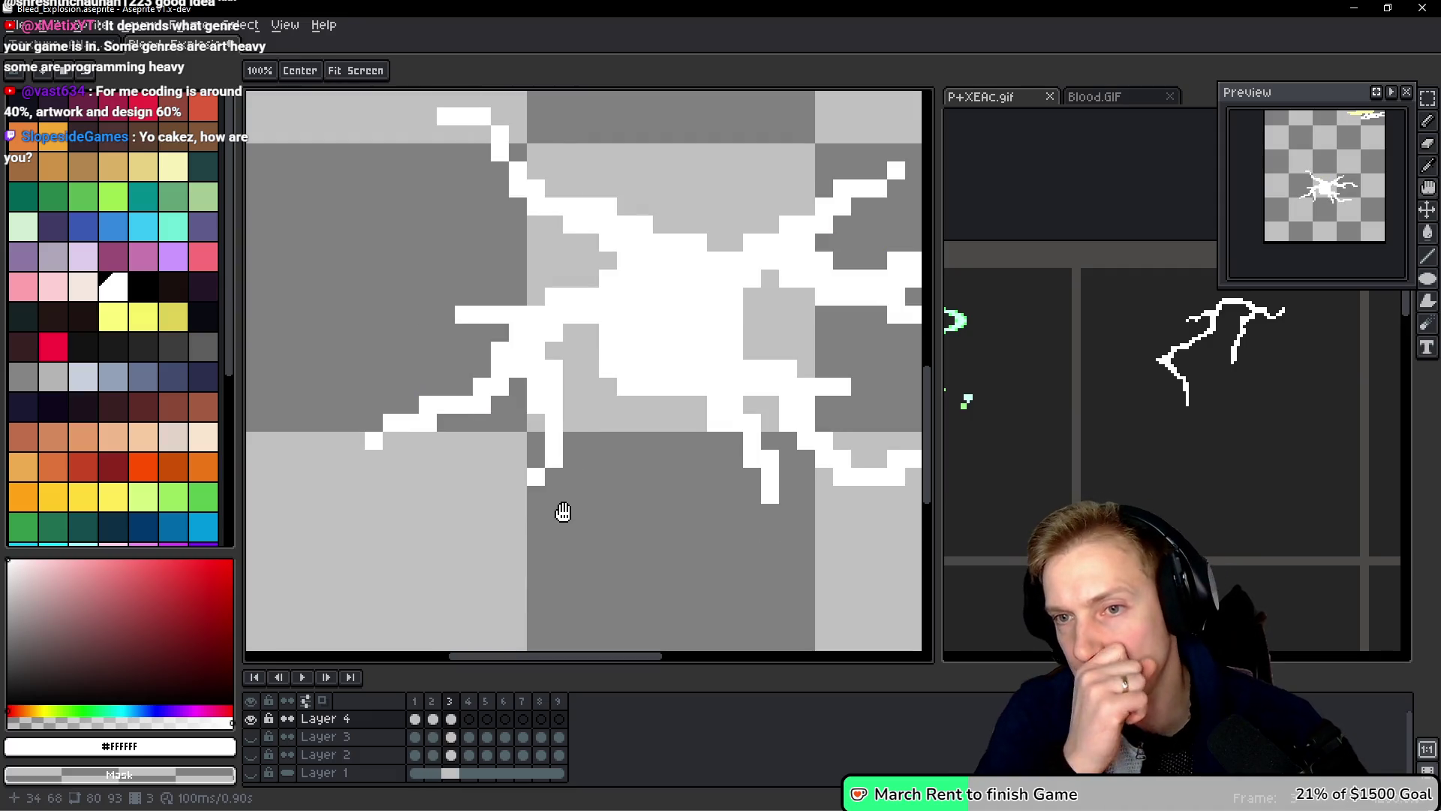
pyautogui.press('Right')
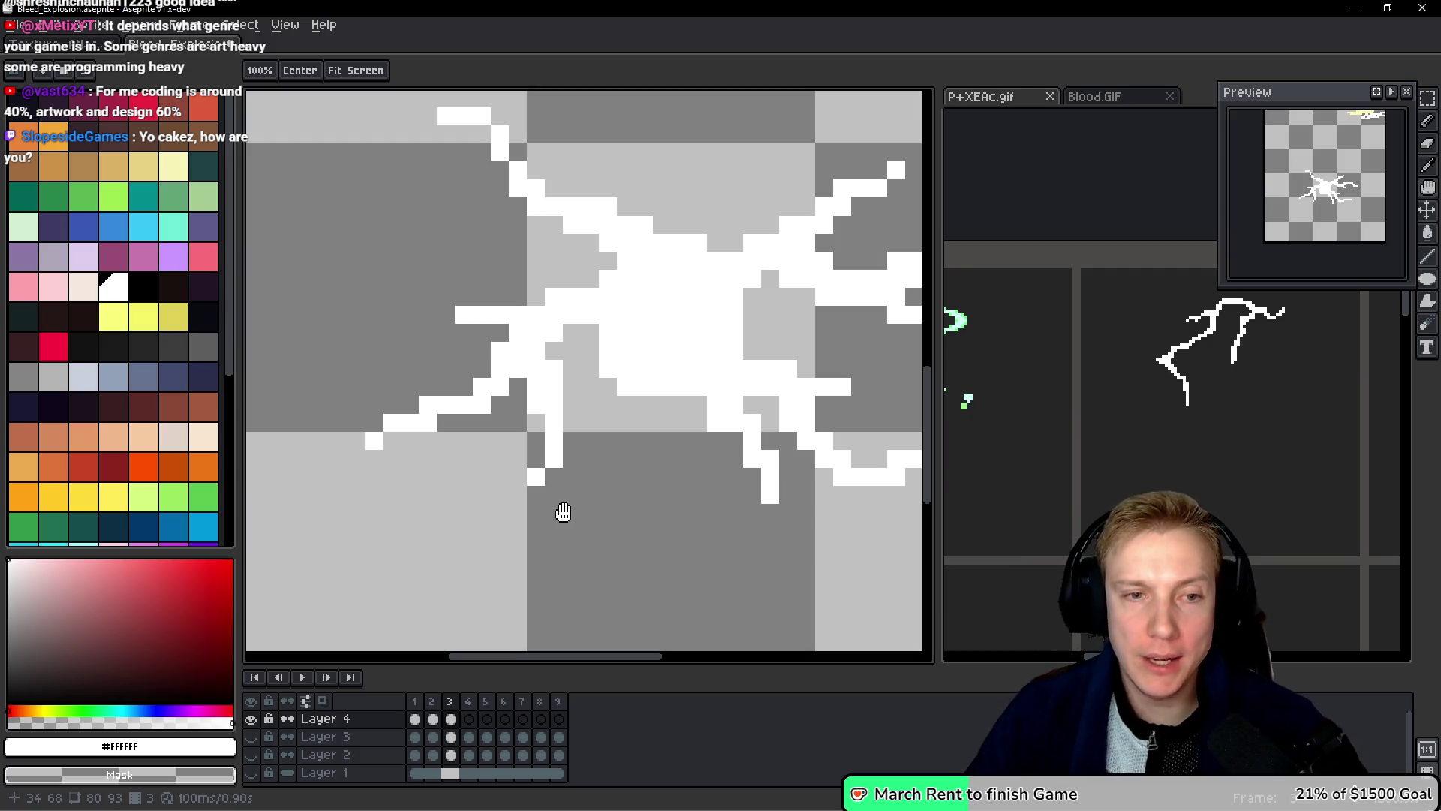
pyautogui.press('b')
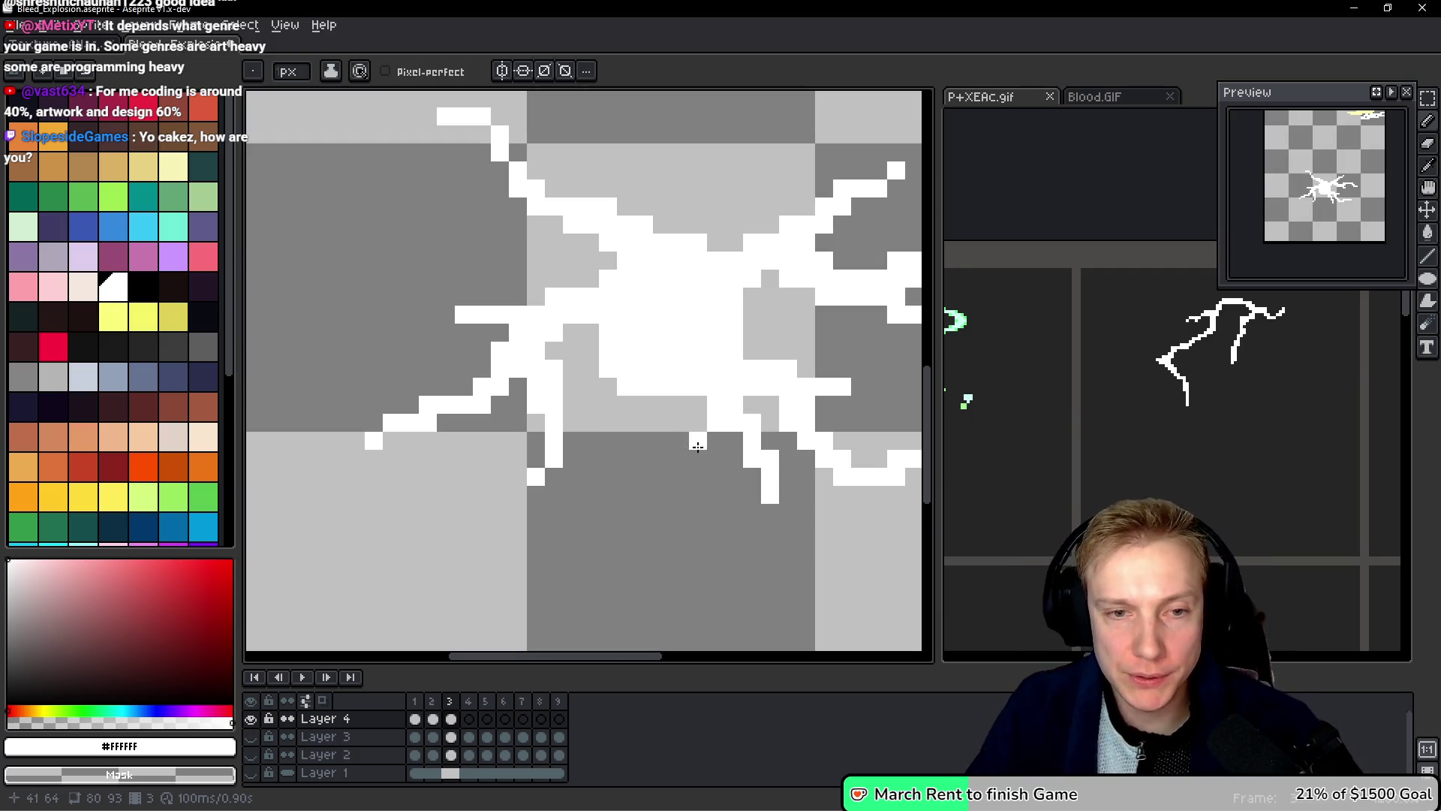
pyautogui.scroll(-2, 697, 442)
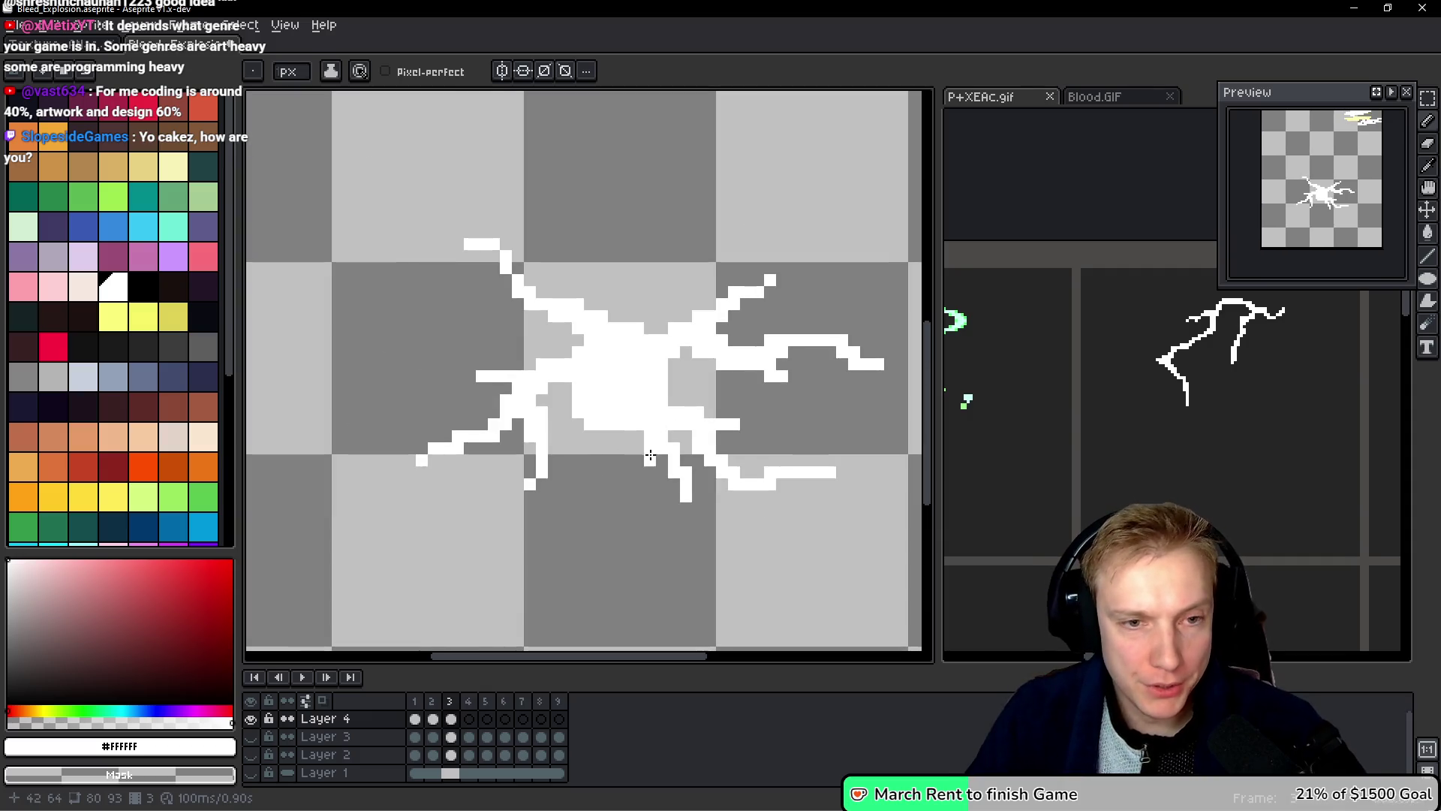
# Step: On frame 4, slightly rotate a small piece of the burst
pyautogui.press('v')
pyautogui.hotkey('ctrl', 't')
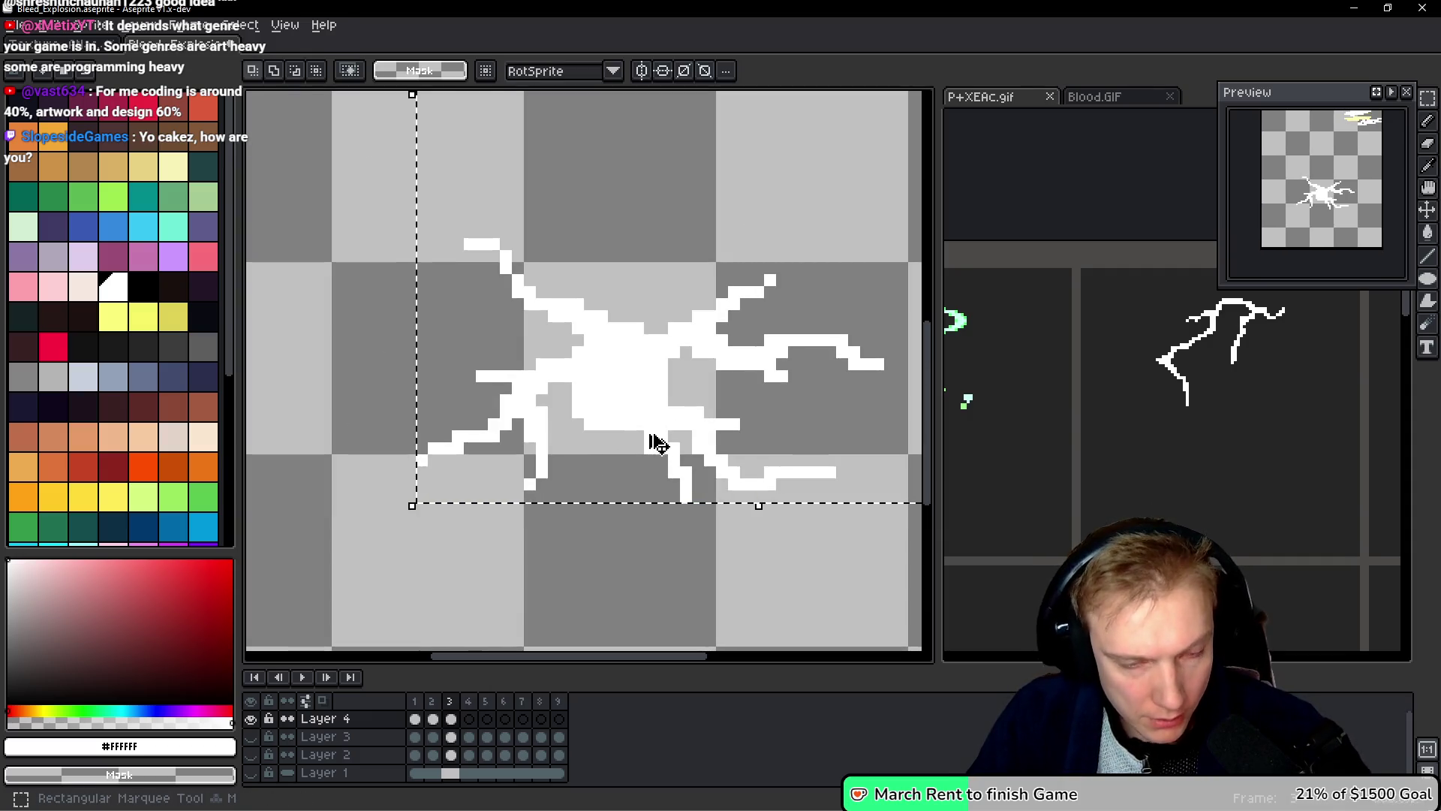
pyautogui.press('Right')
pyautogui.moveTo(570, 250); pyautogui.dragTo(580, 249)
pyautogui.press('Return')
# Step: Lasso the right and lower-right branches and fling them outward, tilted clockwise
pyautogui.moveTo(672, 251)
pyautogui.mouseDown()
pyautogui.moveTo(611, 229)
pyautogui.moveTo(589, 283)
pyautogui.moveTo(673, 270)
pyautogui.moveTo(731, 235)
pyautogui.mouseUp()
pyautogui.moveTo(784, 182); pyautogui.dragTo(807, 225)
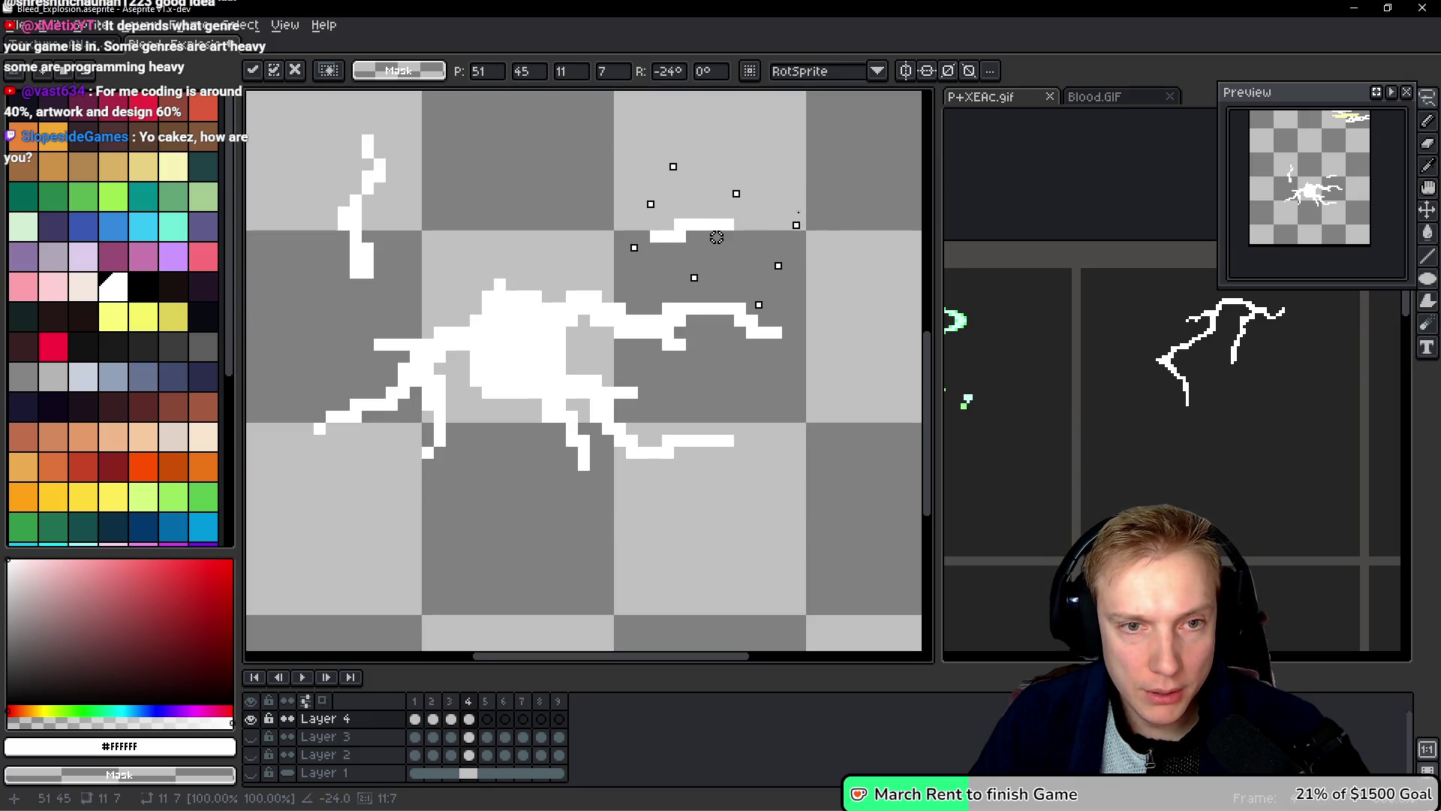
pyautogui.press('Return')
pyautogui.moveTo(796, 300)
pyautogui.mouseDown()
pyautogui.moveTo(685, 280)
pyautogui.moveTo(660, 286)
pyautogui.moveTo(666, 319)
pyautogui.moveTo(661, 301)
pyautogui.moveTo(579, 295)
pyautogui.moveTo(788, 385)
pyautogui.moveTo(725, 267)
pyautogui.mouseUp()
pyautogui.moveTo(716, 343); pyautogui.dragTo(778, 344)
pyautogui.moveTo(878, 257); pyautogui.dragTo(894, 314)
pyautogui.moveTo(773, 322); pyautogui.dragTo(795, 347)
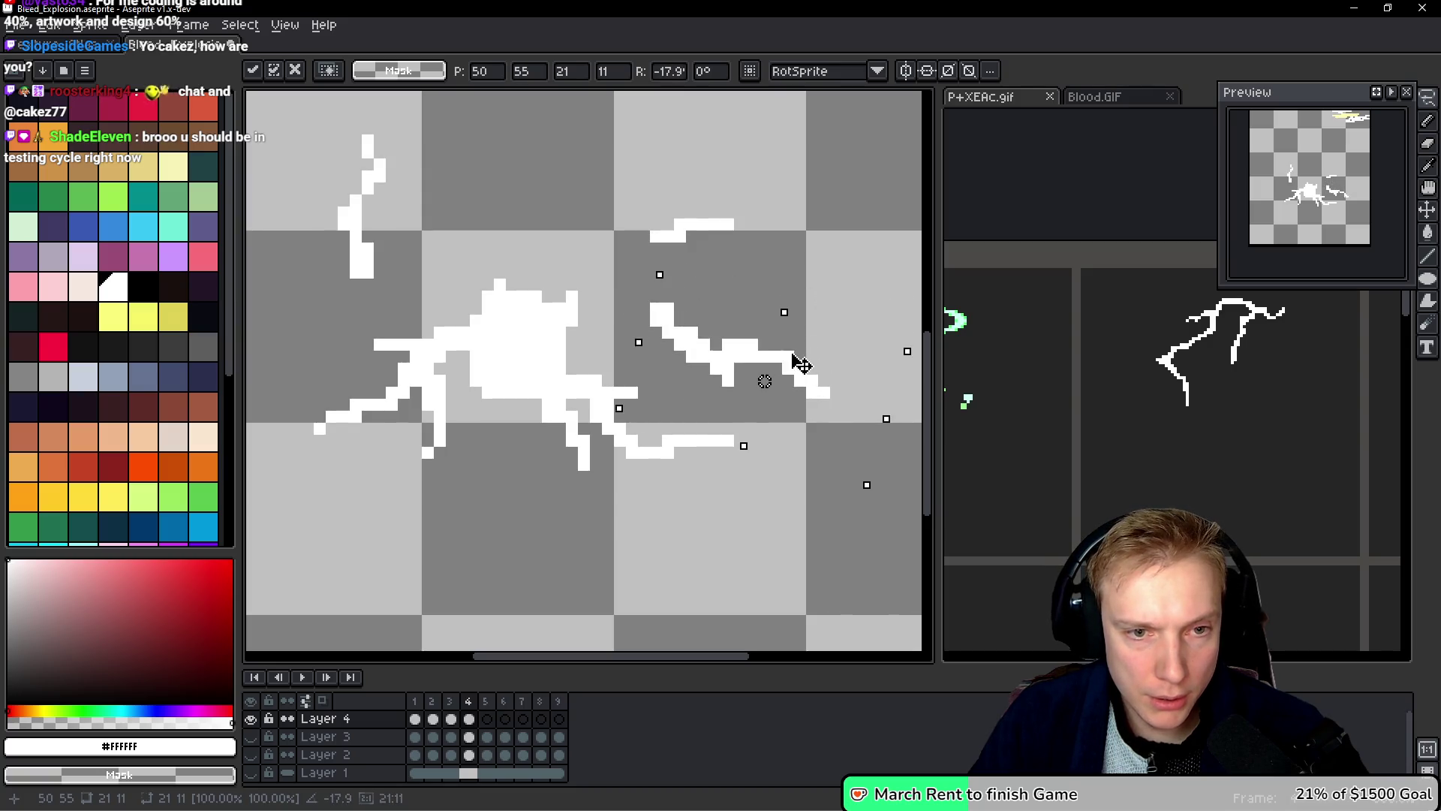
pyautogui.press('Return')
# Step: Erase the moved branch's upper-left end, extend its hook leftward, and redraw the upper-left stroke
pyautogui.press('e')
pyautogui.moveTo(673, 300)
pyautogui.mouseDown()
pyautogui.moveTo(714, 329)
pyautogui.moveTo(725, 308)
pyautogui.moveTo(676, 330)
pyautogui.moveTo(710, 297)
pyautogui.mouseUp()
pyautogui.moveTo(659, 344); pyautogui.dragTo(641, 345)
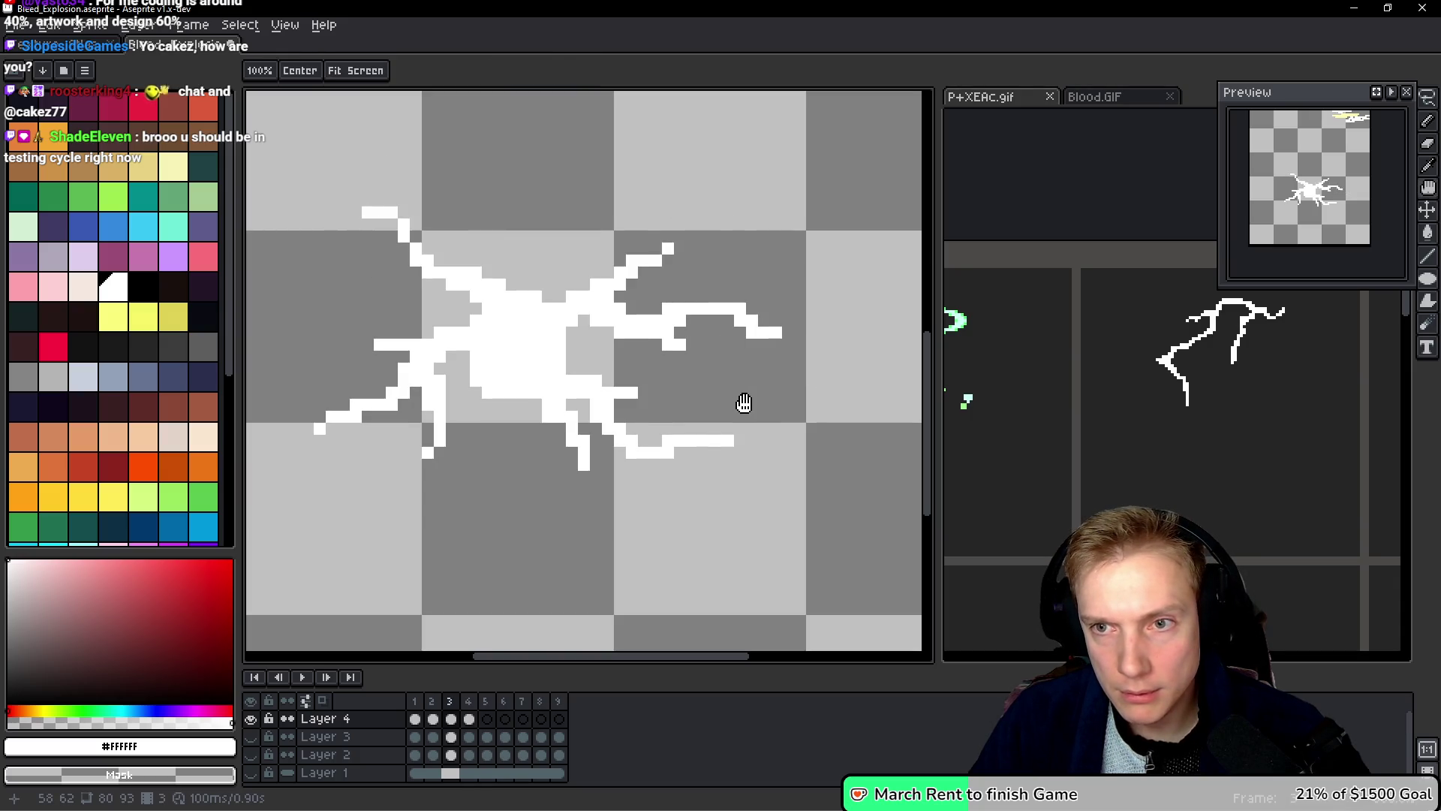
pyautogui.press('Return')
pyautogui.moveTo(346, 236)
pyautogui.mouseDown()
pyautogui.moveTo(360, 272)
pyautogui.moveTo(354, 256)
pyautogui.moveTo(391, 259)
pyautogui.mouseUp()
# Step: Play the animation to check it, then bend the small upper-right stroke downward
pyautogui.press('Return')
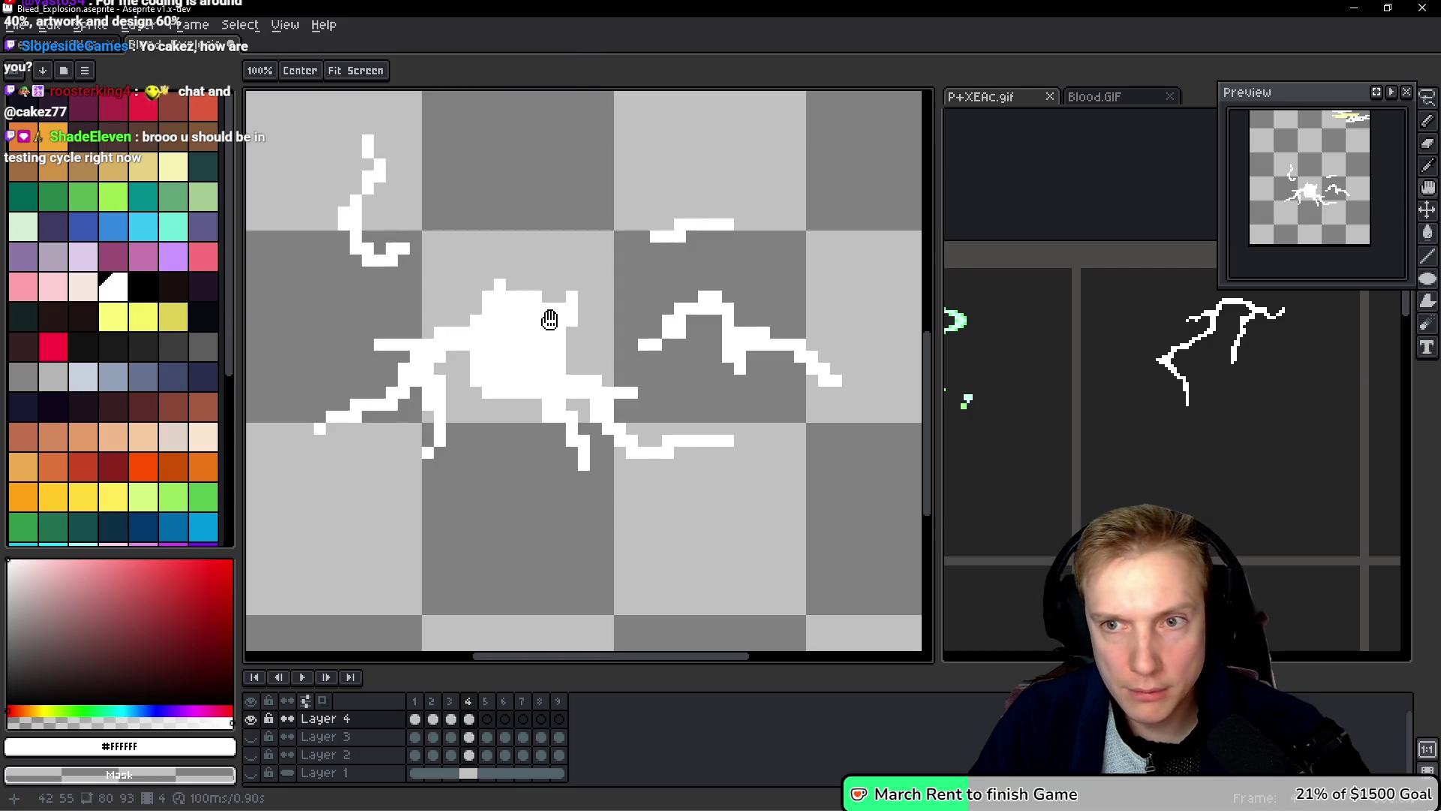
pyautogui.press('Return')
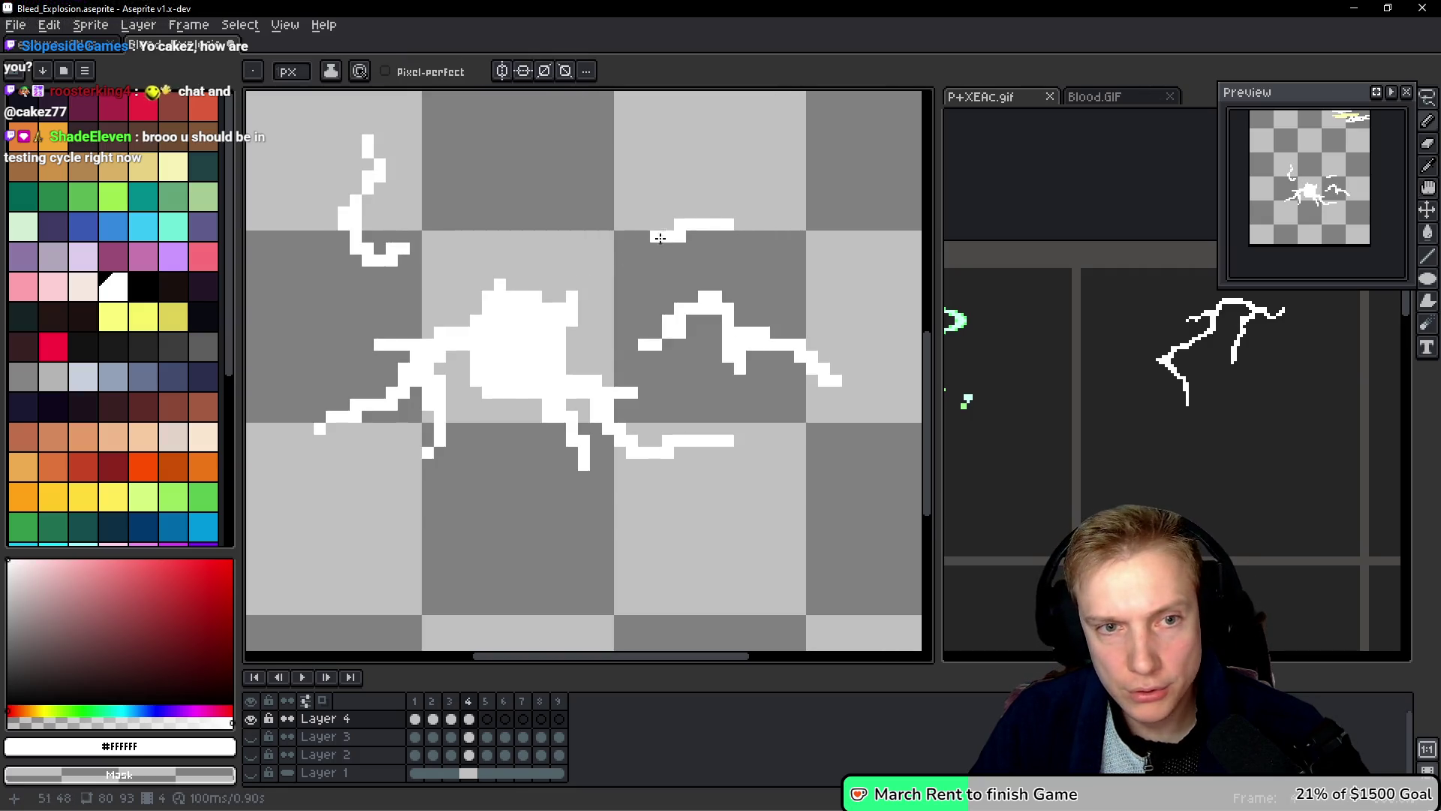
pyautogui.moveTo(727, 225); pyautogui.dragTo(727, 248)
pyautogui.rightClick(727, 223)
pyautogui.press('Return')
pyautogui.press('Return')
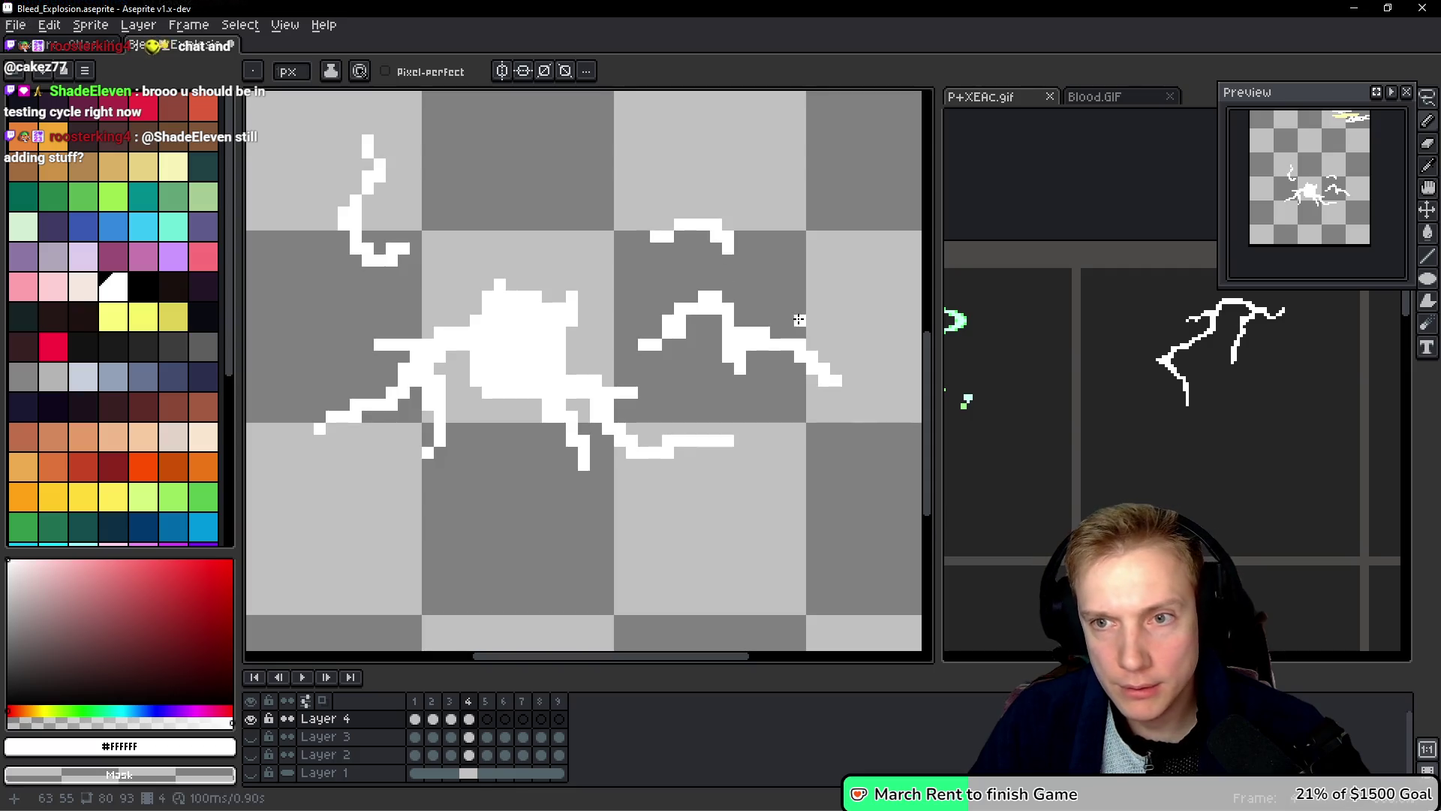
pyautogui.moveTo(643, 331); pyautogui.dragTo(672, 312)
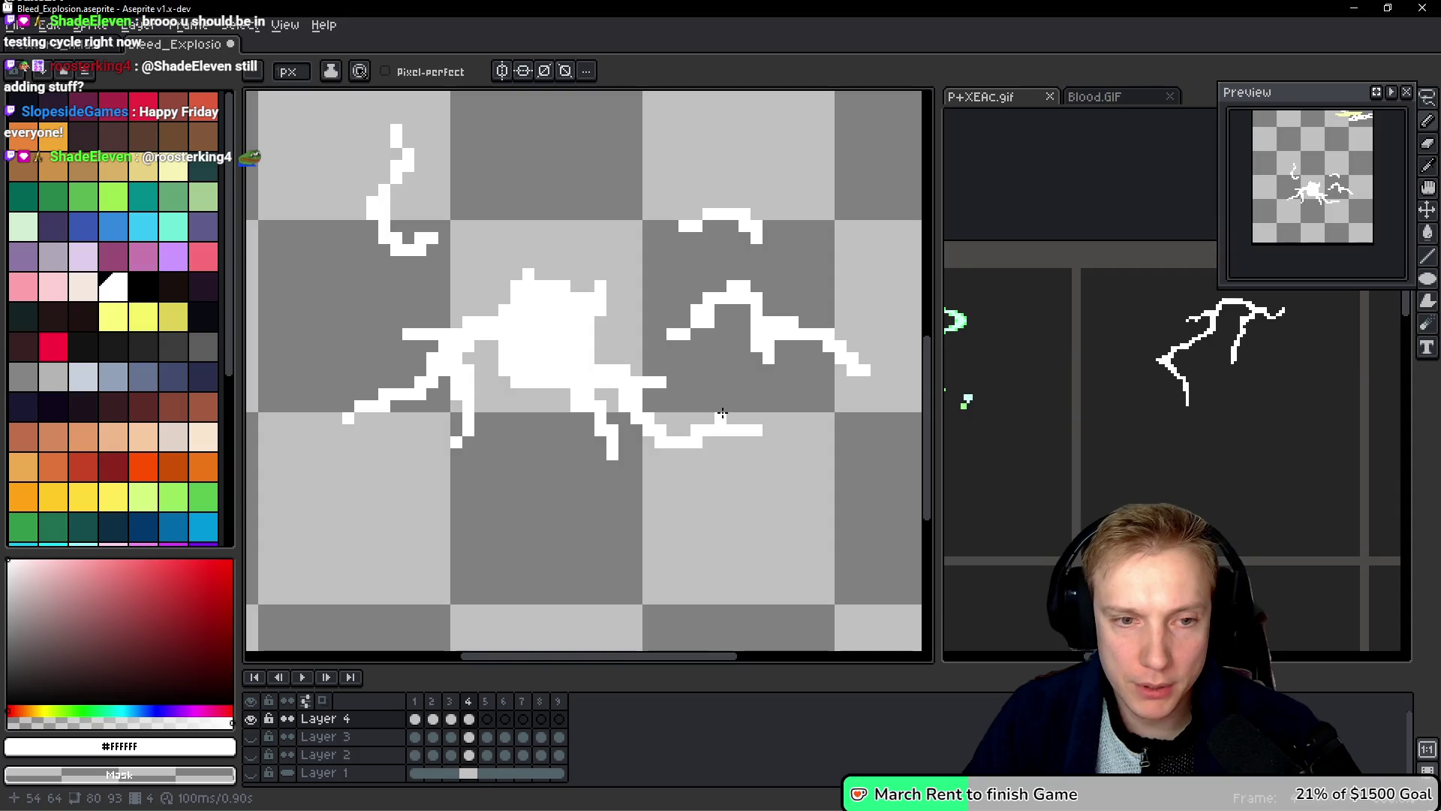
# Step: Lasso the lower-left blob in frame 4 and move it downward
pyautogui.moveTo(713, 414); pyautogui.dragTo(702, 409)
pyautogui.hscroll(-2, 572, 344)
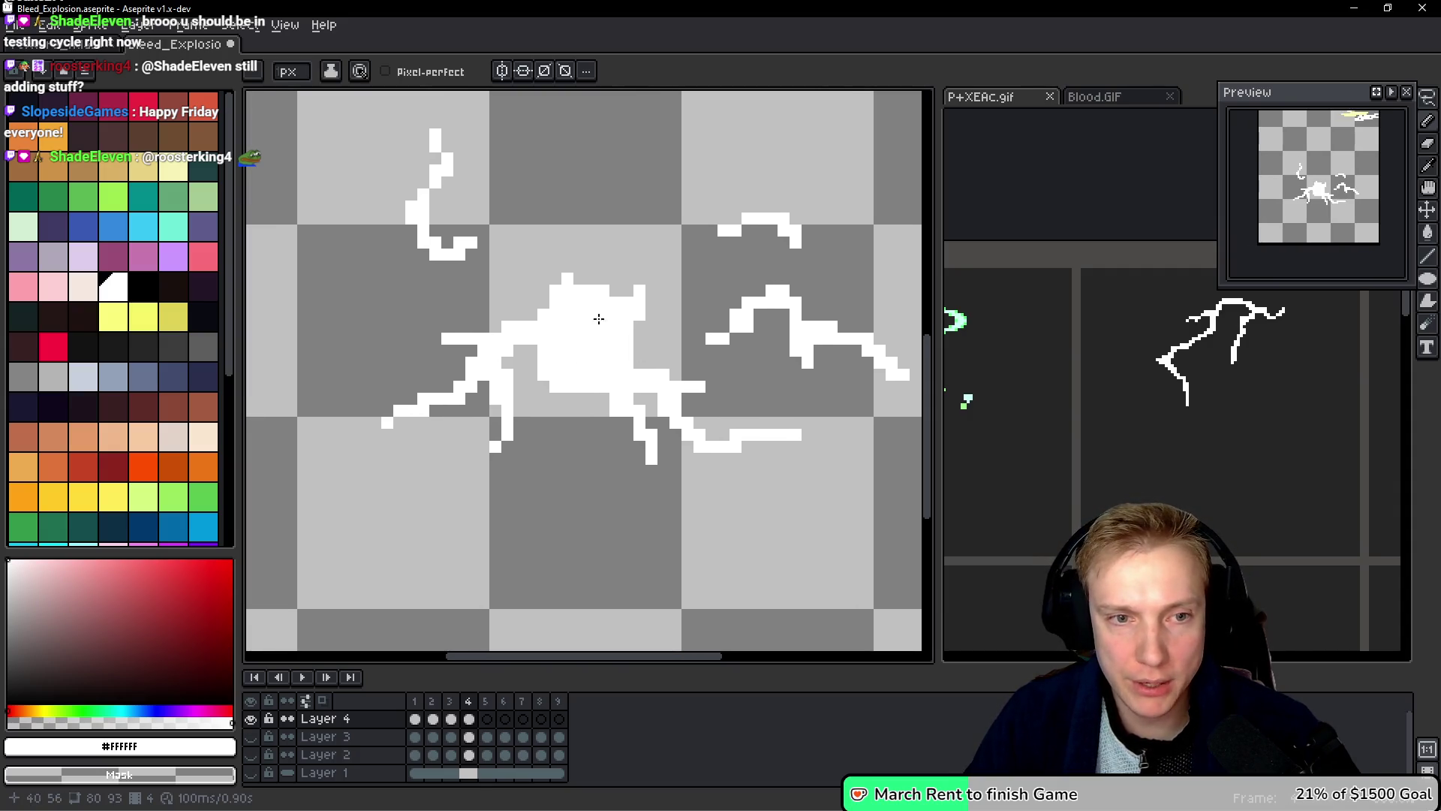
pyautogui.press('q')
pyautogui.moveTo(515, 366)
pyautogui.mouseDown()
pyautogui.moveTo(482, 401)
pyautogui.moveTo(525, 480)
pyautogui.moveTo(550, 372)
pyautogui.mouseUp()
pyautogui.moveTo(521, 430)
pyautogui.mouseDown()
pyautogui.moveTo(522, 514)
pyautogui.moveTo(524, 434)
pyautogui.moveTo(503, 450)
pyautogui.mouseUp()
pyautogui.press('b')
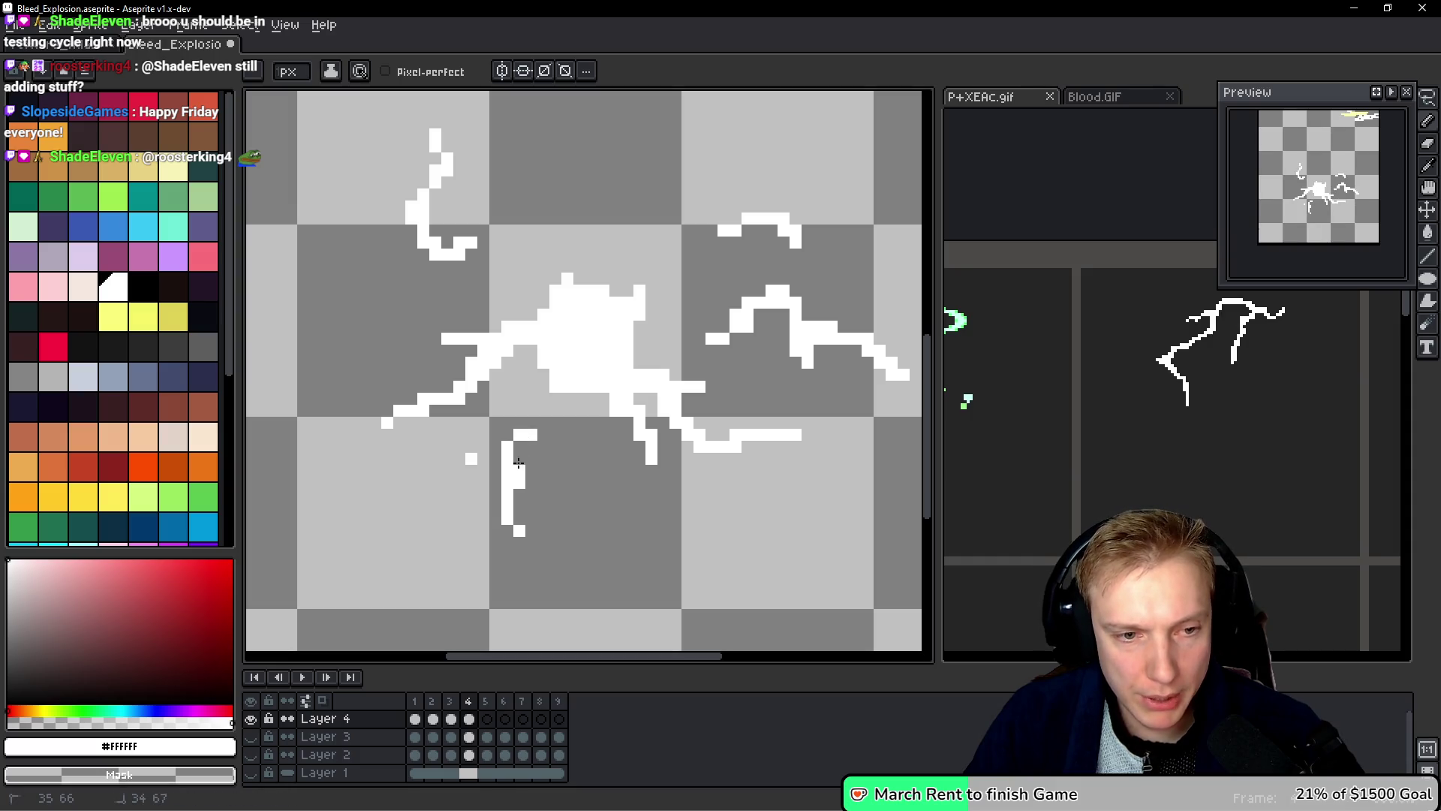
# Step: Erase the bottom of the vertical stroke, then shift the lower-left stroke left with a slight tilt
pyautogui.moveTo(515, 524); pyautogui.dragTo(519, 495)
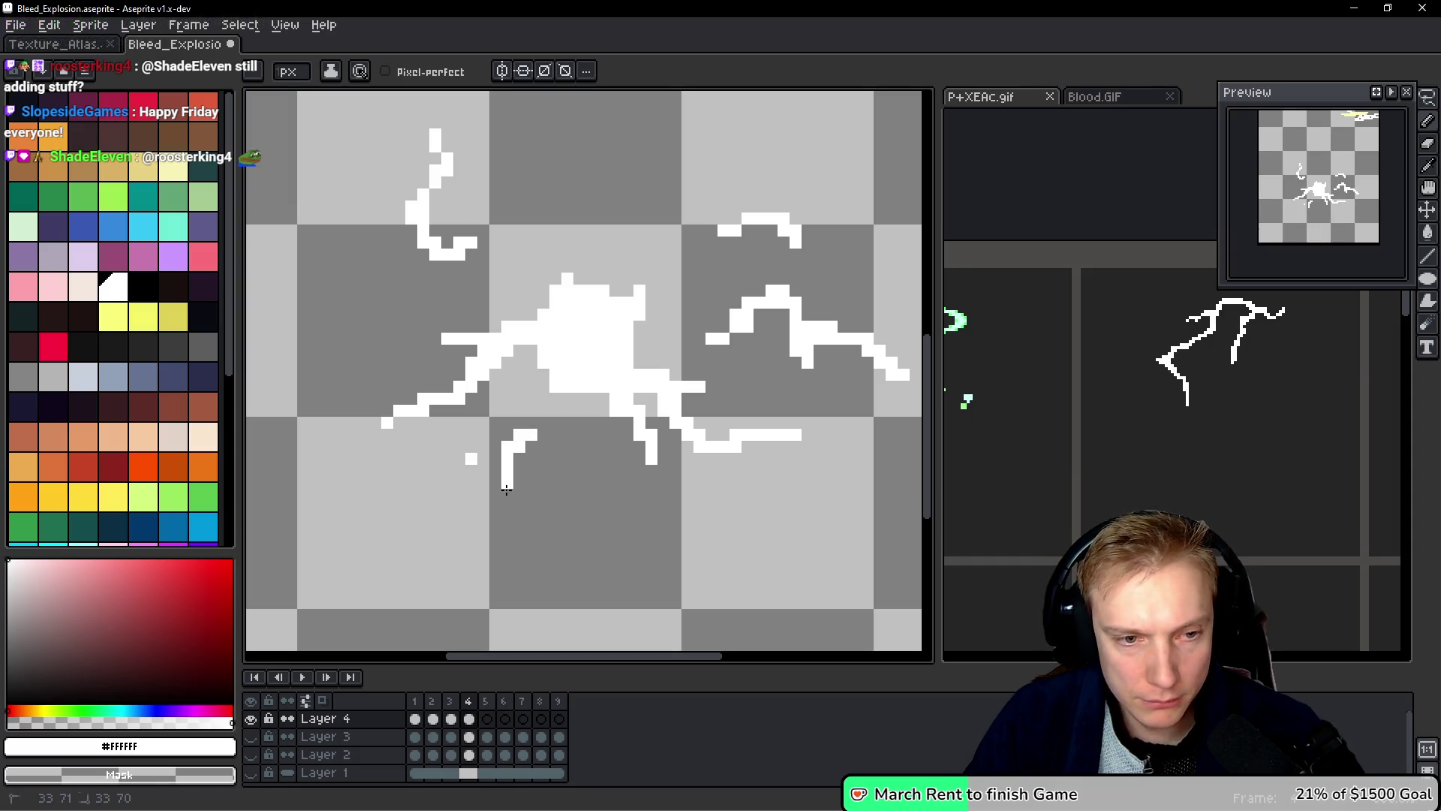
pyautogui.press('h')
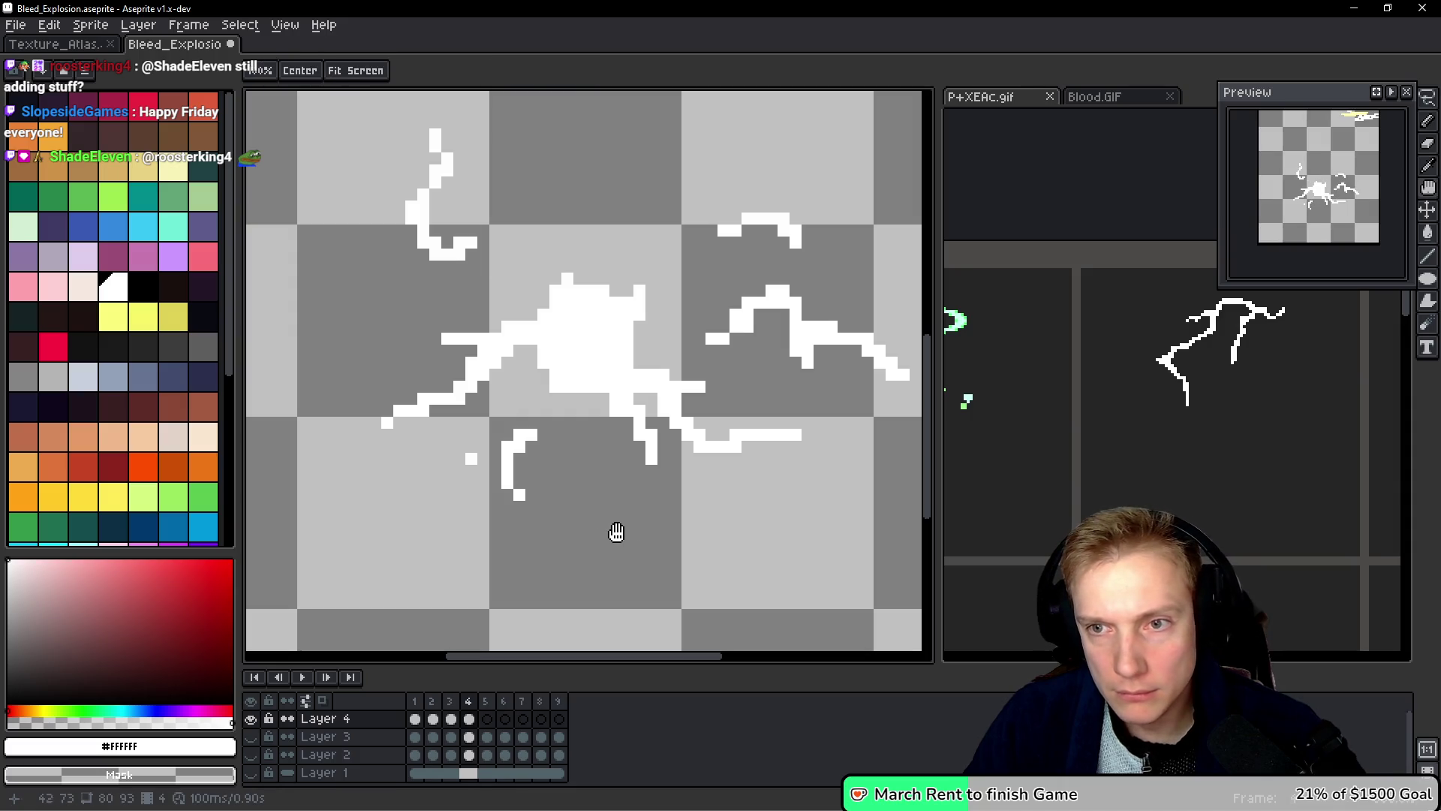
pyautogui.press('q')
pyautogui.moveTo(554, 419)
pyautogui.mouseDown()
pyautogui.moveTo(486, 442)
pyautogui.moveTo(587, 489)
pyautogui.moveTo(515, 485)
pyautogui.mouseUp()
pyautogui.moveTo(554, 412); pyautogui.dragTo(574, 430)
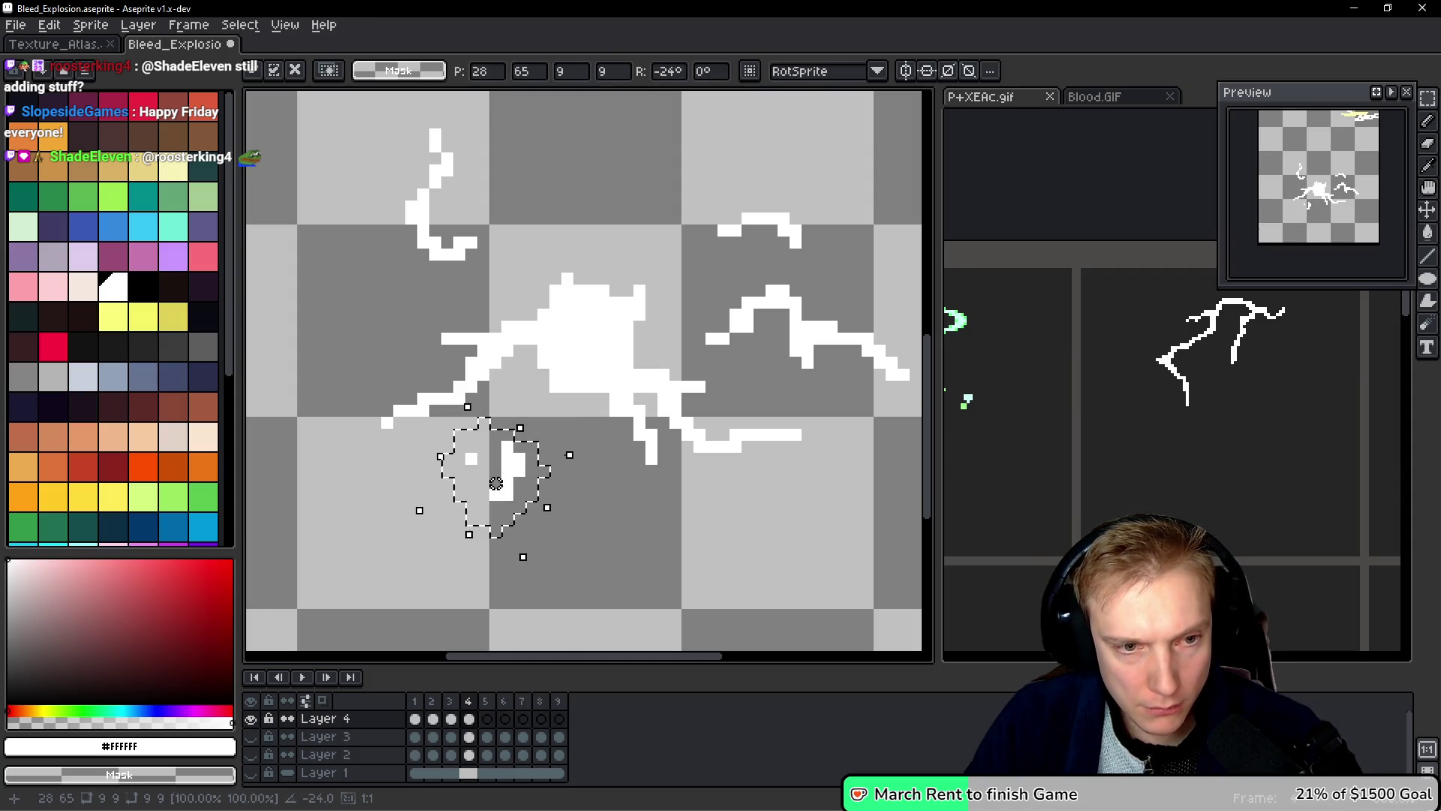
pyautogui.press('Return')
pyautogui.press('b')
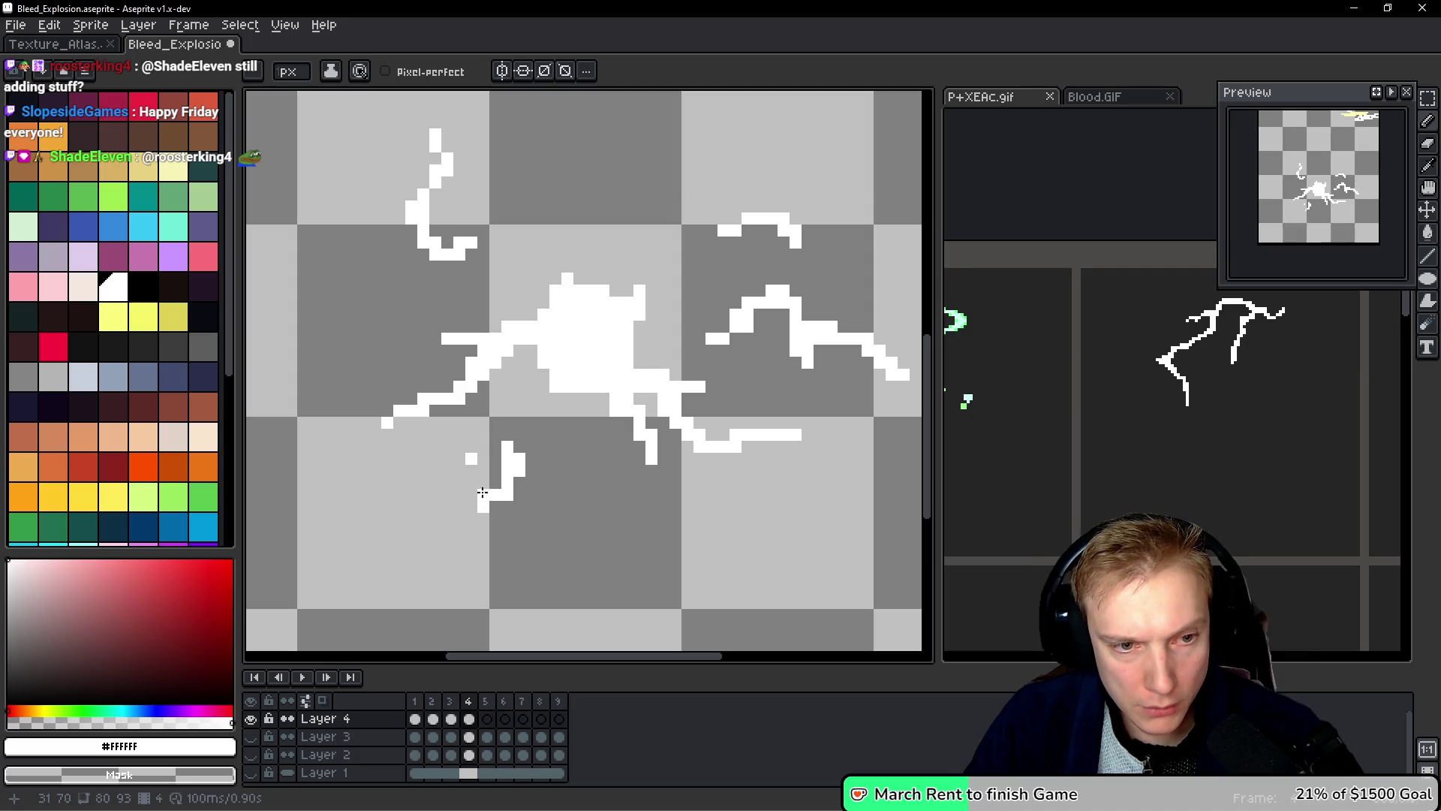
# Step: Move the left splatter branch further left, rotate it flatter, redraw it diagonally and clean leftovers
pyautogui.press('h')
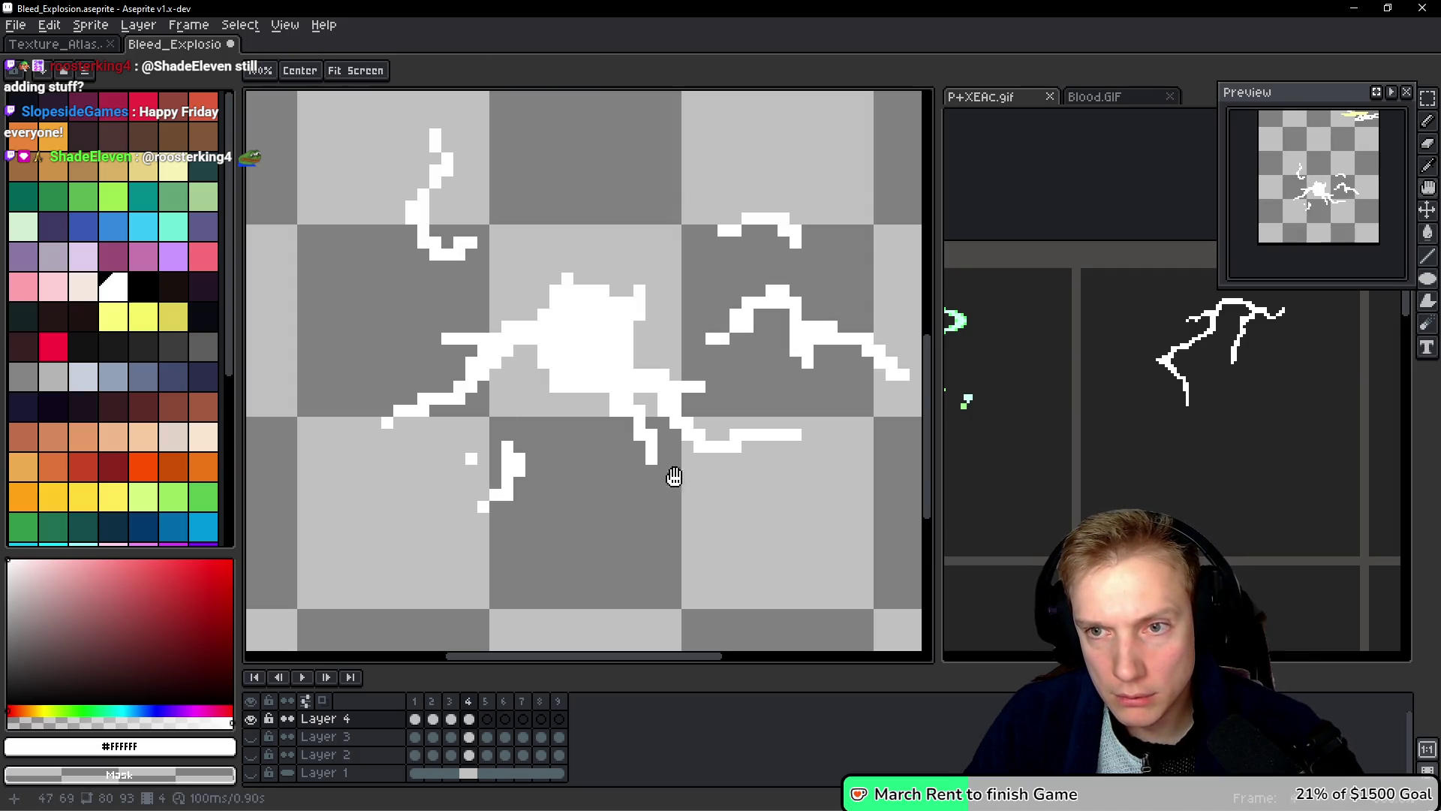
pyautogui.press('q')
pyautogui.moveTo(492, 309)
pyautogui.mouseDown()
pyautogui.moveTo(344, 413)
pyautogui.moveTo(525, 330)
pyautogui.moveTo(491, 309)
pyautogui.mouseUp()
pyautogui.moveTo(431, 388); pyautogui.dragTo(382, 388)
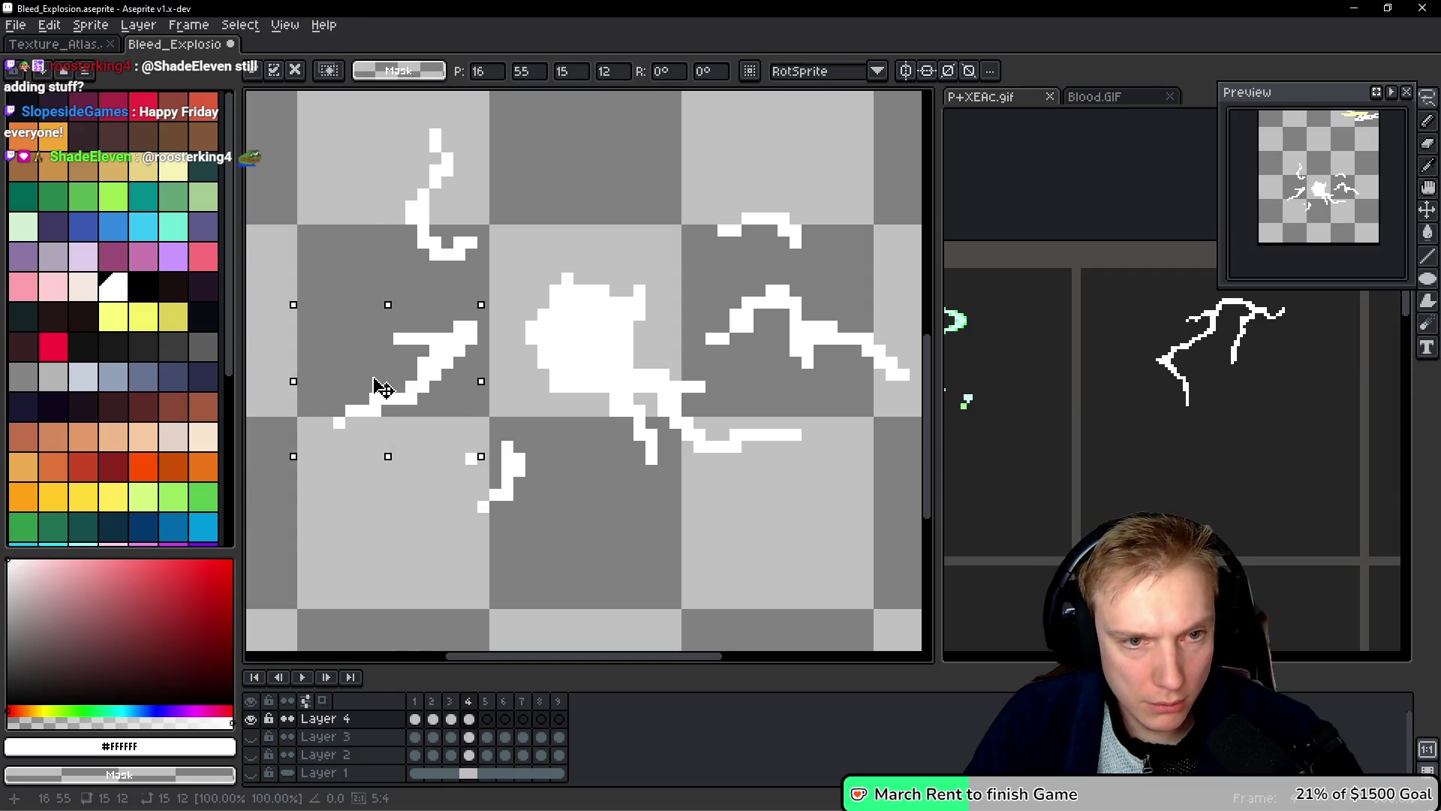
pyautogui.moveTo(485, 293); pyautogui.dragTo(498, 347)
pyautogui.hotkey('ctrl', 'd')
pyautogui.press('b')
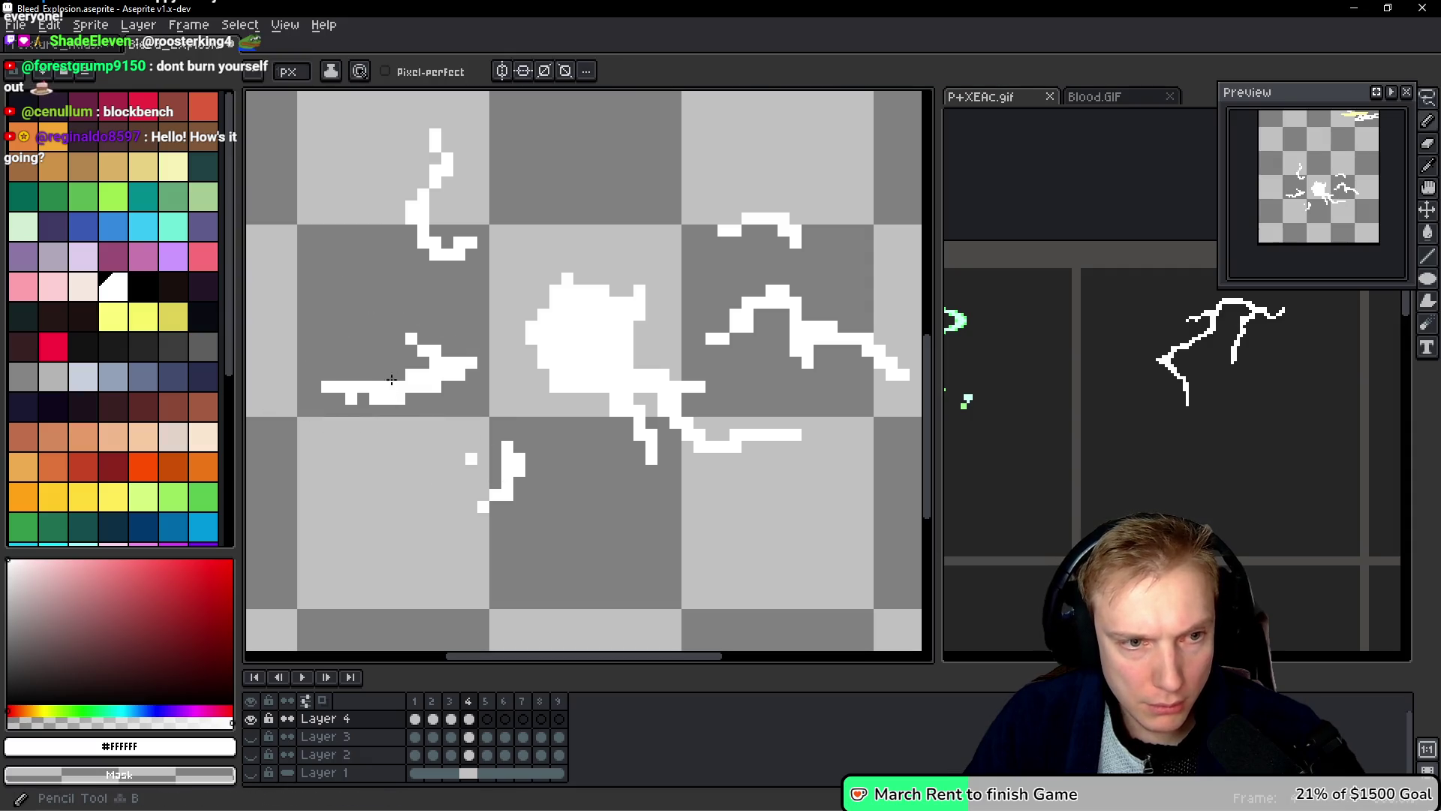
pyautogui.moveTo(324, 359)
pyautogui.mouseDown()
pyautogui.moveTo(375, 400)
pyautogui.moveTo(334, 392)
pyautogui.moveTo(358, 402)
pyautogui.mouseUp()
pyautogui.moveTo(409, 338)
pyautogui.mouseDown()
pyautogui.moveTo(473, 366)
pyautogui.moveTo(447, 413)
pyautogui.moveTo(462, 374)
pyautogui.mouseUp()
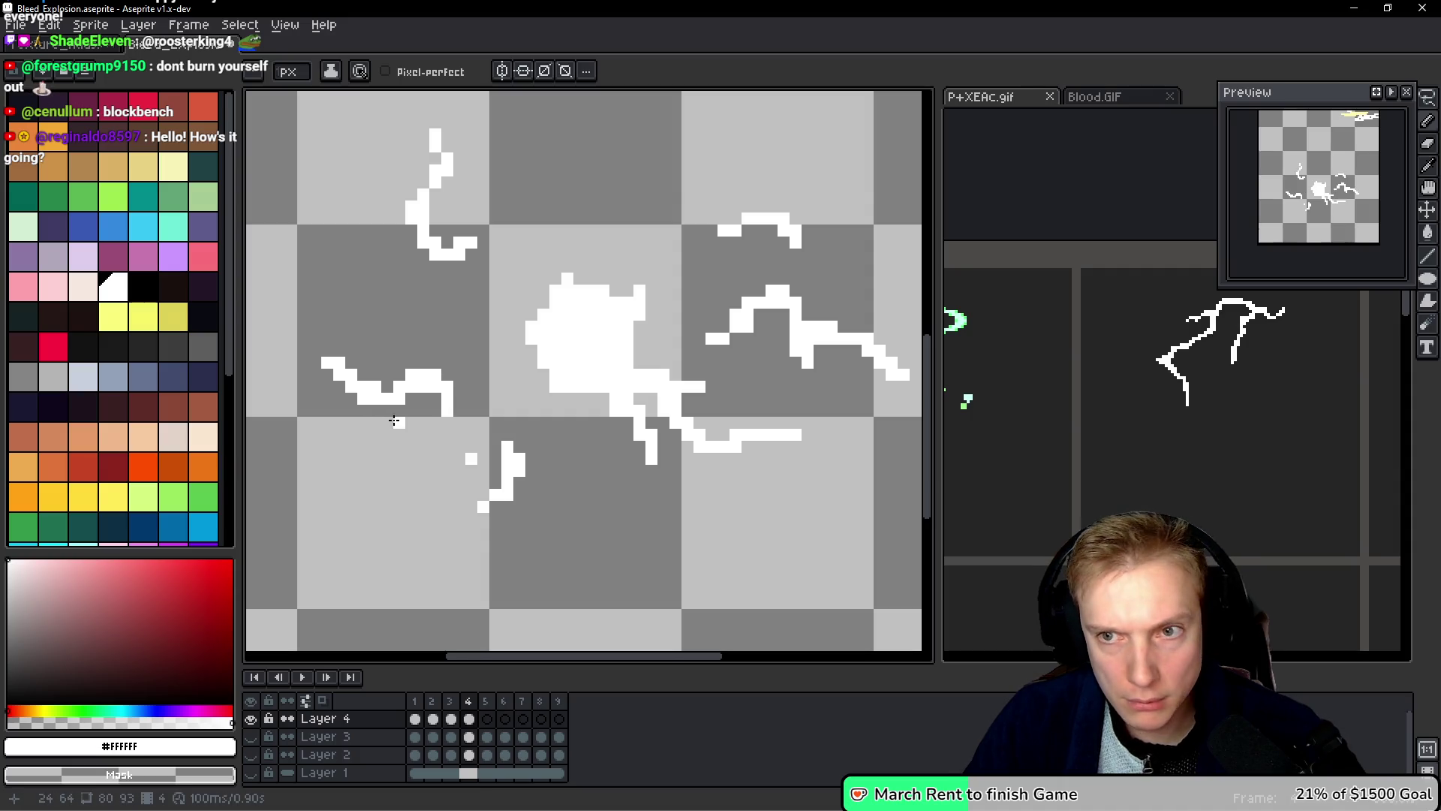
pyautogui.click(340, 363)
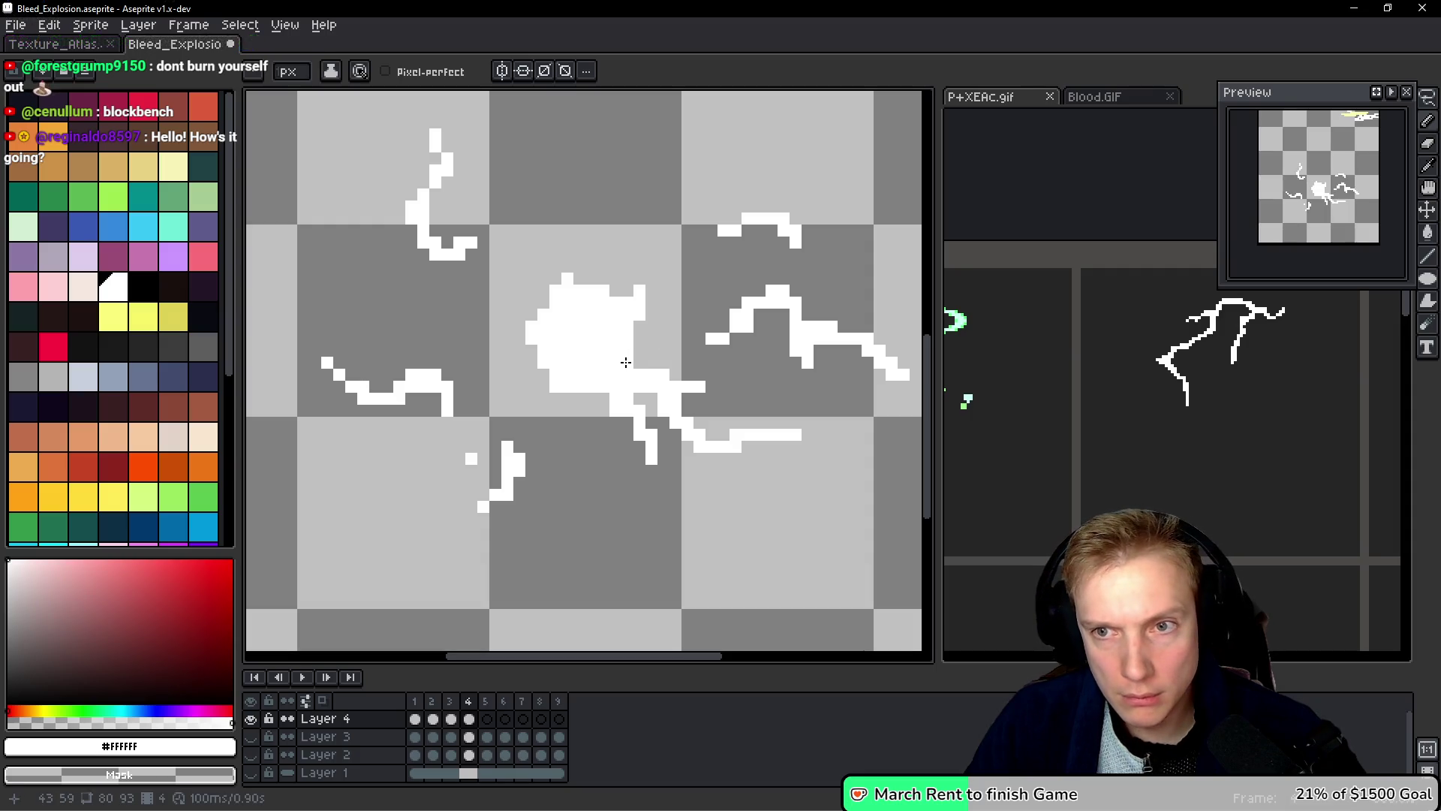
# Step: Compare with the neighbouring frame, then draw new white pixels left of the centre blob
pyautogui.press('space')
pyautogui.press('Left')
pyautogui.press('Right')
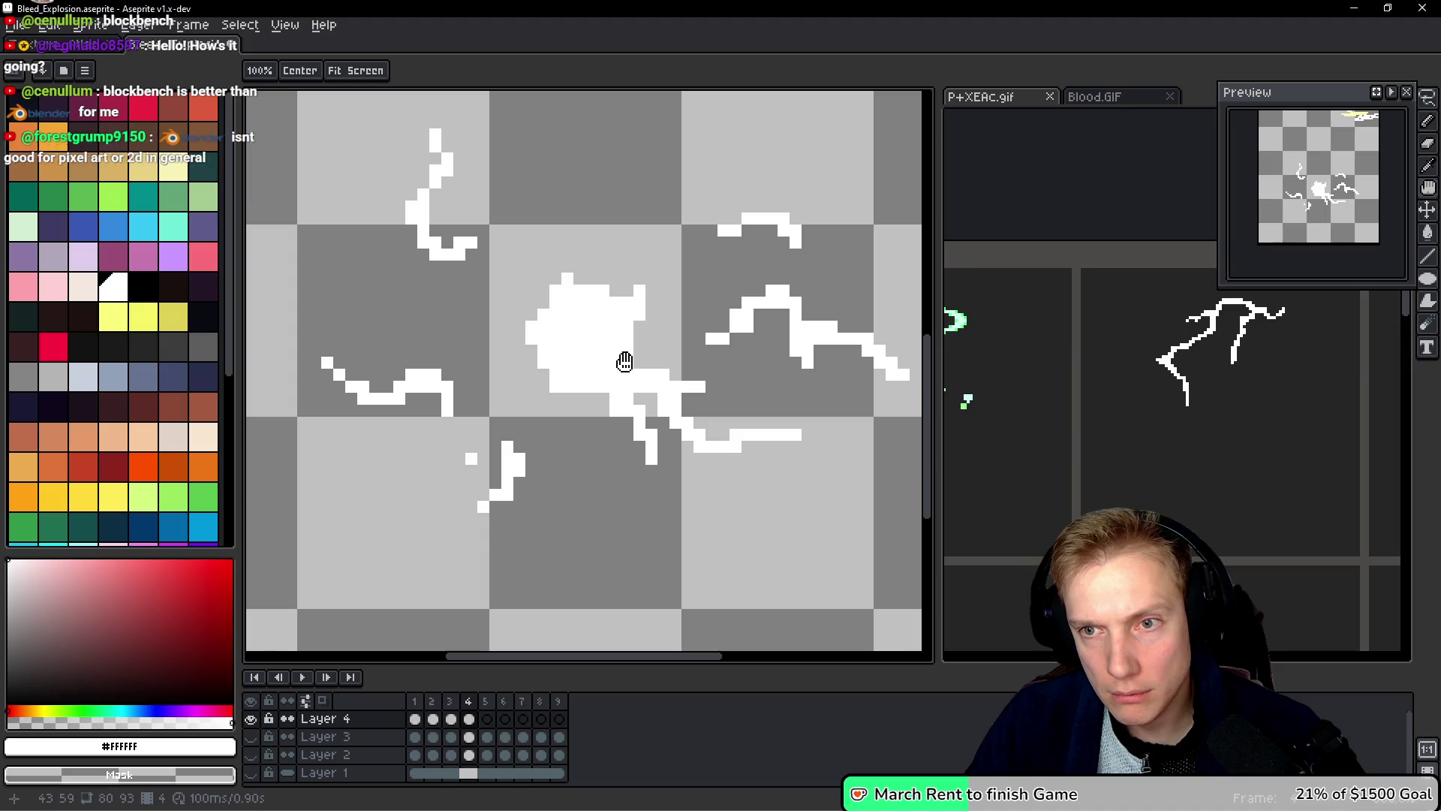
pyautogui.moveTo(747, 422); pyautogui.dragTo(712, 424)
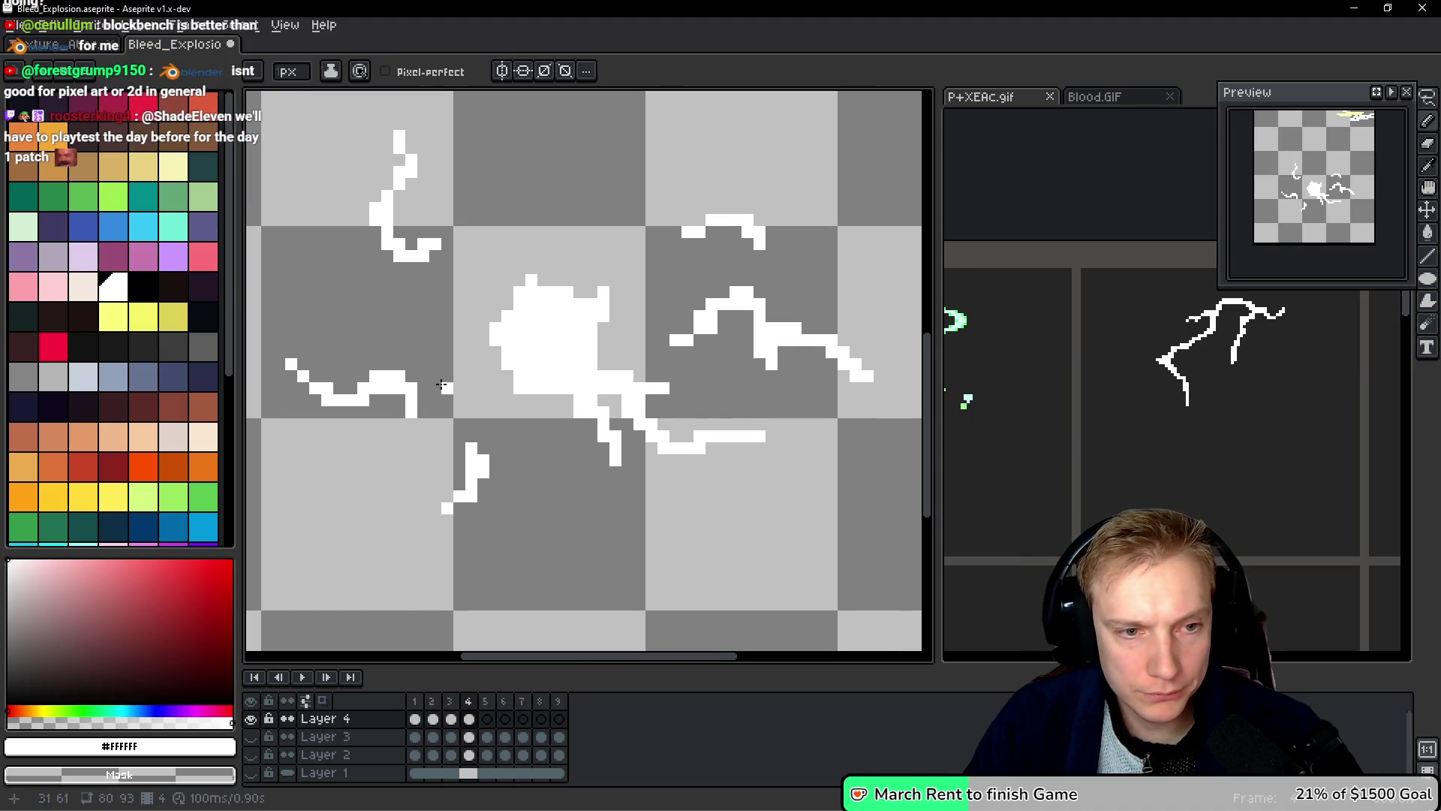
pyautogui.moveTo(482, 410); pyautogui.dragTo(495, 387)
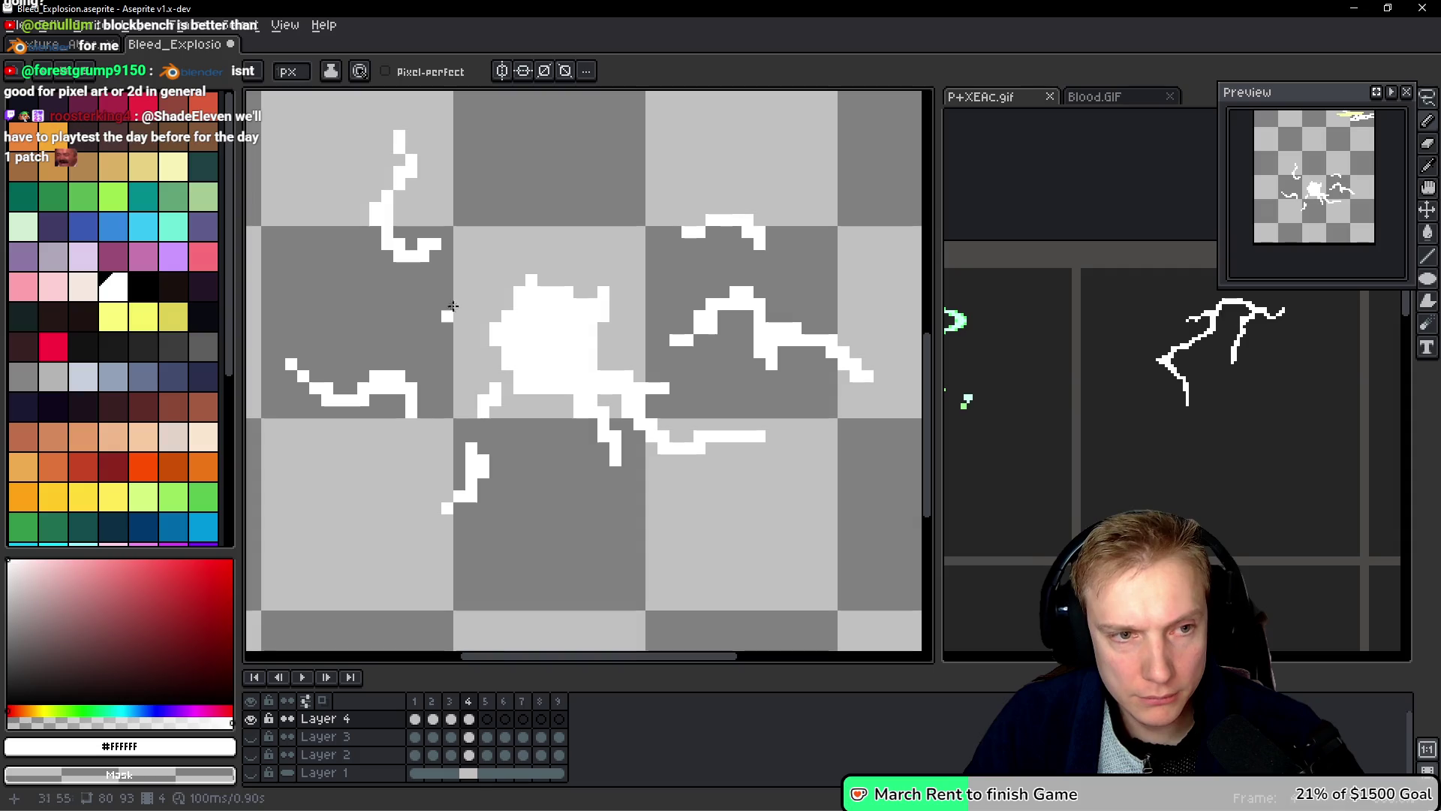
# Step: Add white pixels along the lightning strands and erase a lone stray pixel
pyautogui.click(470, 291)
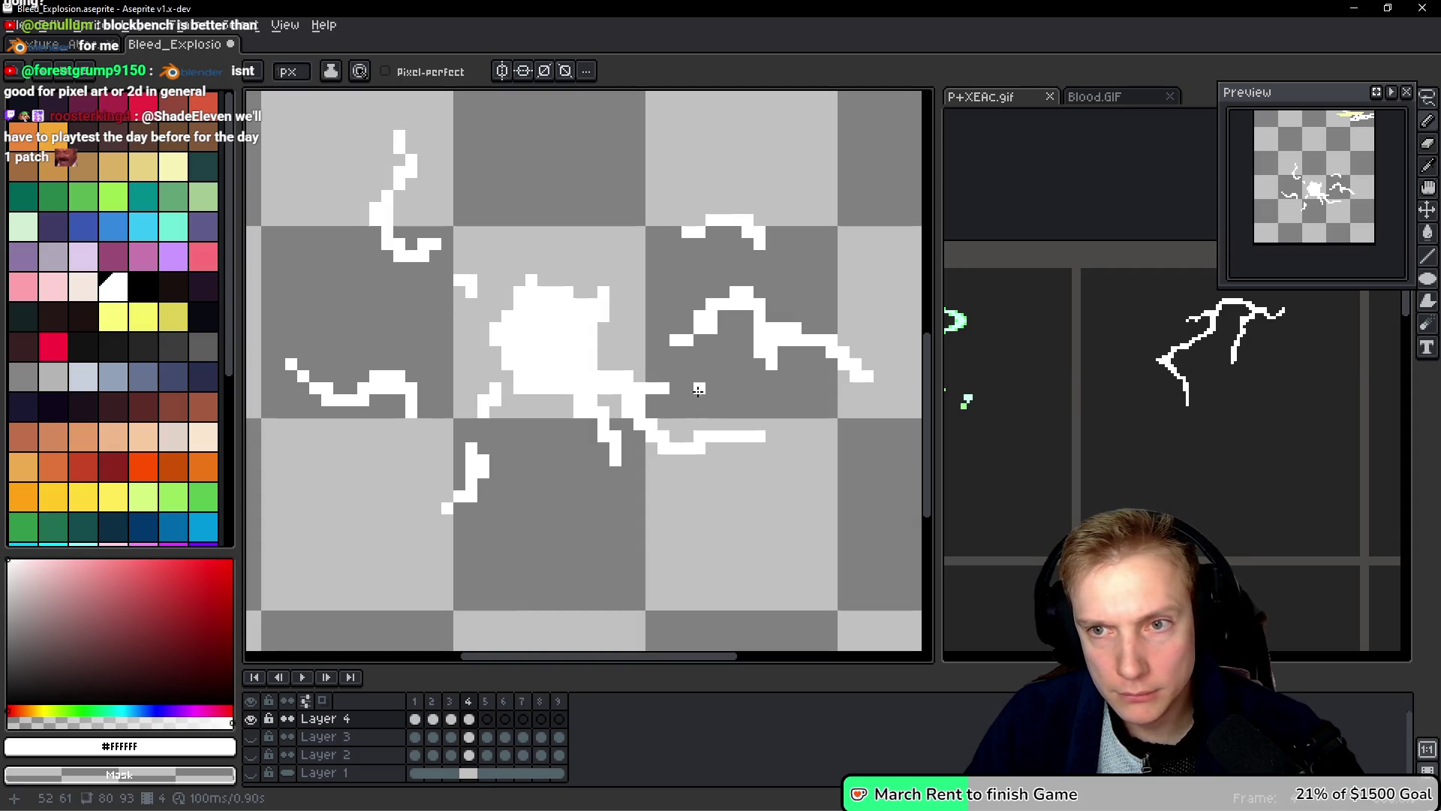
pyautogui.press('space')
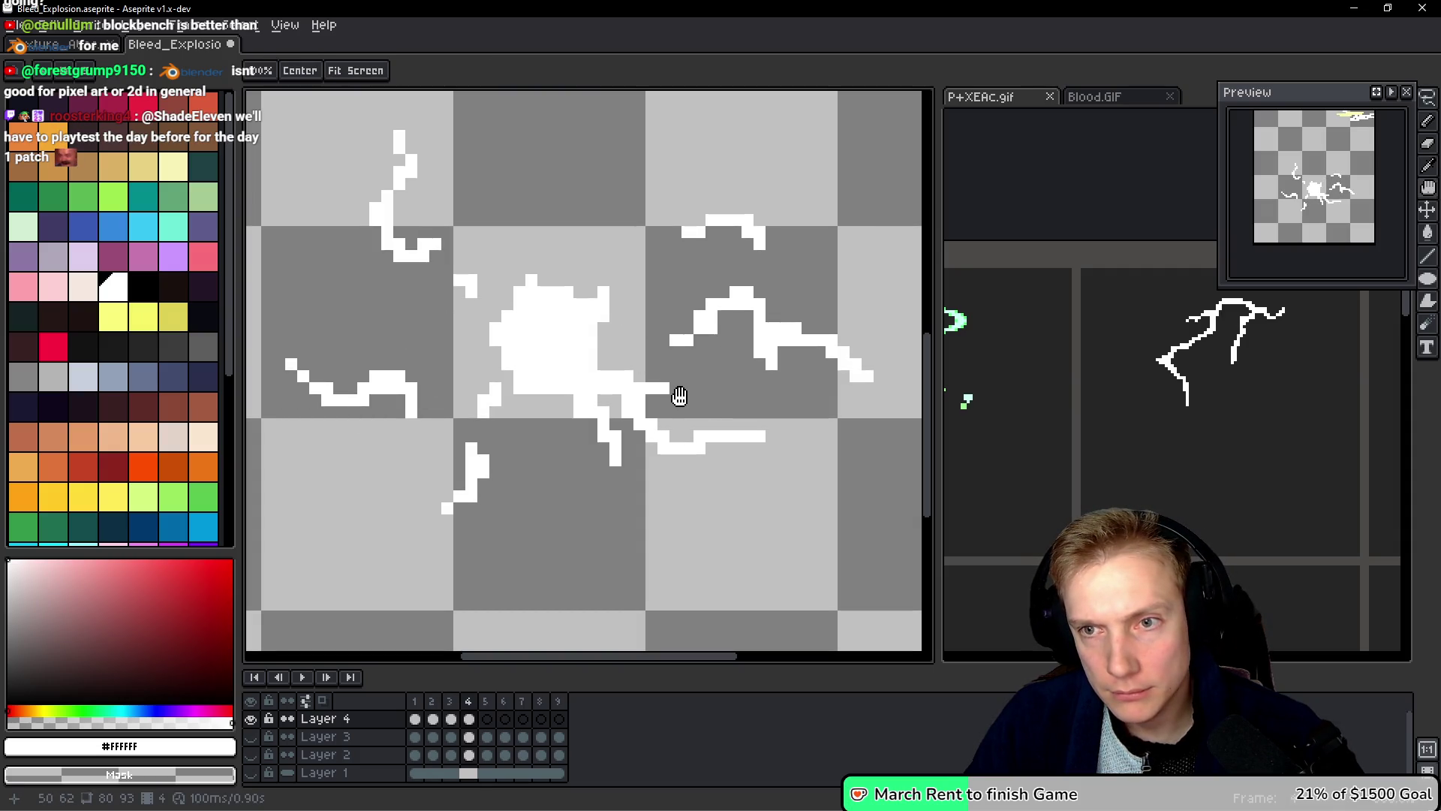
pyautogui.click(479, 355)
pyautogui.hotkey('ctrl', 'z')
pyautogui.click(460, 280)
pyautogui.click(398, 485)
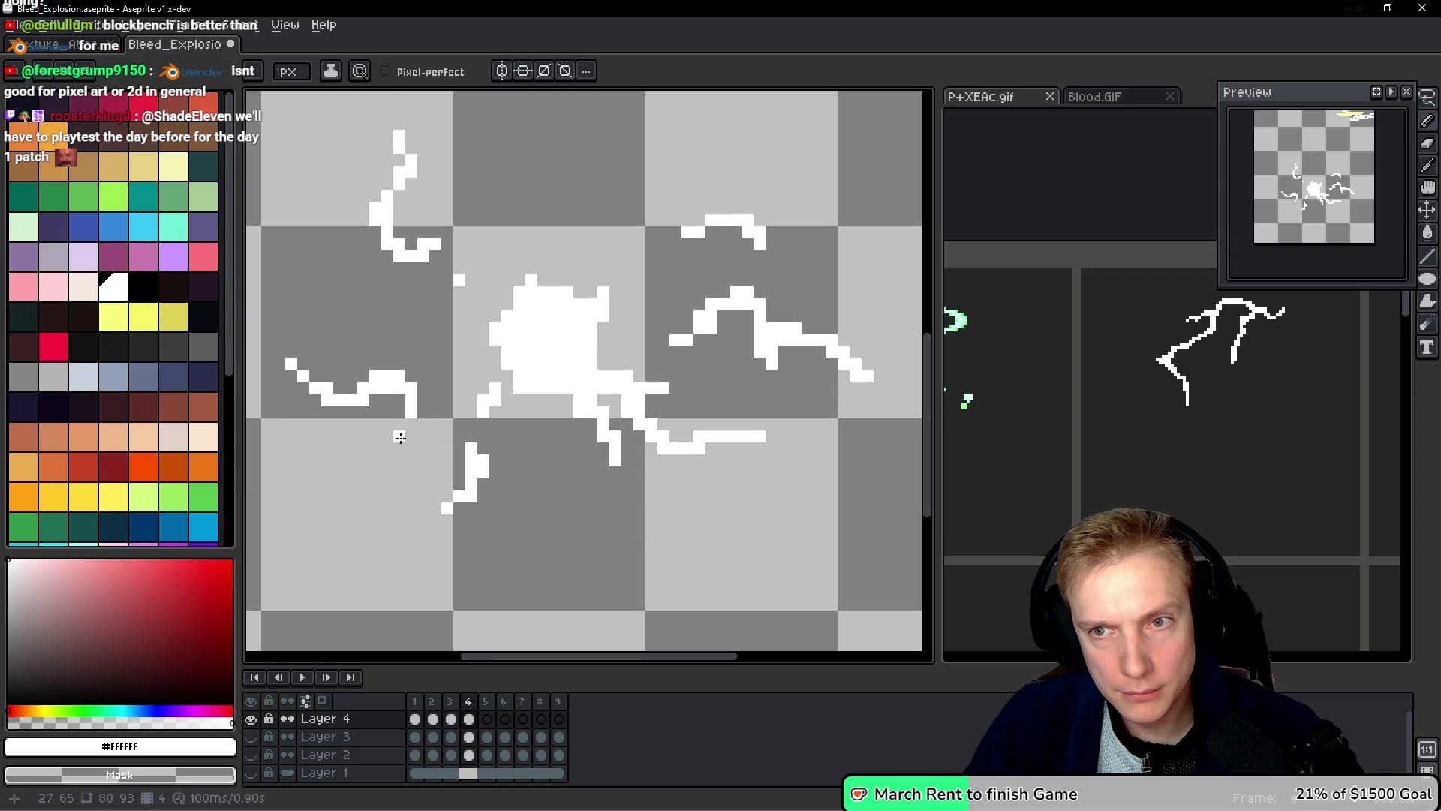
pyautogui.press('space')
pyautogui.rightClick(398, 435)
# Step: Lasso the lower-right strands, move them down-right and rotate them about -6° beneath the right branch
pyautogui.press('q')
pyautogui.moveTo(720, 403)
pyautogui.mouseDown()
pyautogui.moveTo(631, 371)
pyautogui.moveTo(638, 446)
pyautogui.moveTo(807, 412)
pyautogui.mouseUp()
pyautogui.moveTo(684, 449); pyautogui.dragTo(733, 473)
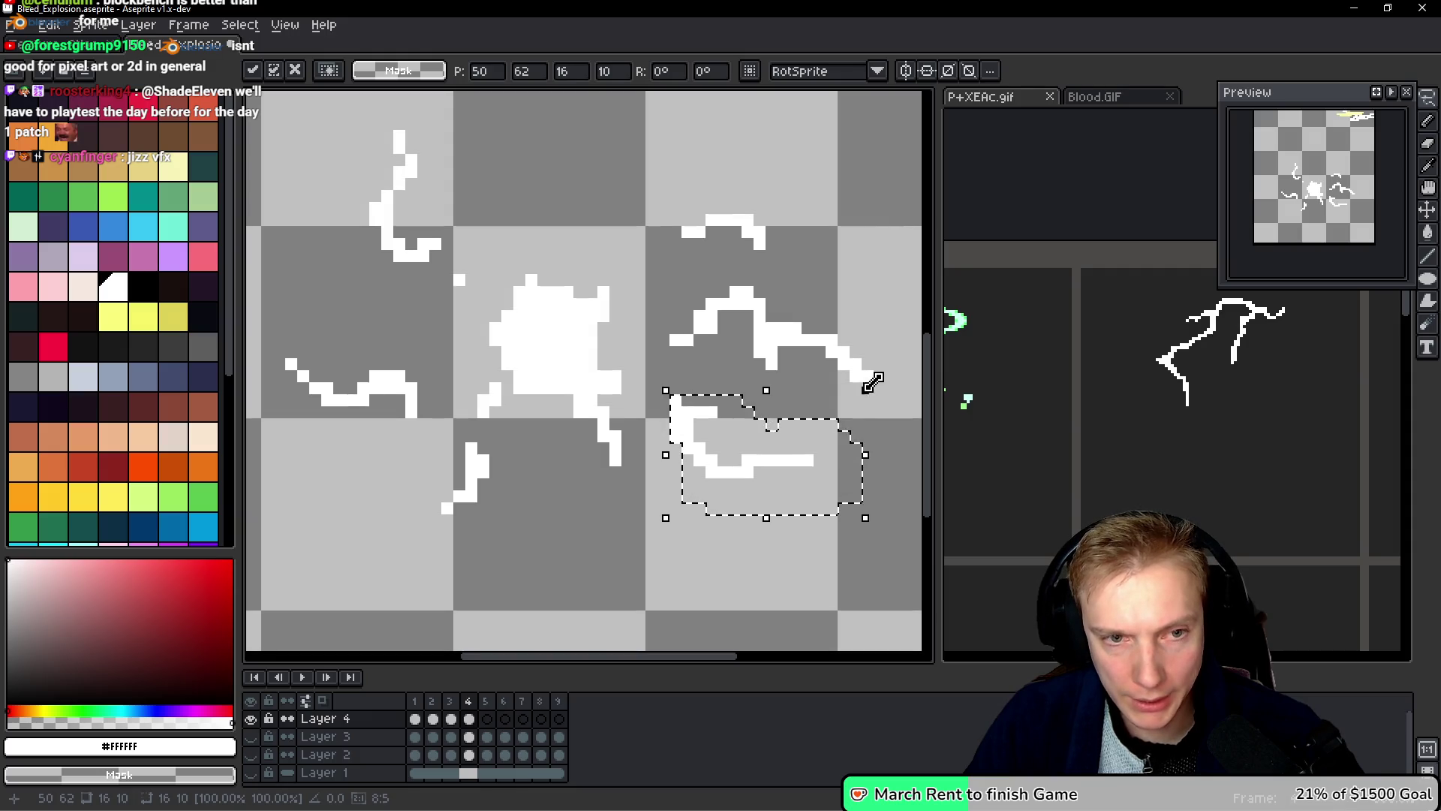
pyautogui.moveTo(869, 381)
pyautogui.mouseDown()
pyautogui.moveTo(881, 409)
pyautogui.moveTo(863, 380)
pyautogui.moveTo(870, 441)
pyautogui.moveTo(763, 353)
pyautogui.moveTo(856, 418)
pyautogui.moveTo(833, 484)
pyautogui.moveTo(742, 500)
pyautogui.mouseUp()
pyautogui.moveTo(783, 423)
pyautogui.mouseDown()
pyautogui.moveTo(781, 408)
pyautogui.moveTo(802, 461)
pyautogui.mouseUp()
pyautogui.press('Return')
pyautogui.press('h')
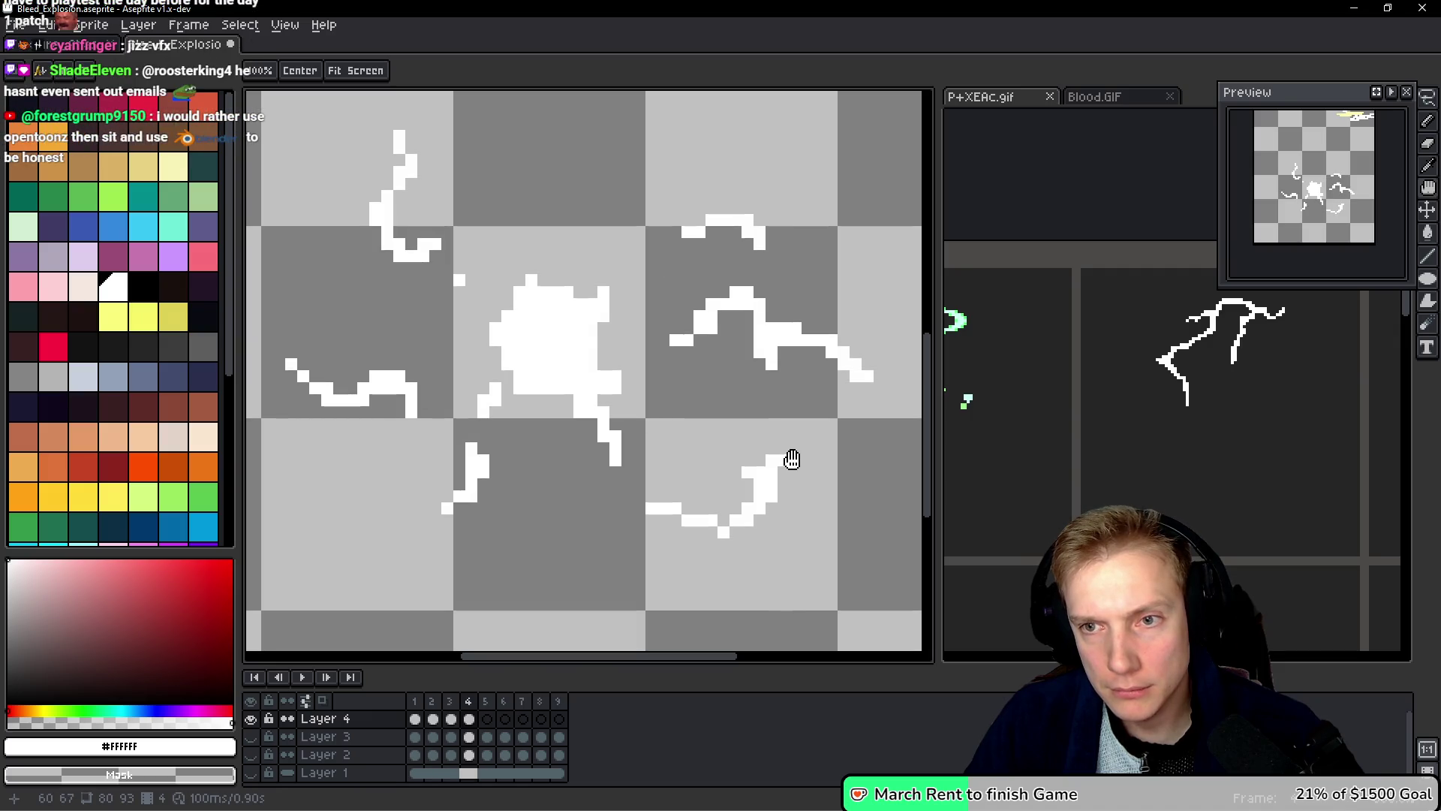
# Step: Erase pixels beside the central blob, notch its top edge and extend the stroke below it
pyautogui.press('q')
pyautogui.press('e')
pyautogui.moveTo(610, 445)
pyautogui.mouseDown()
pyautogui.moveTo(589, 413)
pyautogui.moveTo(605, 362)
pyautogui.moveTo(548, 357)
pyautogui.mouseUp()
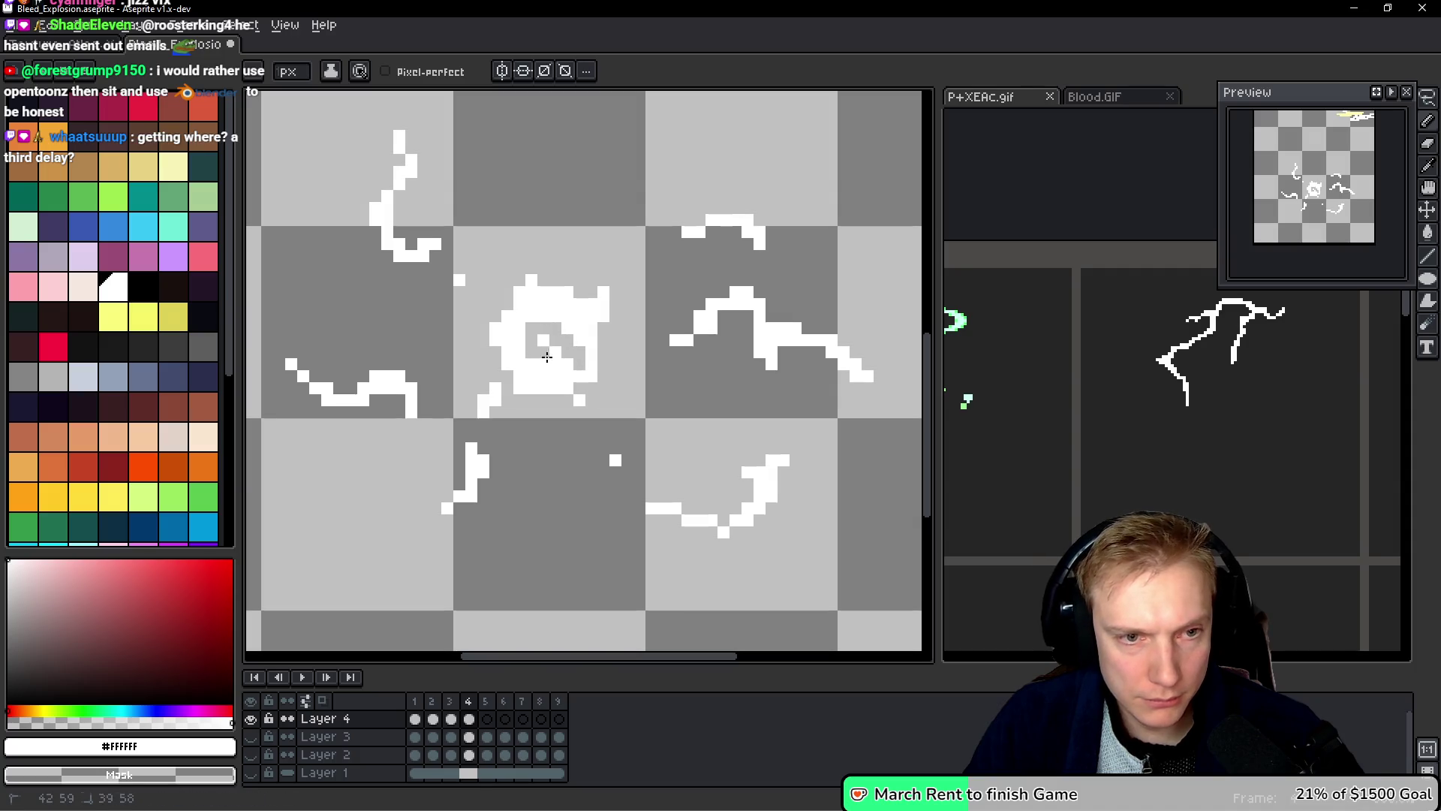
pyautogui.moveTo(553, 294)
pyautogui.mouseDown()
pyautogui.moveTo(582, 298)
pyautogui.moveTo(502, 331)
pyautogui.moveTo(522, 387)
pyautogui.mouseUp()
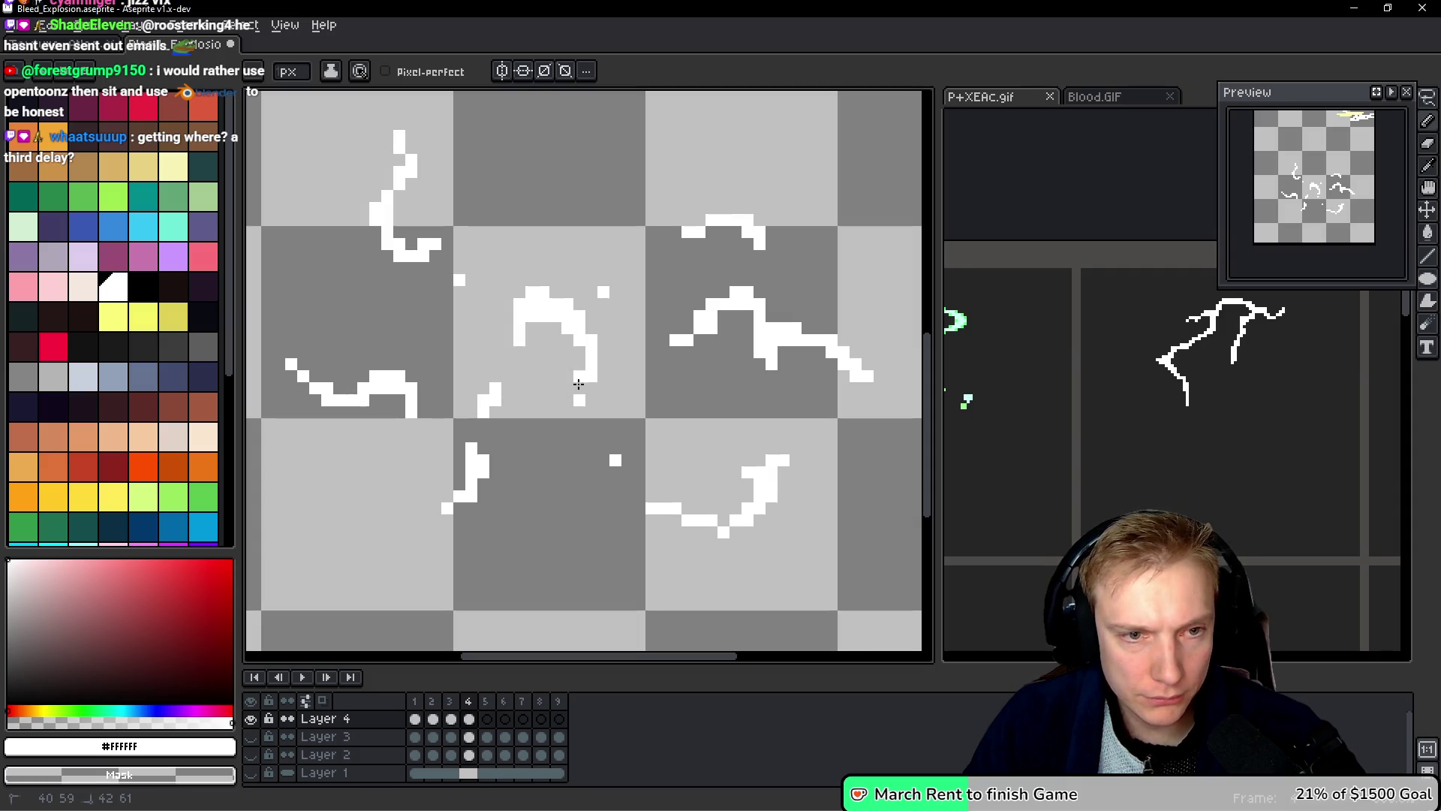
pyautogui.press('space')
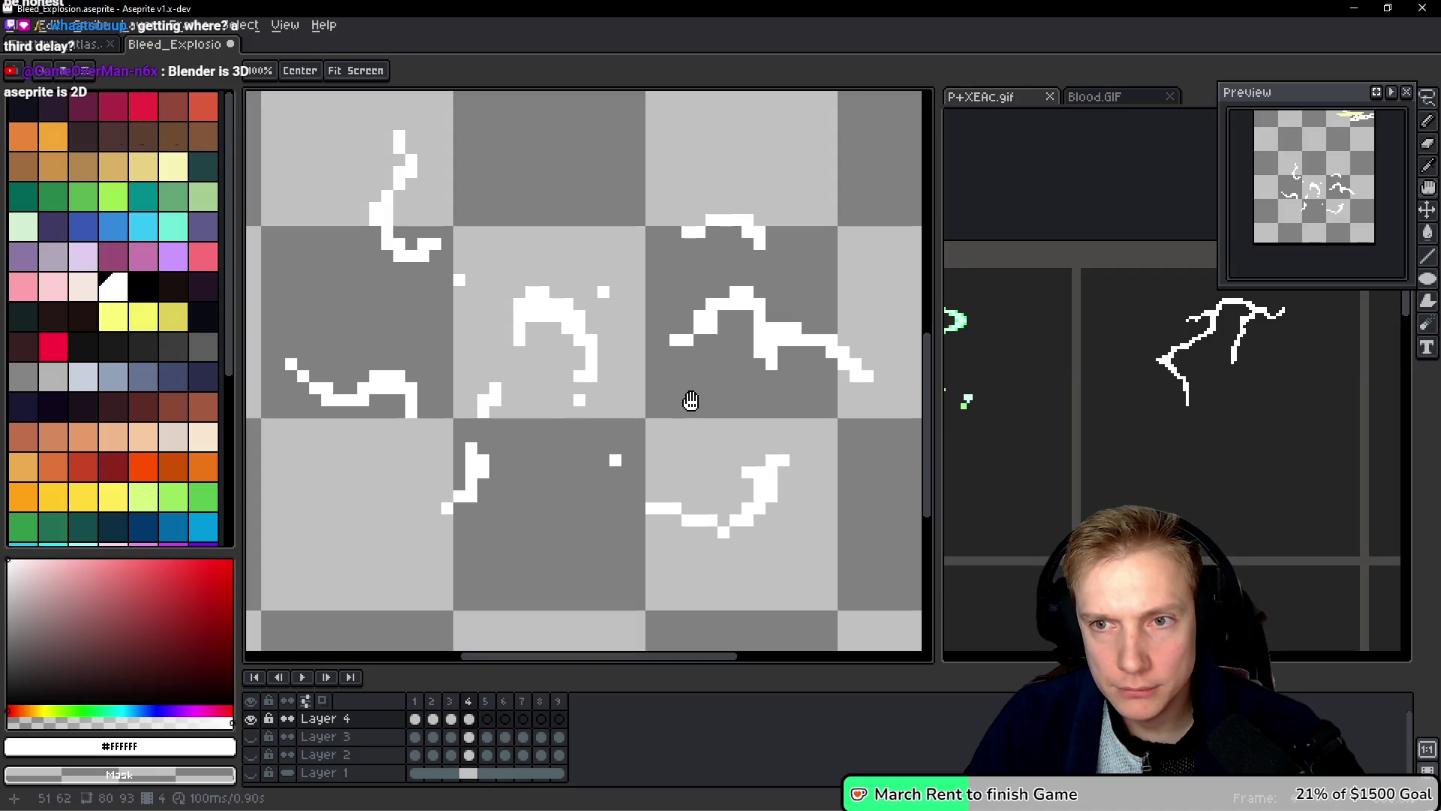
pyautogui.moveTo(541, 415); pyautogui.dragTo(578, 403)
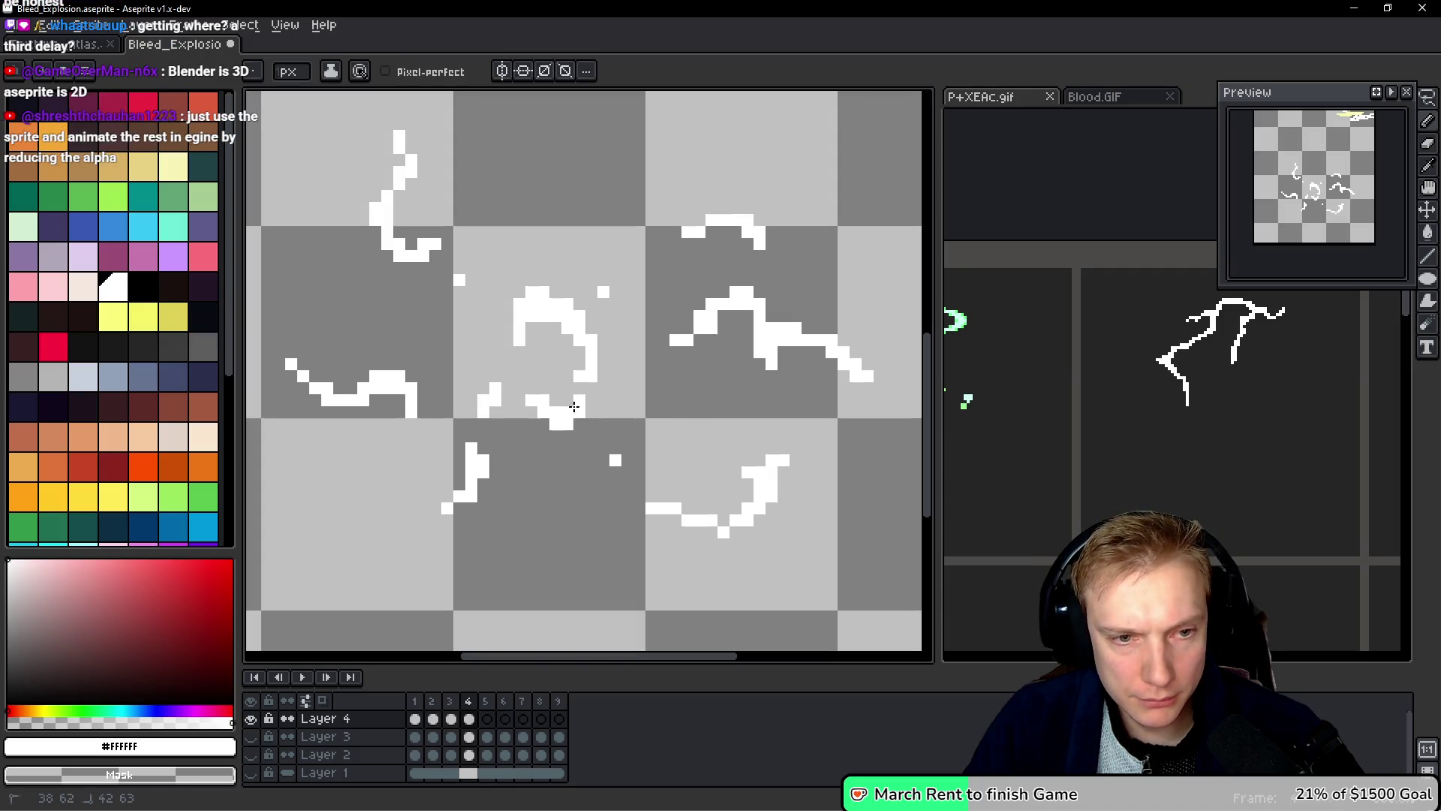
pyautogui.press('space')
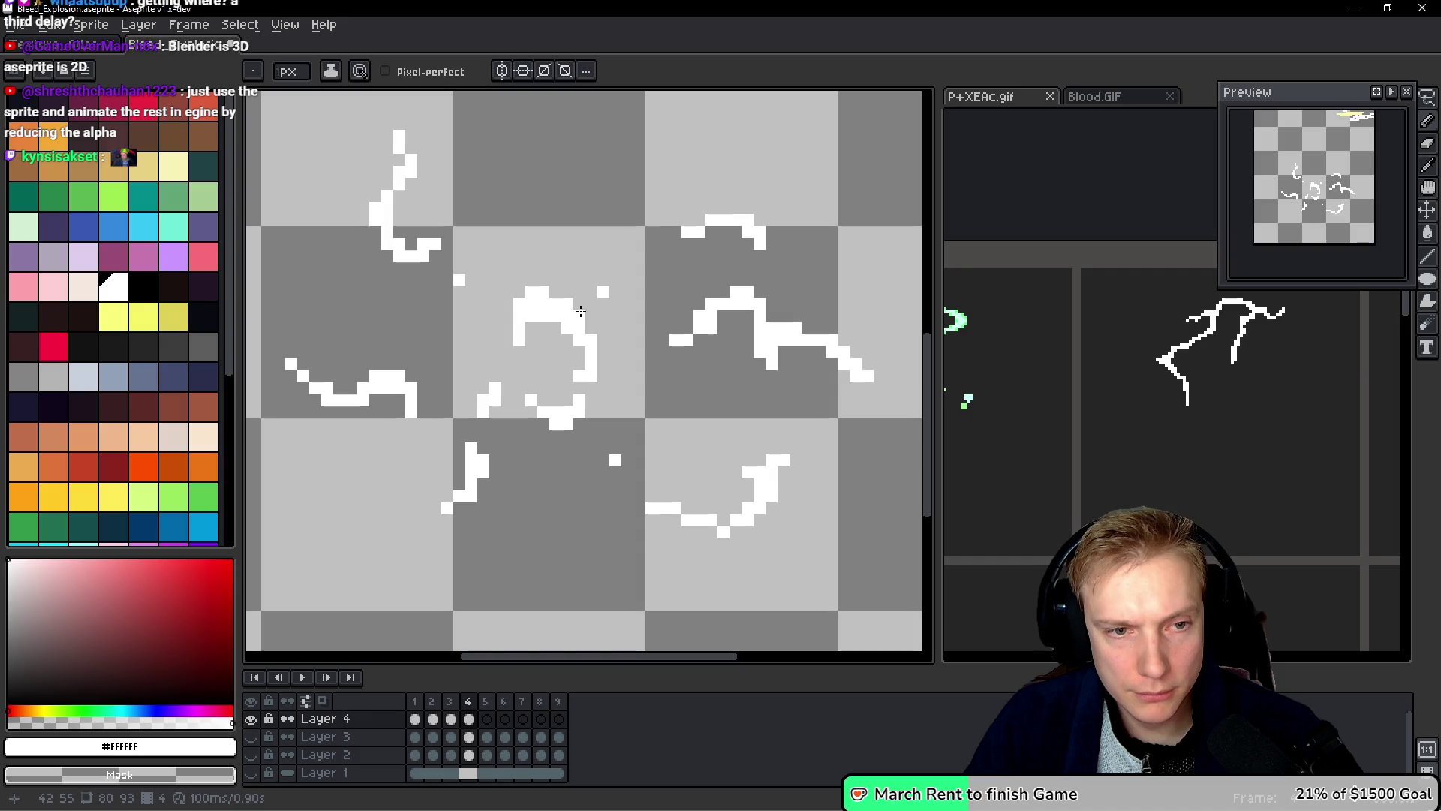
# Step: Join the small dot to the centre shape, thin its upper-left edge and remove stray pixels below, undoing a bad erase
pyautogui.moveTo(615, 315)
pyautogui.mouseDown()
pyautogui.moveTo(582, 293)
pyautogui.moveTo(555, 319)
pyautogui.mouseUp()
pyautogui.click(605, 412)
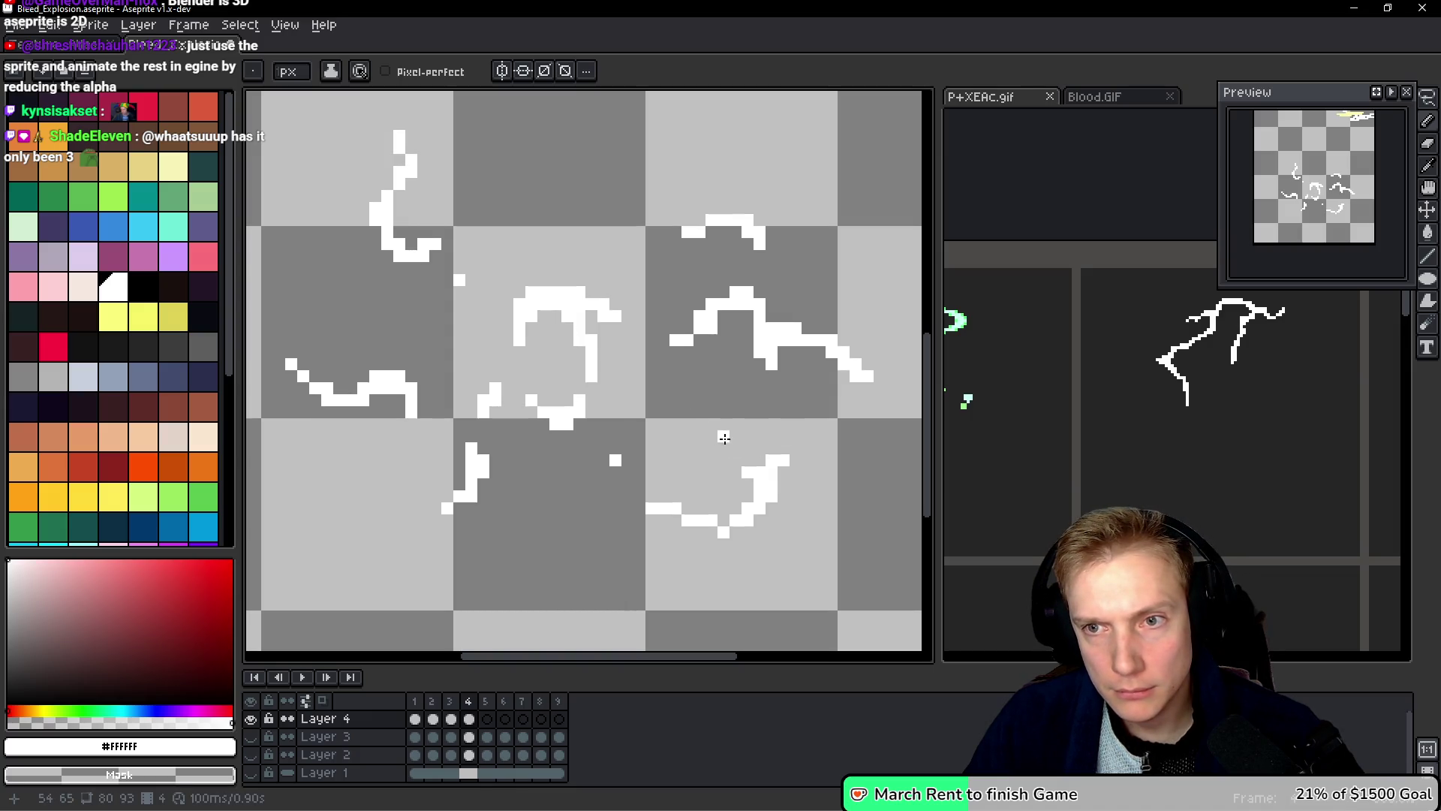
pyautogui.moveTo(532, 289)
pyautogui.mouseDown()
pyautogui.moveTo(503, 340)
pyautogui.moveTo(516, 341)
pyautogui.mouseUp()
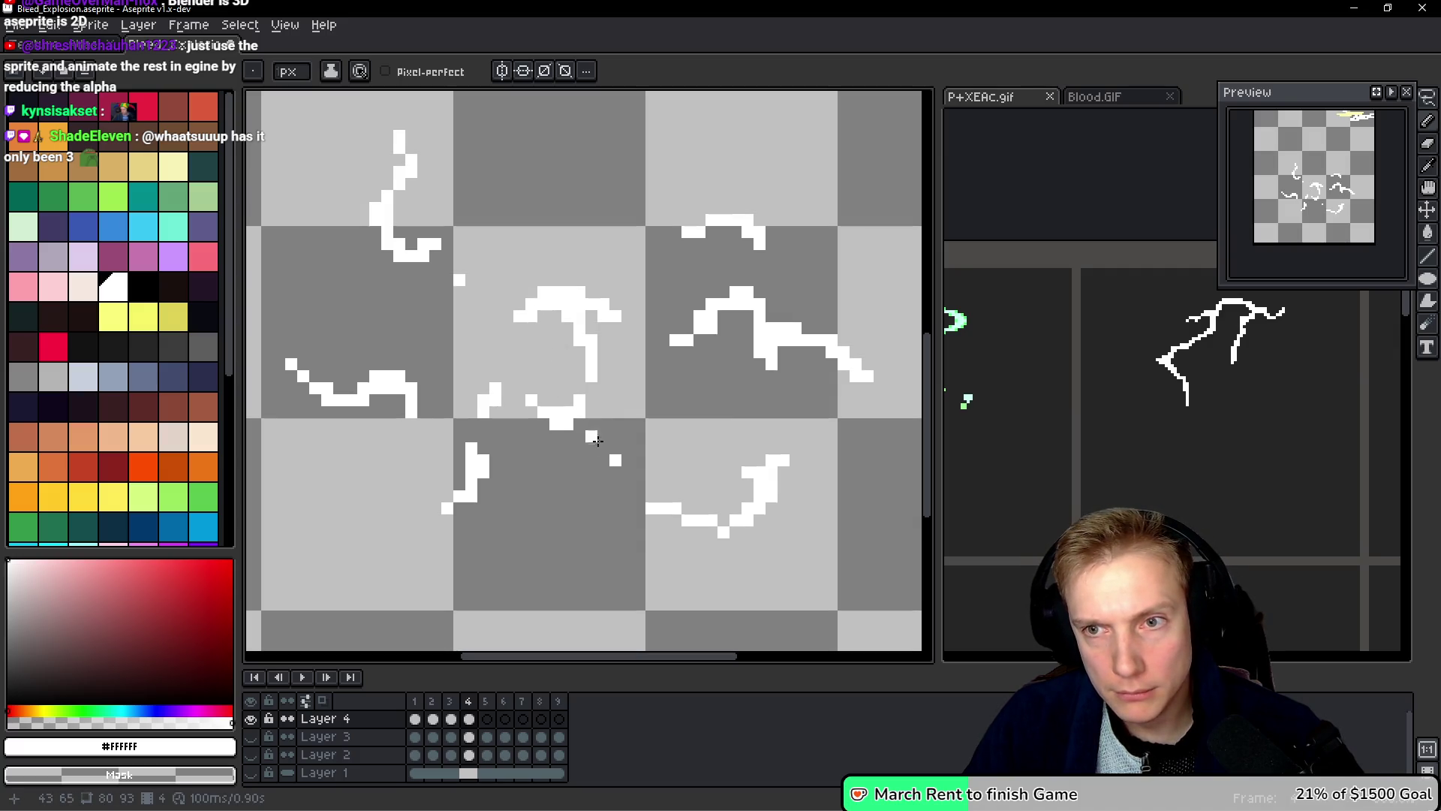
pyautogui.click(596, 440)
pyautogui.press('h')
pyautogui.press('e')
pyautogui.moveTo(559, 425); pyautogui.dragTo(564, 406)
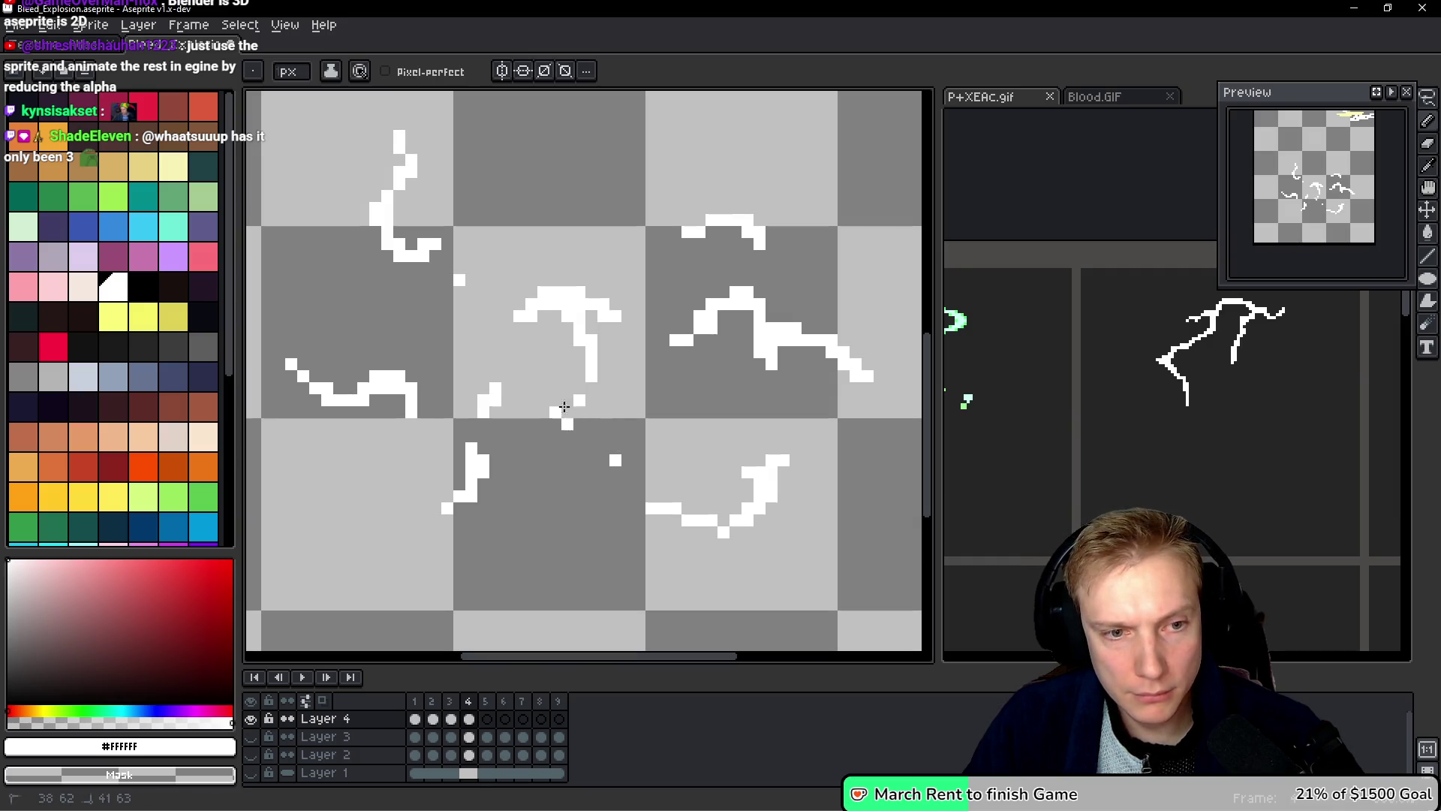
pyautogui.hotkey('ctrl', 'z')
pyautogui.hotkey('ctrl', 'z')
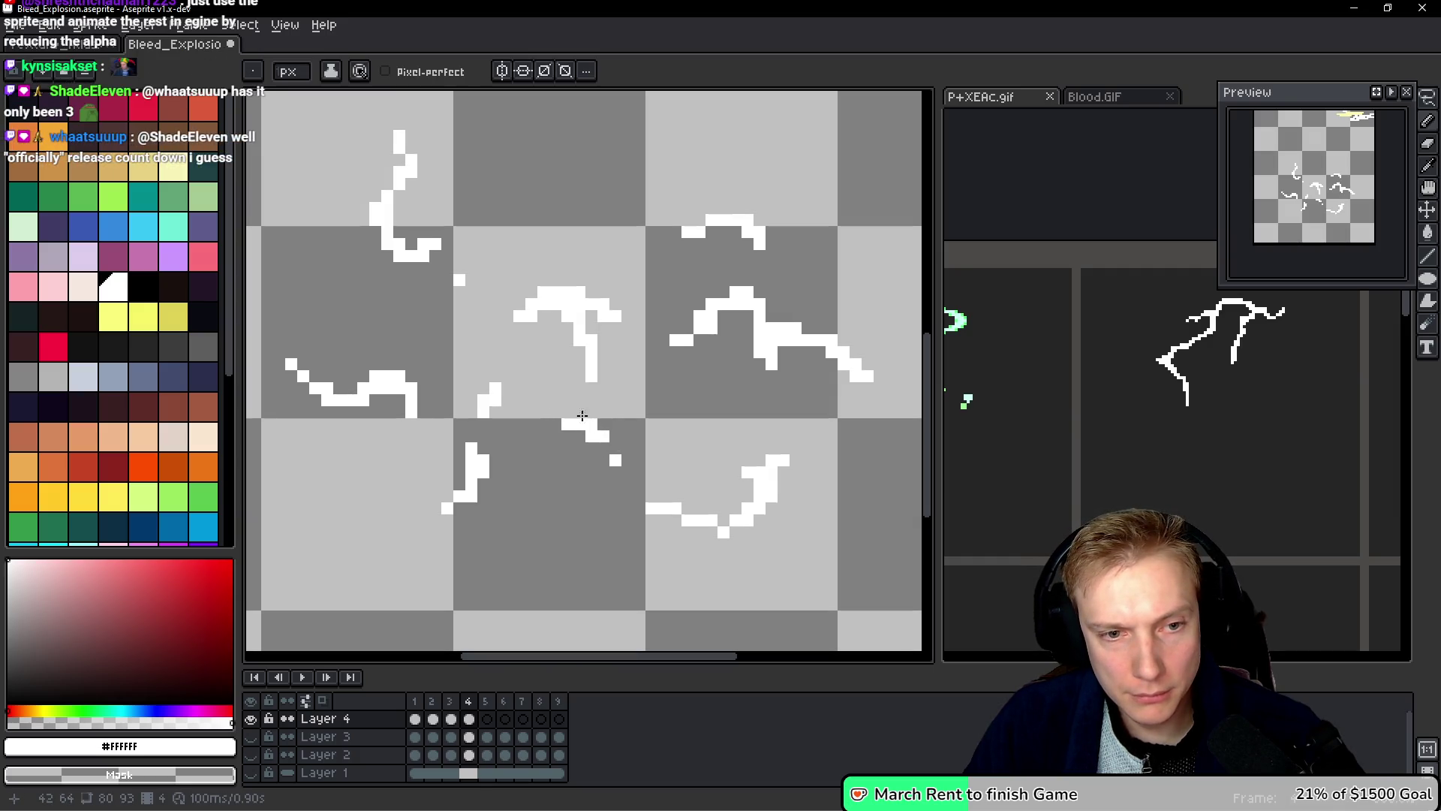
pyautogui.press('h')
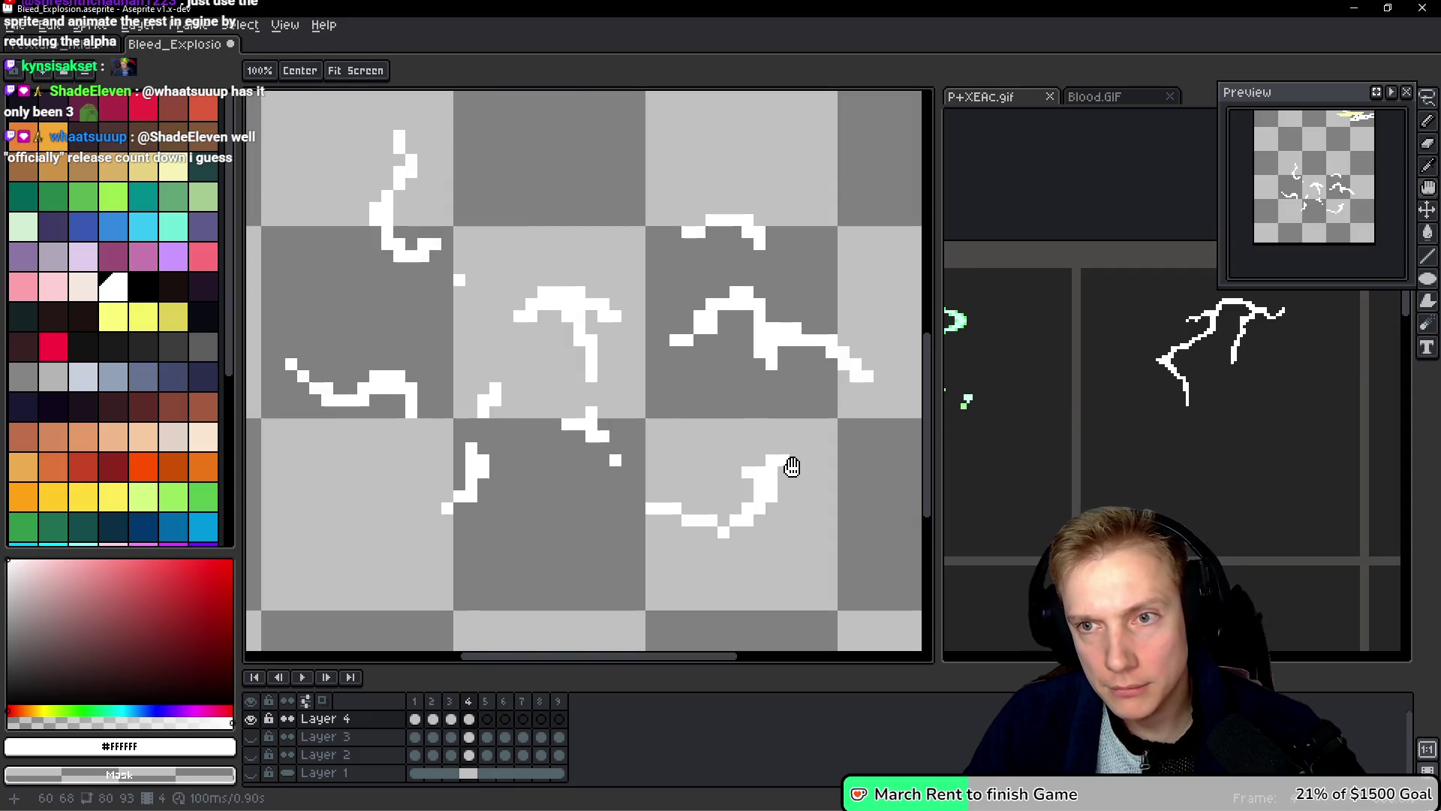
# Step: Step between frames 2, 3 and 4 to compare the central burst
pyautogui.press('b')
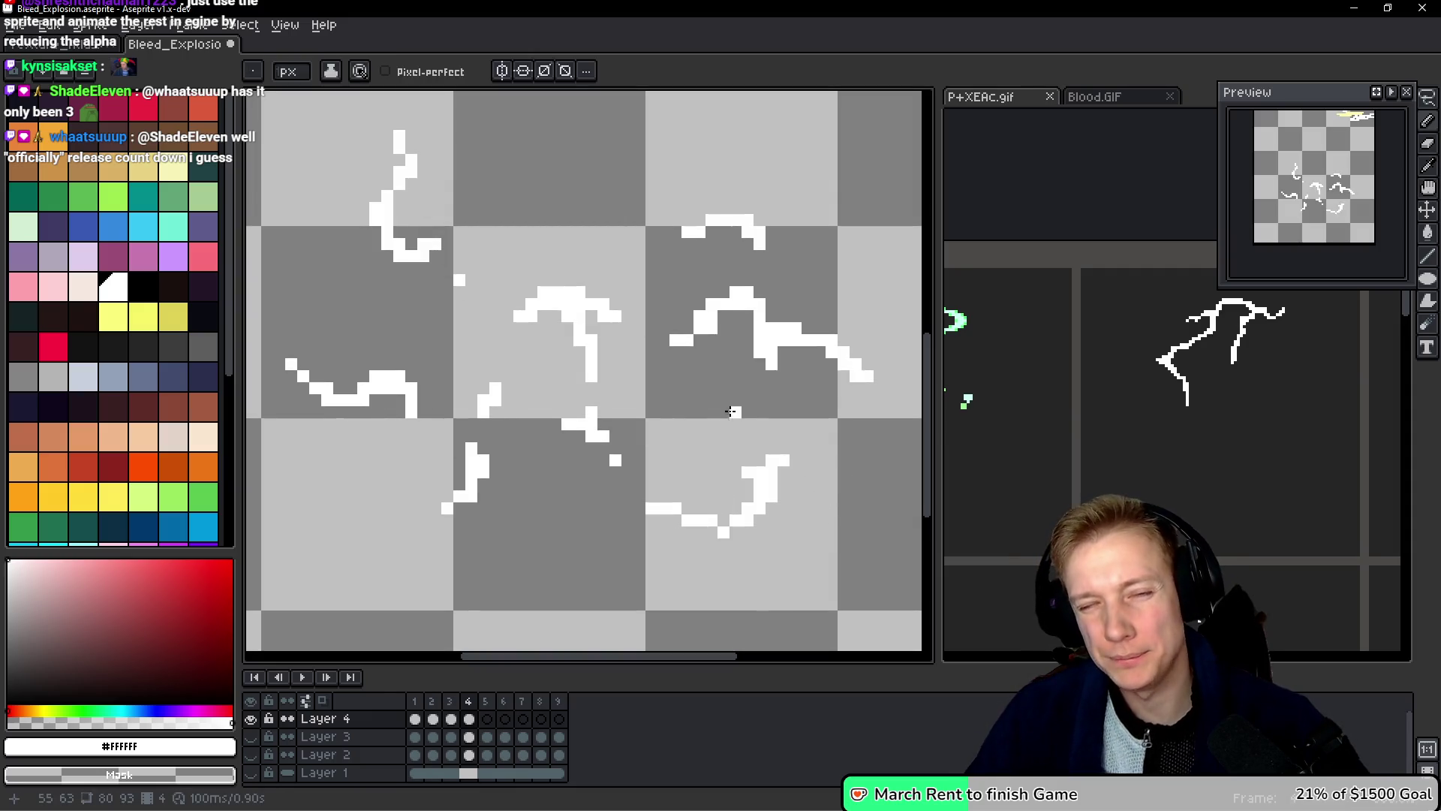
pyautogui.scroll(-4, 696, 298)
pyautogui.scroll(-1, 697, 298)
pyautogui.scroll(5, 702, 296)
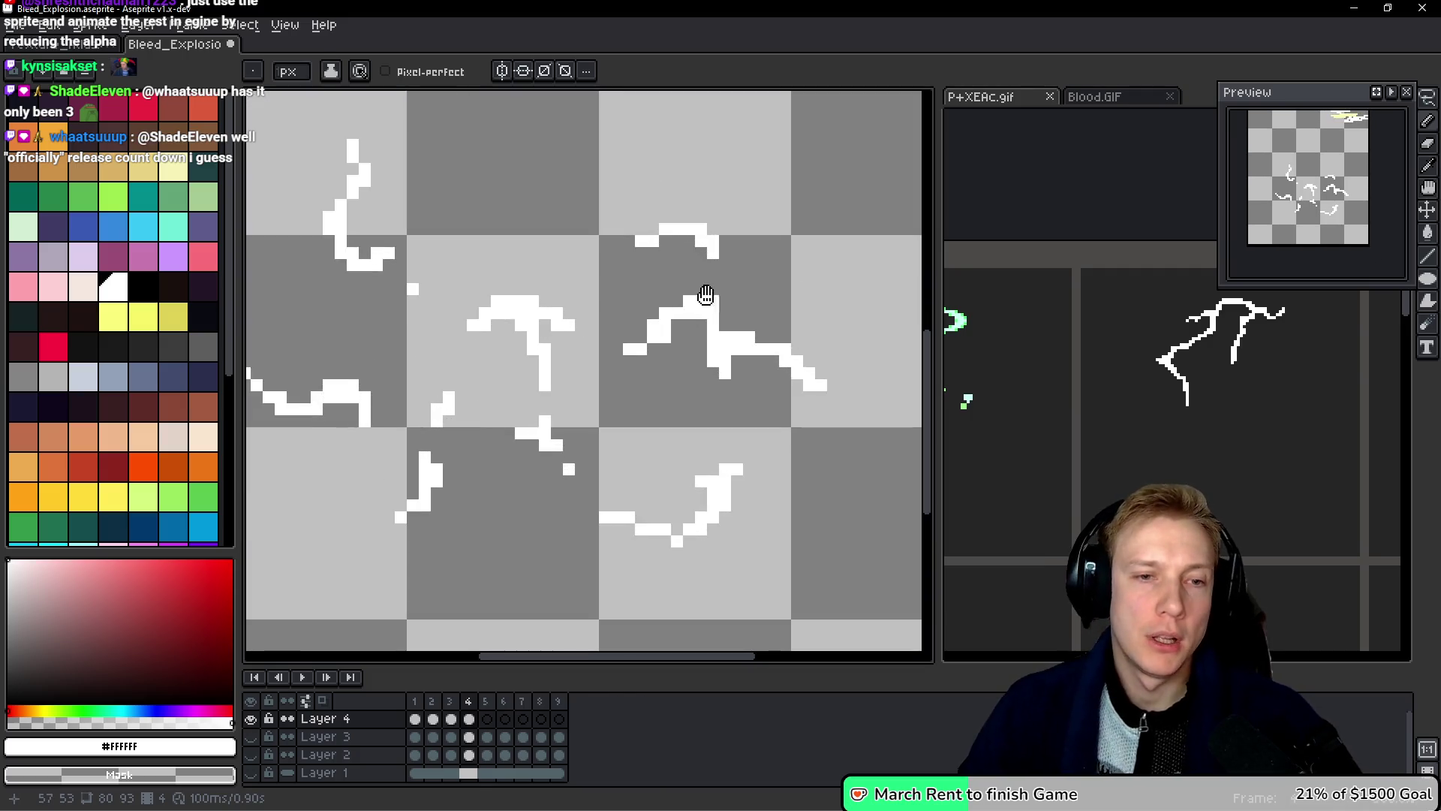
pyautogui.press('Left')
pyautogui.press('Left')
pyautogui.press('h')
pyautogui.press('Right')
pyautogui.press('Right')
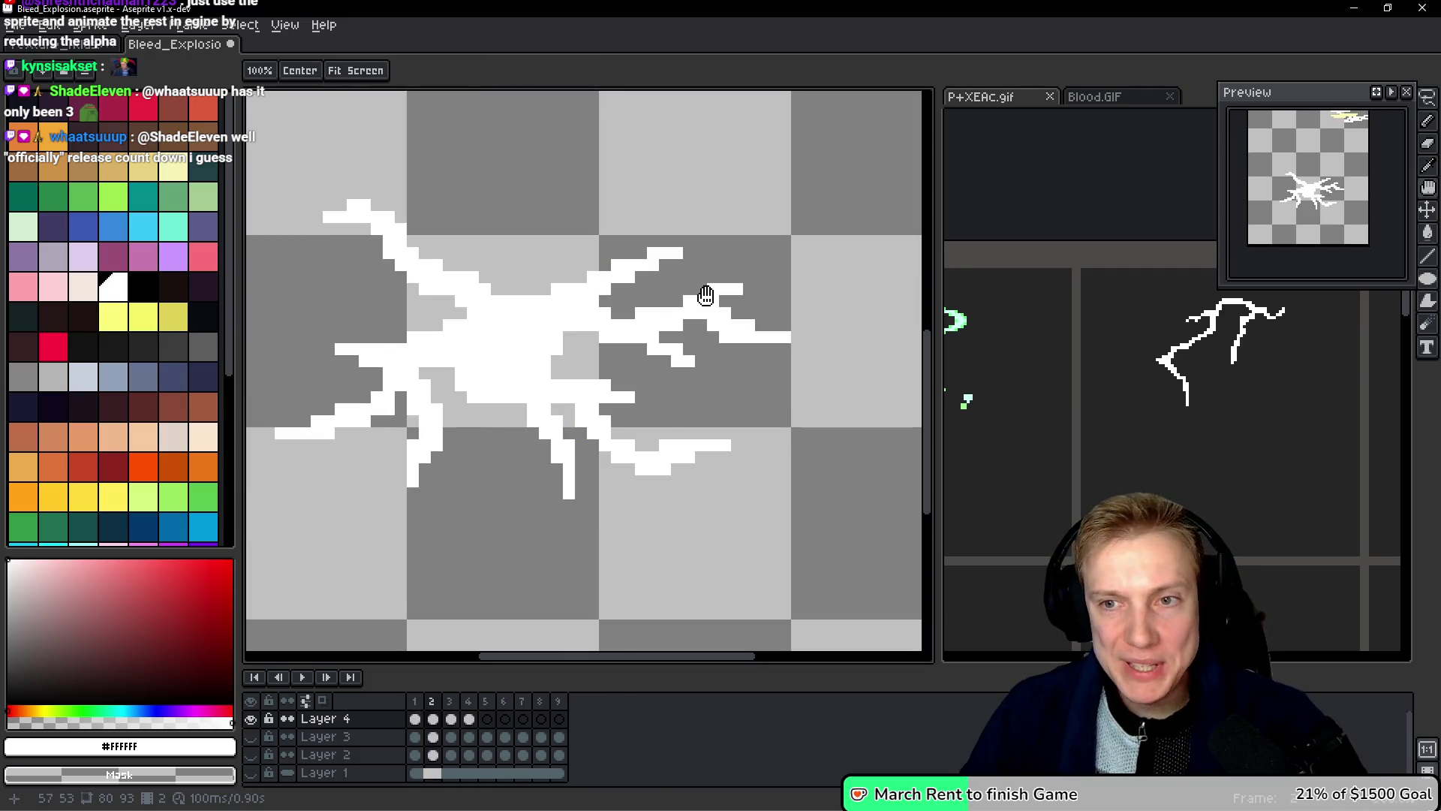
pyautogui.press('Left')
pyautogui.press('Left')
pyautogui.press('Right')
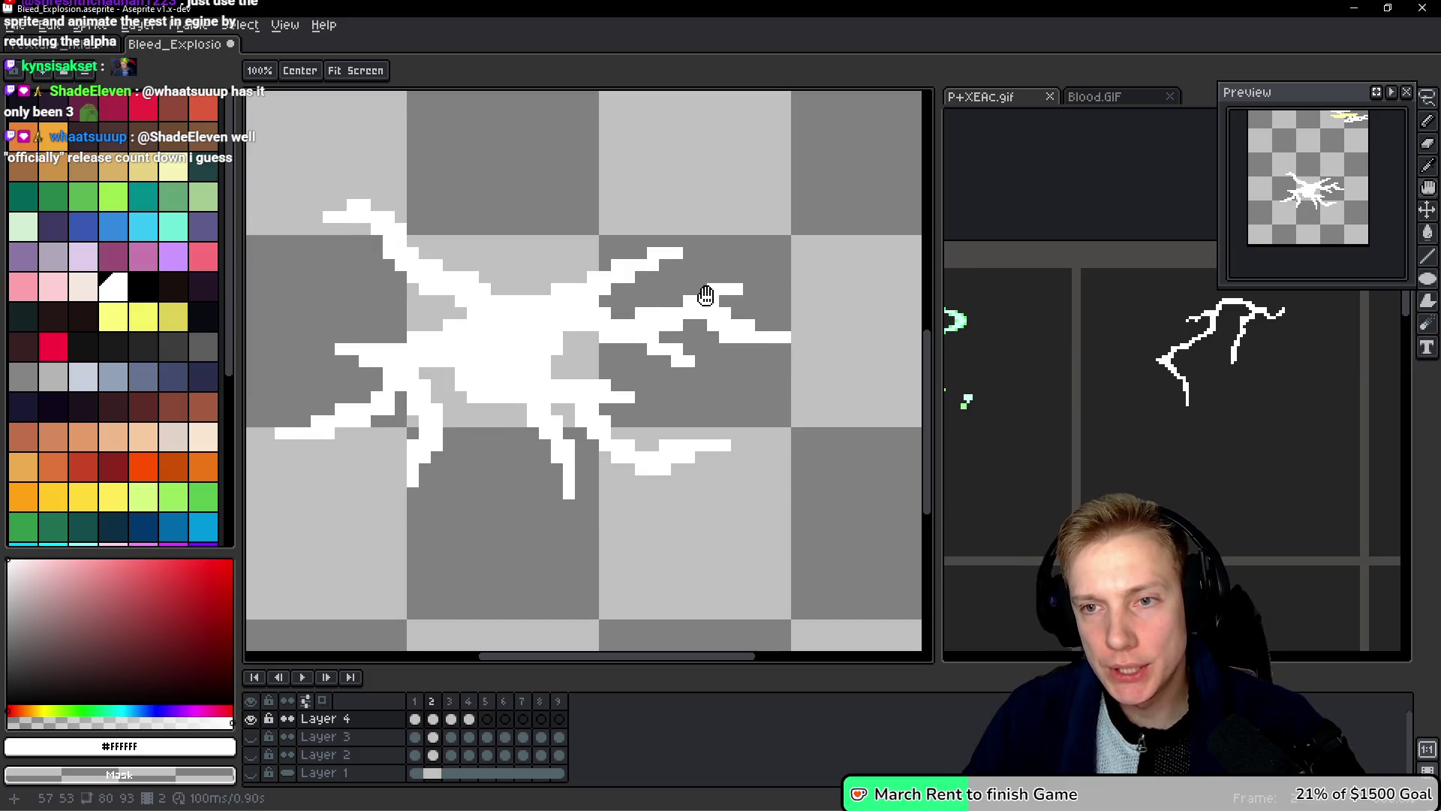
pyautogui.press('Right')
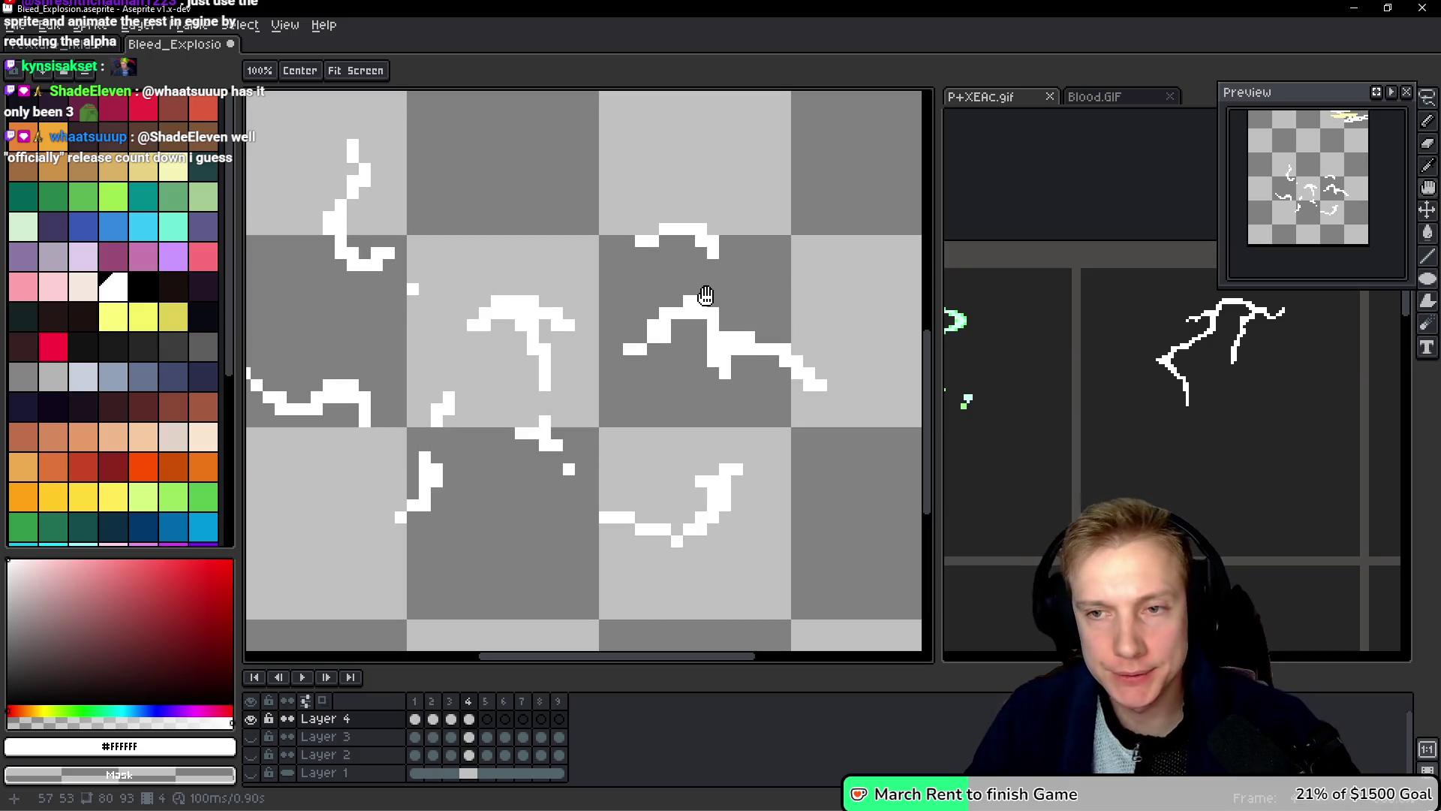
# Step: Lasso and copy all of frame 4's lightning strokes
pyautogui.press('b')
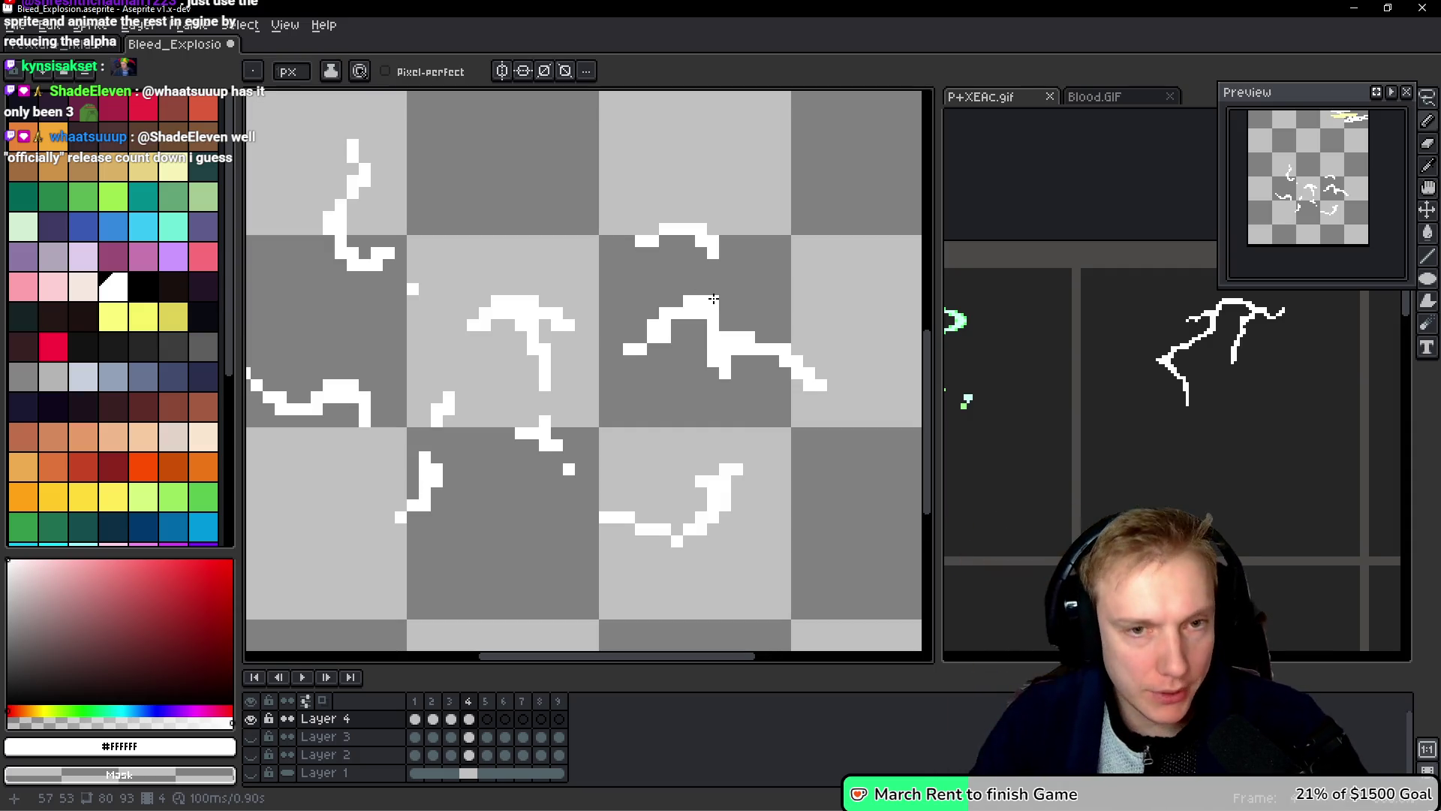
pyautogui.scroll(-1, 641, 289)
pyautogui.scroll(-1, 641, 289)
pyautogui.press('q')
pyautogui.moveTo(789, 257)
pyautogui.mouseDown()
pyautogui.moveTo(649, 178)
pyautogui.moveTo(531, 514)
pyautogui.moveTo(779, 251)
pyautogui.mouseUp()
pyautogui.hotkey('ctrl', 'd')
pyautogui.press('h')
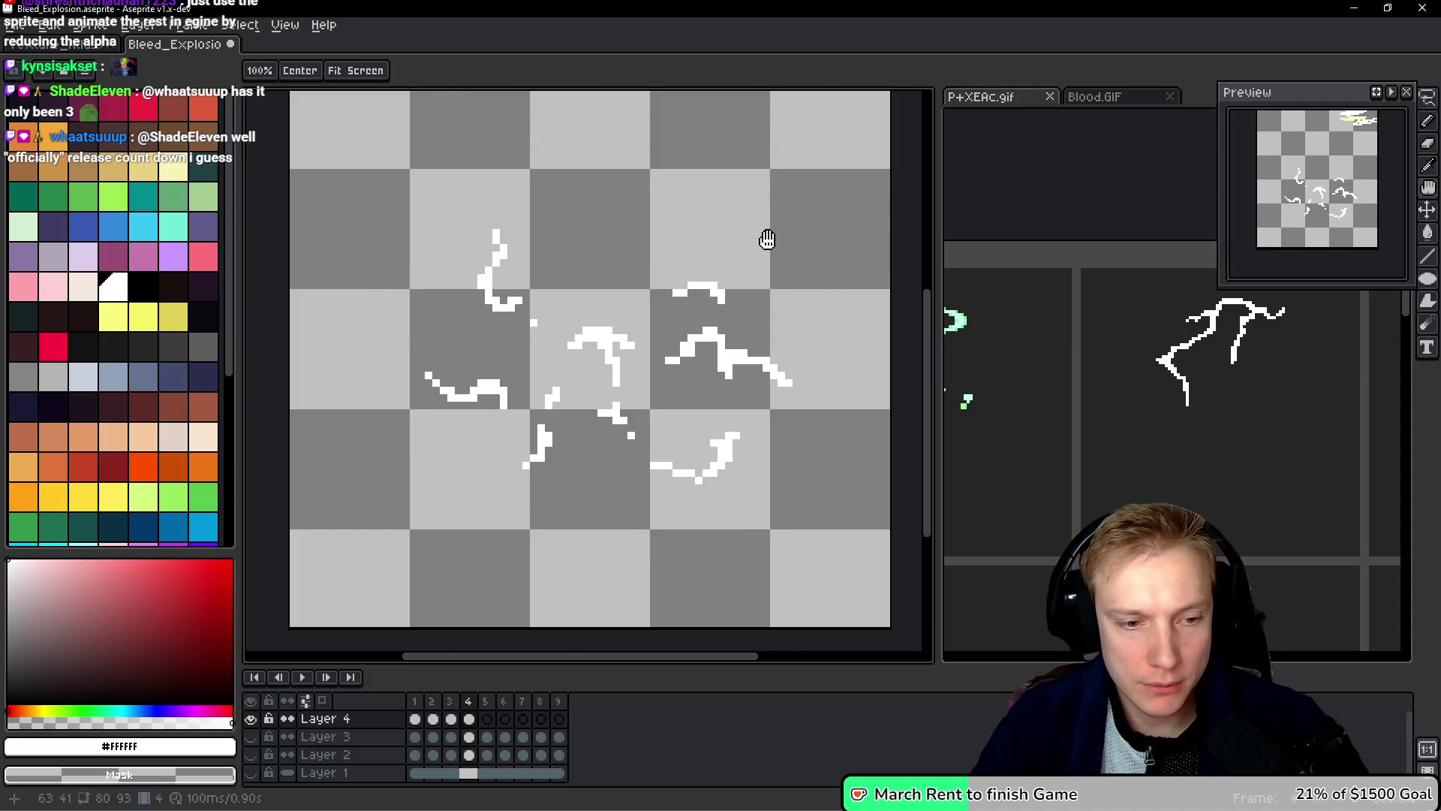
pyautogui.press('Delete')
# Step: Review the lightning frames in Texture_Atlas, then return to Bleed_Explosion's empty frame 5
pyautogui.hotkey('ctrl', 'Tab')
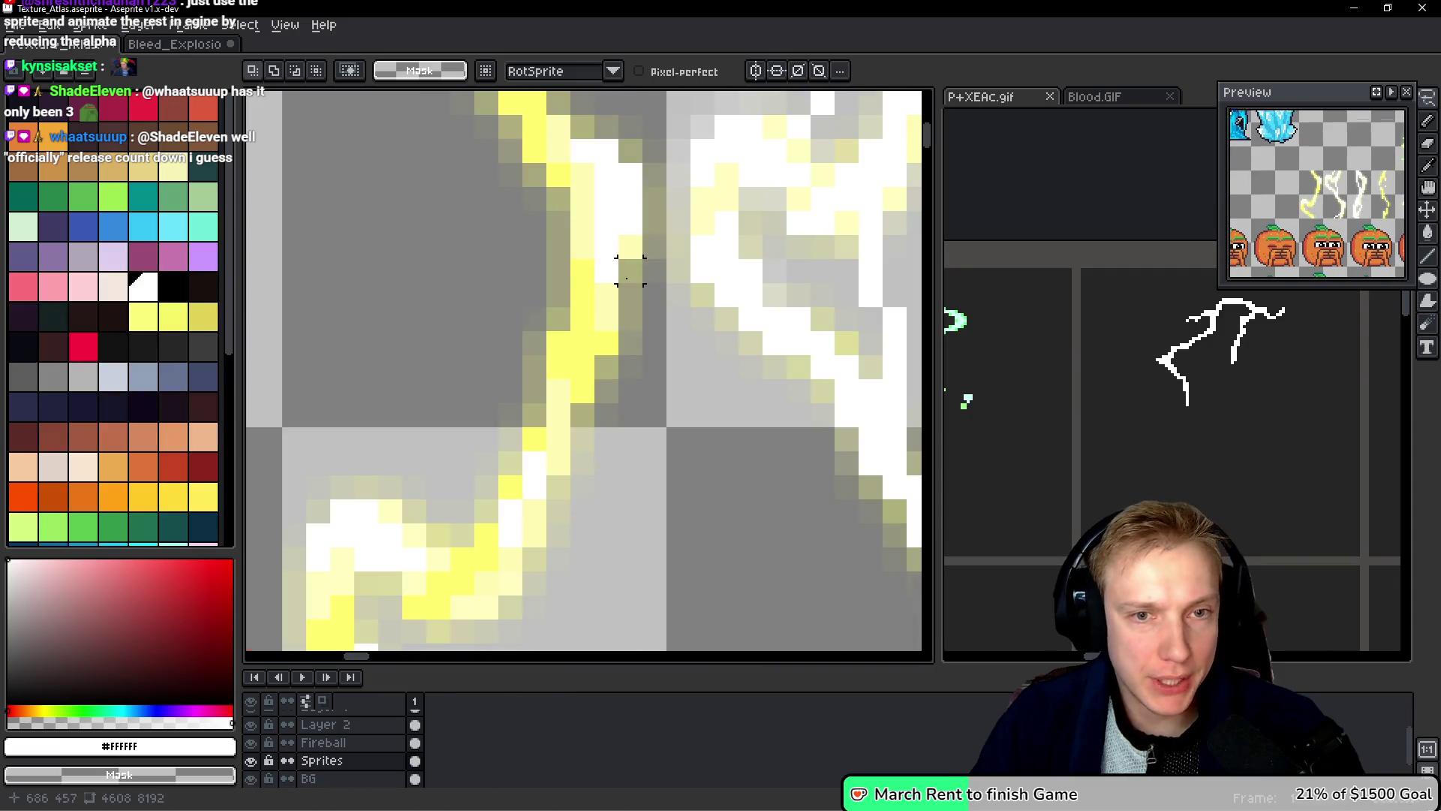
pyautogui.scroll(-5, 629, 271)
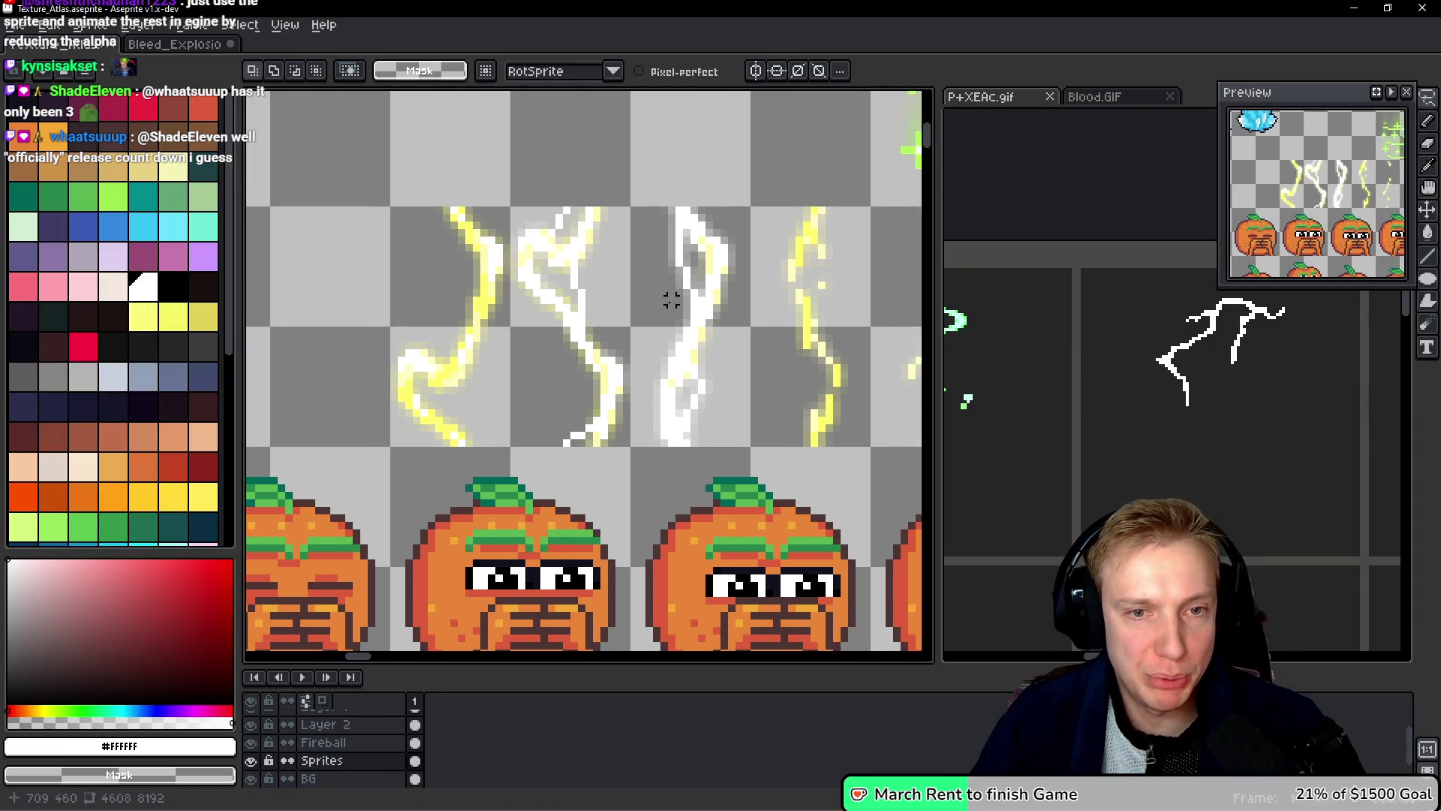
pyautogui.moveTo(726, 312); pyautogui.dragTo(470, 299)
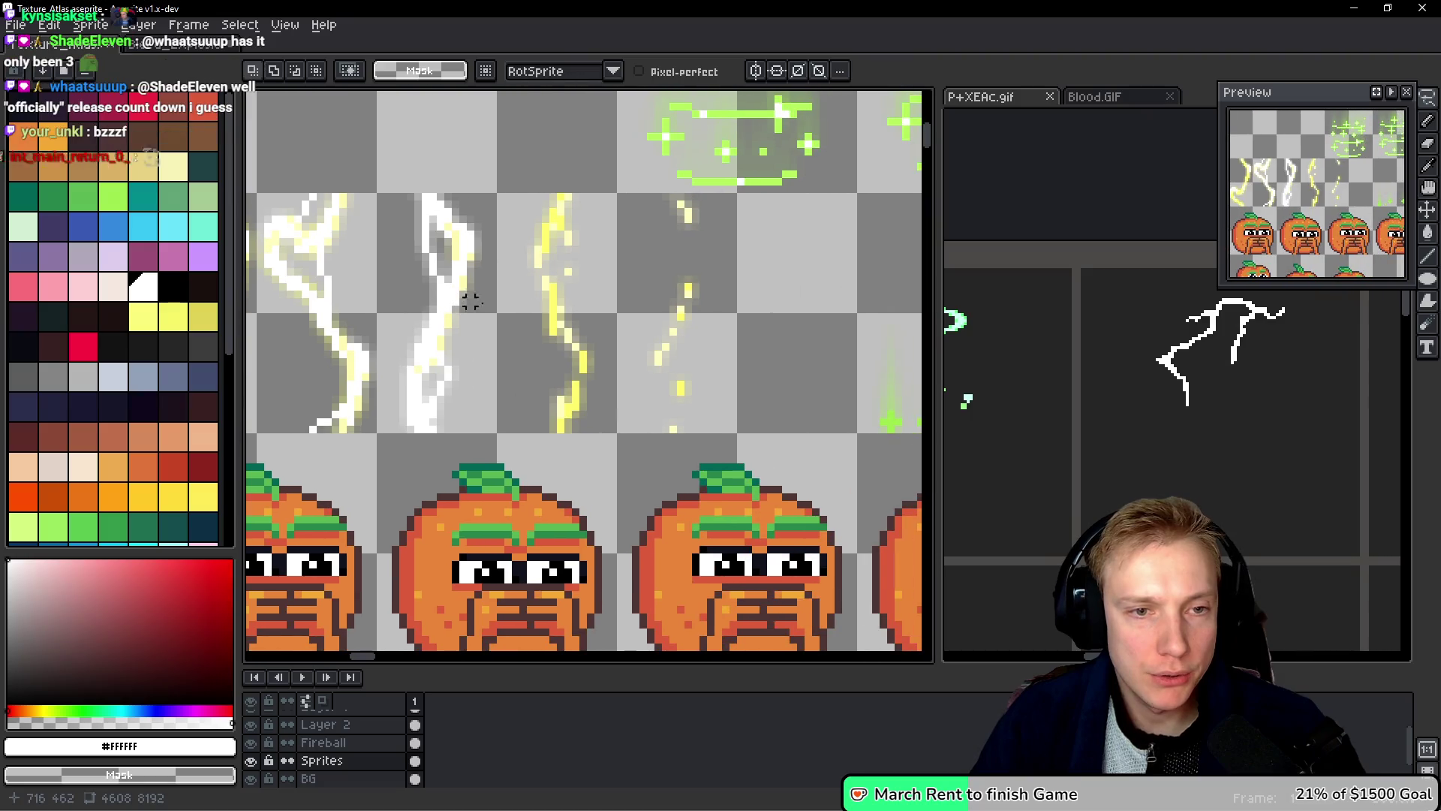
pyautogui.click(172, 45)
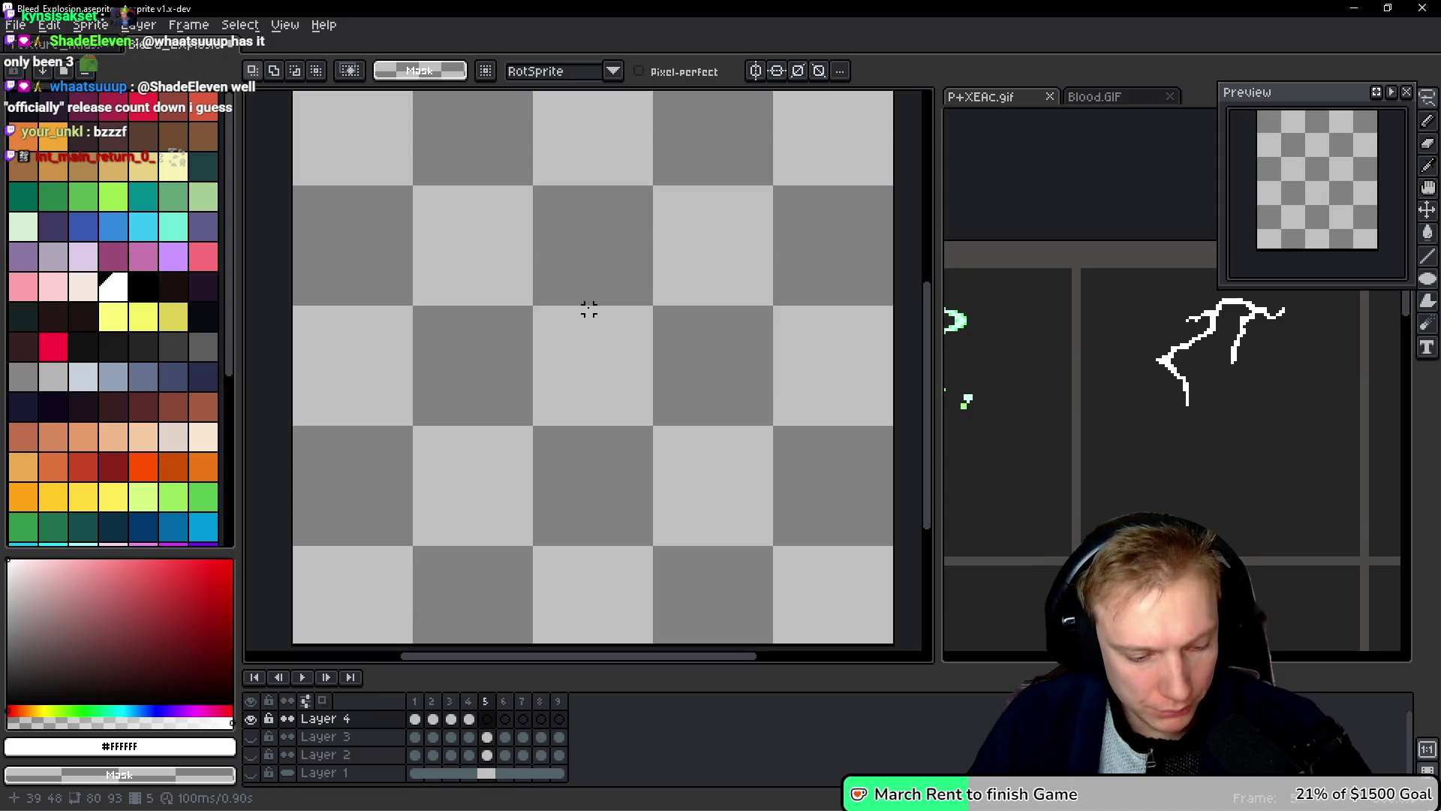
# Step: Paste frame 4's strokes into frame 5 and touch up pixels, trimming the lower stroke's left end
pyautogui.hotkey('ctrl', 'v')
pyautogui.hotkey('ctrl', 'd')
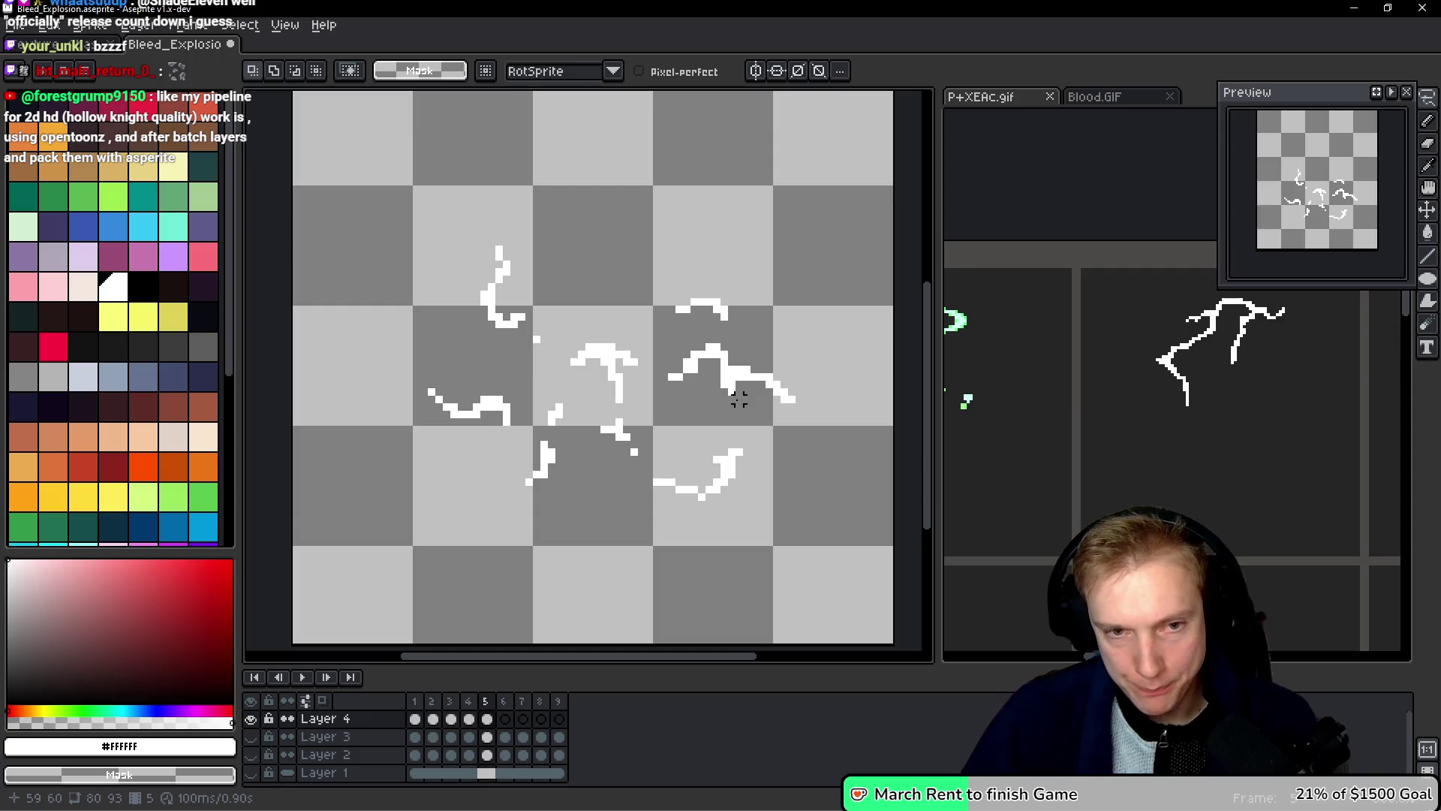
pyautogui.scroll(2, 698, 442)
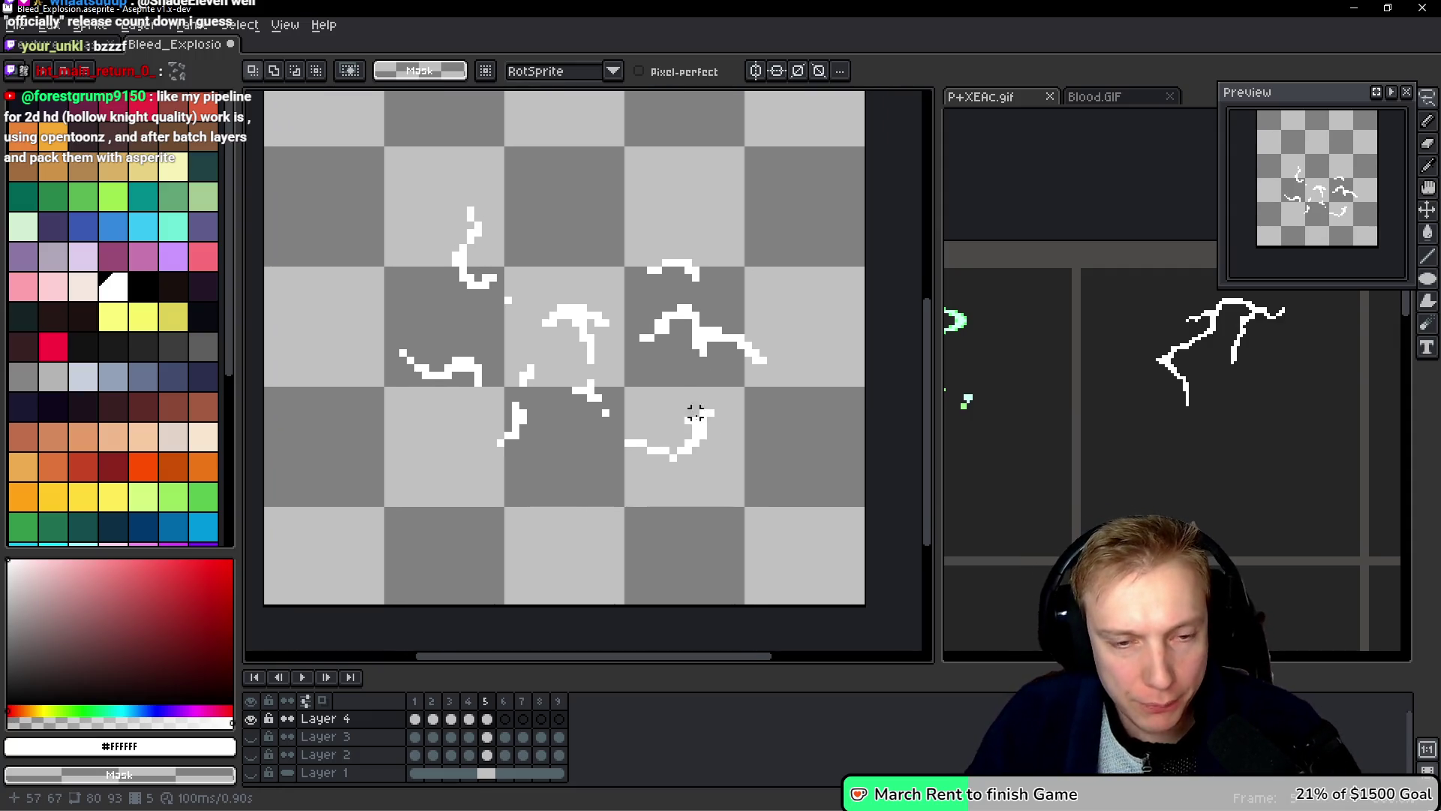
pyautogui.scroll(2, 687, 454)
pyautogui.press('b')
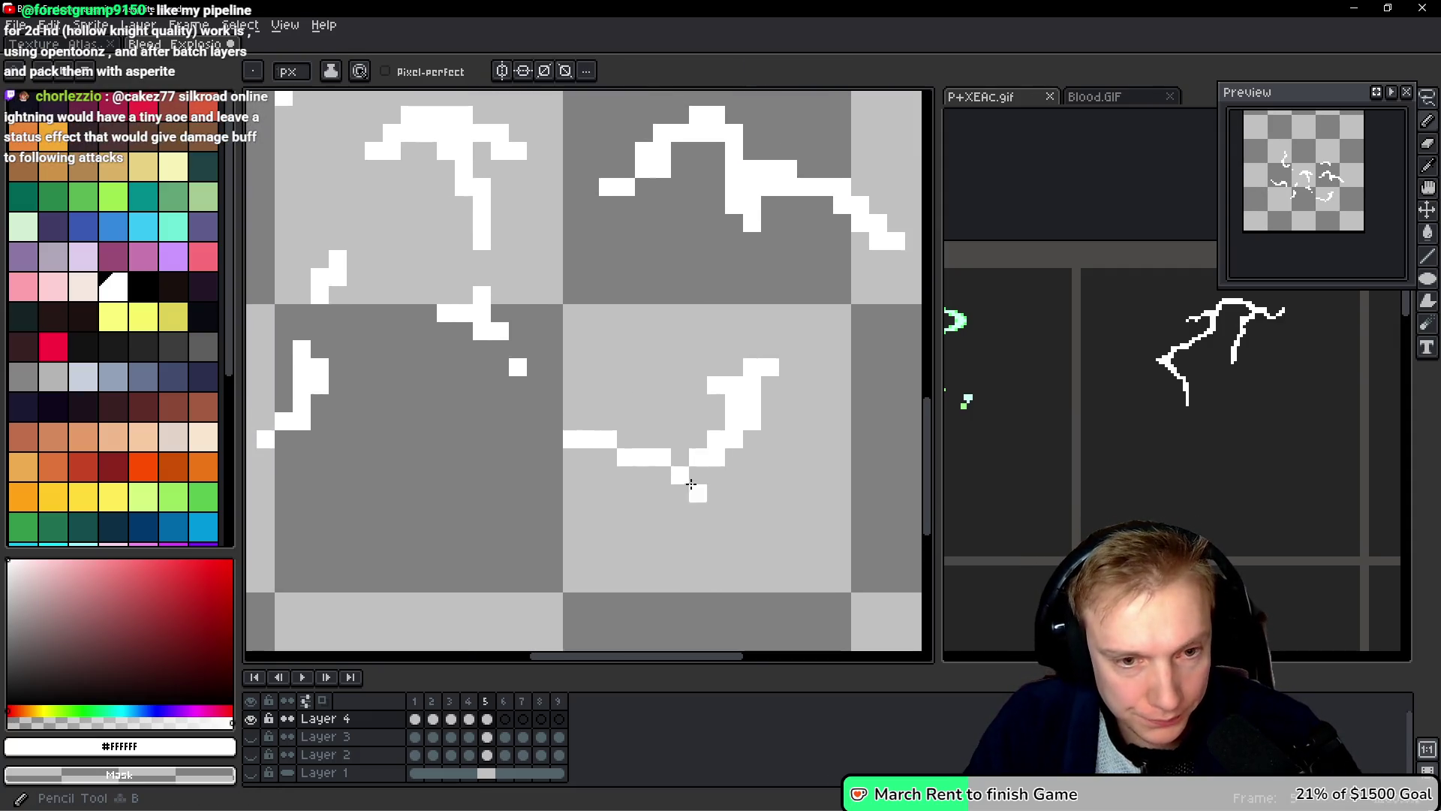
pyautogui.rightClick(680, 458)
pyautogui.click(662, 476)
pyautogui.click(789, 506)
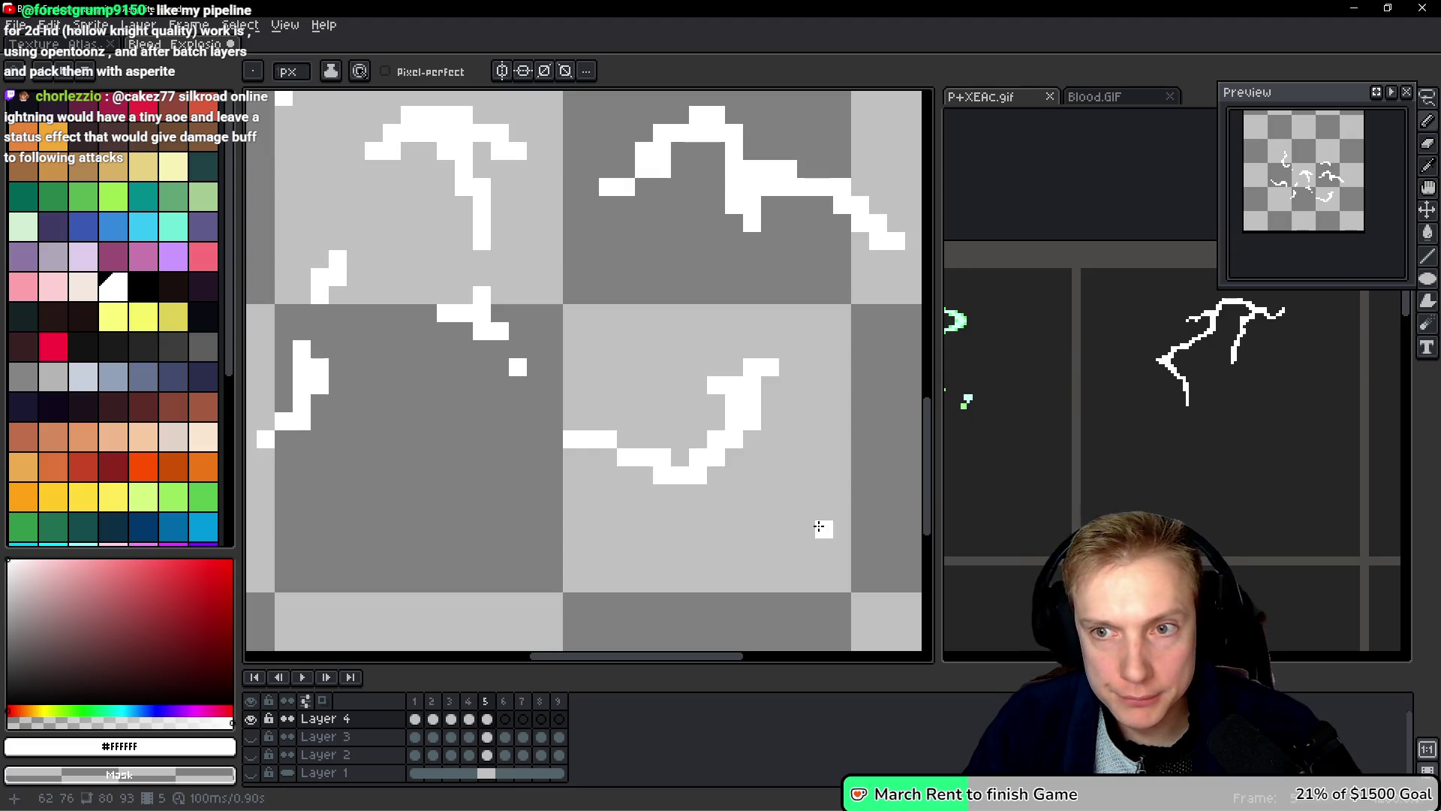
pyautogui.rightClick(588, 451)
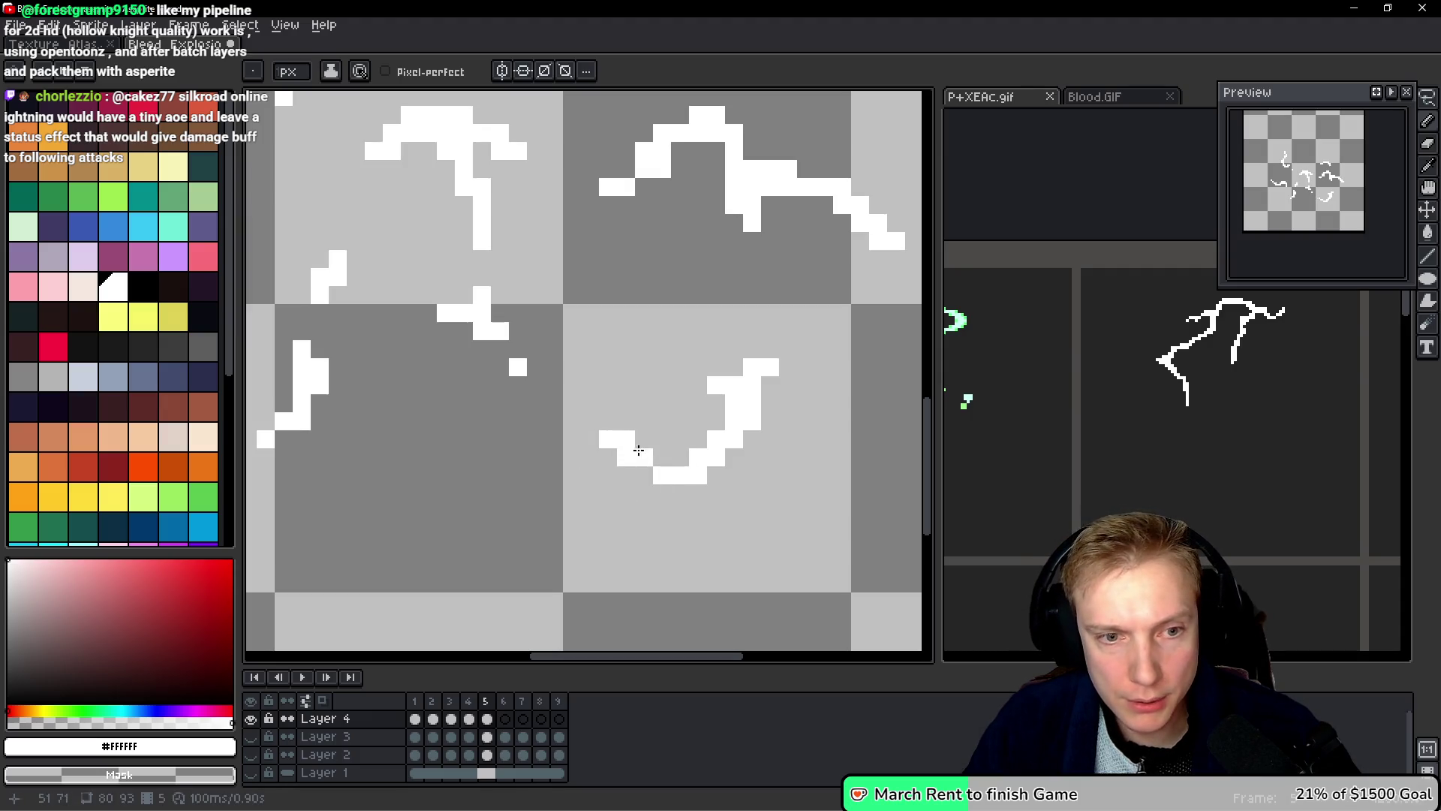
# Step: Compare with frame 4, then erase the bottom curve of frame 5's lower lightning stroke
pyautogui.press('Left')
pyautogui.press('space')
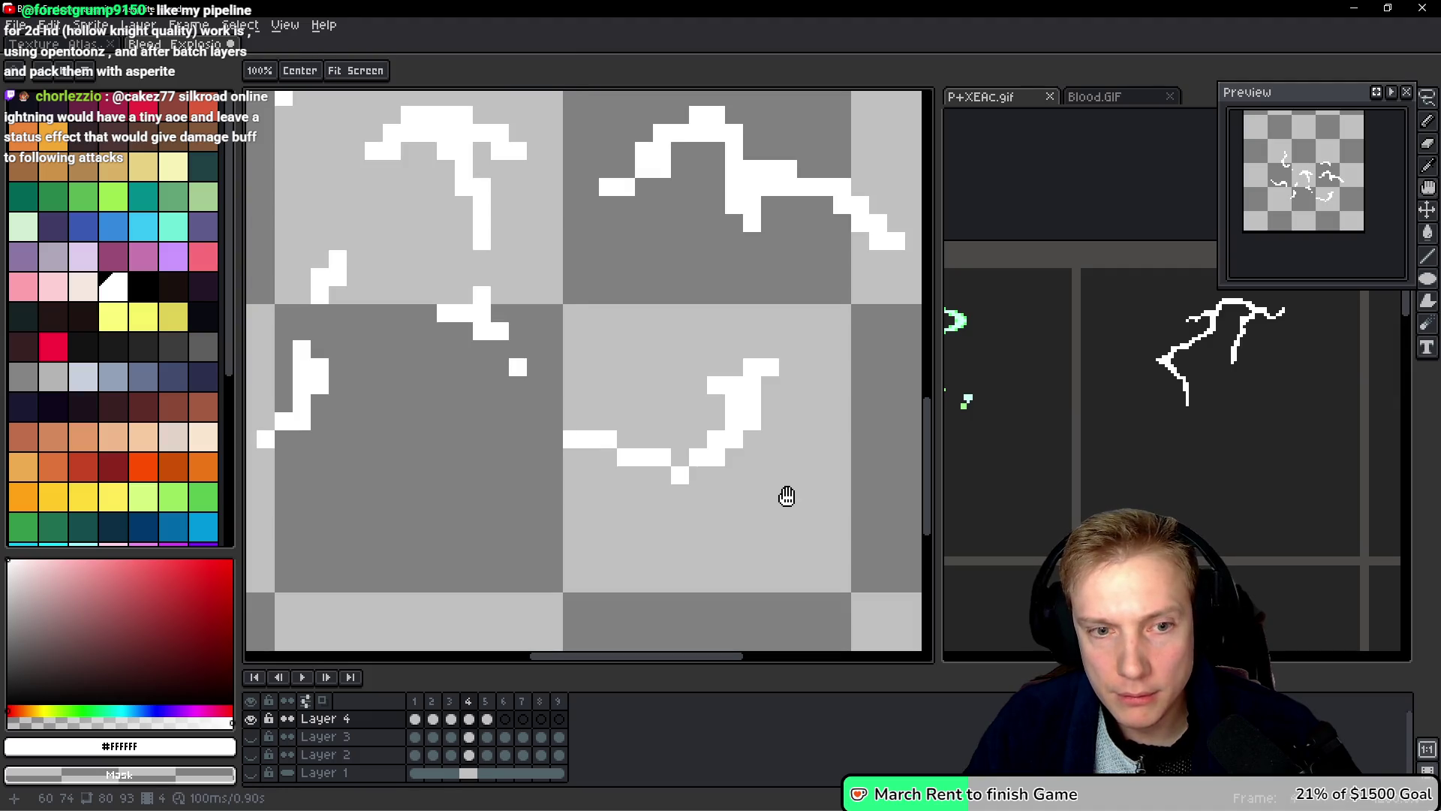
pyautogui.press('Right')
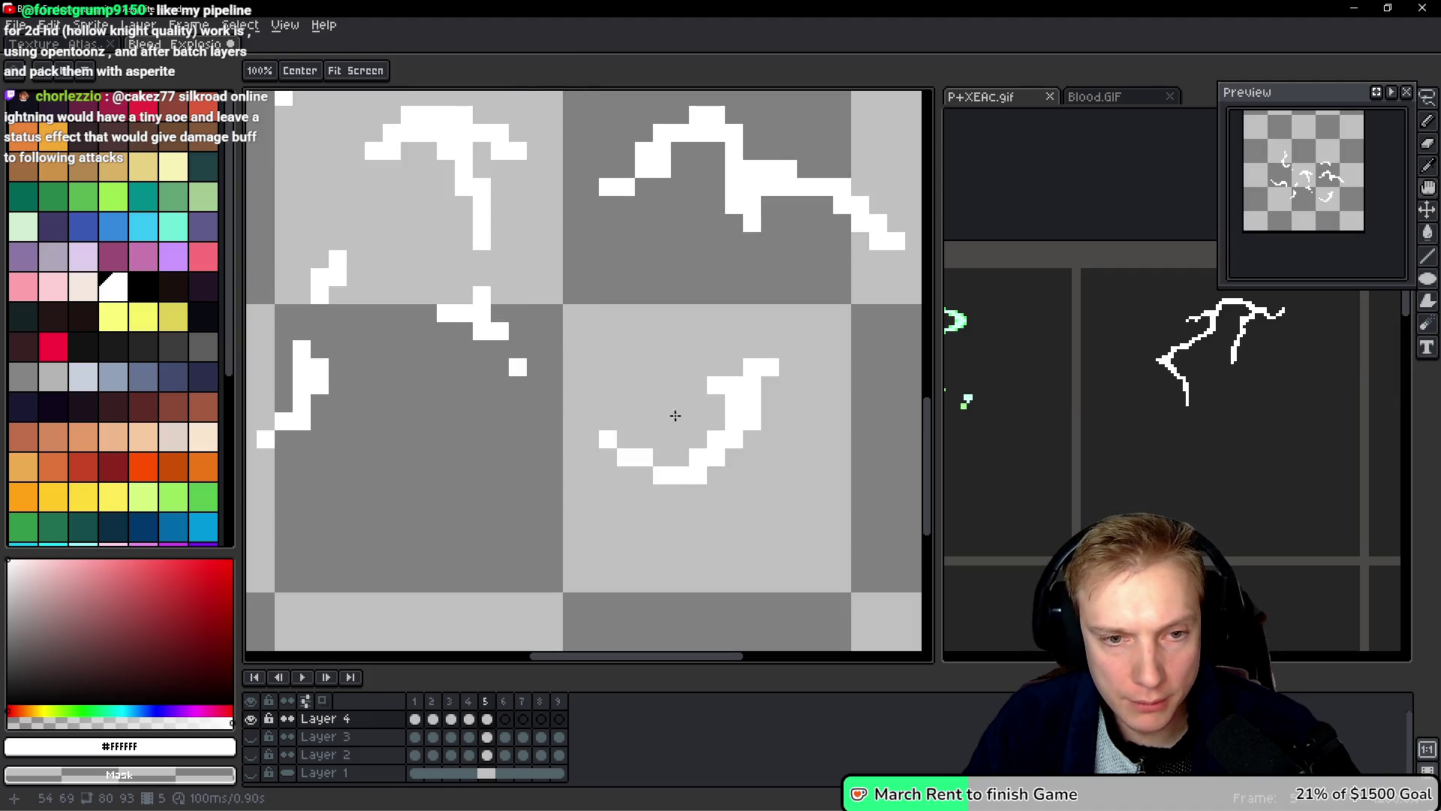
pyautogui.press('b')
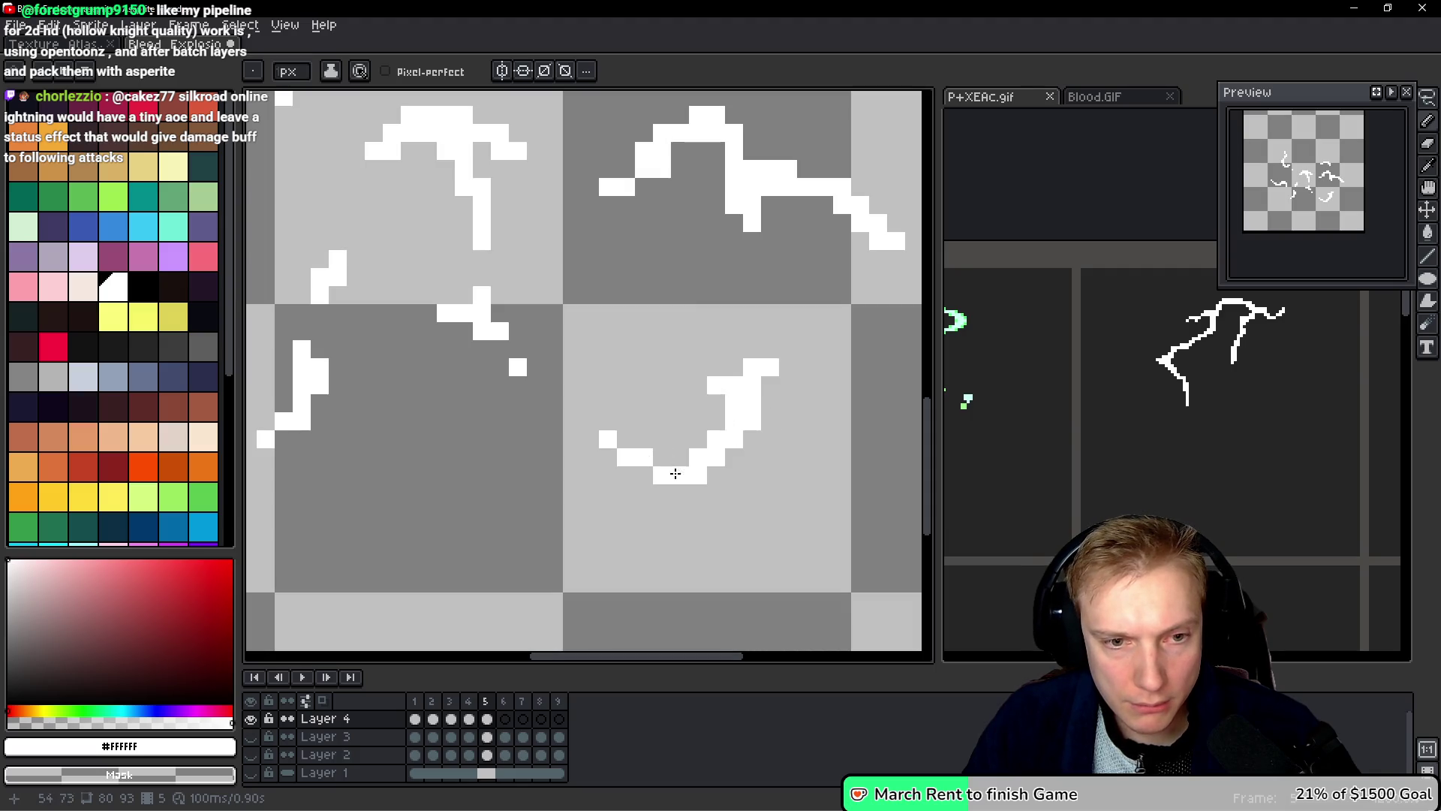
pyautogui.moveTo(601, 439)
pyautogui.mouseDown()
pyautogui.moveTo(669, 476)
pyautogui.moveTo(717, 454)
pyautogui.mouseUp()
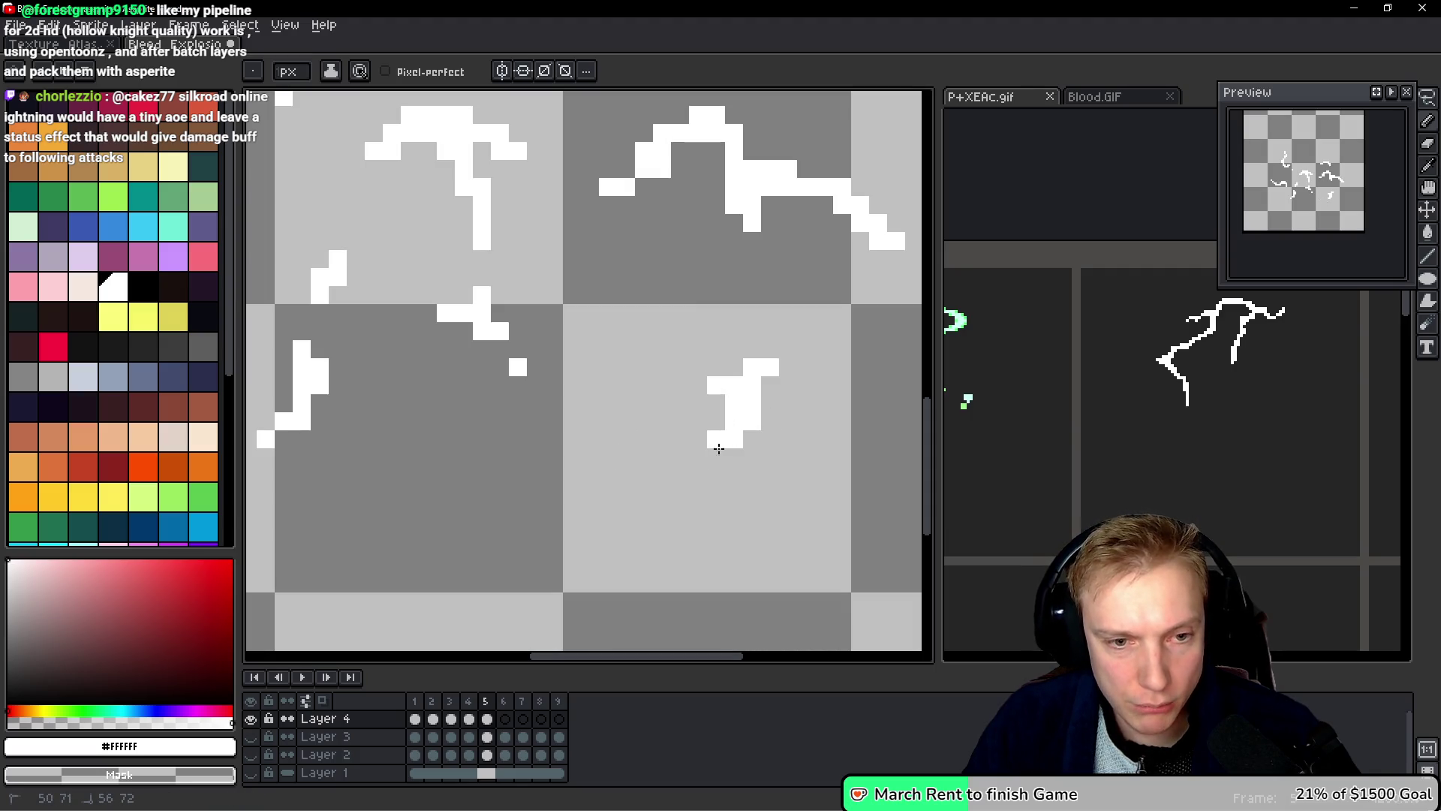
# Step: Erase the bottom, stray pixels and top-right end of the lower stroke, checking against frame 4
pyautogui.moveTo(623, 439)
pyautogui.mouseDown()
pyautogui.moveTo(595, 422)
pyautogui.moveTo(639, 440)
pyautogui.moveTo(626, 493)
pyautogui.moveTo(590, 458)
pyautogui.moveTo(638, 458)
pyautogui.moveTo(589, 441)
pyautogui.moveTo(620, 473)
pyautogui.moveTo(608, 386)
pyautogui.moveTo(621, 419)
pyautogui.moveTo(601, 418)
pyautogui.mouseUp()
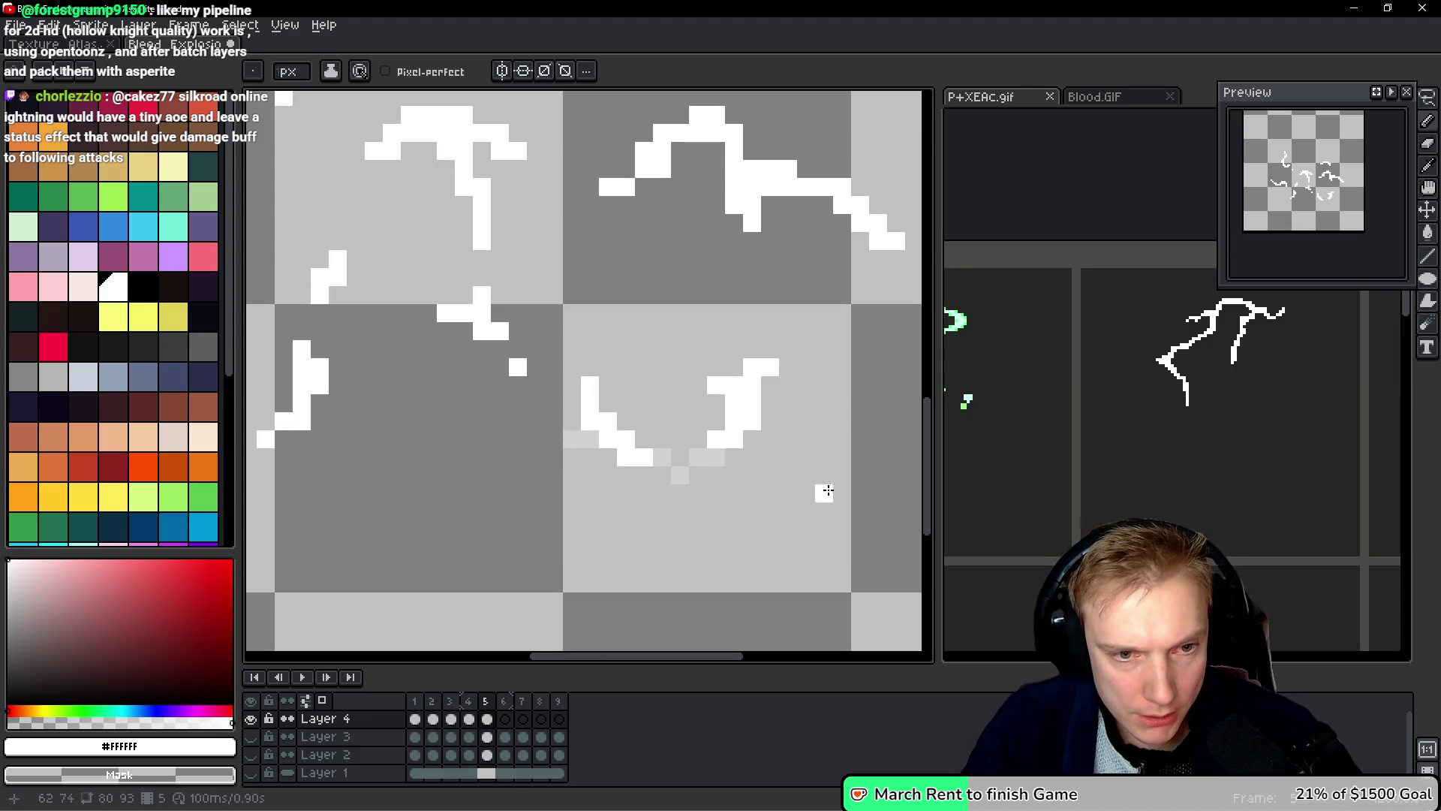
pyautogui.moveTo(636, 438); pyautogui.dragTo(641, 456)
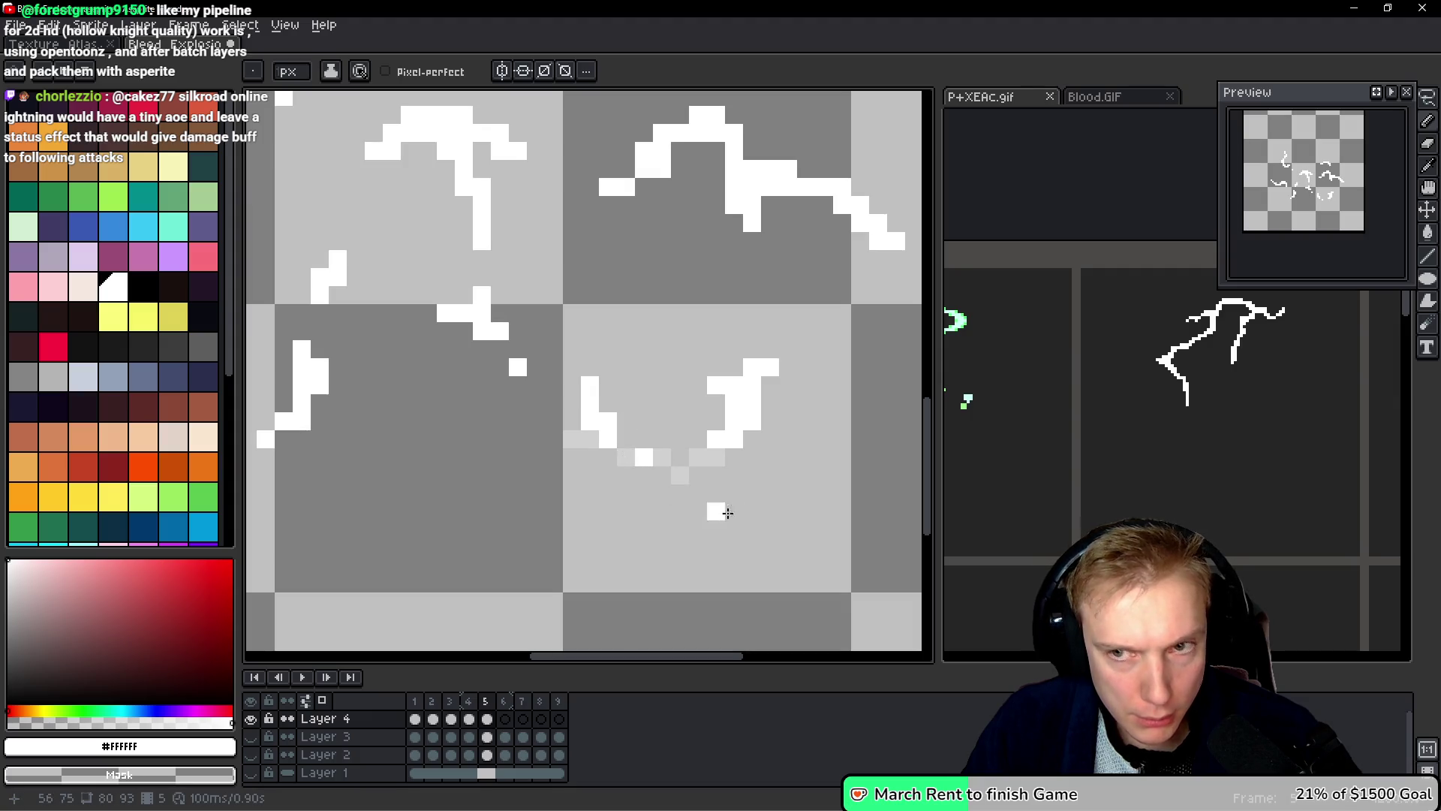
pyautogui.moveTo(770, 367); pyautogui.dragTo(736, 398)
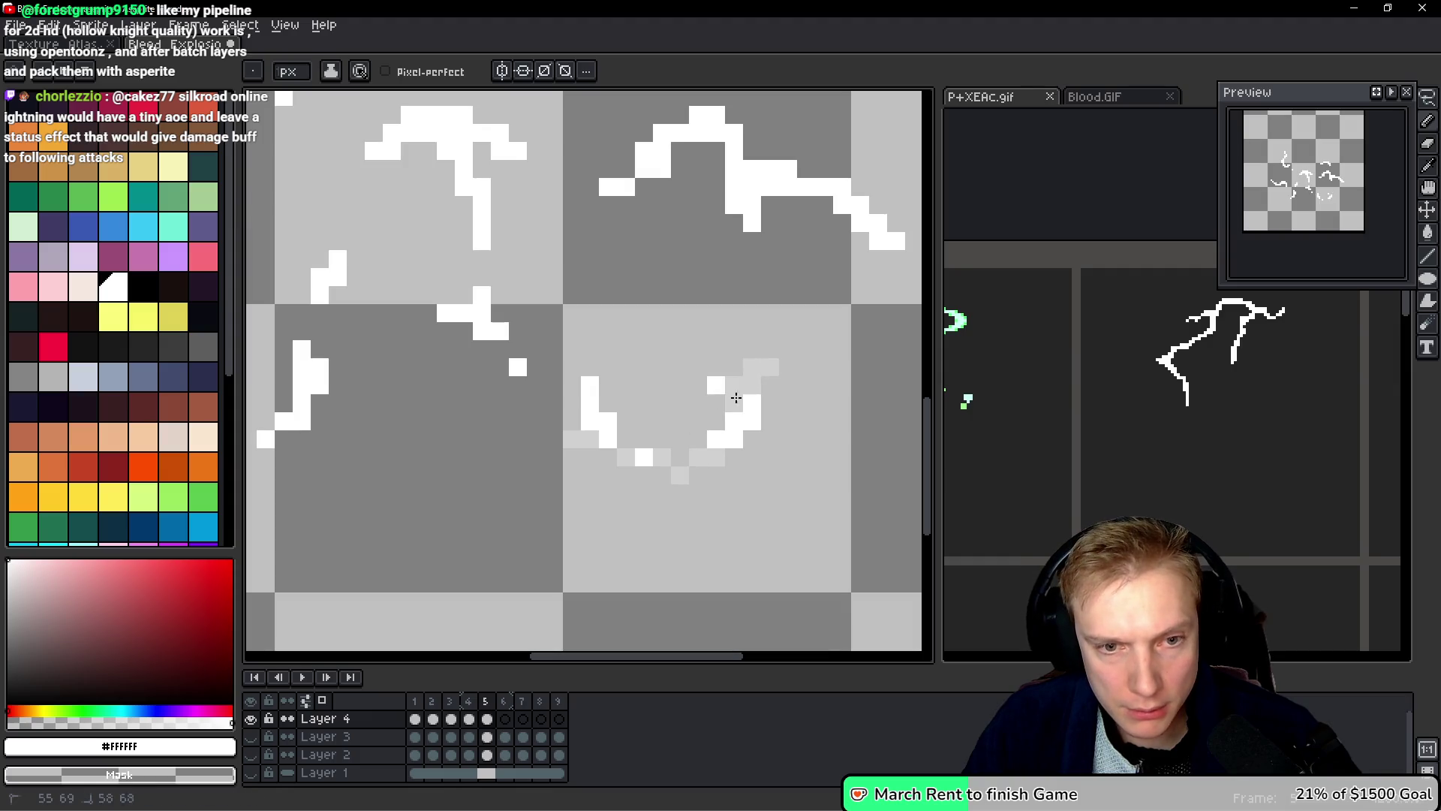
pyautogui.press('h')
pyautogui.press('Left')
pyautogui.press('Right')
pyautogui.press('Left')
pyautogui.press('Right')
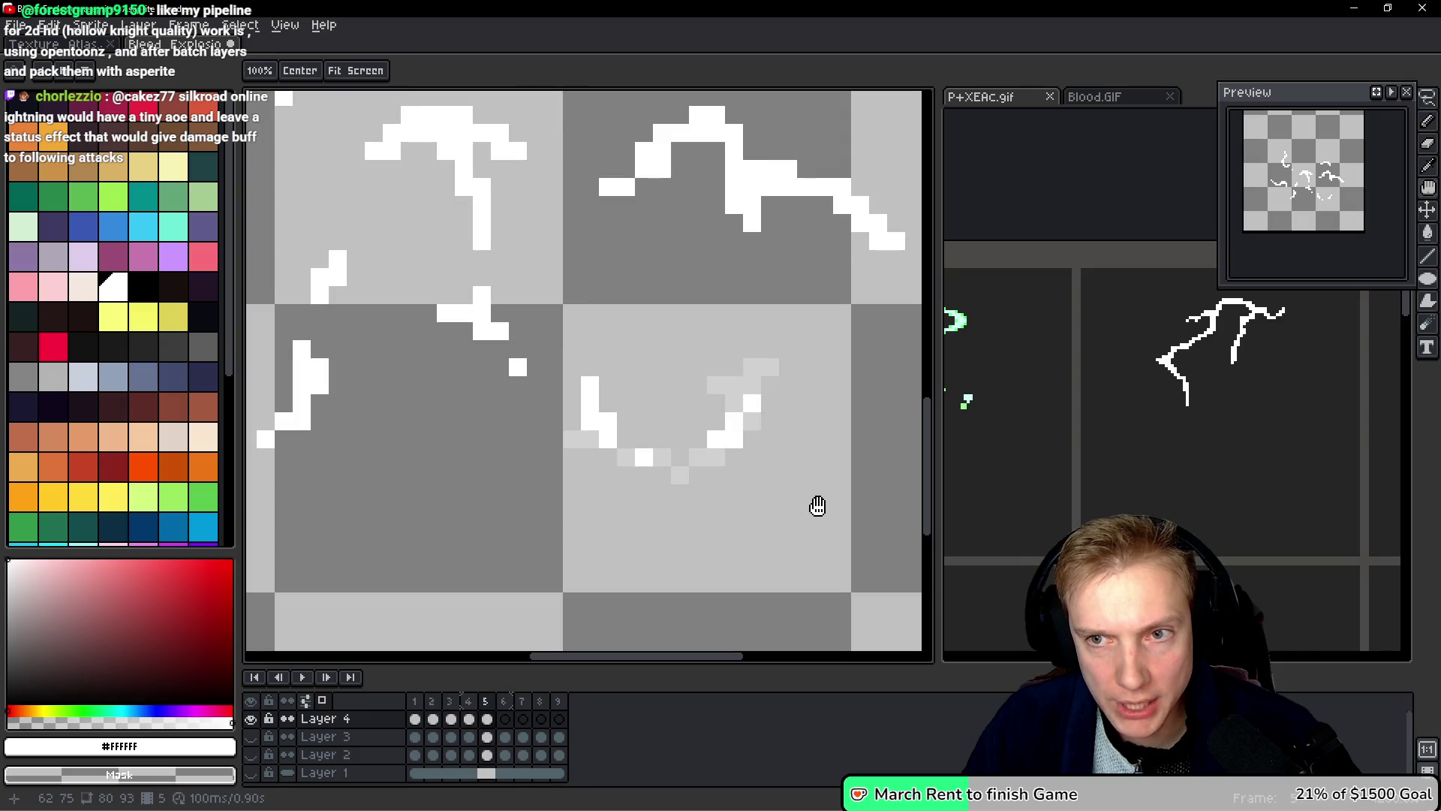
# Step: Extend the lower stroke's bottom with white pixels and add one pixel to its right
pyautogui.press('b')
pyautogui.click(688, 456)
pyautogui.click(681, 474)
pyautogui.click(644, 476)
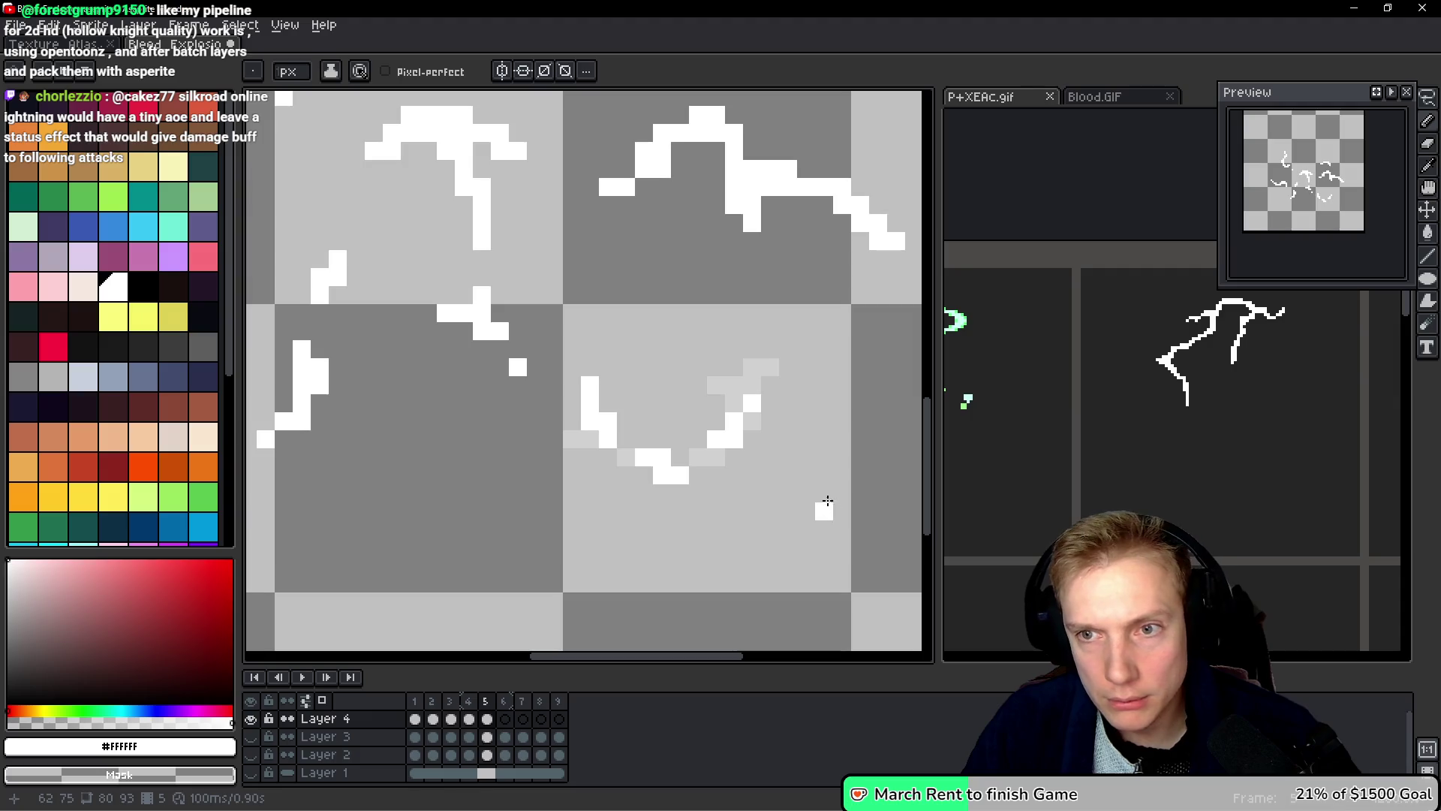
pyautogui.hotkey('ctrl', 'z')
pyautogui.click(753, 417)
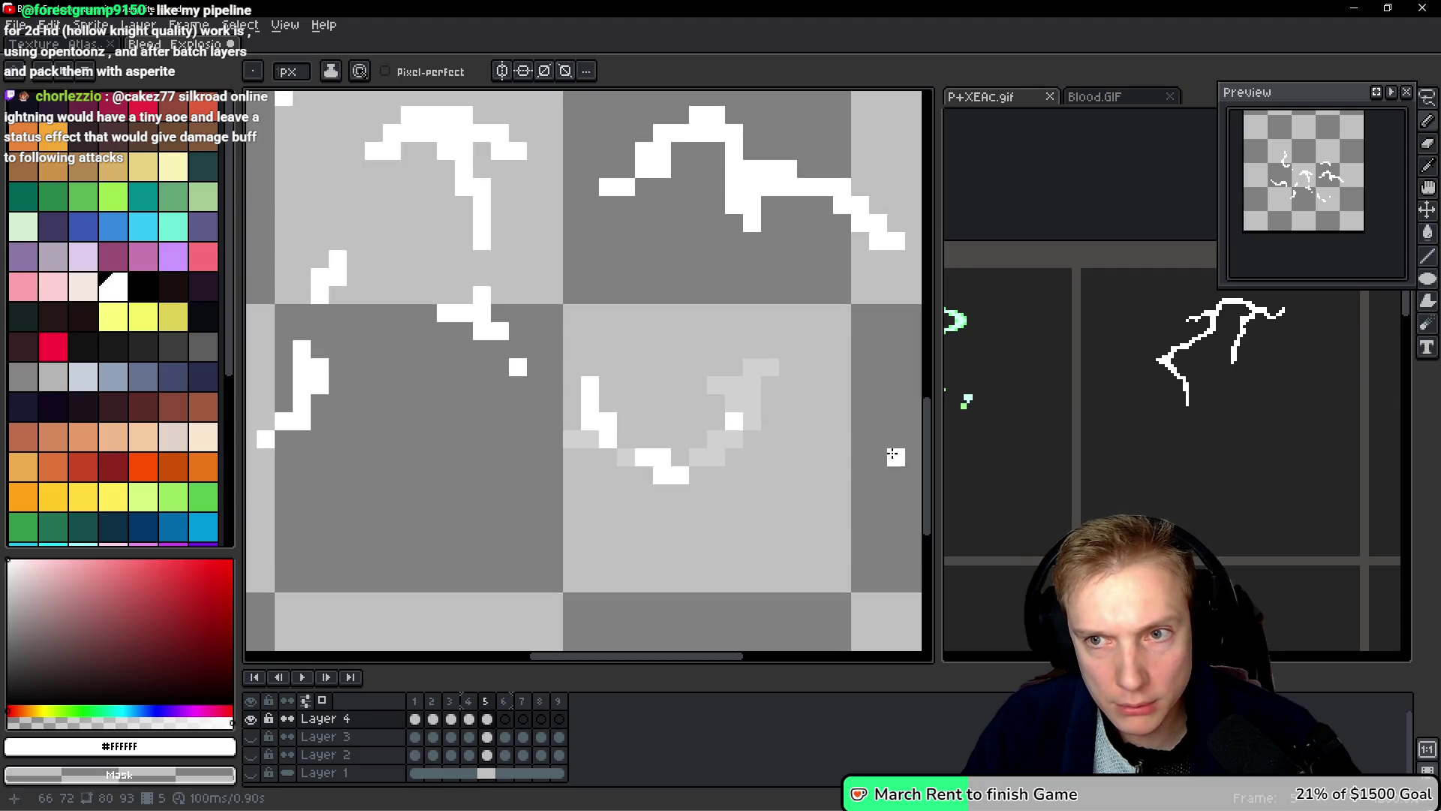
# Step: Trim the upper stroke, add white pixels below it, and draw a new diagonal bolt rising upward
pyautogui.moveTo(800, 318)
pyautogui.mouseDown()
pyautogui.moveTo(710, 406)
pyautogui.moveTo(617, 402)
pyautogui.mouseUp()
pyautogui.moveTo(675, 304); pyautogui.dragTo(548, 259)
pyautogui.moveTo(713, 323); pyautogui.dragTo(583, 301)
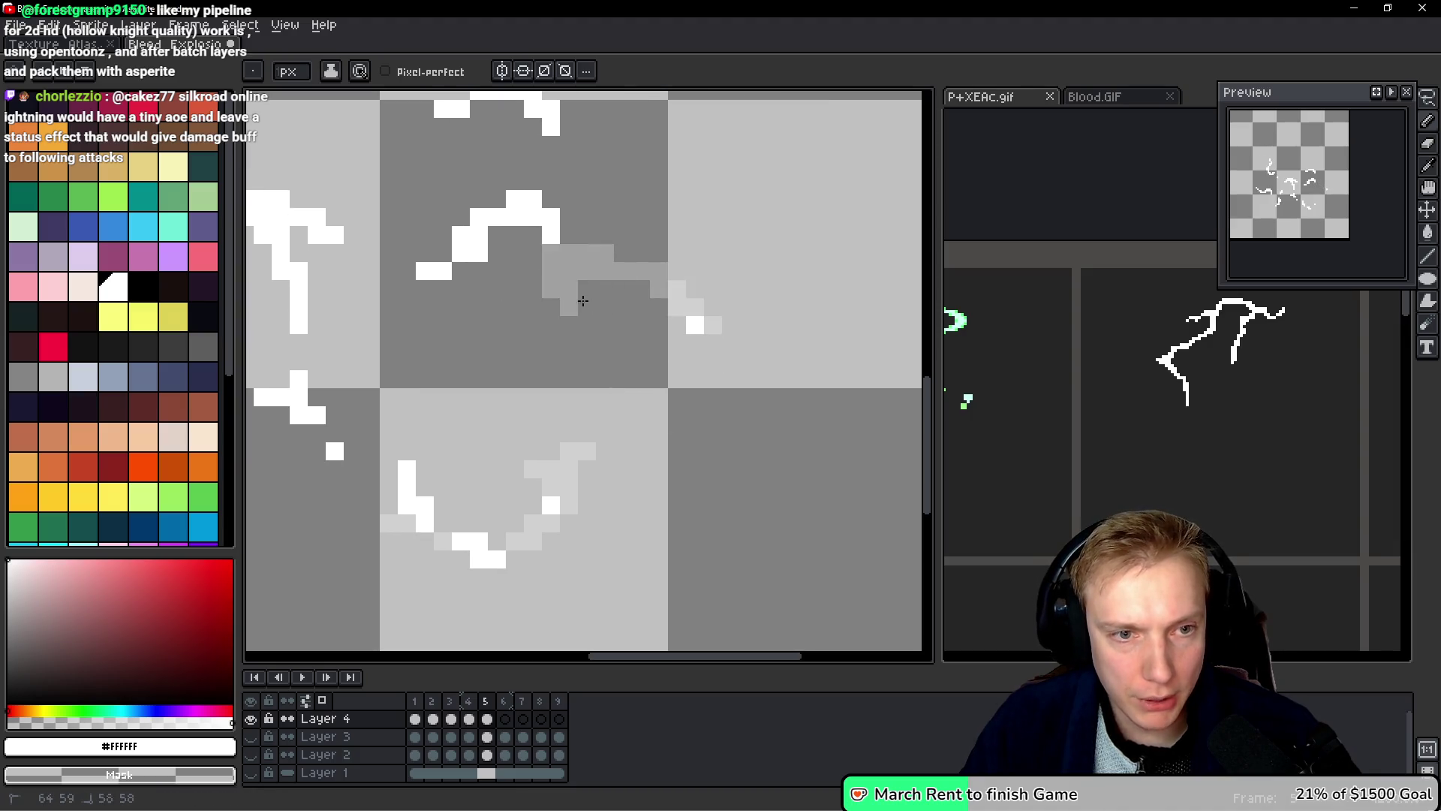
pyautogui.moveTo(532, 246)
pyautogui.mouseDown()
pyautogui.moveTo(529, 203)
pyautogui.moveTo(451, 255)
pyautogui.moveTo(541, 199)
pyautogui.mouseUp()
pyautogui.click(556, 287)
pyautogui.moveTo(551, 308); pyautogui.dragTo(526, 350)
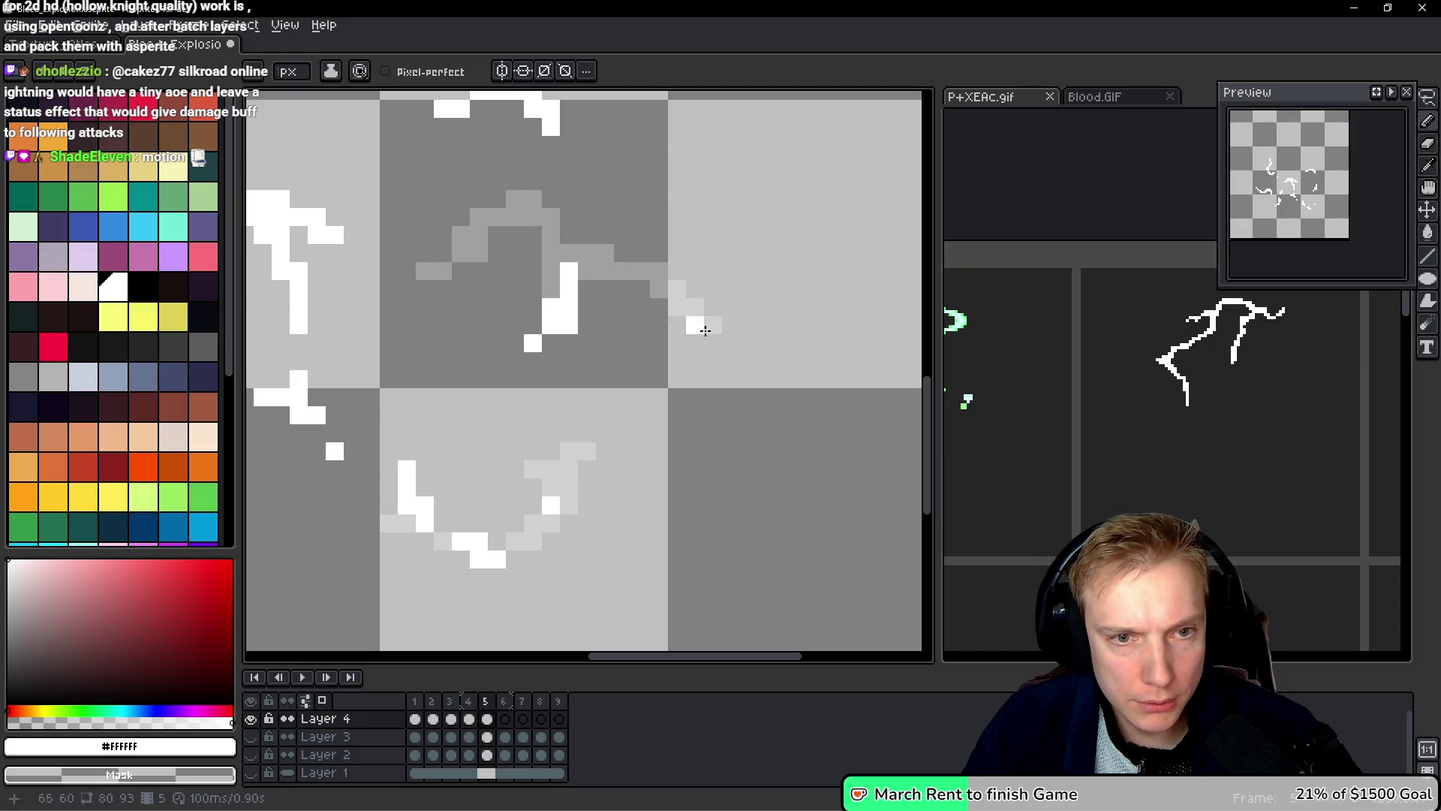
pyautogui.moveTo(749, 308); pyautogui.dragTo(785, 250)
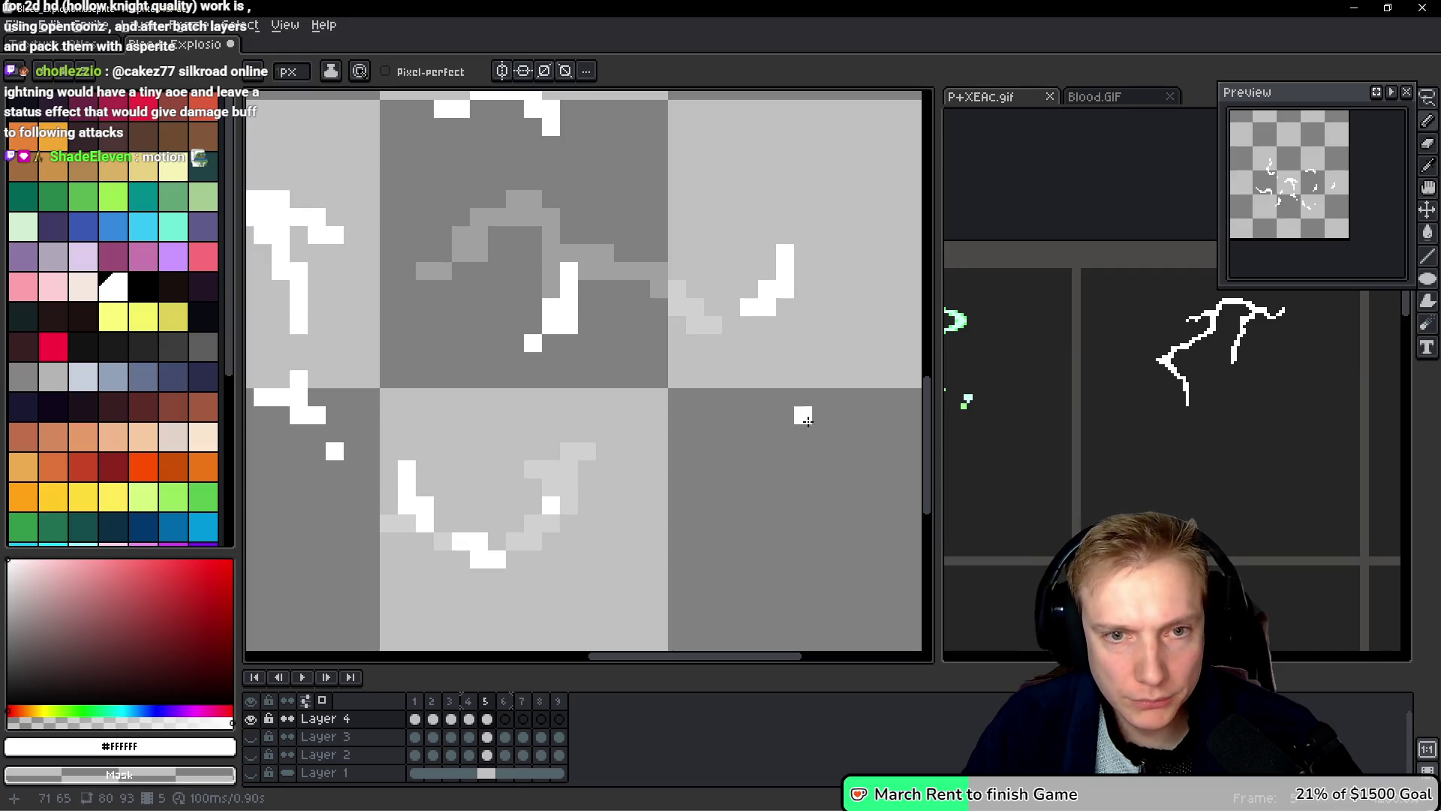
pyautogui.rightClick(569, 325)
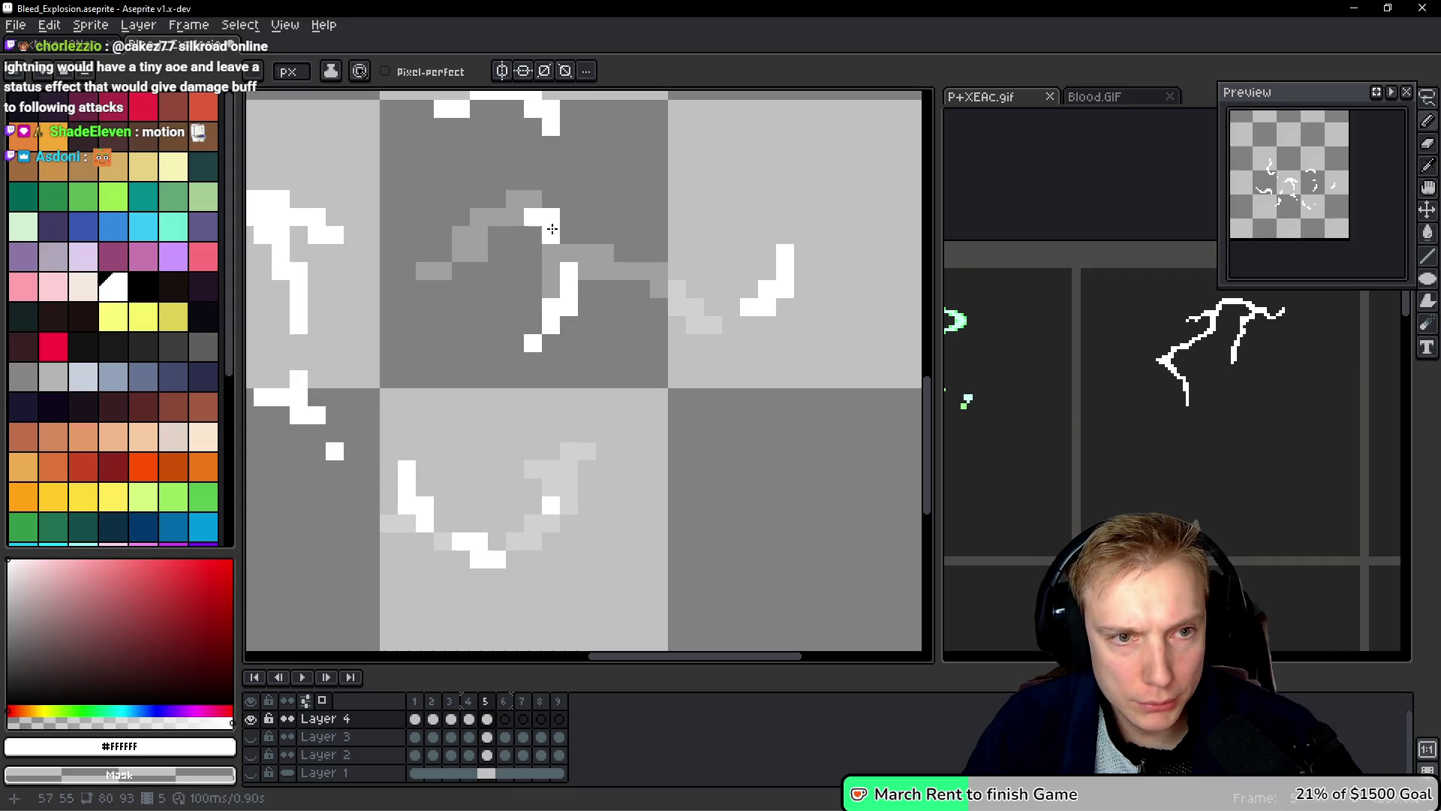
# Step: Rework the top pixels of the bolt and remove a stray pixel, comparing with frame 4
pyautogui.press('Left')
pyautogui.press('Right')
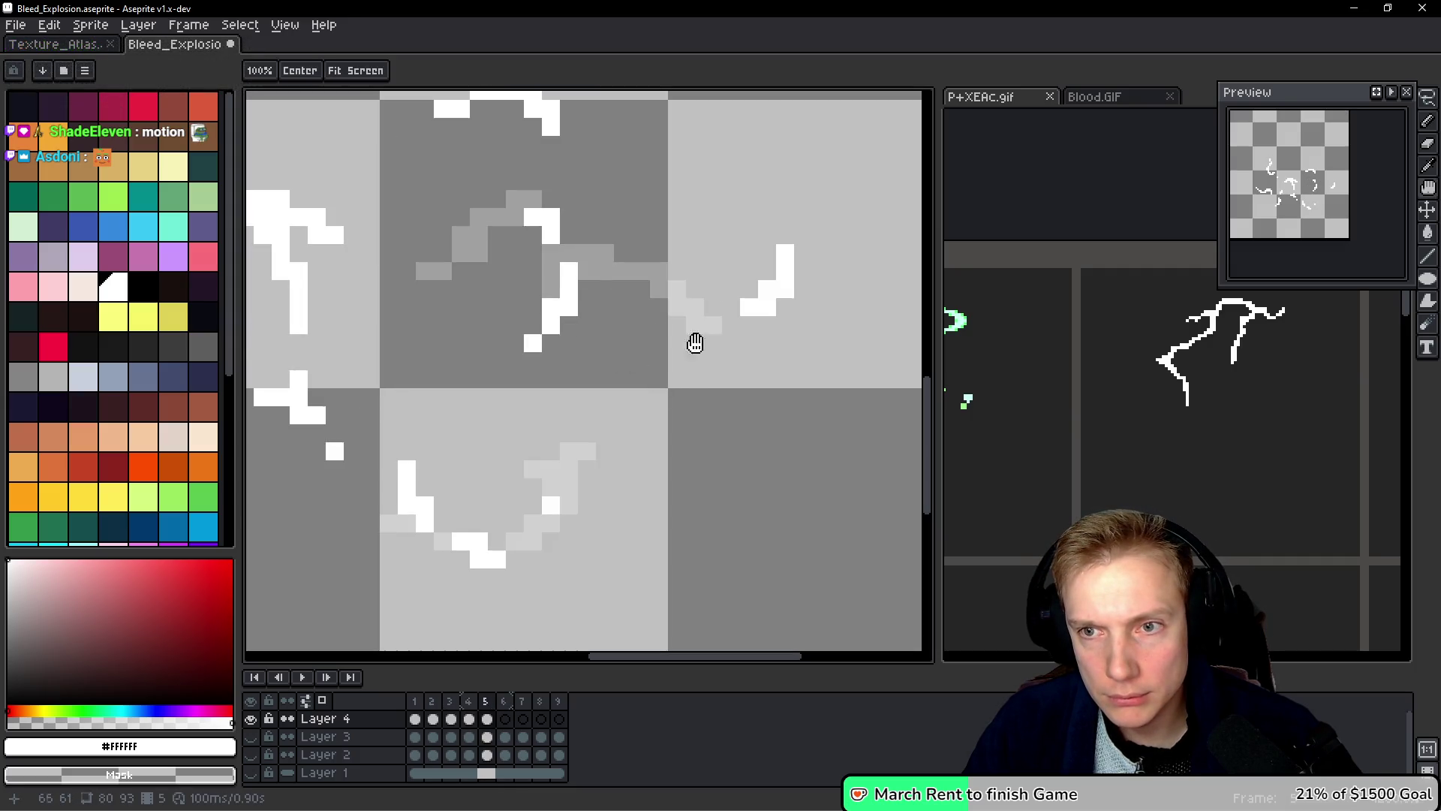
pyautogui.press('space')
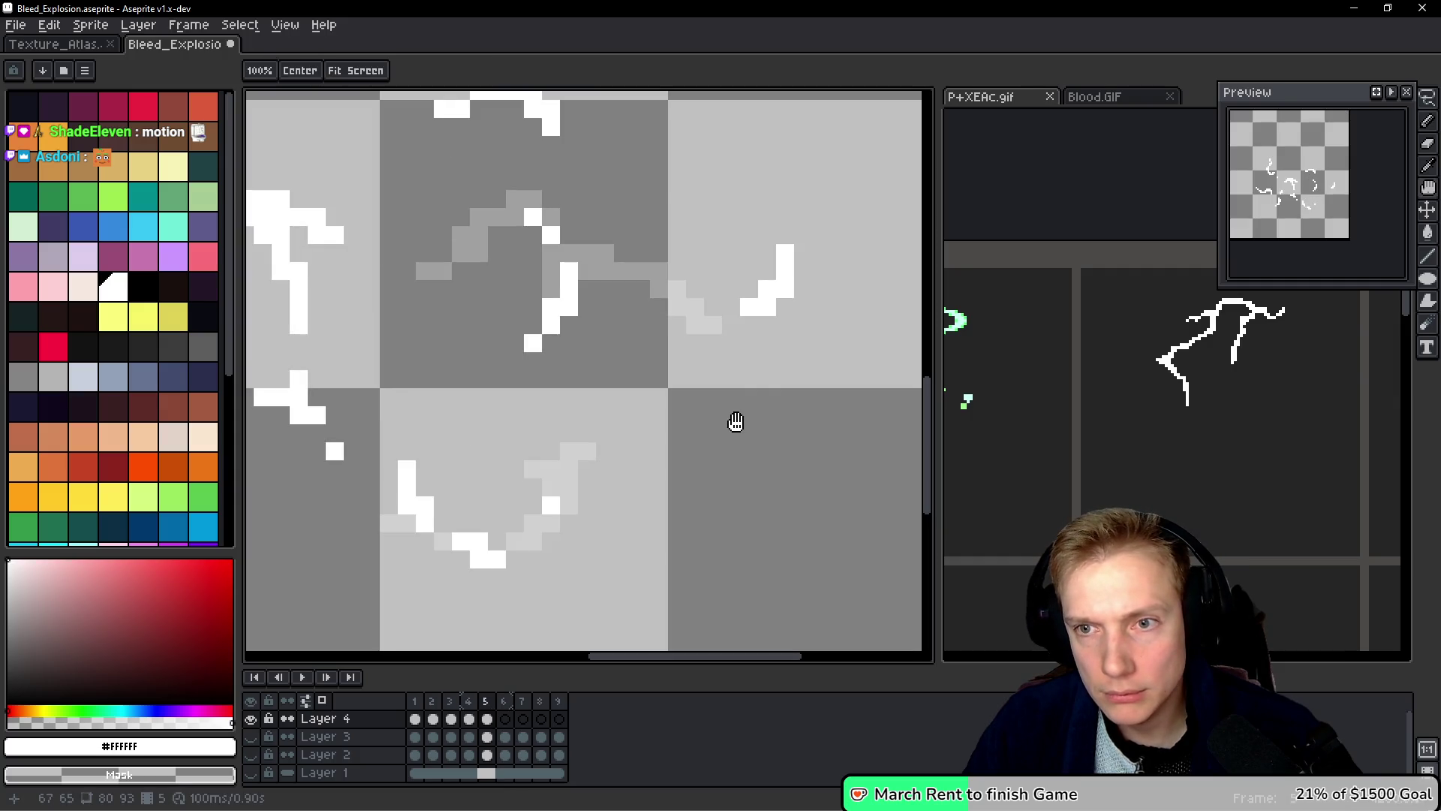
pyautogui.moveTo(654, 264)
pyautogui.mouseDown()
pyautogui.moveTo(705, 288)
pyautogui.moveTo(682, 325)
pyautogui.moveTo(720, 316)
pyautogui.mouseUp()
pyautogui.rightClick(621, 279)
pyautogui.rightClick(586, 279)
pyautogui.rightClick(648, 315)
pyautogui.rightClick(666, 315)
pyautogui.rightClick(684, 315)
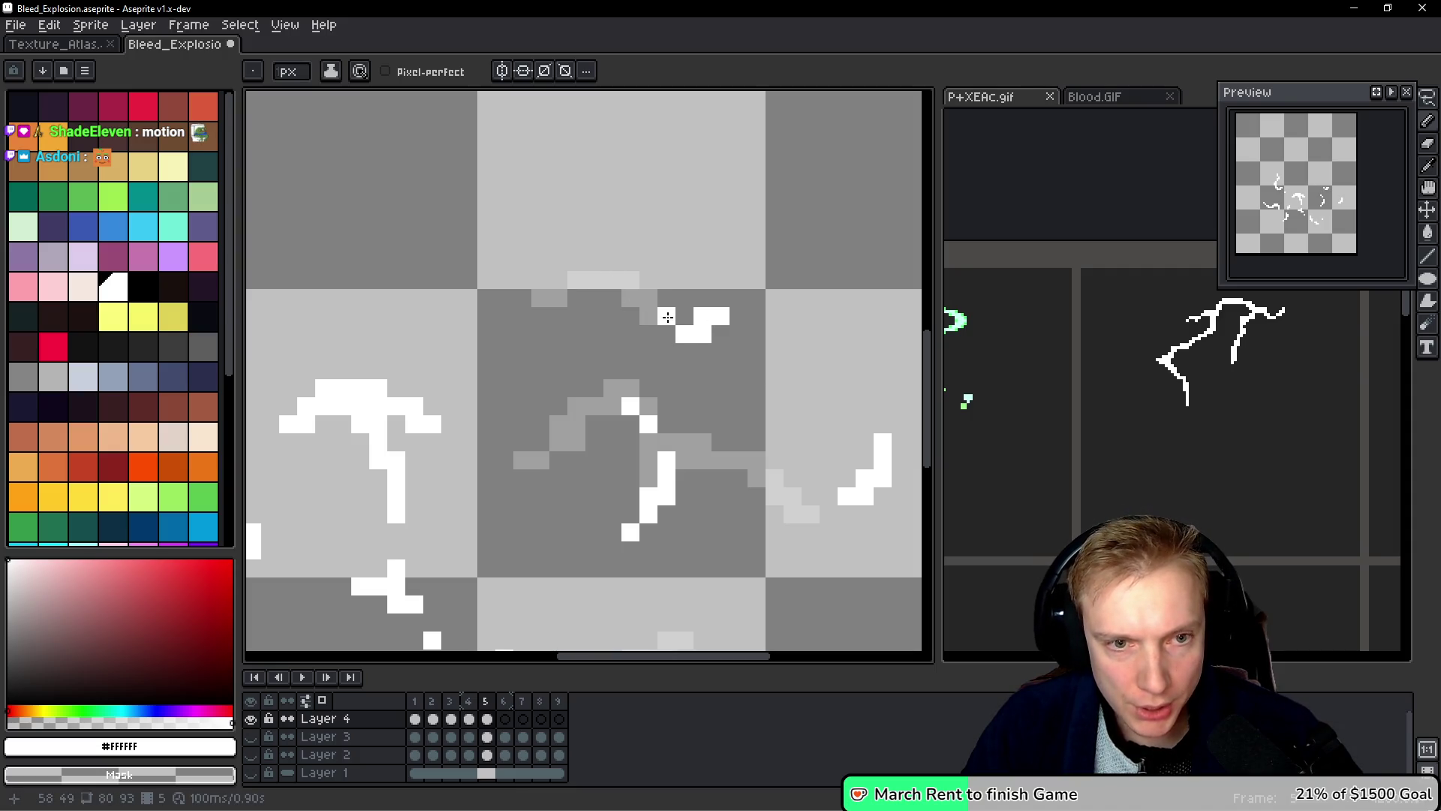
pyautogui.press('Left')
pyautogui.press('Right')
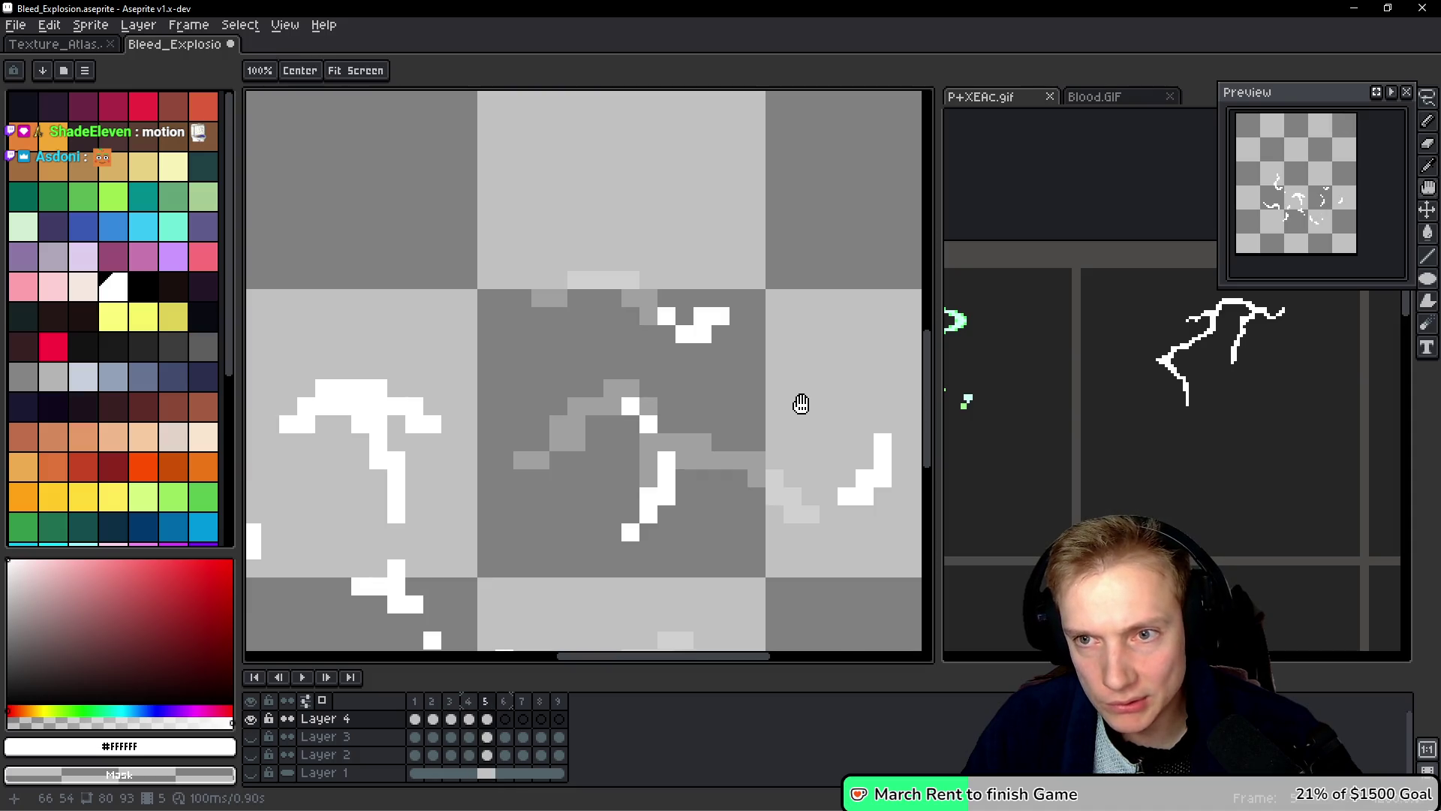
pyautogui.rightClick(648, 406)
# Step: Erase the old stroke along its length, its leftover pixels and its lower-left tail
pyautogui.press('h')
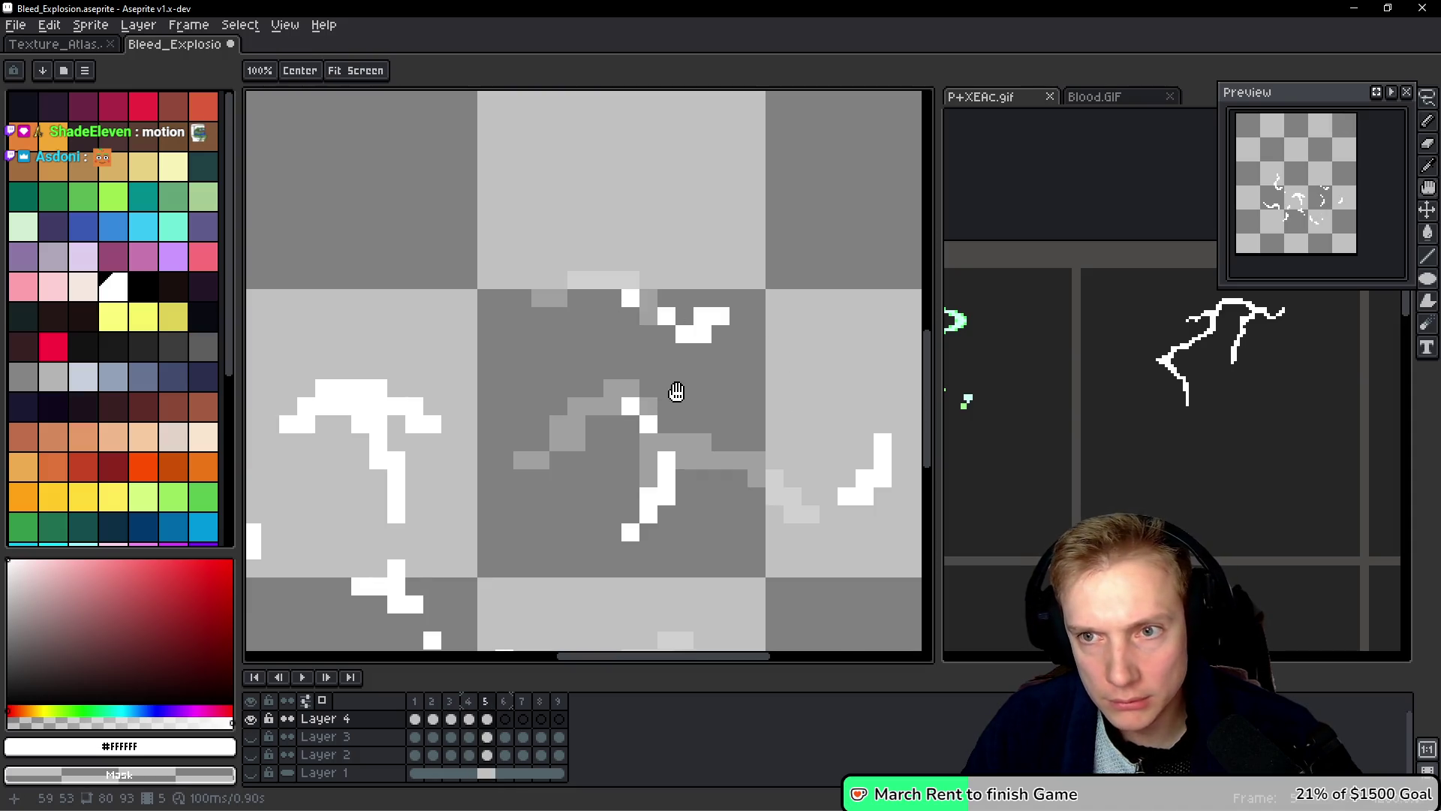
pyautogui.moveTo(617, 410)
pyautogui.mouseDown()
pyautogui.moveTo(704, 403)
pyautogui.moveTo(611, 418)
pyautogui.mouseUp()
pyautogui.press('b')
pyautogui.moveTo(534, 279); pyautogui.dragTo(663, 310)
pyautogui.rightClick(526, 314)
pyautogui.moveTo(627, 437)
pyautogui.mouseDown()
pyautogui.moveTo(596, 483)
pyautogui.moveTo(634, 508)
pyautogui.moveTo(713, 488)
pyautogui.mouseUp()
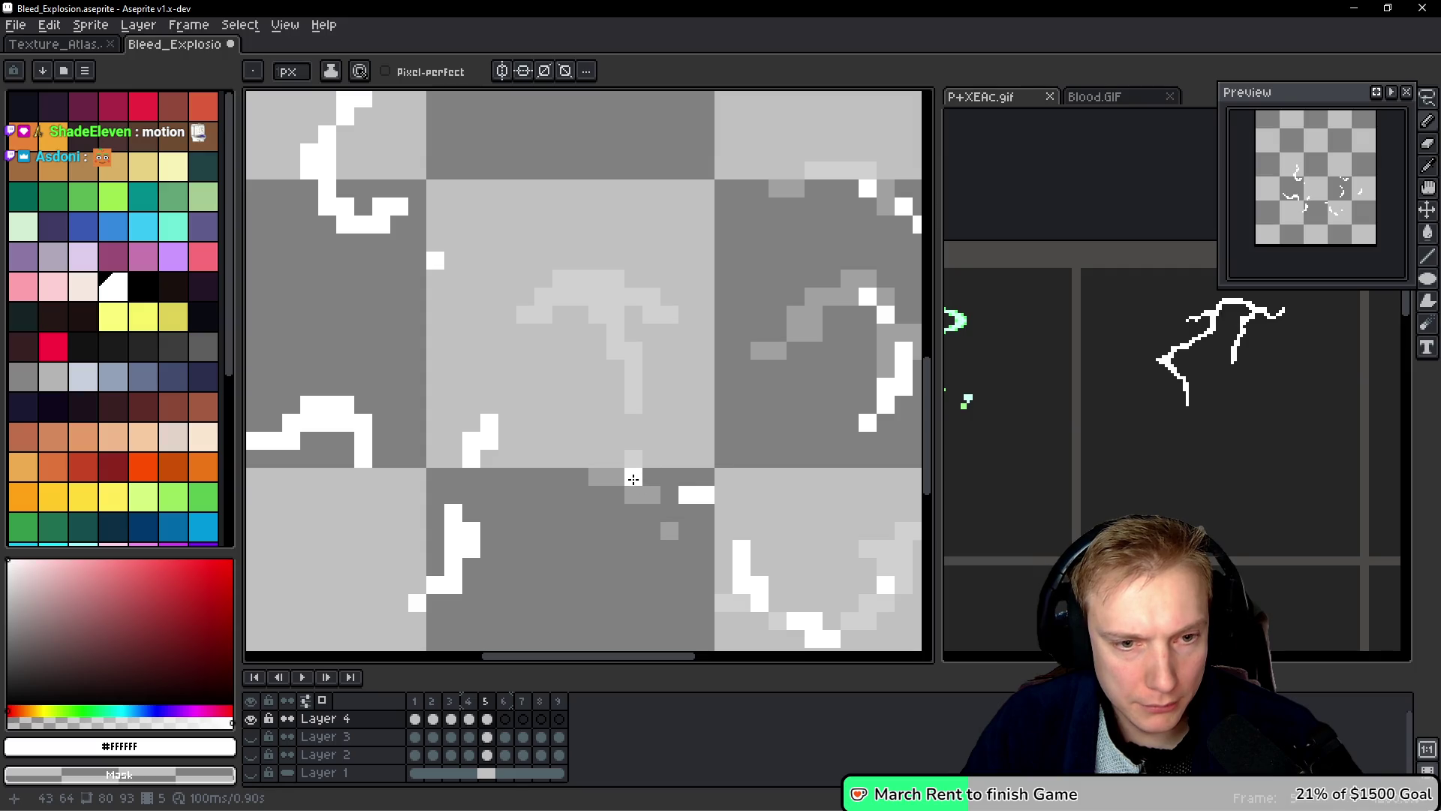
# Step: Draw a new bolt stroke rising up-right and toggle frames 4 and 5 to check the motion
pyautogui.moveTo(598, 429)
pyautogui.mouseDown()
pyautogui.moveTo(628, 363)
pyautogui.moveTo(701, 331)
pyautogui.mouseUp()
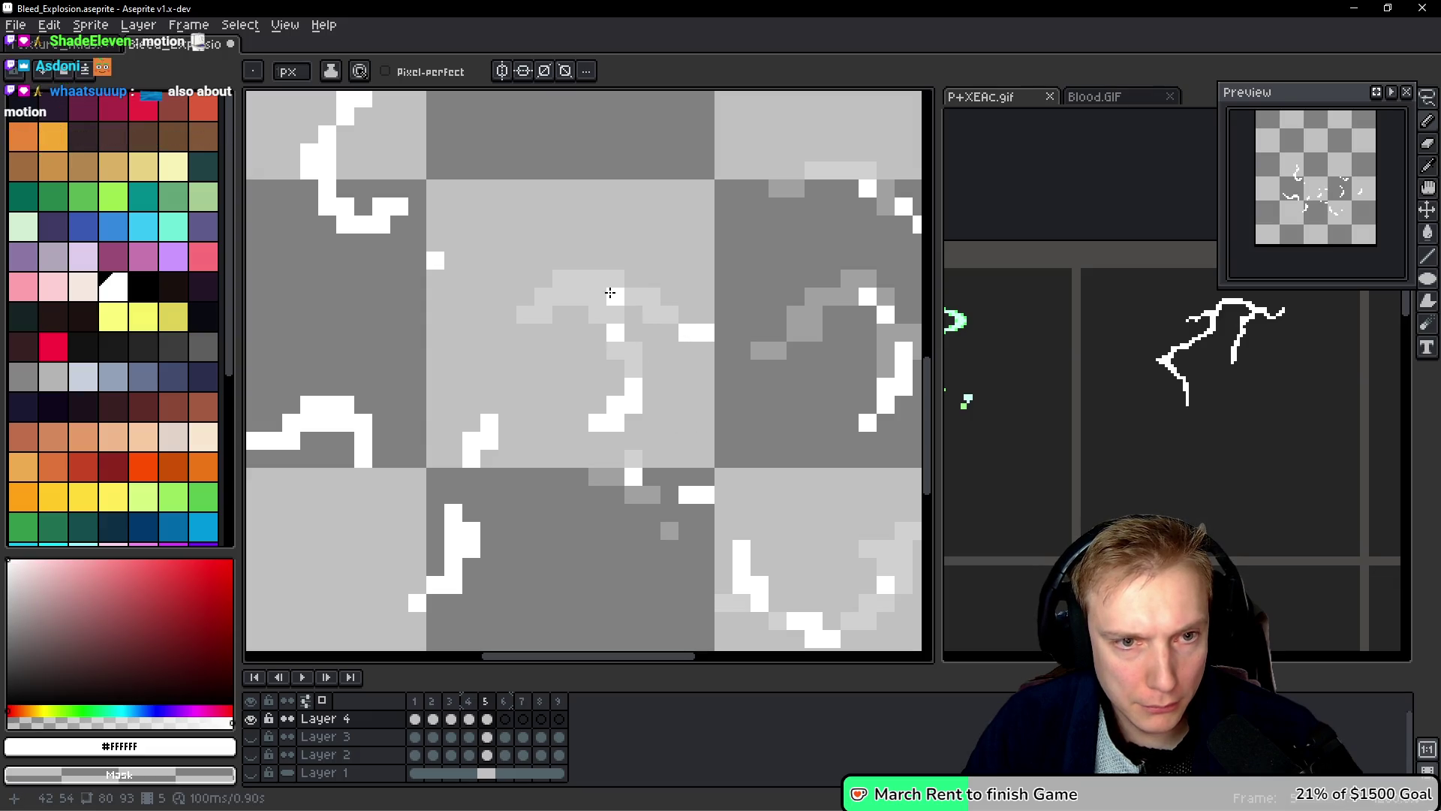
pyautogui.press(',')
pyautogui.press('.')
pyautogui.press(',')
pyautogui.press('.')
pyautogui.press(',')
pyautogui.press('.')
# Step: Replace a stroke with a short vertical white line
pyautogui.moveTo(749, 415)
pyautogui.mouseDown()
pyautogui.moveTo(611, 373)
pyautogui.moveTo(624, 374)
pyautogui.mouseUp()
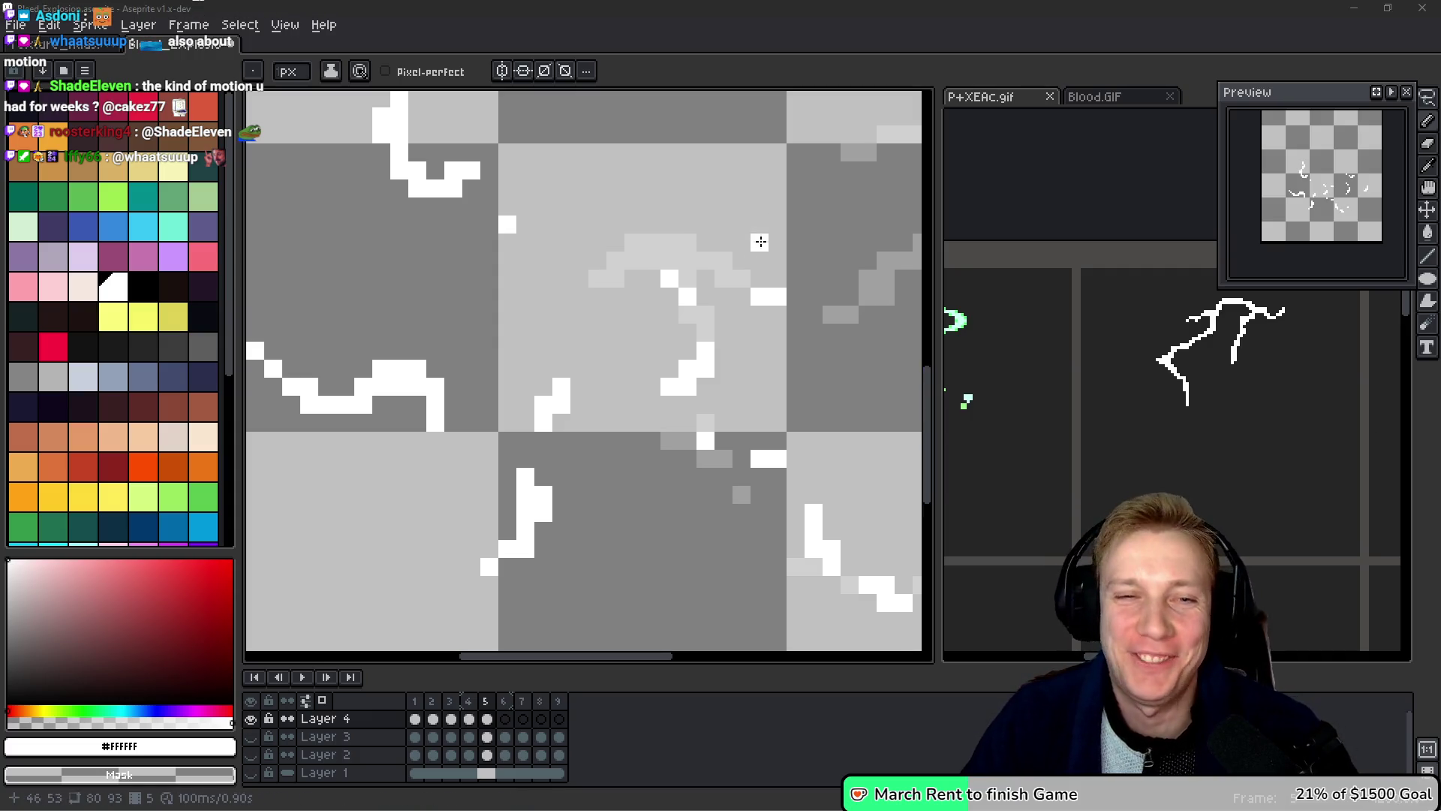
pyautogui.hscroll(-1, 705, 293)
pyautogui.scroll(-1, 705, 292)
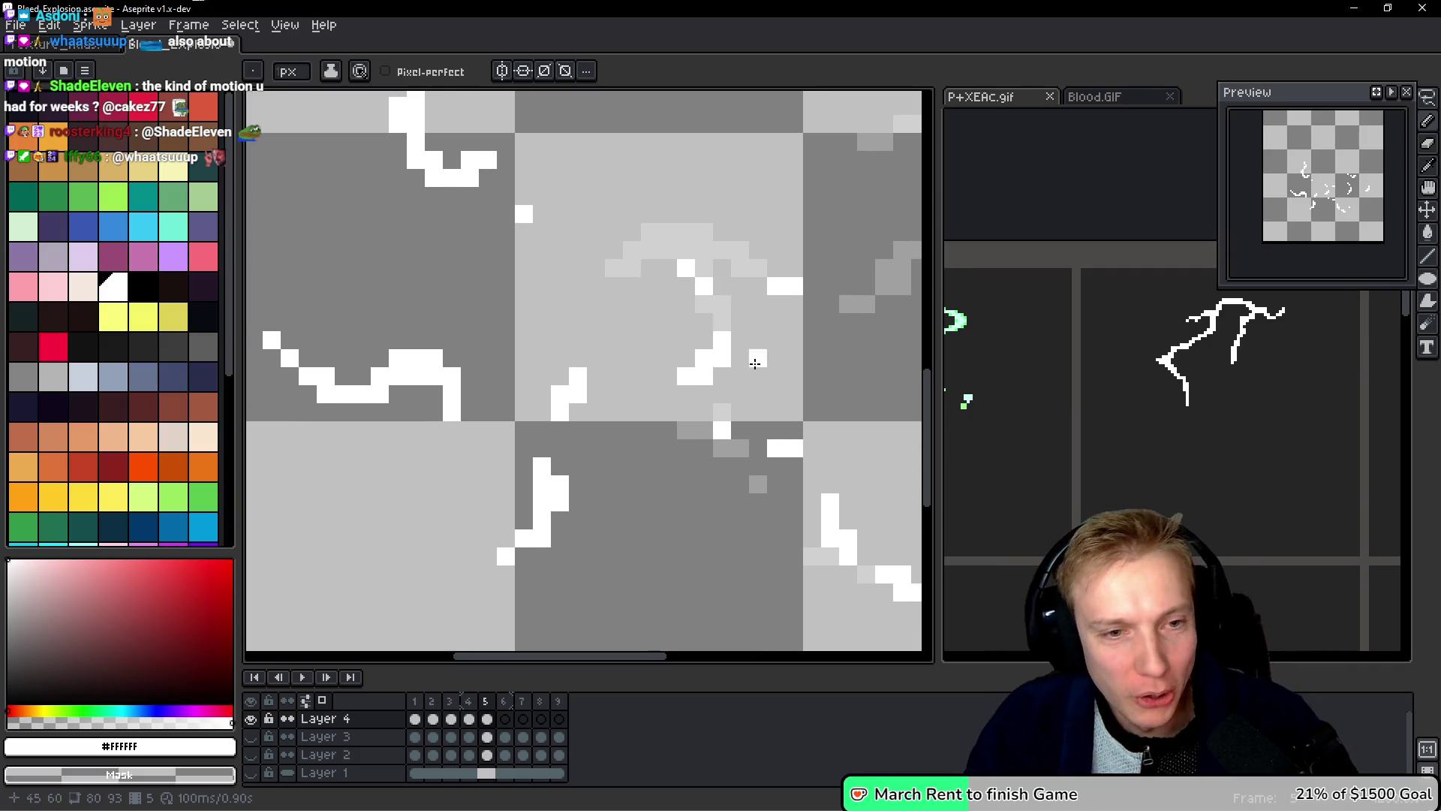
pyautogui.hscroll(-3, 698, 368)
pyautogui.scroll(-4, 675, 372)
pyautogui.moveTo(607, 386)
pyautogui.mouseDown()
pyautogui.moveTo(601, 428)
pyautogui.moveTo(559, 473)
pyautogui.moveTo(572, 521)
pyautogui.moveTo(584, 501)
pyautogui.mouseUp()
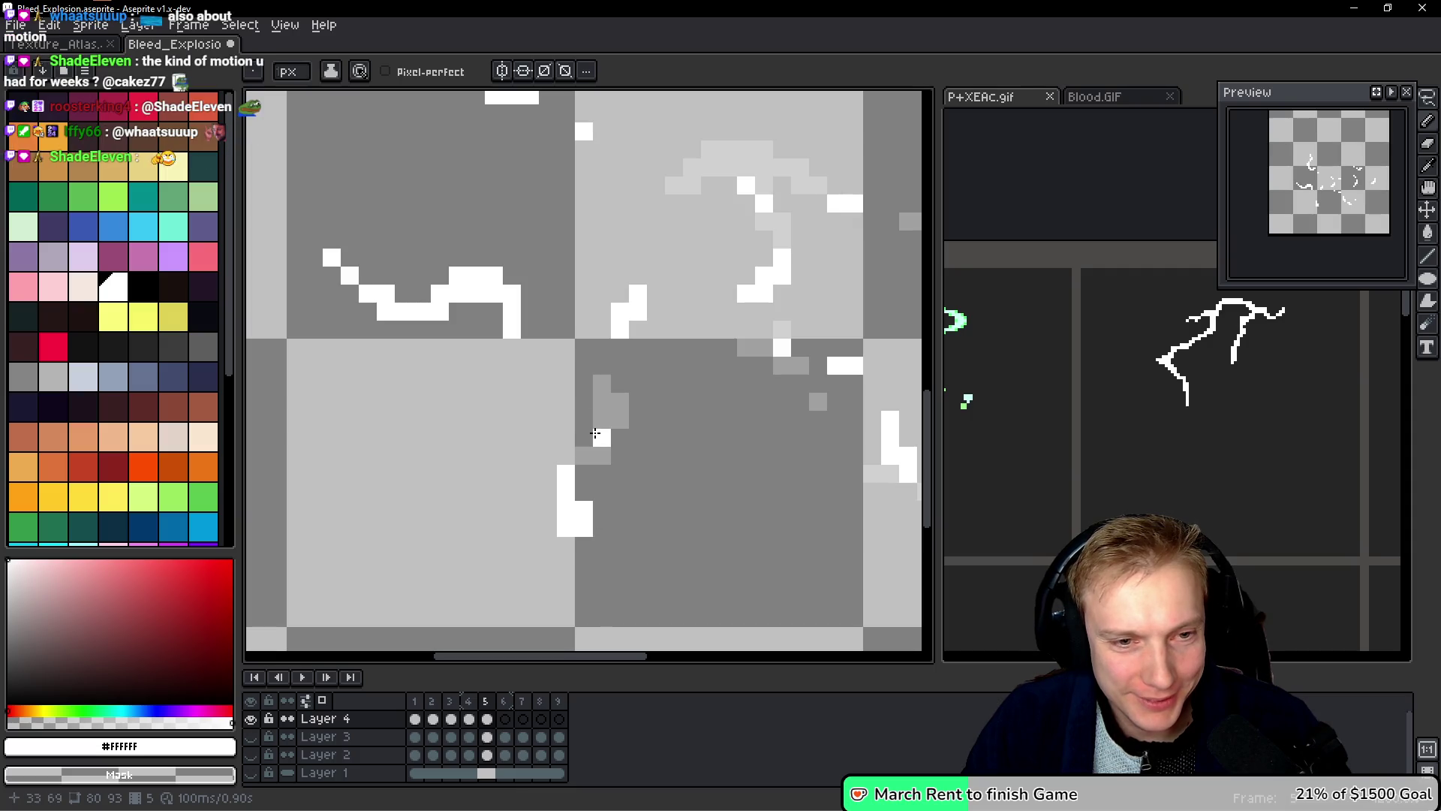
# Step: Erase part of the curved stroke and add a couple of single white pixels
pyautogui.press('space')
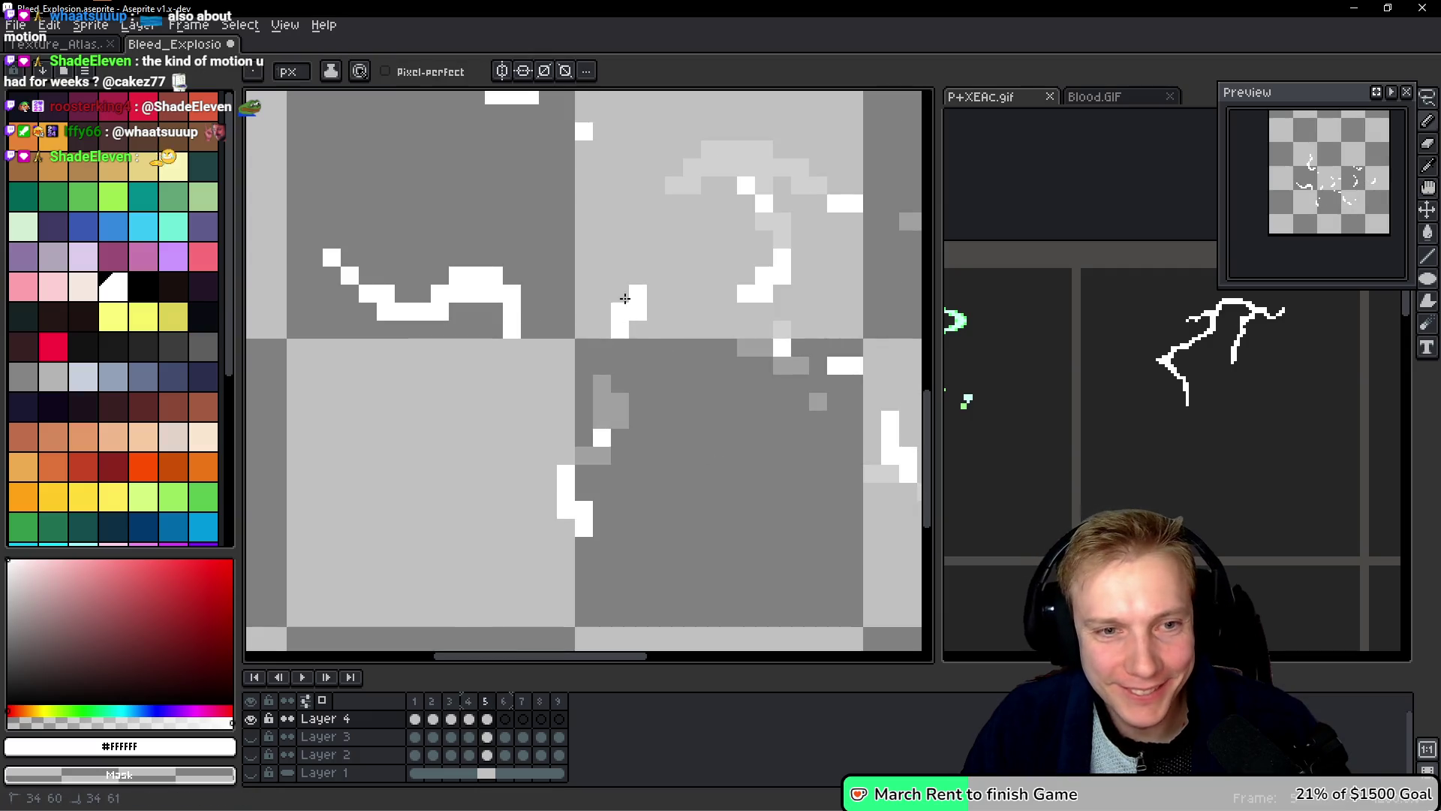
pyautogui.moveTo(638, 289); pyautogui.dragTo(613, 339)
pyautogui.click(638, 366)
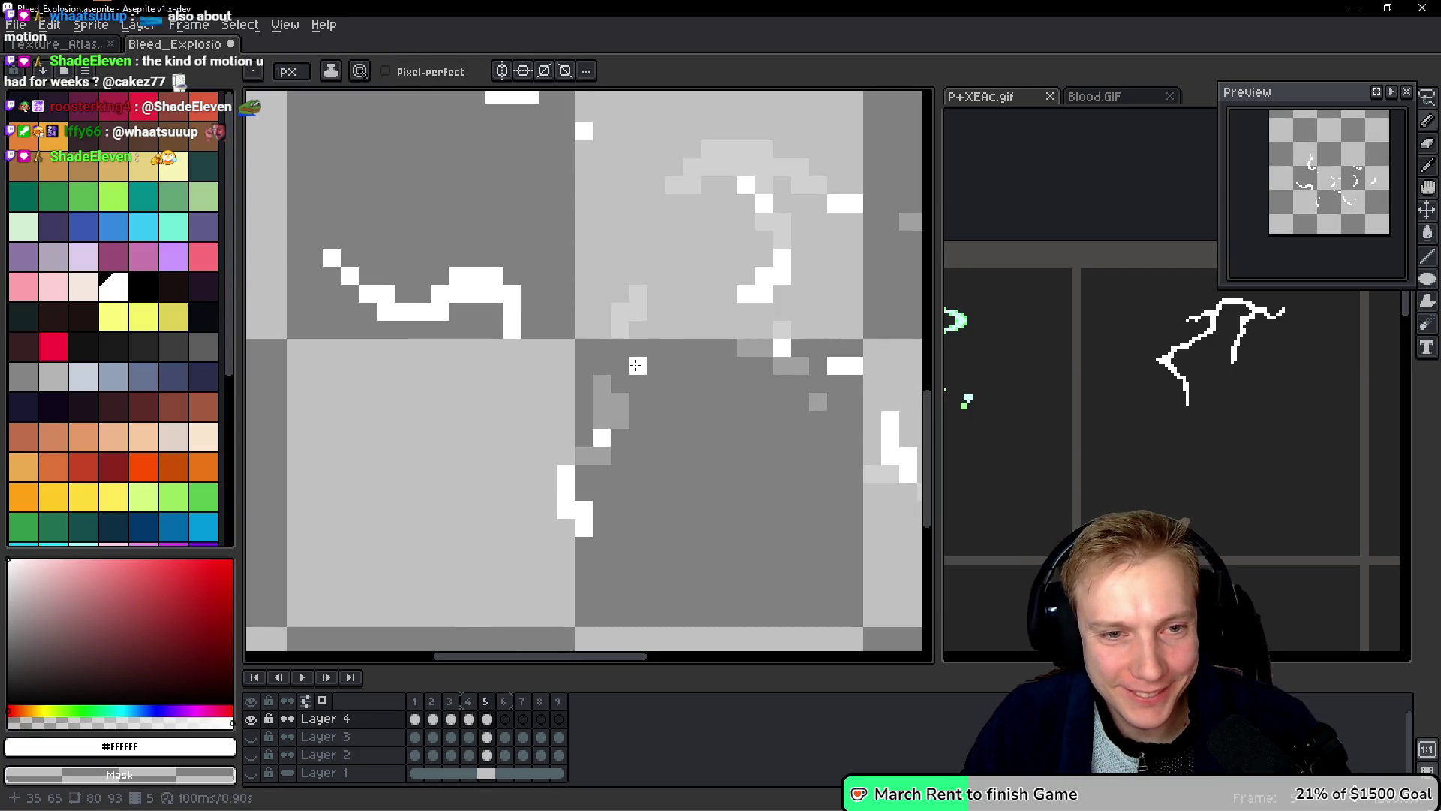
pyautogui.click(621, 326)
pyautogui.press('space')
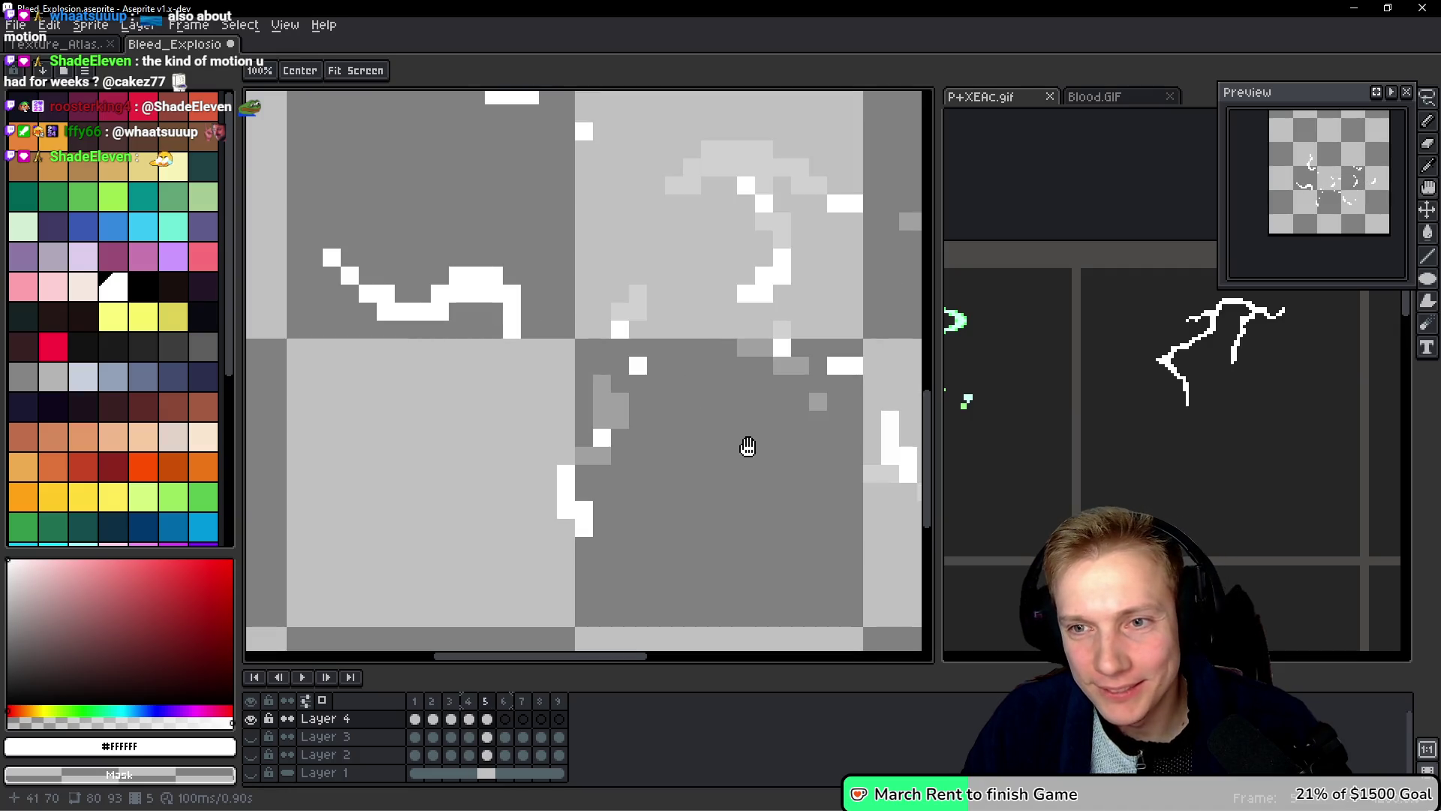
# Step: Erase the curved stroke and paint a new white bolt segment and a vertical column
pyautogui.moveTo(464, 368); pyautogui.dragTo(593, 434)
pyautogui.moveTo(644, 390); pyautogui.dragTo(521, 386)
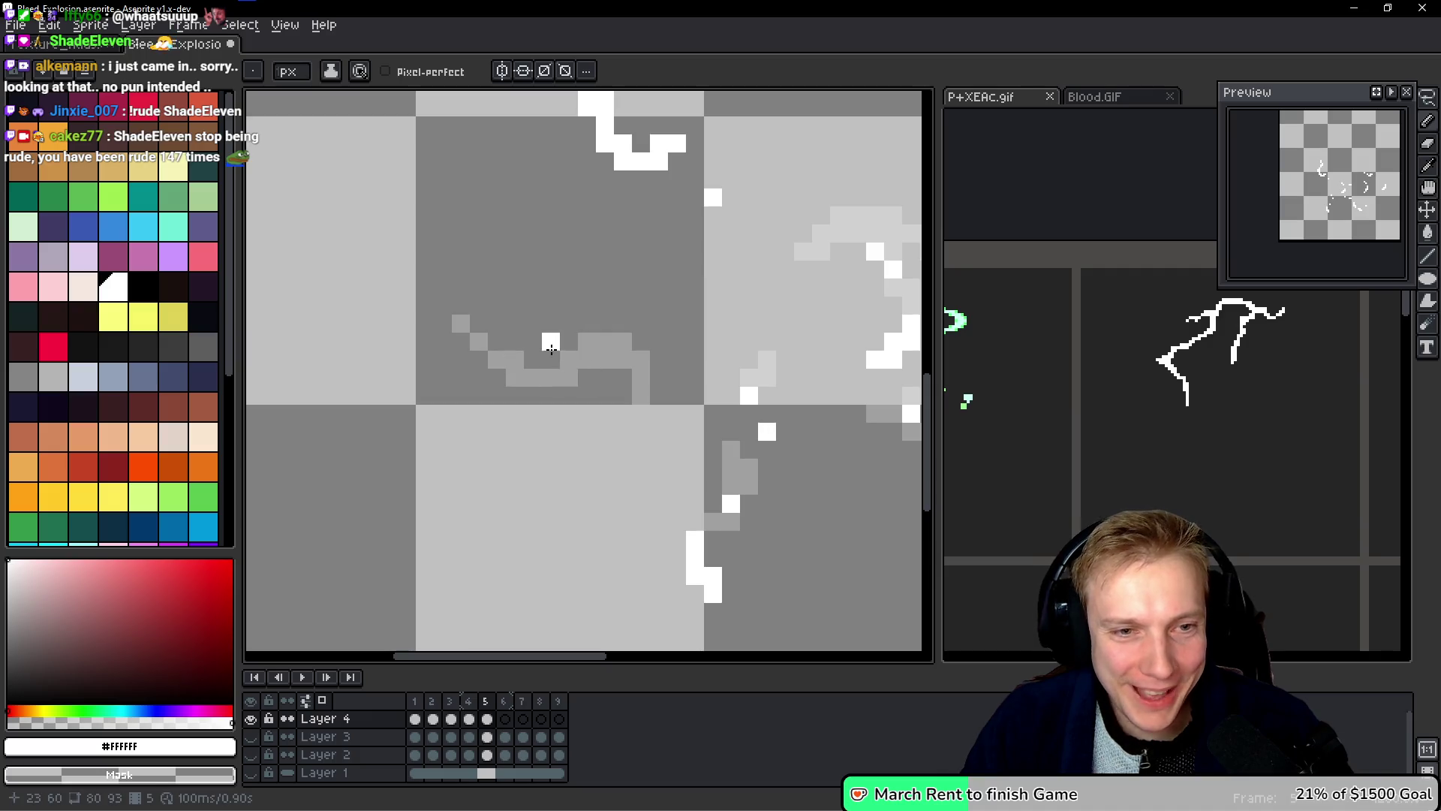
pyautogui.moveTo(570, 390)
pyautogui.mouseDown()
pyautogui.moveTo(537, 383)
pyautogui.moveTo(518, 349)
pyautogui.moveTo(589, 372)
pyautogui.moveTo(535, 344)
pyautogui.mouseUp()
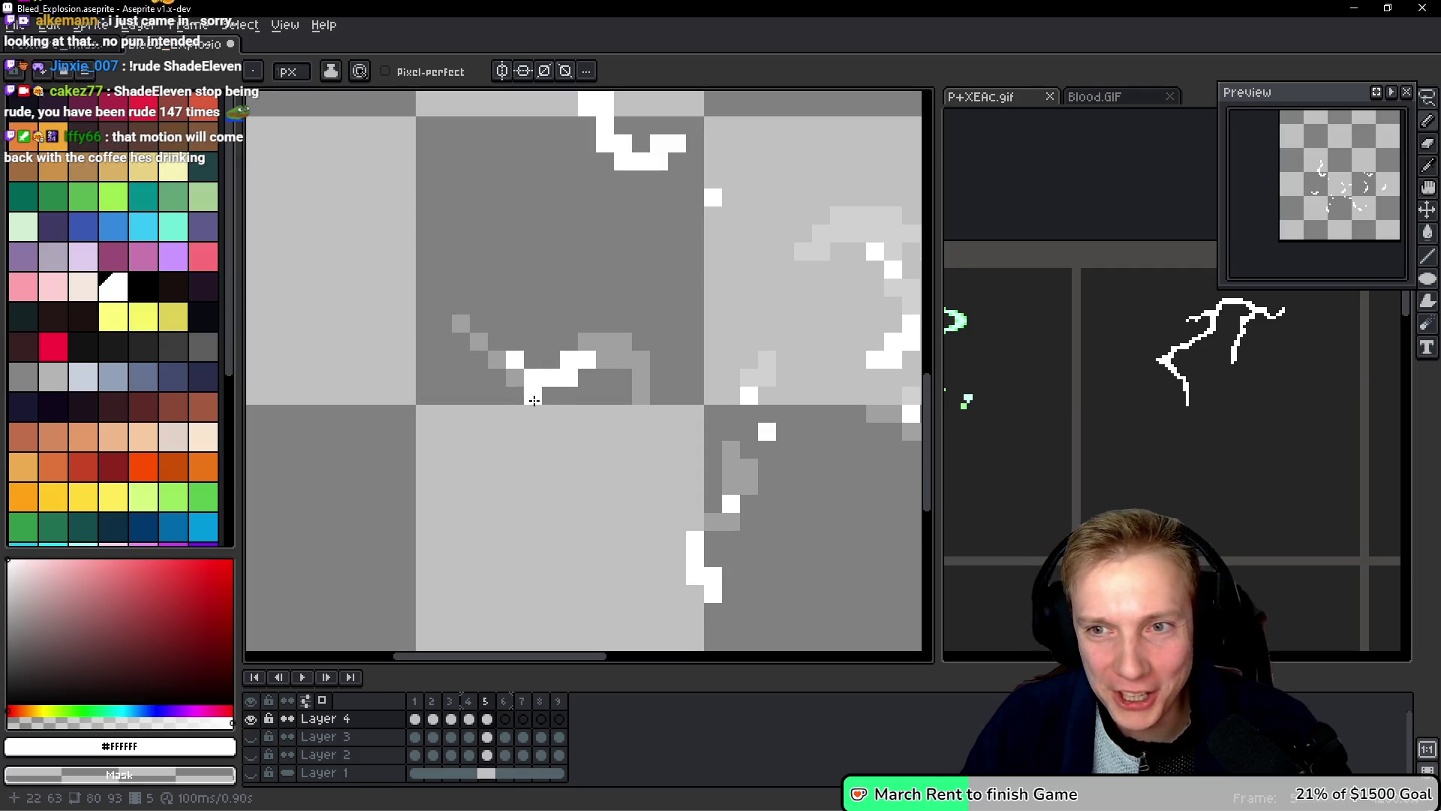
pyautogui.moveTo(459, 269)
pyautogui.mouseDown()
pyautogui.moveTo(459, 307)
pyautogui.moveTo(478, 306)
pyautogui.moveTo(478, 324)
pyautogui.mouseUp()
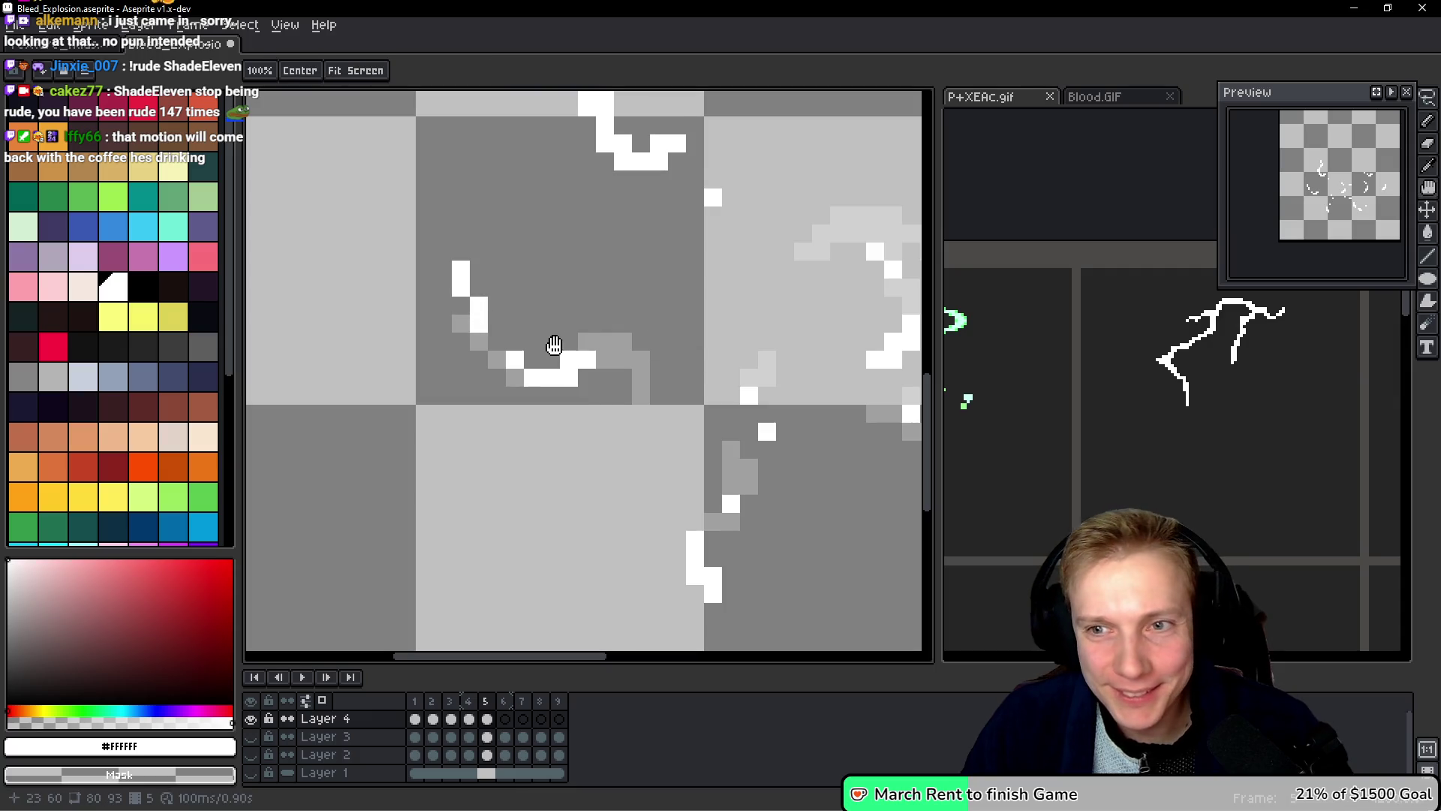
pyautogui.scroll(3, 602, 237)
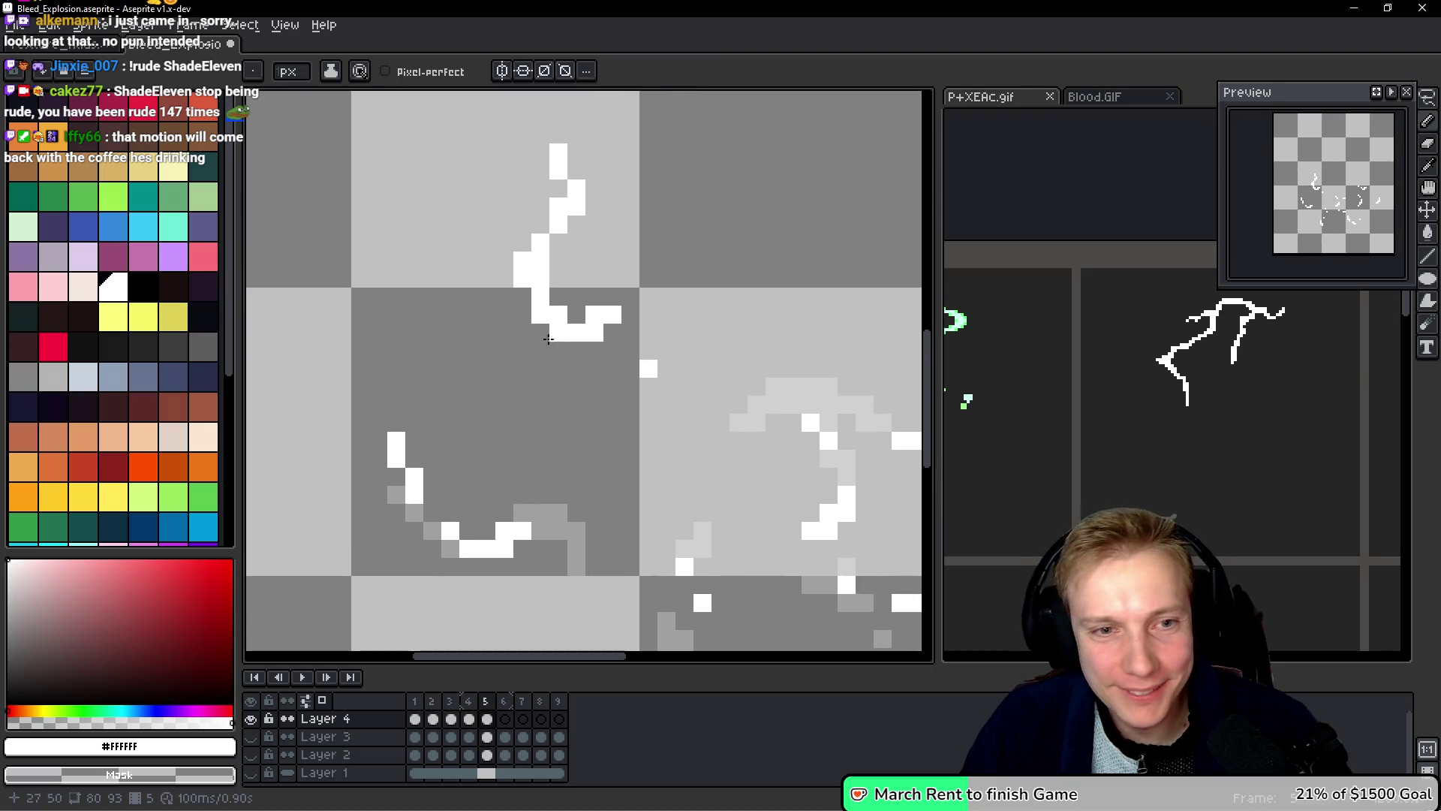
# Step: Cut back the upper lightning stroke and add a short white segment and a single pixel
pyautogui.moveTo(596, 351)
pyautogui.mouseDown()
pyautogui.moveTo(589, 161)
pyautogui.moveTo(522, 268)
pyautogui.moveTo(585, 184)
pyautogui.mouseUp()
pyautogui.click(577, 243)
pyautogui.click(503, 315)
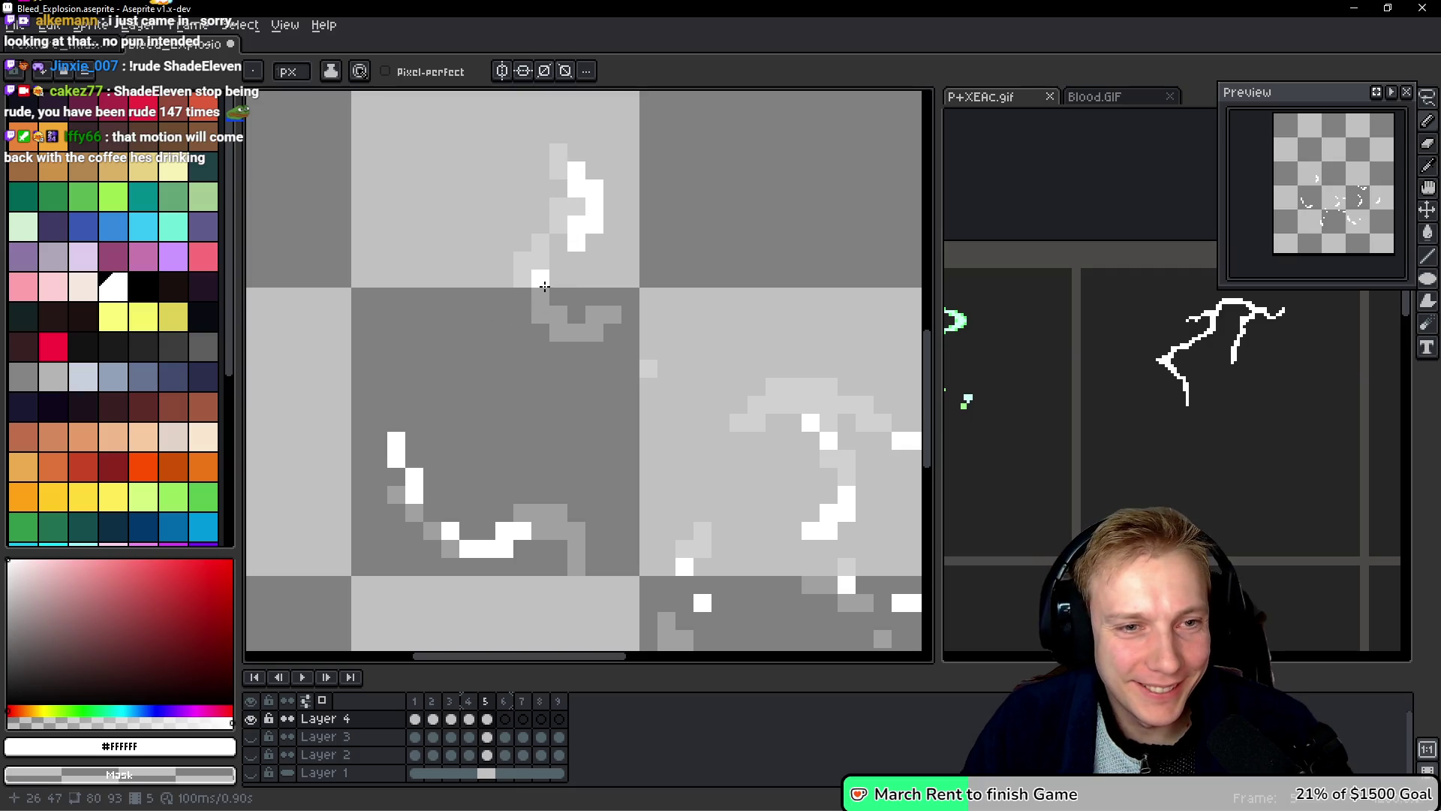
pyautogui.press('h')
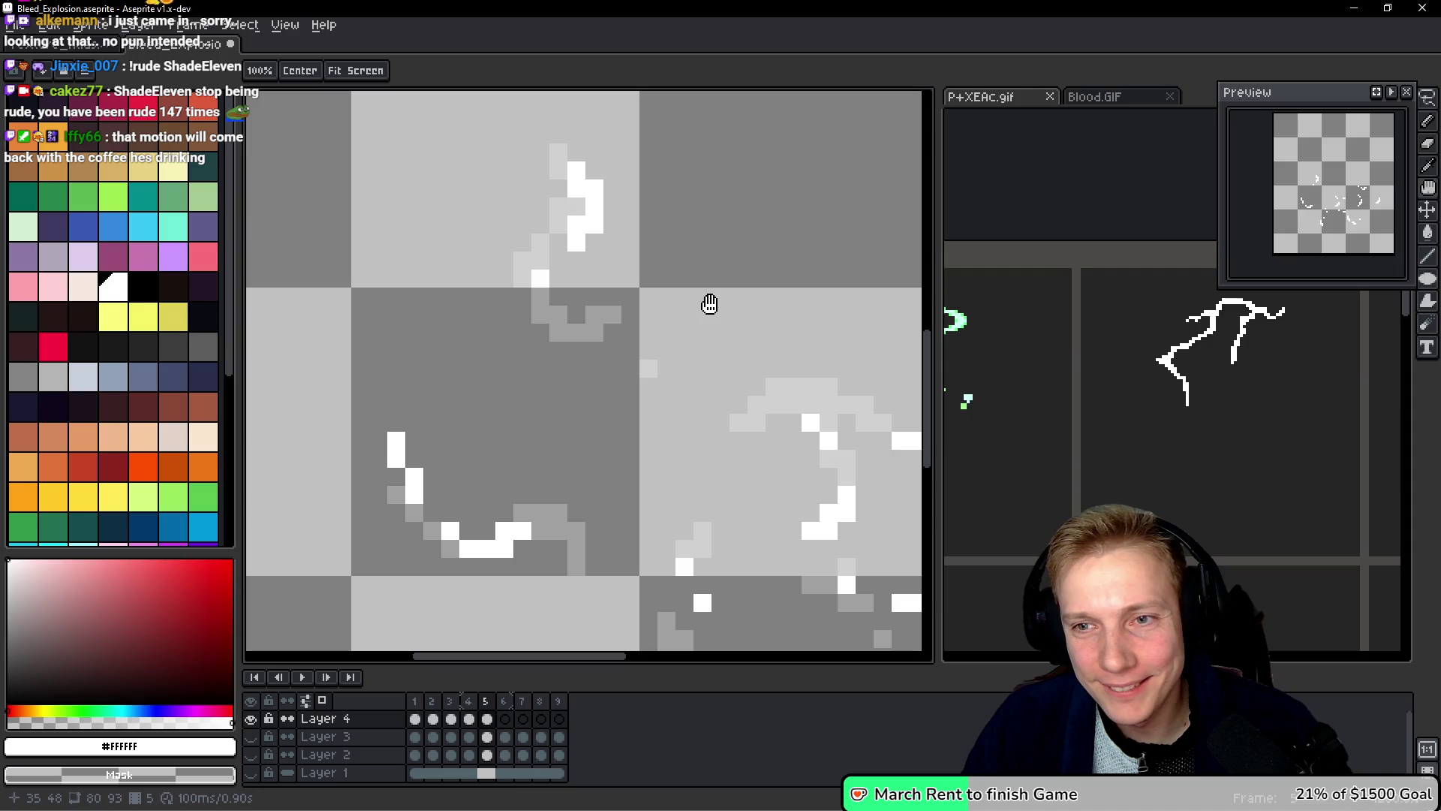
pyautogui.press('e')
pyautogui.moveTo(578, 171); pyautogui.dragTo(593, 253)
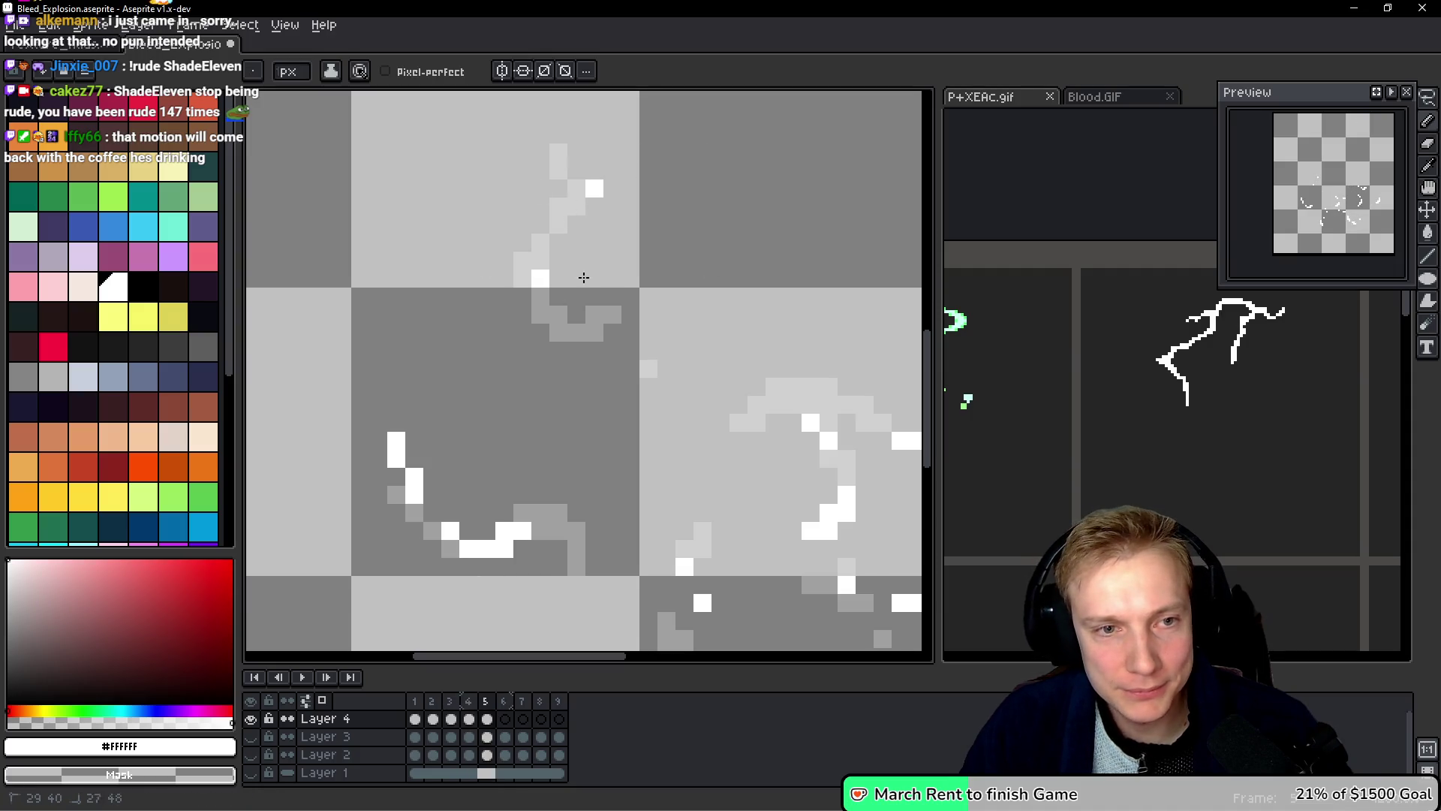
pyautogui.scroll(3, 541, 278)
# Step: Build up the arc with white pixels and a curved stroke at its top, comparing frames
pyautogui.click(549, 362)
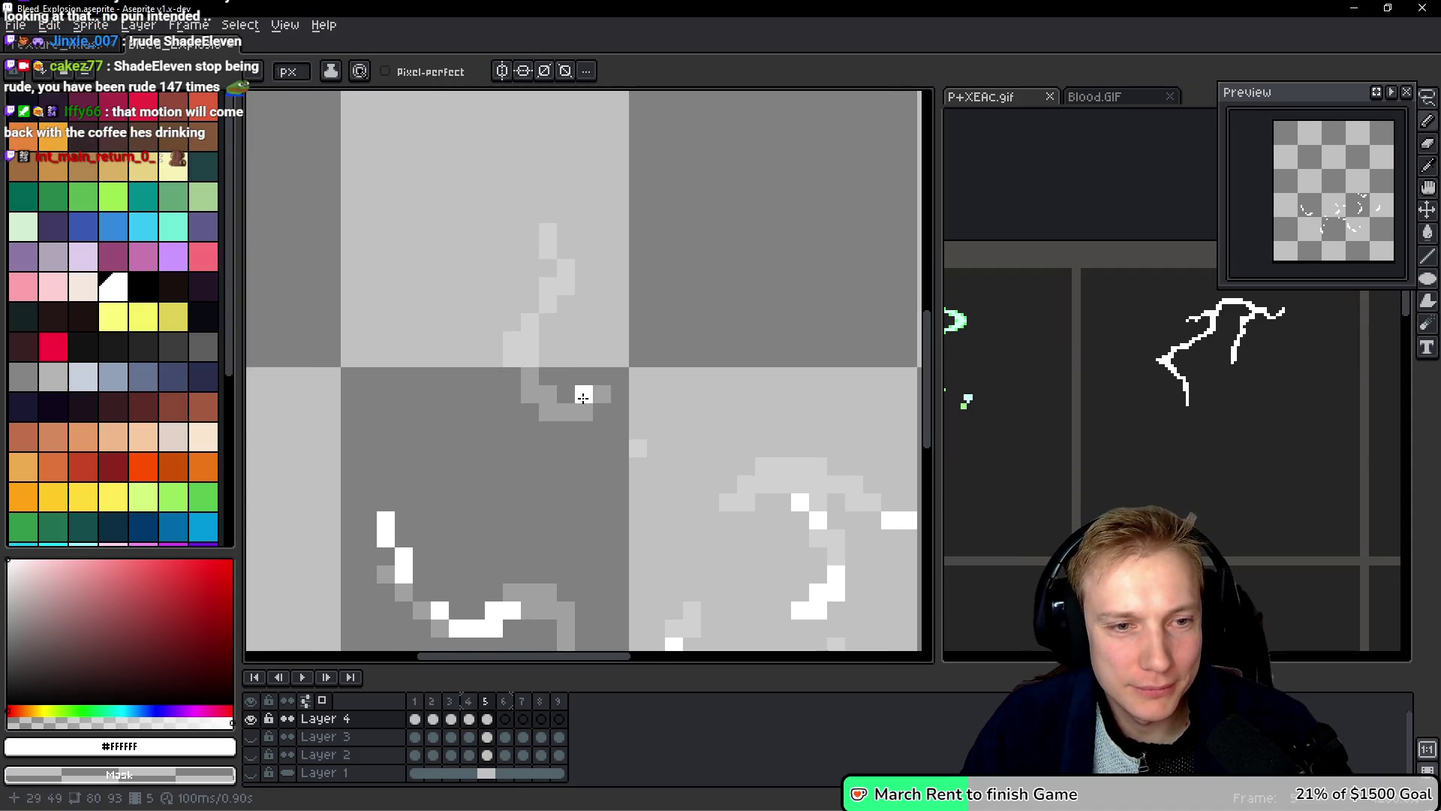
pyautogui.moveTo(511, 226); pyautogui.dragTo(530, 250)
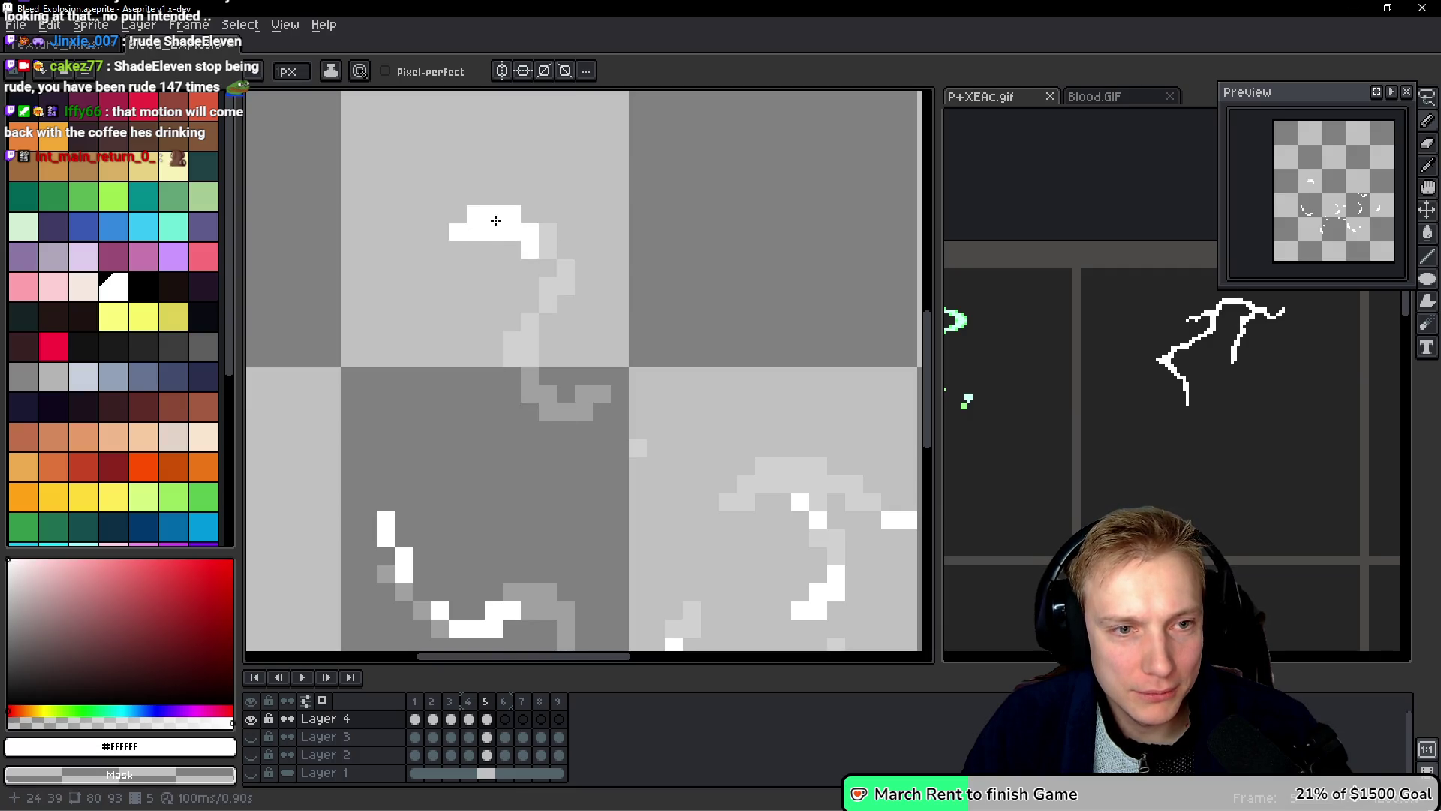
pyautogui.click(530, 304)
pyautogui.click(544, 279)
pyautogui.press('space')
pyautogui.press('Left')
pyautogui.press('Right')
pyautogui.press('Left')
pyautogui.press('Right')
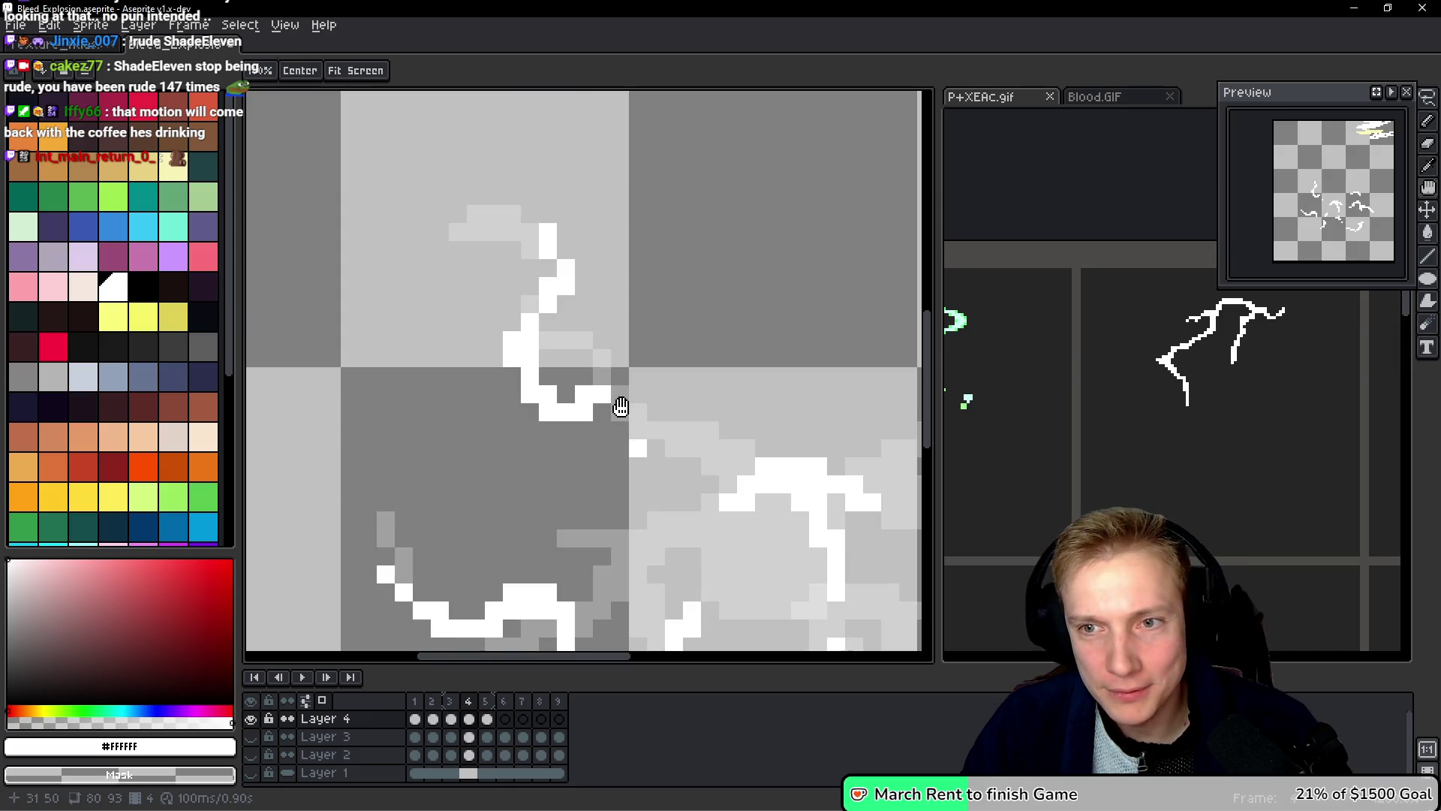
pyautogui.click(531, 319)
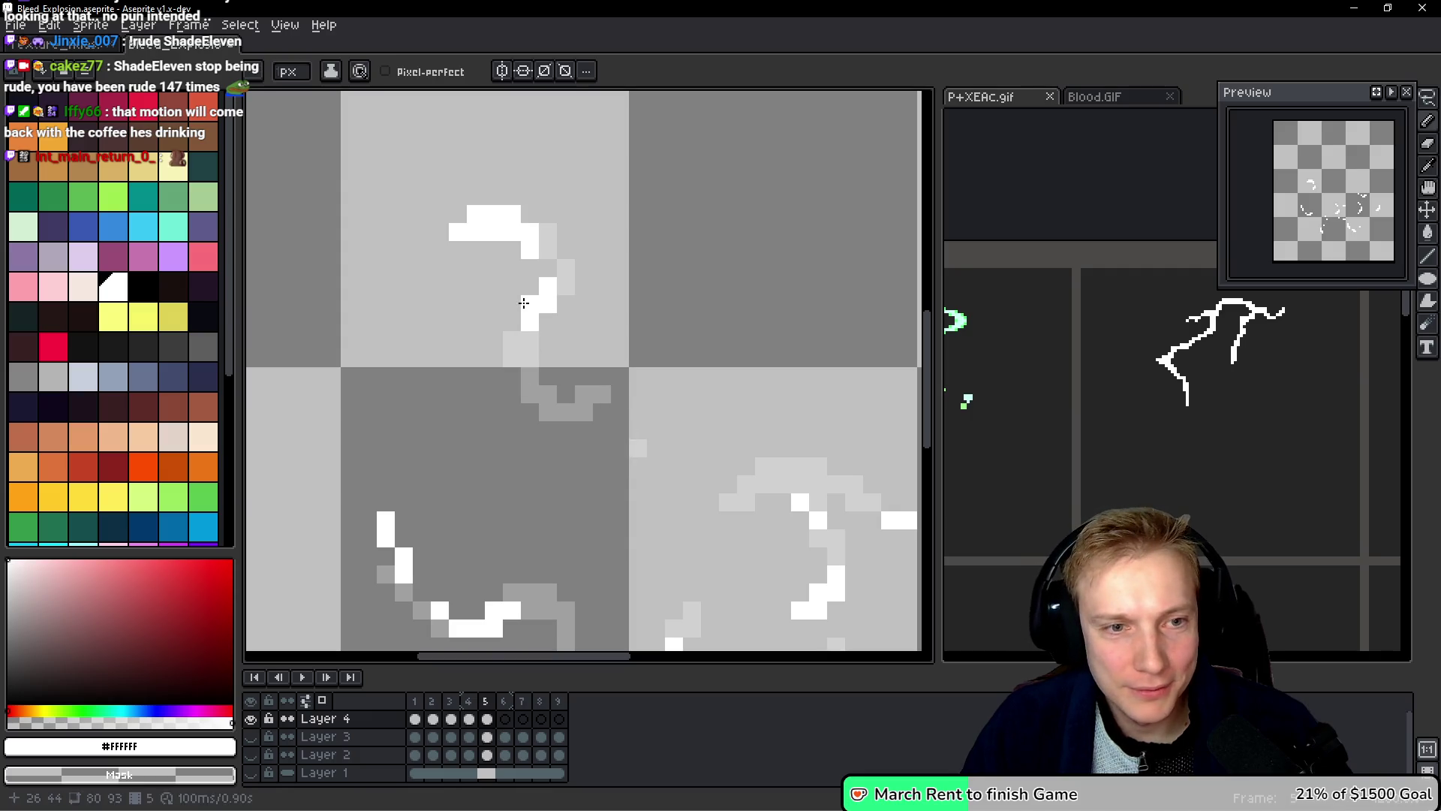
# Step: Extend the arc's top and add white pixels to the lower-left arc
pyautogui.press('space')
pyautogui.press('Left')
pyautogui.press('Right')
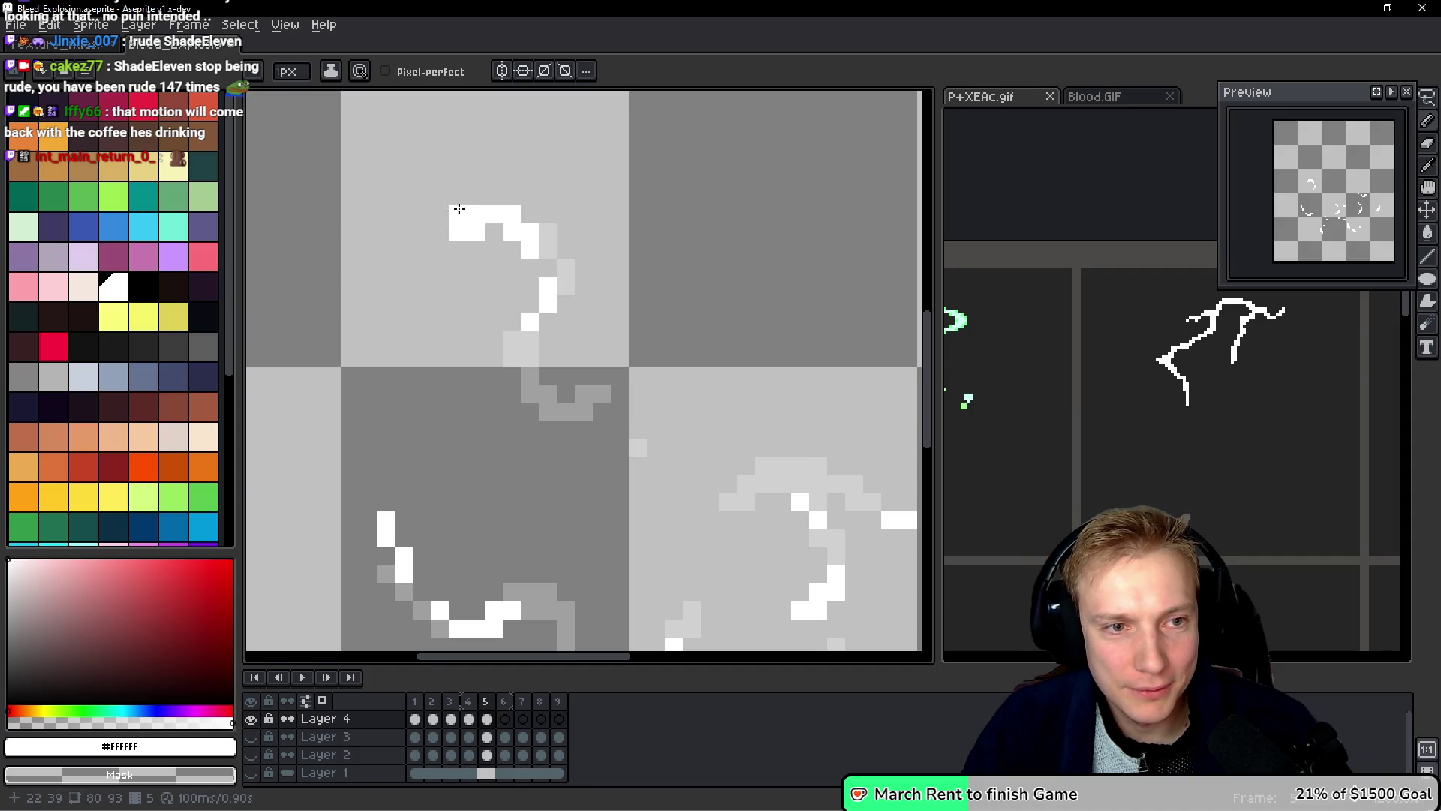
pyautogui.moveTo(462, 198); pyautogui.dragTo(444, 198)
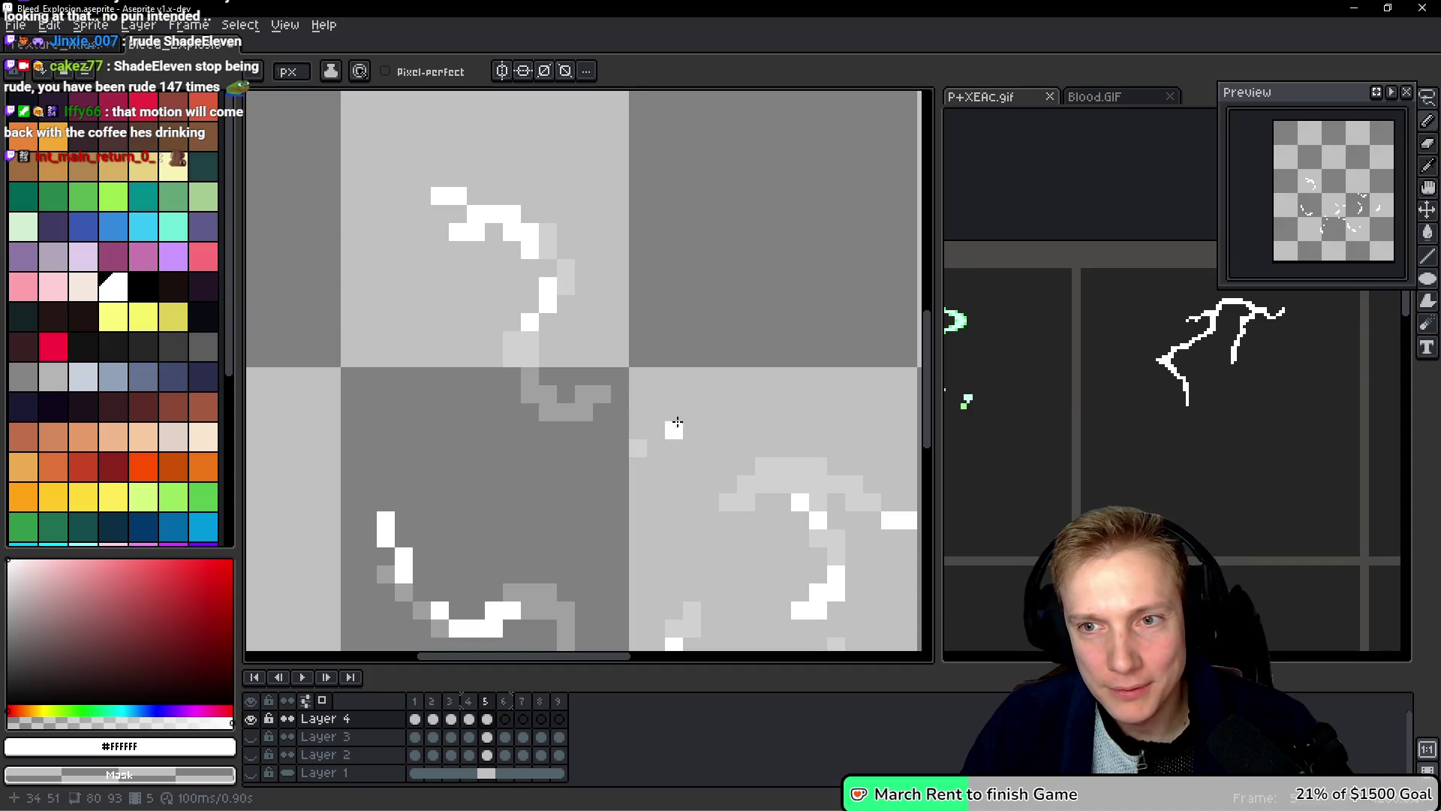
pyautogui.moveTo(677, 423); pyautogui.dragTo(587, 358)
pyautogui.moveTo(426, 358); pyautogui.dragTo(428, 340)
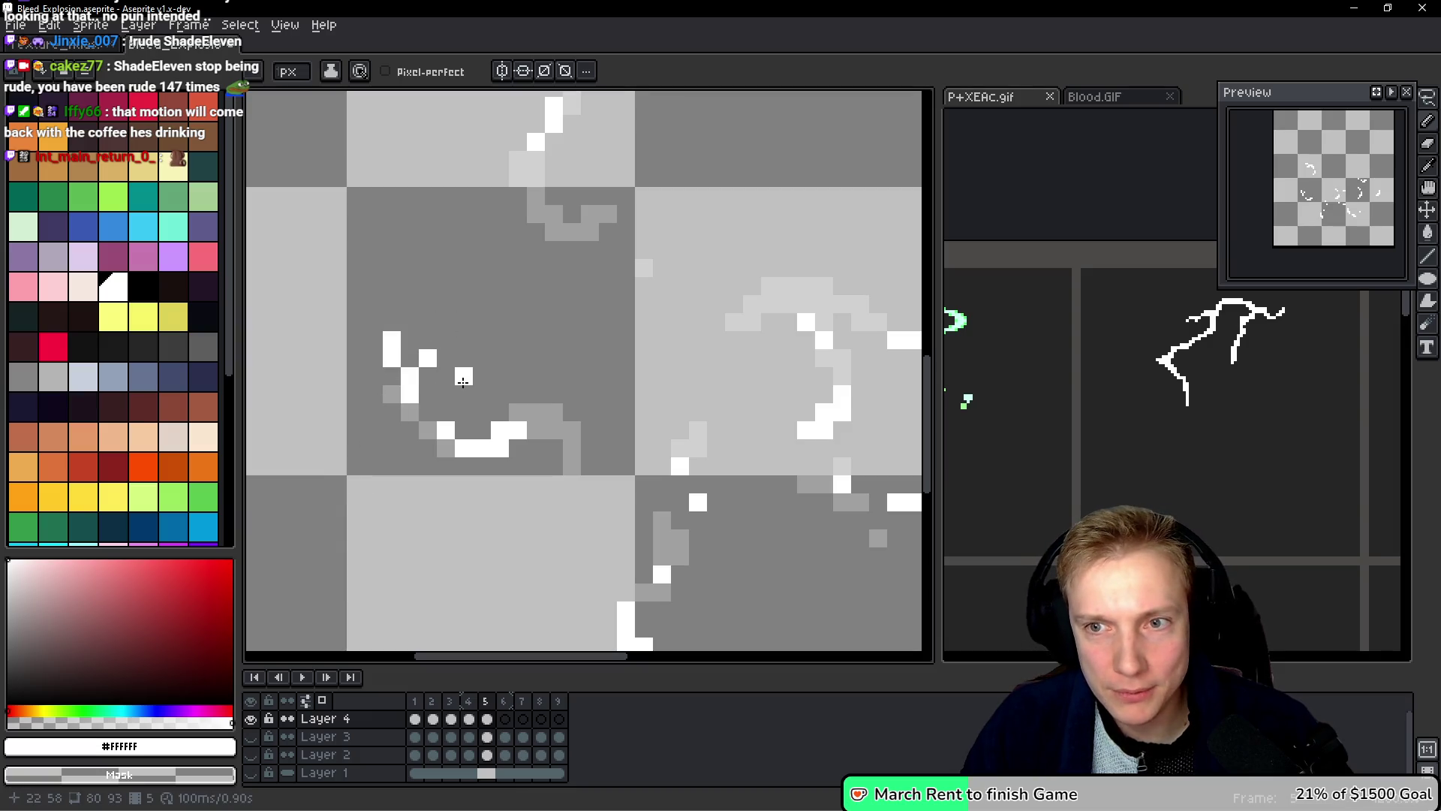
pyautogui.click(446, 358)
# Step: Try a white pixel below the centre arc, then undo the stray additions
pyautogui.press('space')
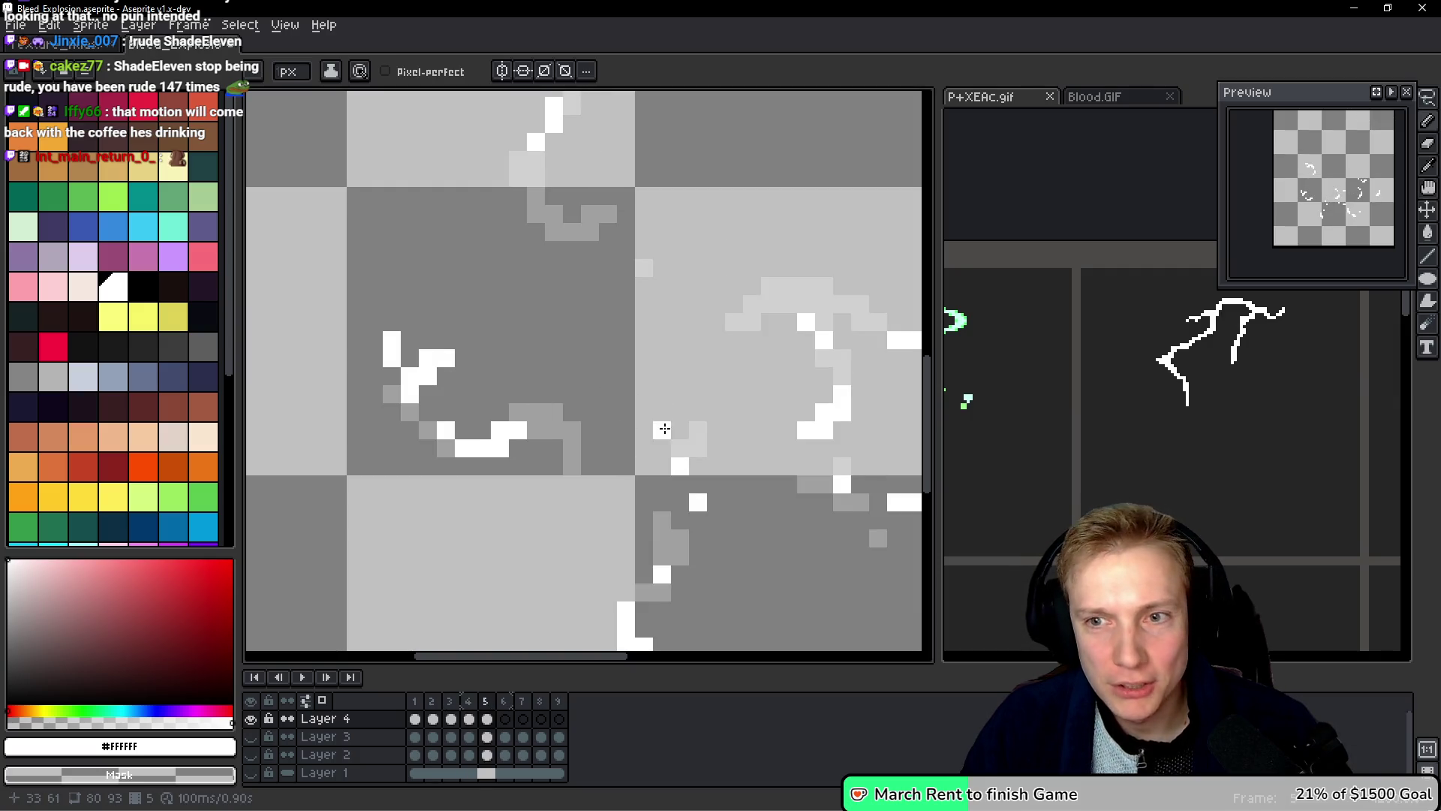
pyautogui.press('space')
pyautogui.moveTo(622, 392)
pyautogui.mouseDown()
pyautogui.moveTo(399, 309)
pyautogui.moveTo(509, 335)
pyautogui.moveTo(482, 471)
pyautogui.mouseUp()
pyautogui.hscroll(2, 621, 458)
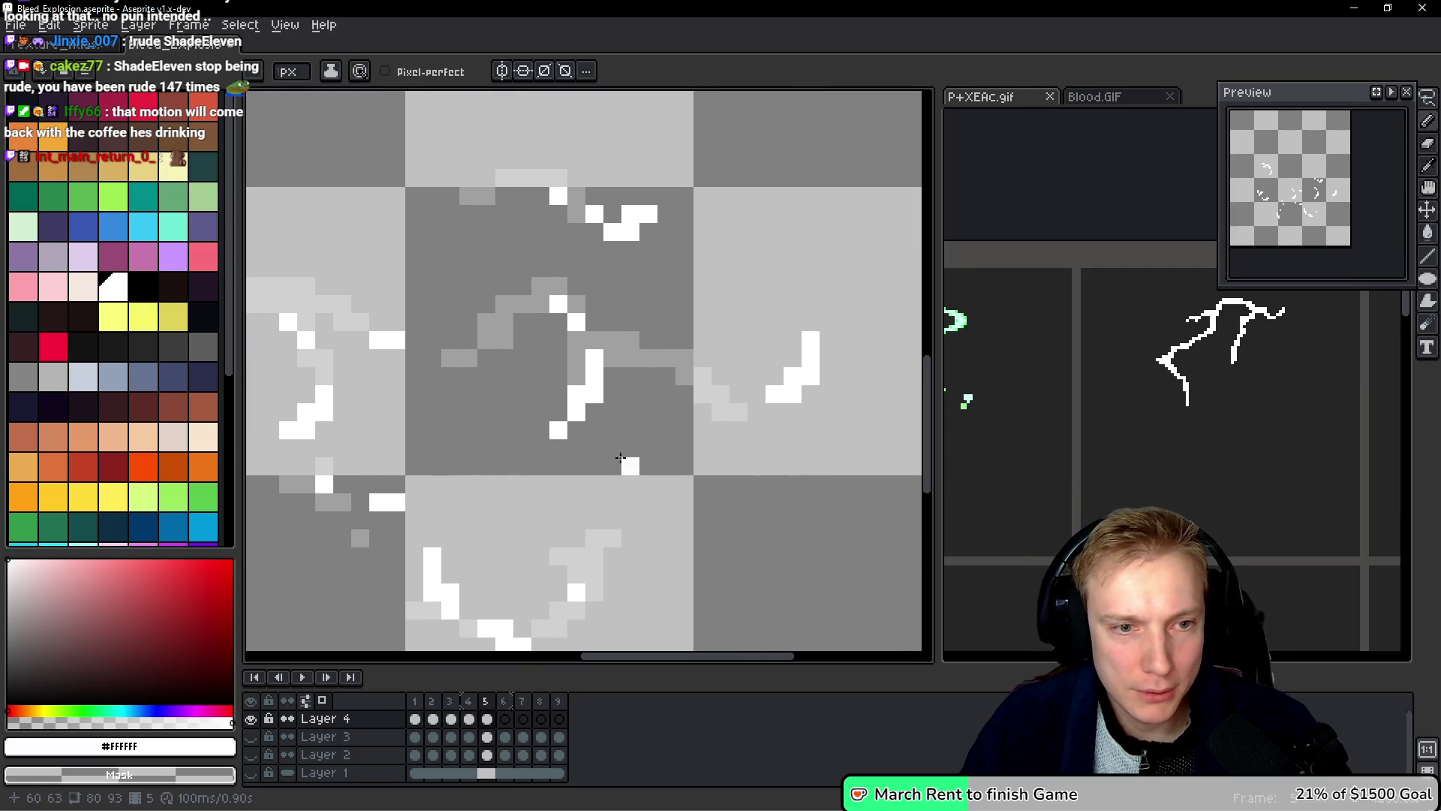
pyautogui.click(610, 396)
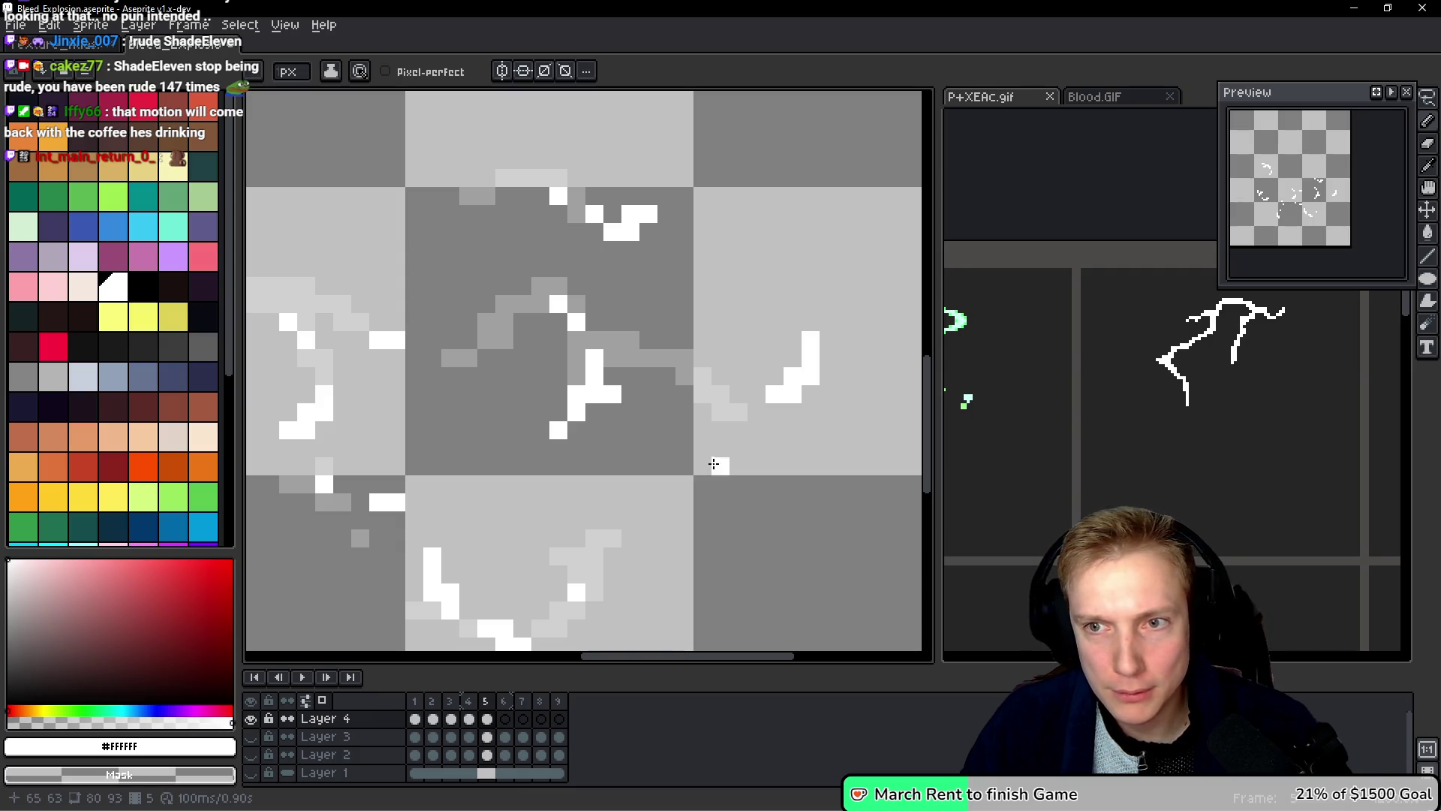
pyautogui.hotkey('ctrl', 'z')
pyautogui.moveTo(713, 435); pyautogui.dragTo(677, 444)
pyautogui.moveTo(614, 266); pyautogui.dragTo(658, 332)
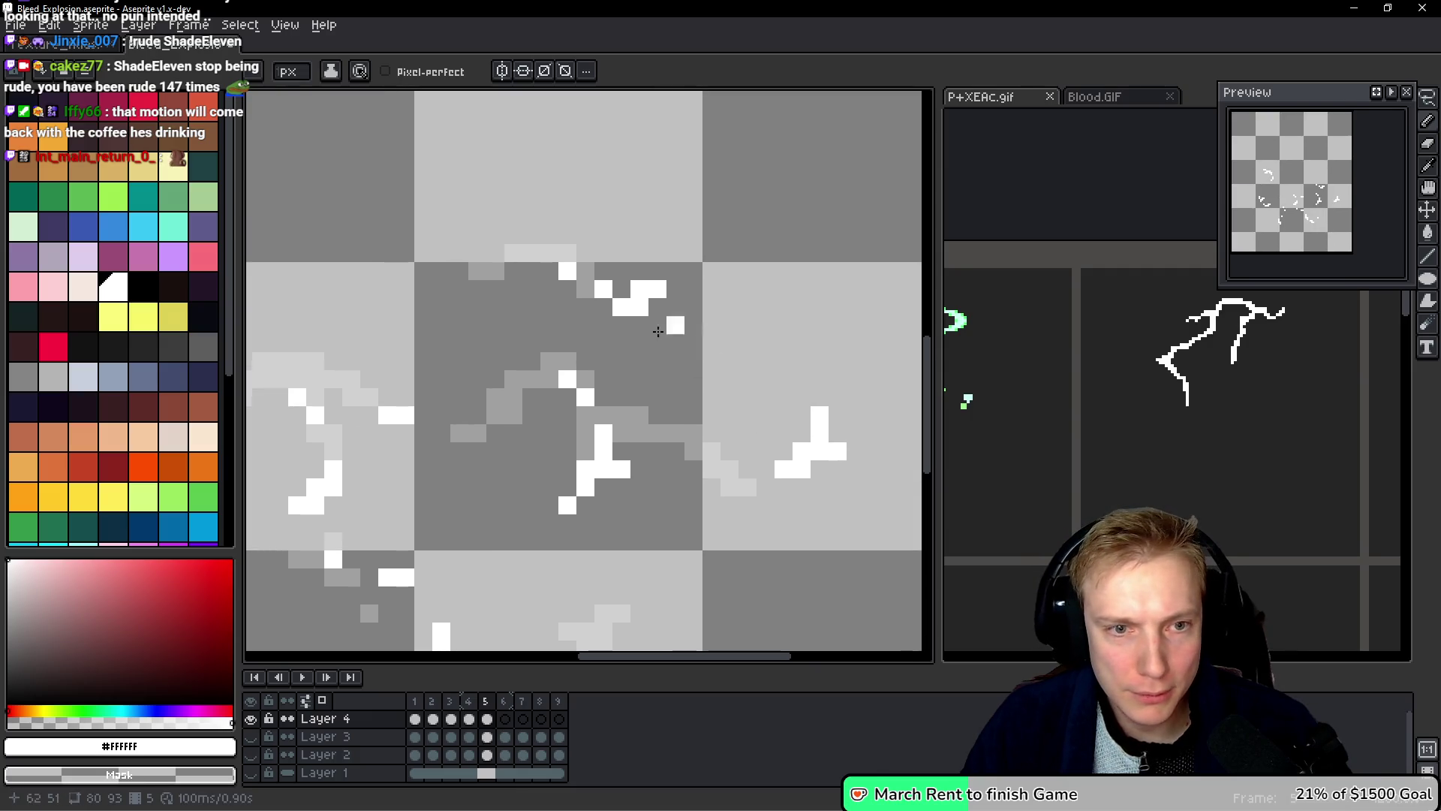
pyautogui.hotkey('ctrl', 'z')
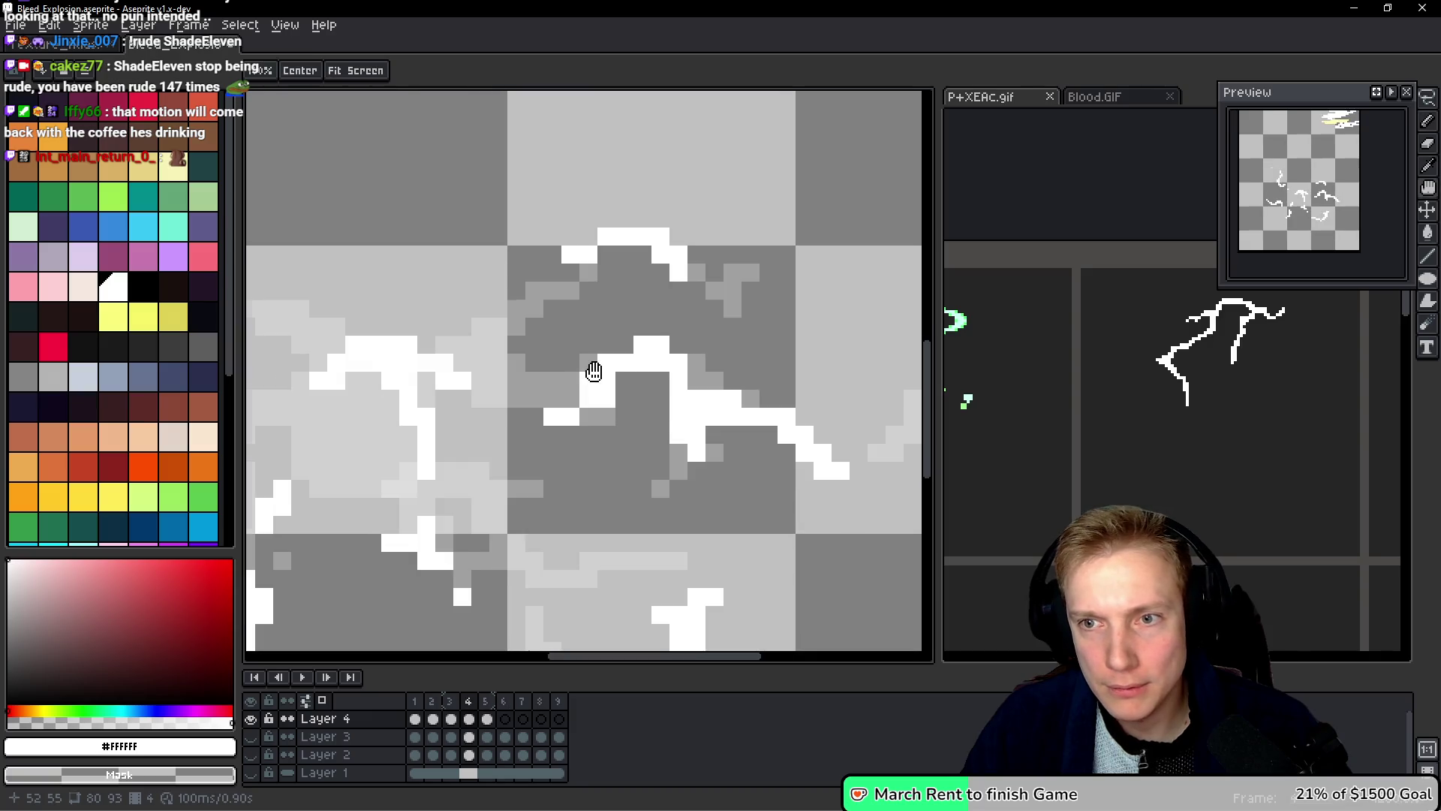
pyautogui.moveTo(598, 369); pyautogui.dragTo(632, 138)
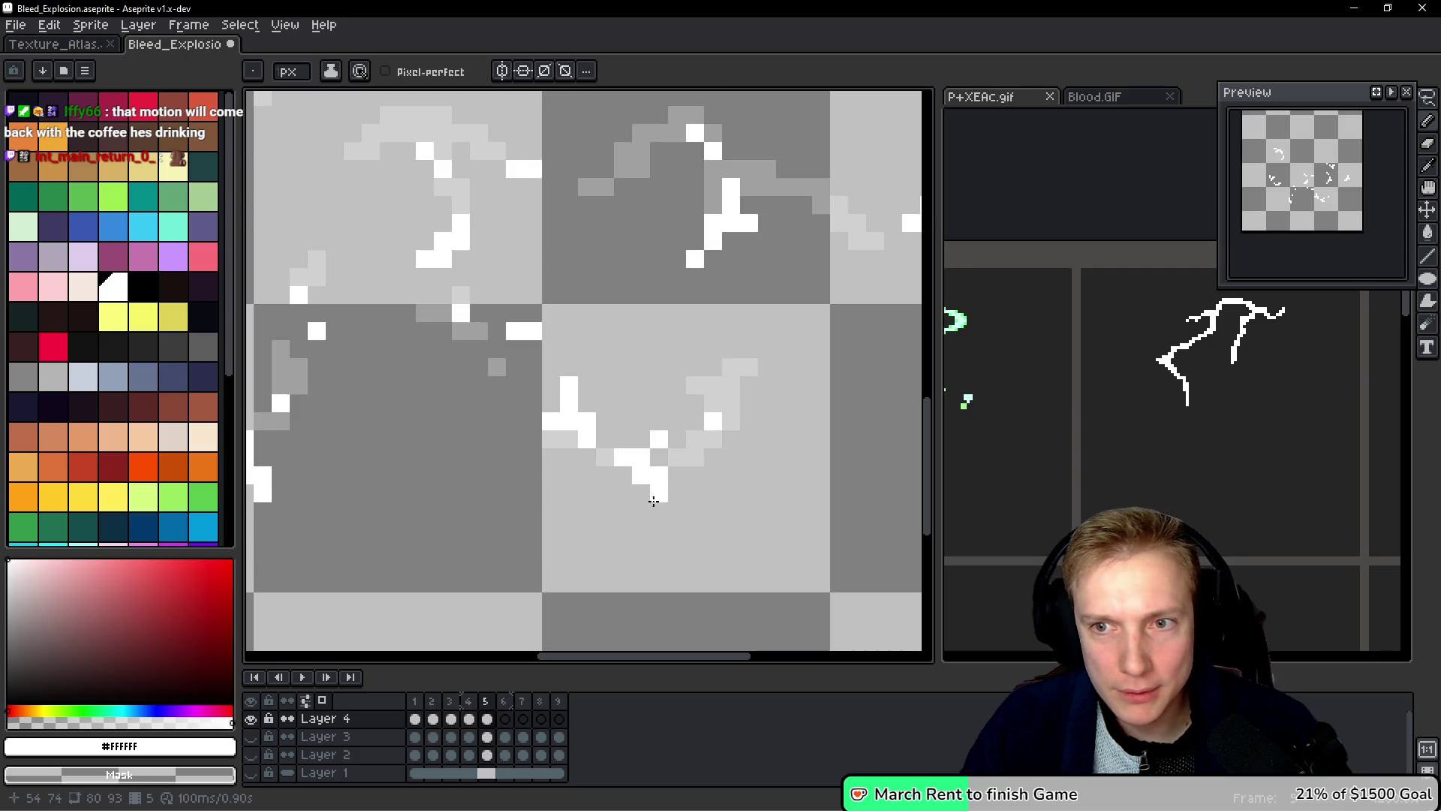
pyautogui.press('space')
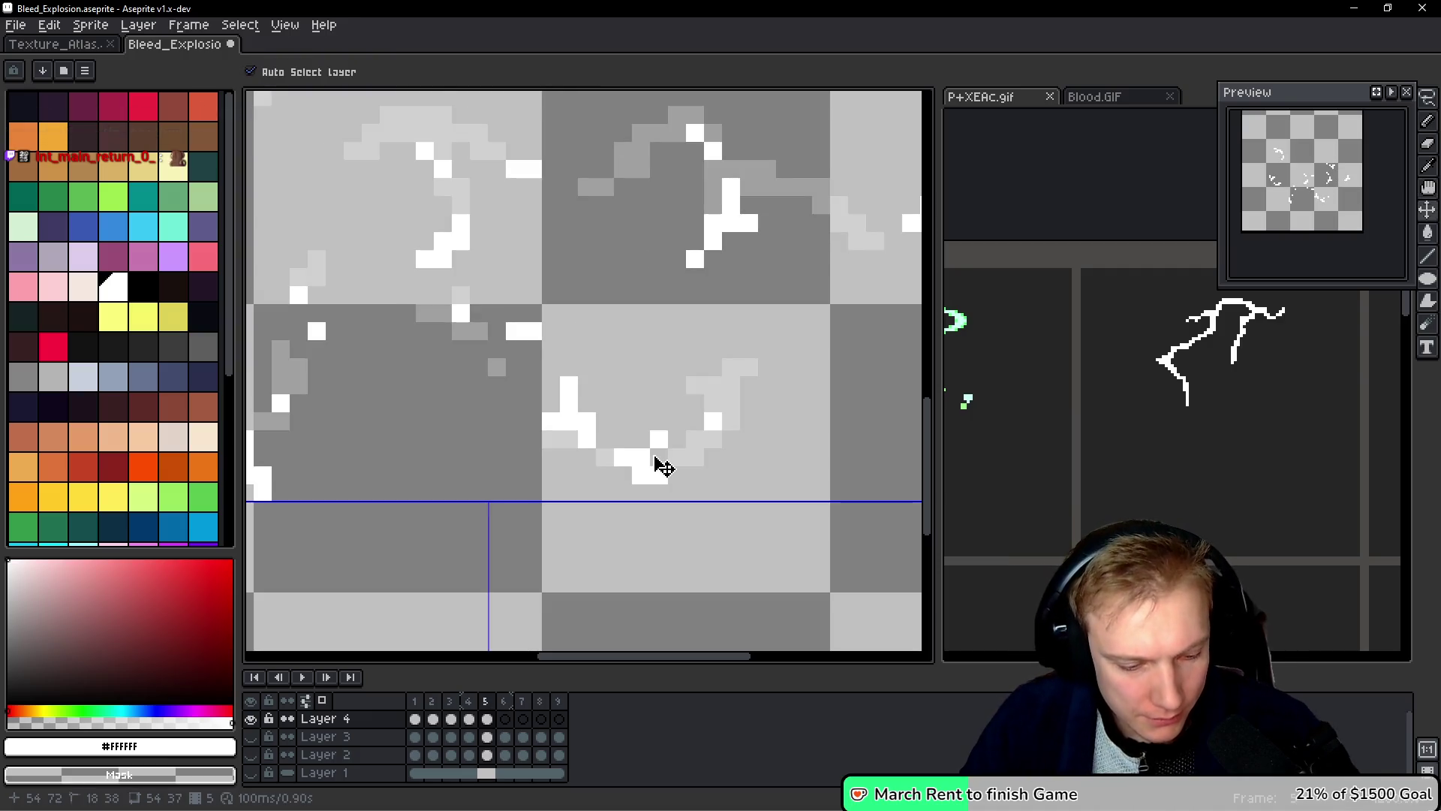
pyautogui.scroll(-3, 693, 340)
# Step: Lasso-select frame 5's lightning burst, copy it and paste it in place into frame 6
pyautogui.press('q')
pyautogui.moveTo(781, 240)
pyautogui.mouseDown()
pyautogui.moveTo(338, 286)
pyautogui.moveTo(835, 469)
pyautogui.moveTo(749, 263)
pyautogui.mouseUp()
pyautogui.hotkey('ctrl', 'd')
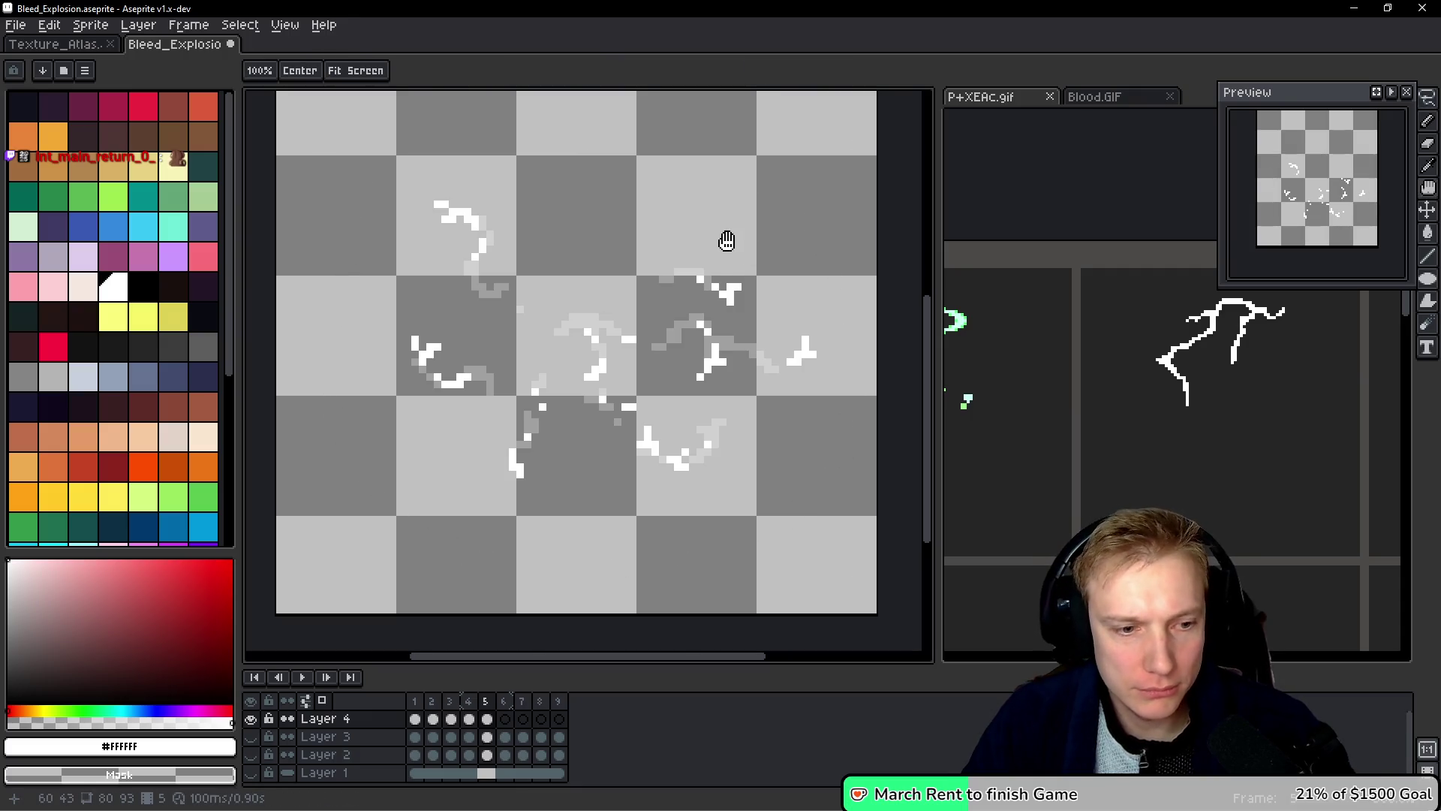
pyautogui.press('Right')
pyautogui.hotkey('ctrl', 'v')
pyautogui.press('Return')
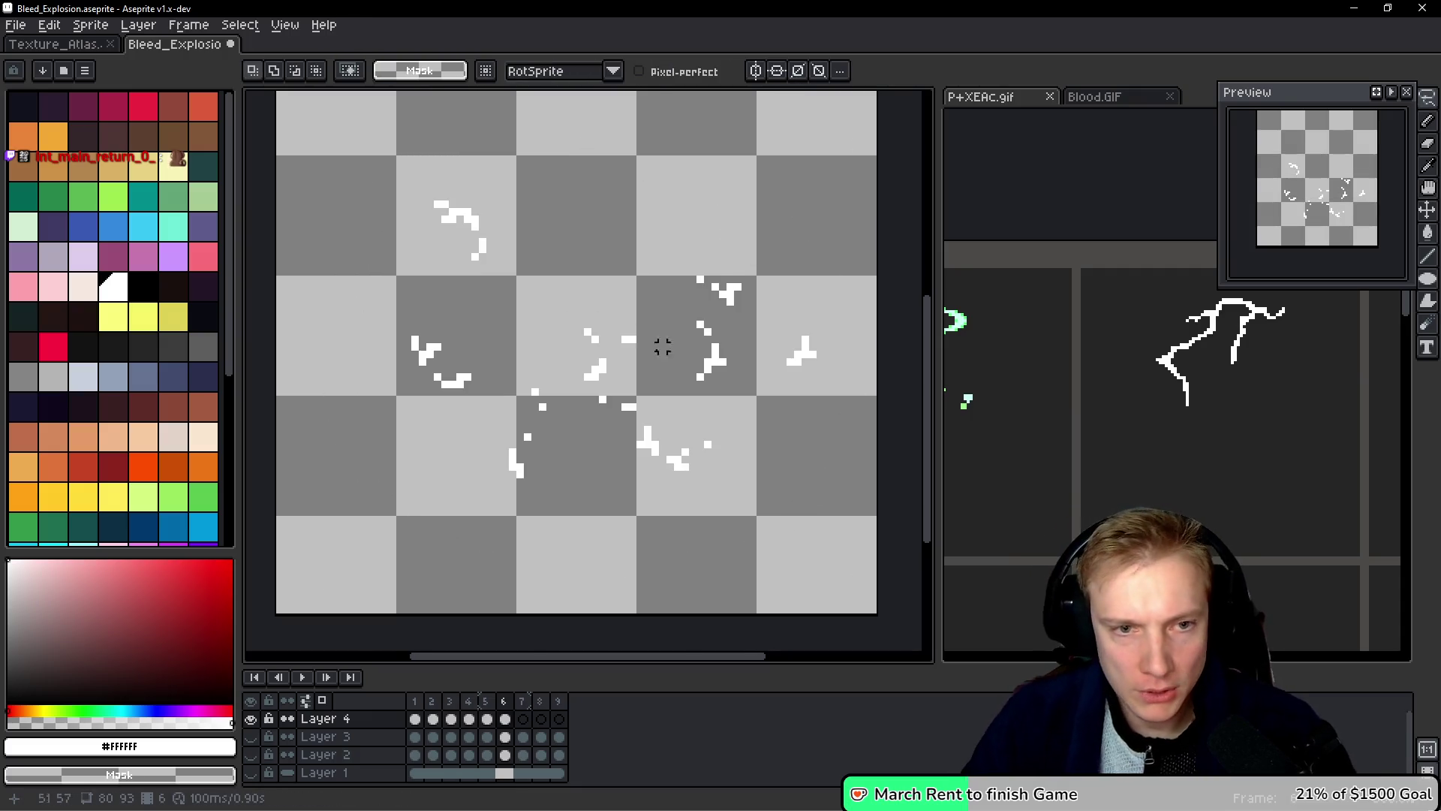
# Step: Erase part of frame 6's upper arc, reshape its left end and add a few white pixels
pyautogui.scroll(4, 450, 197)
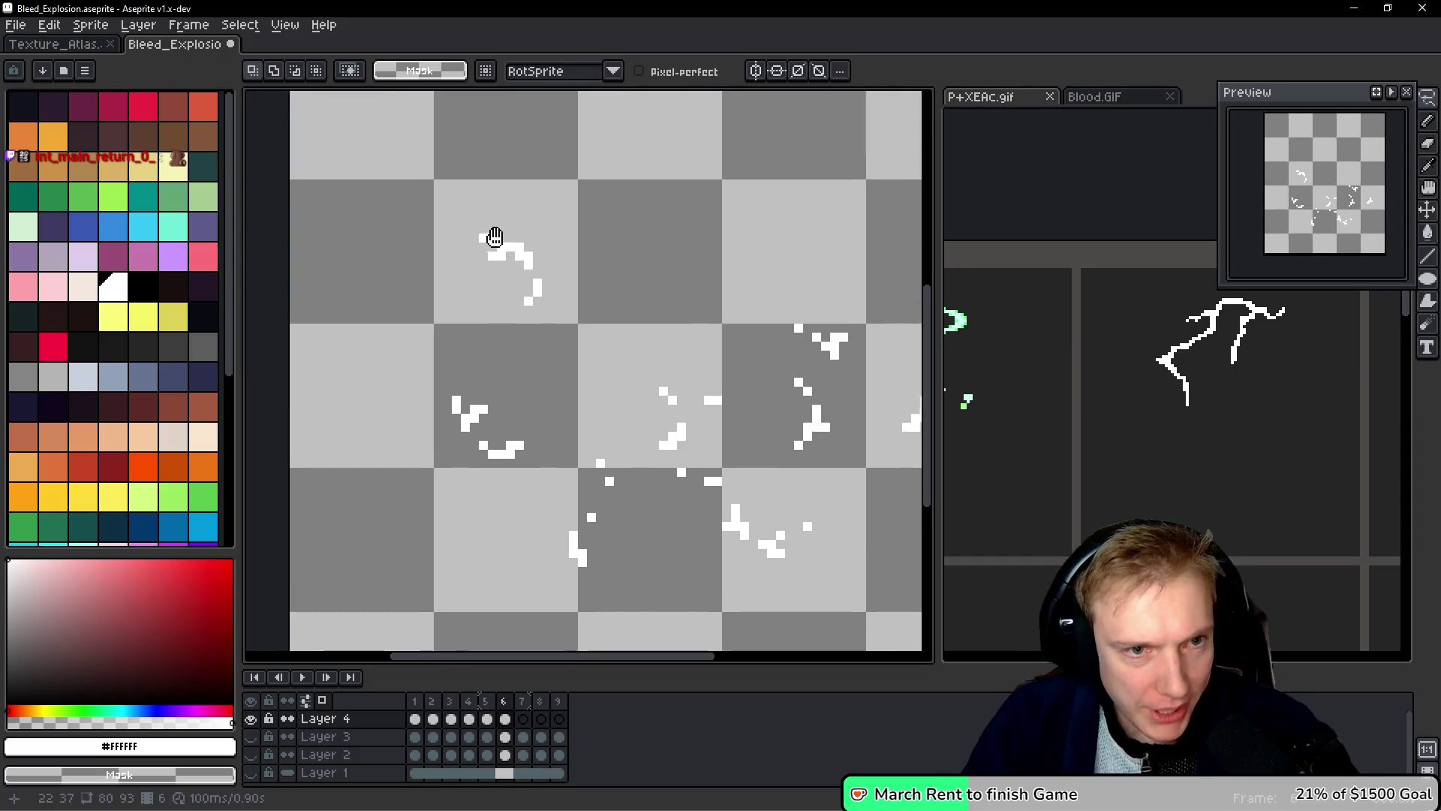
pyautogui.press('e')
pyautogui.moveTo(495, 225); pyautogui.dragTo(570, 345)
pyautogui.moveTo(495, 220)
pyautogui.mouseDown()
pyautogui.moveTo(403, 274)
pyautogui.moveTo(404, 256)
pyautogui.mouseUp()
pyautogui.press('b')
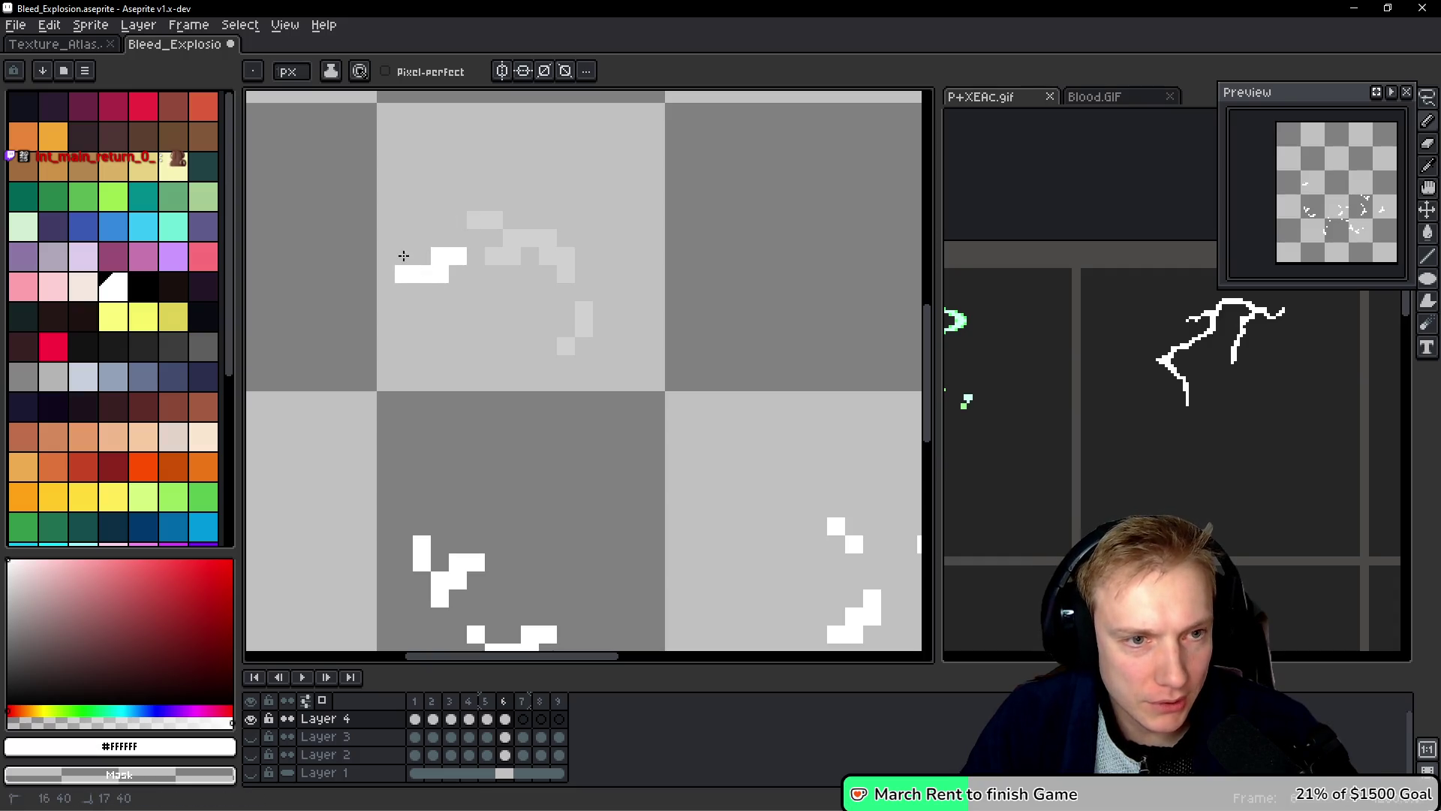
pyautogui.click(494, 255)
# Step: Test extra white pixels on the upper and lower-left arcs, undo them, and switch to Notepad++
pyautogui.moveTo(548, 398); pyautogui.dragTo(638, 319)
pyautogui.click(498, 243)
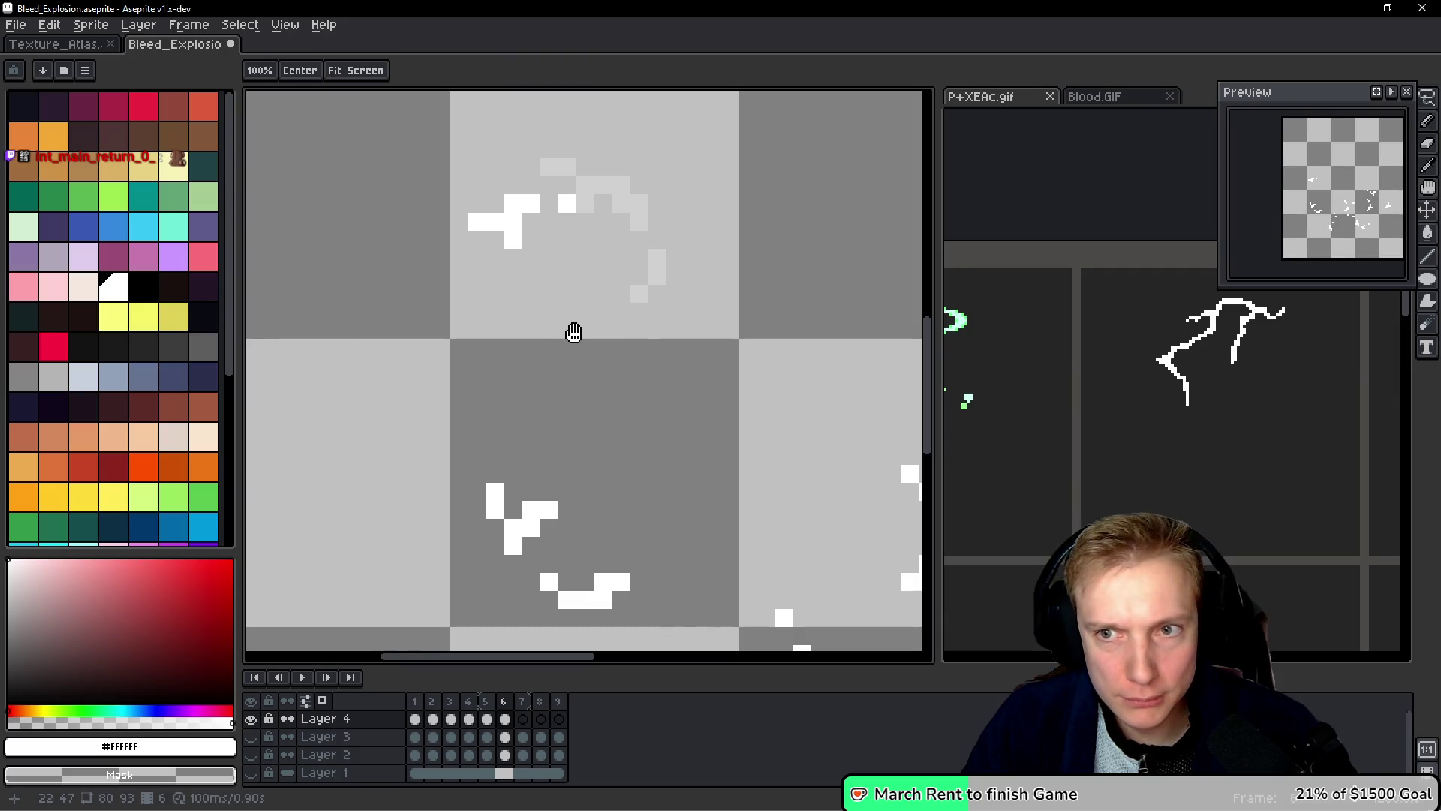
pyautogui.click(623, 405)
pyautogui.moveTo(624, 414); pyautogui.dragTo(540, 216)
pyautogui.hotkey('ctrl', 'z')
pyautogui.hotkey('ctrl', 'z')
pyautogui.hotkey('ctrl', 'z')
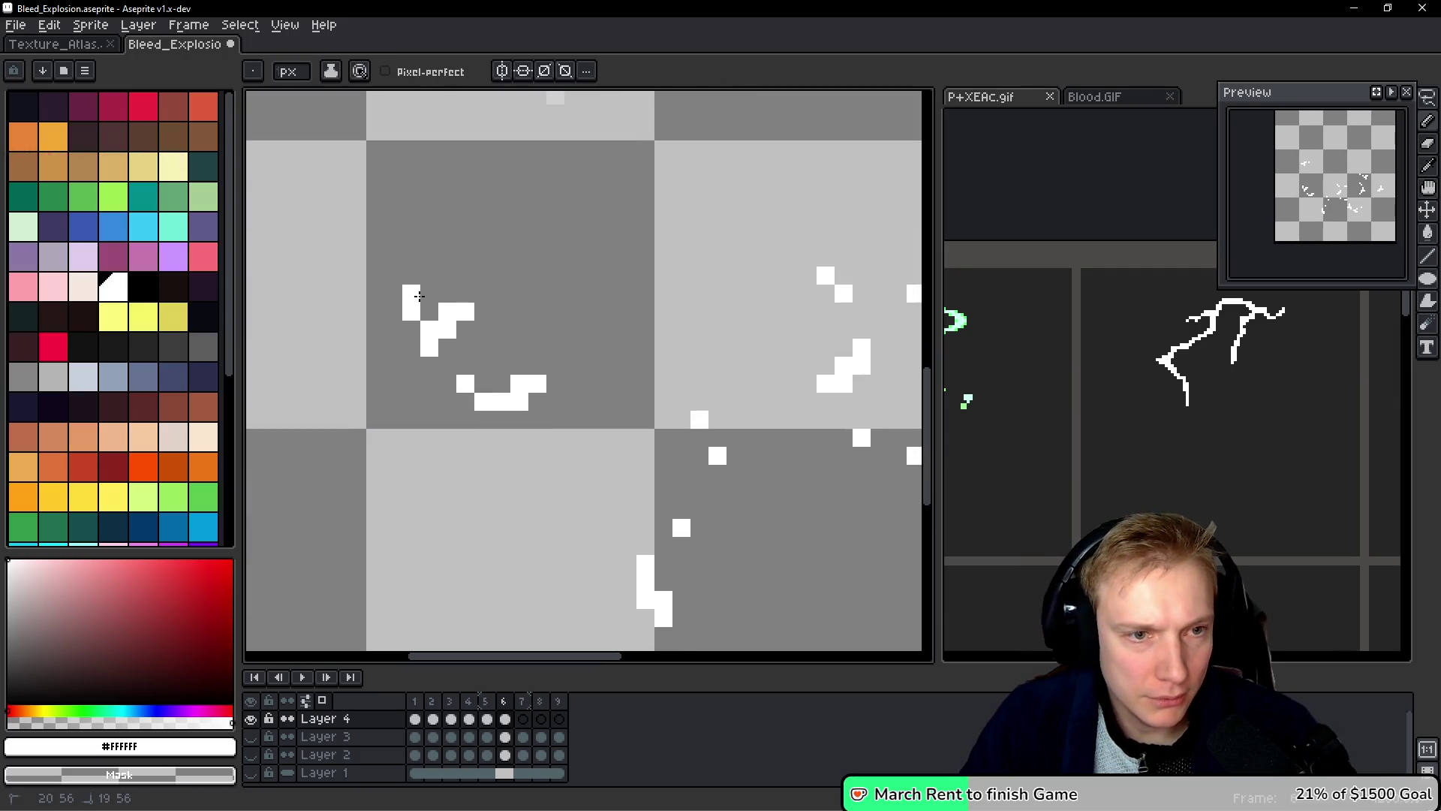
pyautogui.click(466, 313)
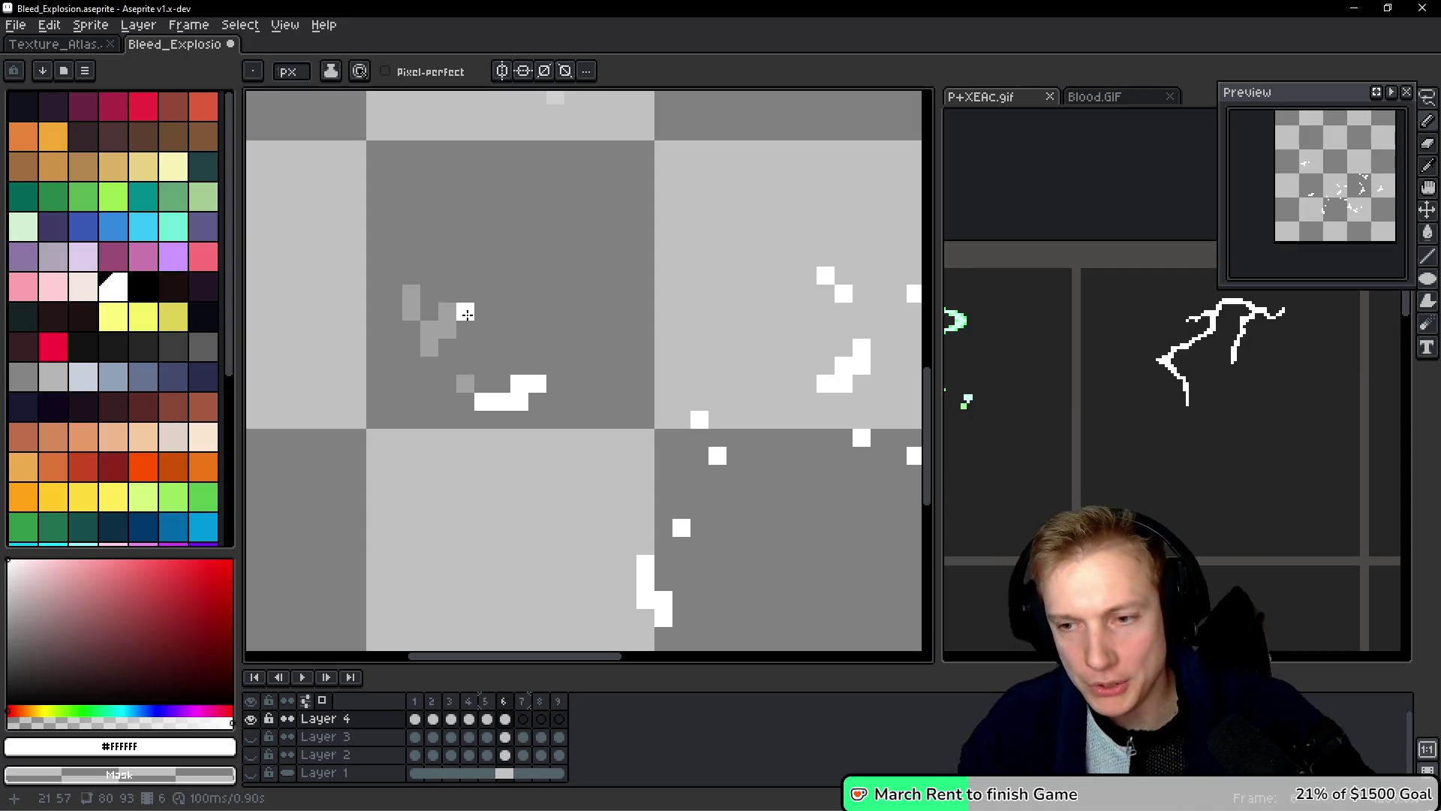
pyautogui.hotkey('ctrl', 'z')
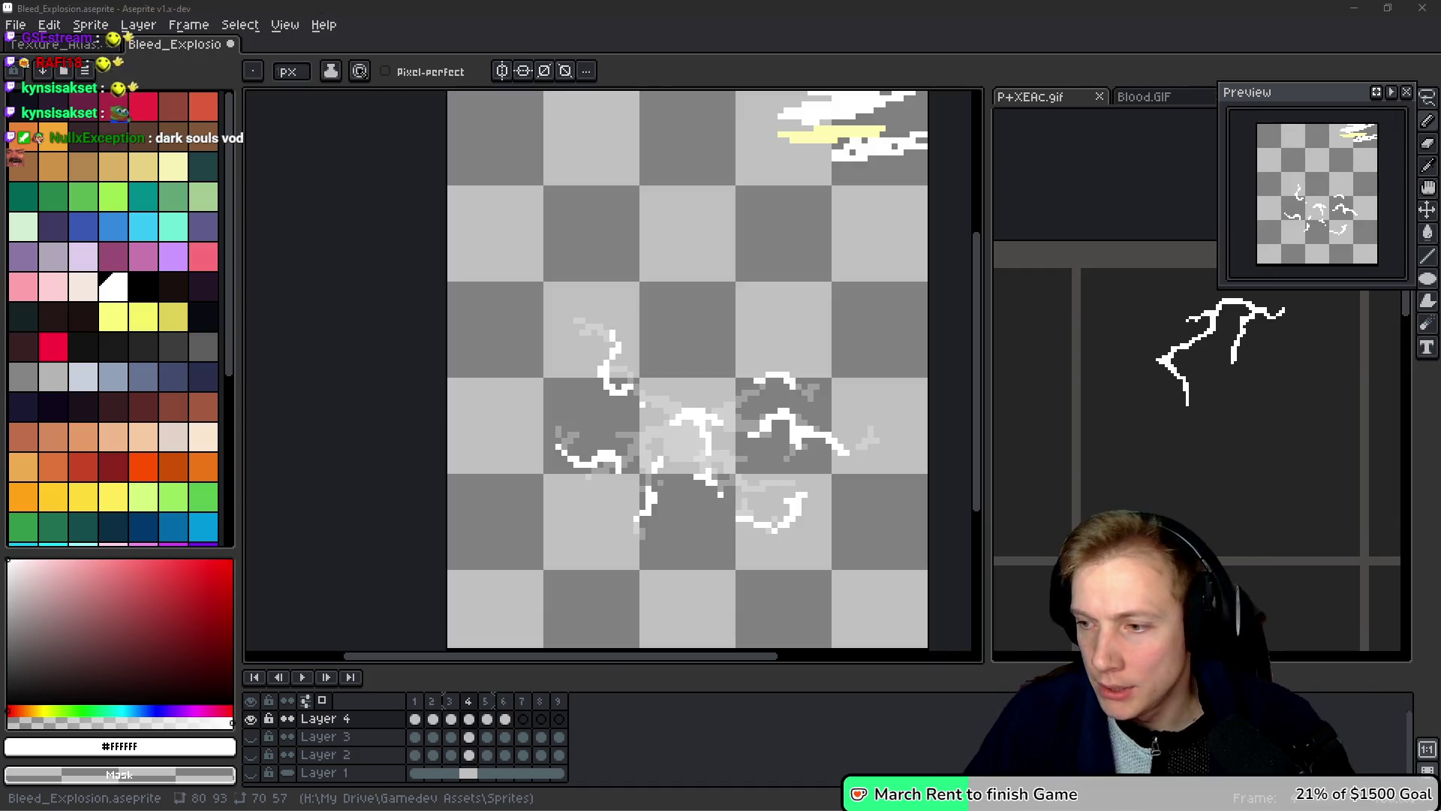
pyautogui.hotkey('alt', 'Tab')
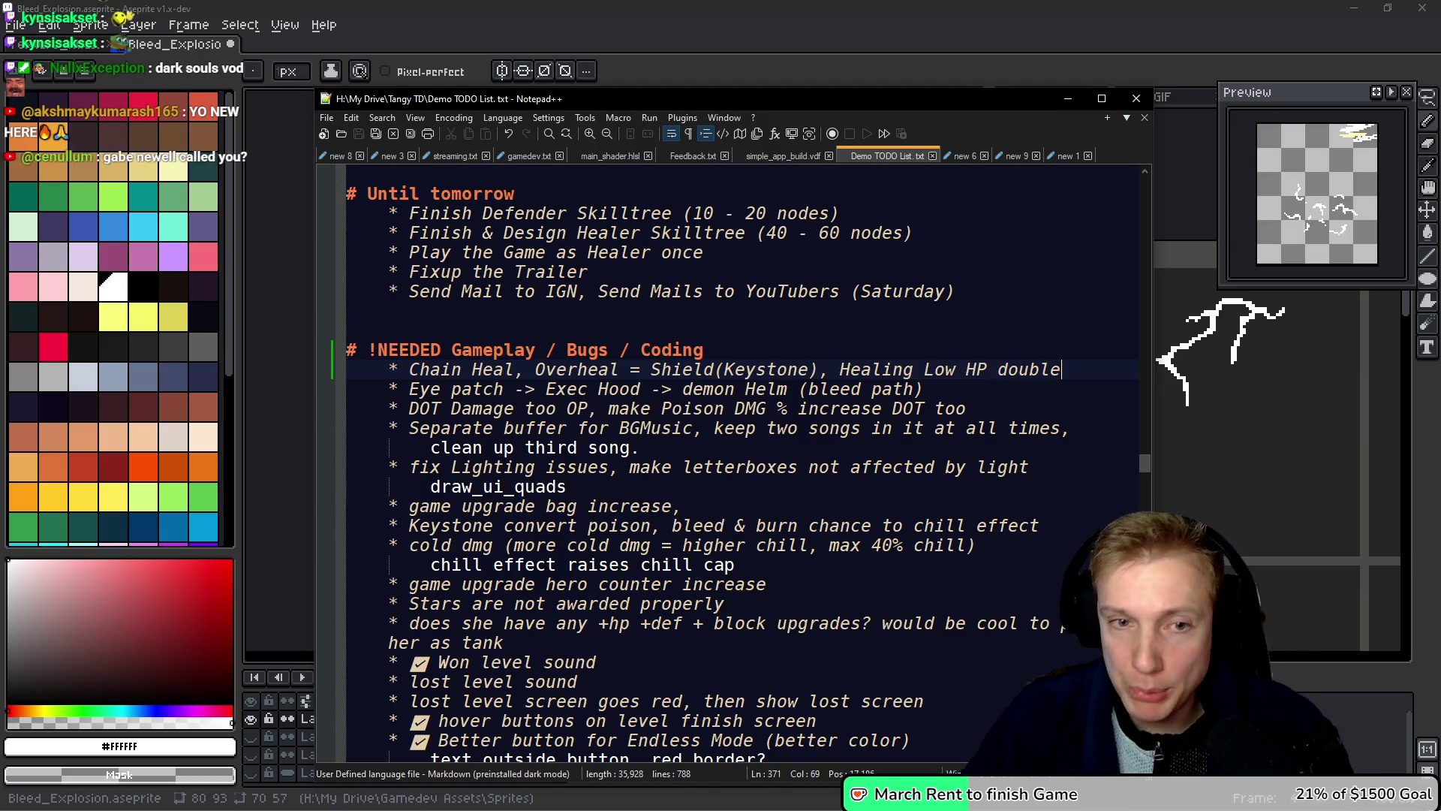
# Step: Copy the YouTube wishlist link from the PIN EVERY DAY notes
pyautogui.scroll(8, 738, 426)
pyautogui.scroll(20, 738, 425)
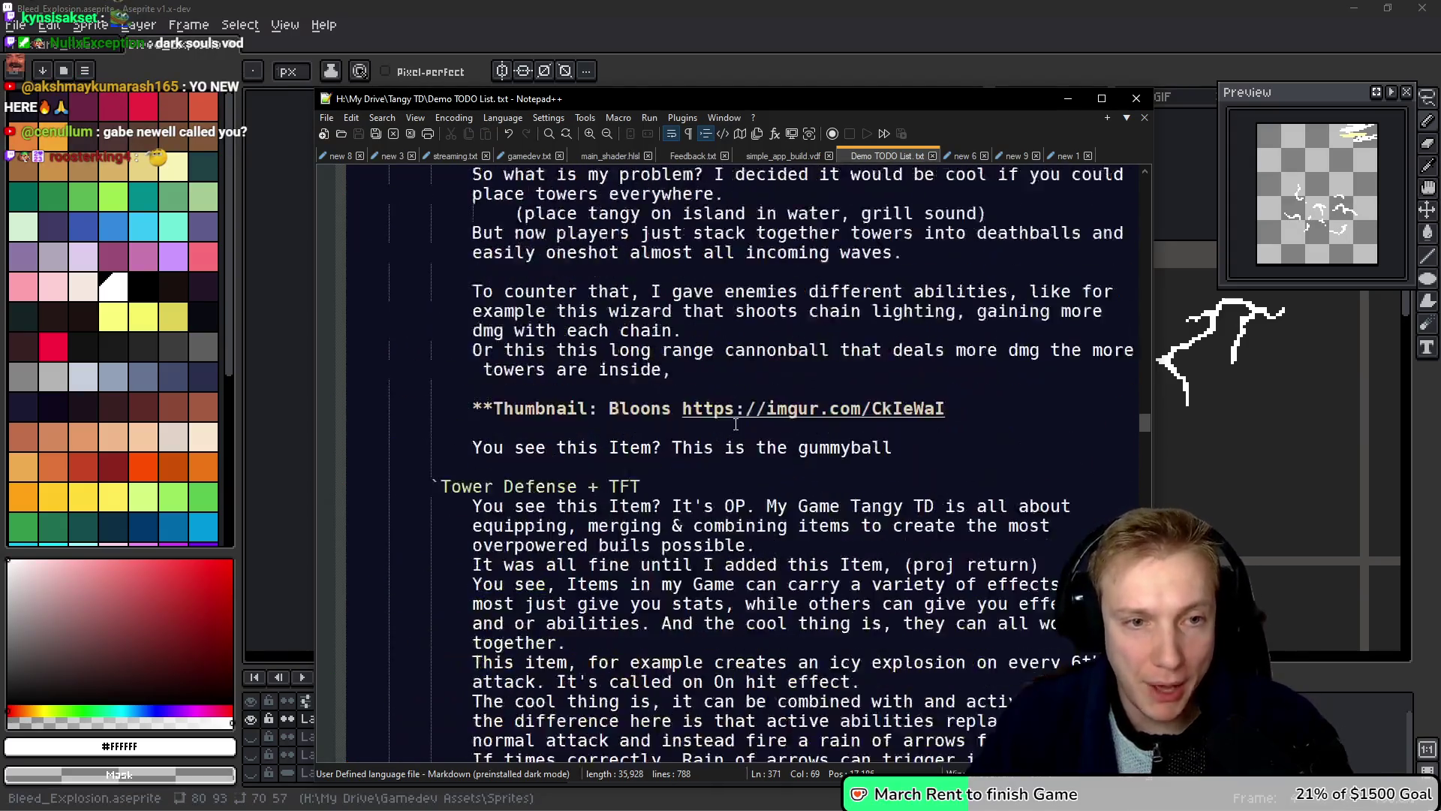
pyautogui.scroll(20, 738, 426)
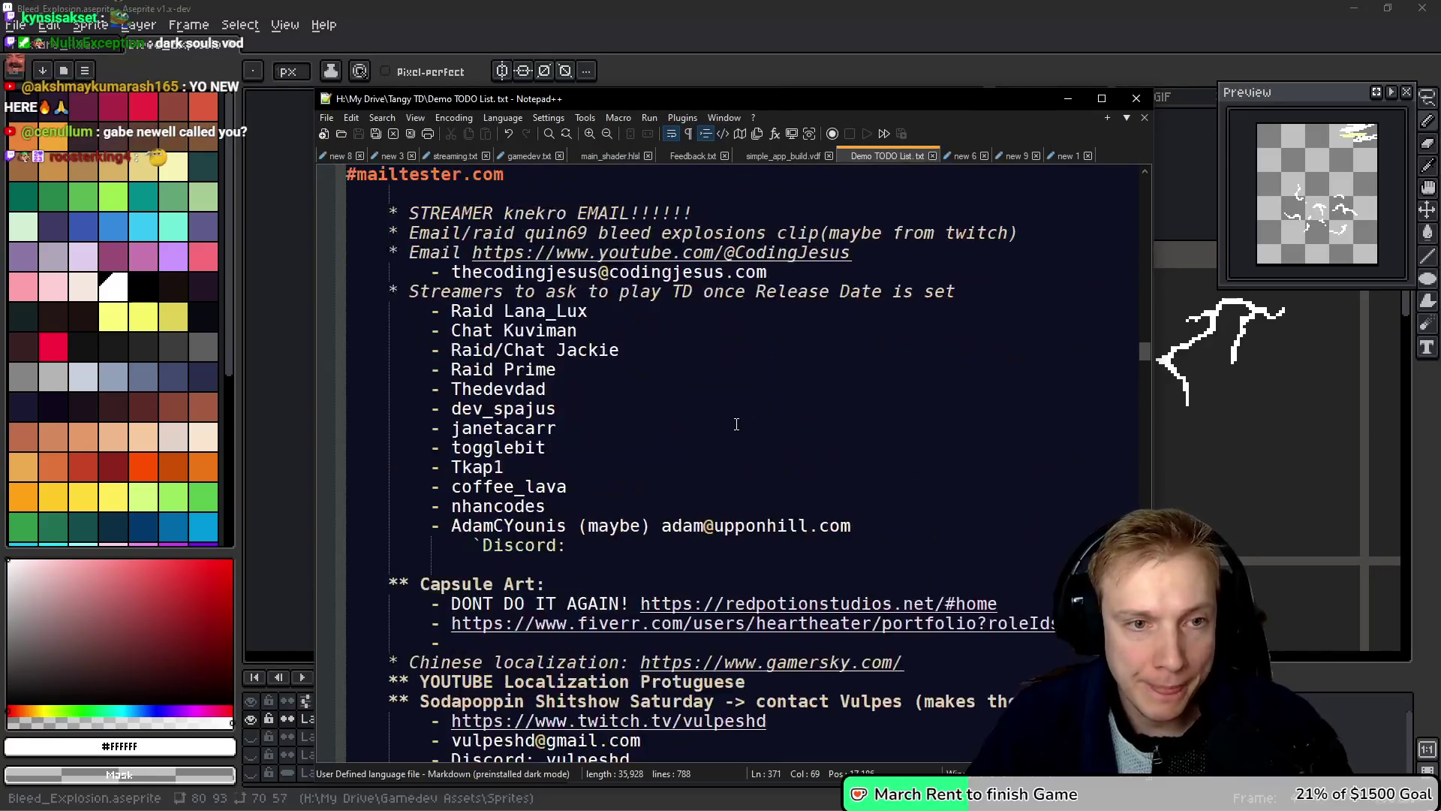
pyautogui.scroll(15, 736, 425)
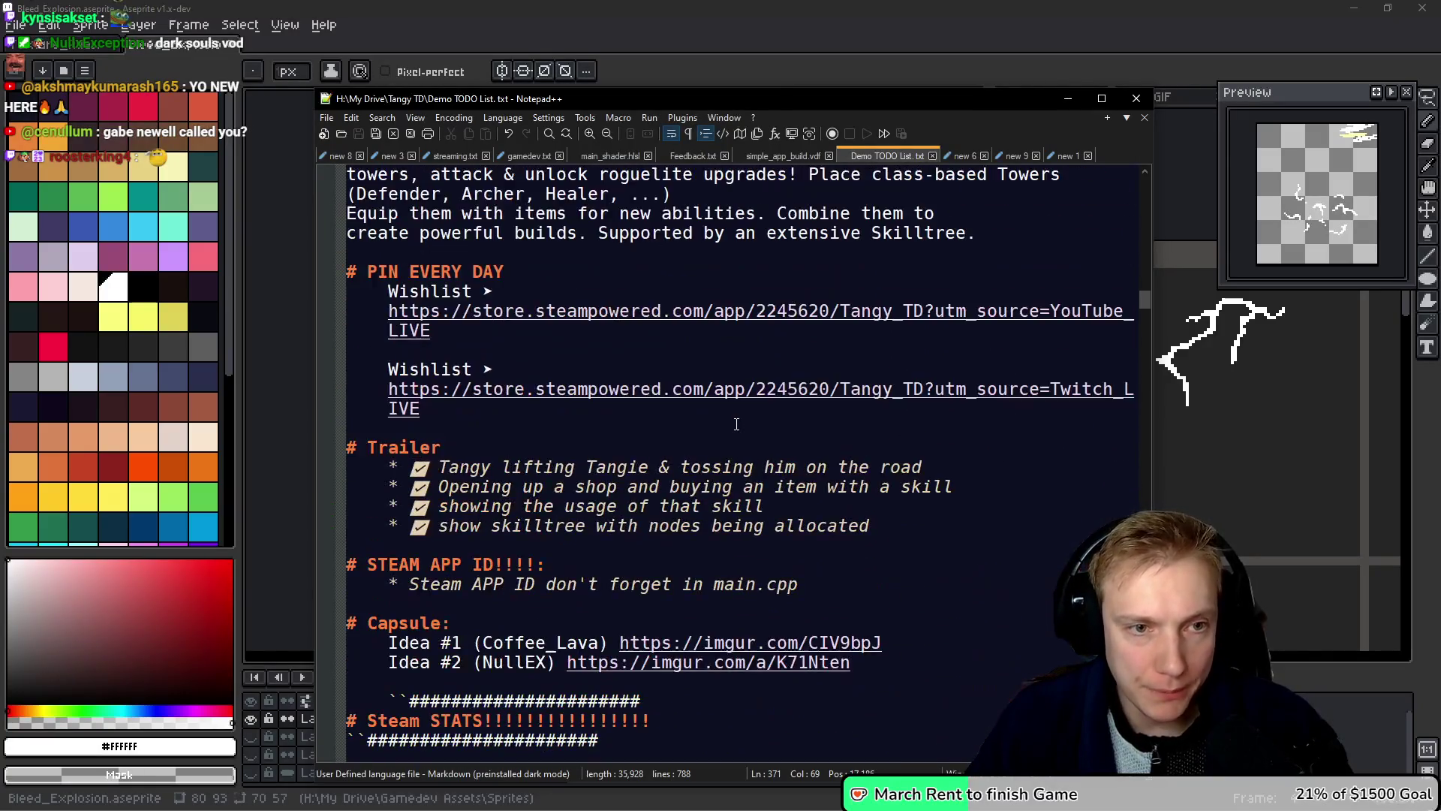
pyautogui.moveTo(432, 448); pyautogui.dragTo(388, 408)
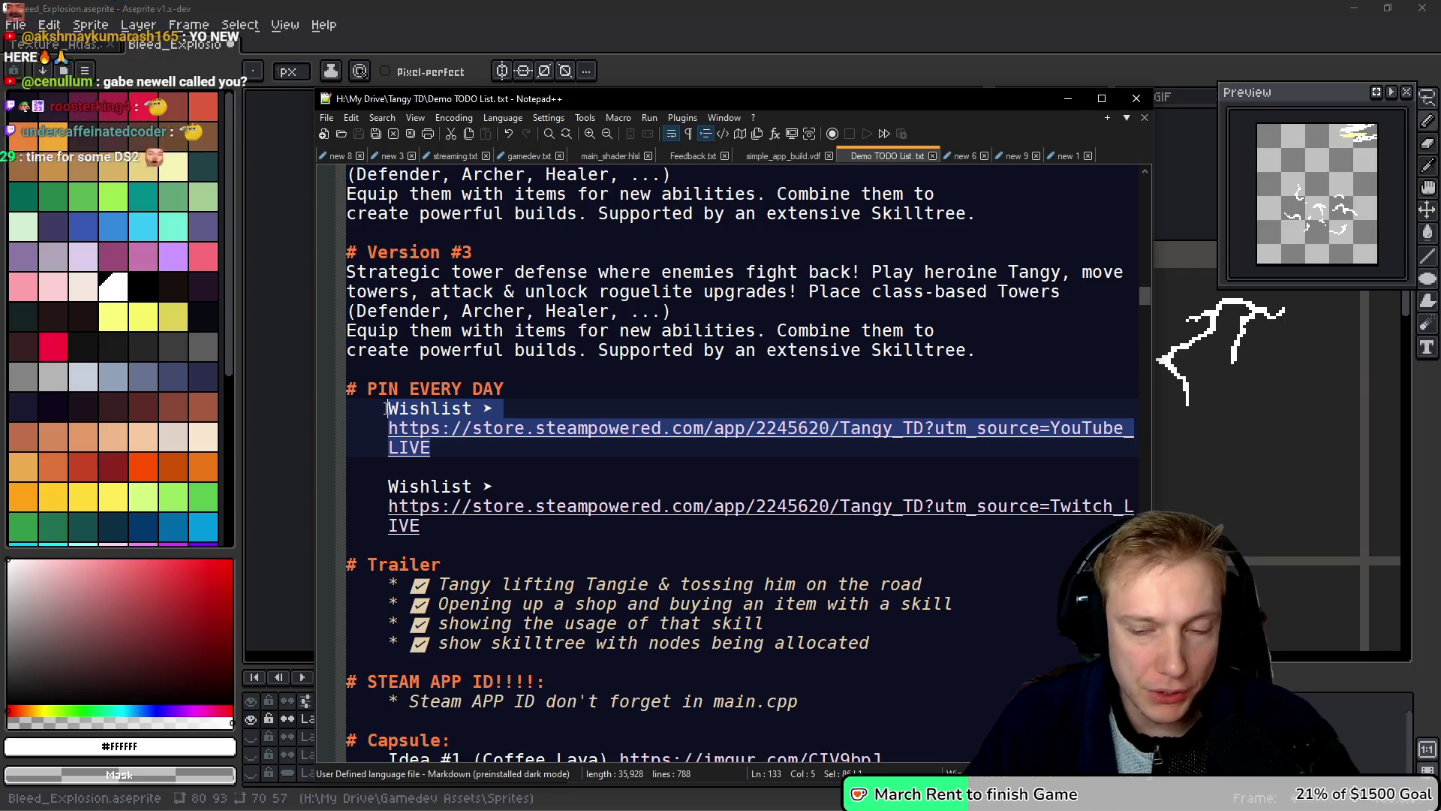
pyautogui.hotkey('alt', 'Tab')
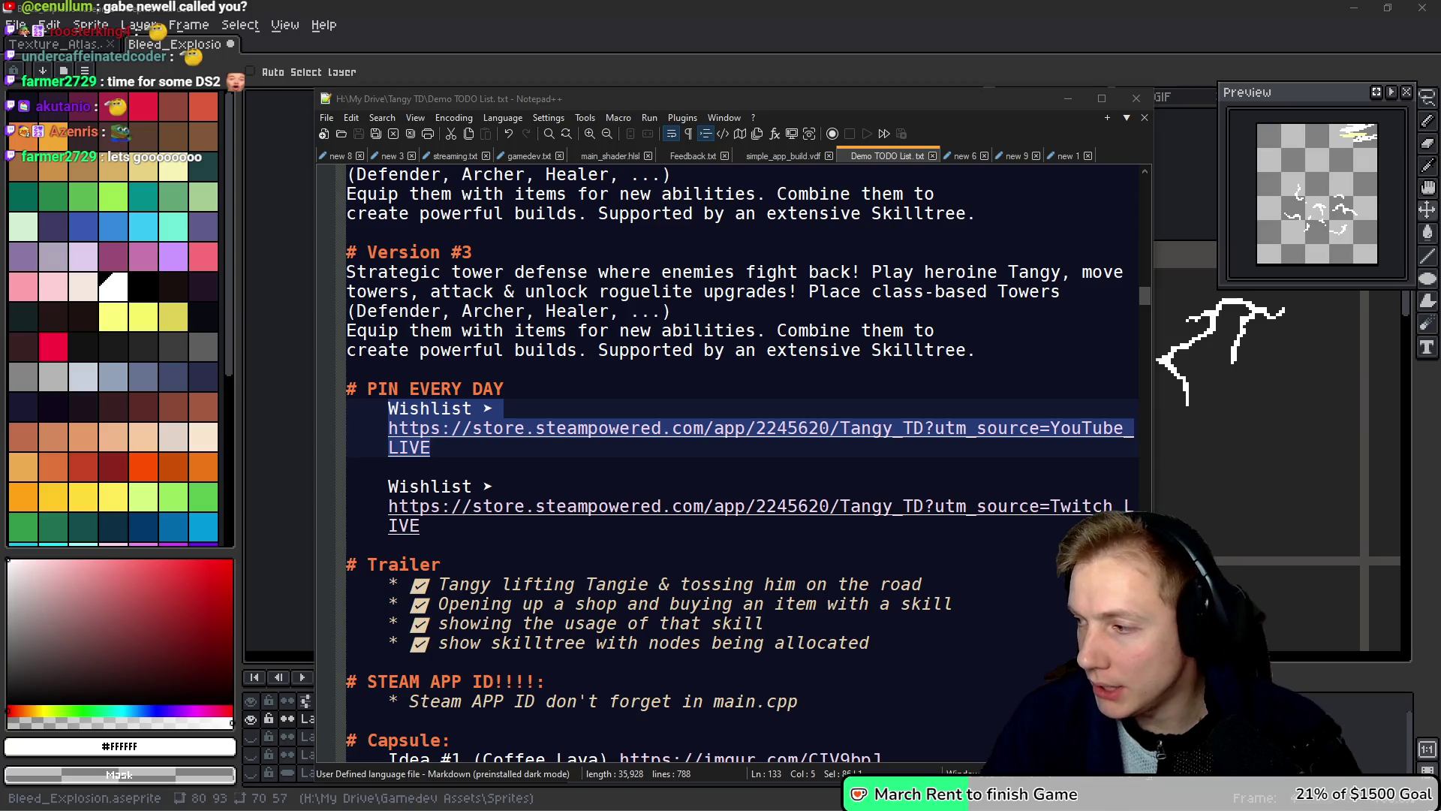
# Step: Copy the Twitch wishlist link and return to the itch.io effects page
pyautogui.press('b')
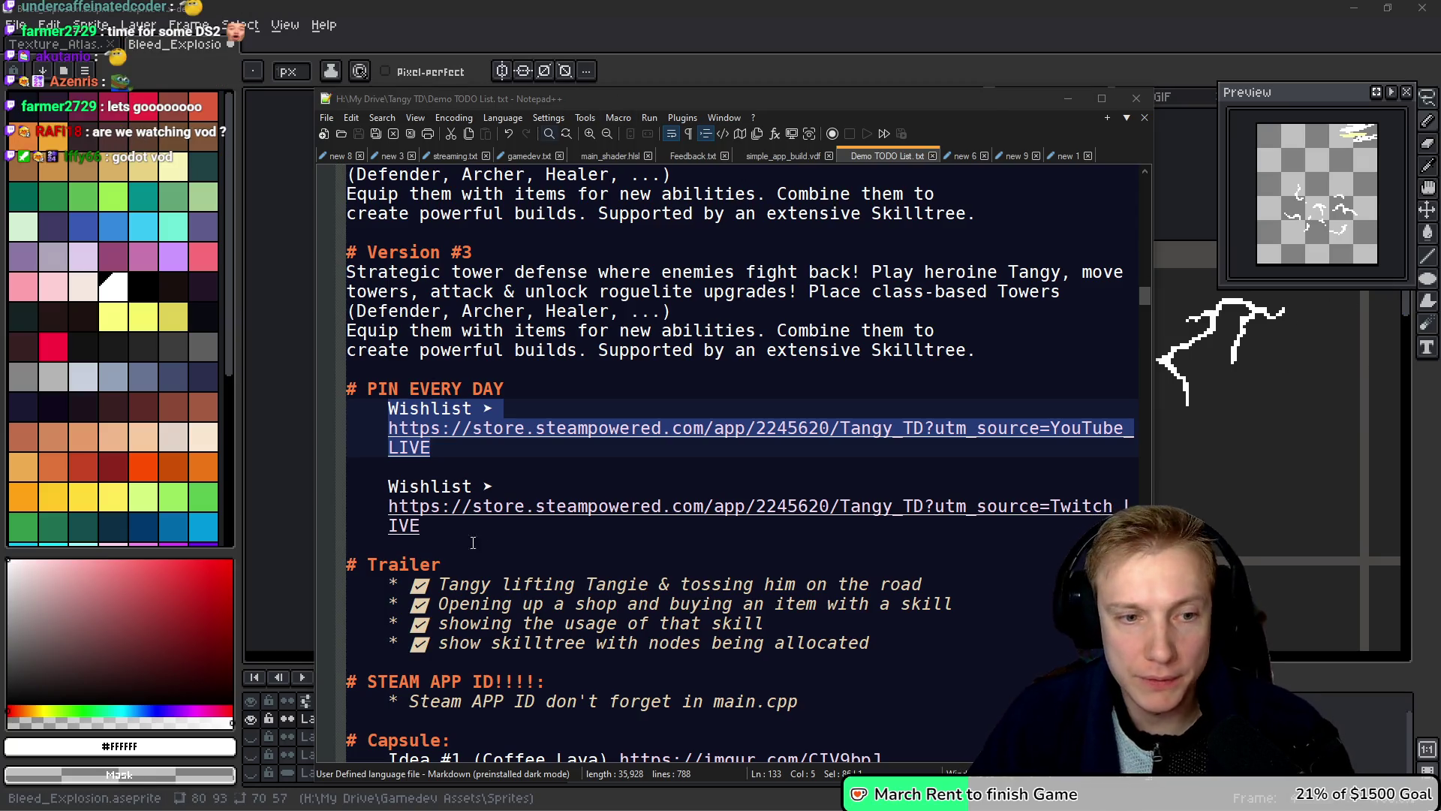
pyautogui.moveTo(428, 534); pyautogui.dragTo(388, 487)
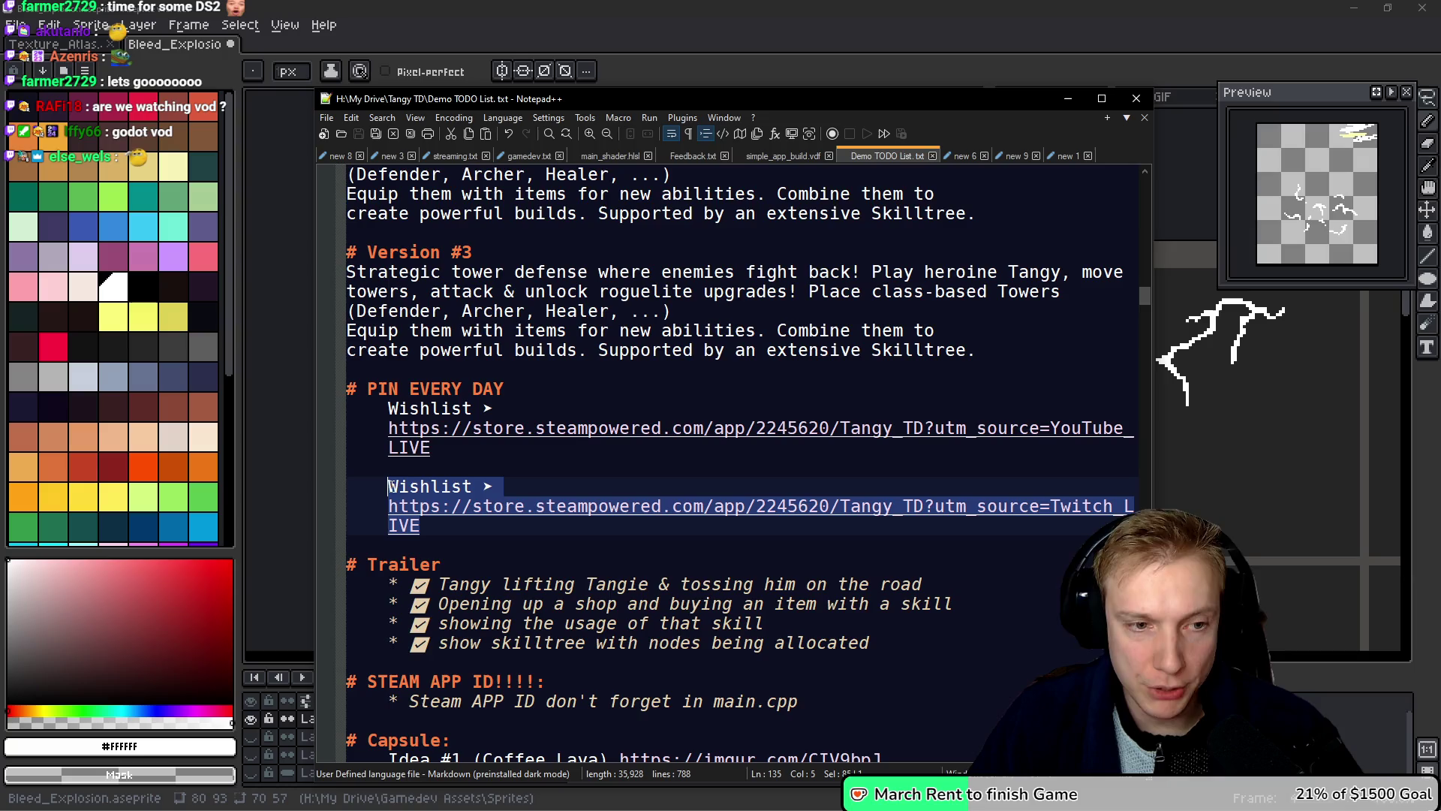
pyautogui.hotkey('alt', 'Tab')
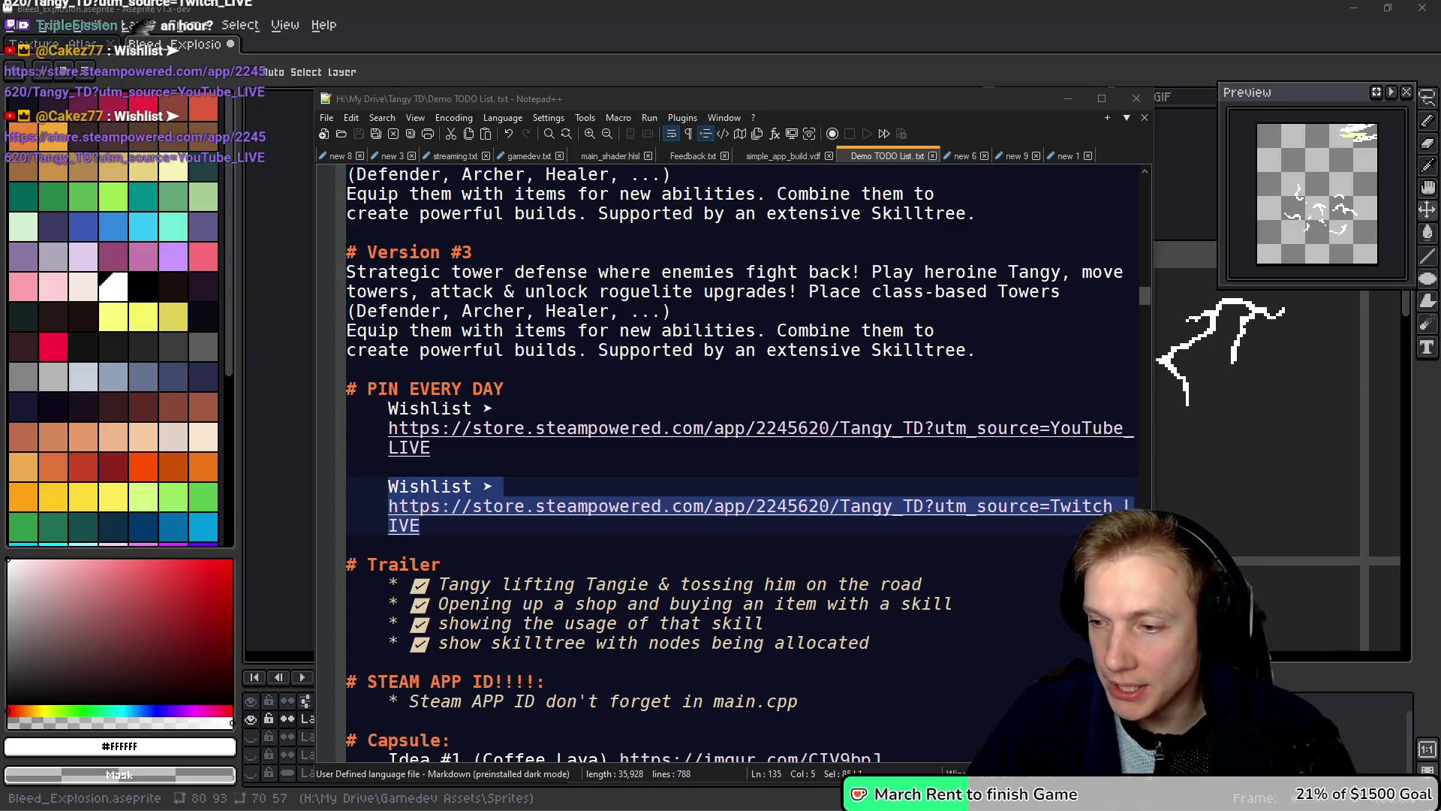
pyautogui.hotkey('alt', 'Tab')
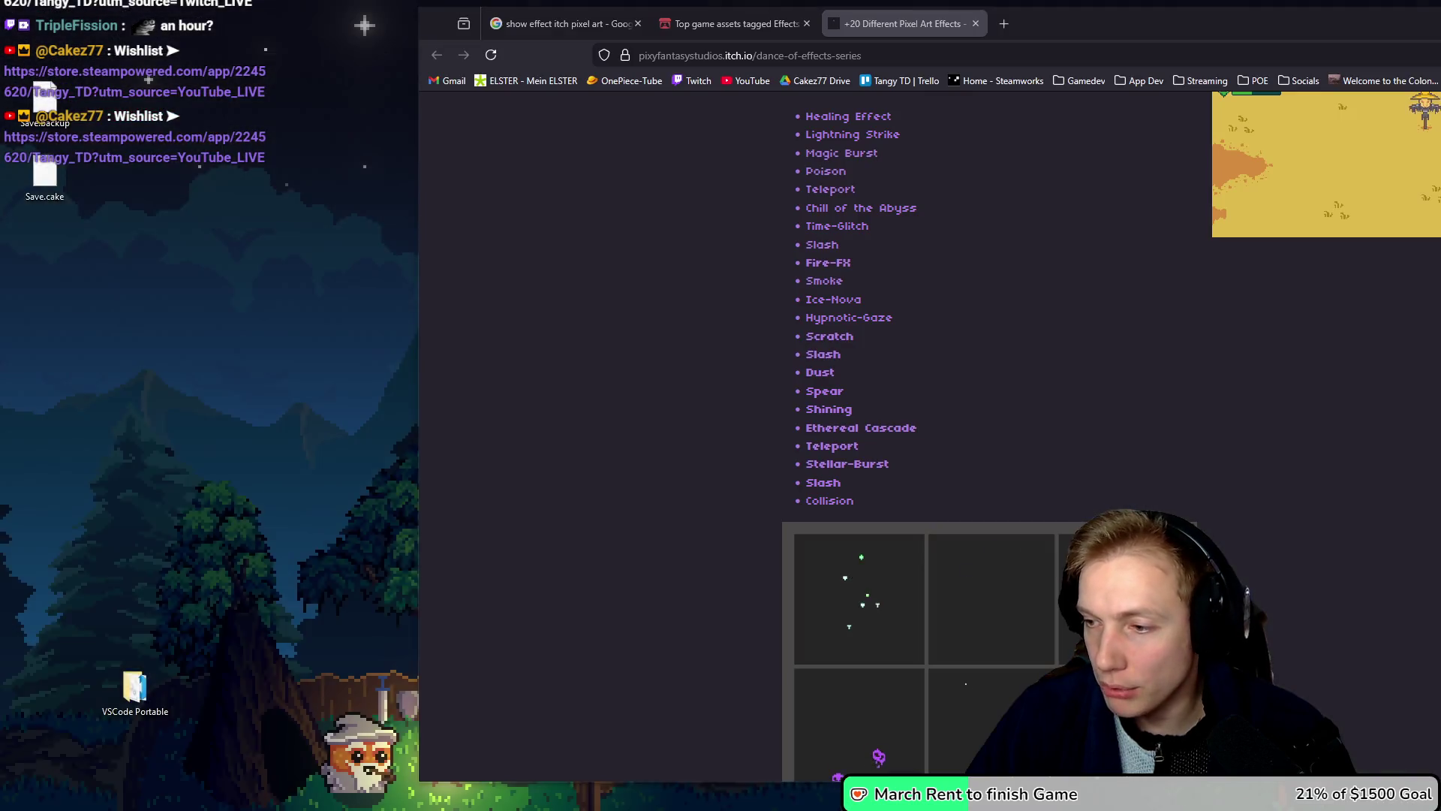
# Step: Open YouTube in a new maximized tab, go to your channel and show its live streams
pyautogui.middleClick(749, 84)
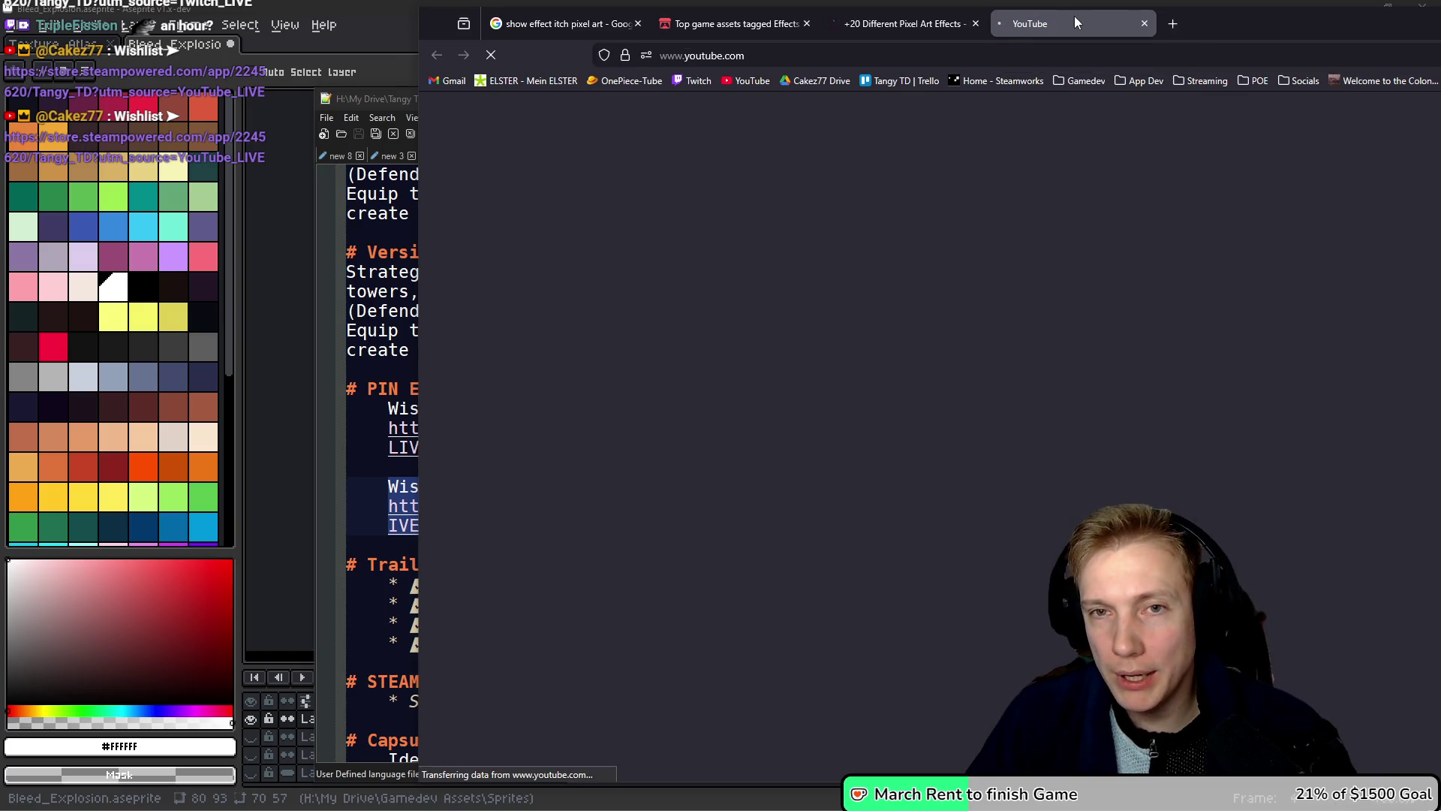
pyautogui.moveTo(1241, 25); pyautogui.dragTo(652, 1)
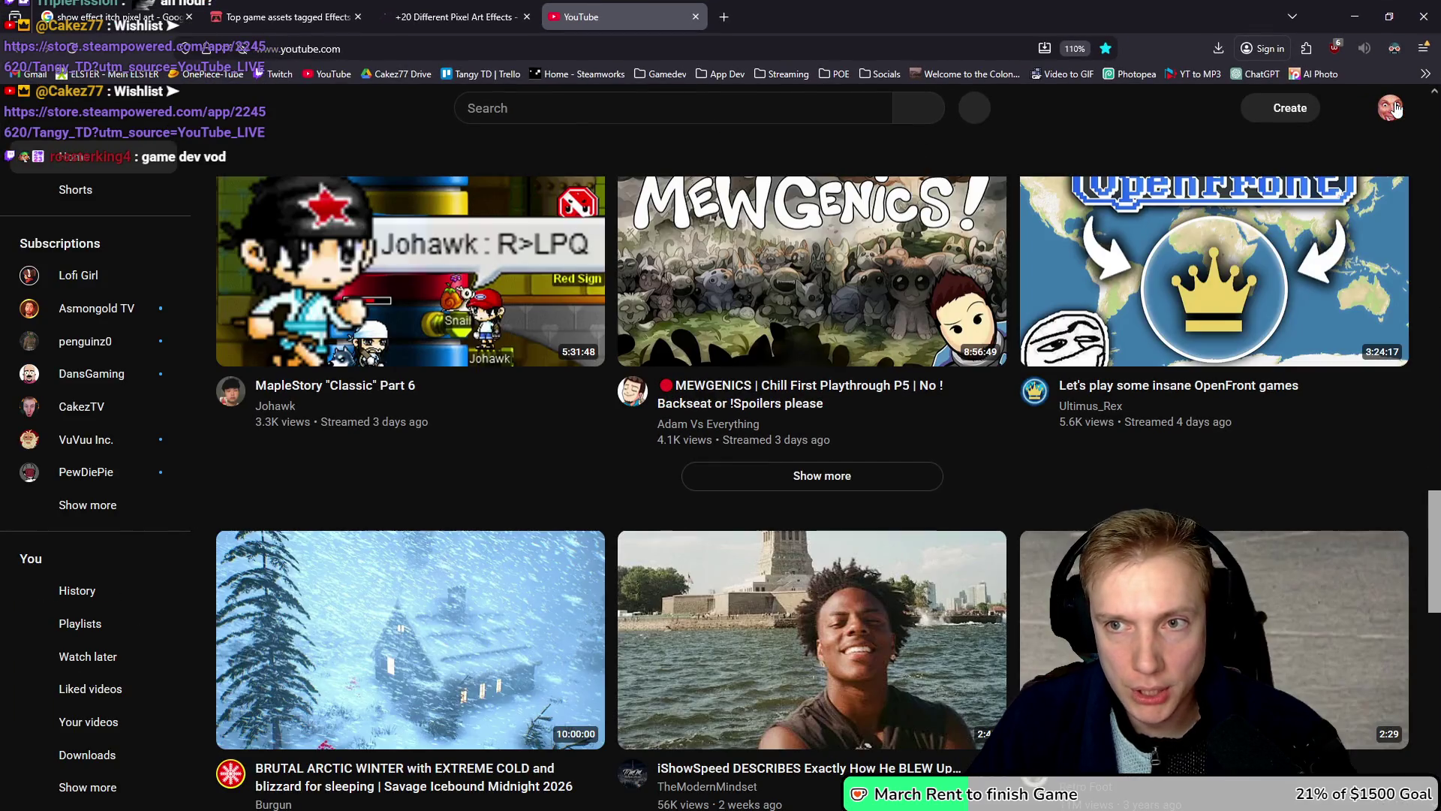
pyautogui.click(1391, 109)
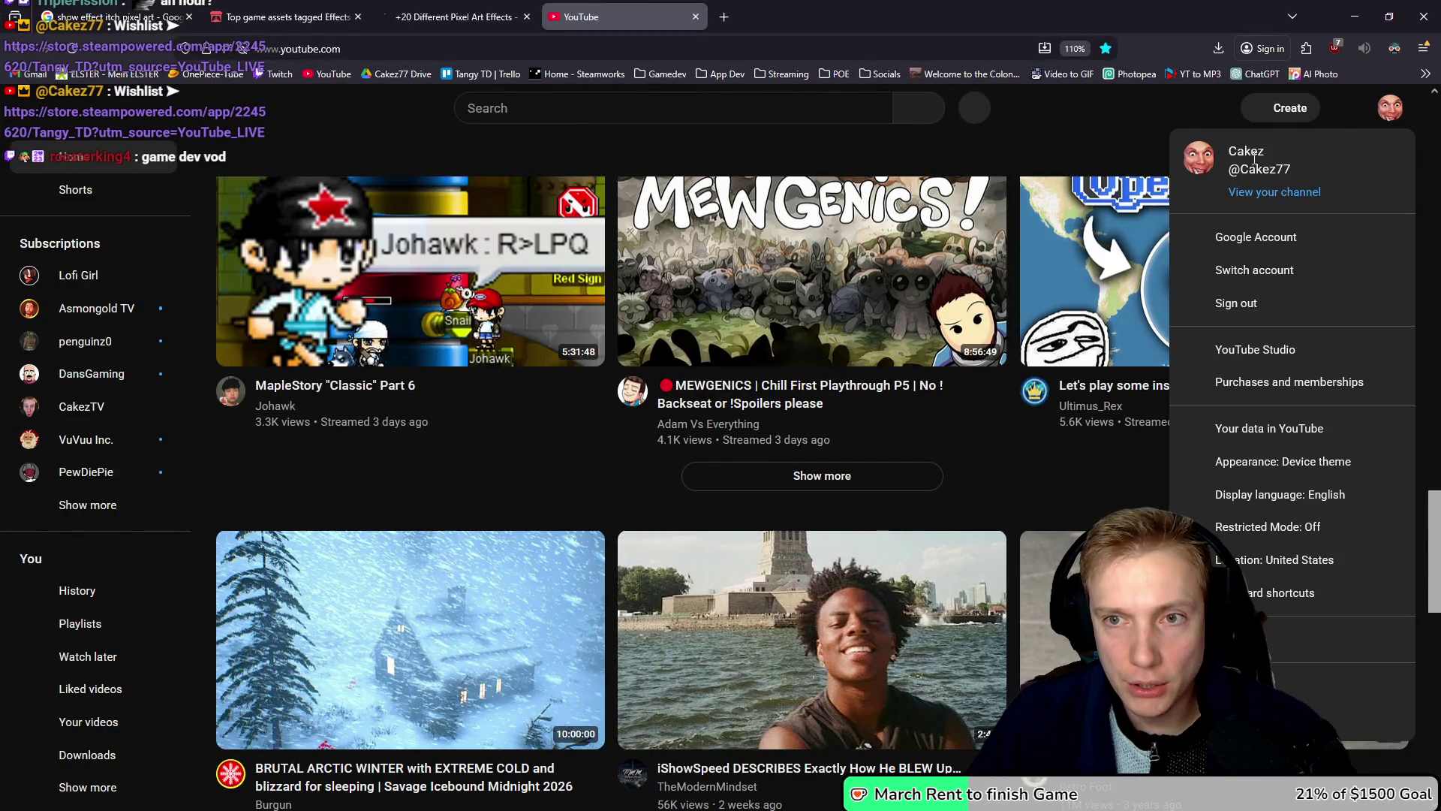
pyautogui.click(1261, 193)
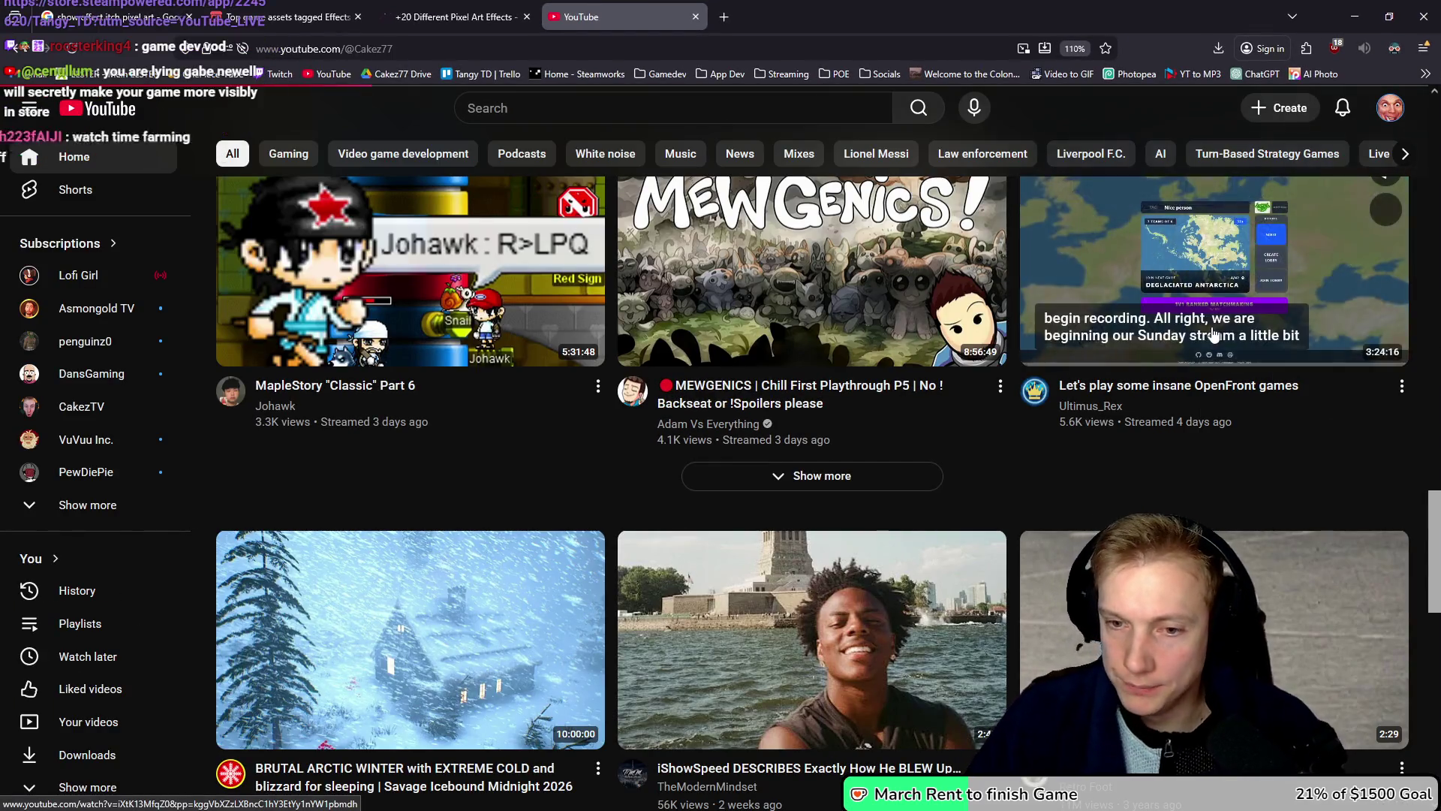
pyautogui.scroll(-5, 994, 464)
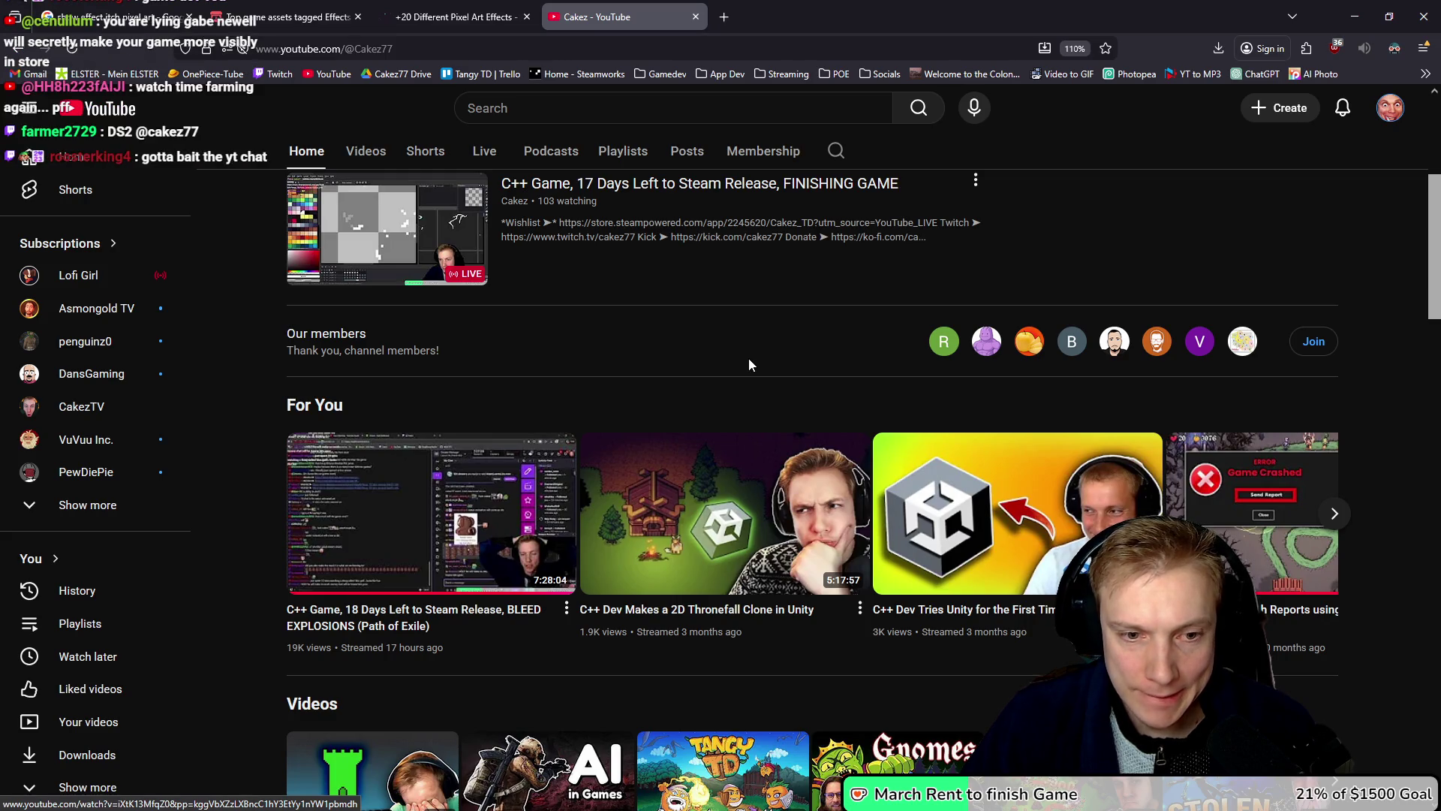
pyautogui.scroll(1, 750, 364)
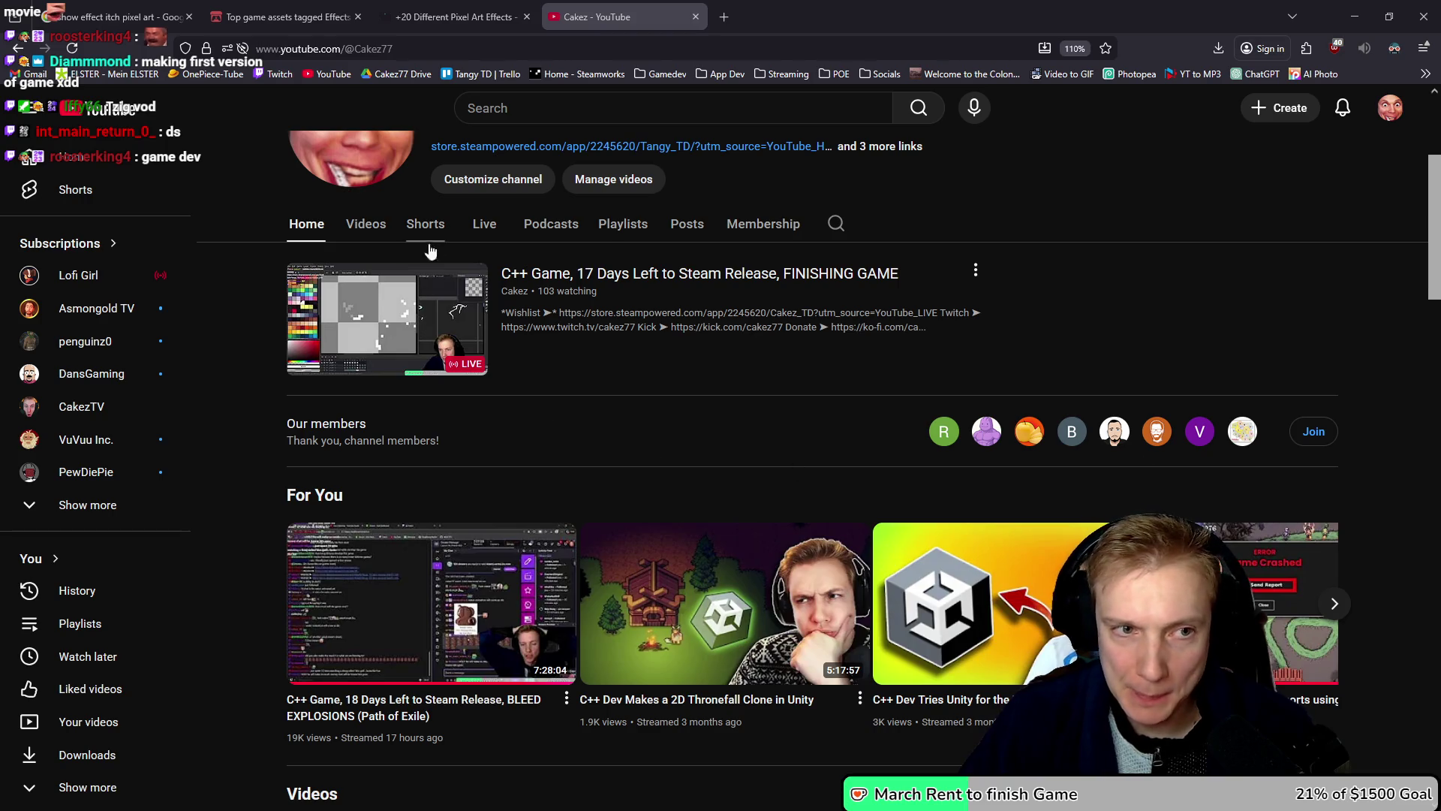
pyautogui.click(485, 225)
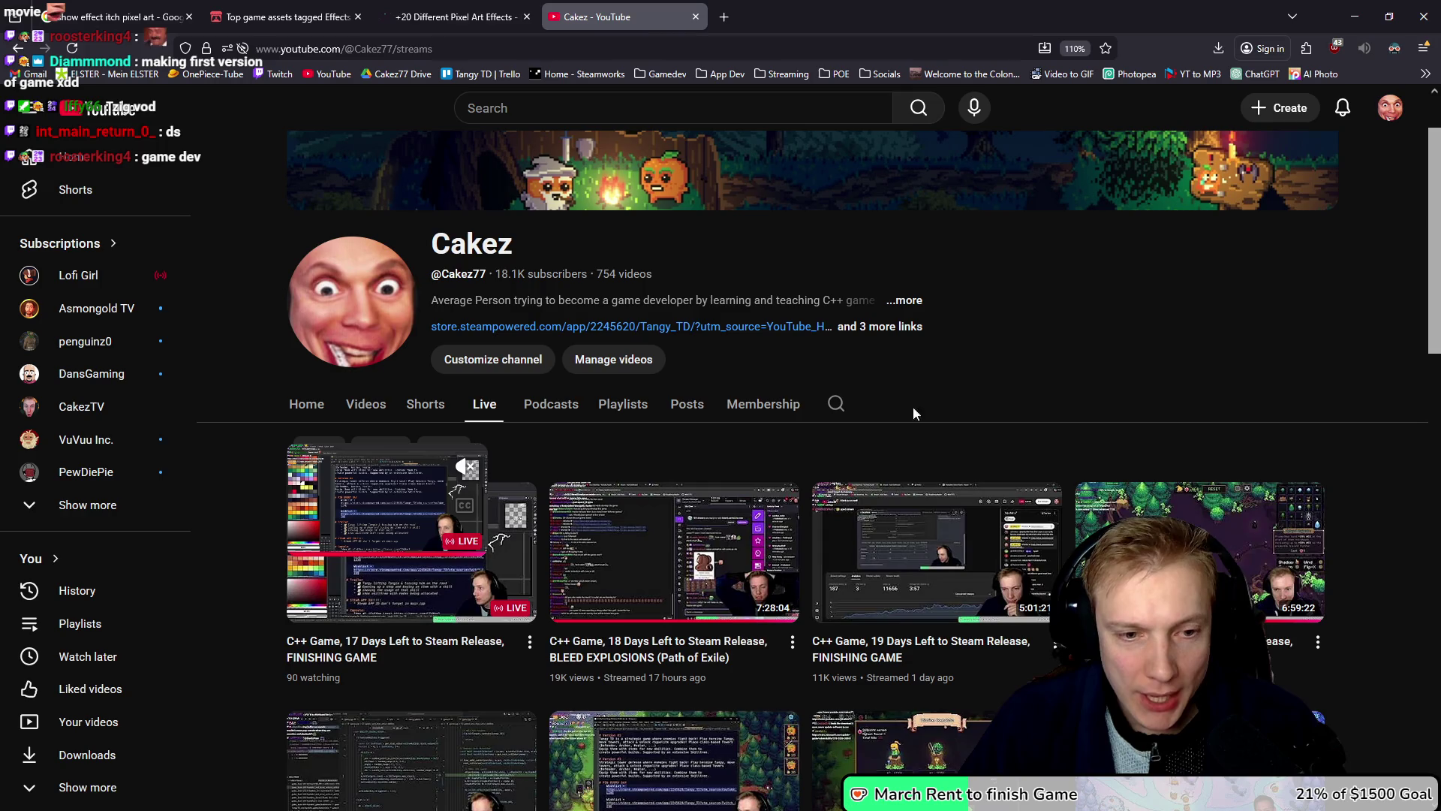
# Step: Scroll the channel's live streams and open 'C++ Dev Tries Unity for the First Time! Live!'
pyautogui.moveTo(671, 554)
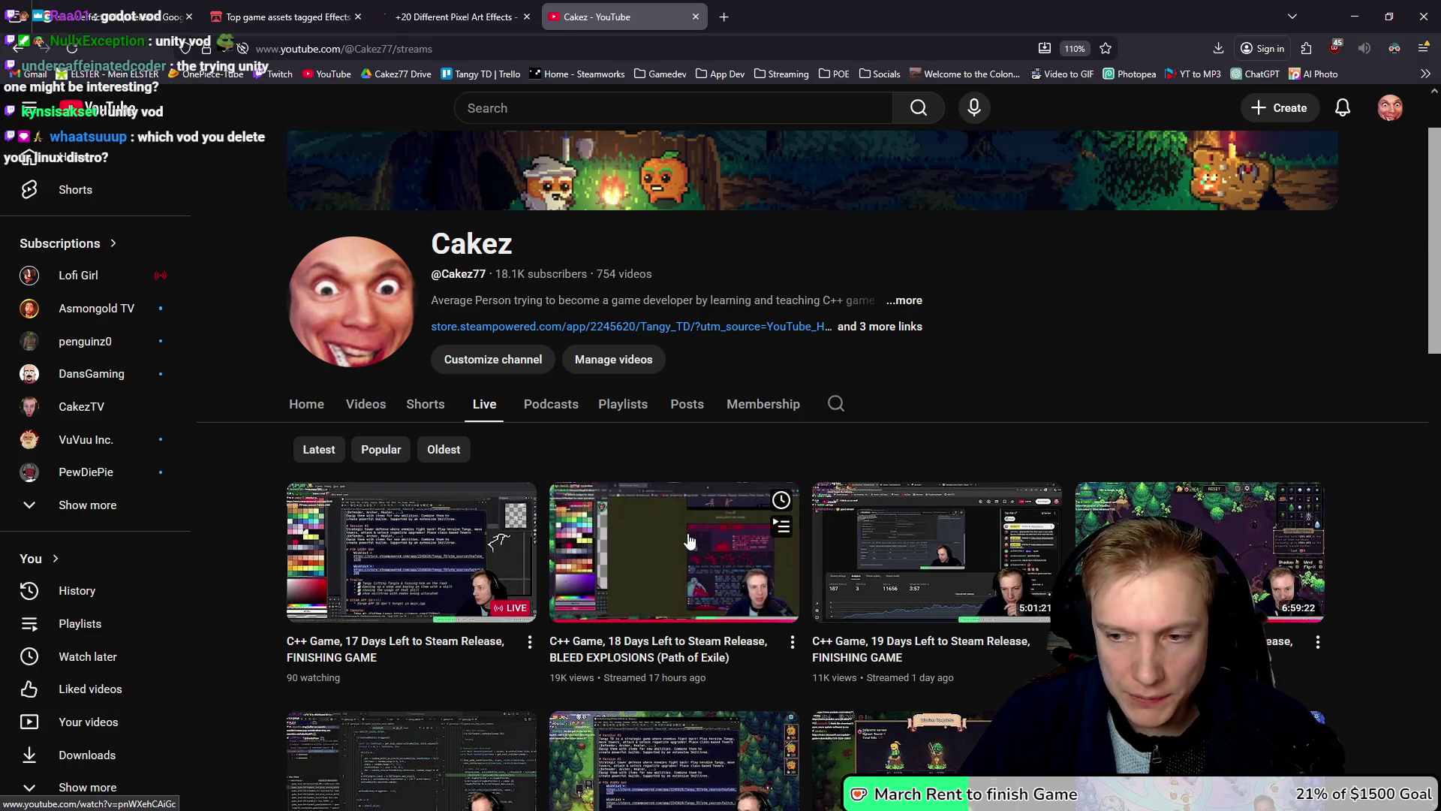
pyautogui.scroll(-4, 689, 541)
pyautogui.scroll(-6, 688, 462)
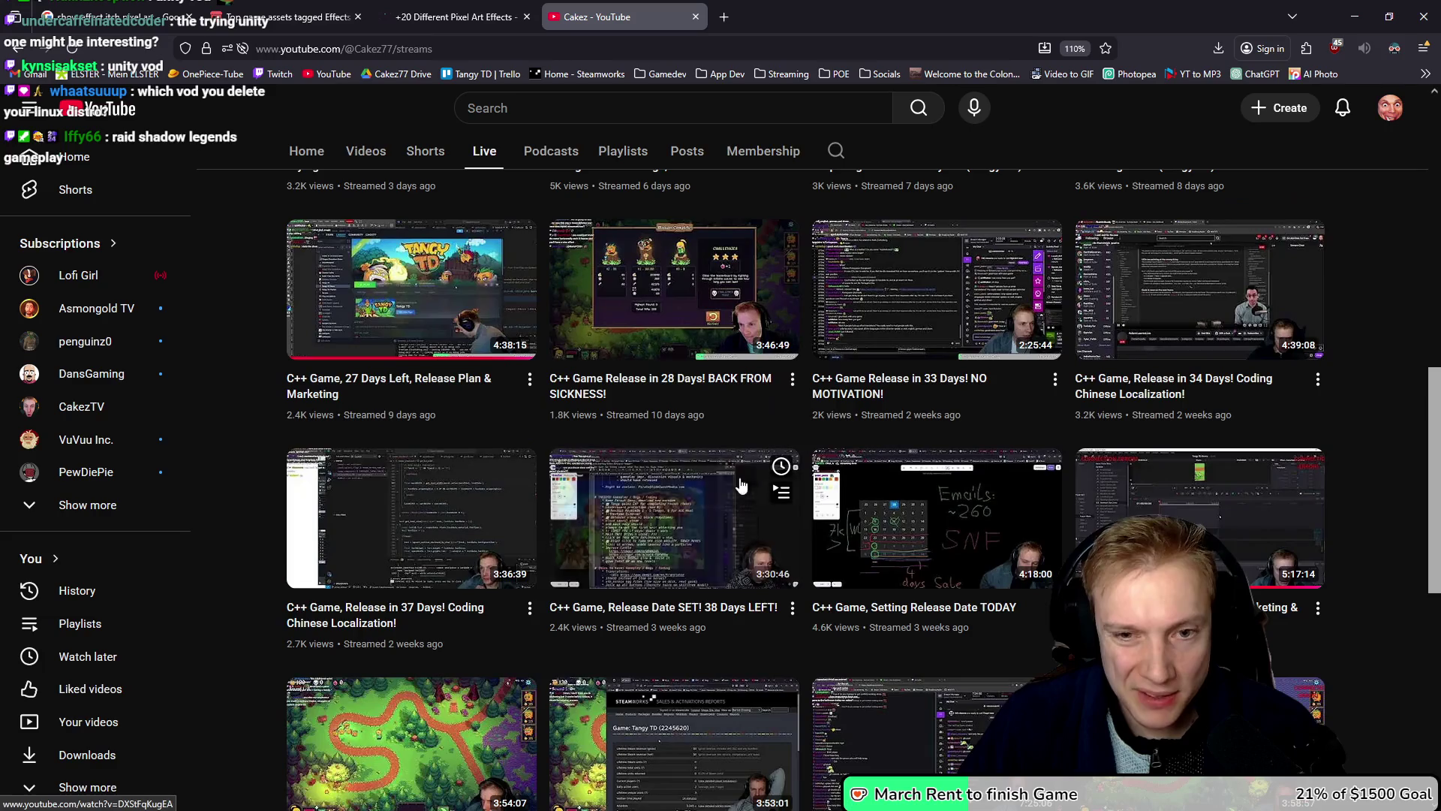
pyautogui.scroll(-9, 689, 461)
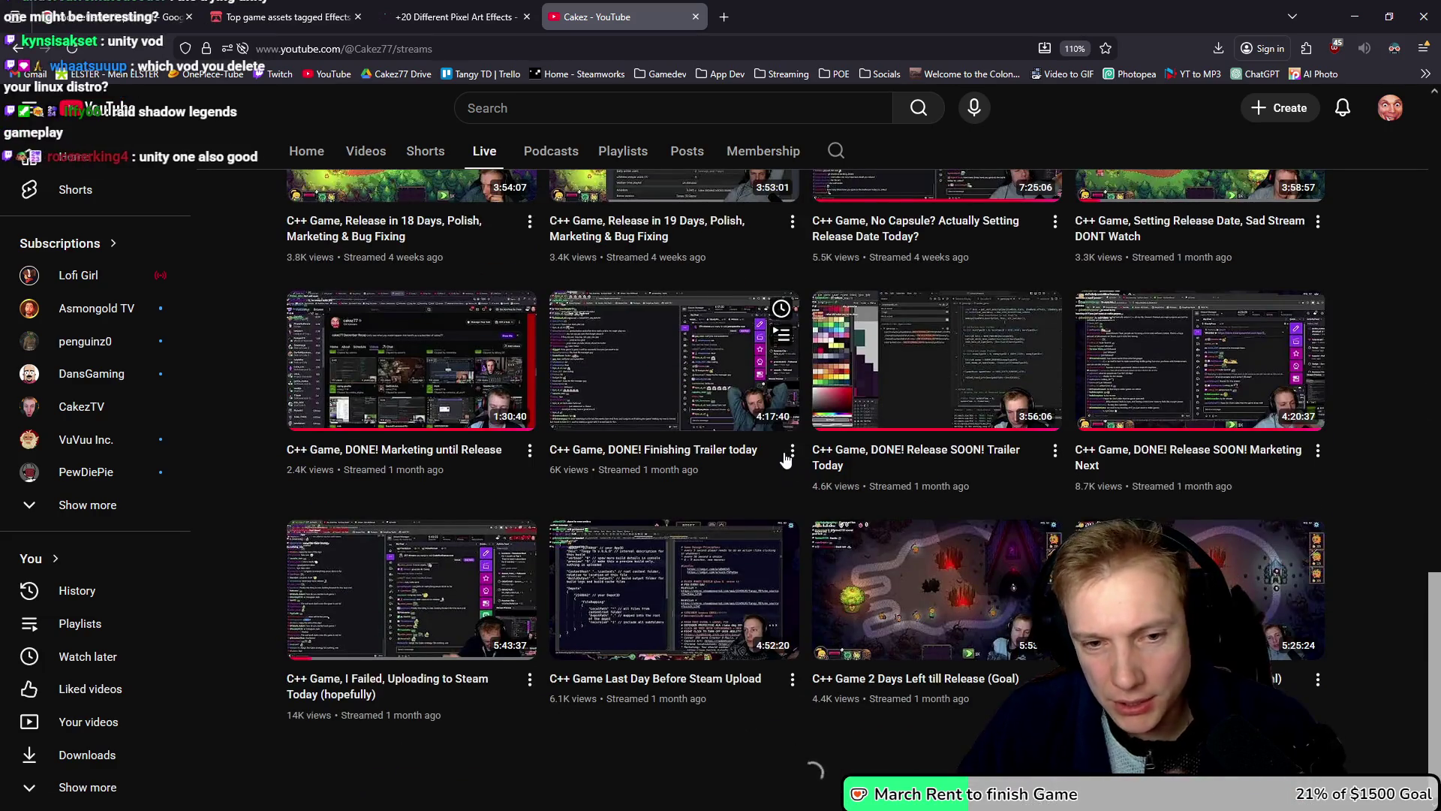
pyautogui.scroll(-6, 787, 463)
pyautogui.scroll(-15, 786, 463)
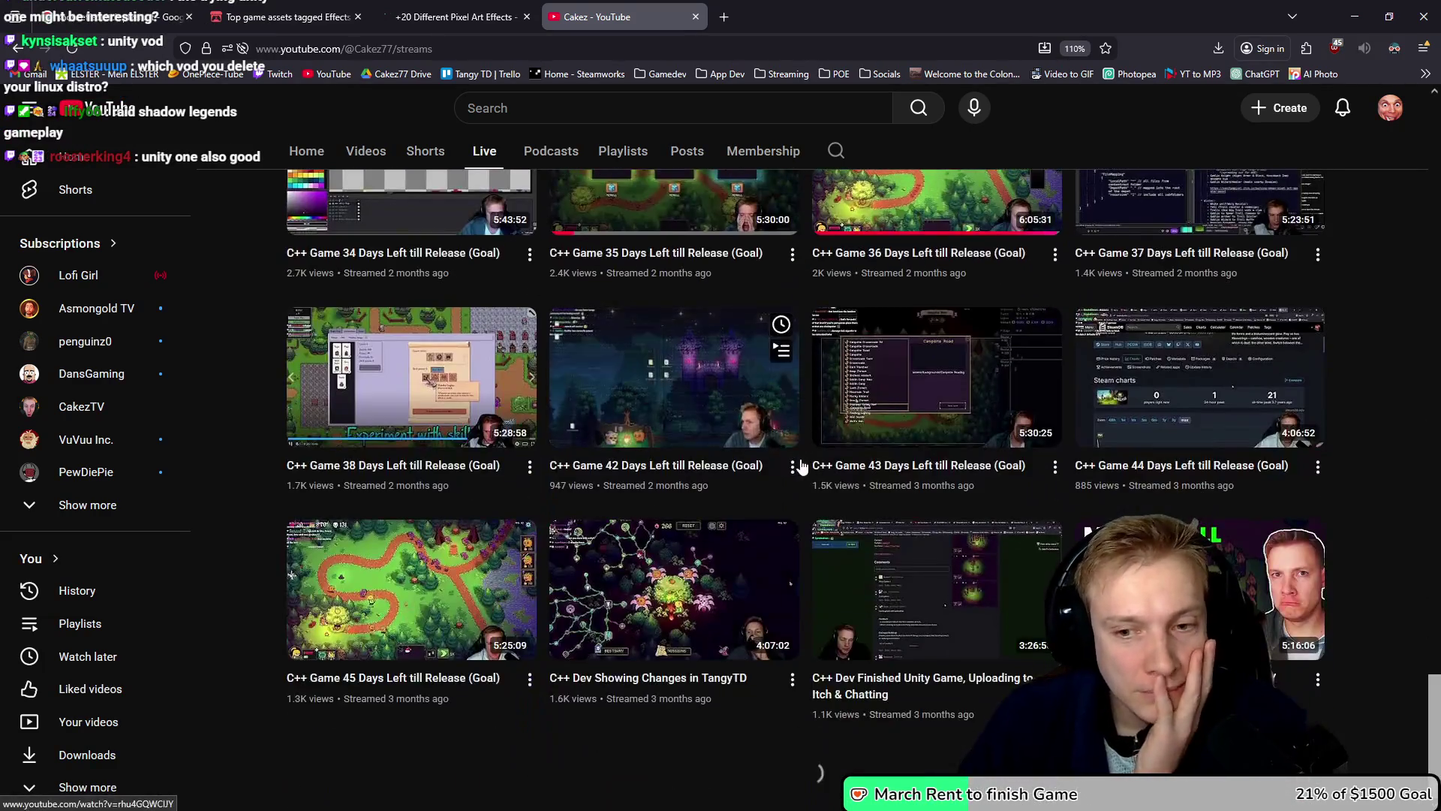
pyautogui.scroll(-6, 800, 460)
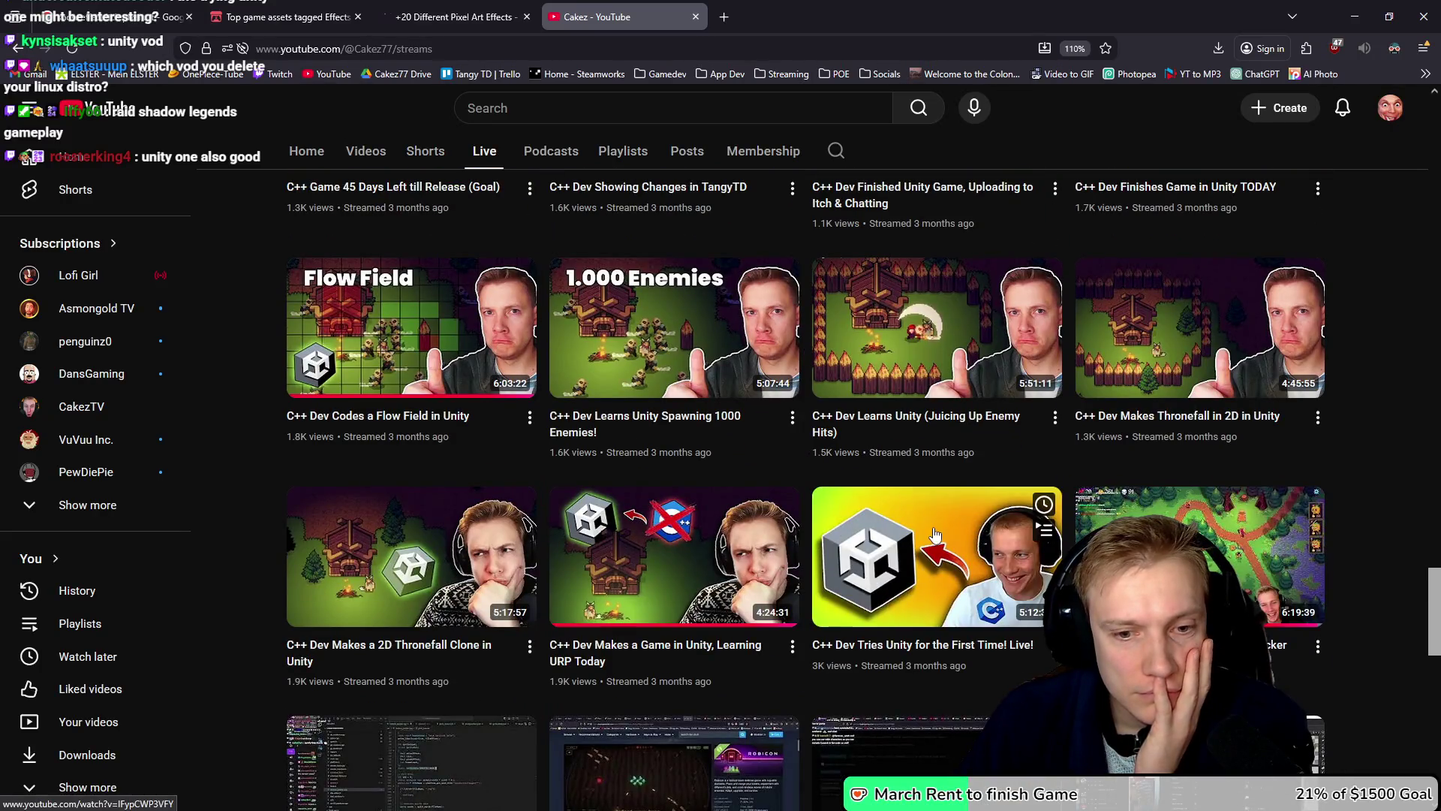
pyautogui.scroll(-3, 935, 535)
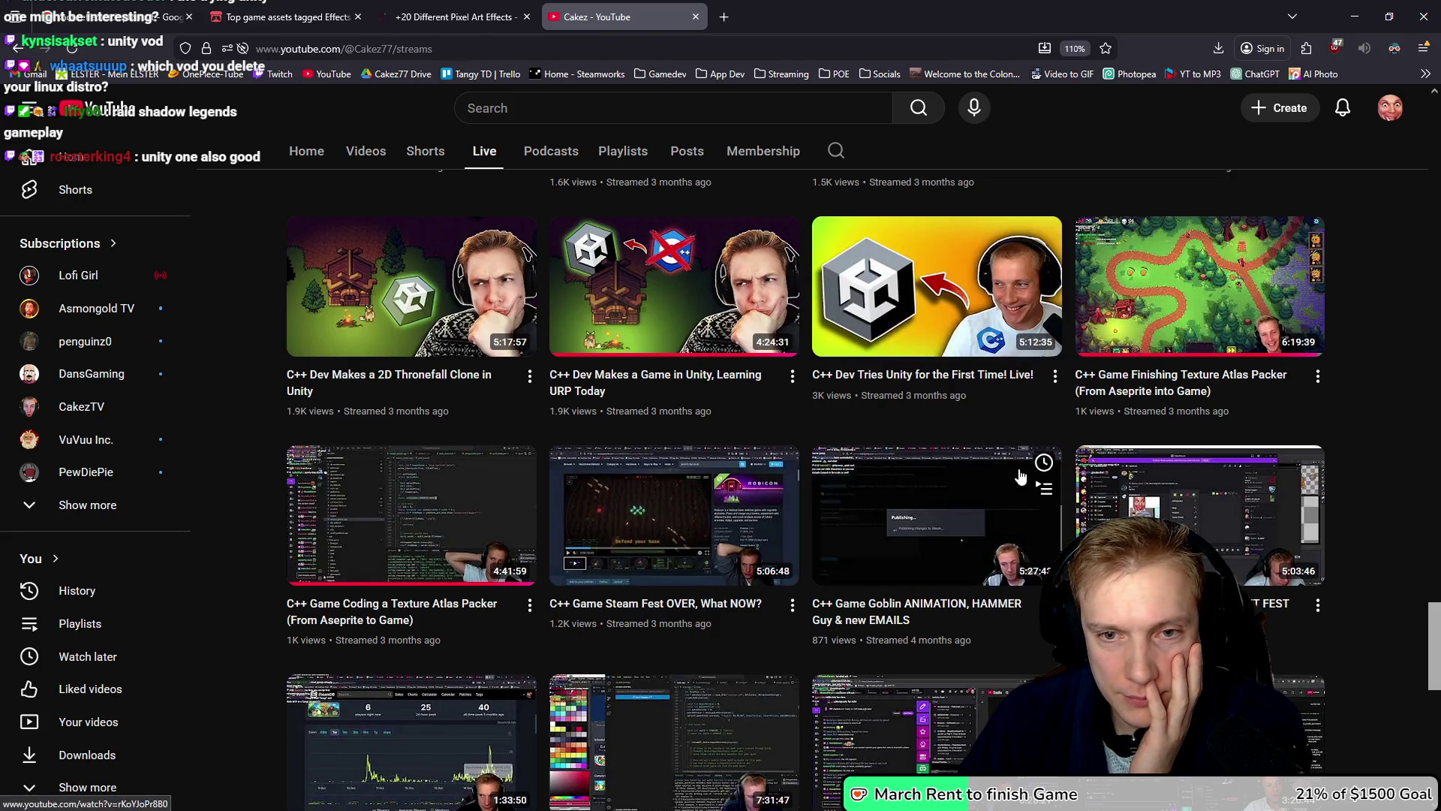
pyautogui.click(924, 336)
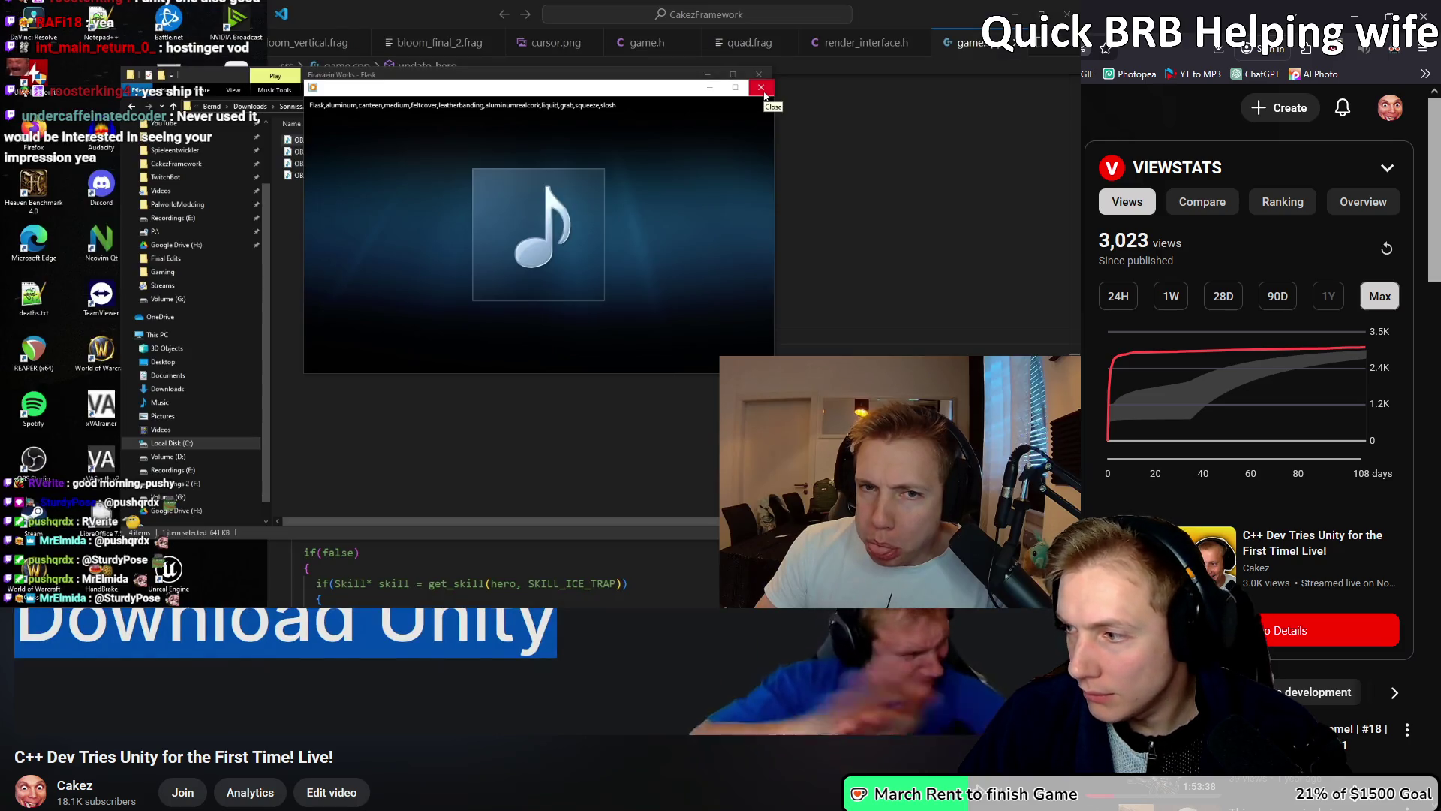
# Step: Play the Unity first-time stream in full screen with the sound unmuted
pyautogui.click(762, 91)
pyautogui.click(329, 151)
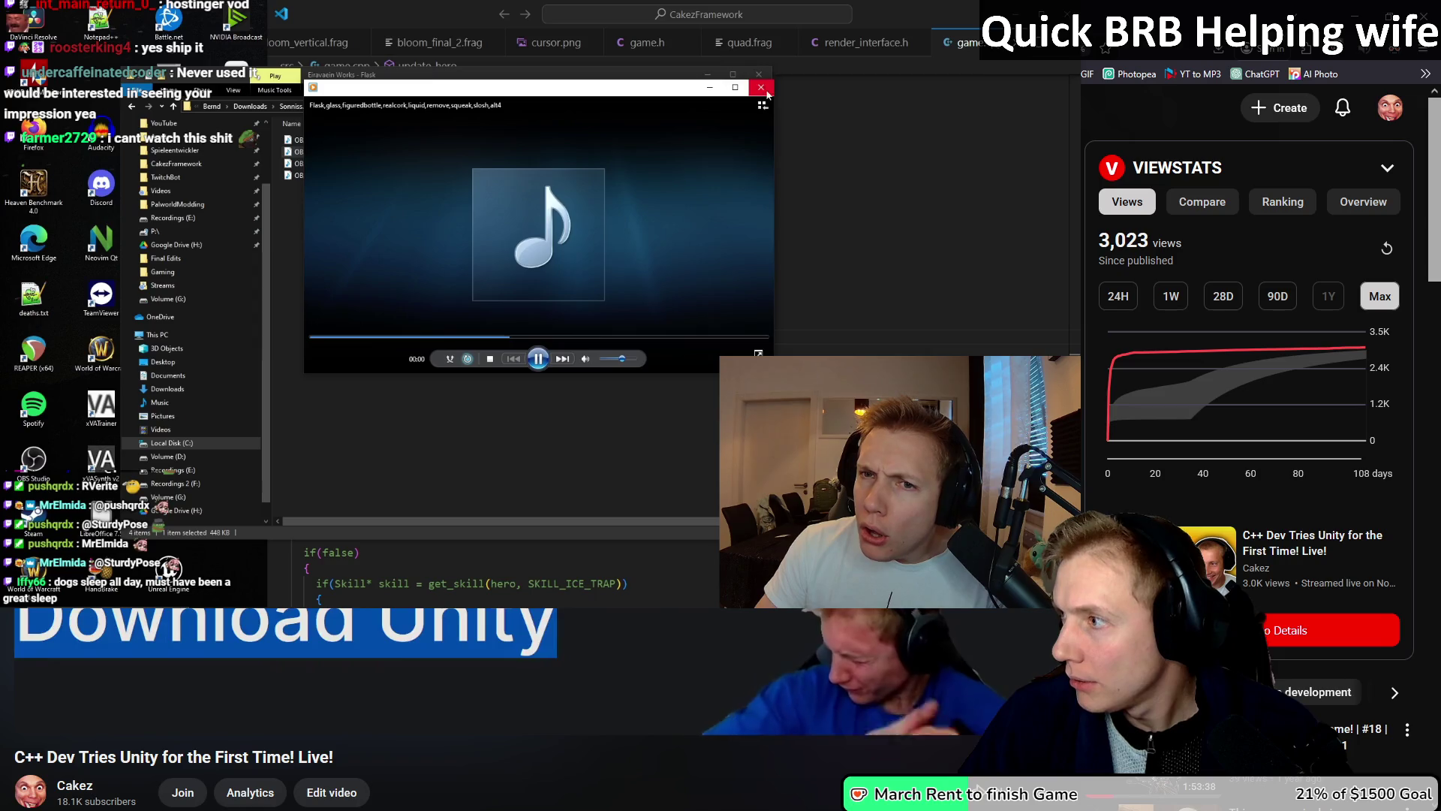
pyautogui.click(761, 87)
pyautogui.doubleClick(334, 164)
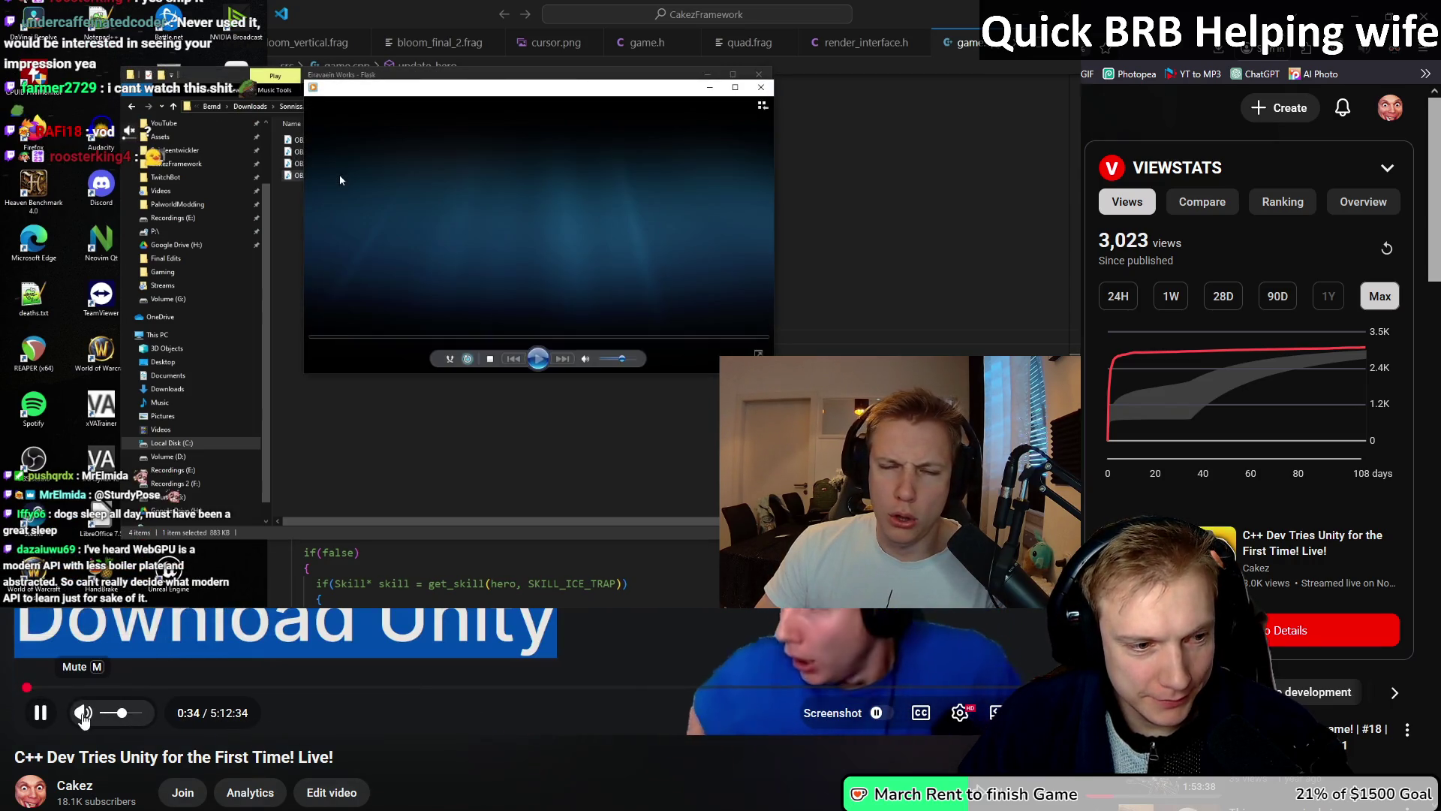
pyautogui.click(960, 713)
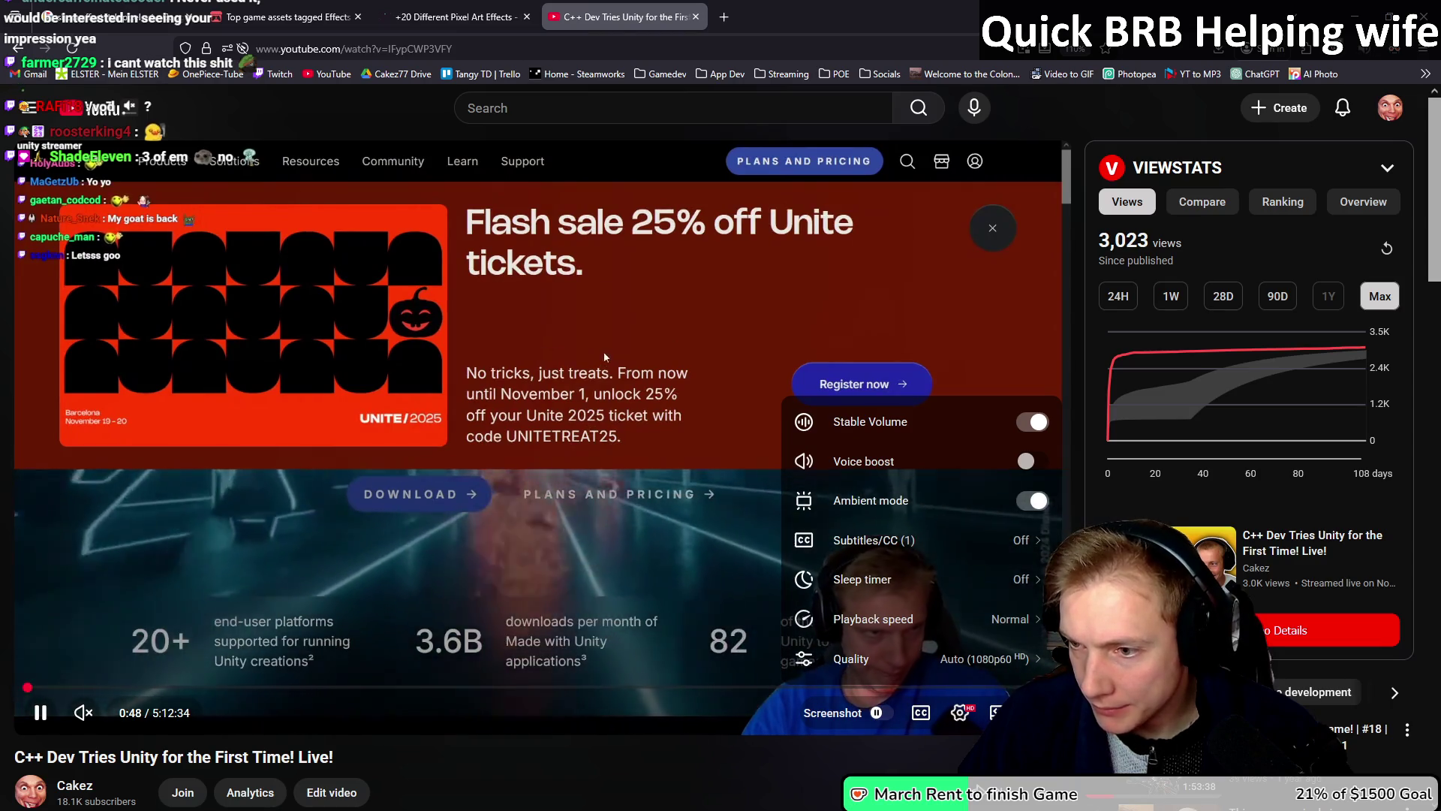
pyautogui.press('Escape')
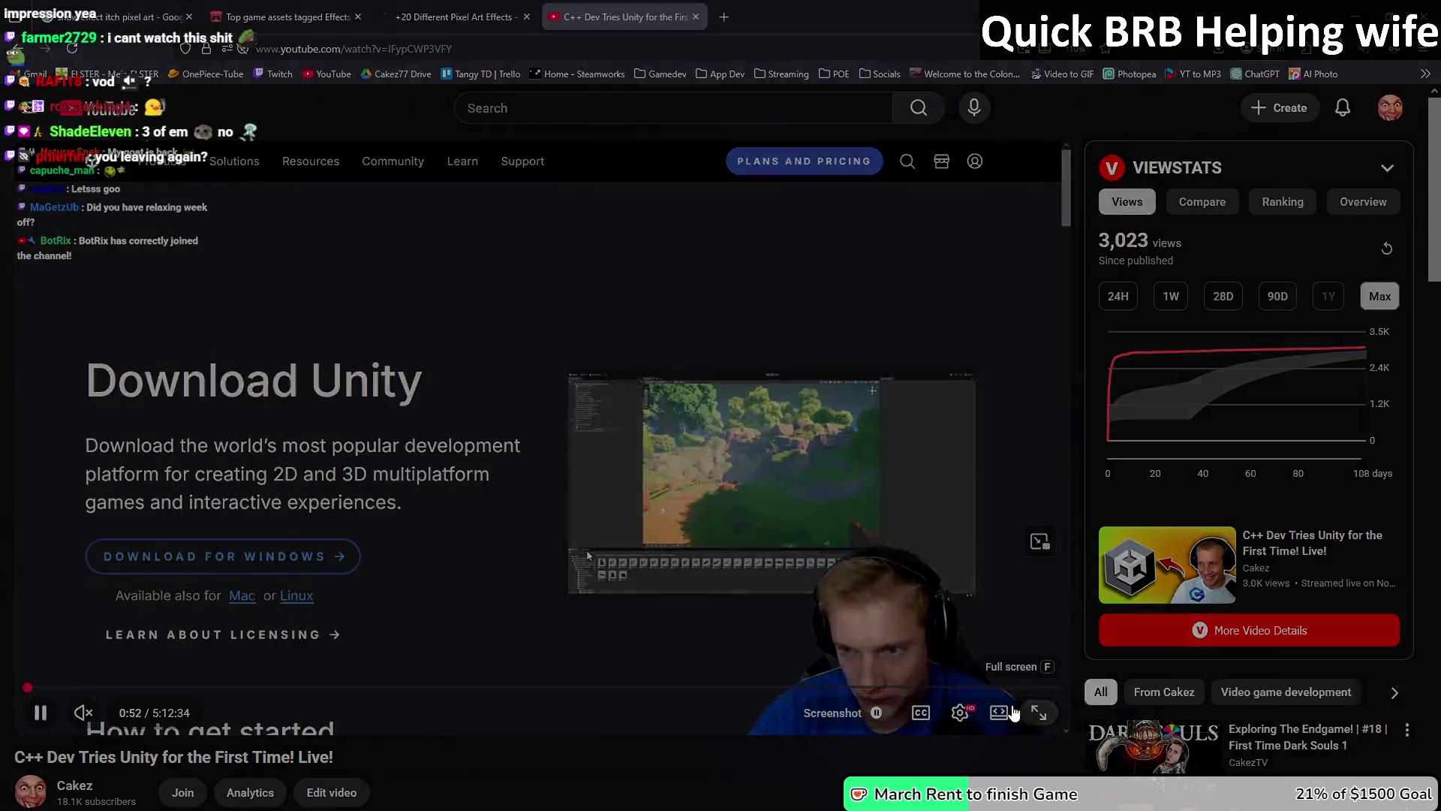
pyautogui.press('f')
pyautogui.click(69, 787)
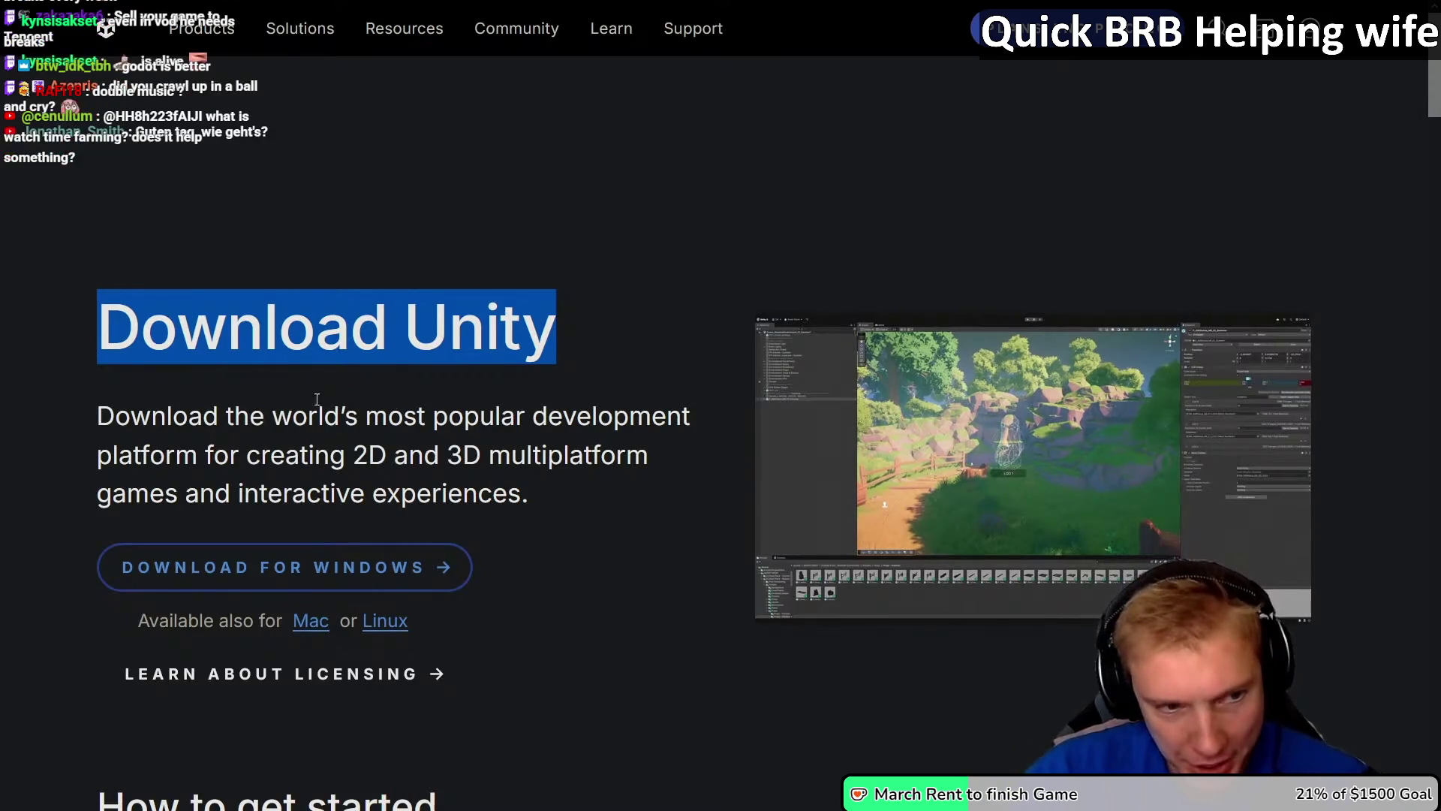
pyautogui.click(623, 499)
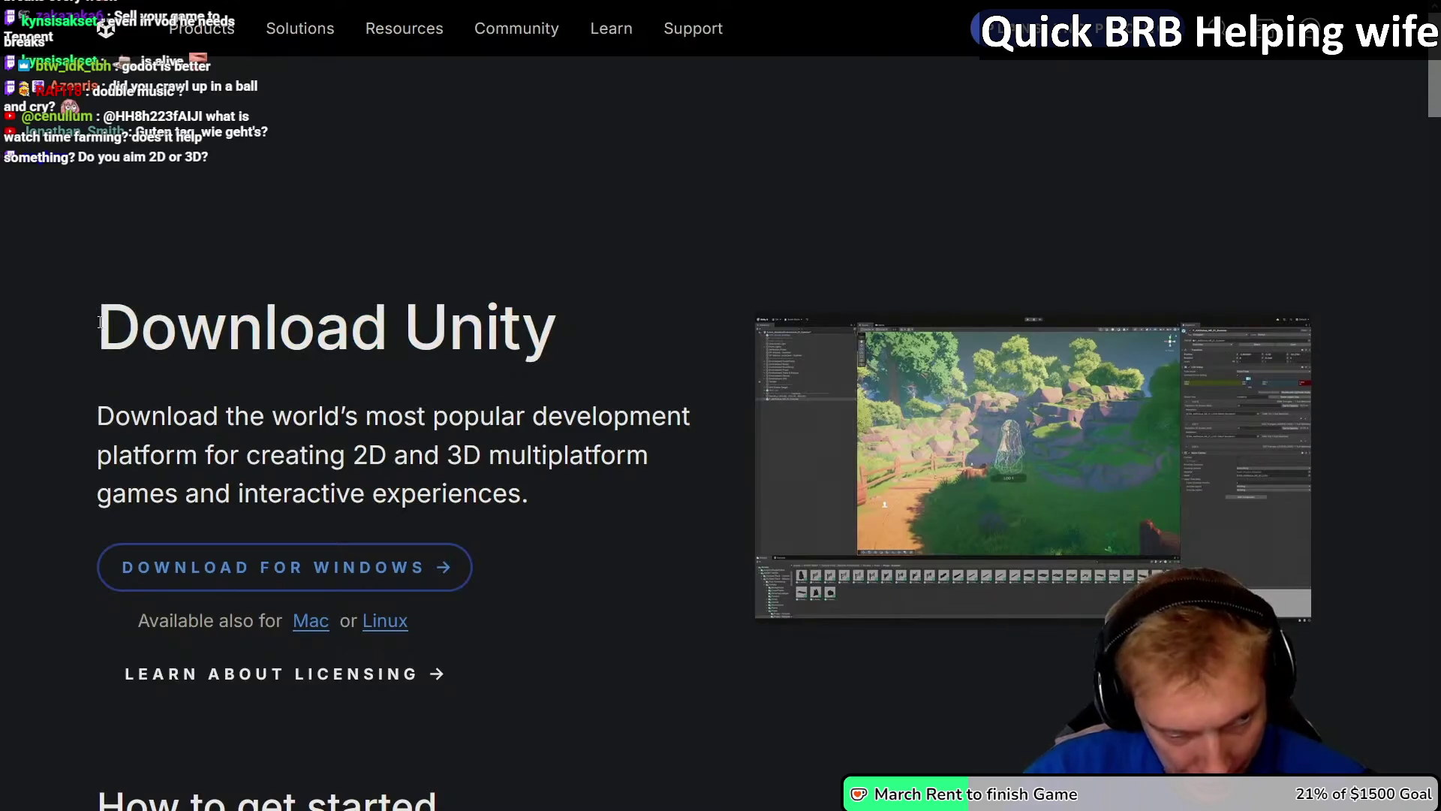
pyautogui.moveTo(99, 321); pyautogui.dragTo(563, 330)
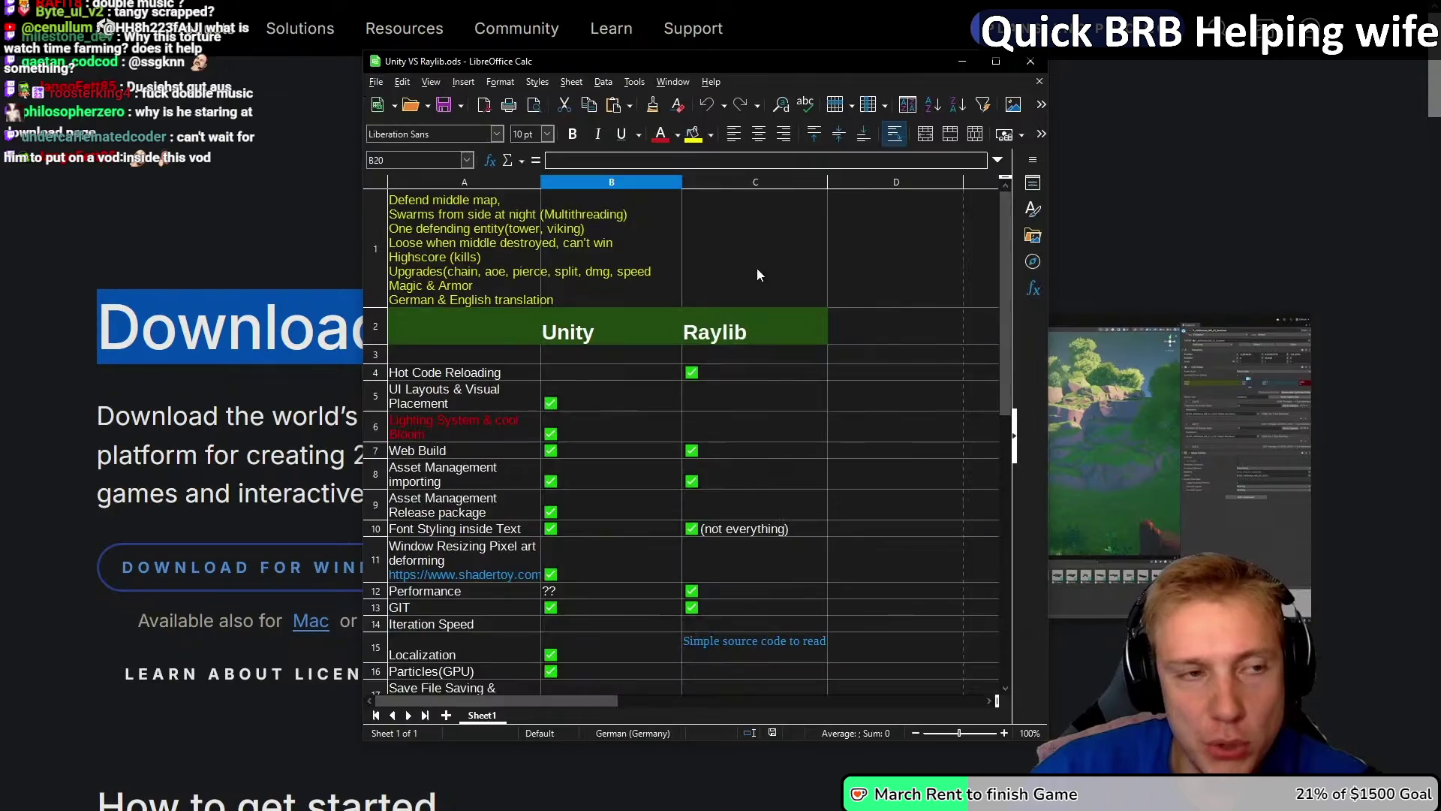
# Step: Inspect cell A6's 'Lighting System & cool Bloom' text, then return to the Download Unity page
pyautogui.scroll(-5, 731, 395)
pyautogui.scroll(3, 747, 417)
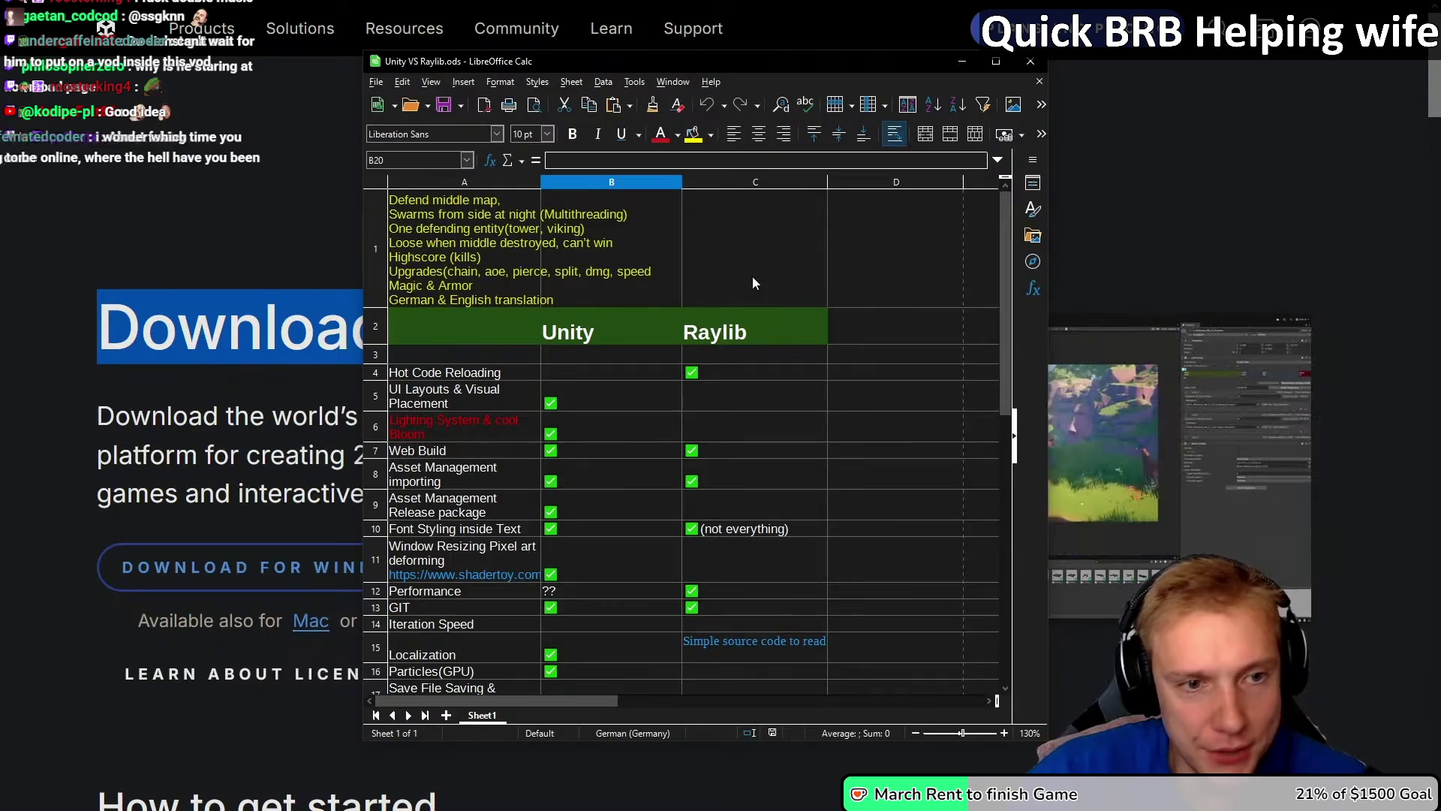
pyautogui.click(392, 204)
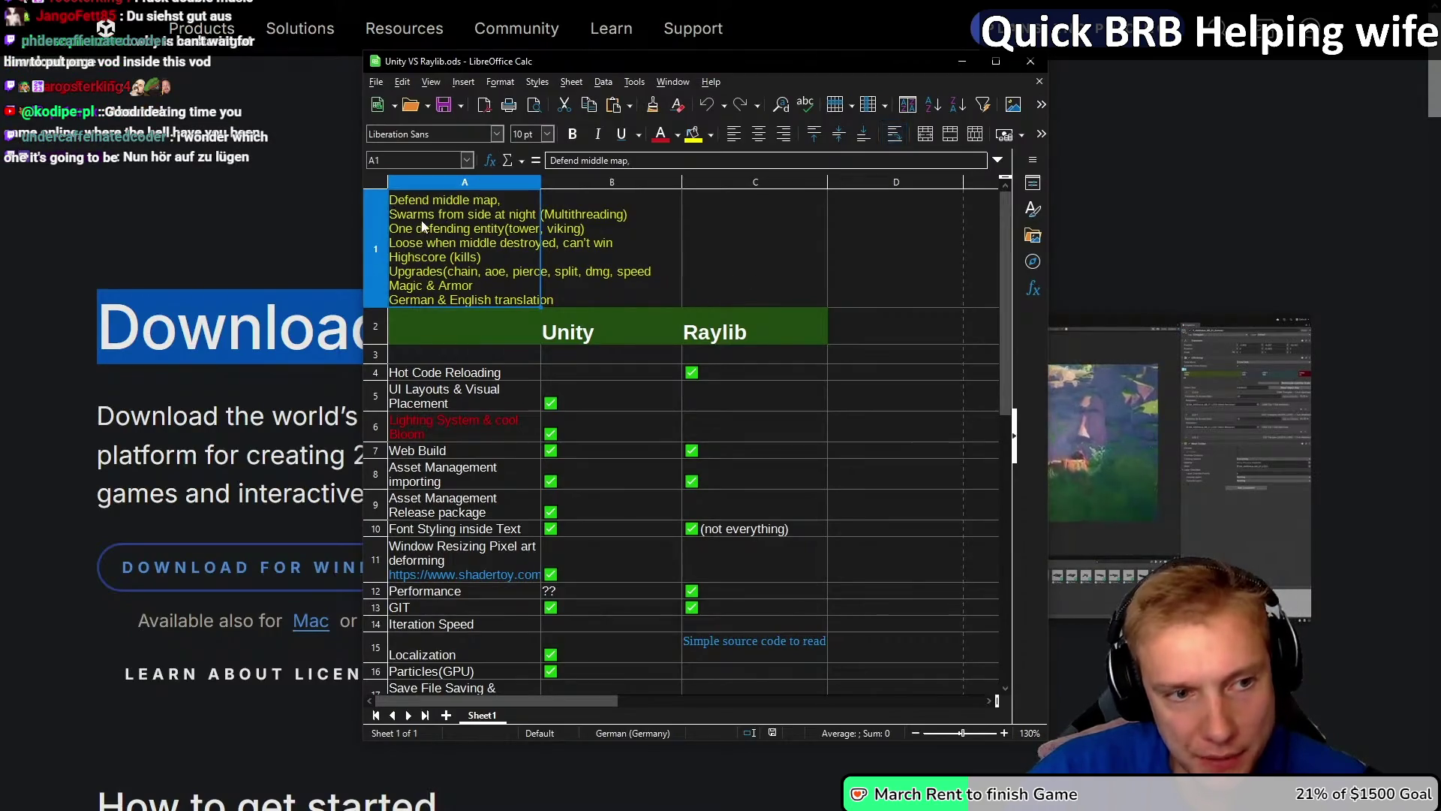
pyautogui.doubleClick(397, 199)
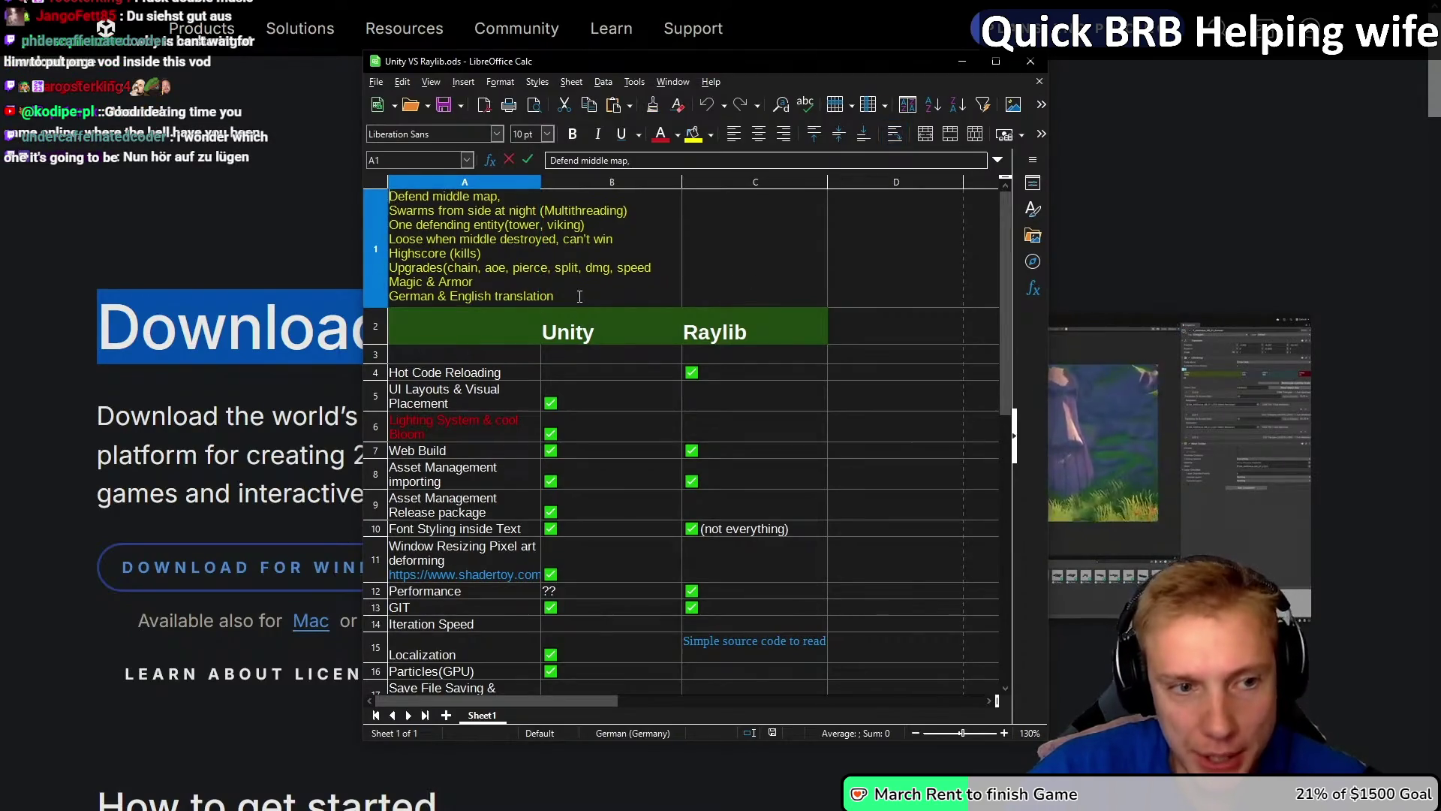
pyautogui.click(423, 436)
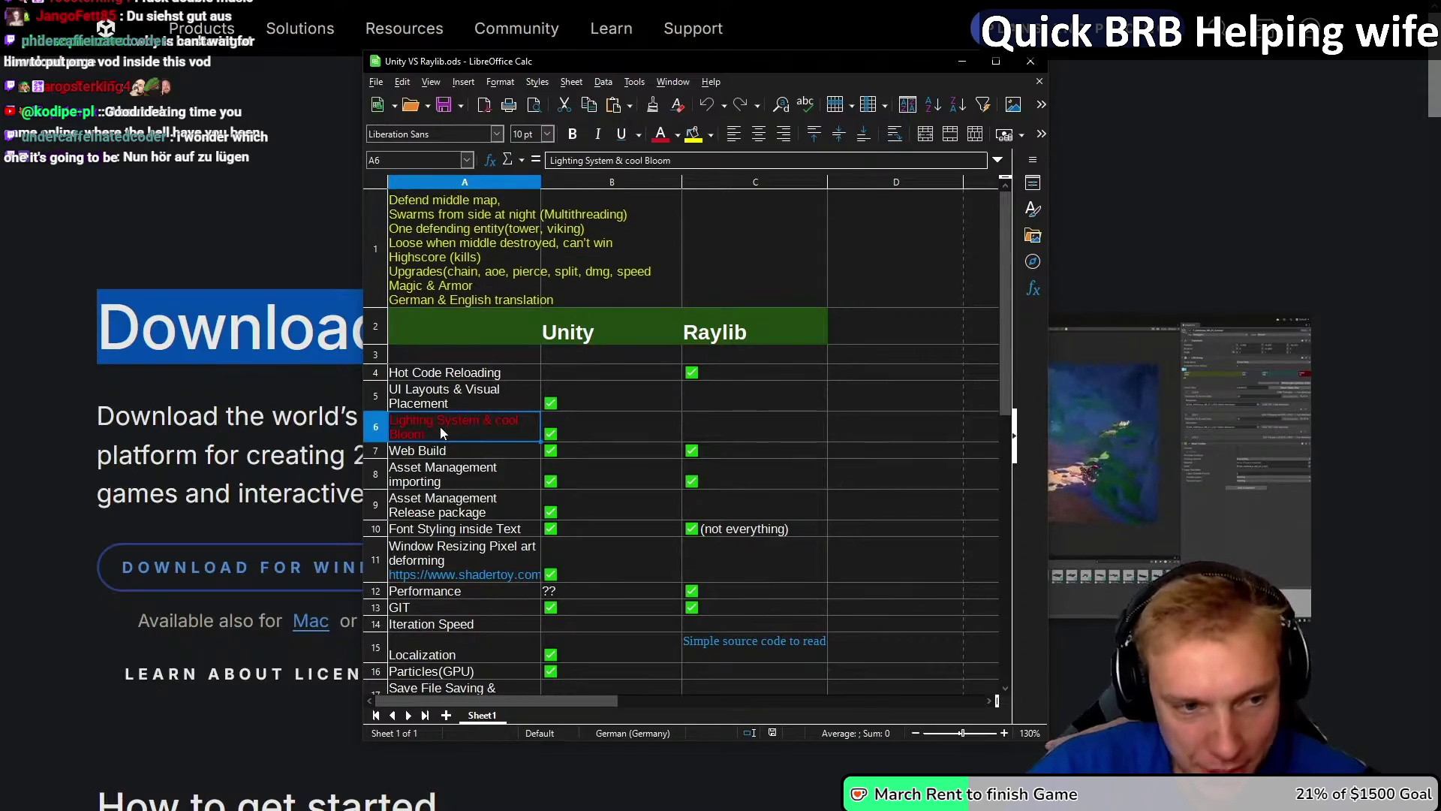
pyautogui.doubleClick(422, 435)
pyautogui.moveTo(422, 435)
pyautogui.mouseDown()
pyautogui.moveTo(418, 417)
pyautogui.moveTo(368, 410)
pyautogui.mouseUp()
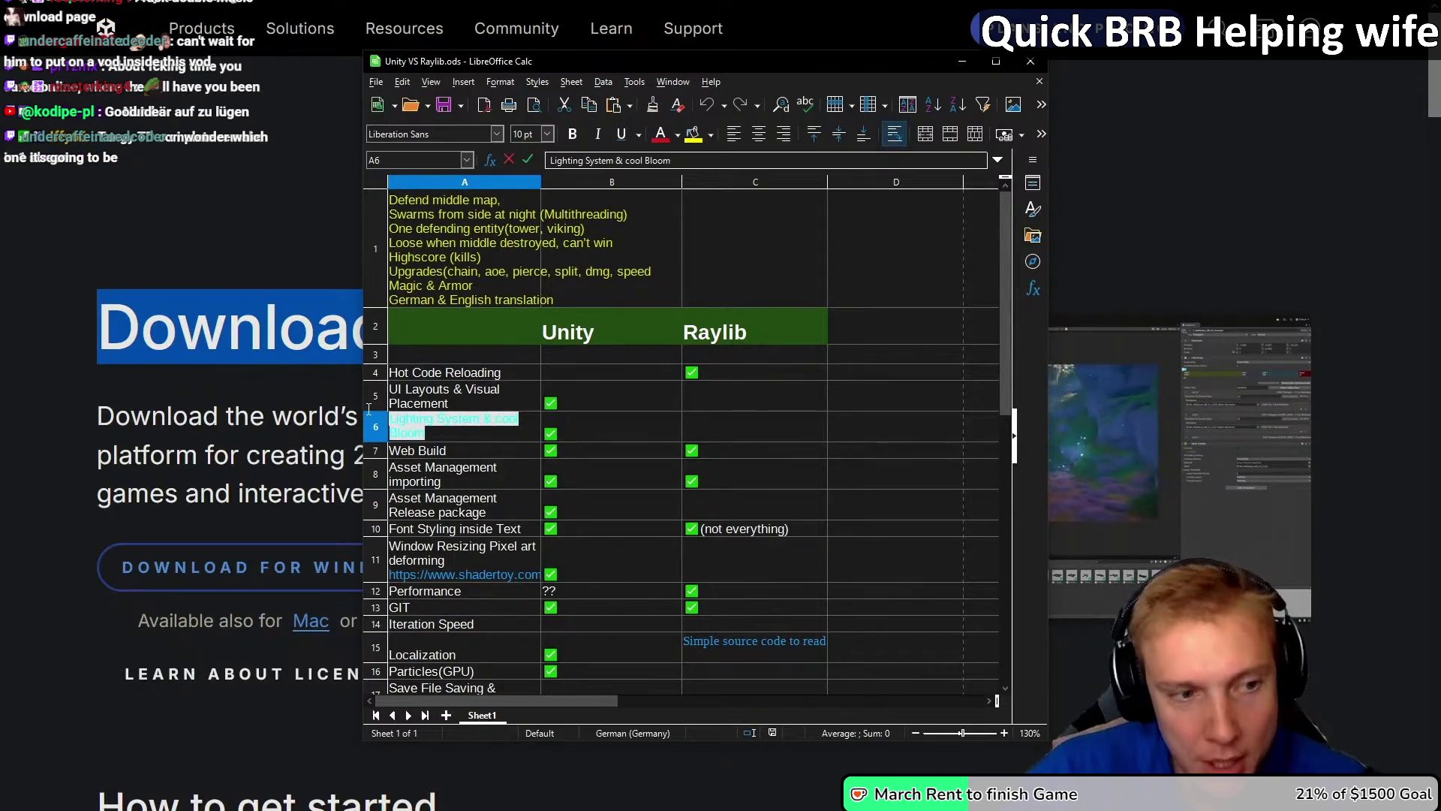
pyautogui.click(439, 435)
pyautogui.tripleClick(442, 435)
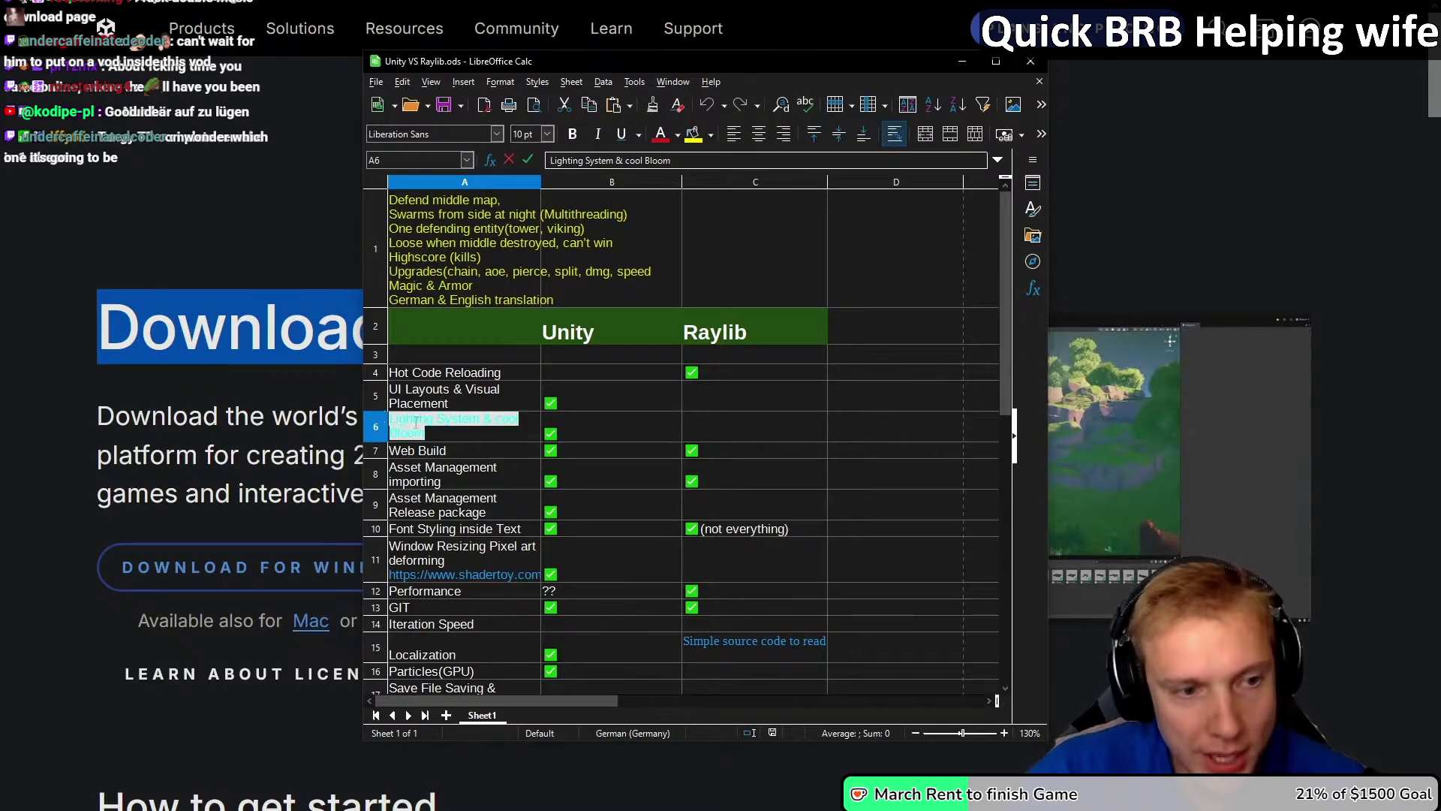
pyautogui.click(443, 434)
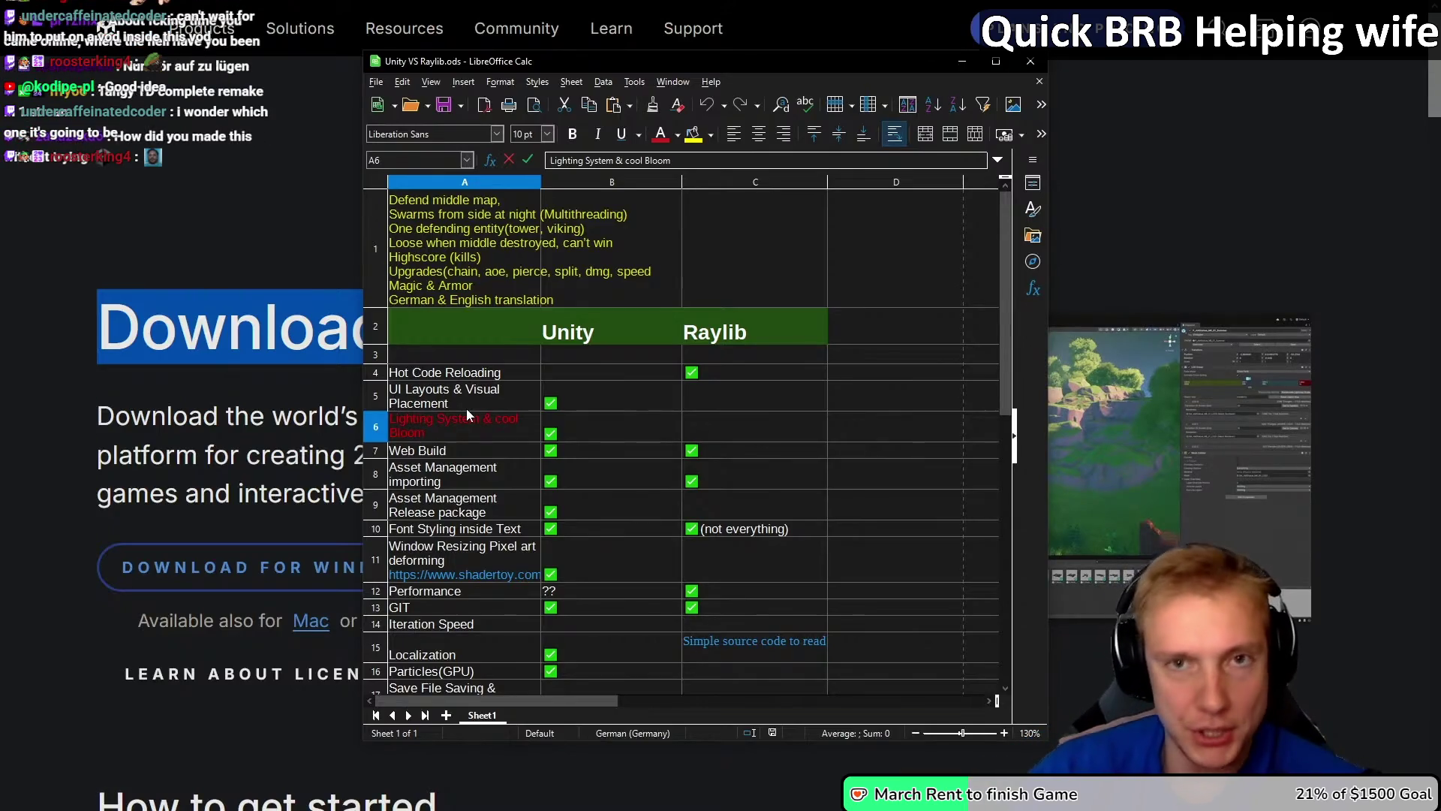
pyautogui.click(50, 392)
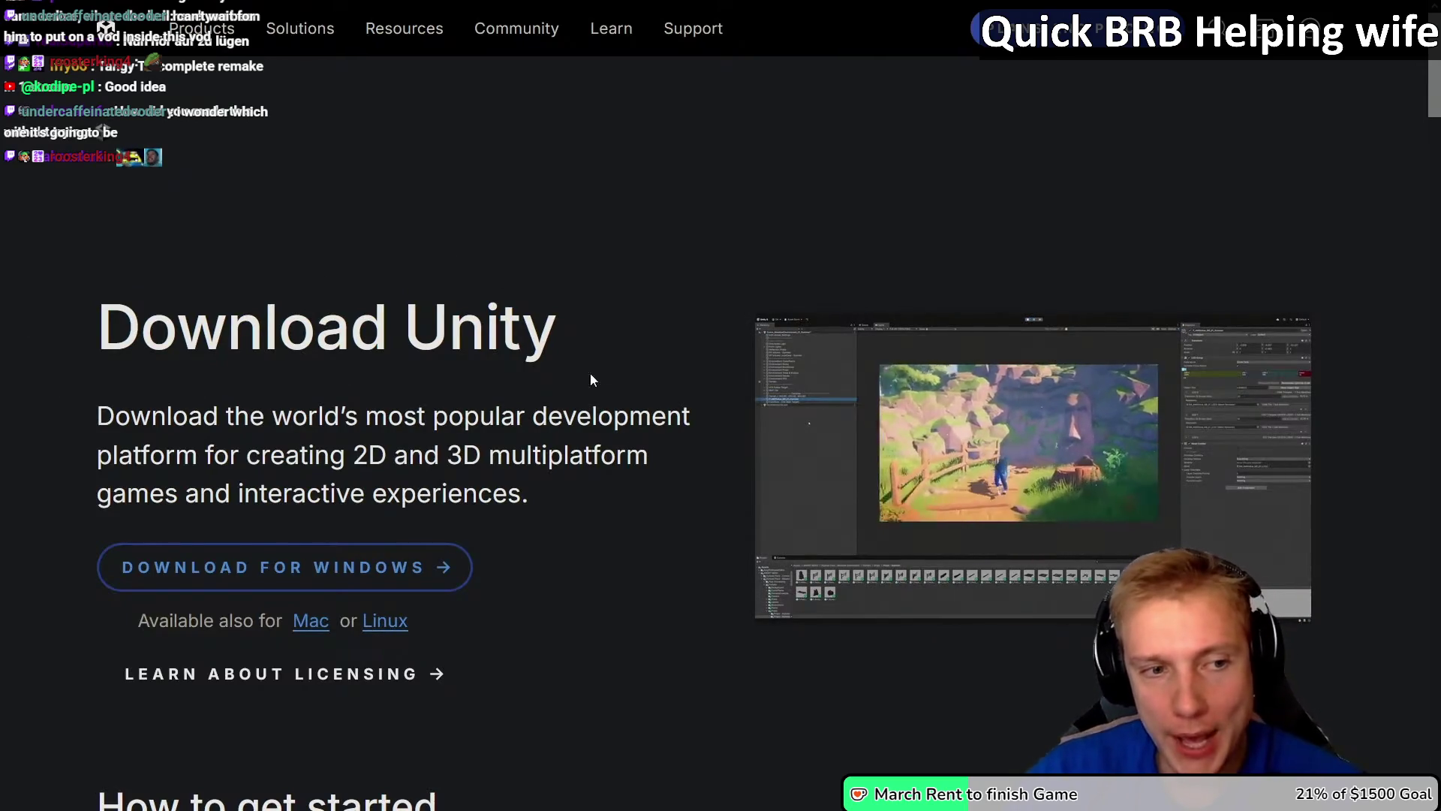
# Step: Highlight the Download Unity heading text, then clear the highlight
pyautogui.tripleClick(20, 340)
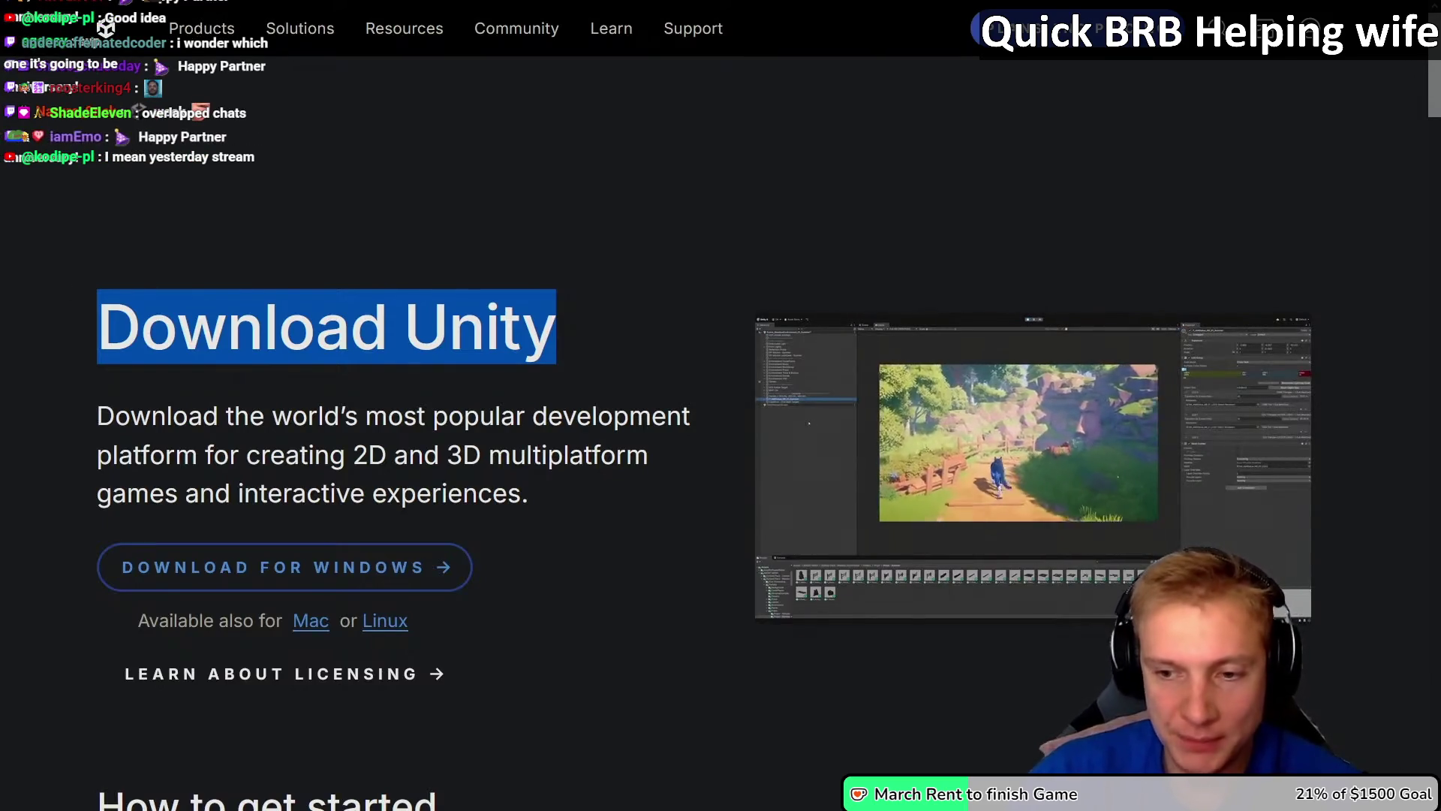
pyautogui.click(562, 325)
pyautogui.moveTo(560, 327)
pyautogui.mouseDown()
pyautogui.moveTo(38, 312)
pyautogui.moveTo(188, 338)
pyautogui.moveTo(86, 344)
pyautogui.mouseUp()
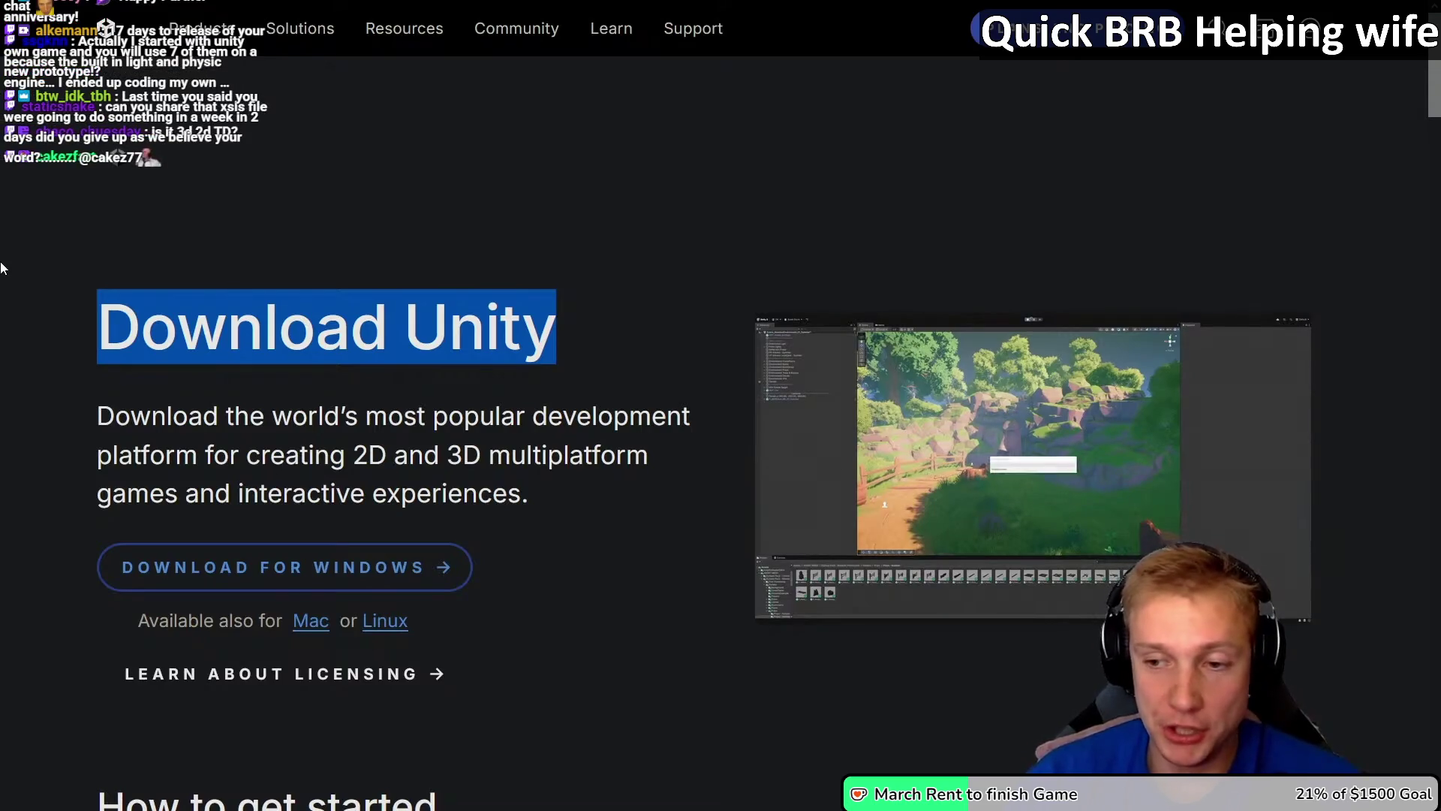
pyautogui.click(337, 408)
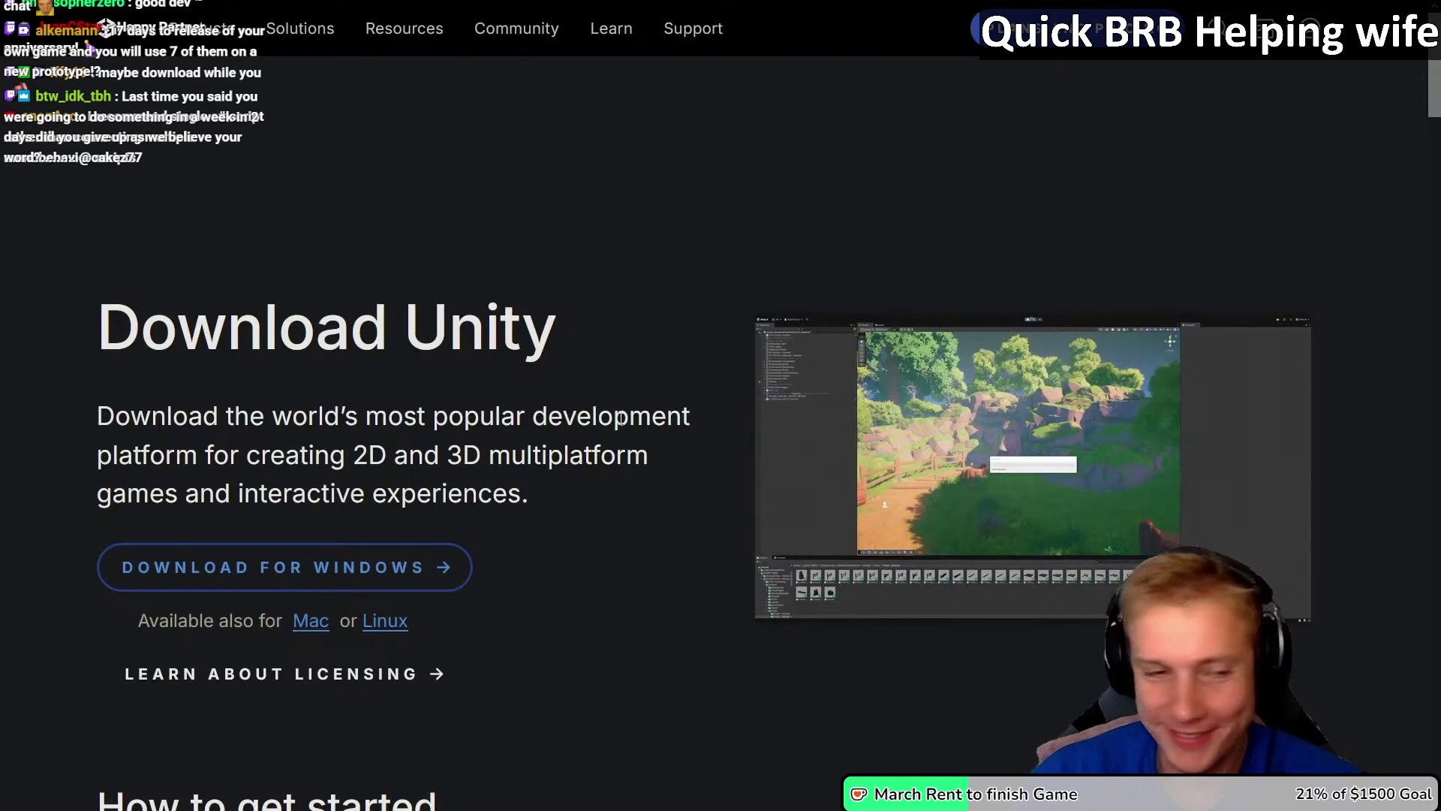
# Step: Download the Windows Unity Hub installer, launch UnityHubSetup.exe and centre its setup dialog
pyautogui.click(241, 570)
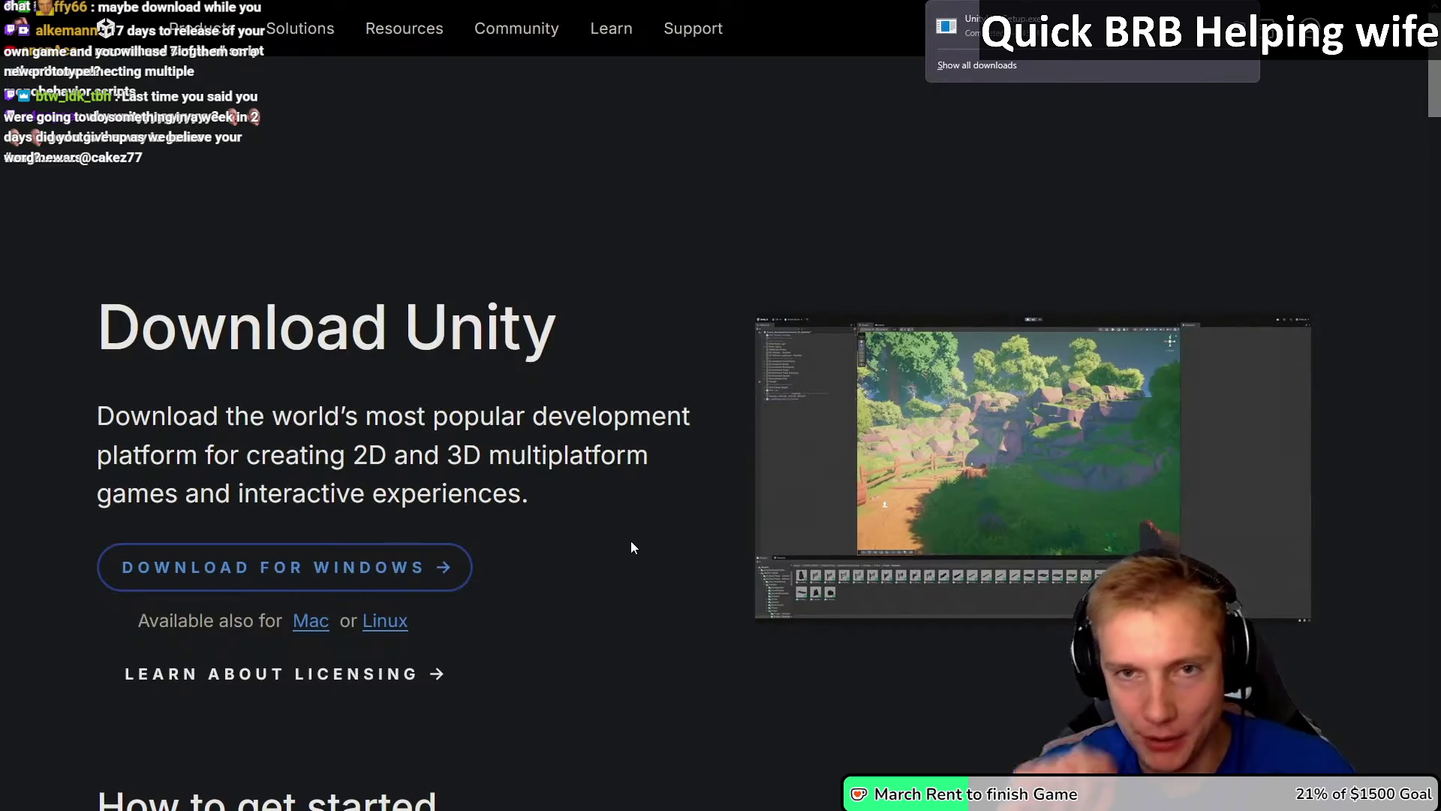
pyautogui.press('F11')
pyautogui.click(1015, 89)
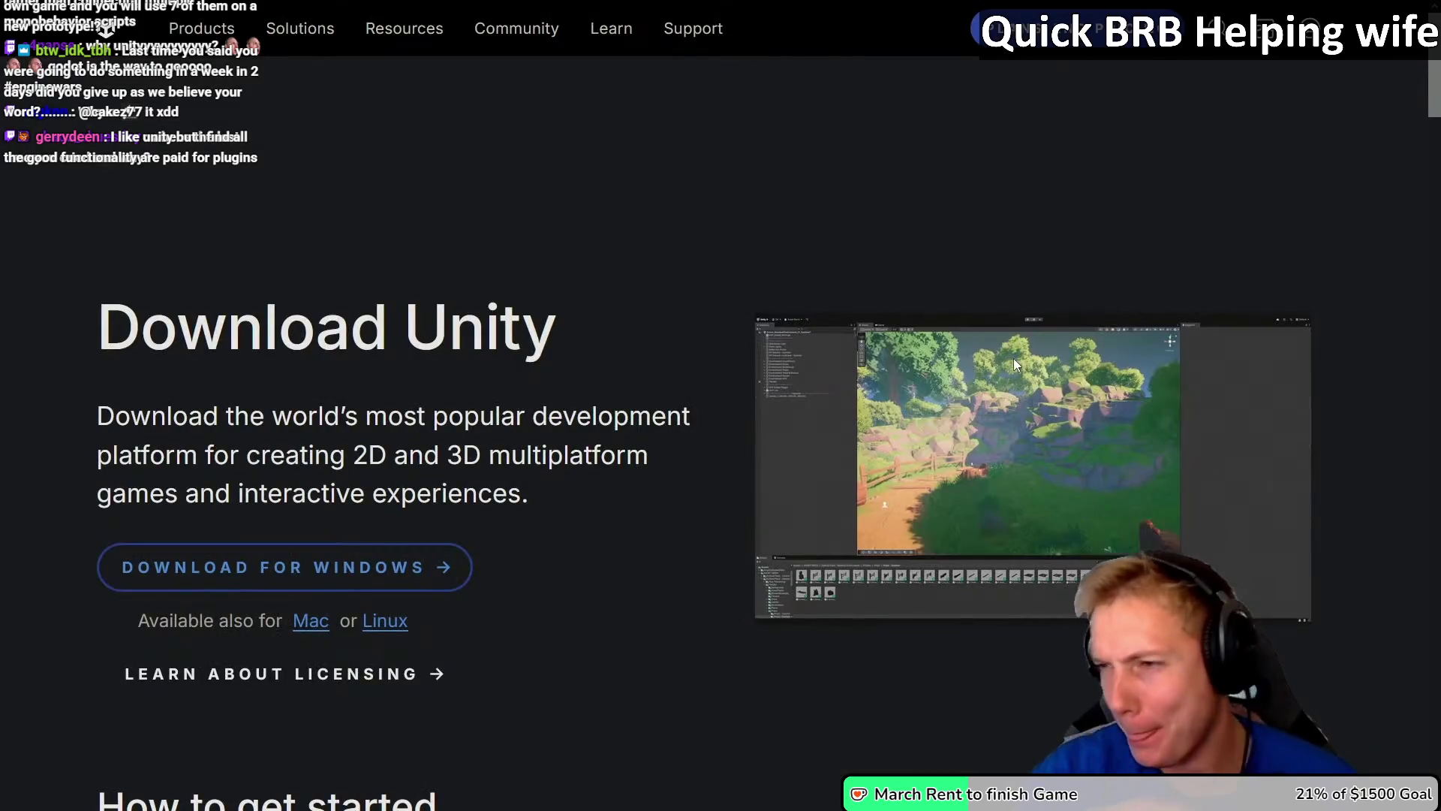
pyautogui.moveTo(660, 138)
pyautogui.mouseDown()
pyautogui.moveTo(601, 277)
pyautogui.moveTo(616, 248)
pyautogui.mouseUp()
pyautogui.moveTo(771, 366); pyautogui.dragTo(788, 422)
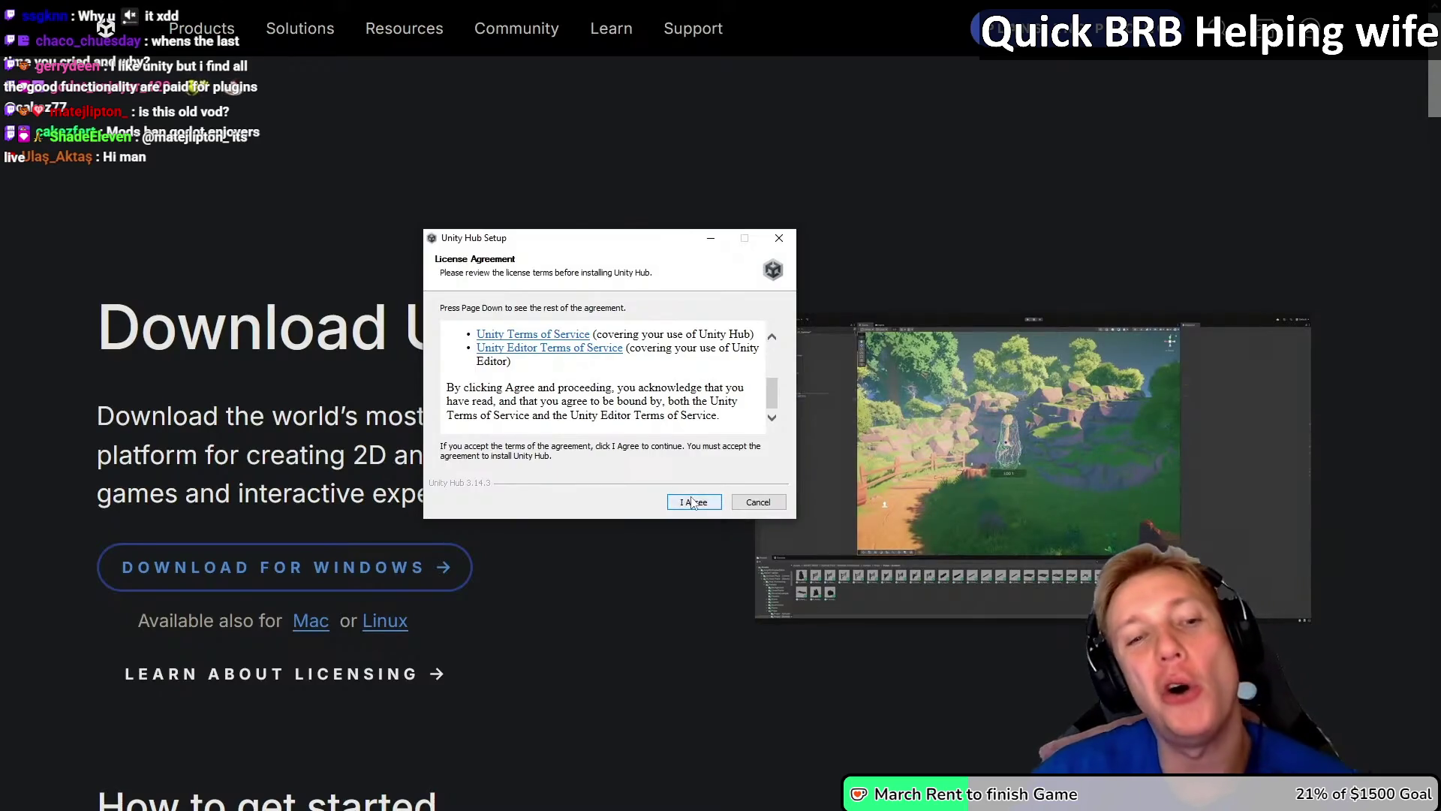
# Step: Accept the licence, install to C:\Program Files\Unity Hub, then view Unity's pricing plans
pyautogui.click(694, 502)
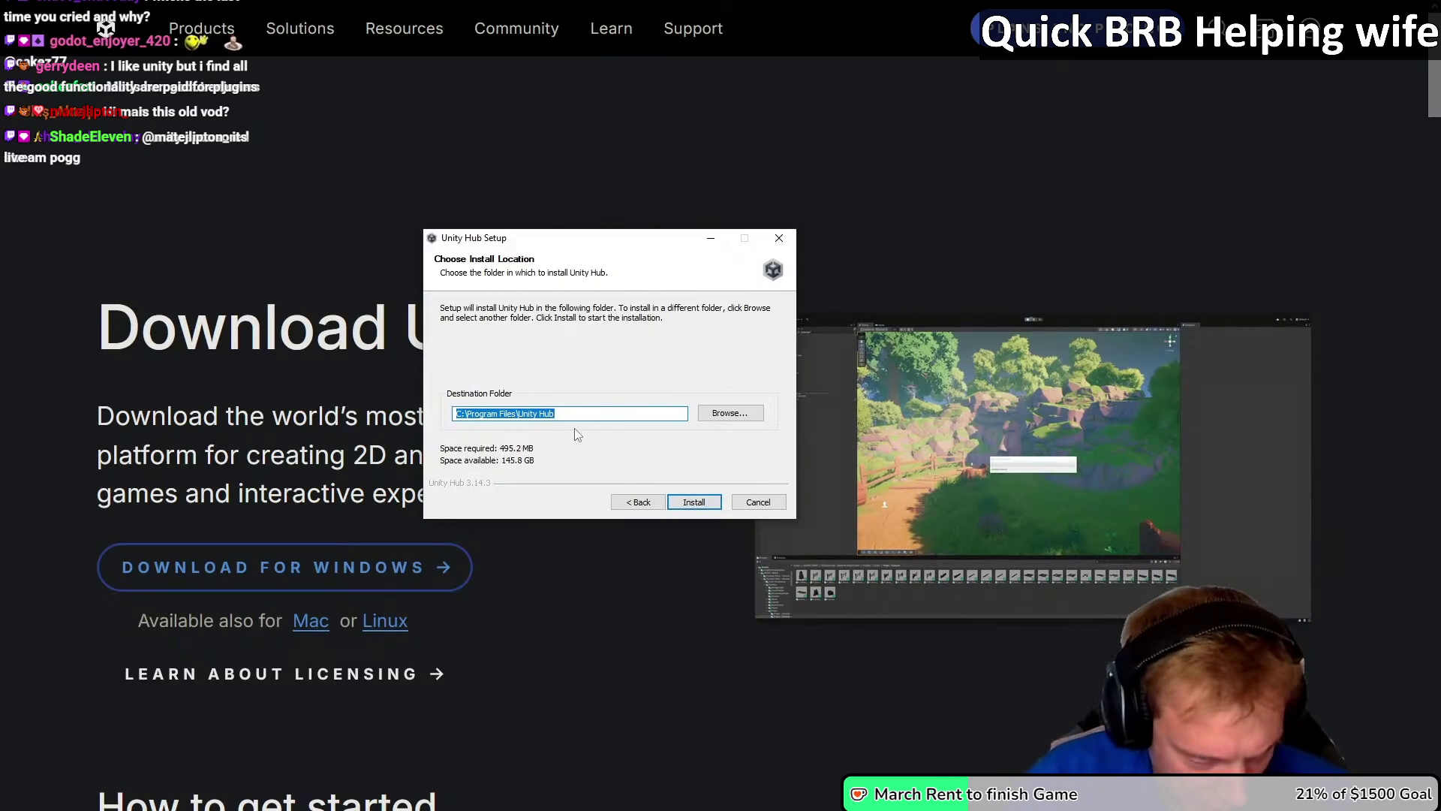
pyautogui.click(694, 501)
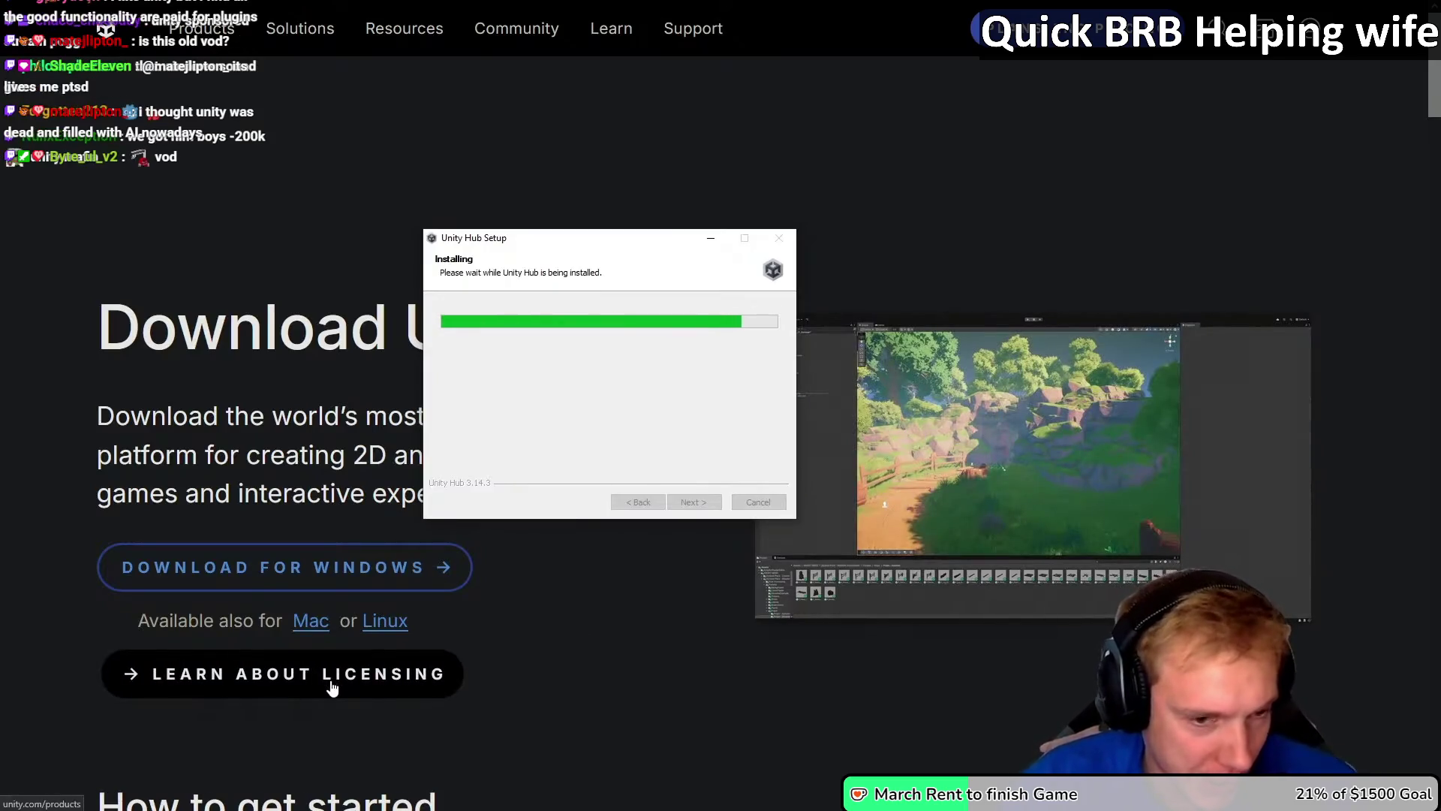
pyautogui.click(304, 665)
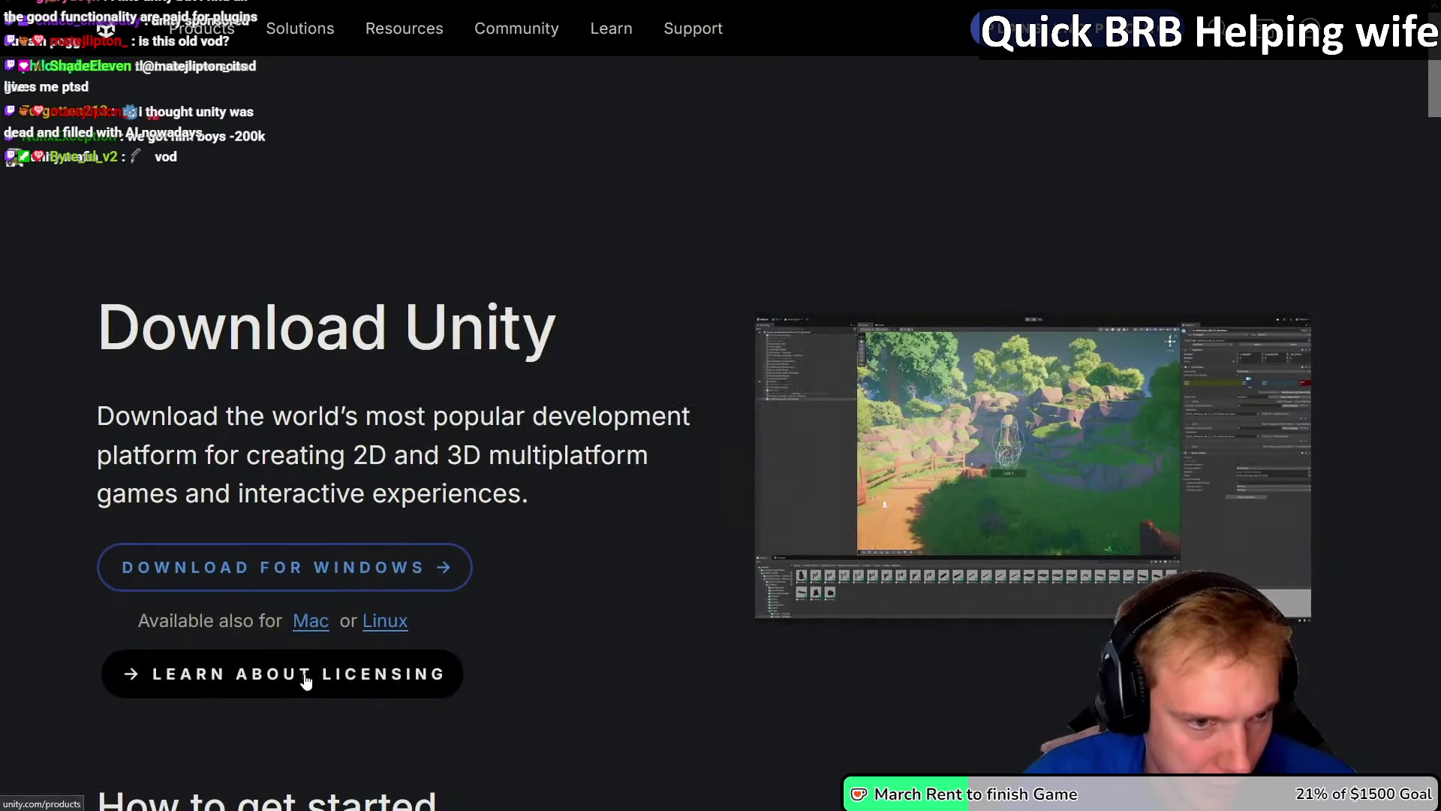
pyautogui.scroll(-7, 654, 474)
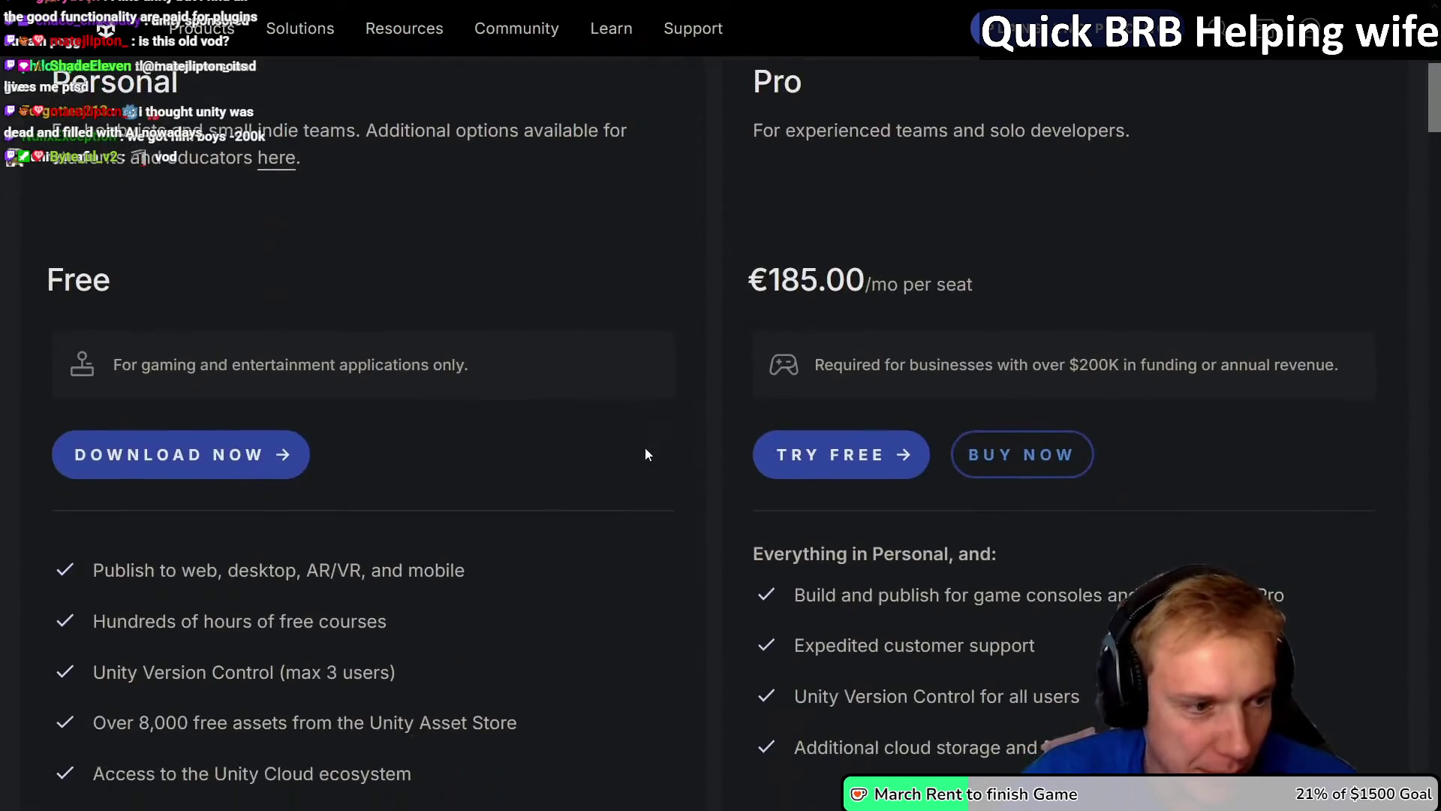
pyautogui.scroll(5, 670, 426)
pyautogui.scroll(-2, 674, 438)
pyautogui.scroll(-5, 84, 383)
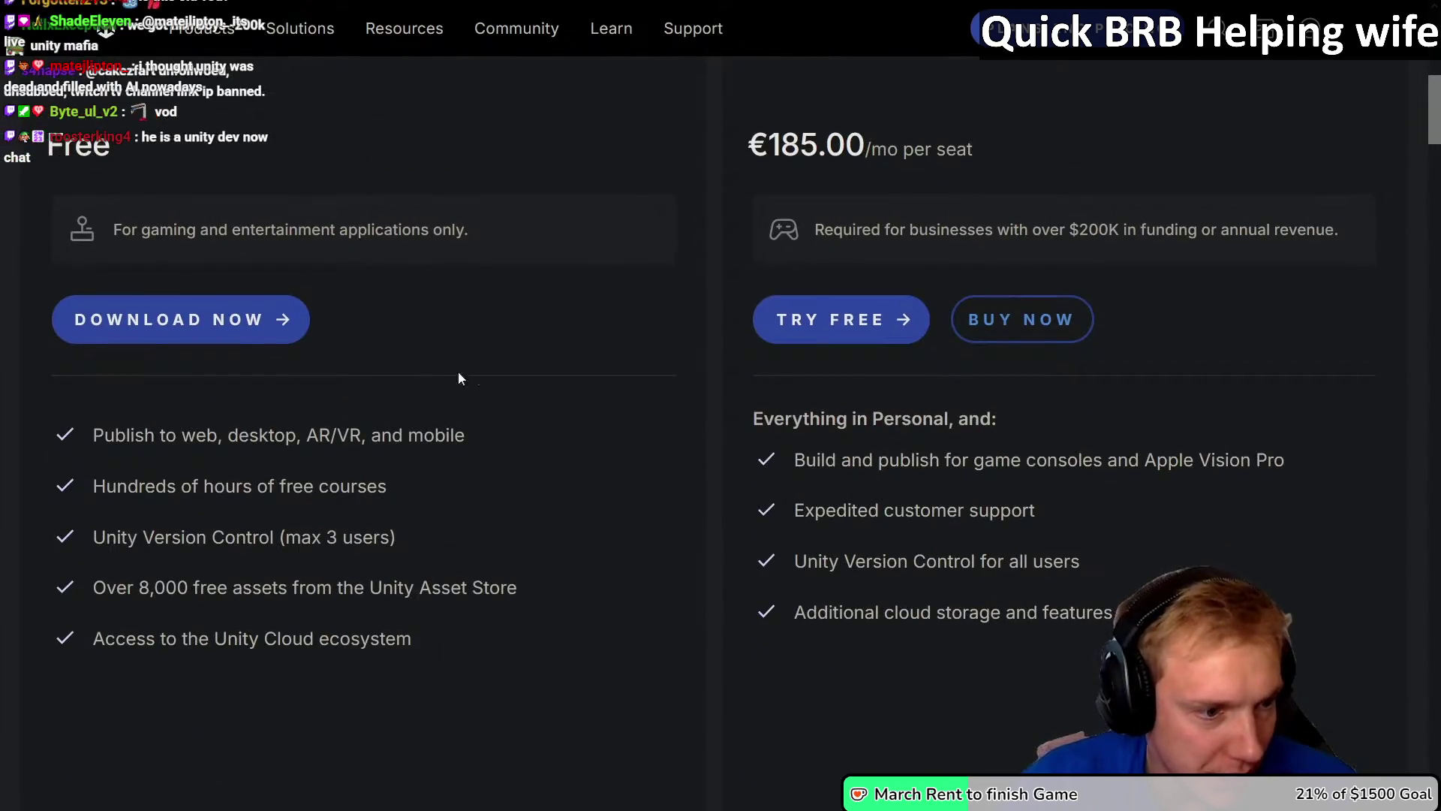
pyautogui.scroll(-13, 101, 567)
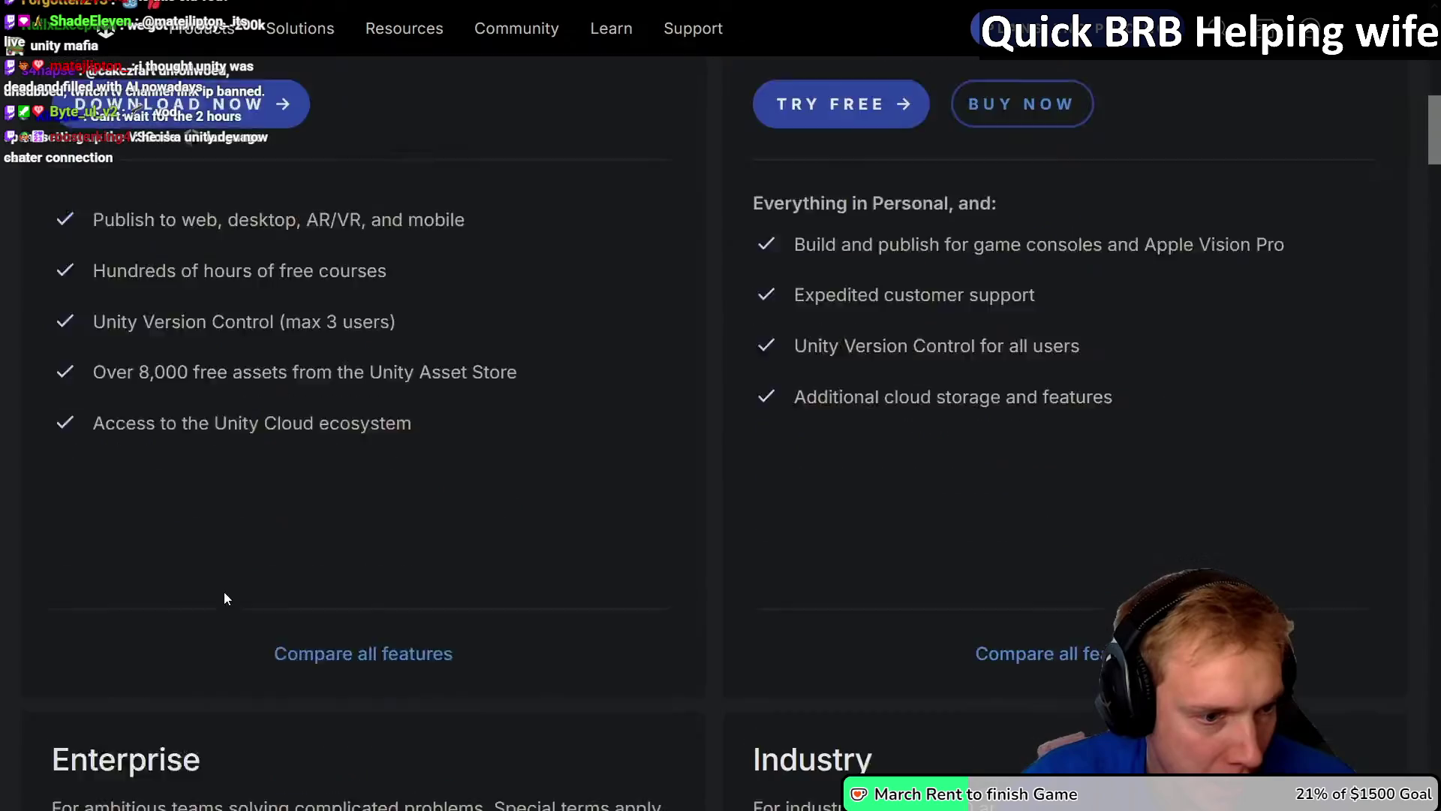
pyautogui.scroll(-2, 421, 454)
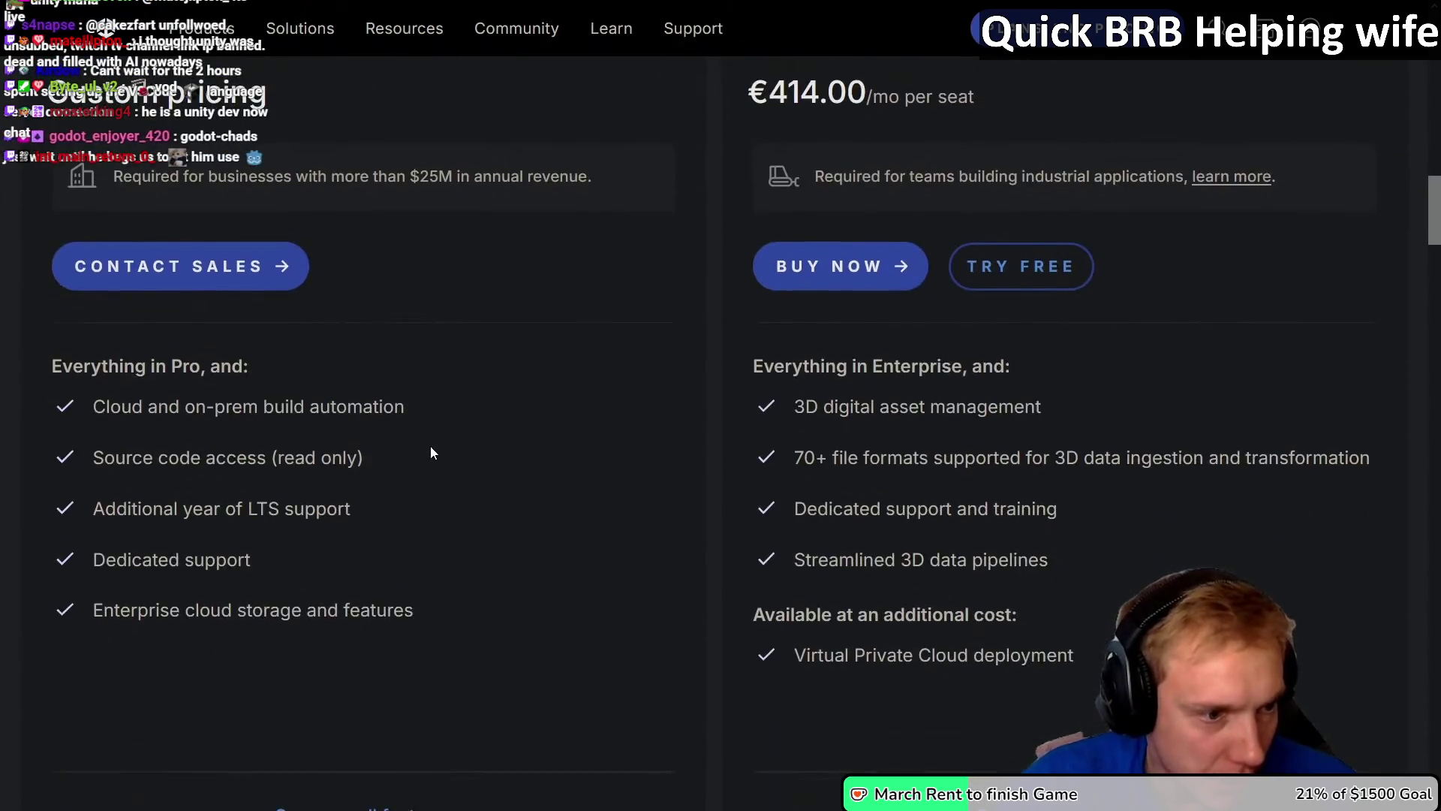
pyautogui.scroll(5, 435, 446)
pyautogui.scroll(-13, 434, 450)
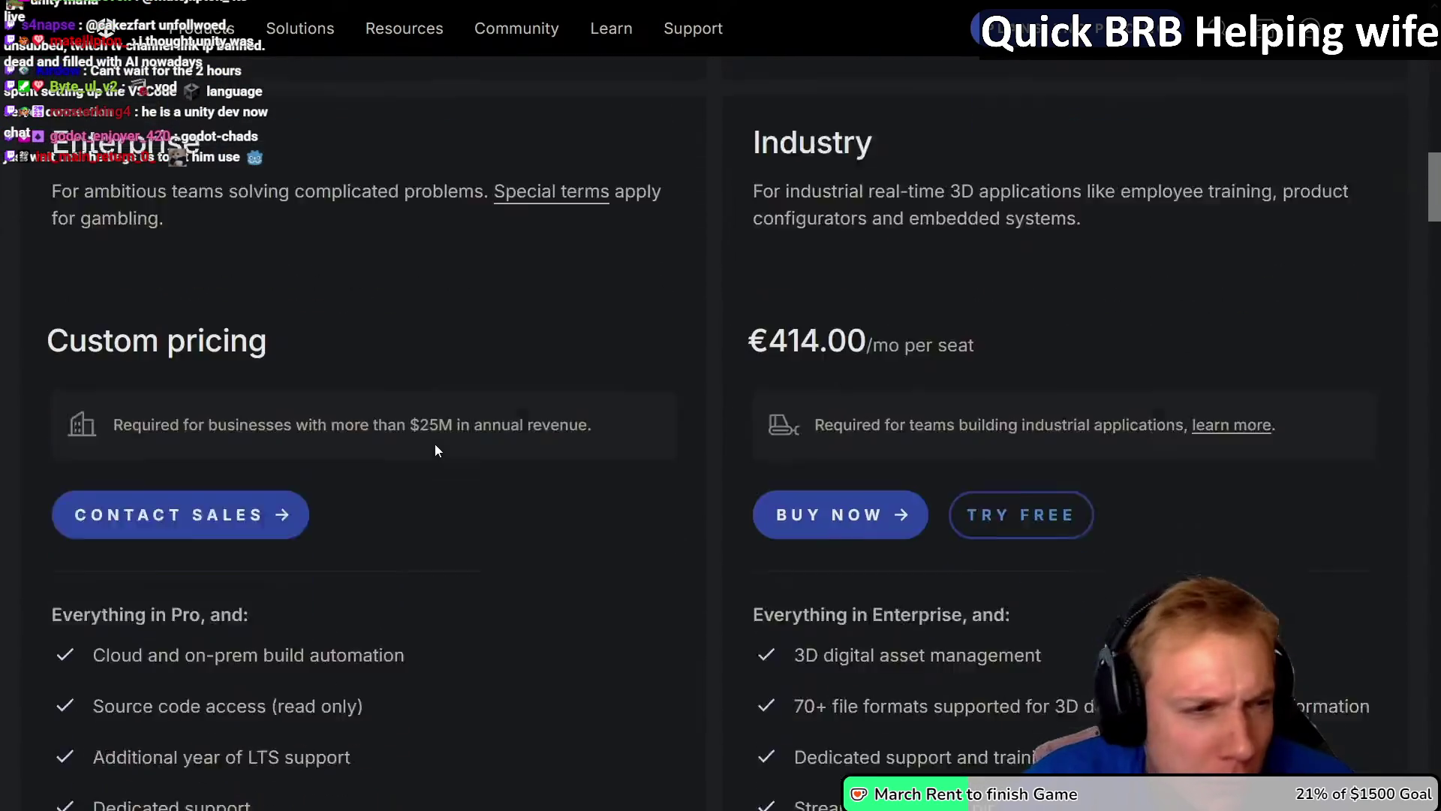
pyautogui.scroll(20, 436, 439)
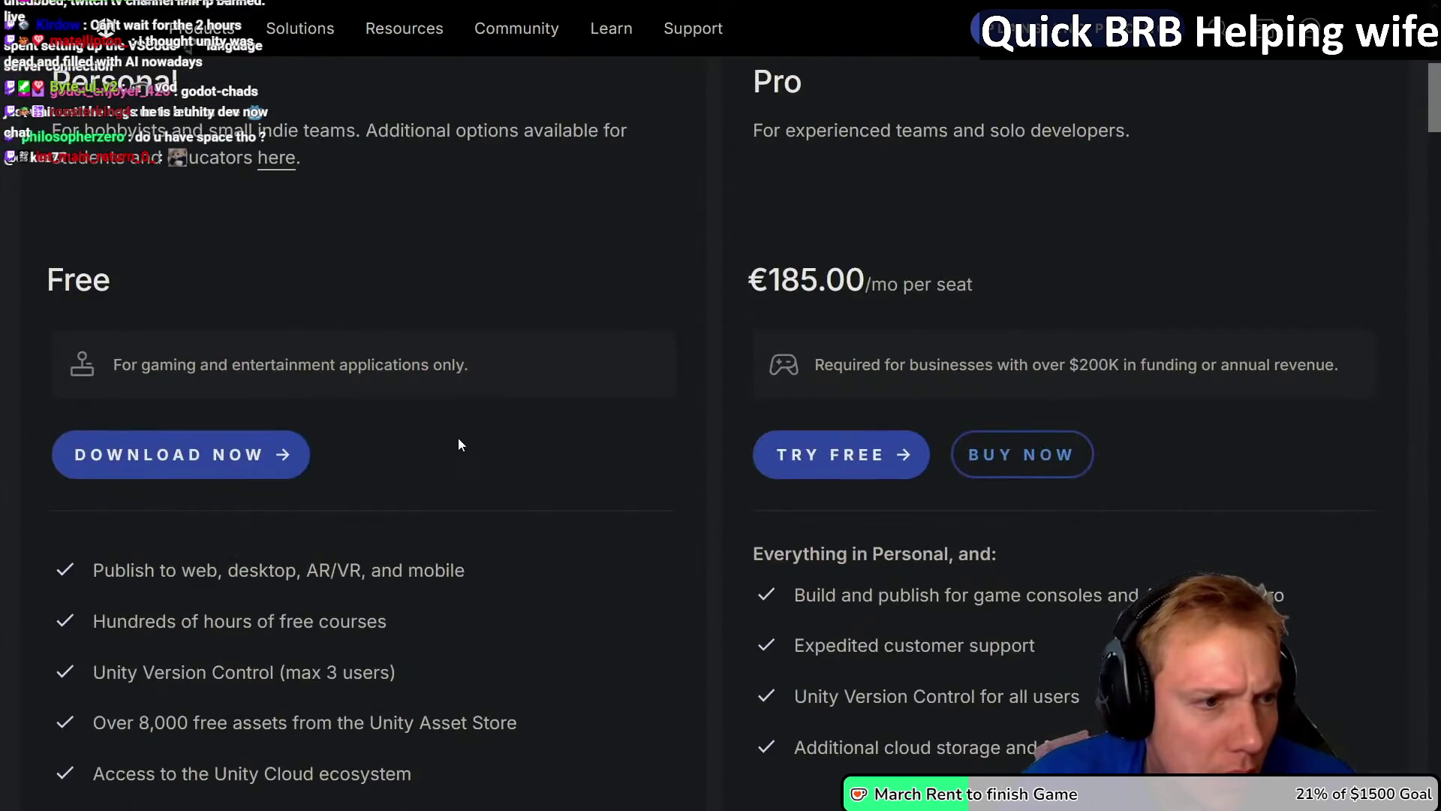
pyautogui.scroll(-4, 457, 438)
pyautogui.scroll(2, 460, 439)
pyautogui.scroll(-2, 460, 439)
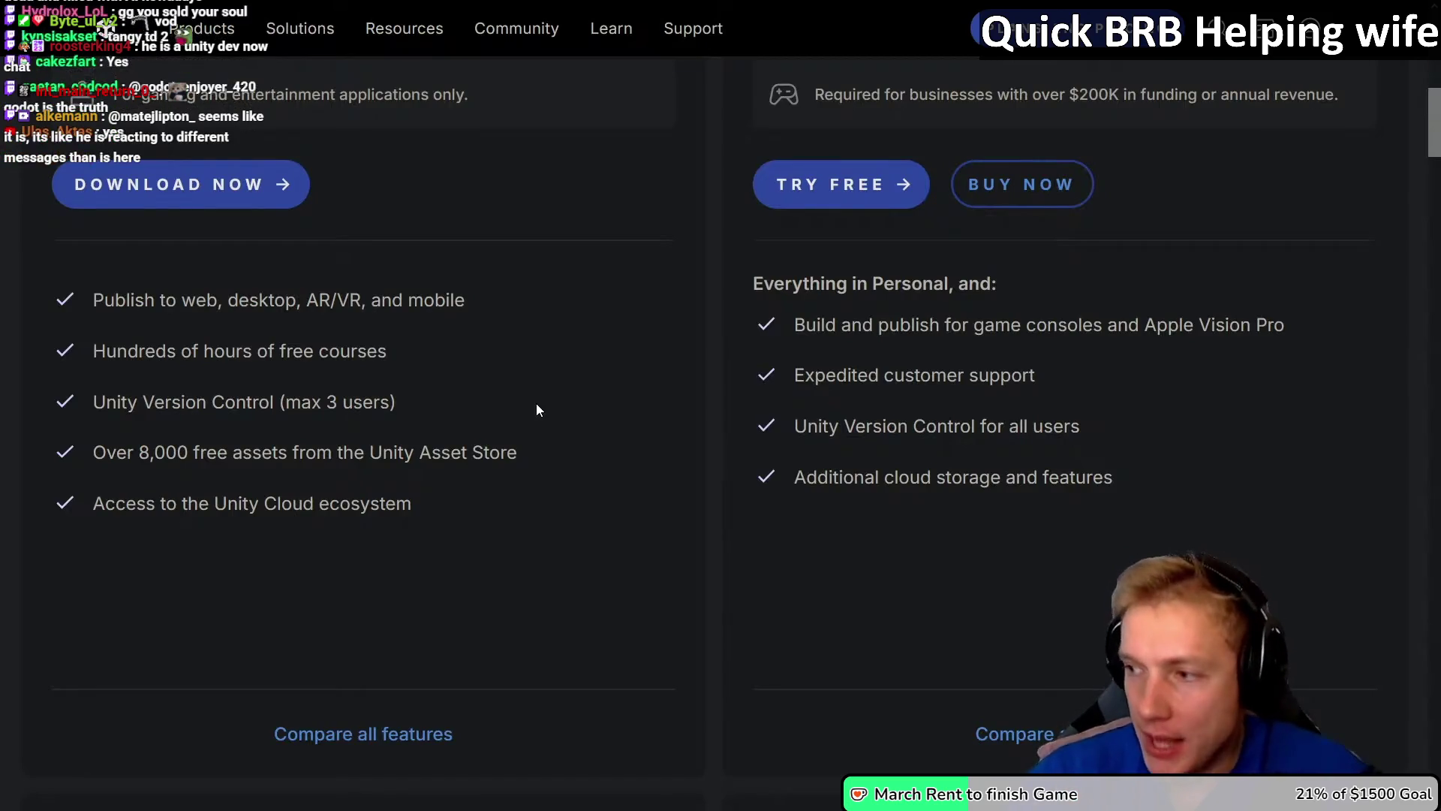
pyautogui.click(375, 736)
pyautogui.scroll(-7, 631, 373)
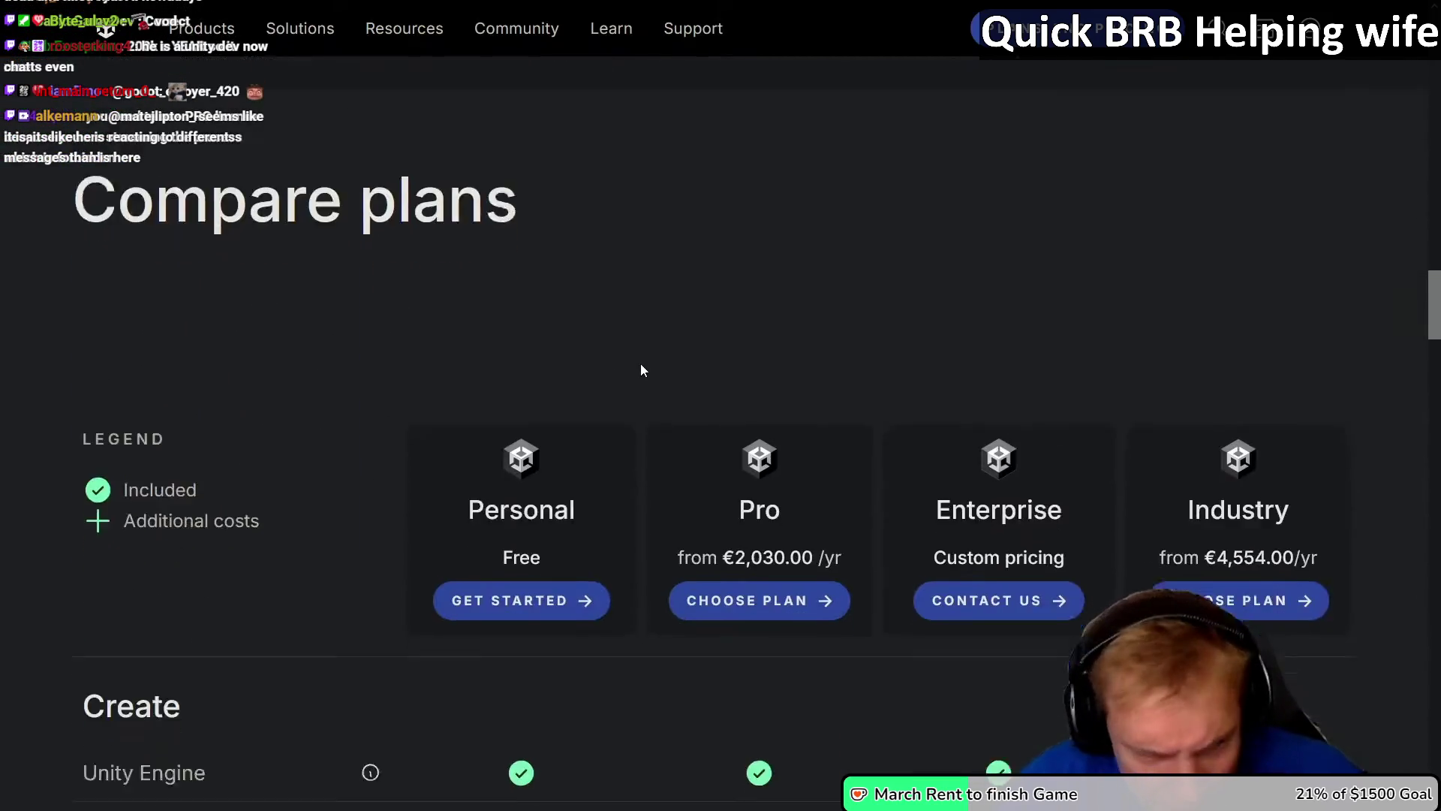
pyautogui.scroll(4, 596, 398)
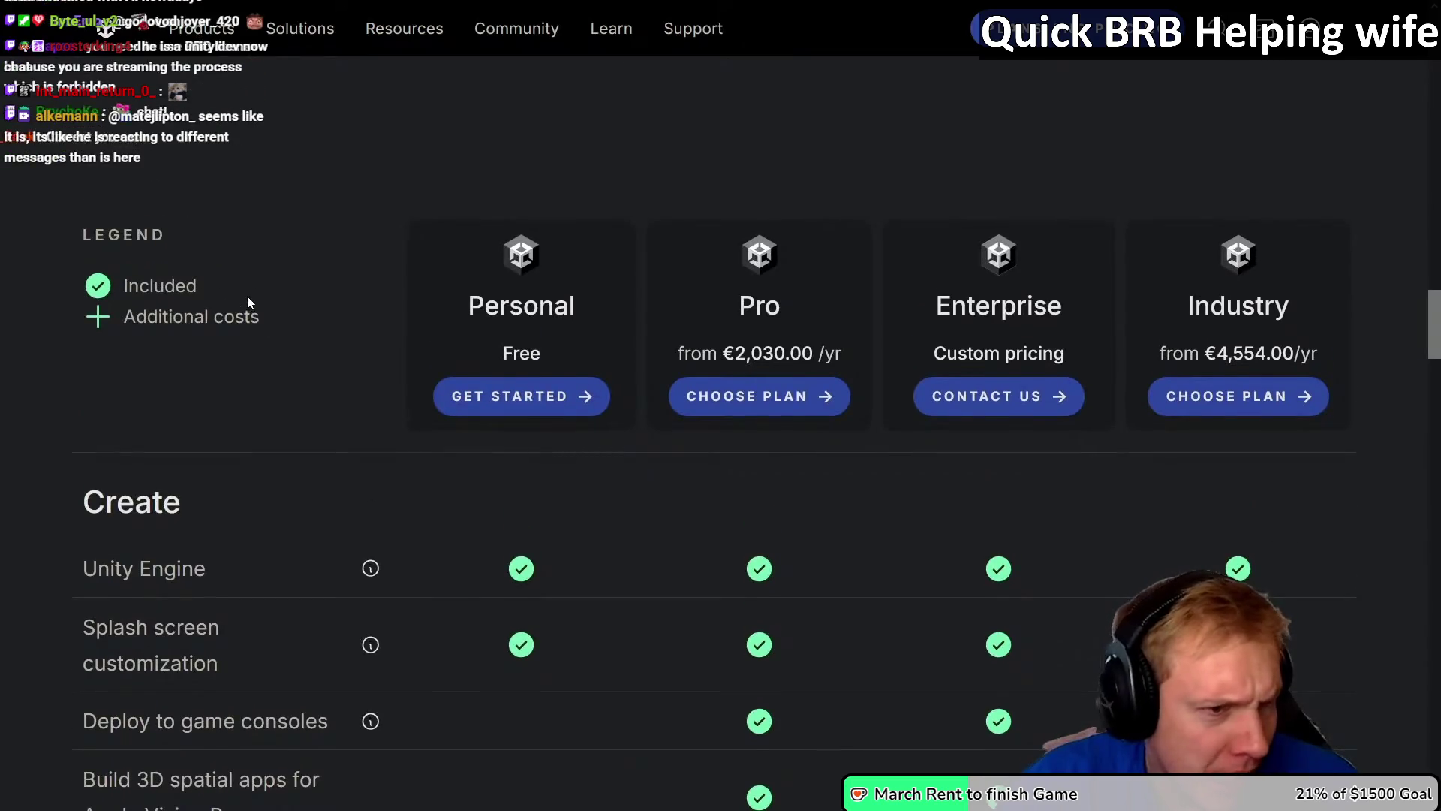
pyautogui.scroll(-2, 25, 319)
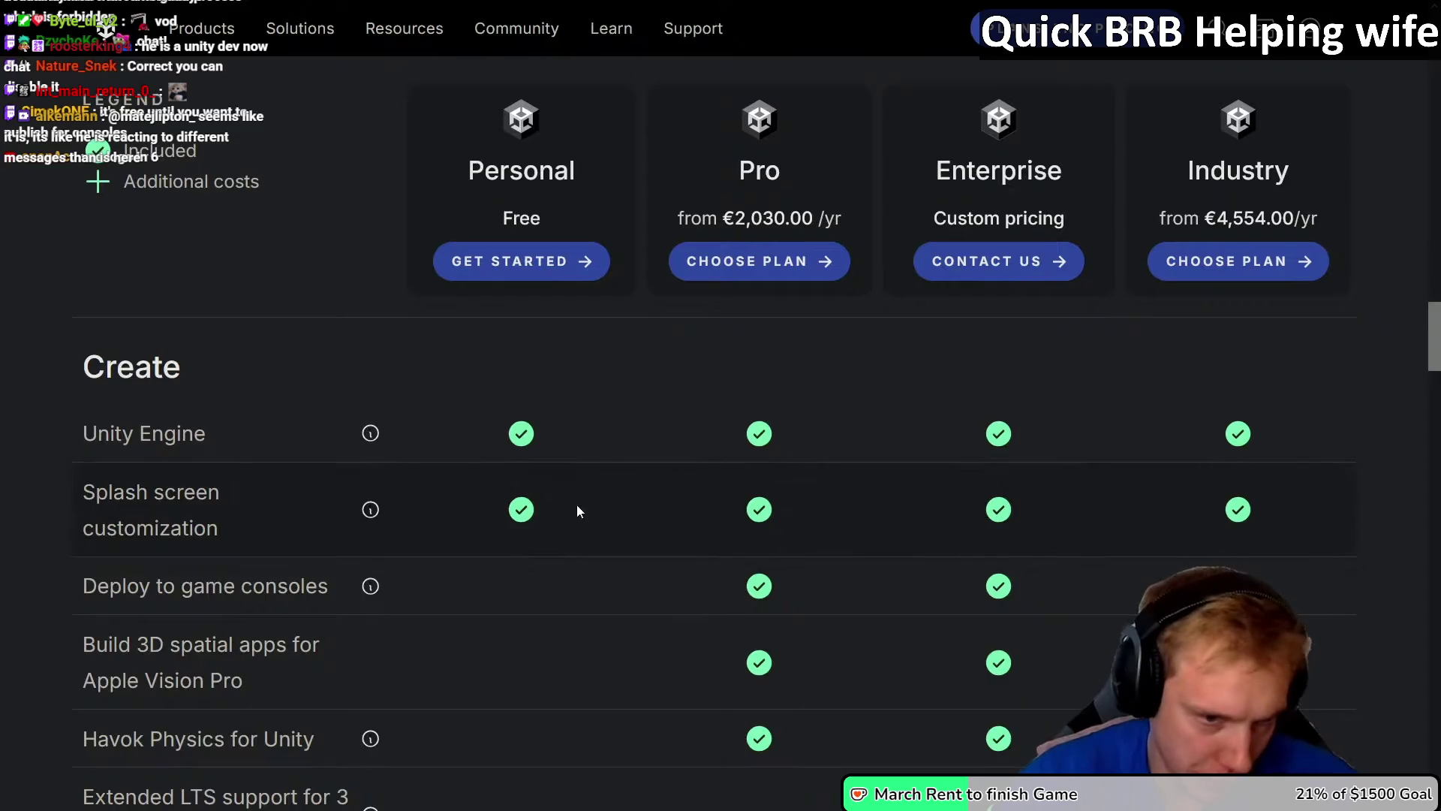
pyautogui.scroll(-4, 3, 560)
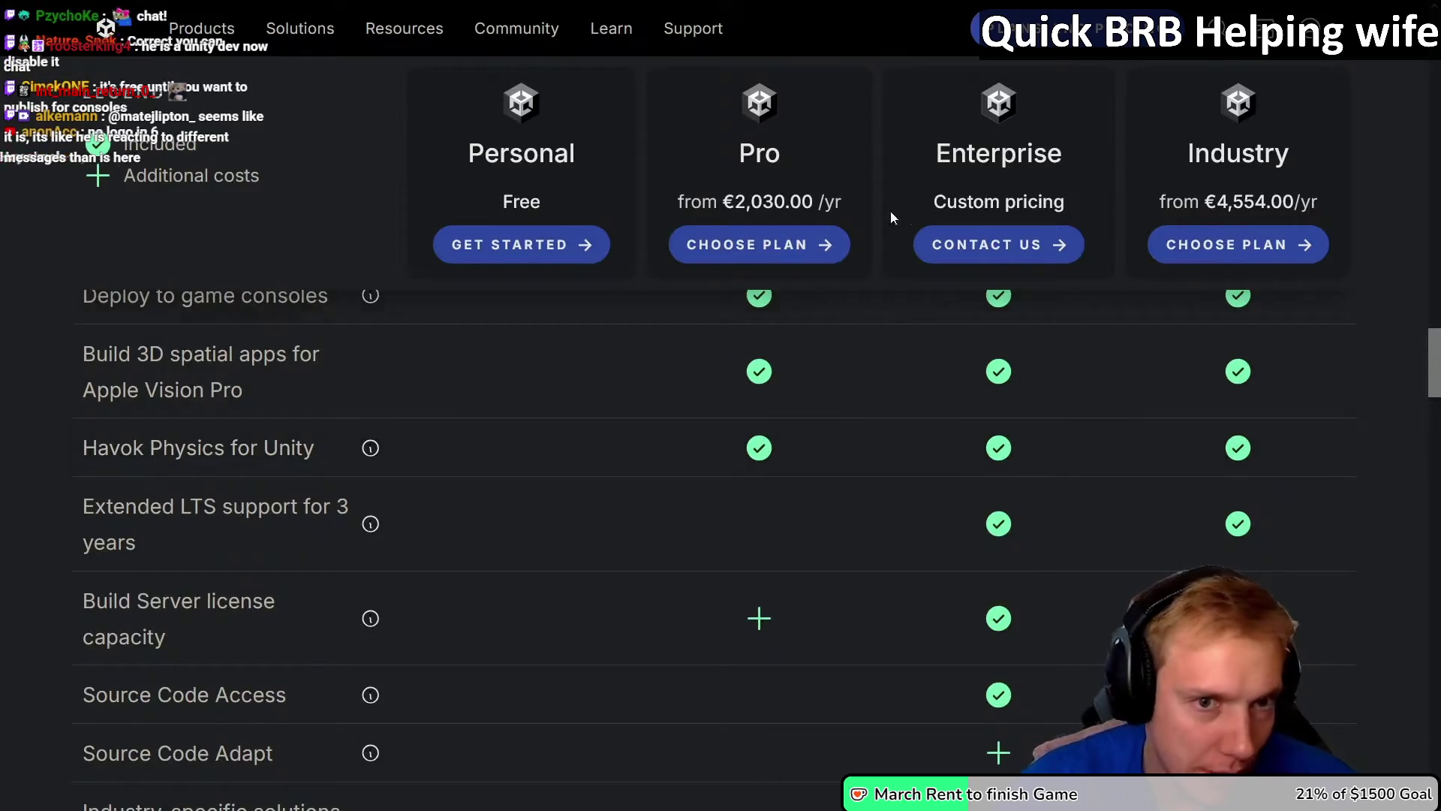
pyautogui.moveTo(736, 201); pyautogui.dragTo(813, 197)
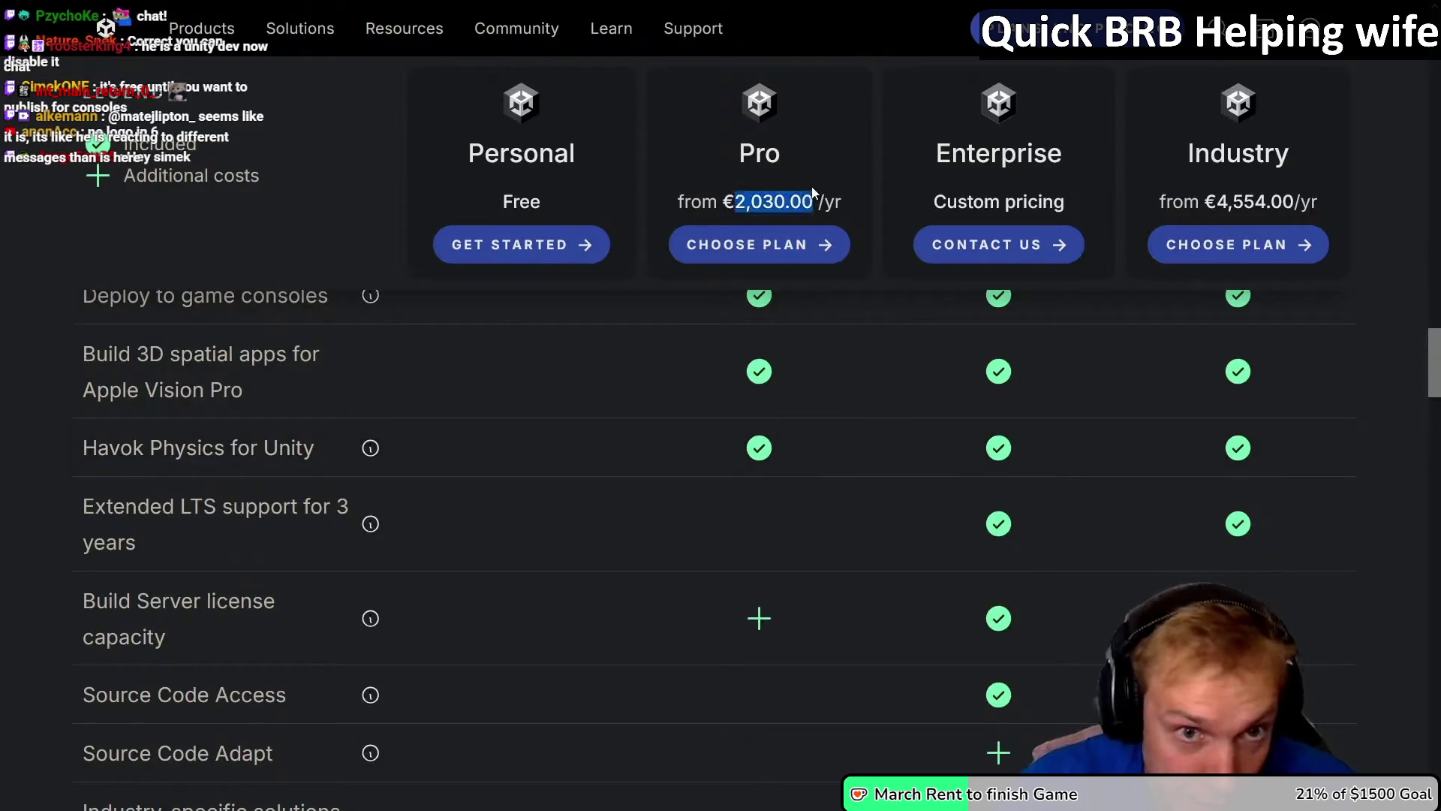
pyautogui.click(806, 200)
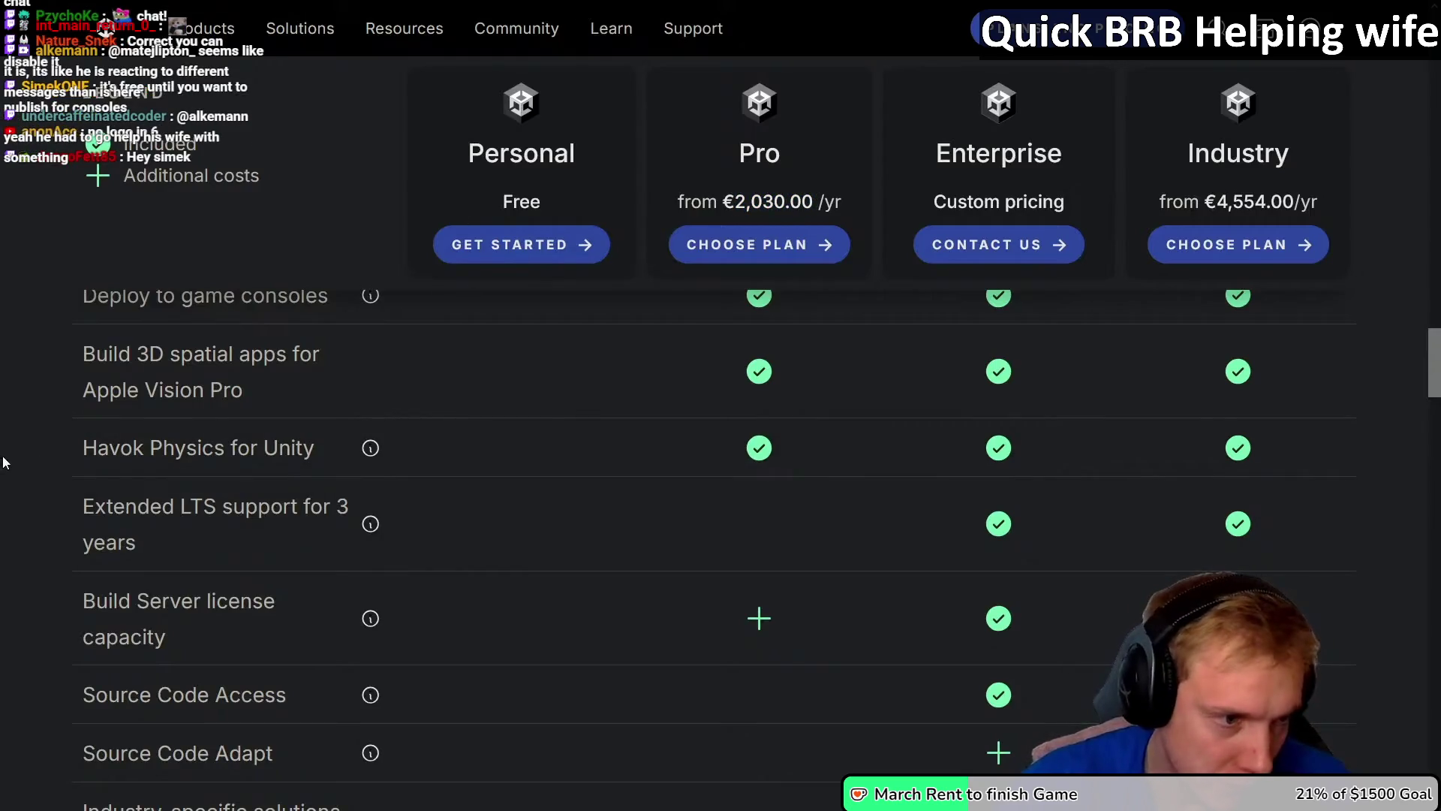
pyautogui.scroll(-2, 4, 517)
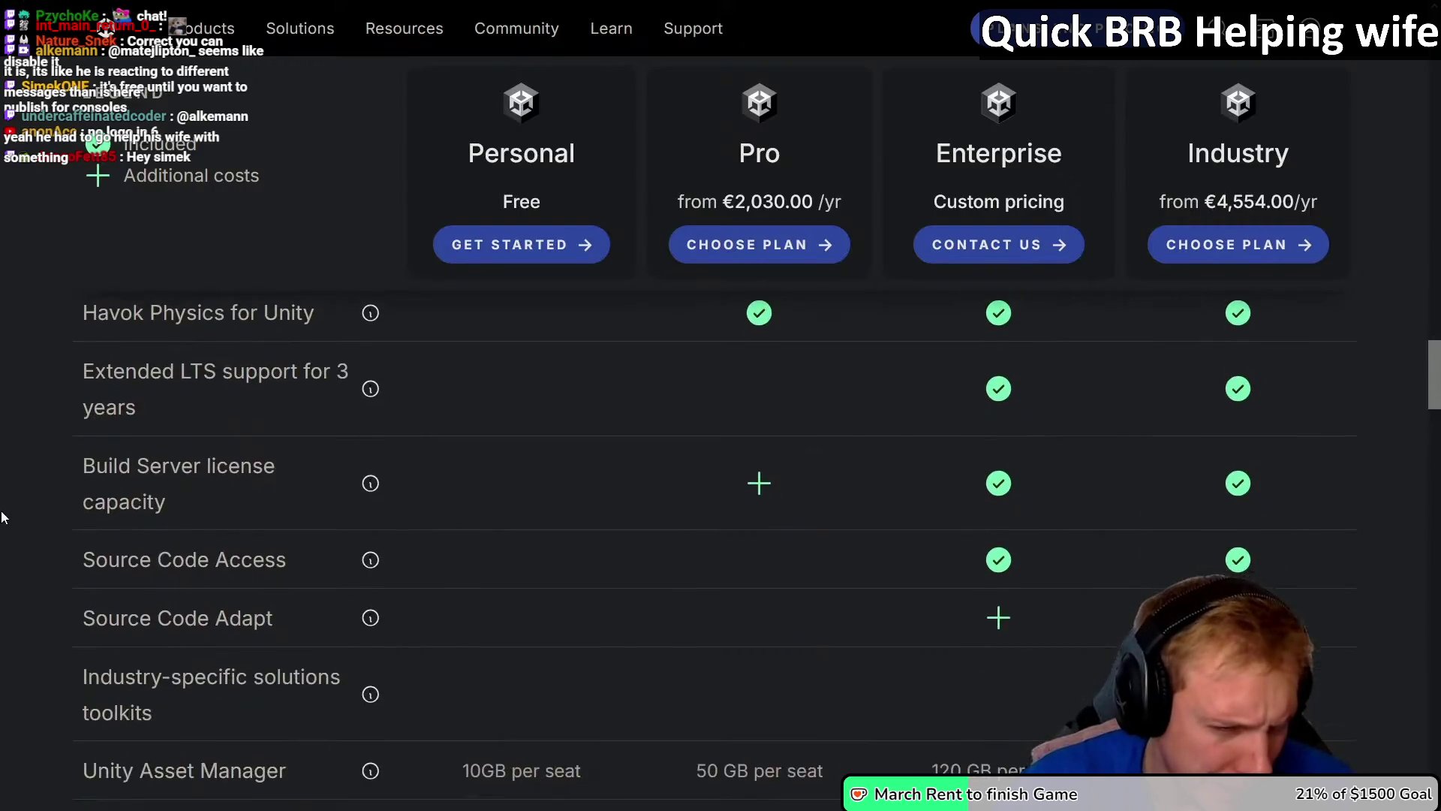
pyautogui.scroll(10, 3, 515)
pyautogui.scroll(-5, 9, 477)
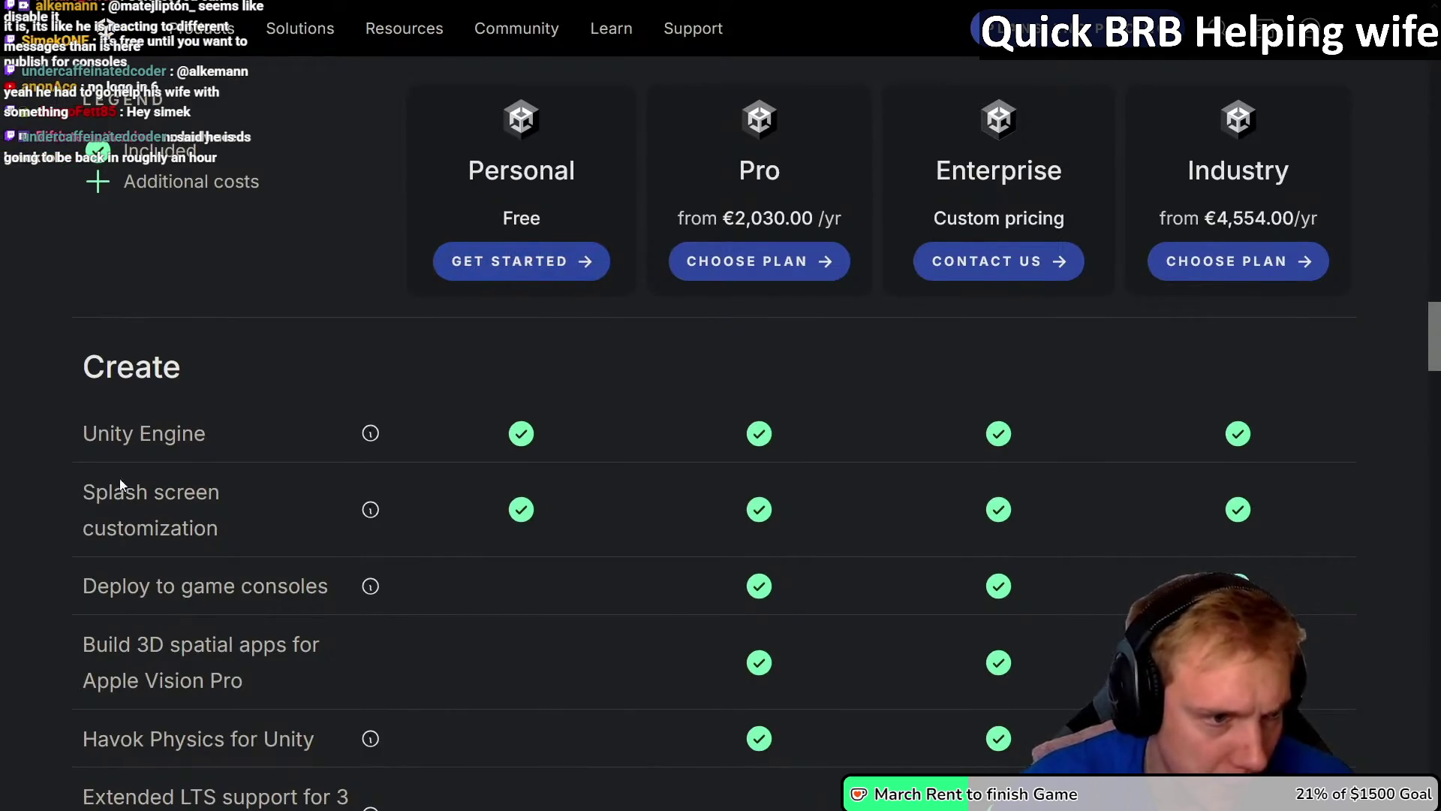
pyautogui.scroll(-8, 12, 561)
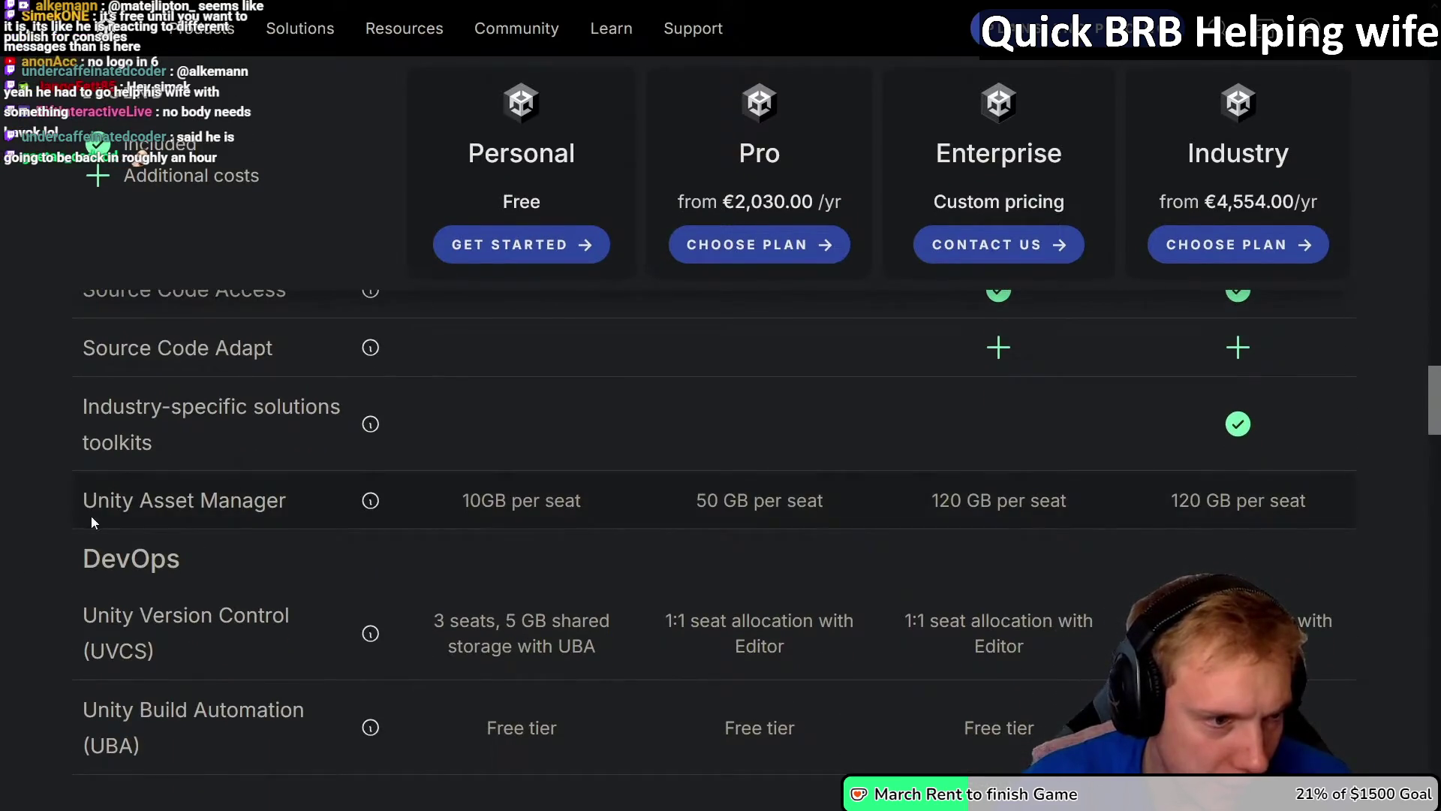
pyautogui.moveTo(466, 499); pyautogui.dragTo(601, 502)
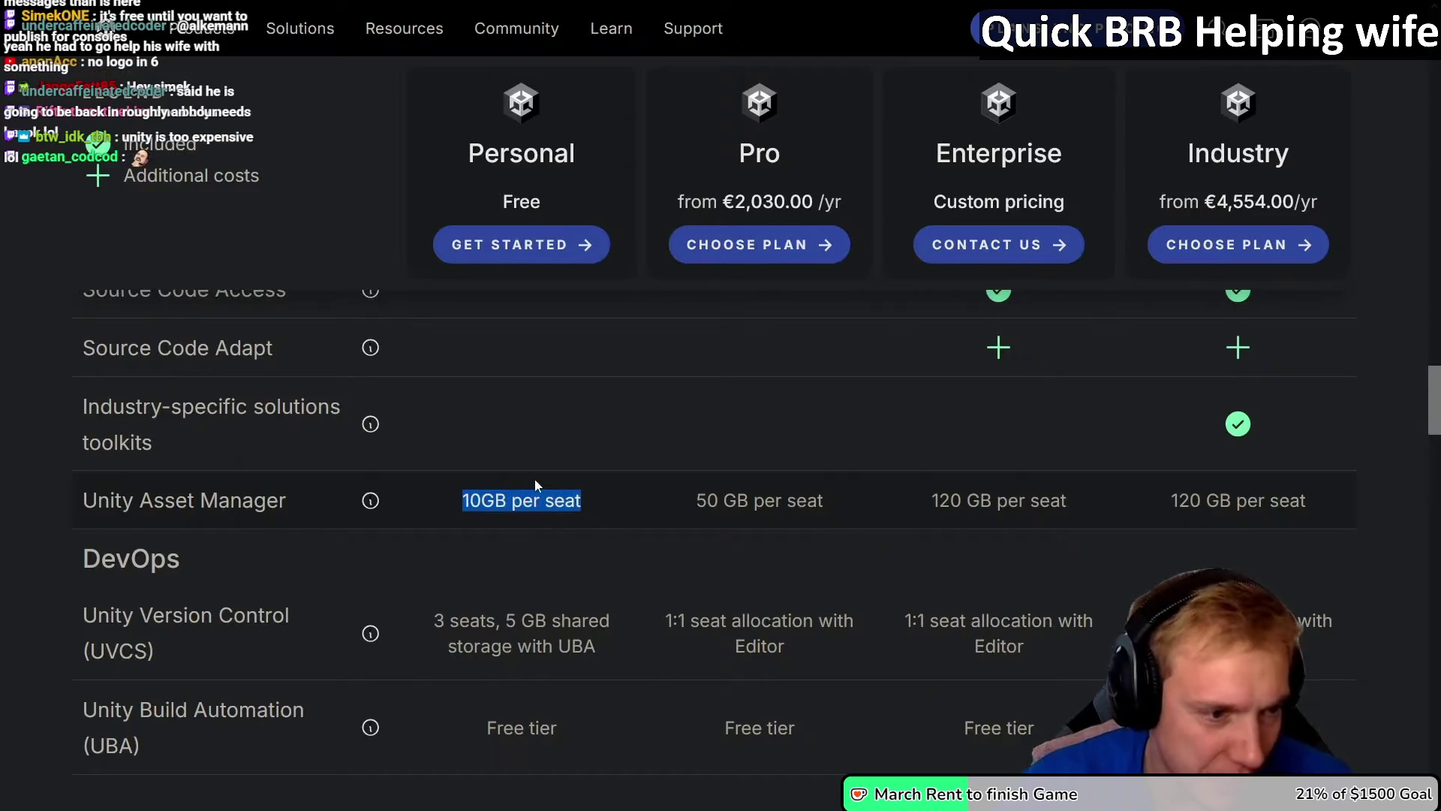
pyautogui.scroll(-7, 15, 533)
pyautogui.scroll(-5, 33, 473)
pyautogui.scroll(1, 33, 471)
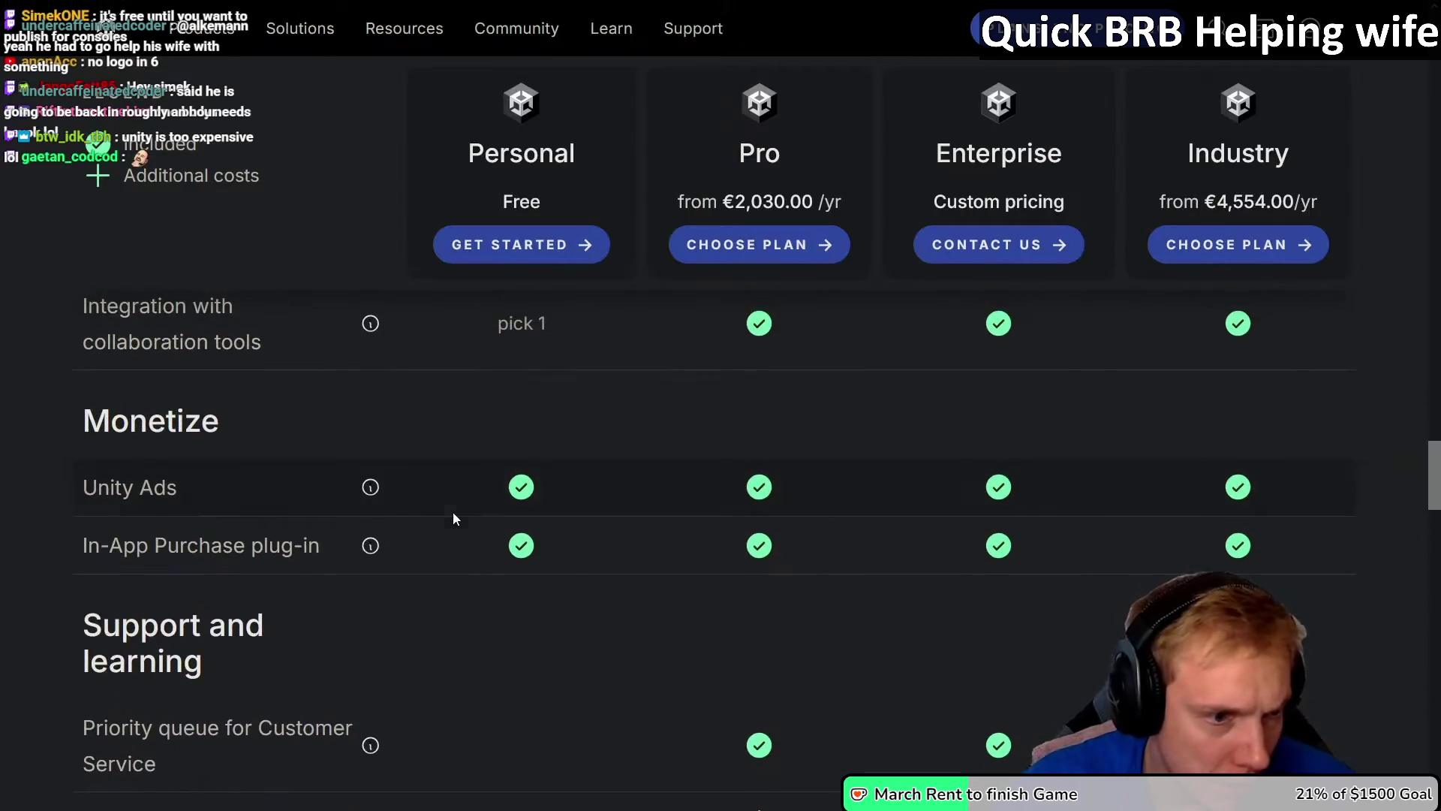
pyautogui.scroll(-6, 10, 505)
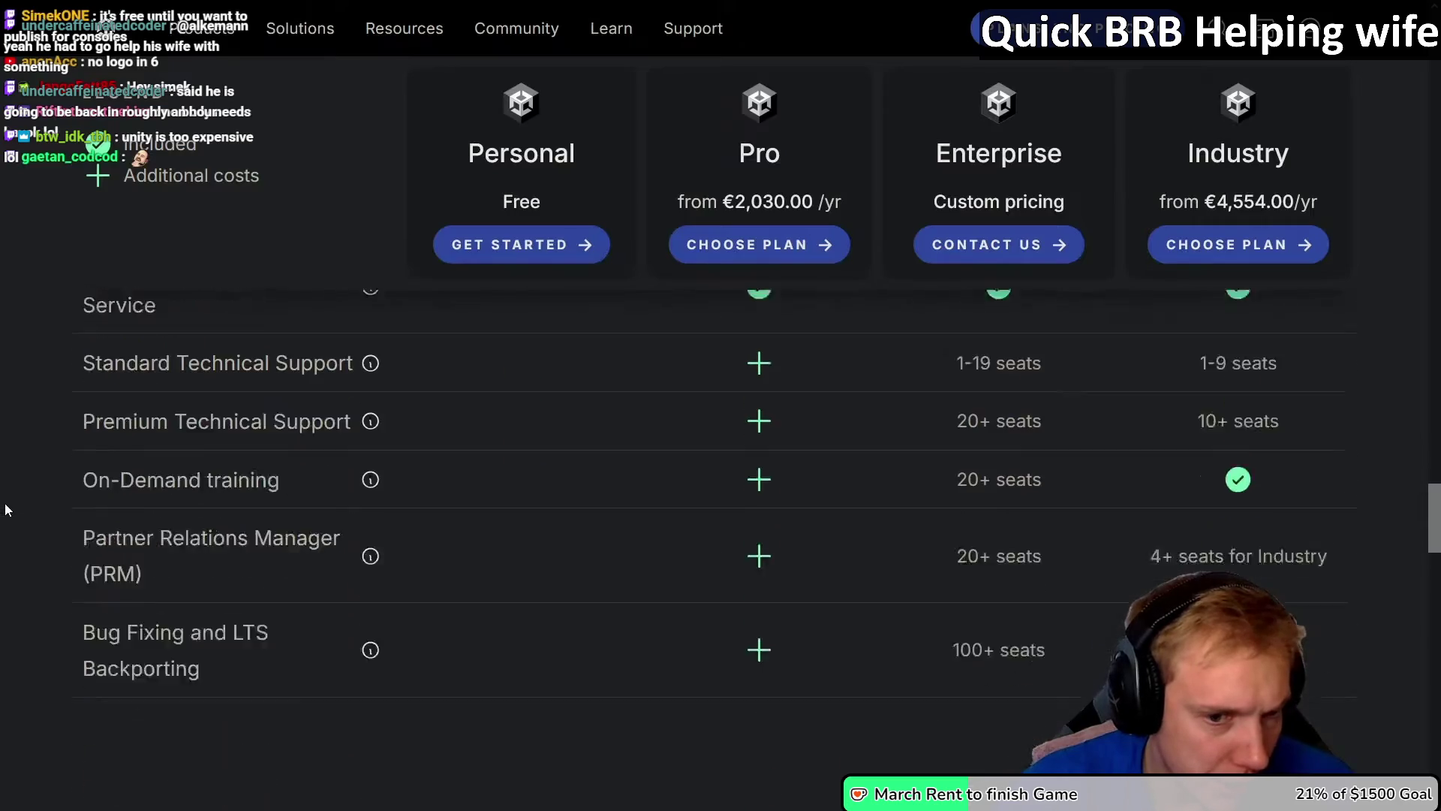
pyautogui.scroll(-1, 7, 510)
pyautogui.scroll(-15, 7, 509)
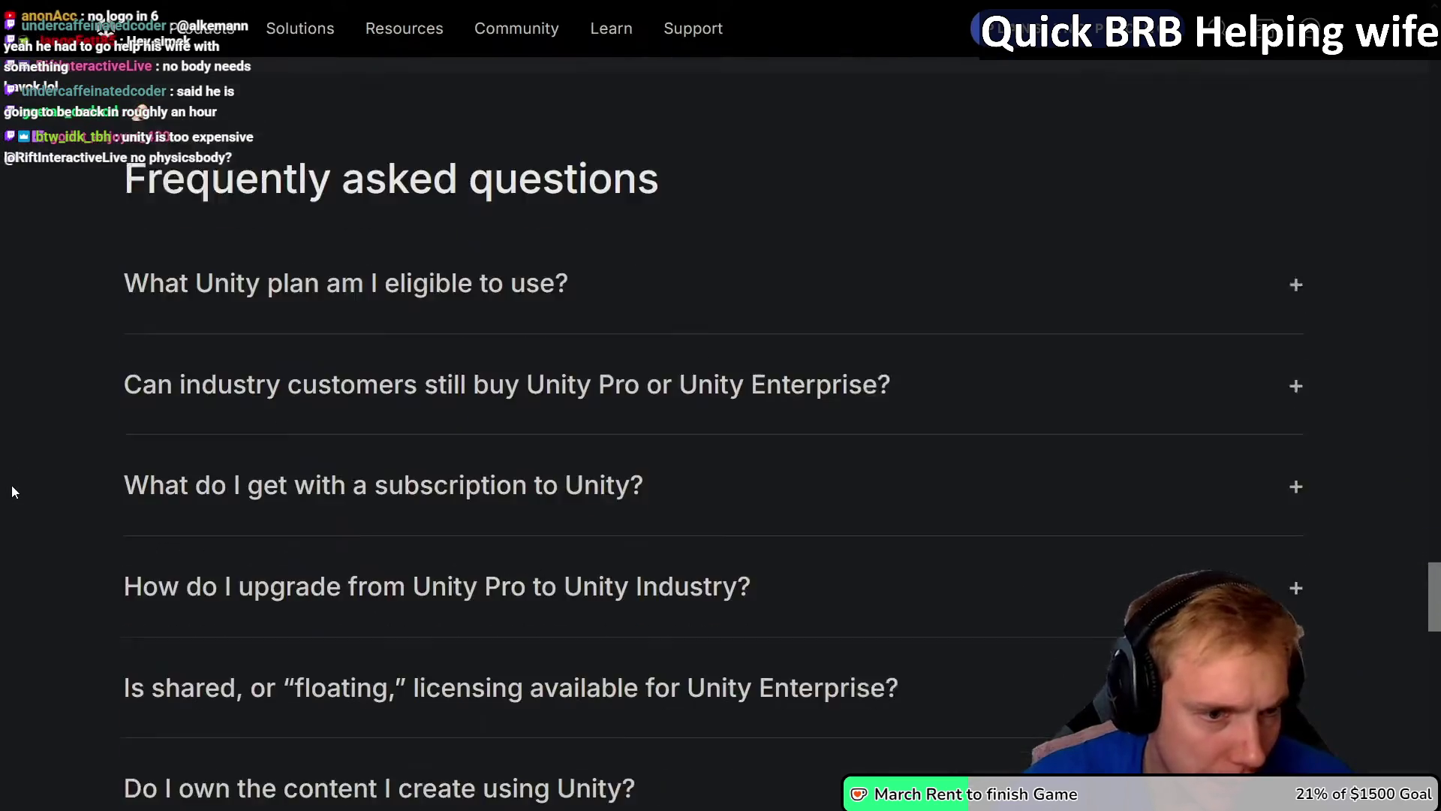
pyautogui.scroll(-4, 7, 496)
pyautogui.scroll(20, 6, 495)
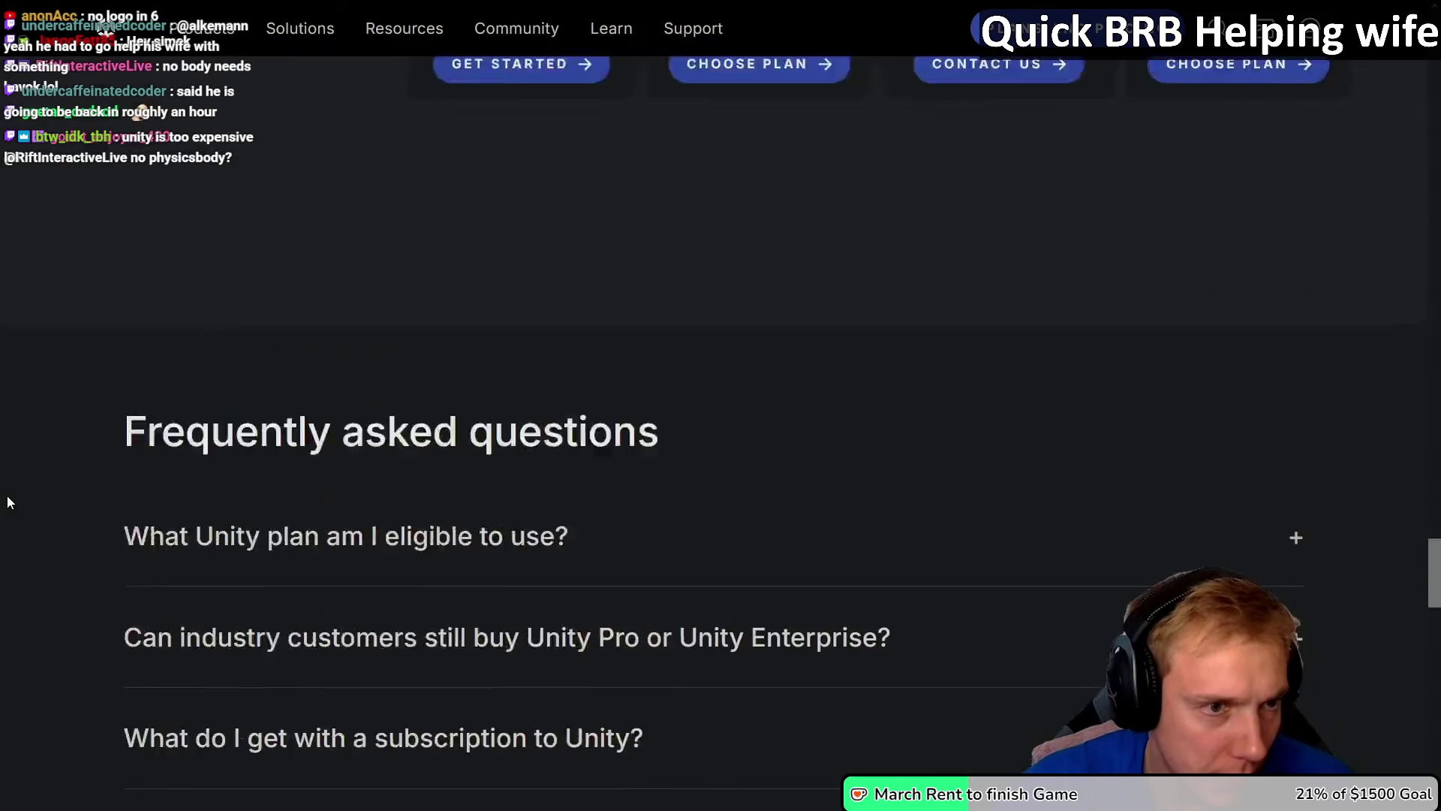
pyautogui.scroll(15, 16, 504)
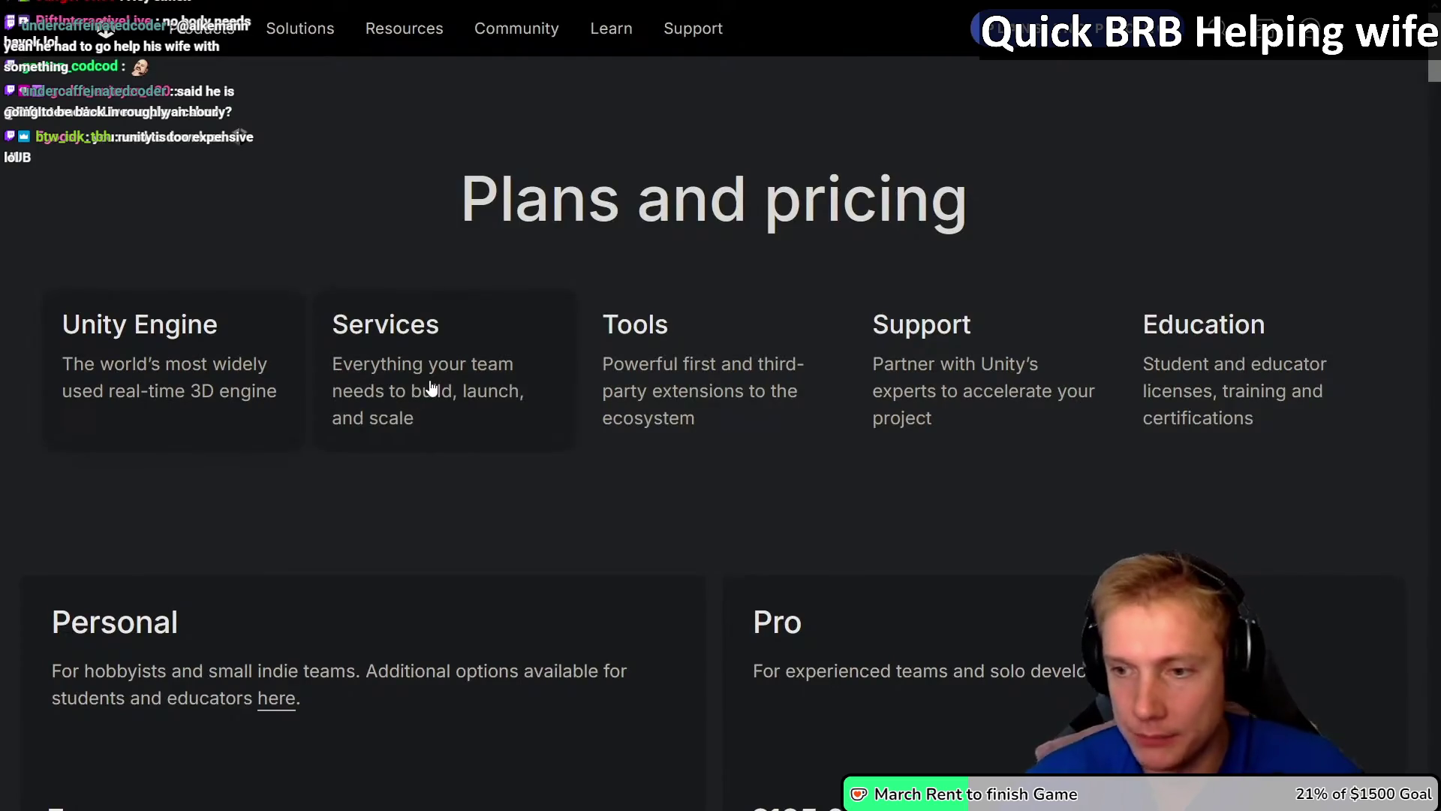
pyautogui.moveTo(1266, 7)
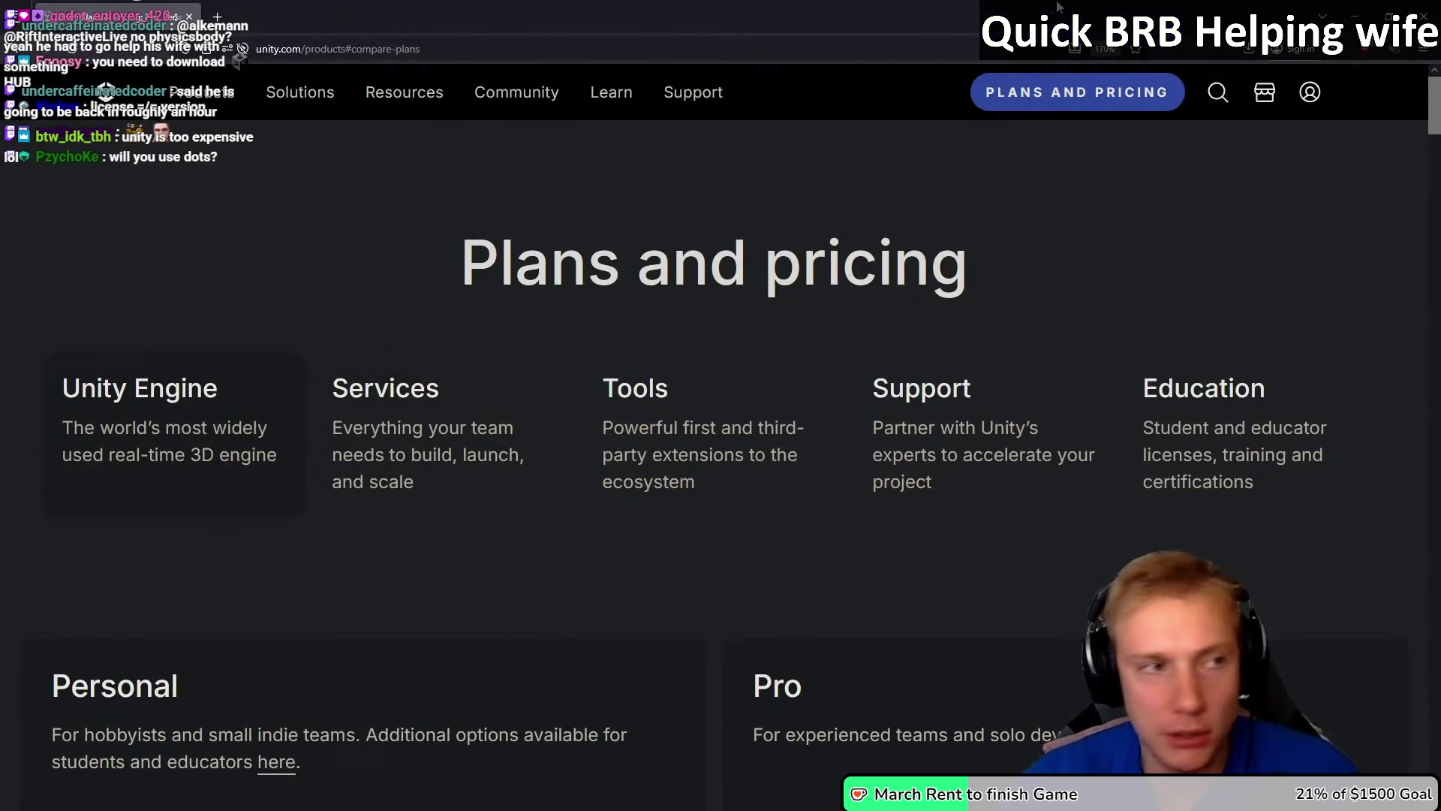
pyautogui.click(1246, 50)
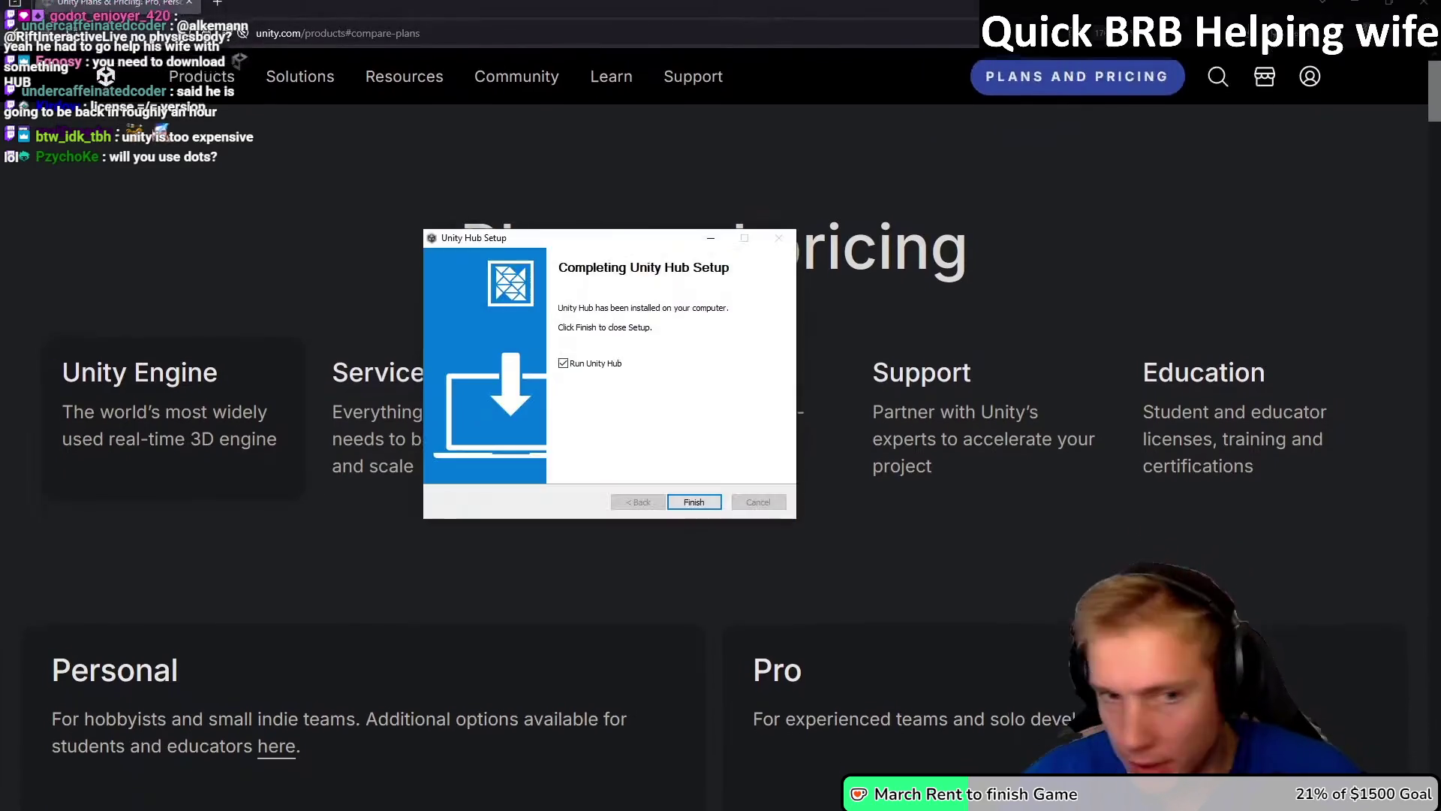
# Step: Finish Unity Hub Setup to launch the Hub, move its window aside, and leave the browser
pyautogui.click(693, 502)
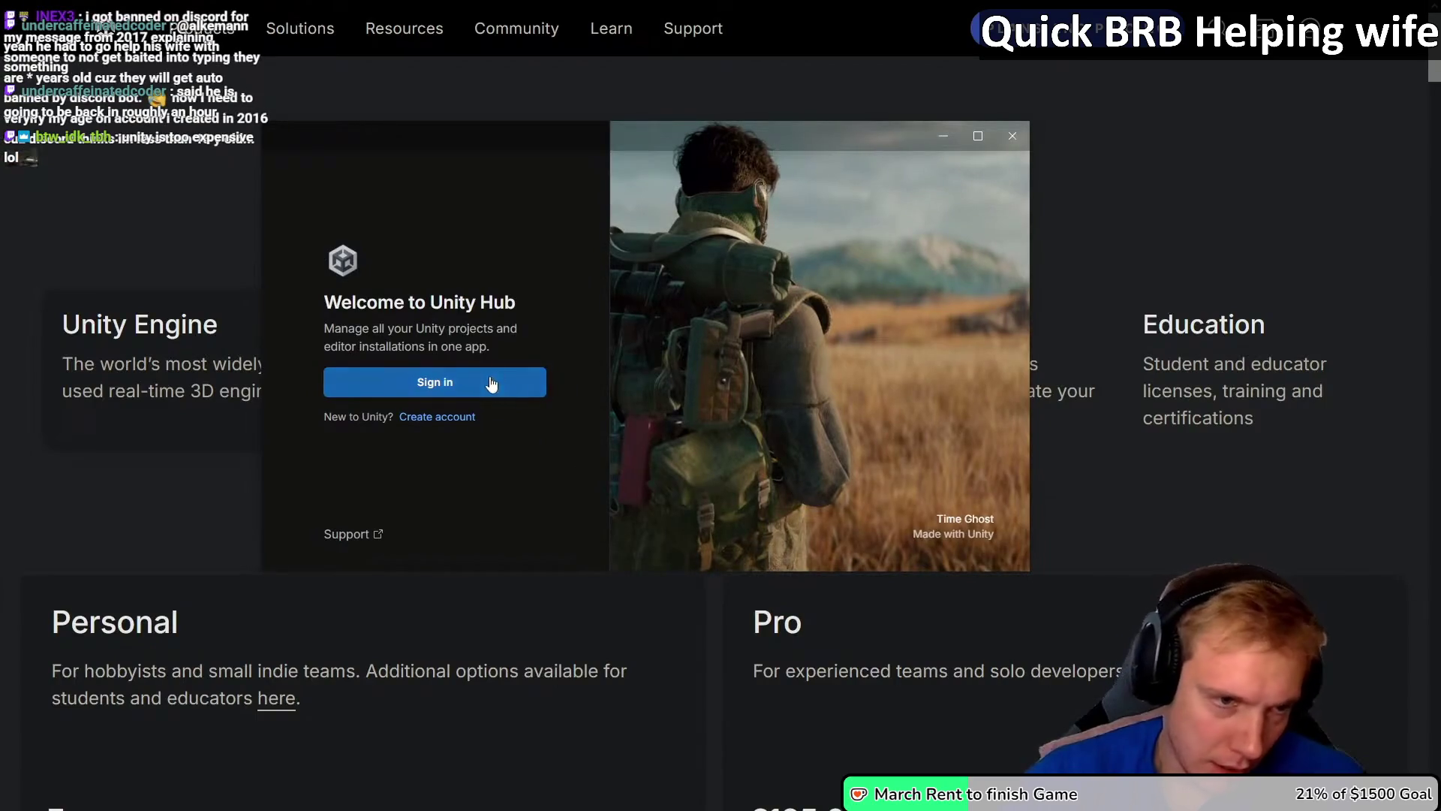
pyautogui.moveTo(560, 136); pyautogui.dragTo(1440, 186)
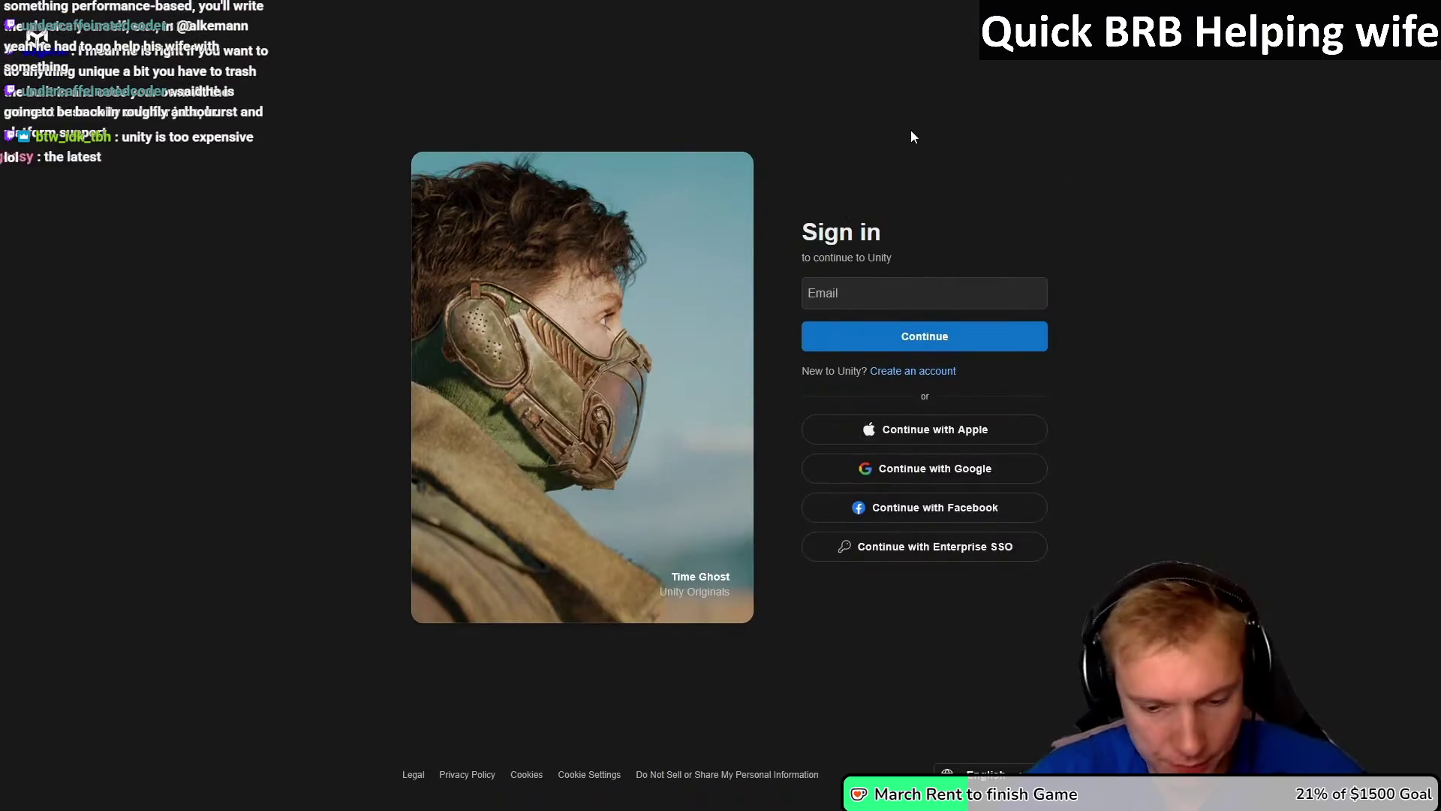
pyautogui.hotkey('alt', 'Tab')
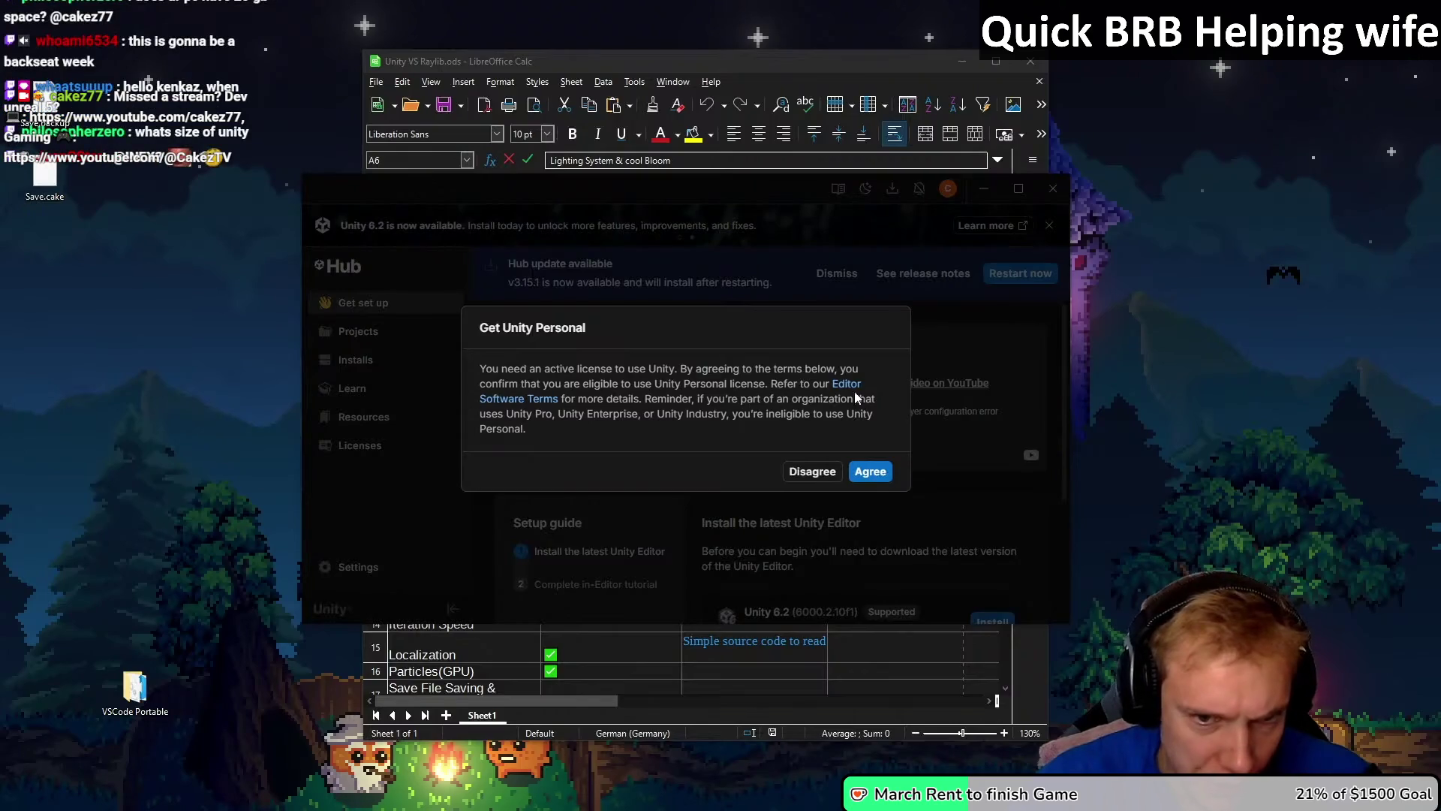
# Step: Agree to the Unity Personal licence and scroll to the Unity 6.2 install card
pyautogui.click(870, 472)
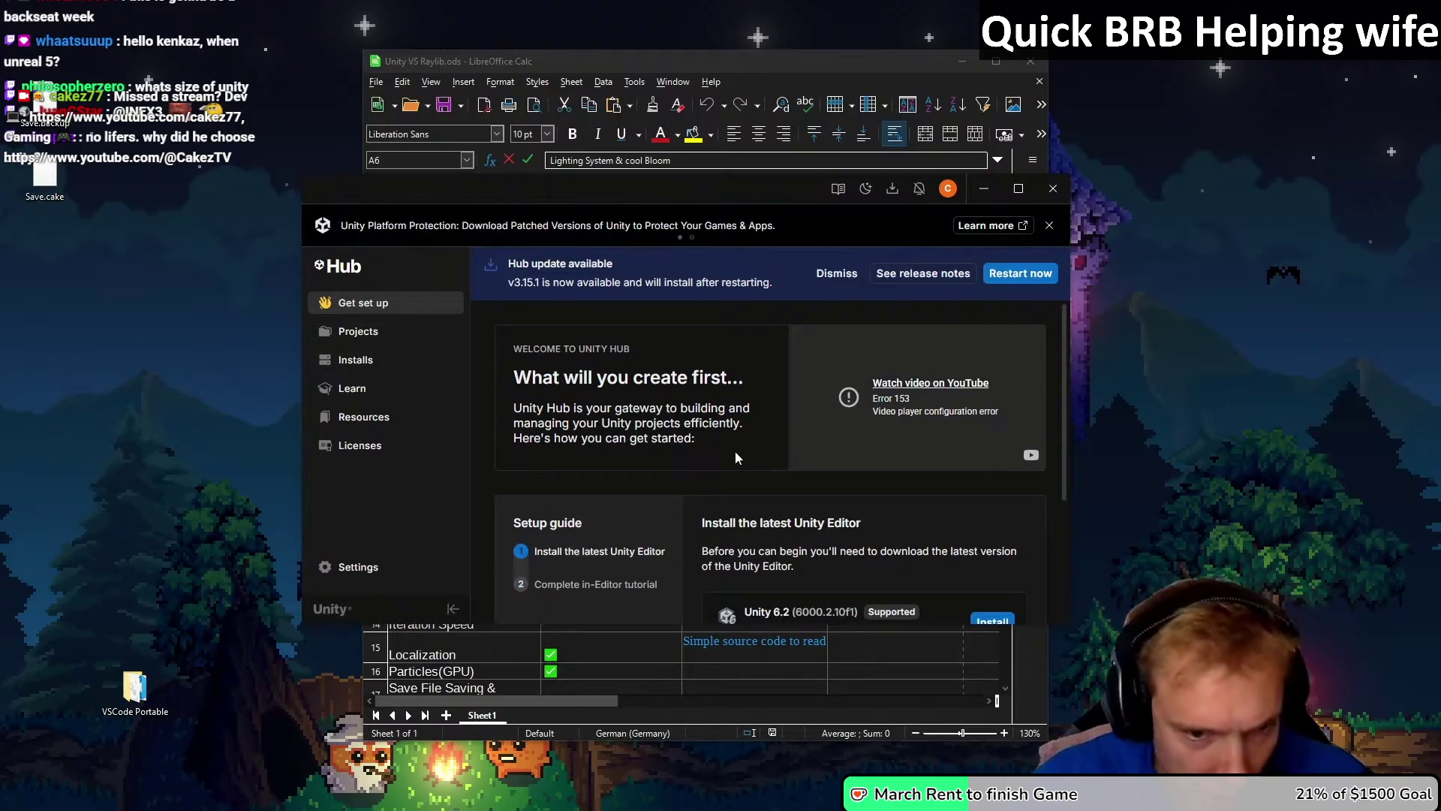
pyautogui.scroll(-2, 785, 430)
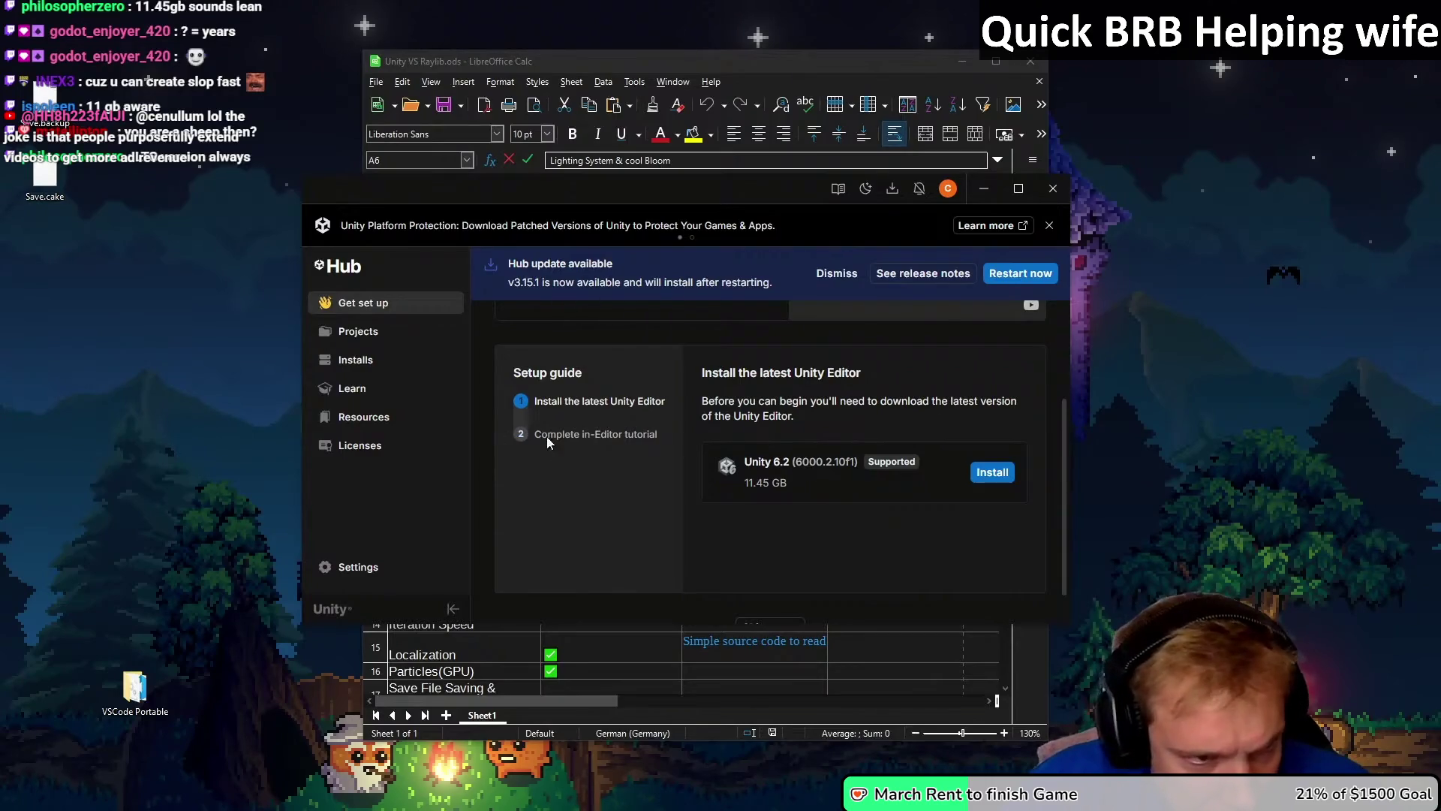
# Step: Browse the Installs filters (Official releases, Pre-release, All) and the Projects, Learn and Resources pages
pyautogui.click(393, 363)
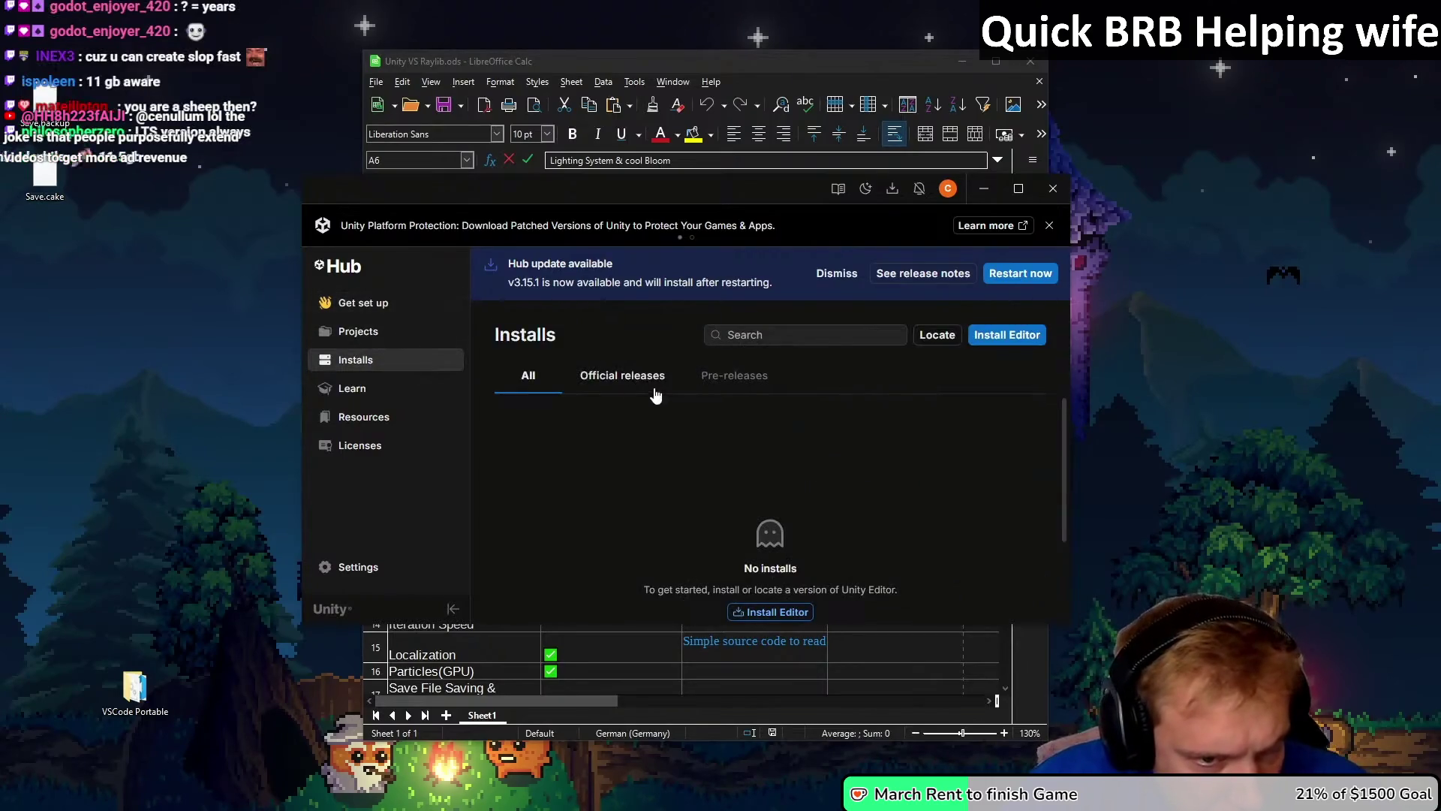
pyautogui.click(630, 379)
pyautogui.click(713, 377)
pyautogui.click(544, 383)
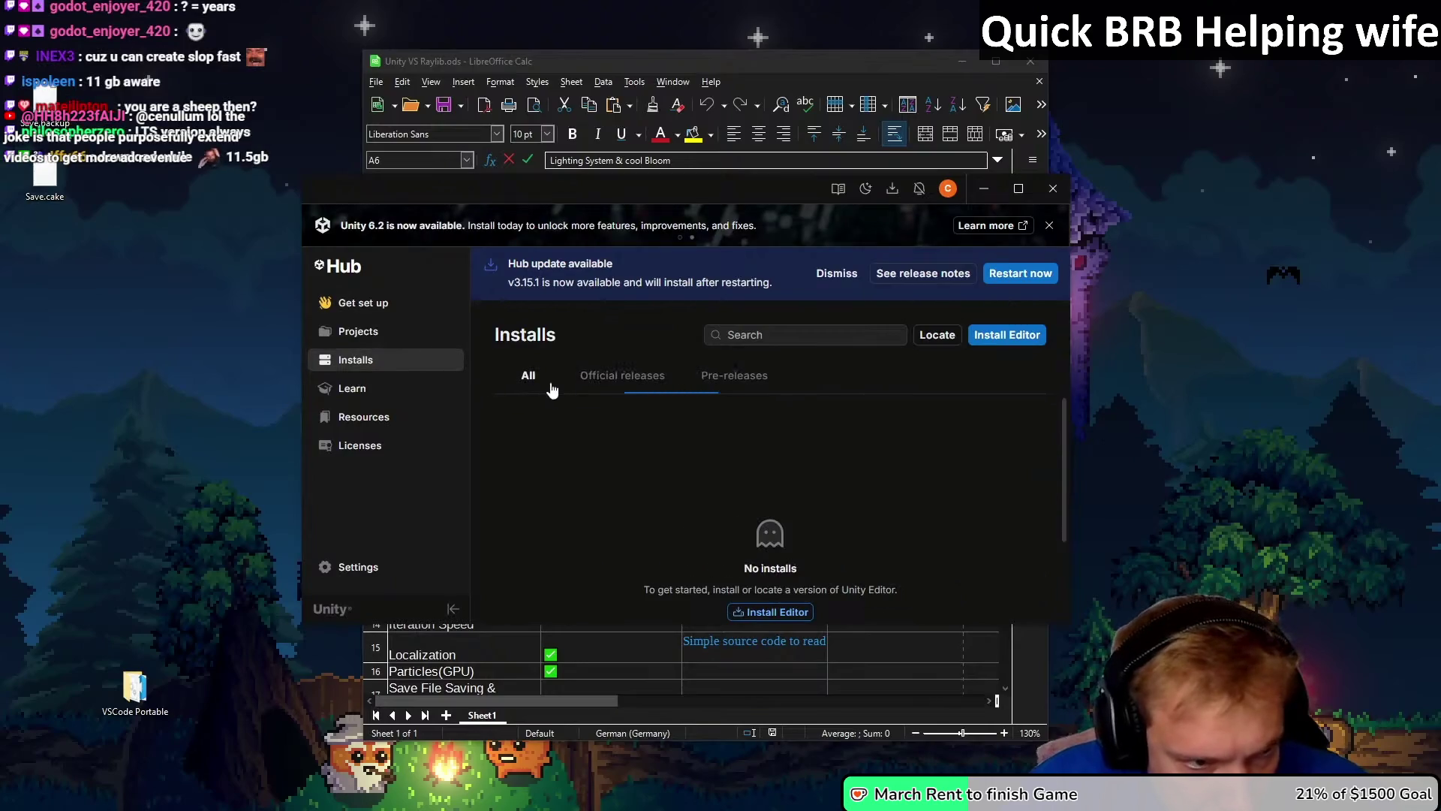
pyautogui.click(390, 336)
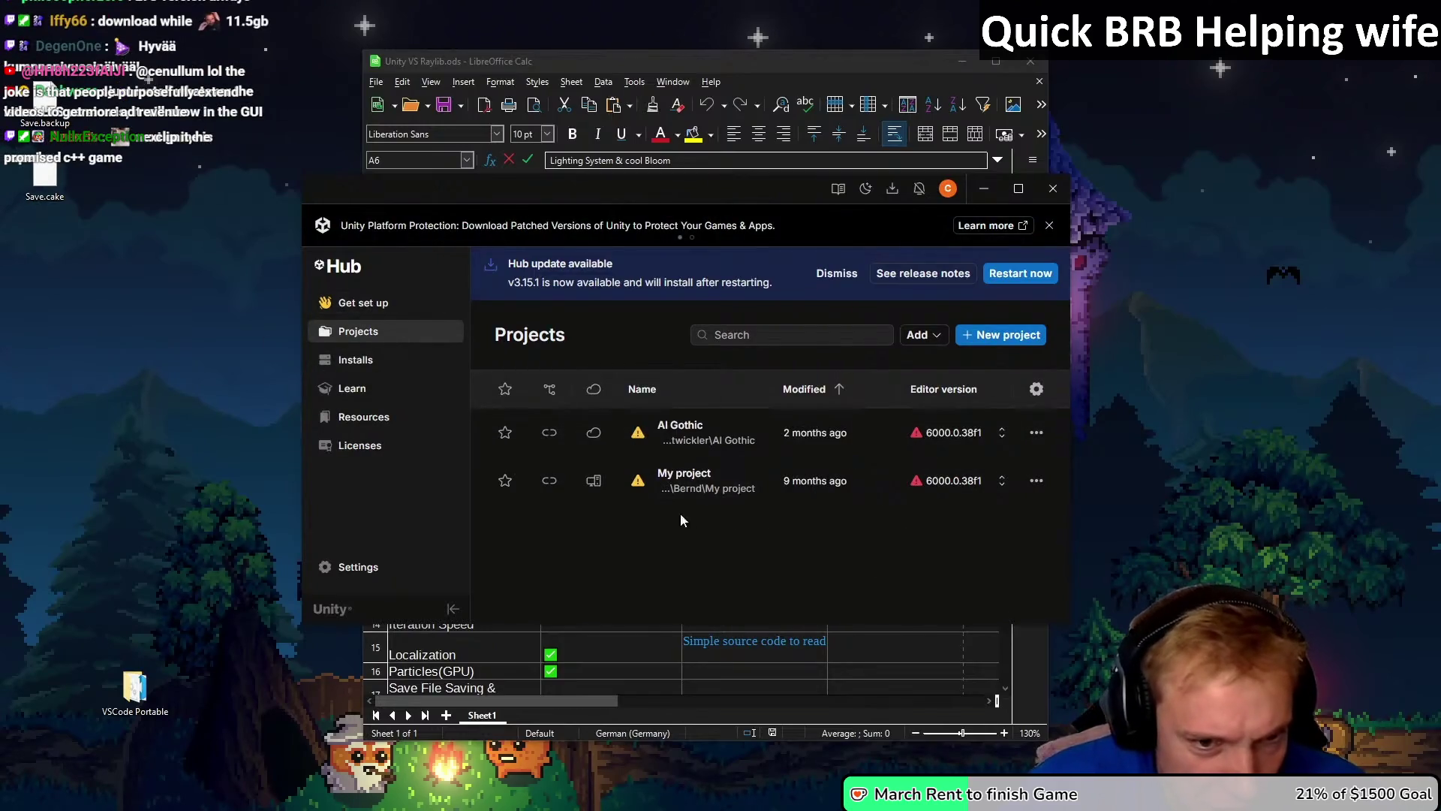
pyautogui.click(385, 366)
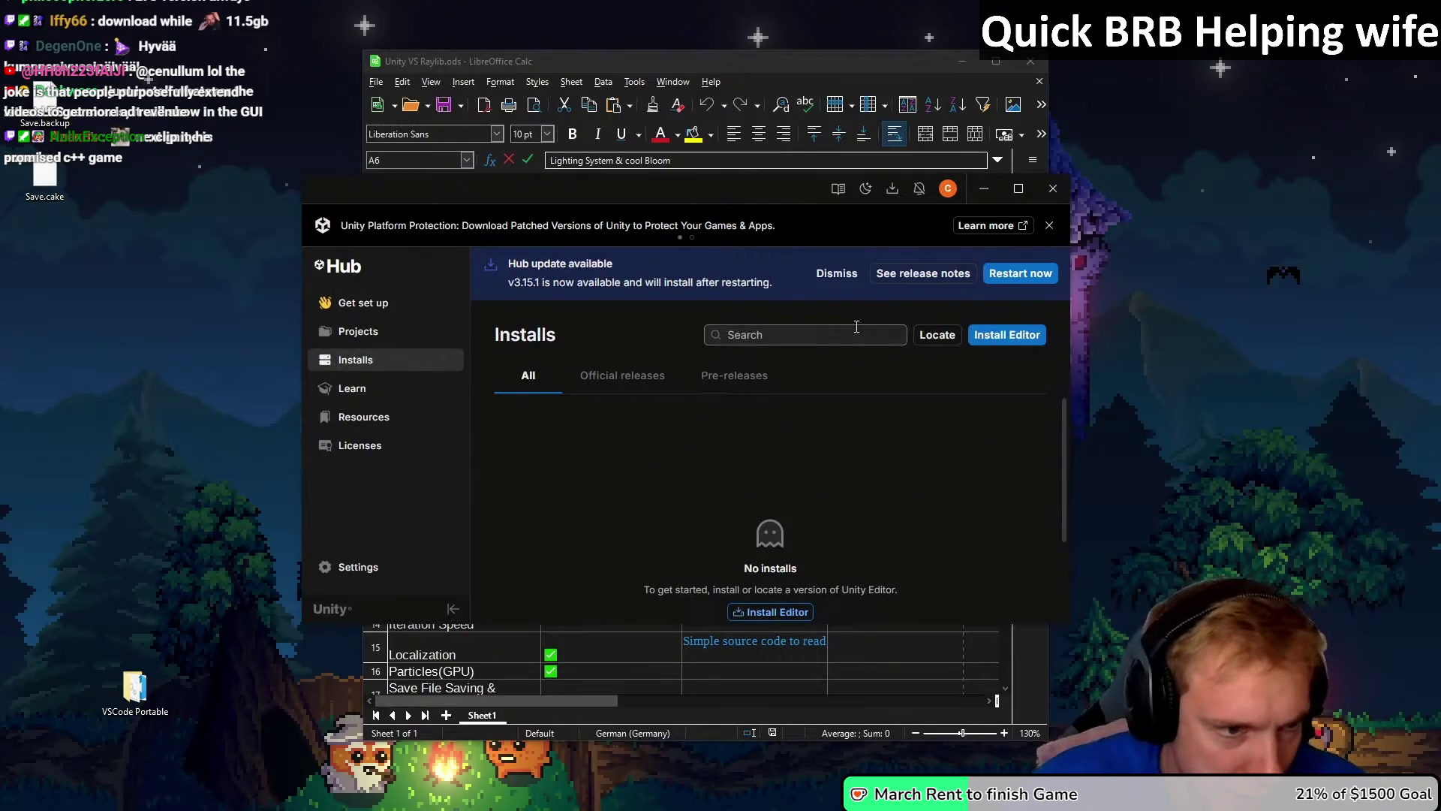
pyautogui.click(376, 389)
pyautogui.click(415, 419)
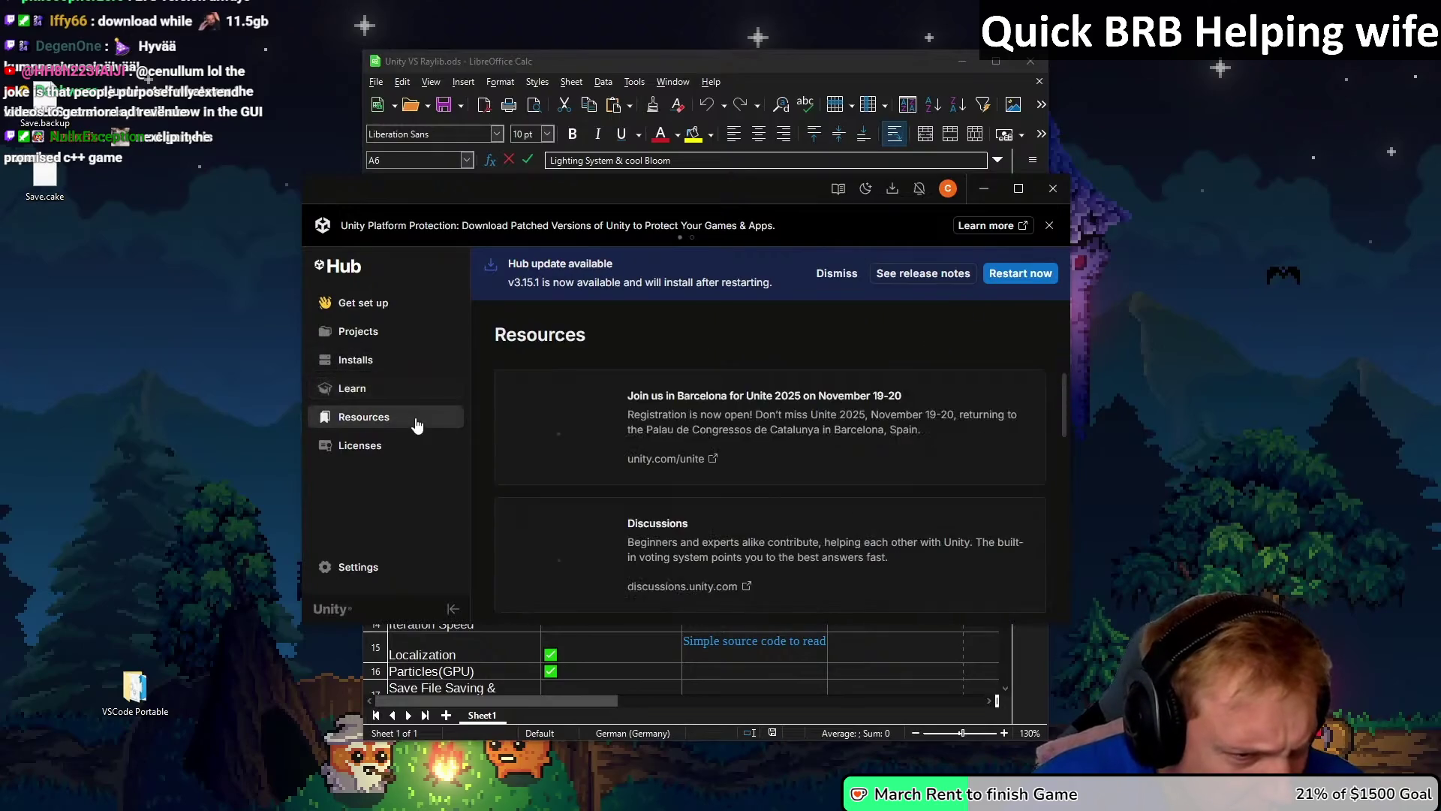
pyautogui.click(409, 389)
pyautogui.click(417, 362)
# Step: Search the installed editors for 'lt', then open and cancel Locate an editor
pyautogui.click(782, 334)
pyautogui.write('lt')
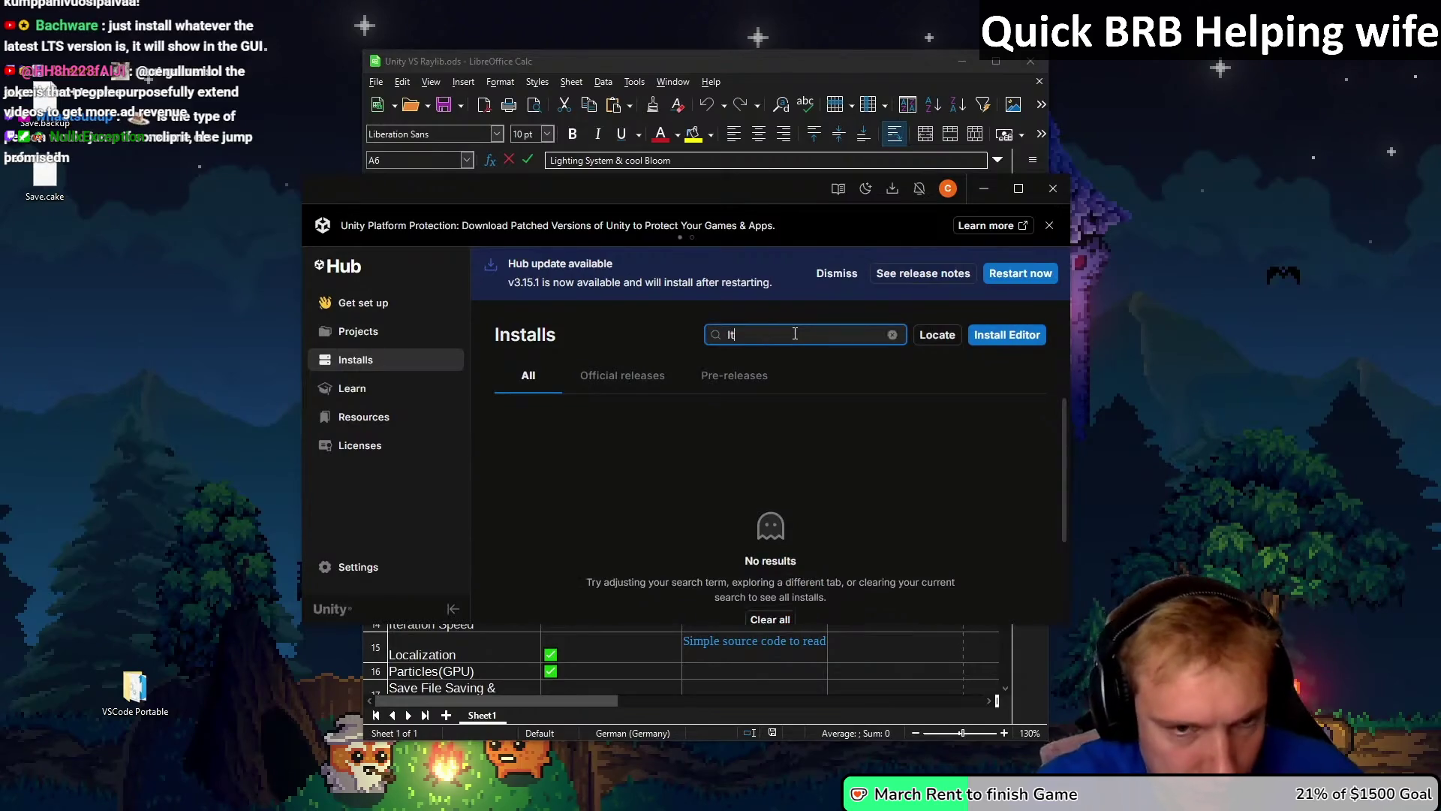
pyautogui.click(936, 337)
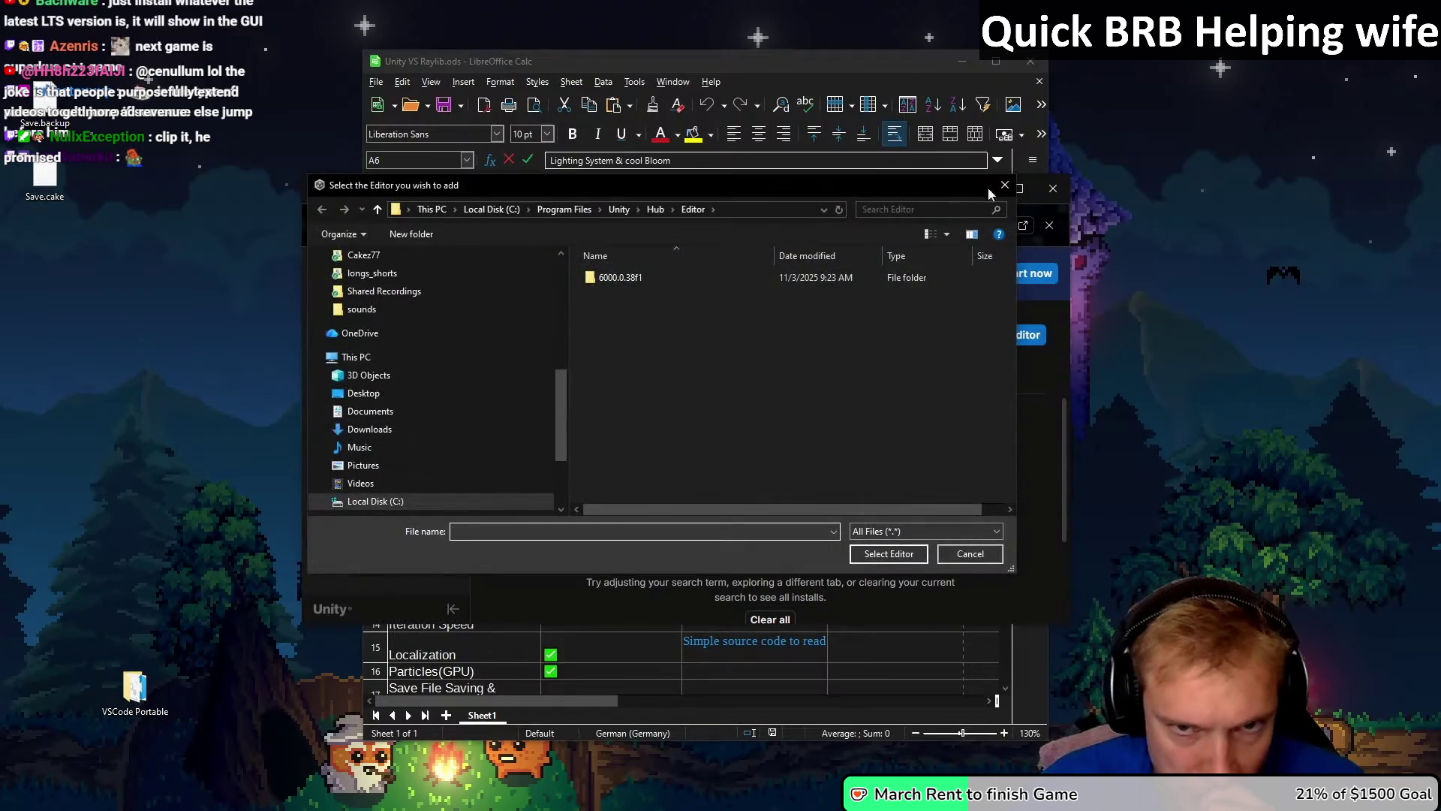
pyautogui.click(1005, 184)
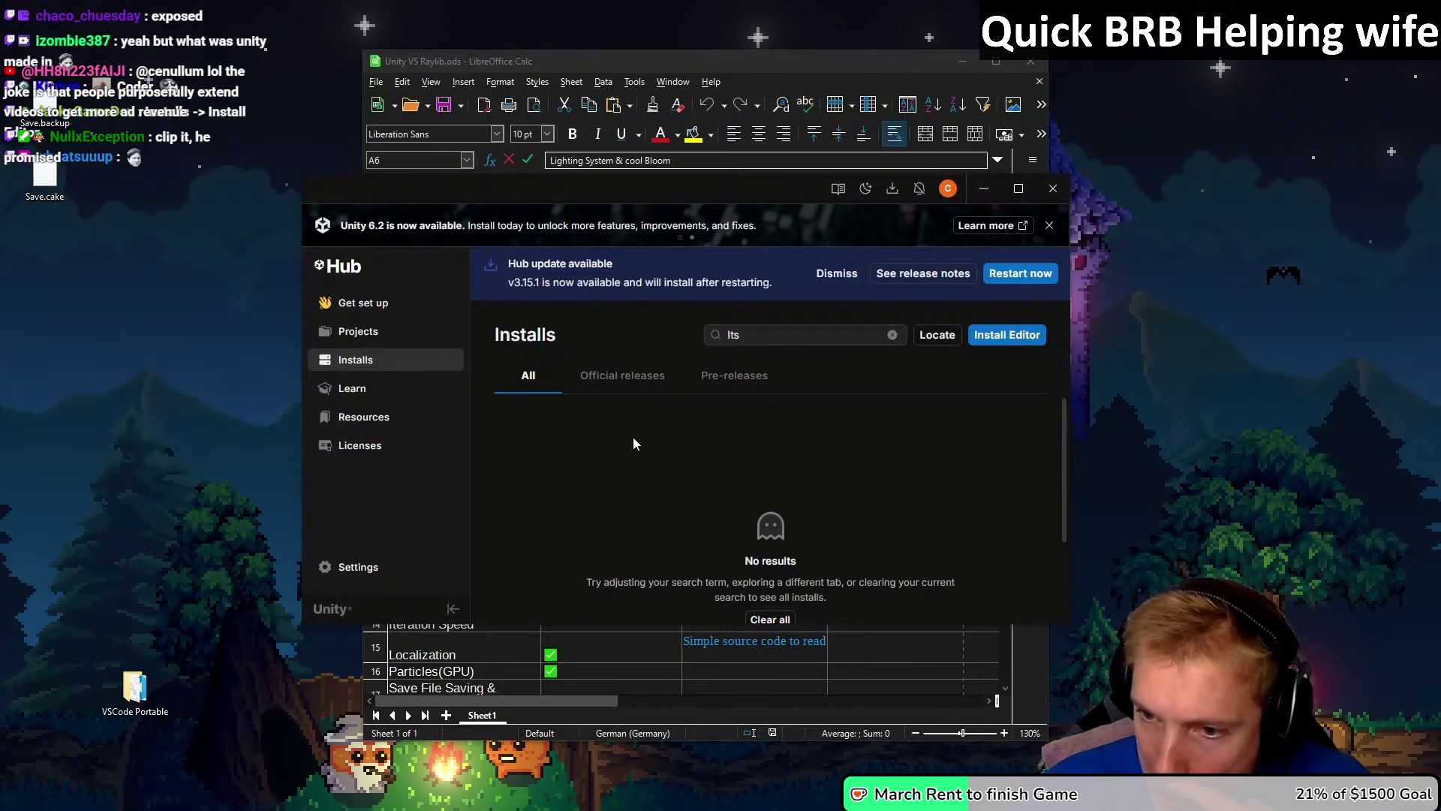
# Step: List installable editors (Unity 6.2, 6.0 LTS, 2022.3 LTS), then switch to the browser
pyautogui.click(1018, 338)
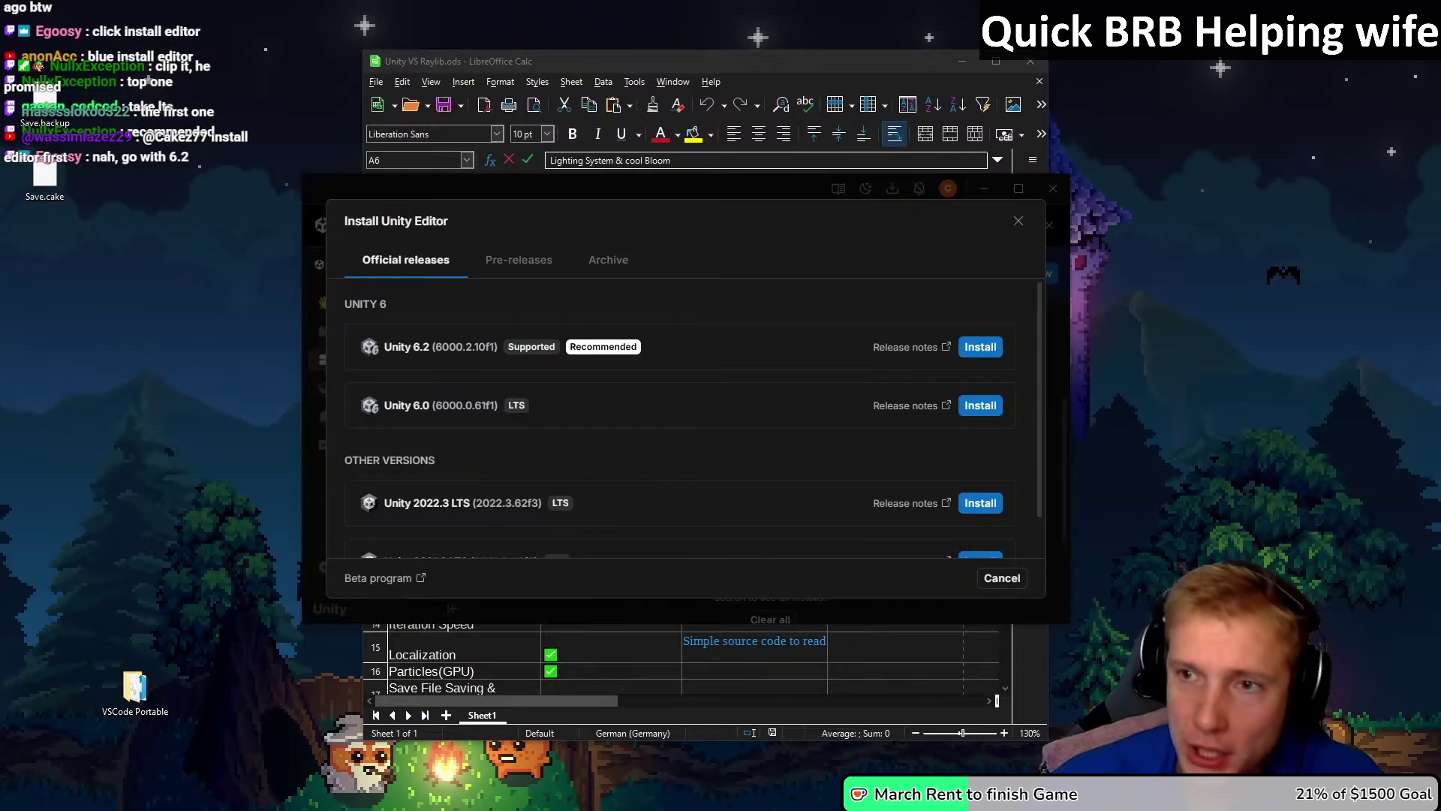
pyautogui.hotkey('alt', 'Tab')
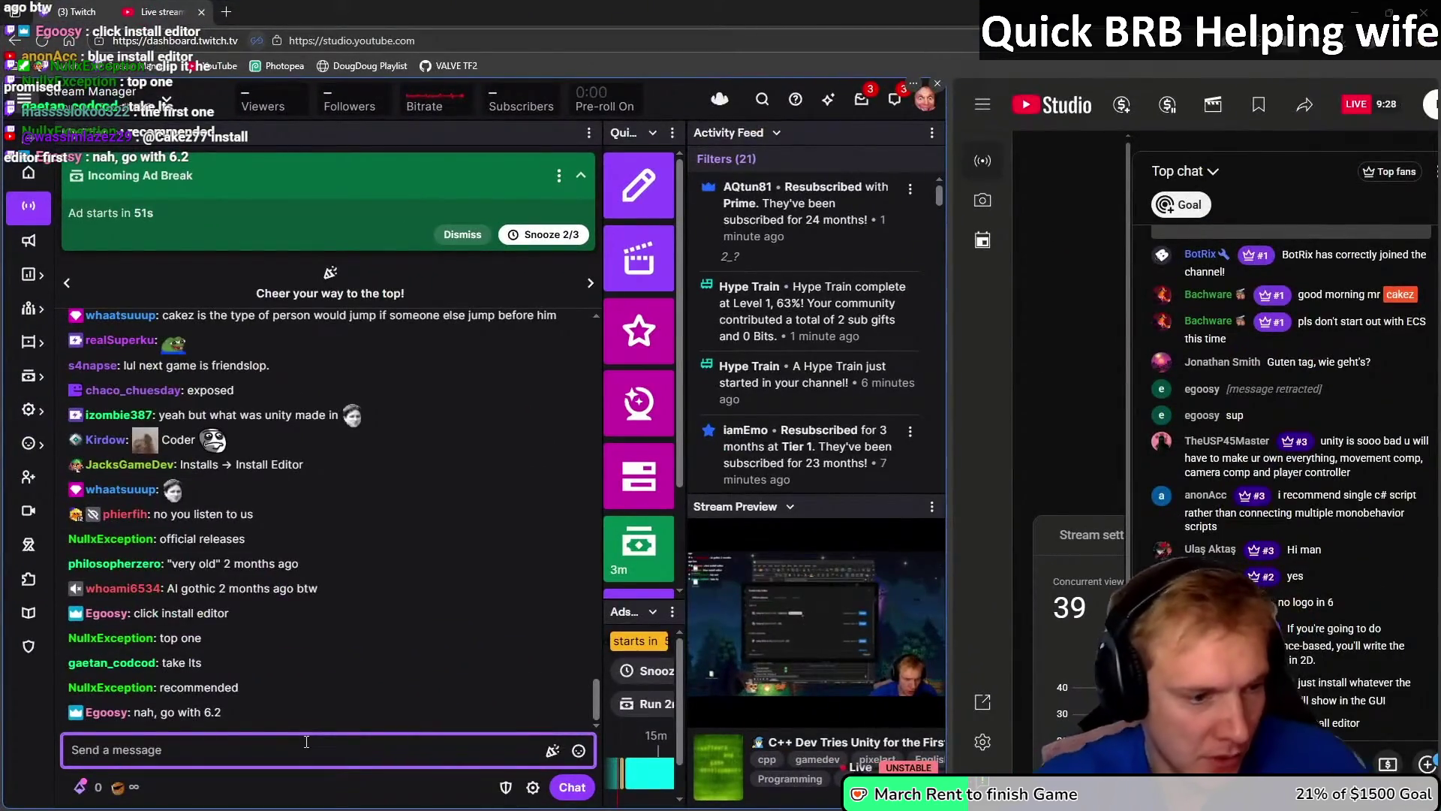
# Step: Create a chat poll with /poll asking 'Which version' with answers 6.2 and 6.0 LTS
pyautogui.write('/poll')
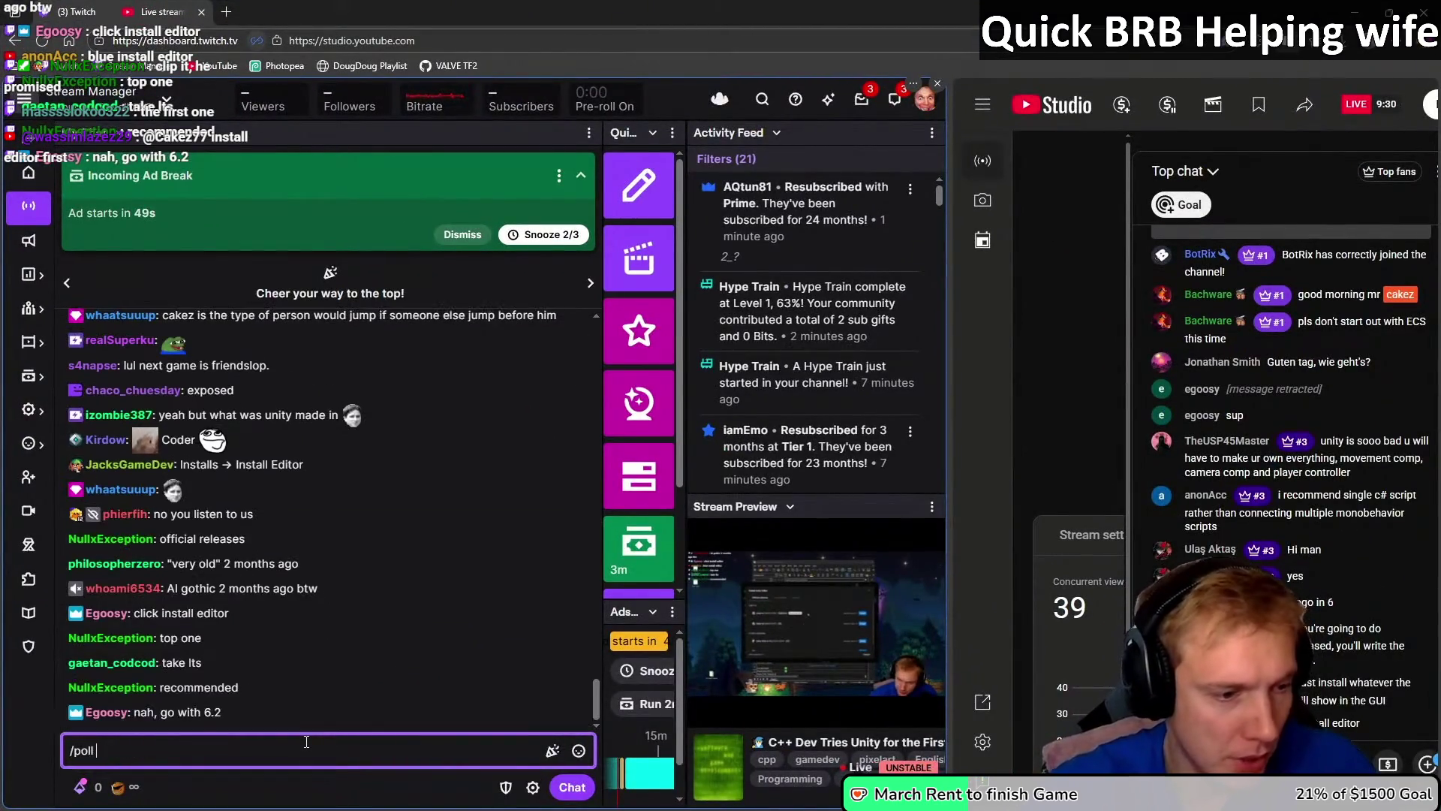
pyautogui.press('Return')
pyautogui.click(346, 293)
pyautogui.write('Which version')
pyautogui.press('Tab')
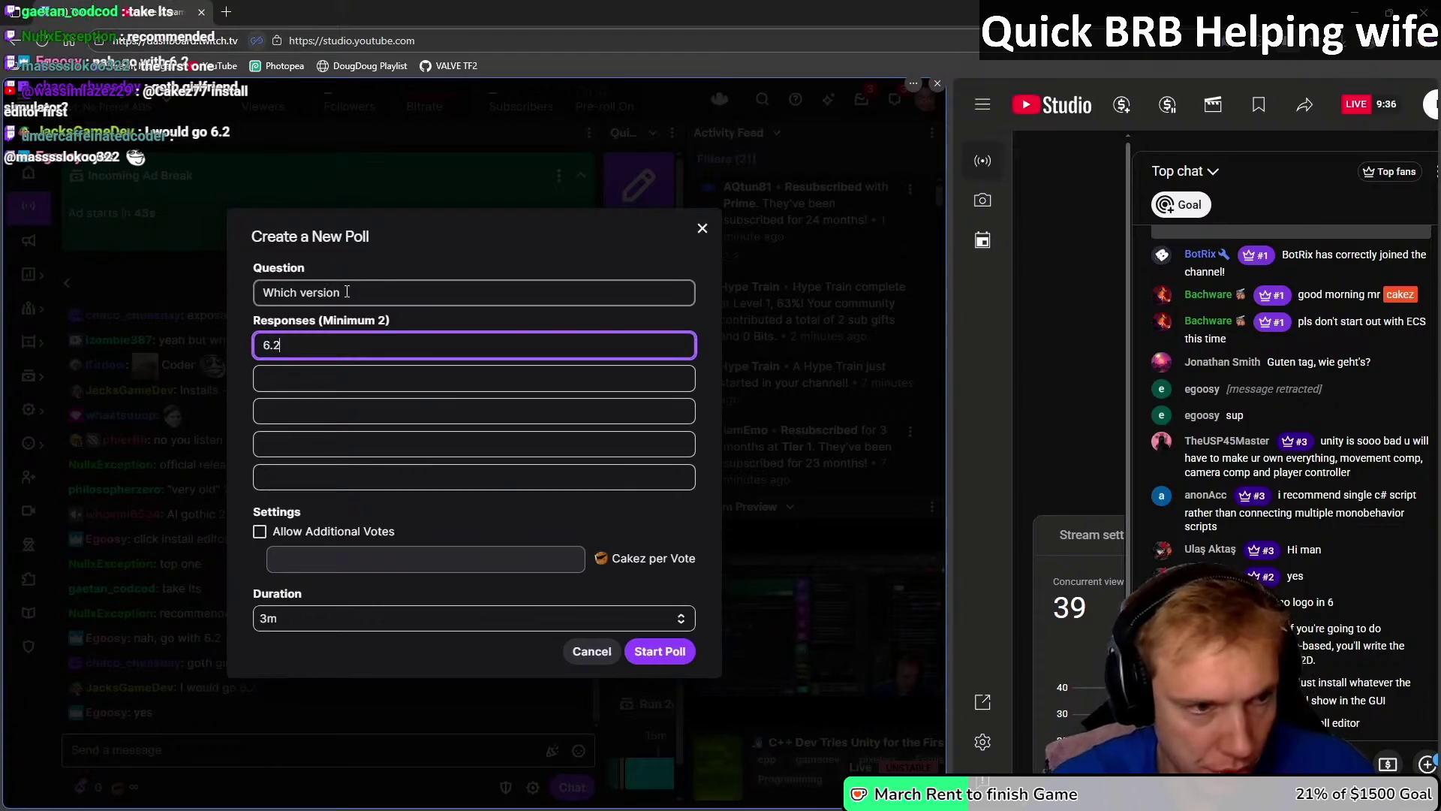
pyautogui.press('Tab')
pyautogui.write('.0 LTS')
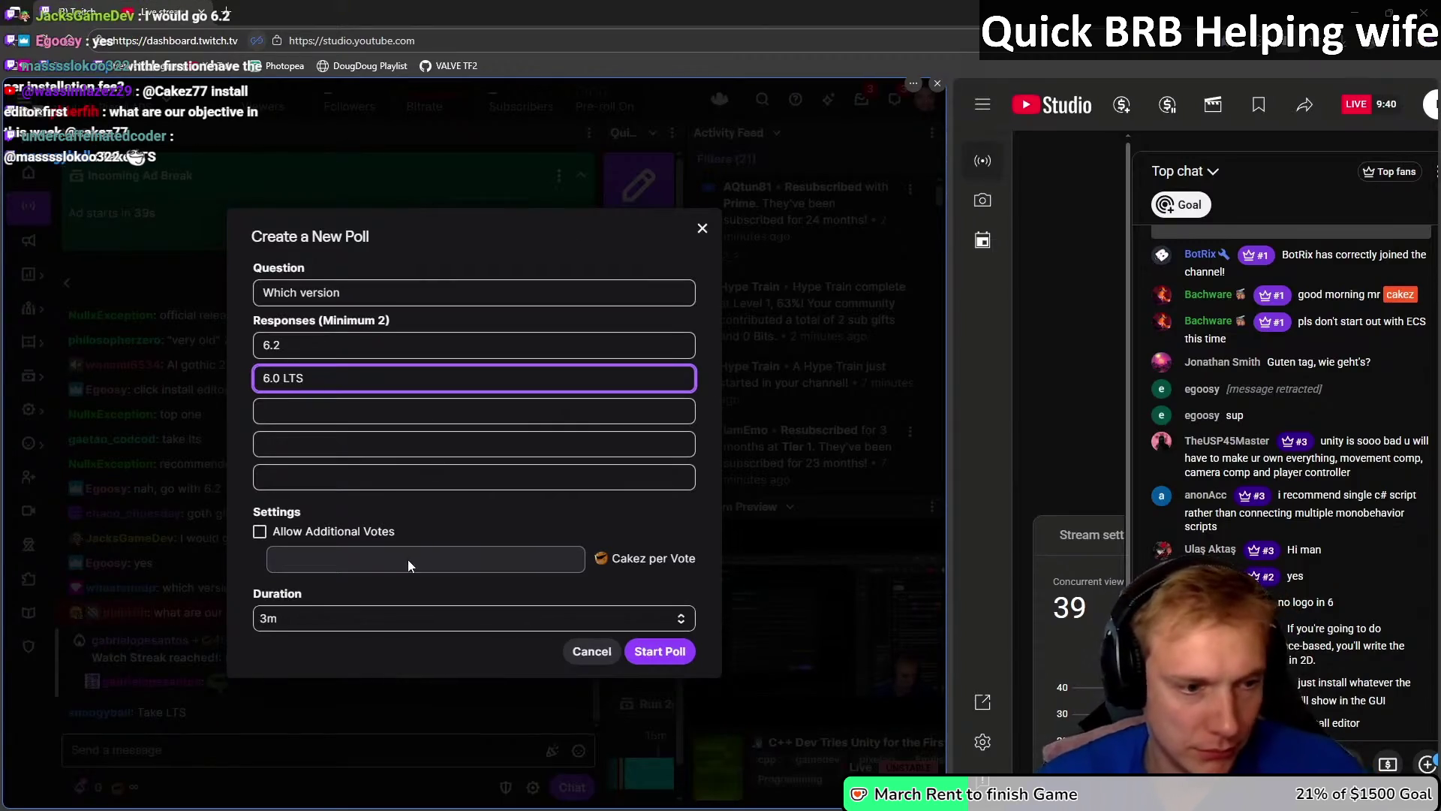
# Step: Set the poll duration to 2 minutes, start it, and expand the current poll
pyautogui.click(386, 622)
pyautogui.click(279, 685)
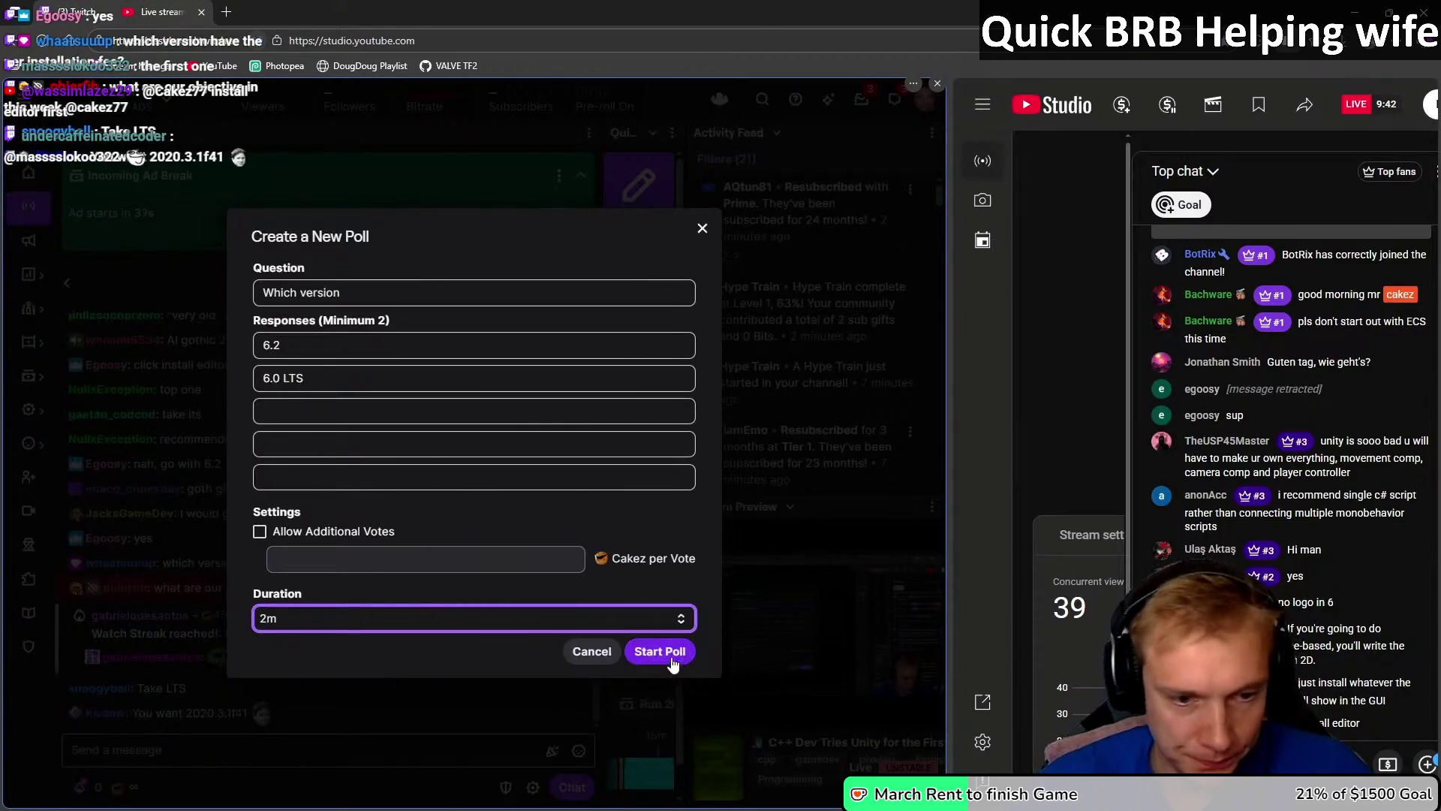
pyautogui.click(659, 653)
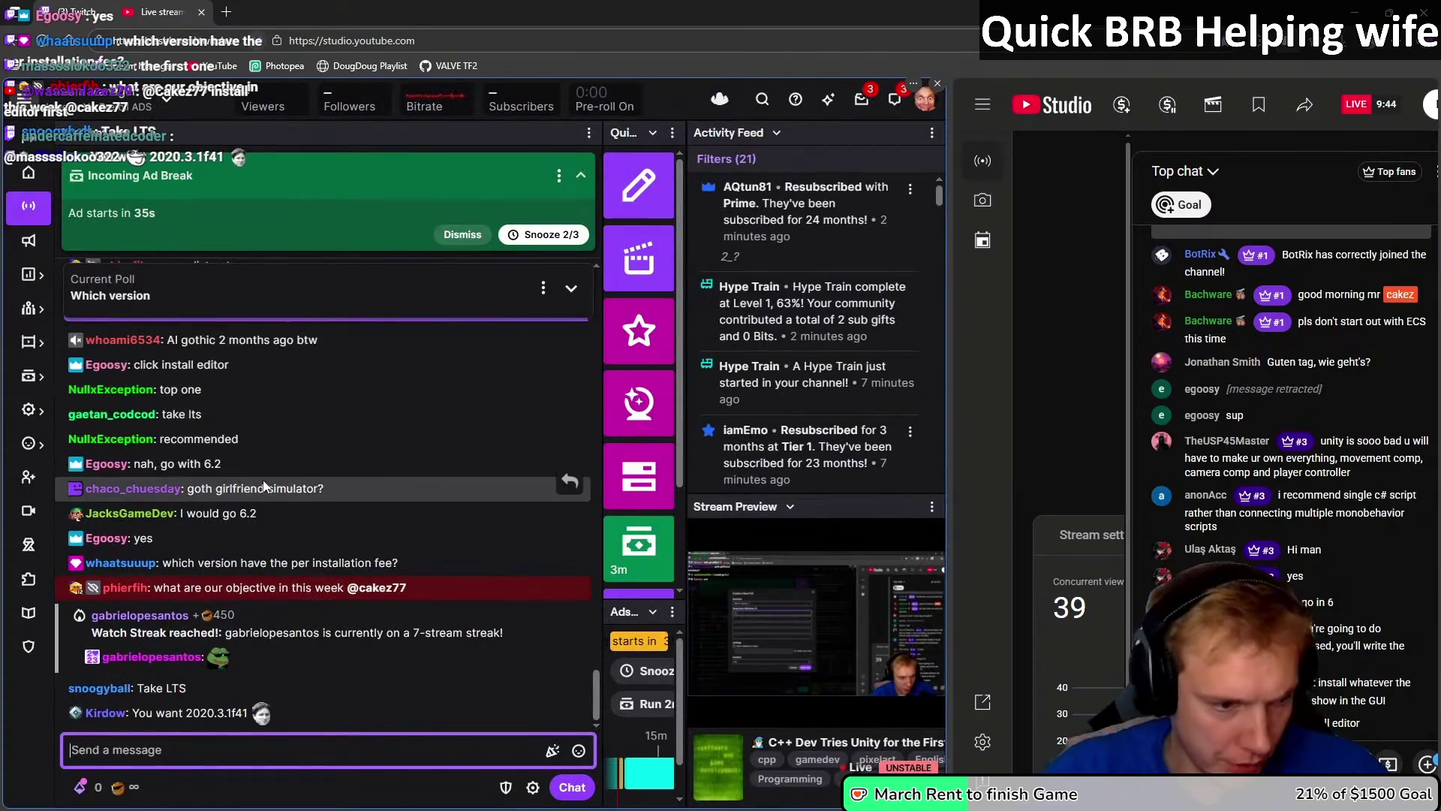
pyautogui.click(353, 296)
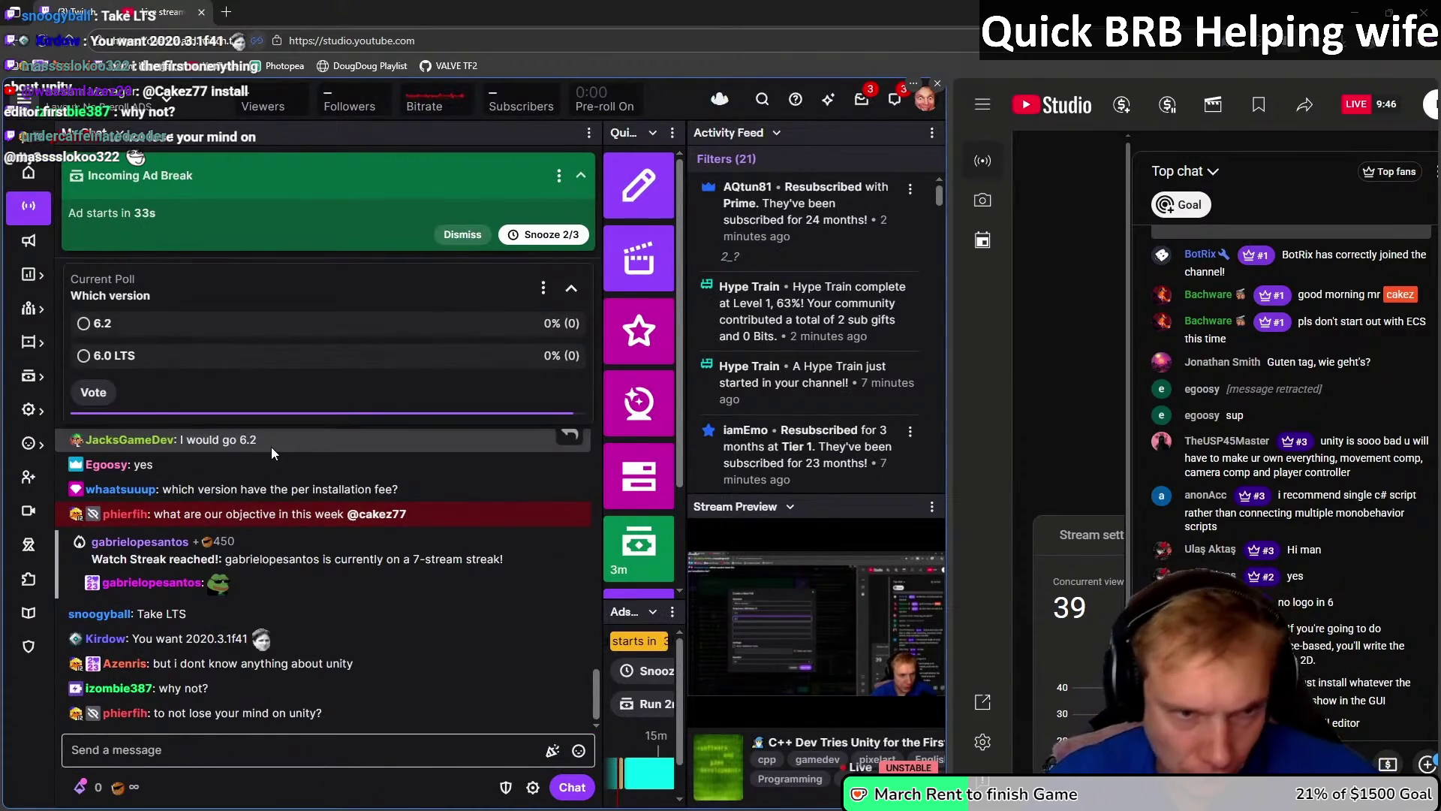
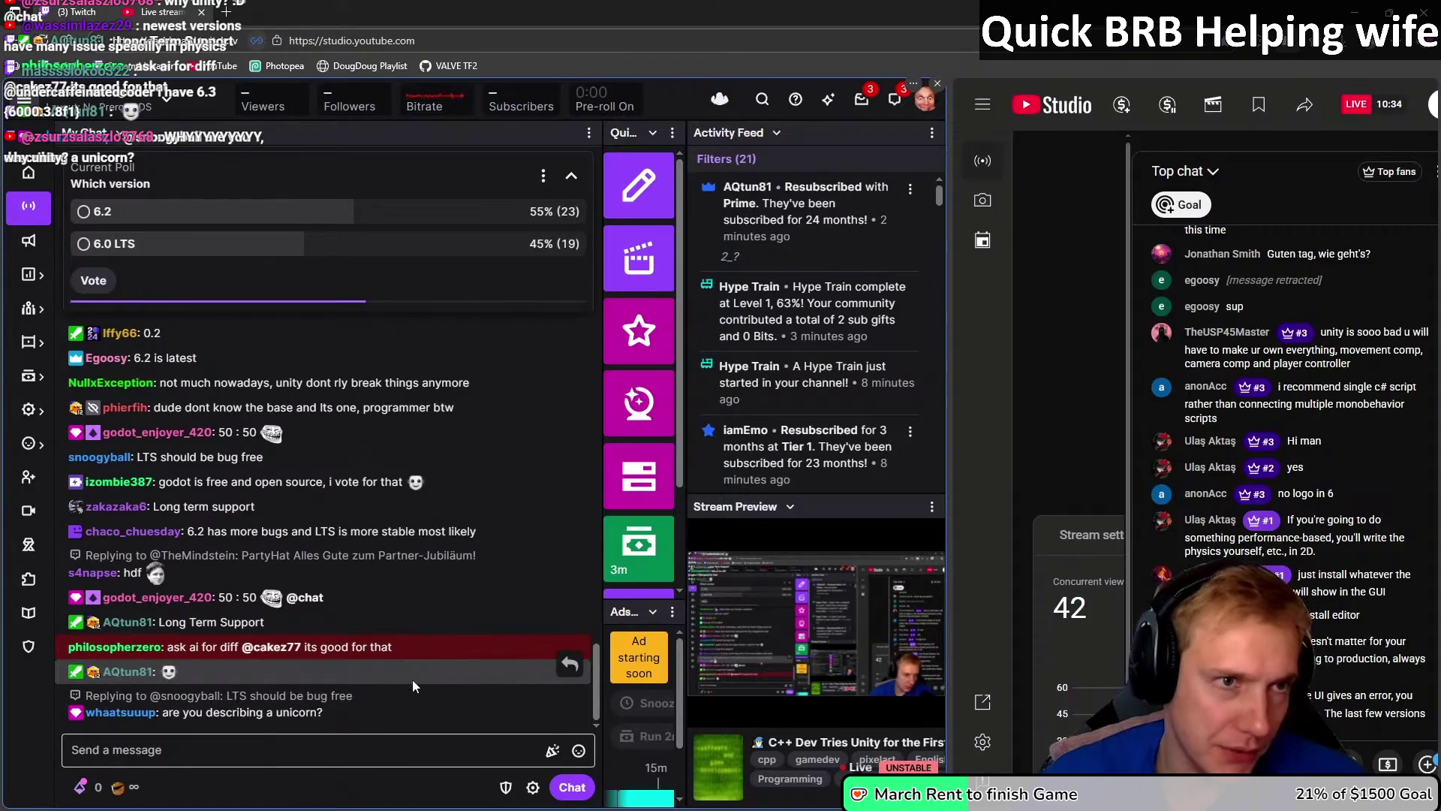
# Step: Open ChatGPT in a new Edge tab via a 'cha' search and maximize the window
pyautogui.click(228, 9)
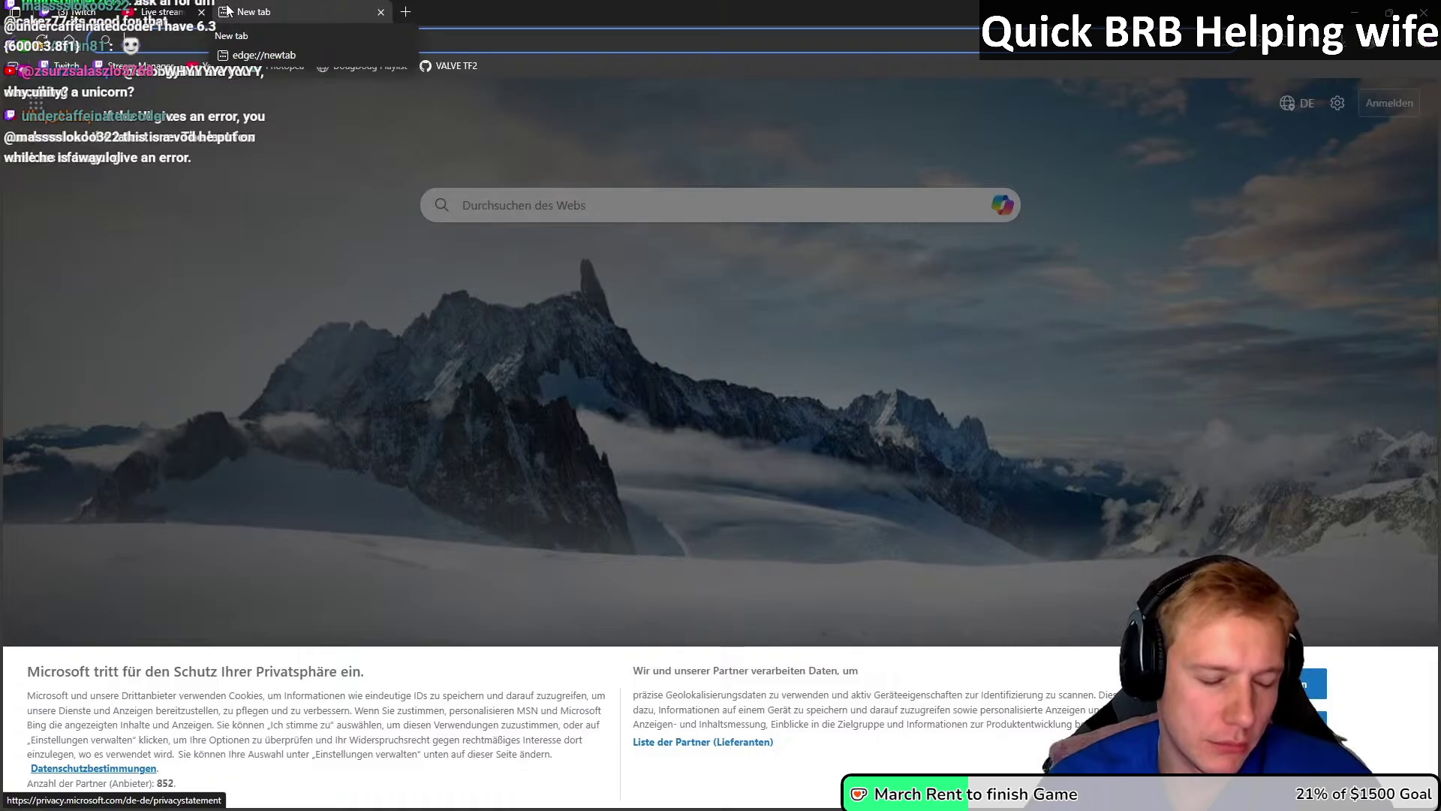
pyautogui.write('cha')
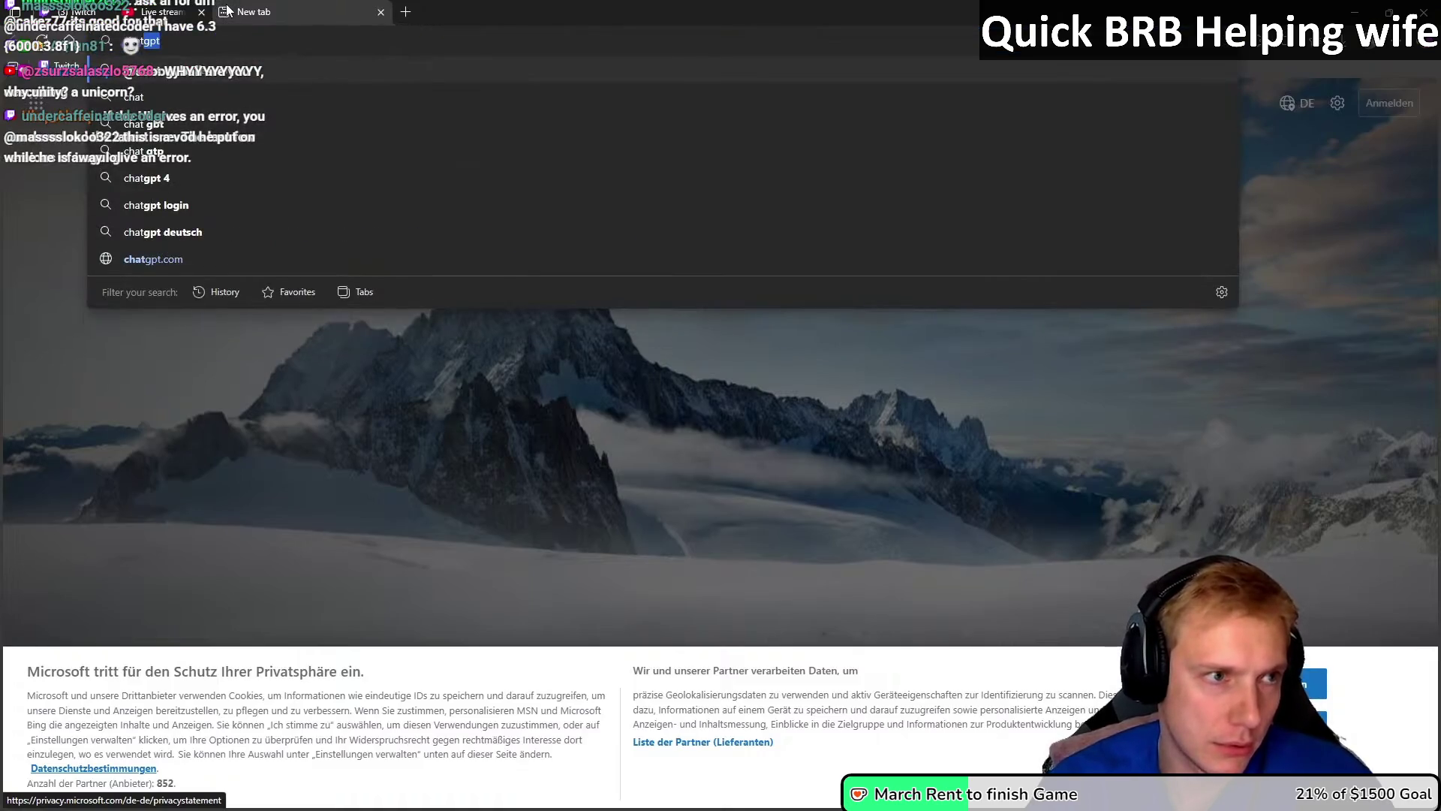
pyautogui.press('Return')
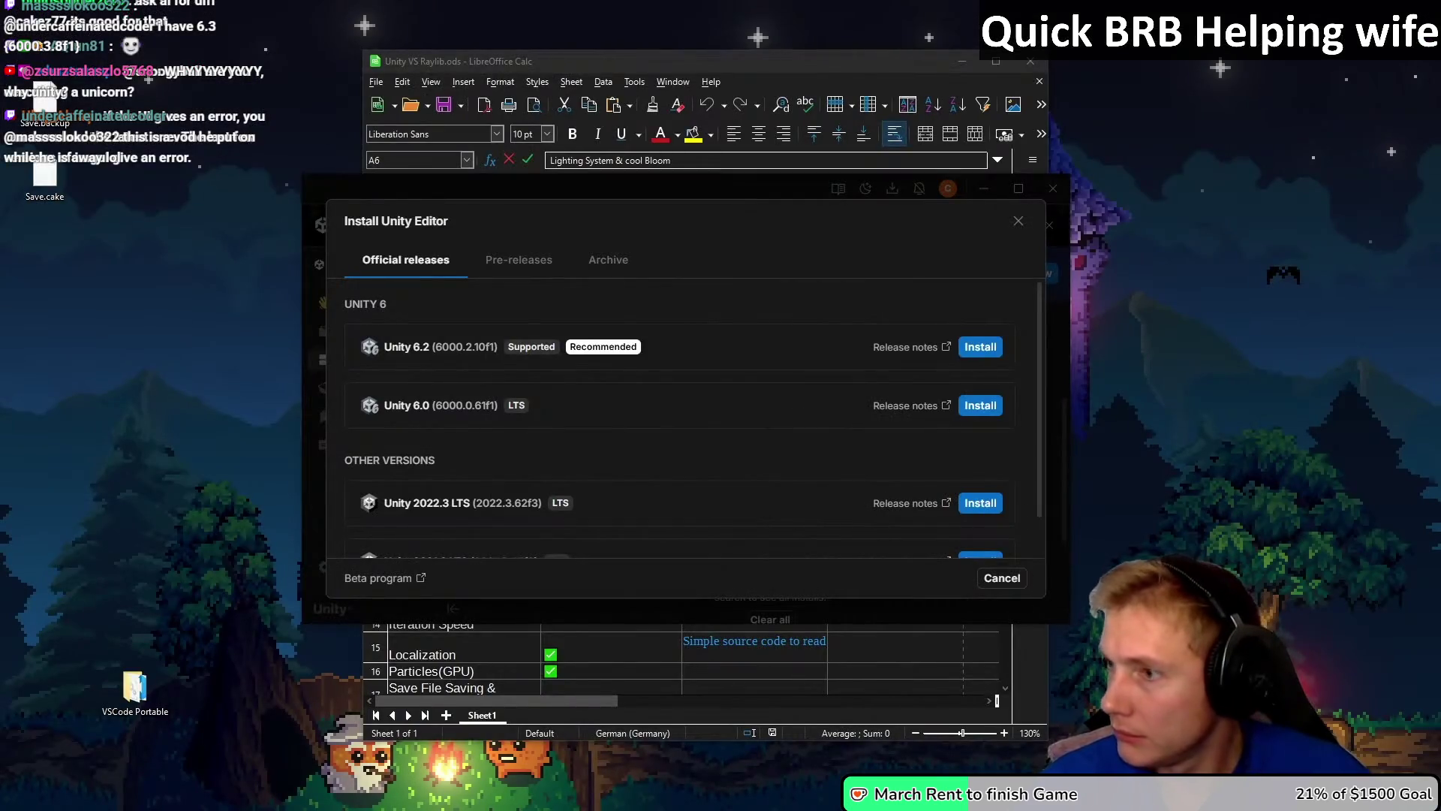
pyautogui.doubleClick(714, 370)
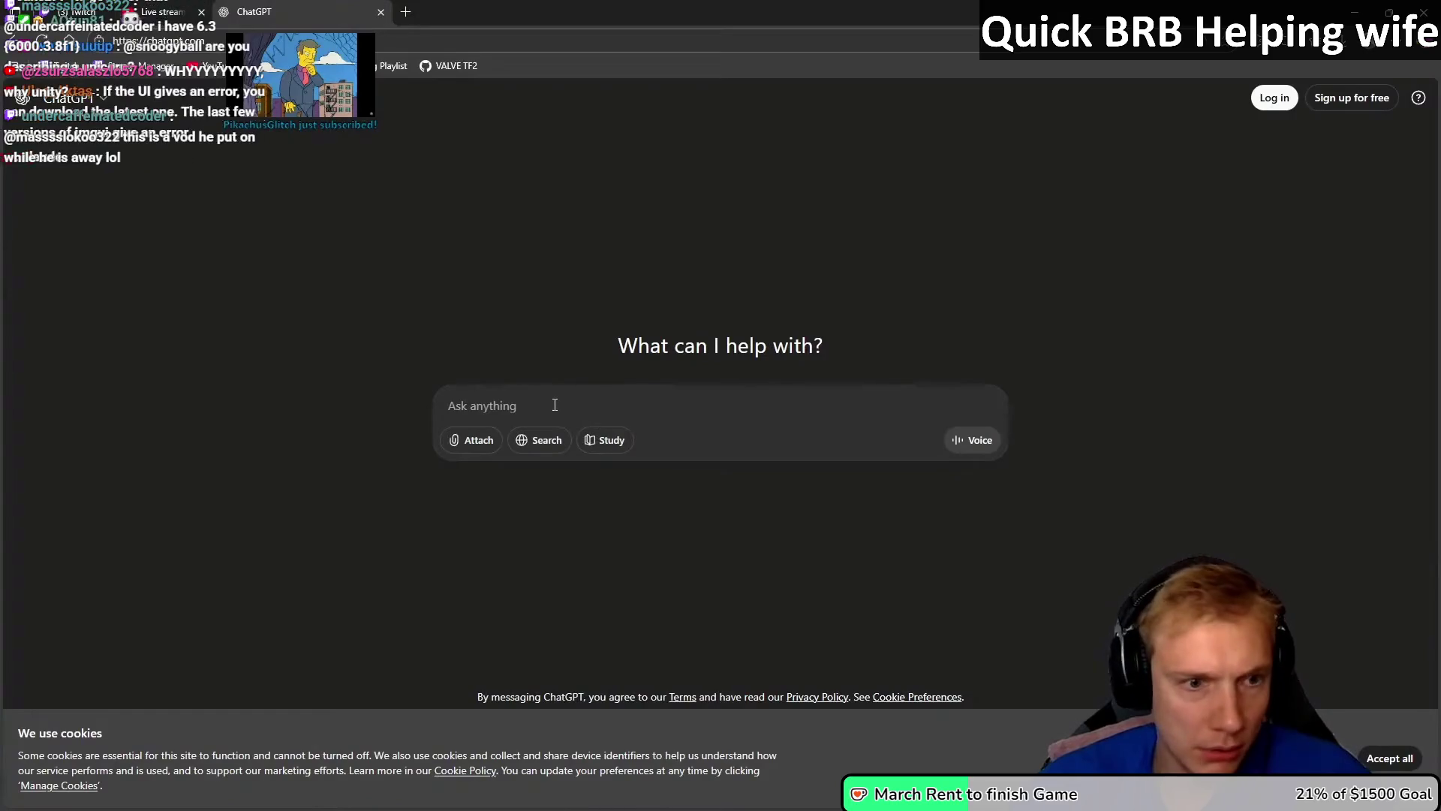
# Step: Ask ChatGPT 'what is the difference between unity 6.2 and unity 6.0 lts'
pyautogui.write('what is the dif')
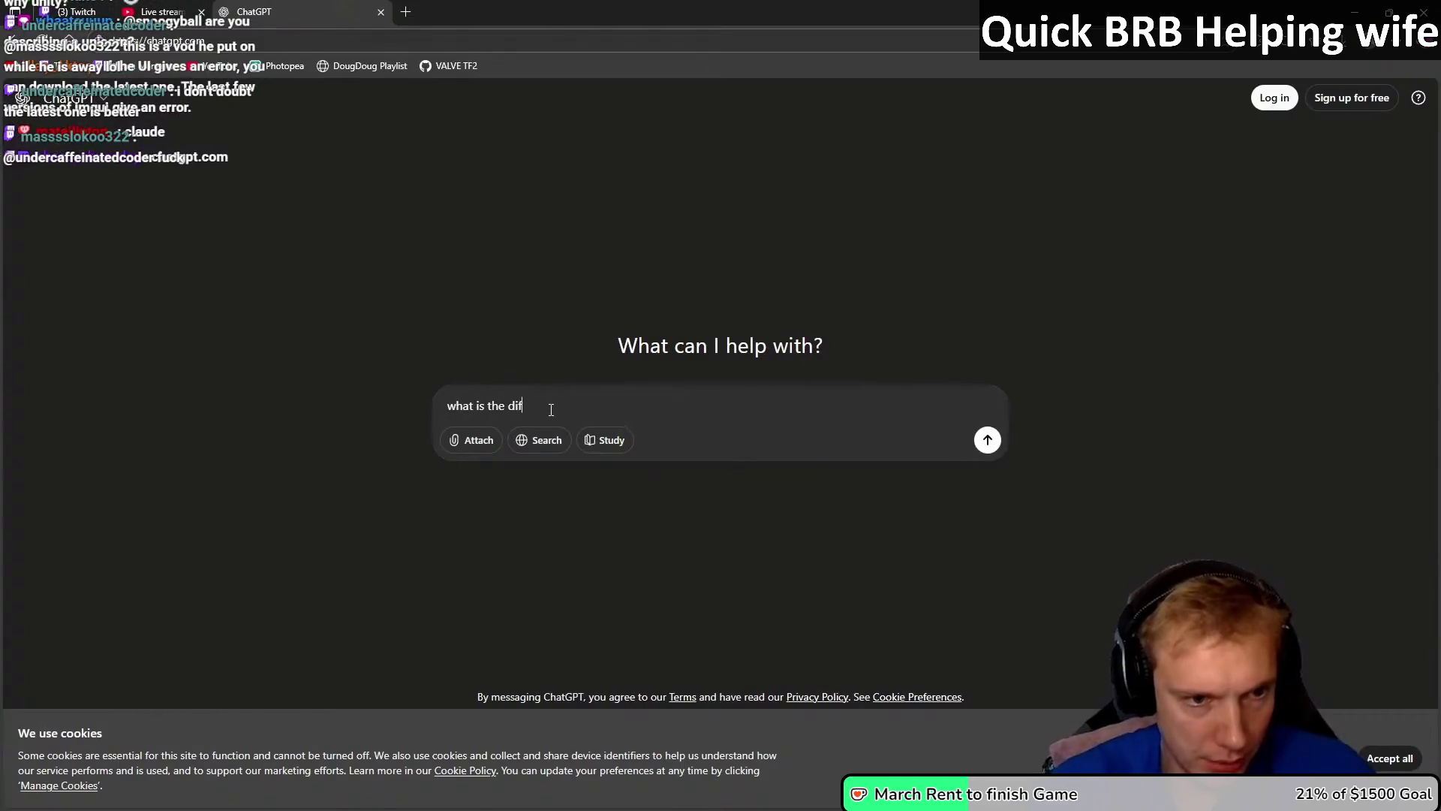
pyautogui.write('feren')
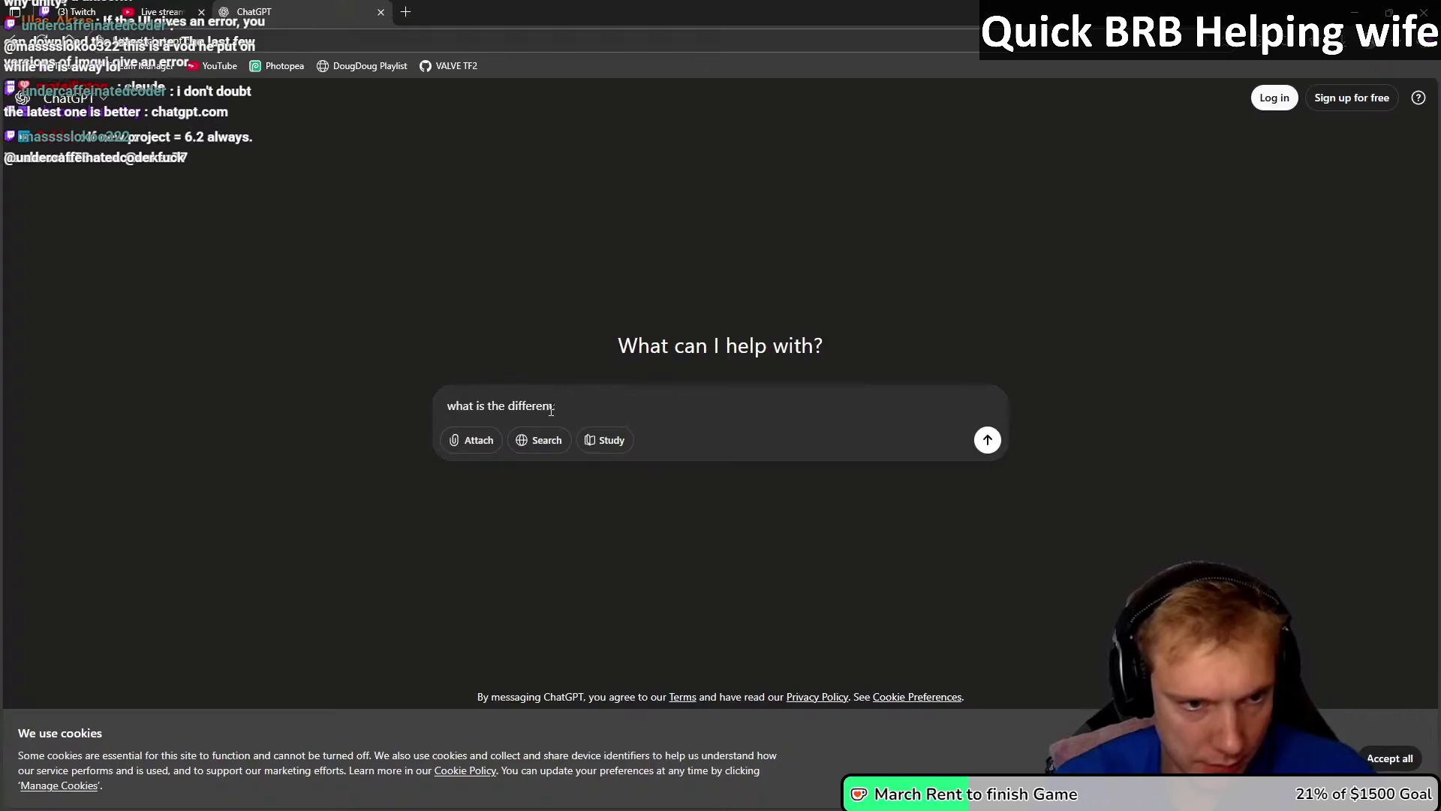
pyautogui.write('ce ')
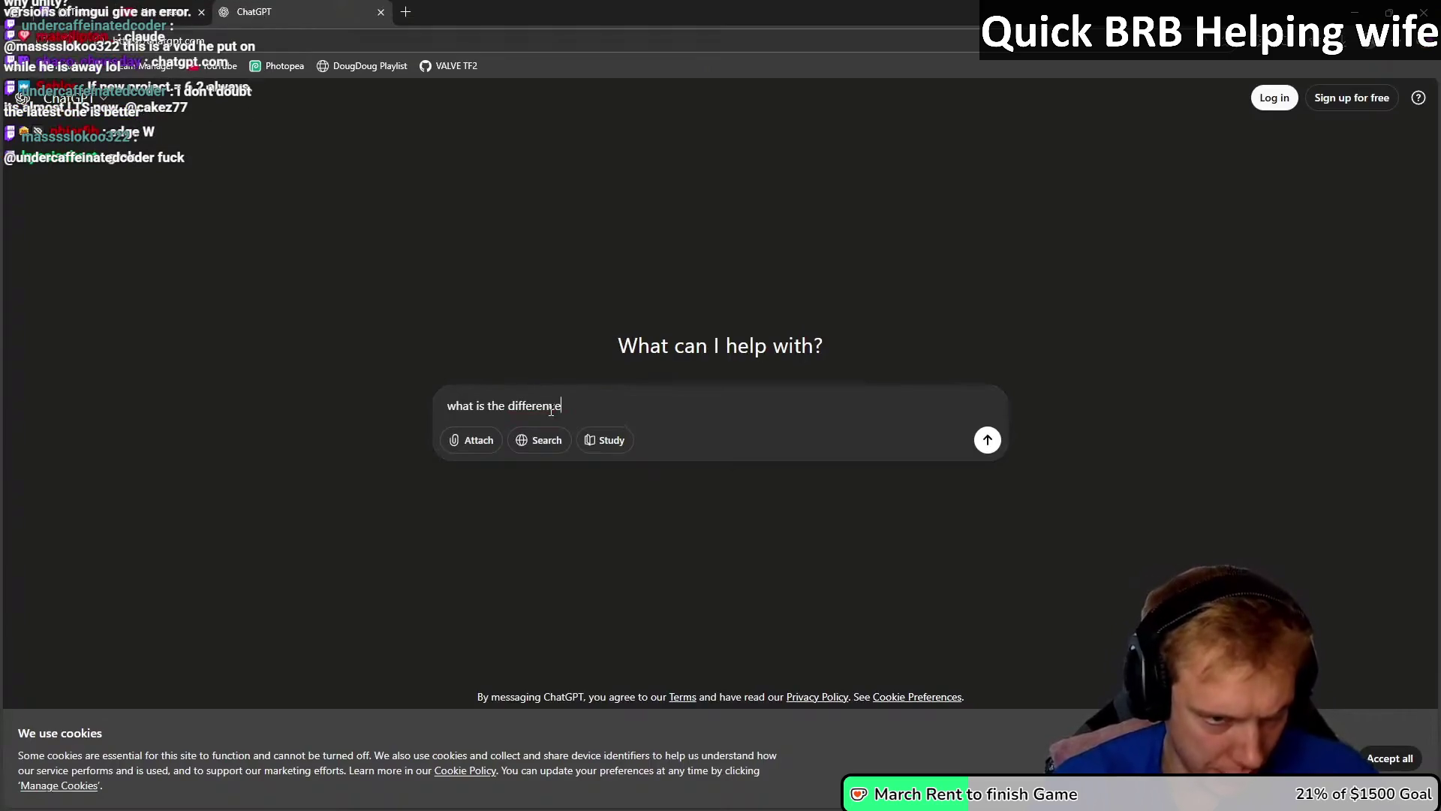
pyautogui.write('betweeen unity 6.2 and unity 6.0')
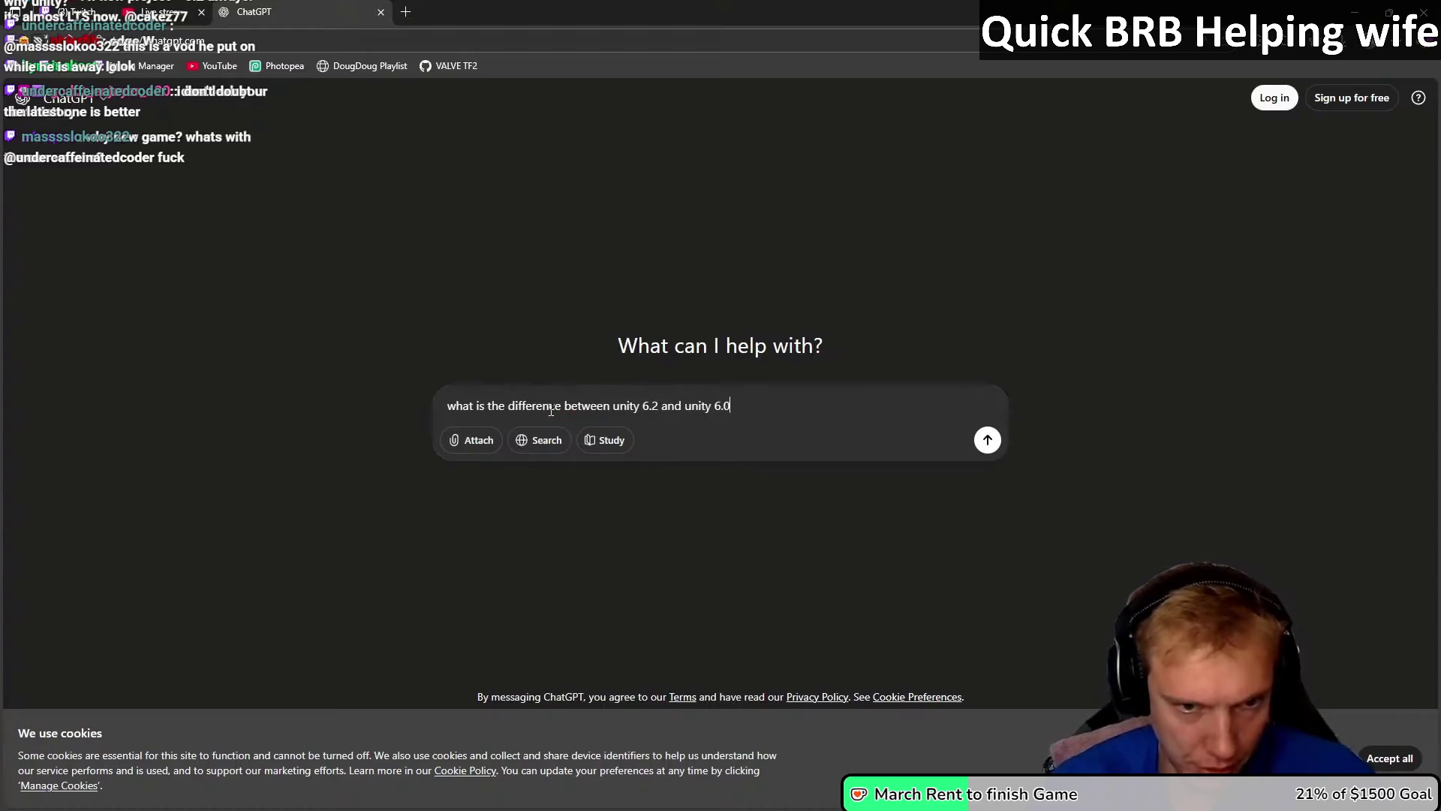
pyautogui.write('lts')
pyautogui.press('Return')
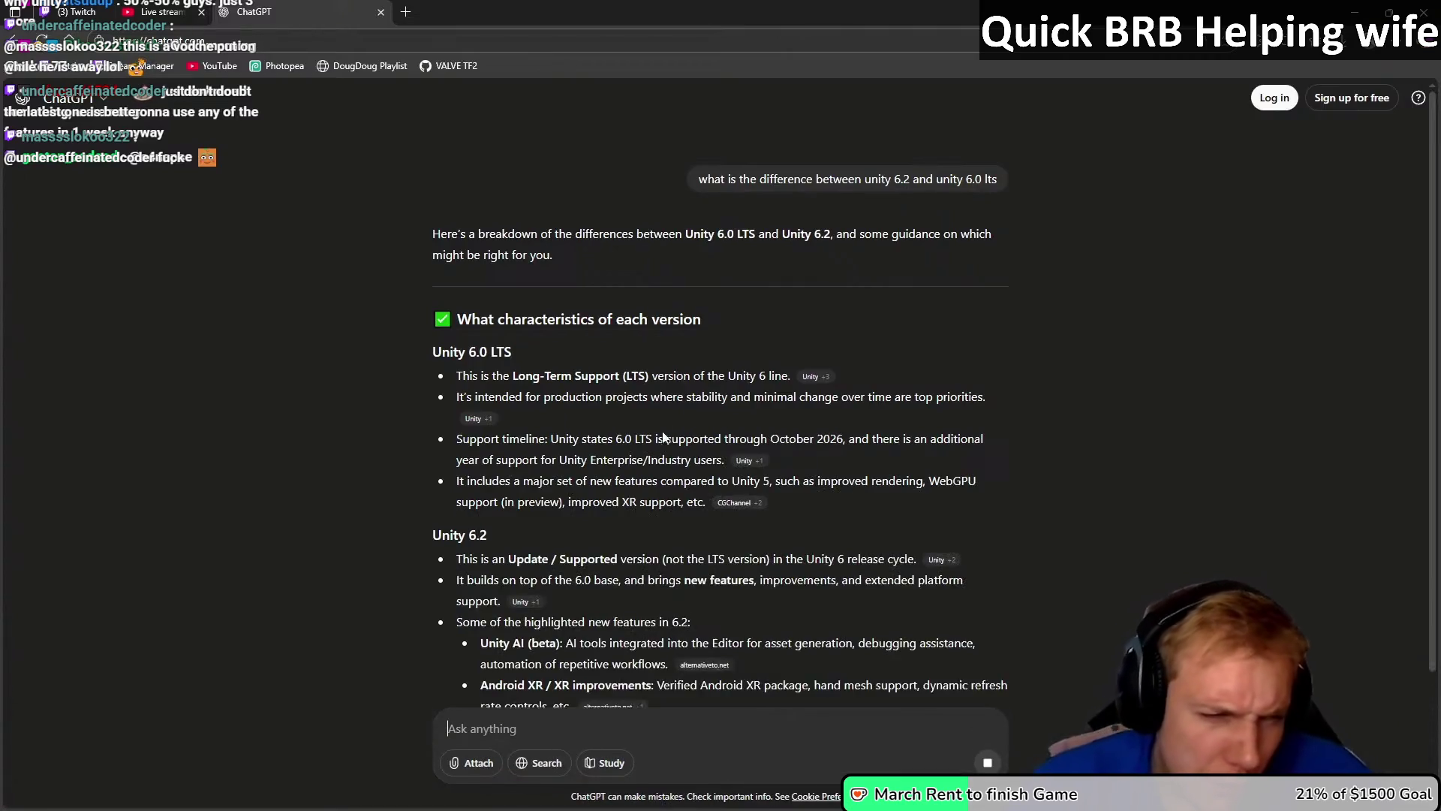
# Step: Highlight the Unity AI beta line, the new 6.2 features, and the note that 6.2 isn't LTS
pyautogui.scroll(-2, 716, 385)
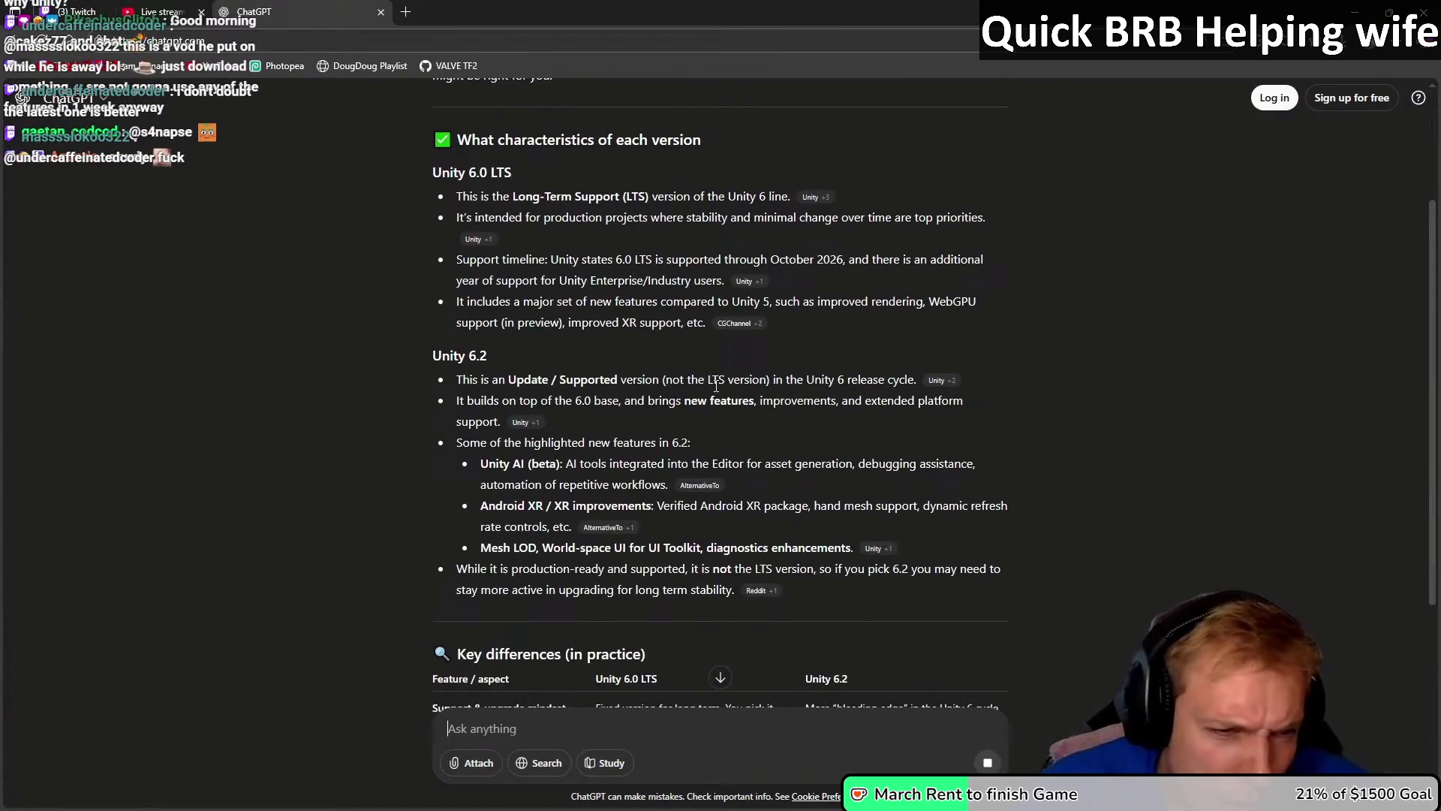
pyautogui.moveTo(481, 463); pyautogui.dragTo(557, 463)
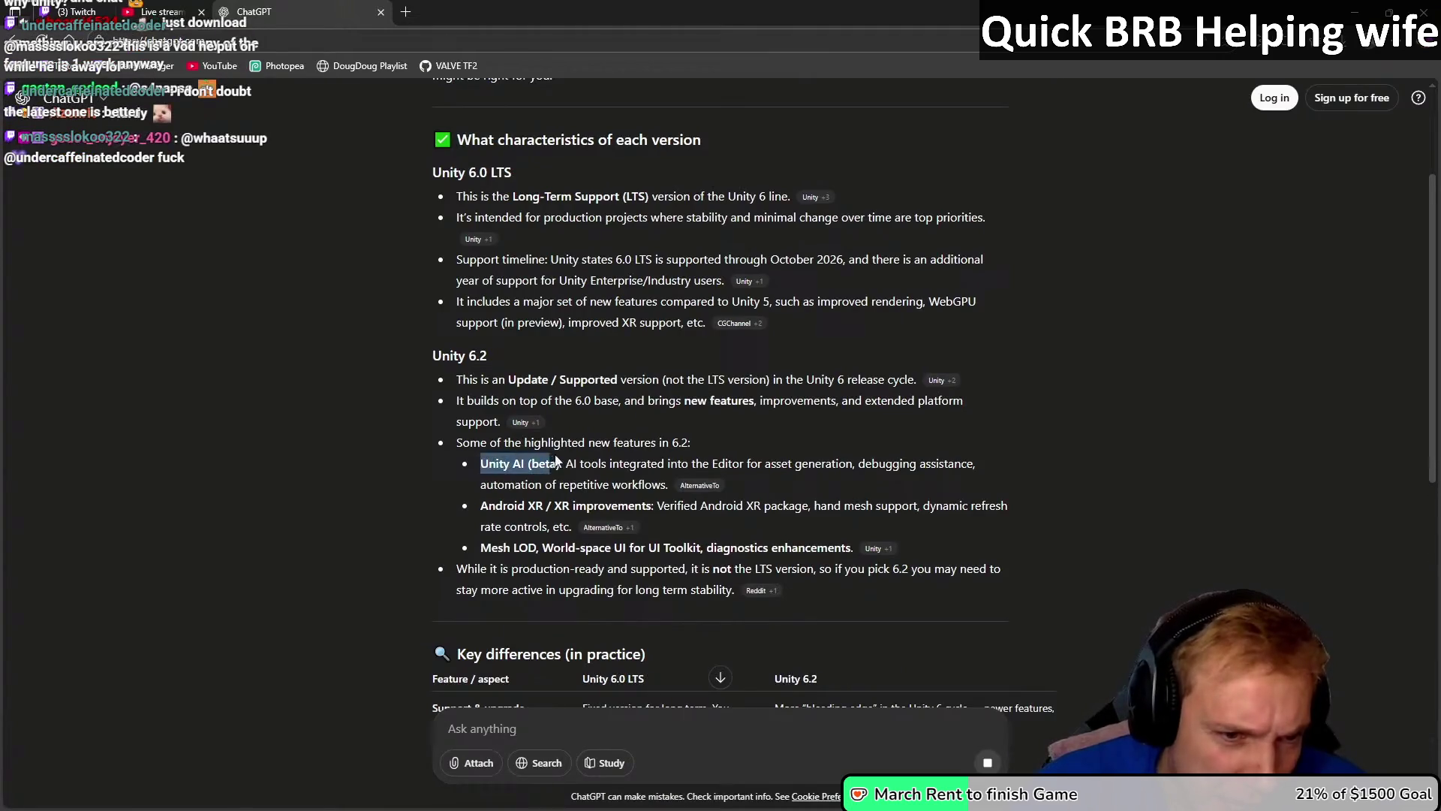
pyautogui.moveTo(481, 506); pyautogui.dragTo(652, 505)
pyautogui.moveTo(481, 547); pyautogui.dragTo(851, 547)
pyautogui.moveTo(466, 569)
pyautogui.mouseDown()
pyautogui.moveTo(644, 571)
pyautogui.moveTo(736, 592)
pyautogui.moveTo(685, 572)
pyautogui.moveTo(988, 569)
pyautogui.mouseUp()
pyautogui.moveTo(471, 590); pyautogui.dragTo(713, 590)
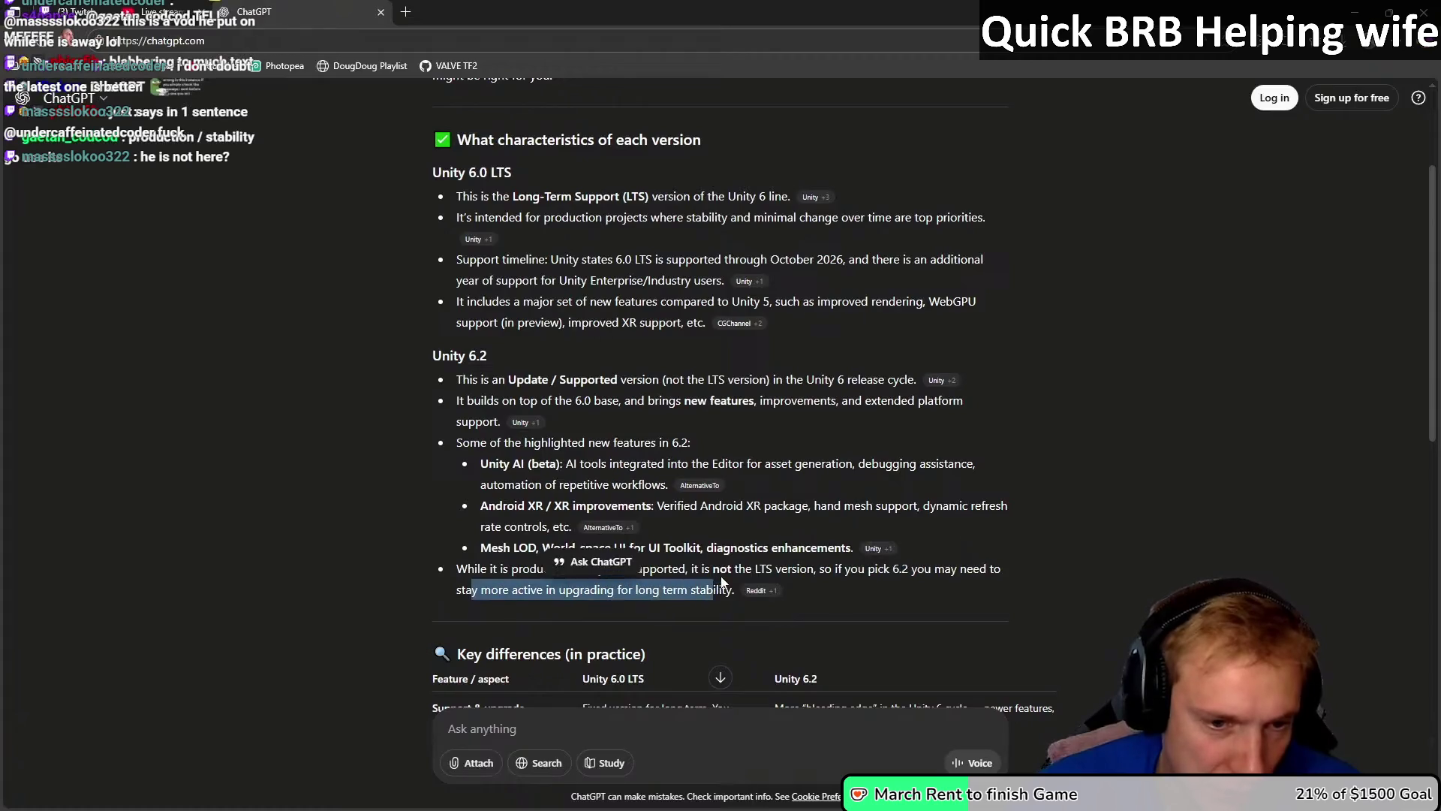
# Step: Scroll to the end of the answer, then switch to the Twitch dashboard tab
pyautogui.scroll(-4, 664, 488)
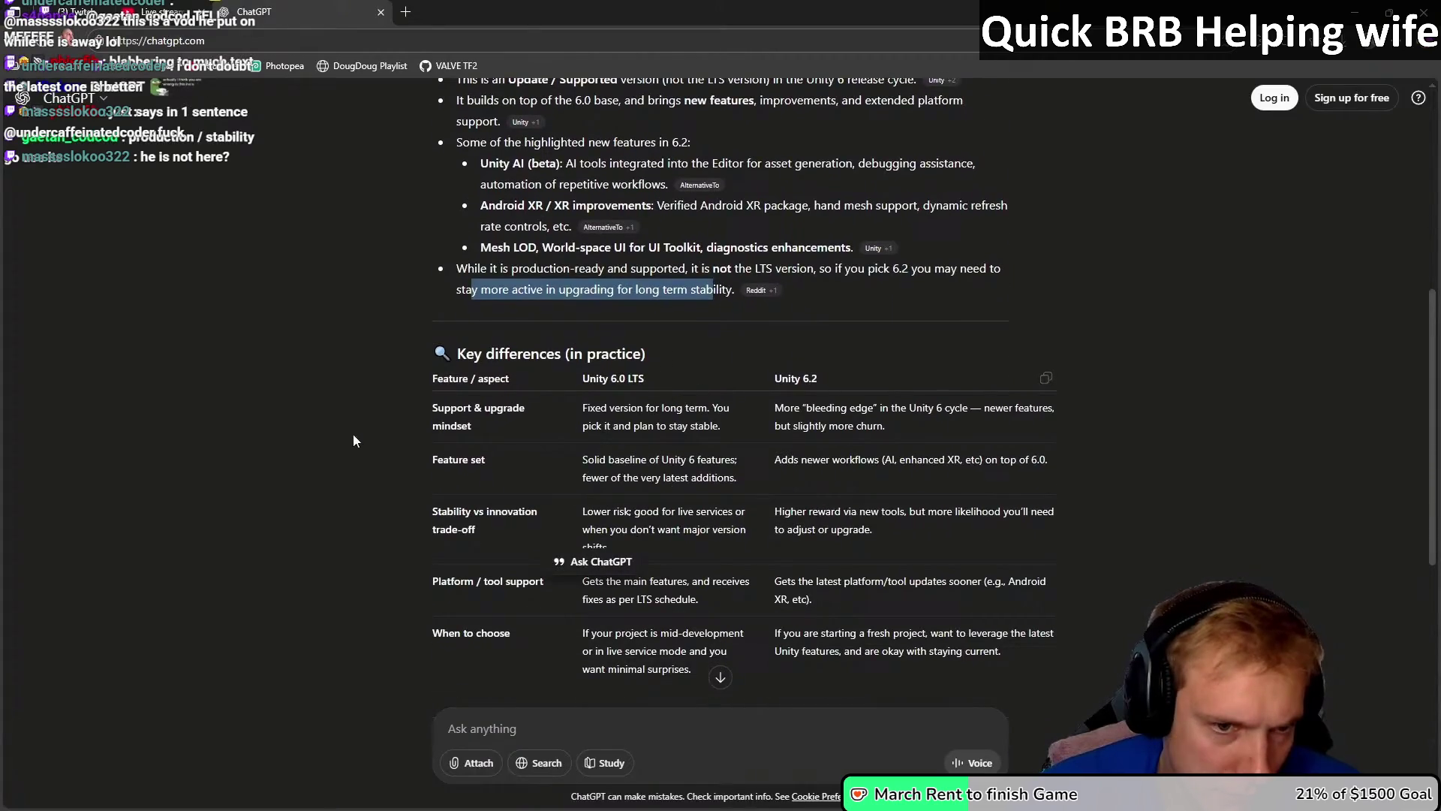
pyautogui.scroll(-2, 371, 425)
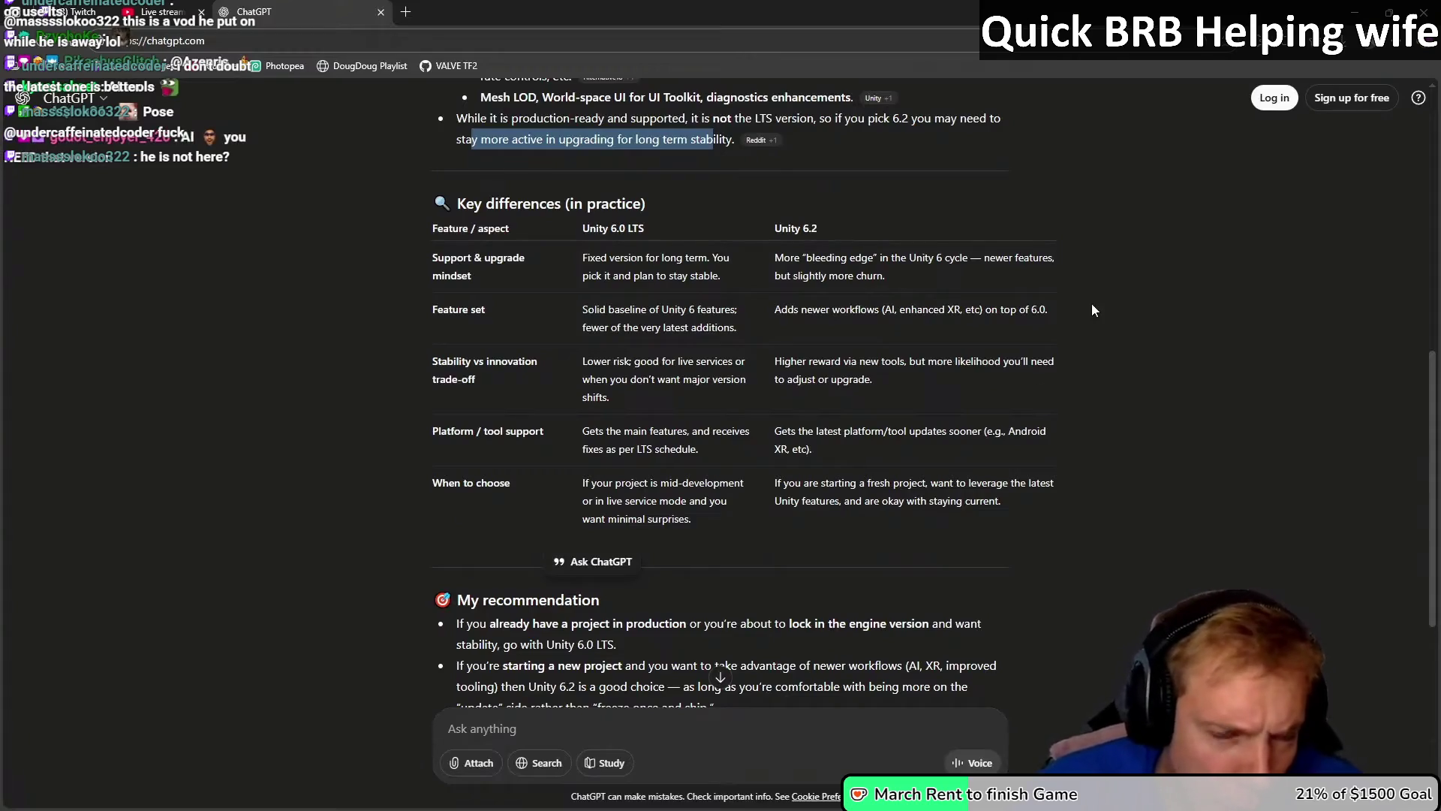
pyautogui.scroll(-1, 933, 354)
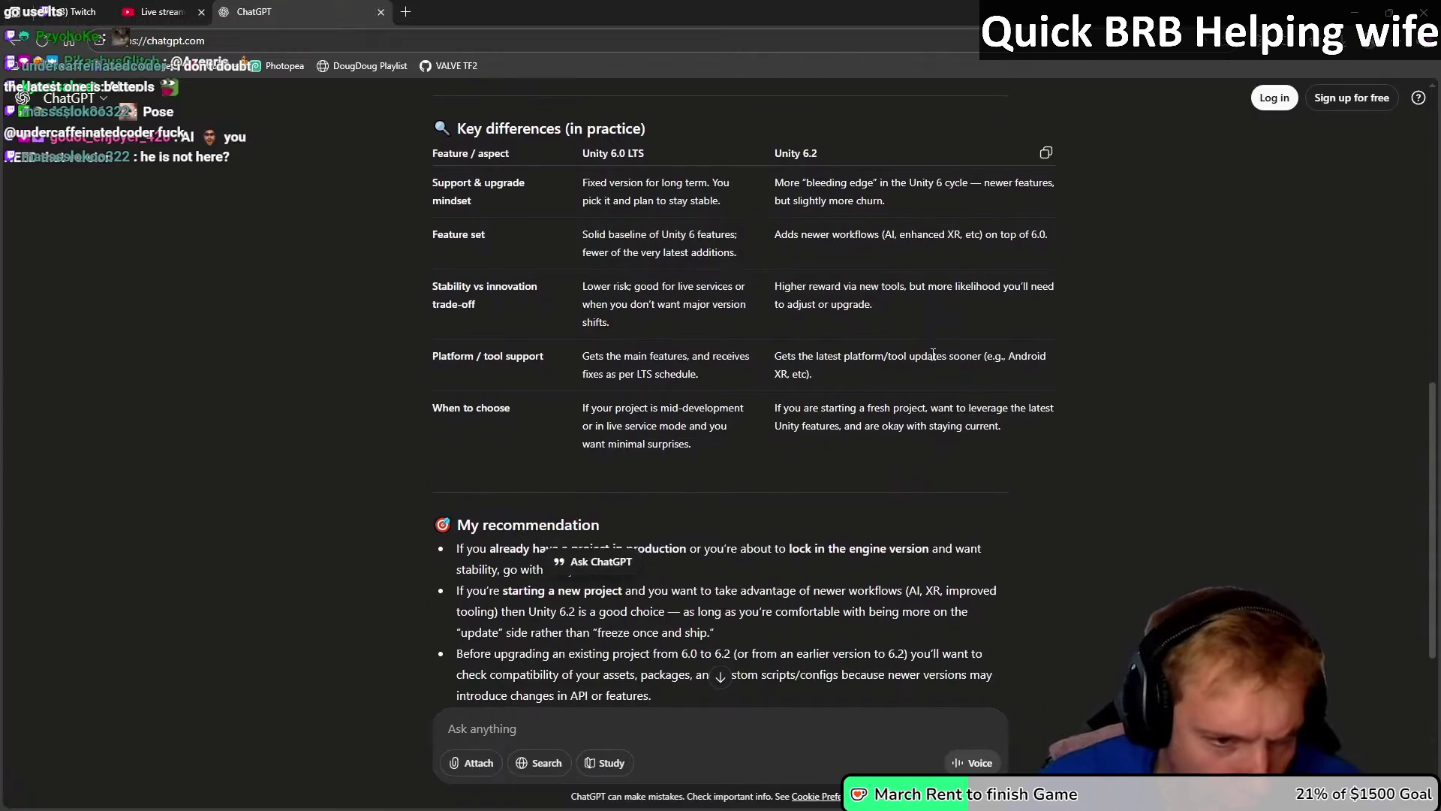
pyautogui.scroll(-2, 933, 353)
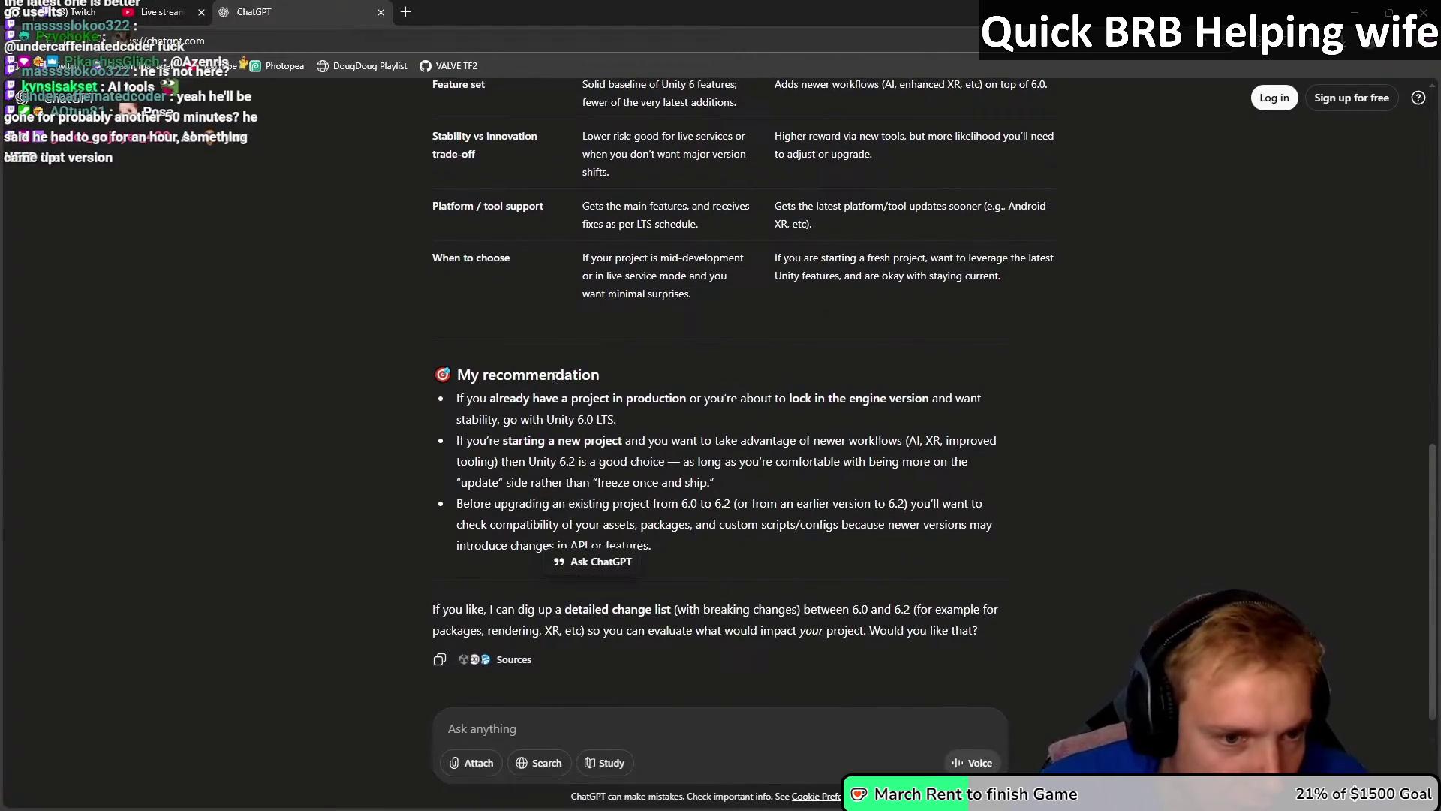
pyautogui.scroll(-1, 555, 378)
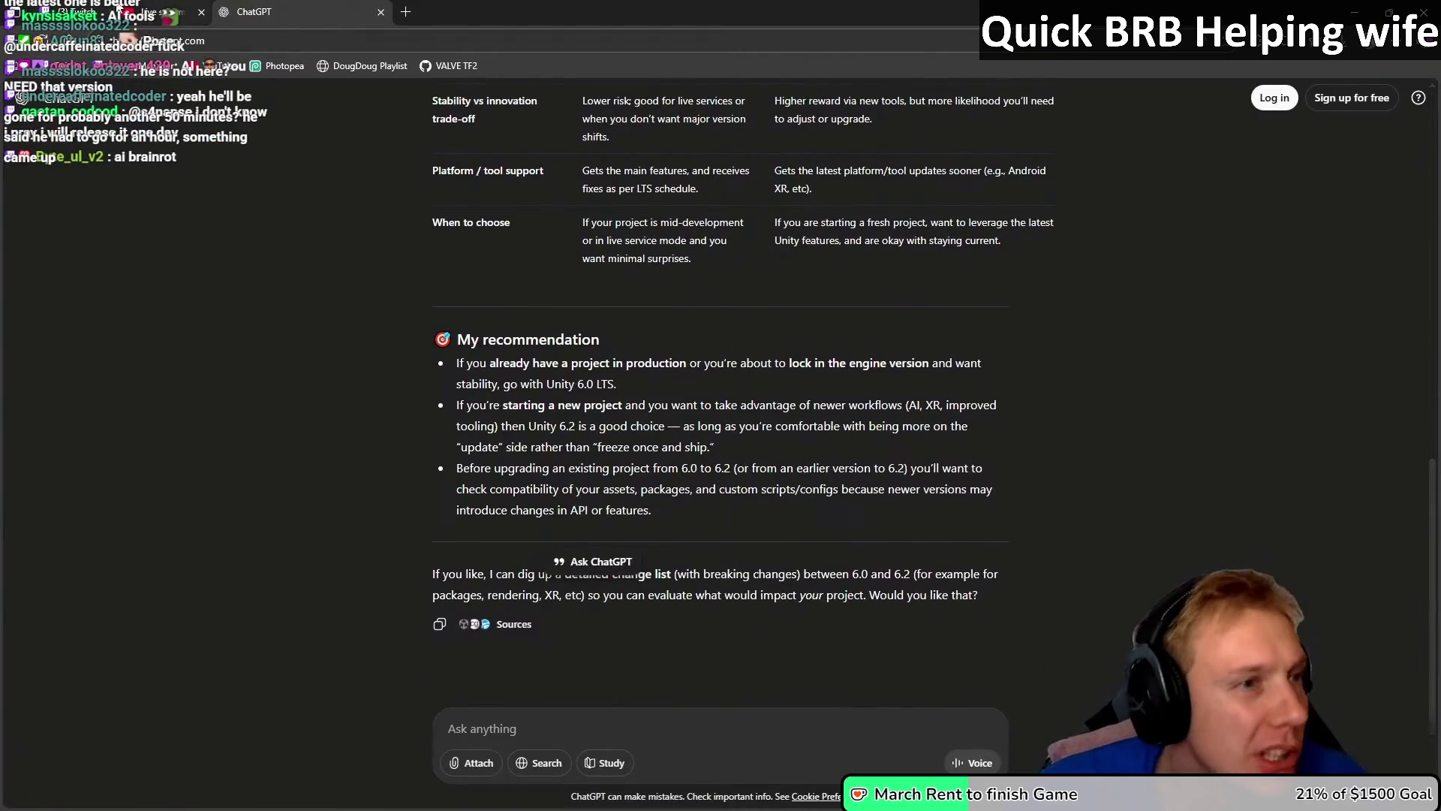
pyautogui.click(118, 7)
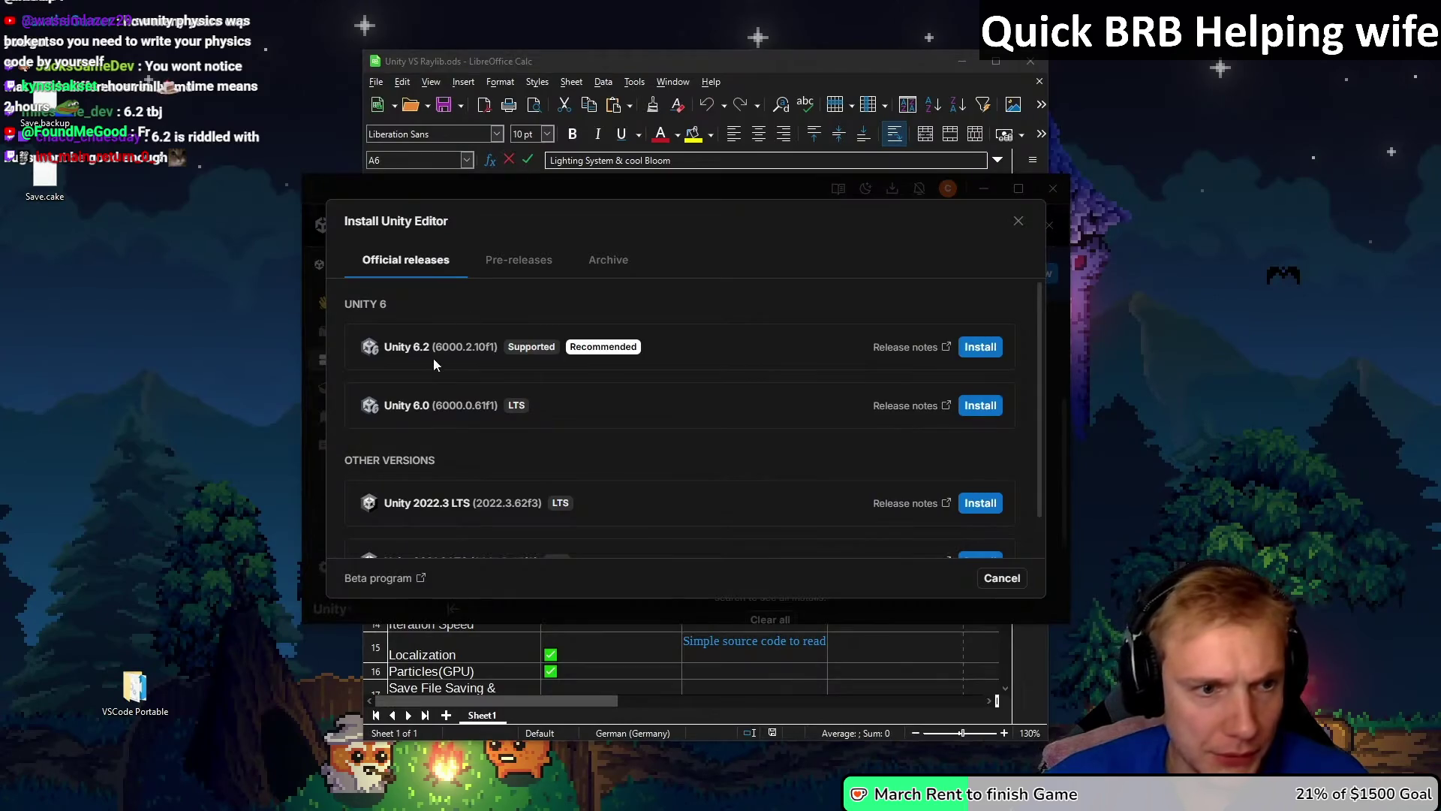
# Step: Pick Unity 6.2 to install, keeping Visual Studio Community 2022 checked, and move the Visual Studio window
pyautogui.click(980, 348)
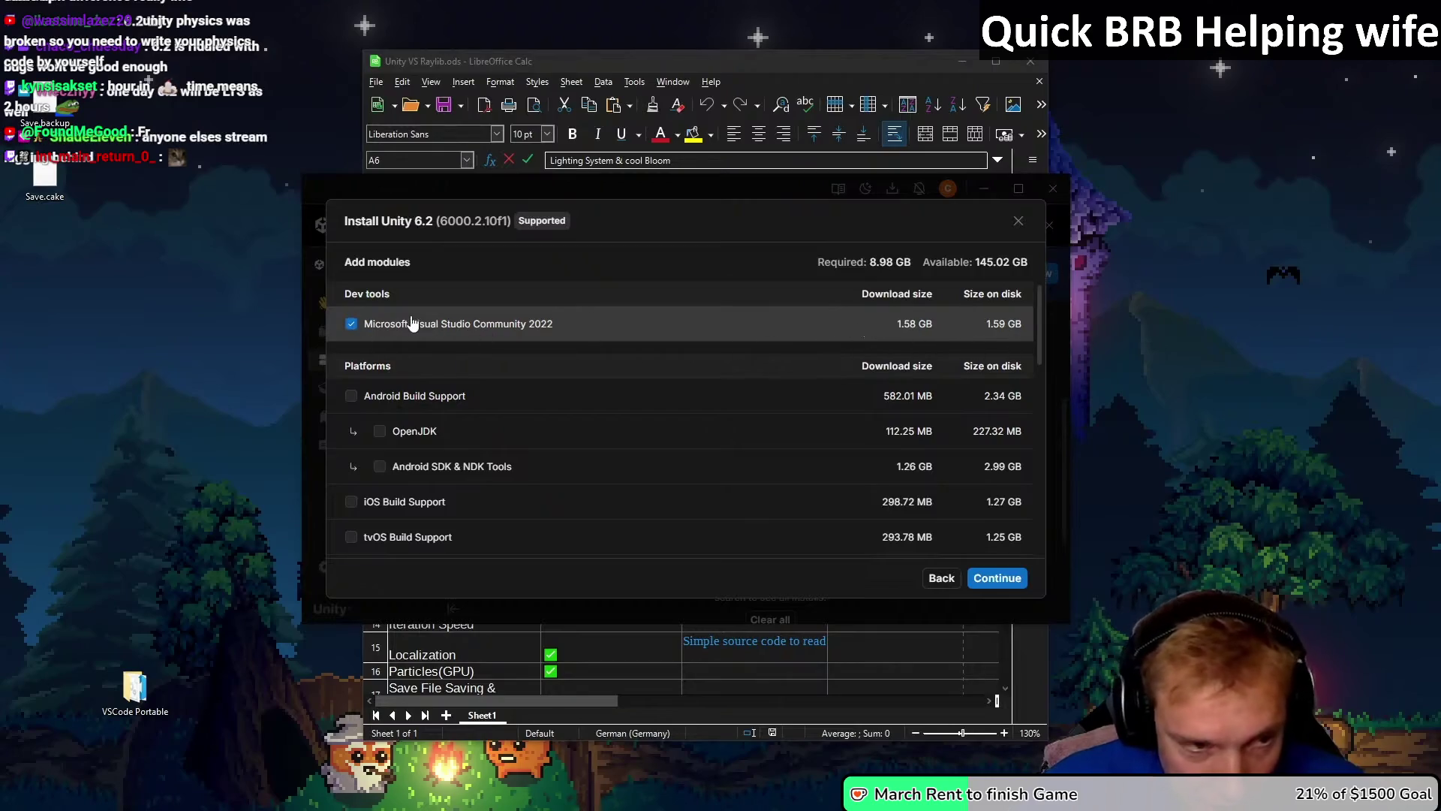
pyautogui.click(352, 325)
pyautogui.click(351, 326)
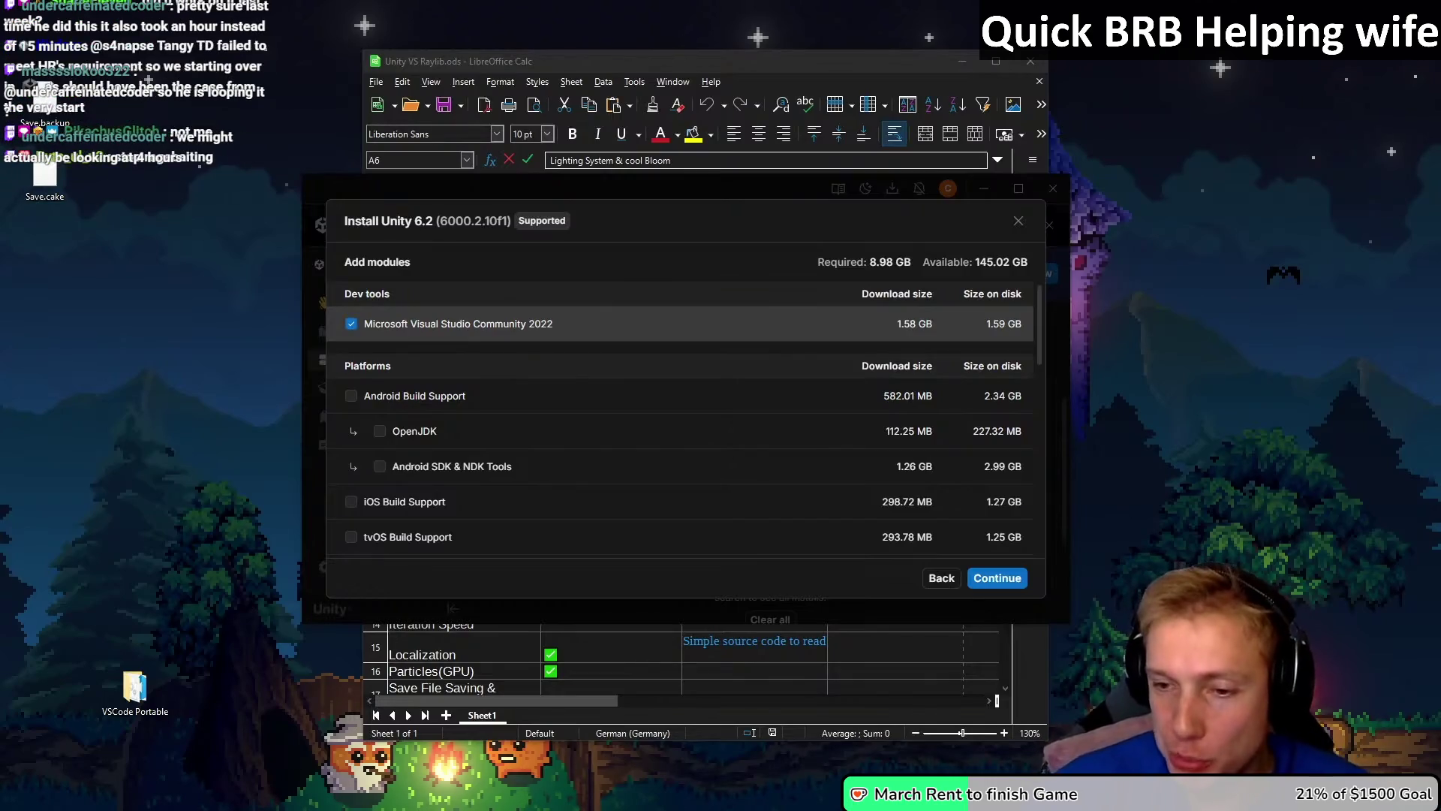
pyautogui.moveTo(755, 129)
pyautogui.mouseDown()
pyautogui.moveTo(713, 138)
pyautogui.moveTo(821, 111)
pyautogui.moveTo(798, 100)
pyautogui.moveTo(708, 666)
pyautogui.moveTo(738, 147)
pyautogui.mouseUp()
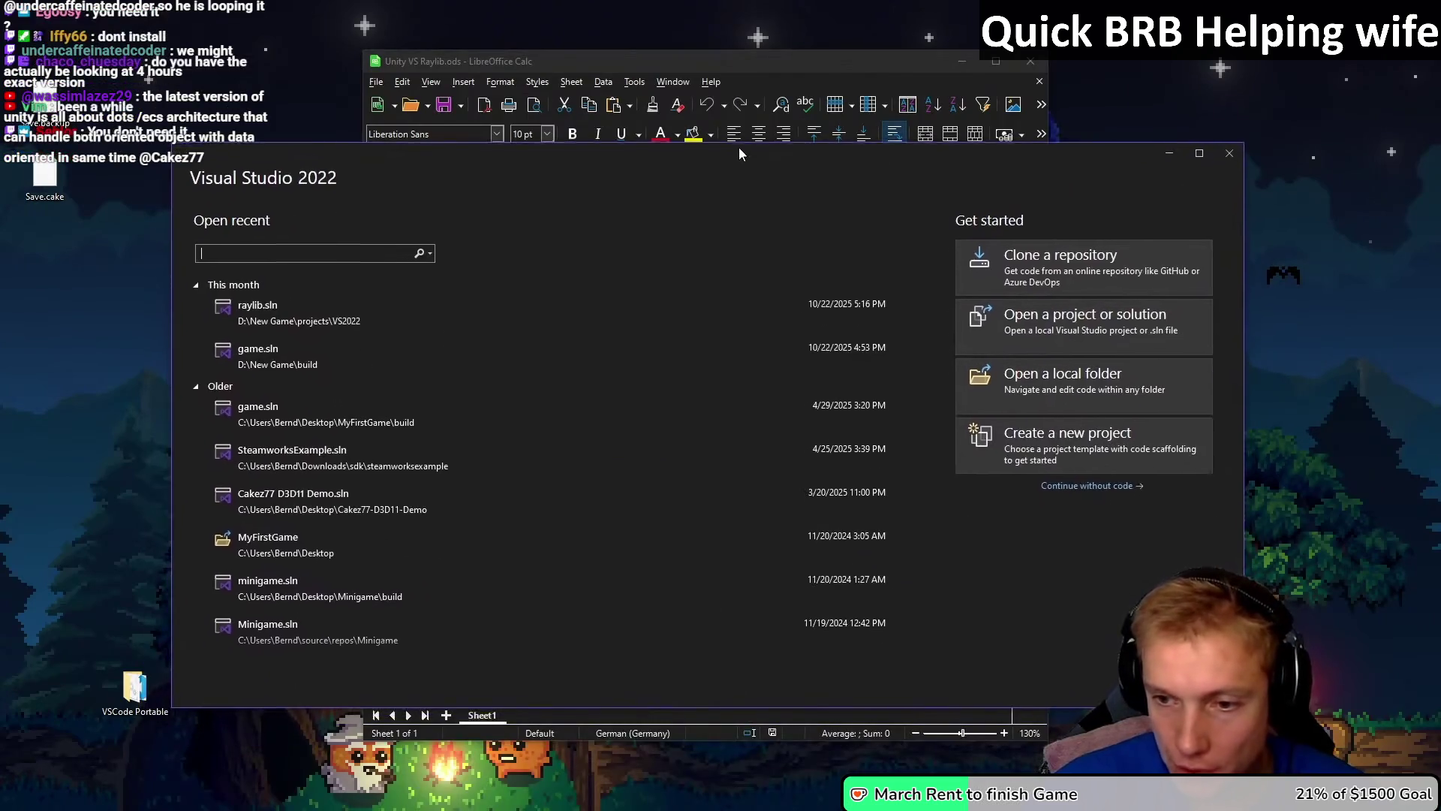
# Step: Close the Visual Studio start window and the Unity 6.2 install dialog
pyautogui.click(1231, 152)
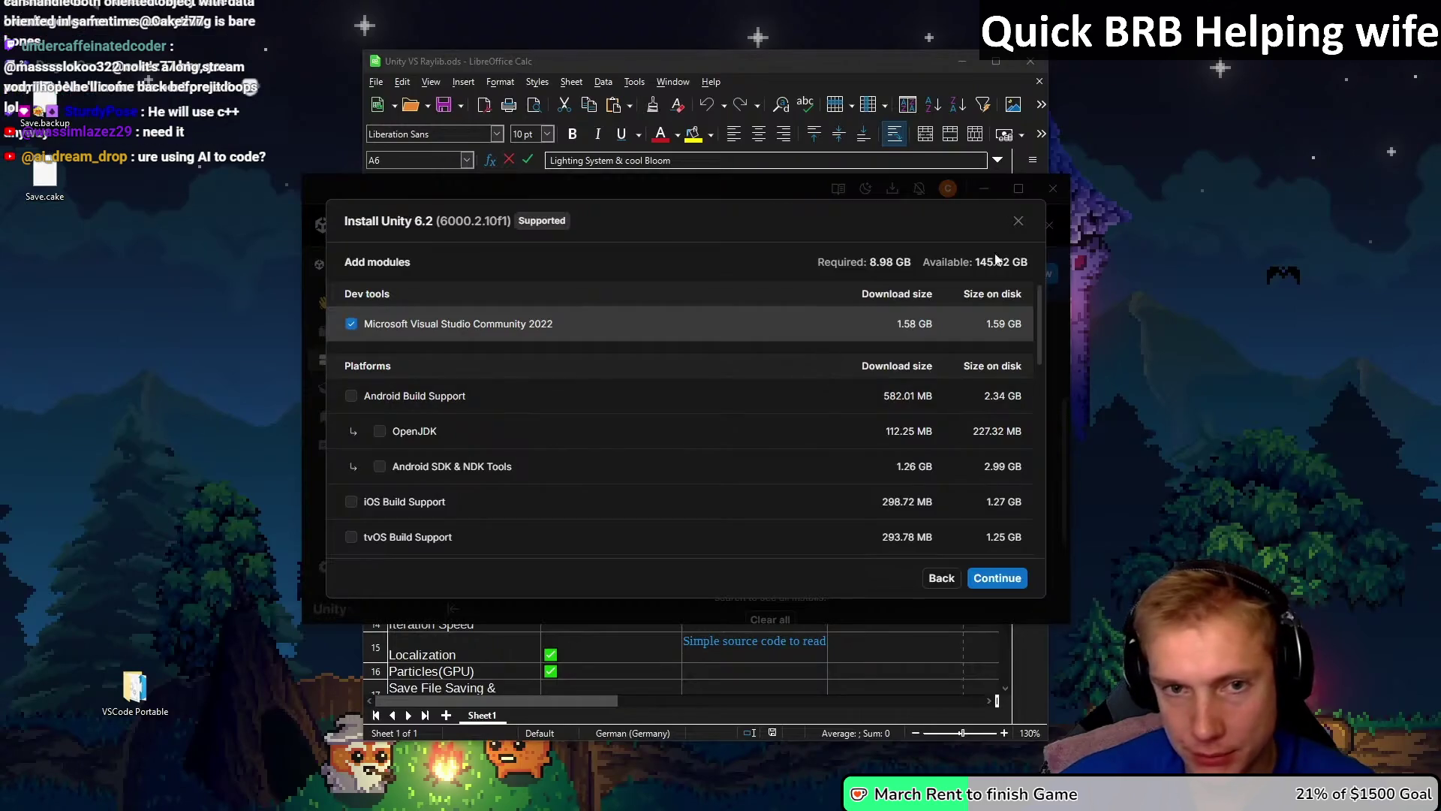
pyautogui.click(1018, 220)
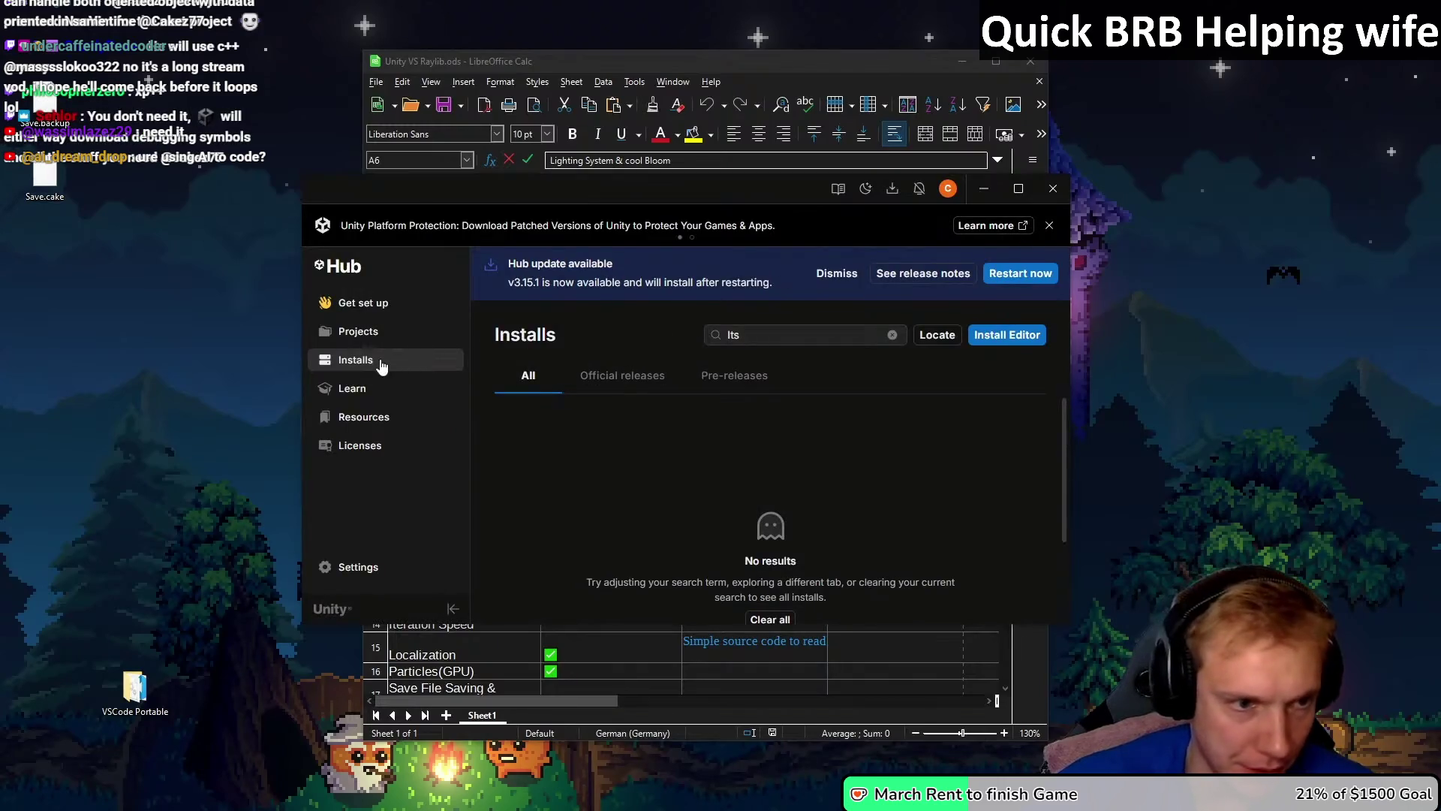
# Step: Choose Unity 6.0 LTS as the new editor and leave Visual Studio Community 2022 out
pyautogui.click(1003, 335)
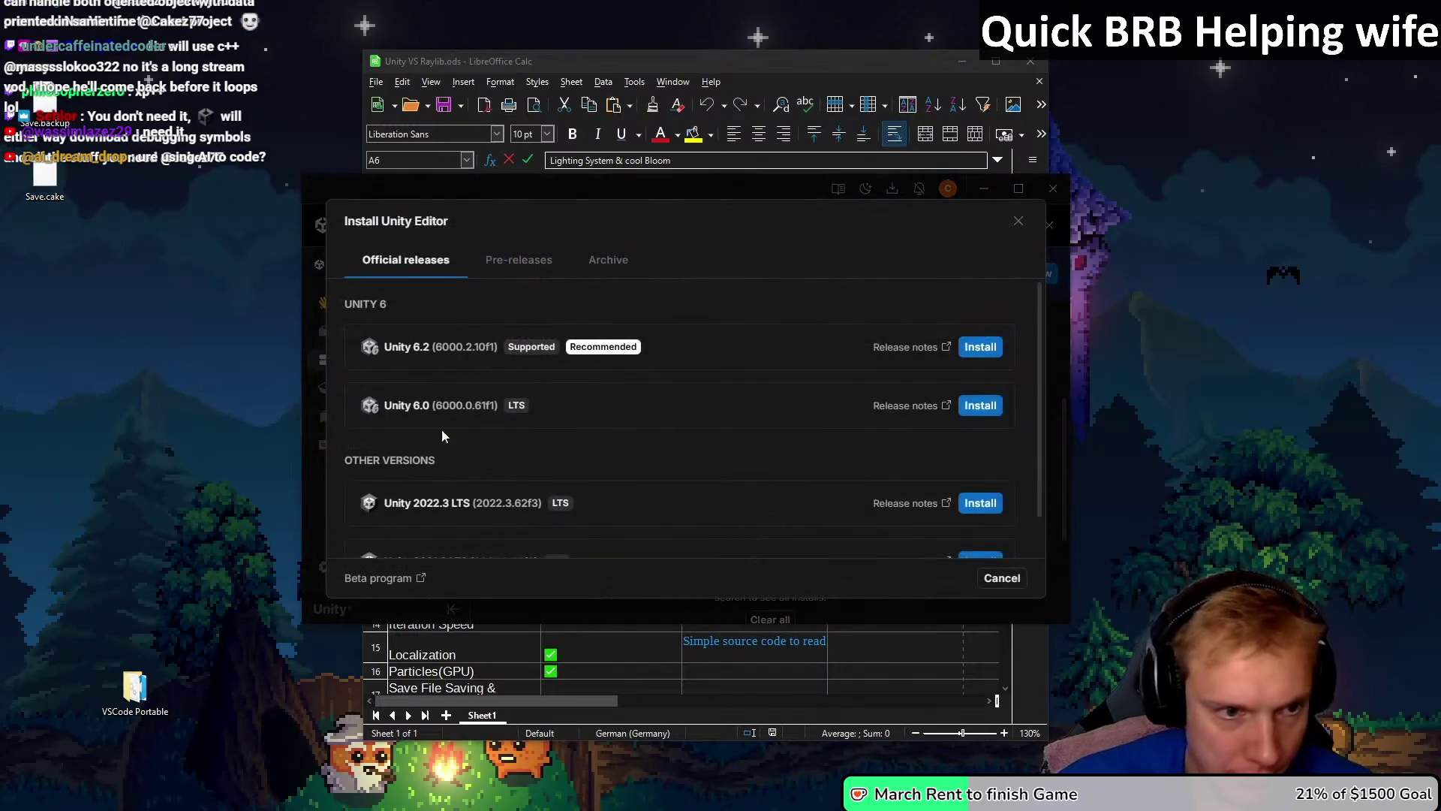
pyautogui.click(995, 408)
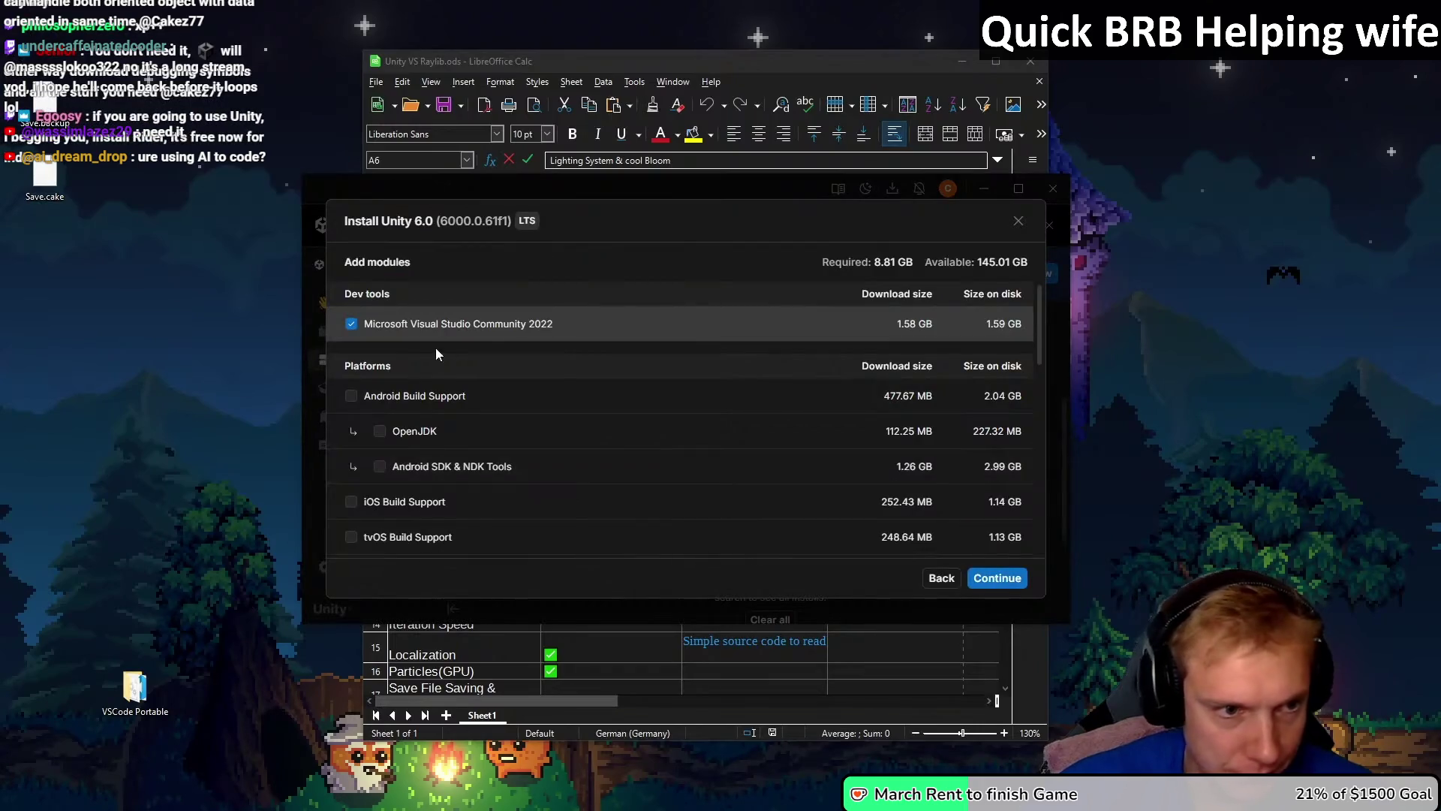
pyautogui.click(352, 329)
pyautogui.scroll(-10, 611, 387)
pyautogui.scroll(5, 613, 398)
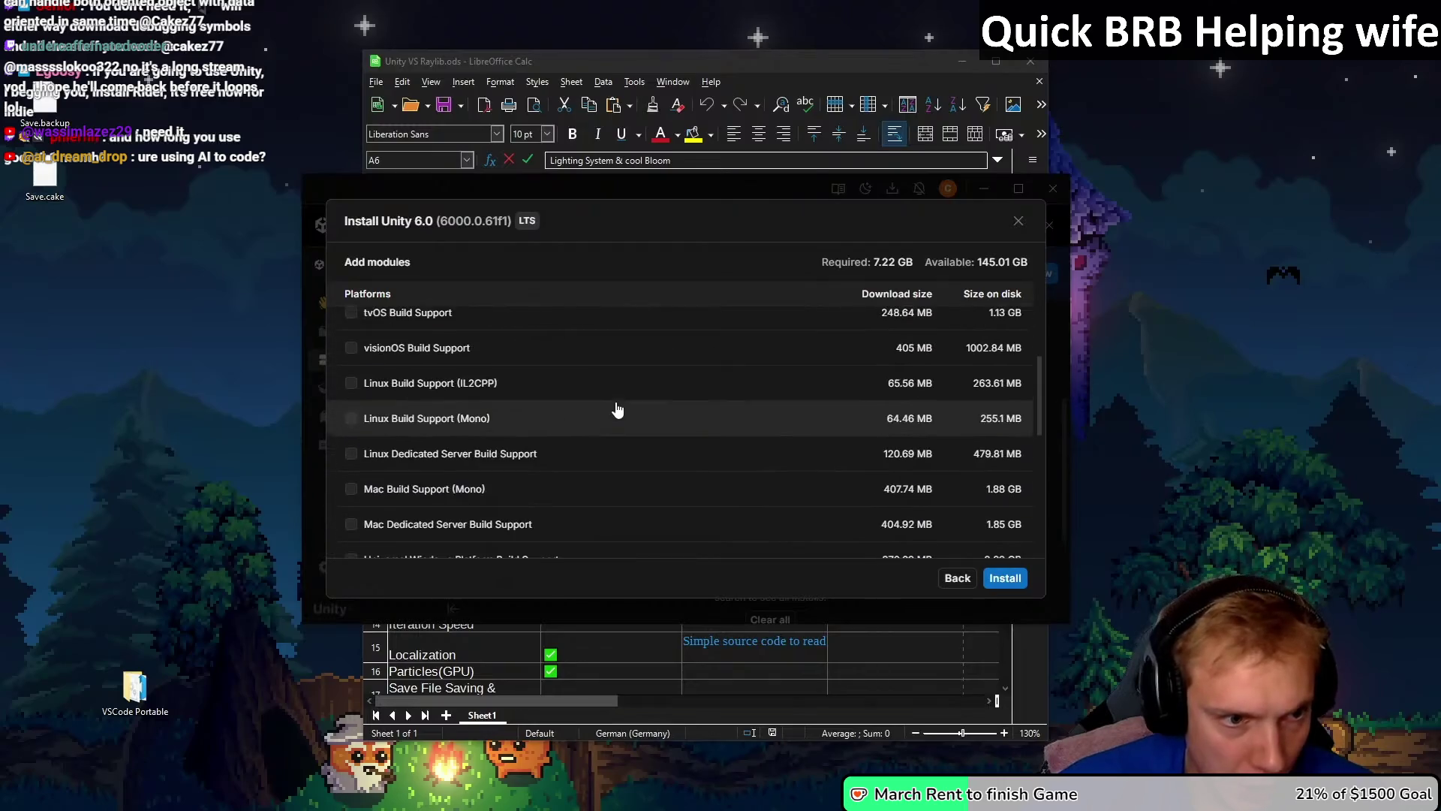
pyautogui.scroll(3, 608, 406)
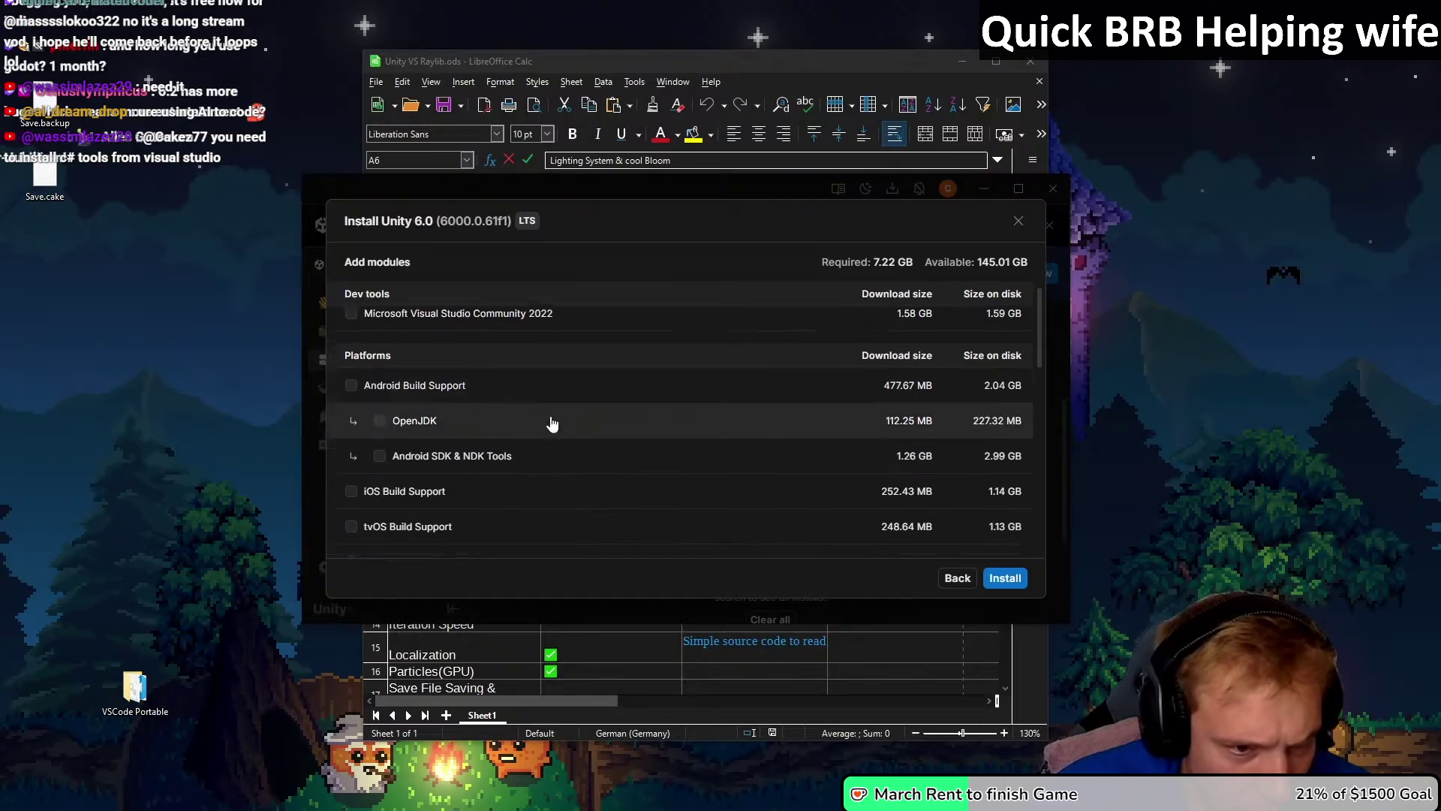
pyautogui.scroll(-1, 450, 398)
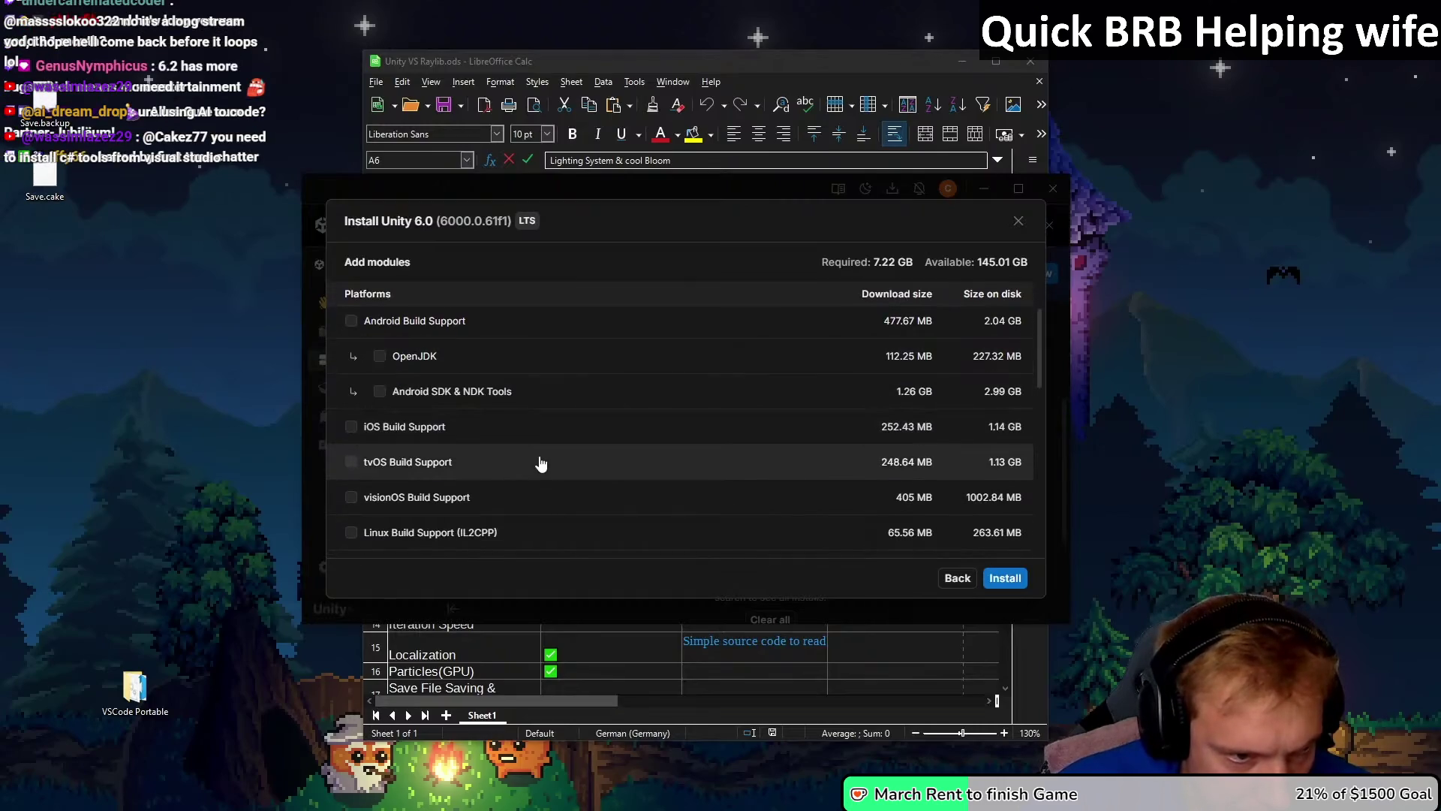
pyautogui.scroll(-1, 556, 482)
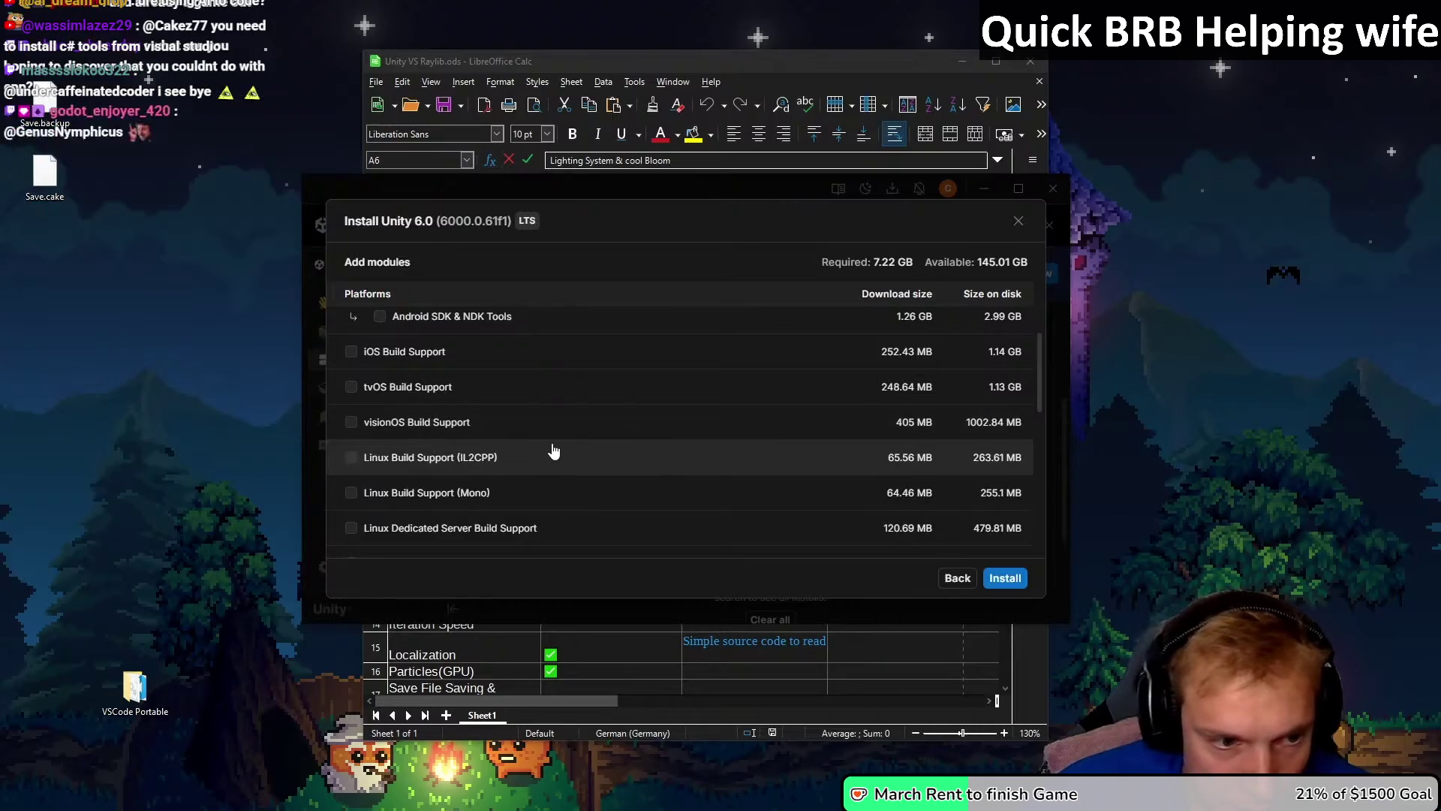
pyautogui.scroll(-1, 565, 484)
pyautogui.scroll(-1, 559, 458)
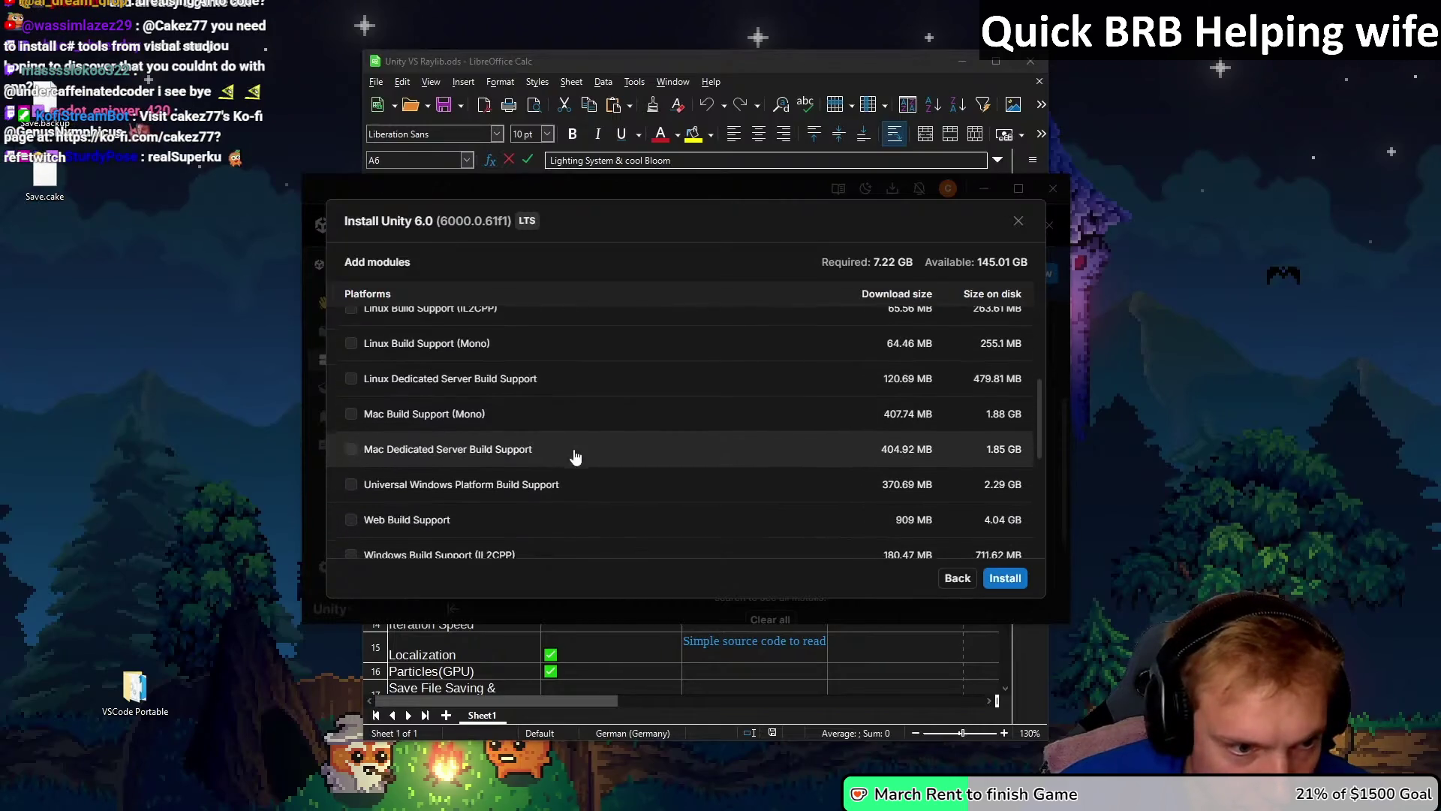
# Step: Add Web Build Support and start the Unity 6.0 LTS install
pyautogui.click(351, 519)
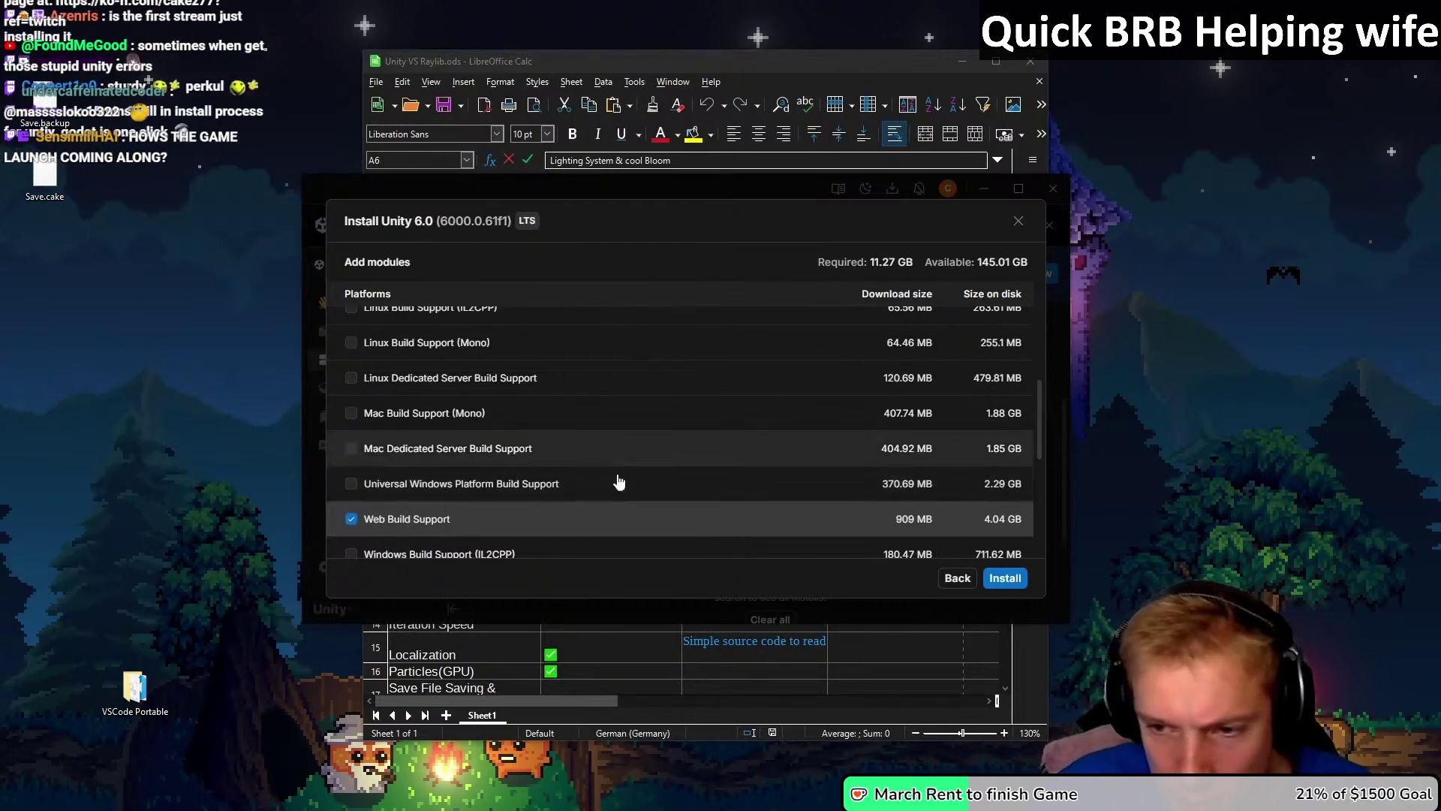
pyautogui.scroll(-2, 644, 381)
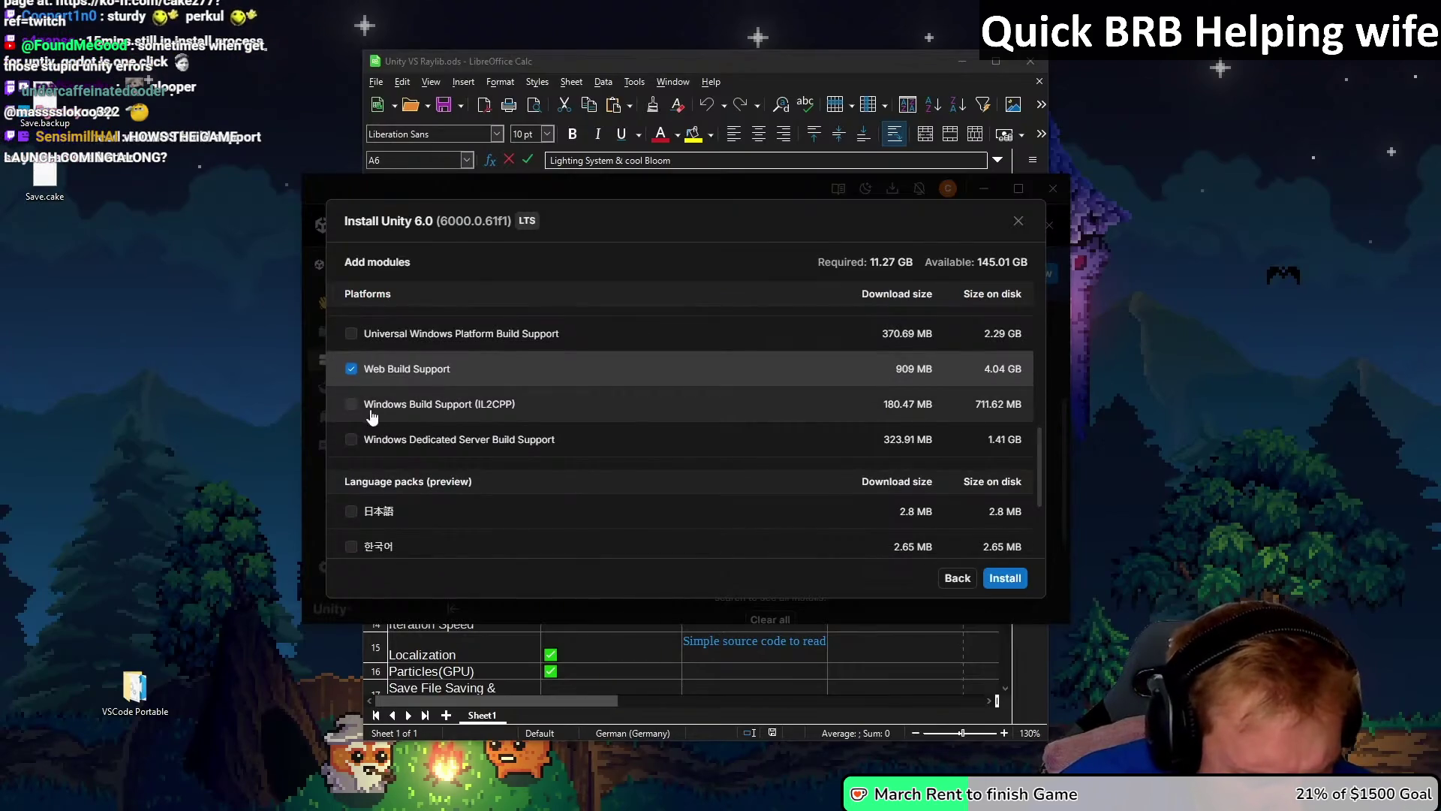
pyautogui.scroll(-1, 582, 464)
pyautogui.scroll(-2, 581, 463)
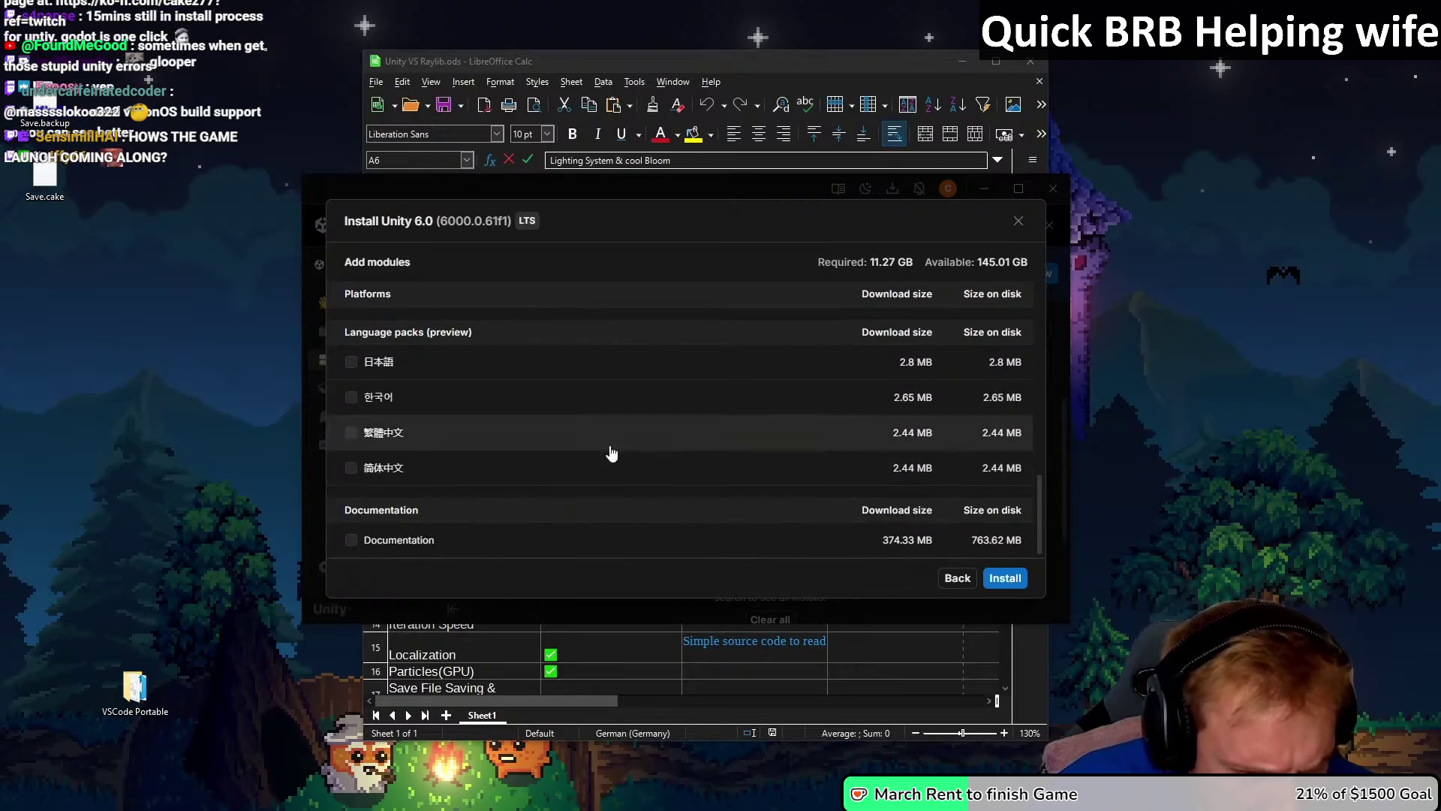
pyautogui.click(1008, 578)
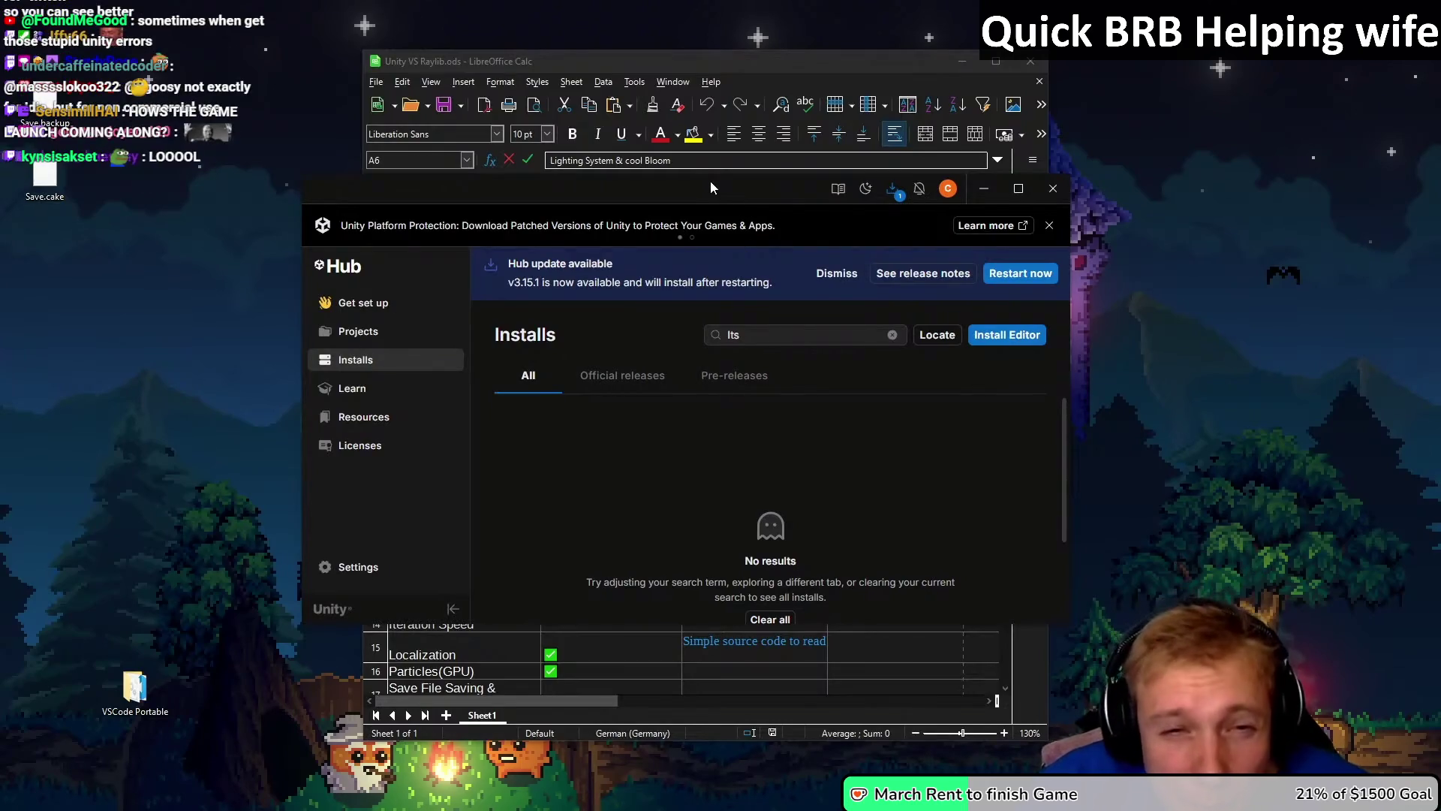
# Step: Show each component's download progress, then move to the browser with the YouTube video
pyautogui.click(893, 194)
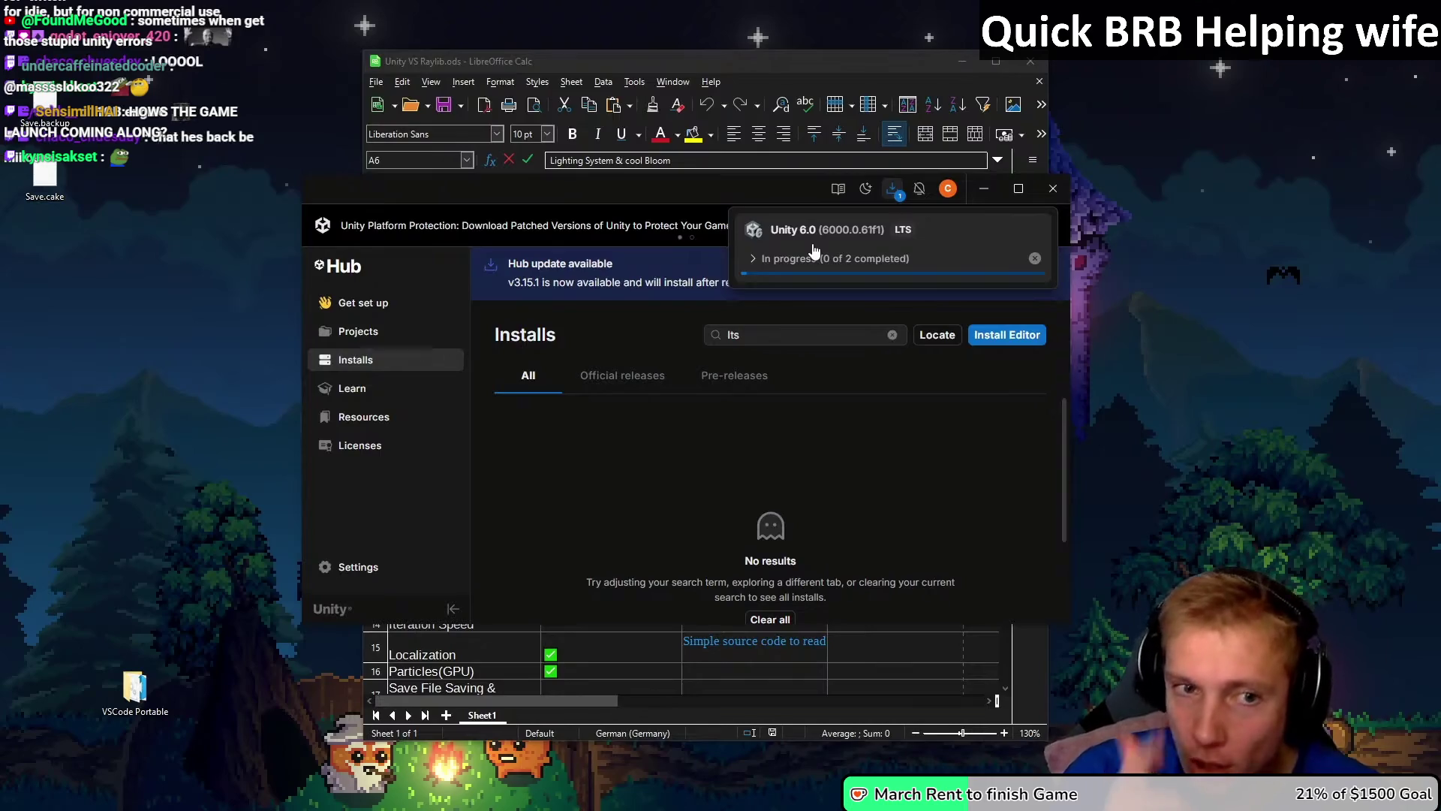
pyautogui.click(753, 258)
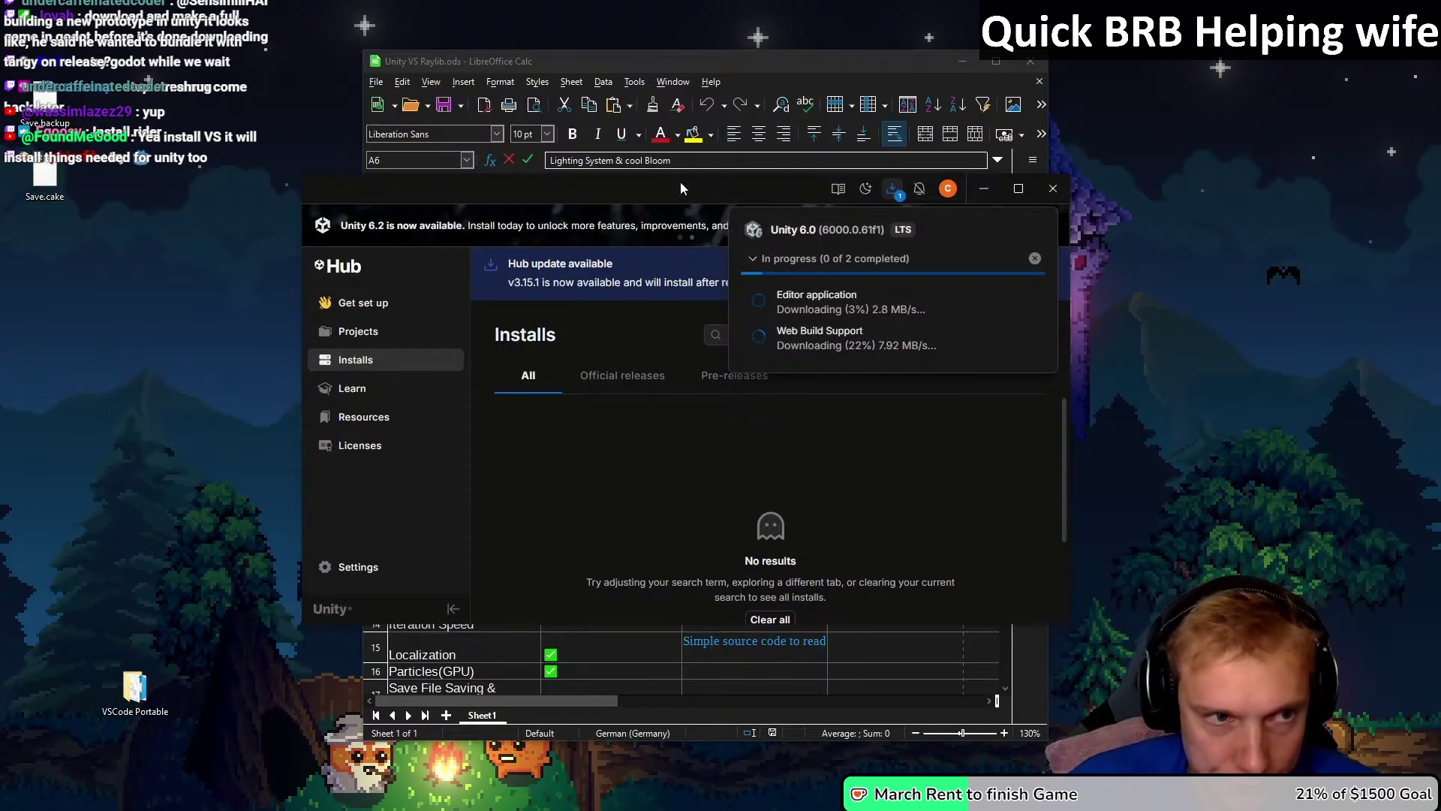
pyautogui.moveTo(680, 182); pyautogui.dragTo(671, 170)
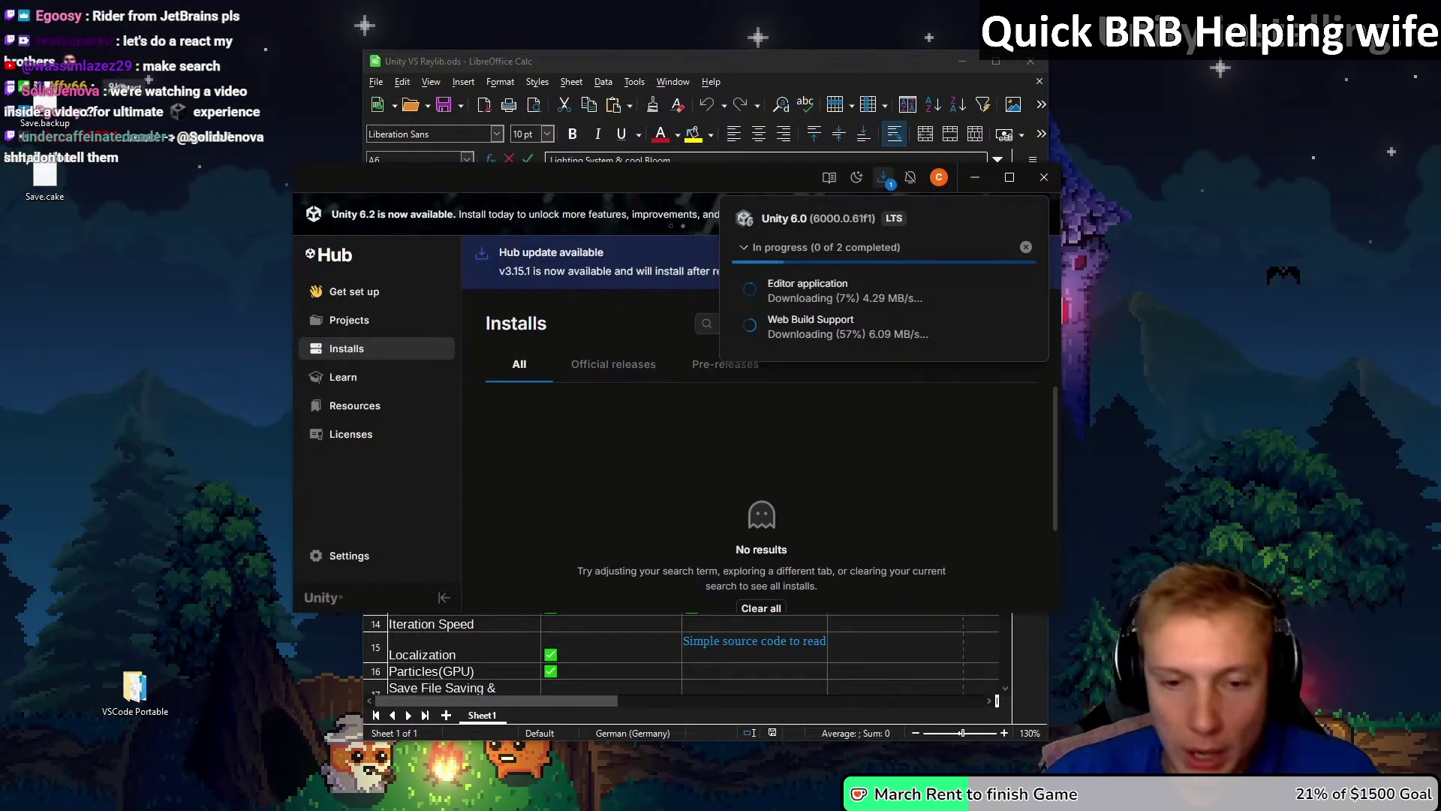
pyautogui.press('super+d')
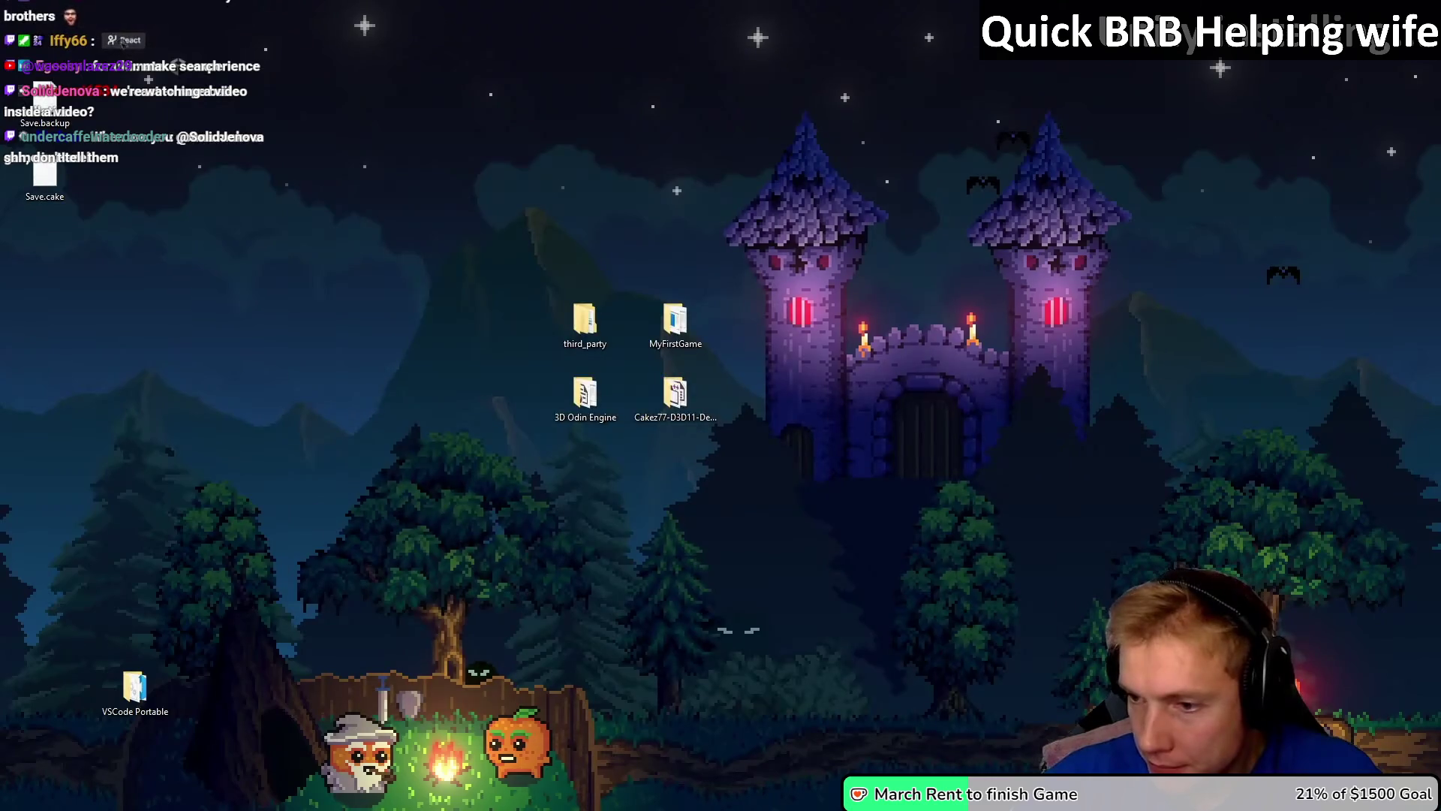
pyautogui.press('super+d')
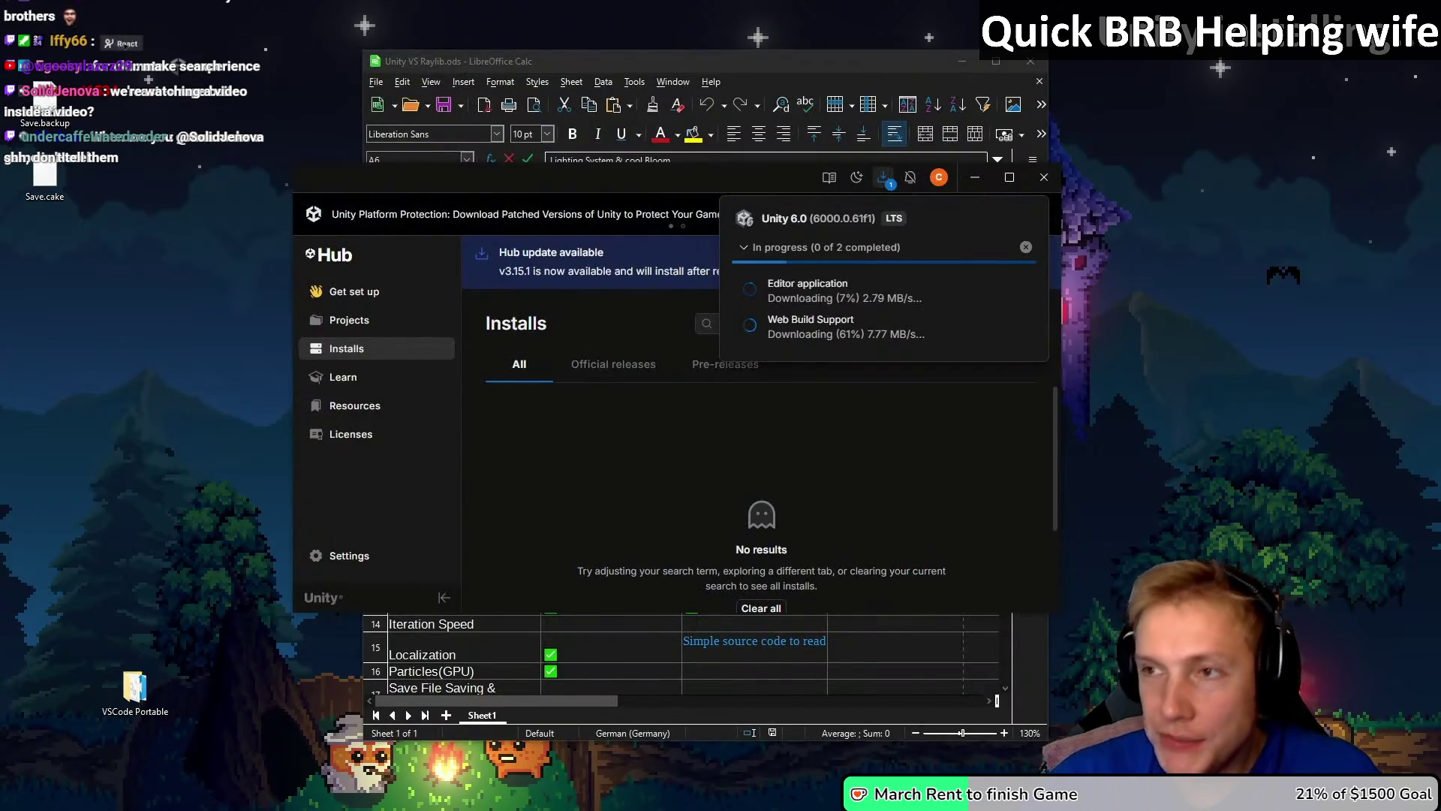
pyautogui.hotkey('alt', 'Tab')
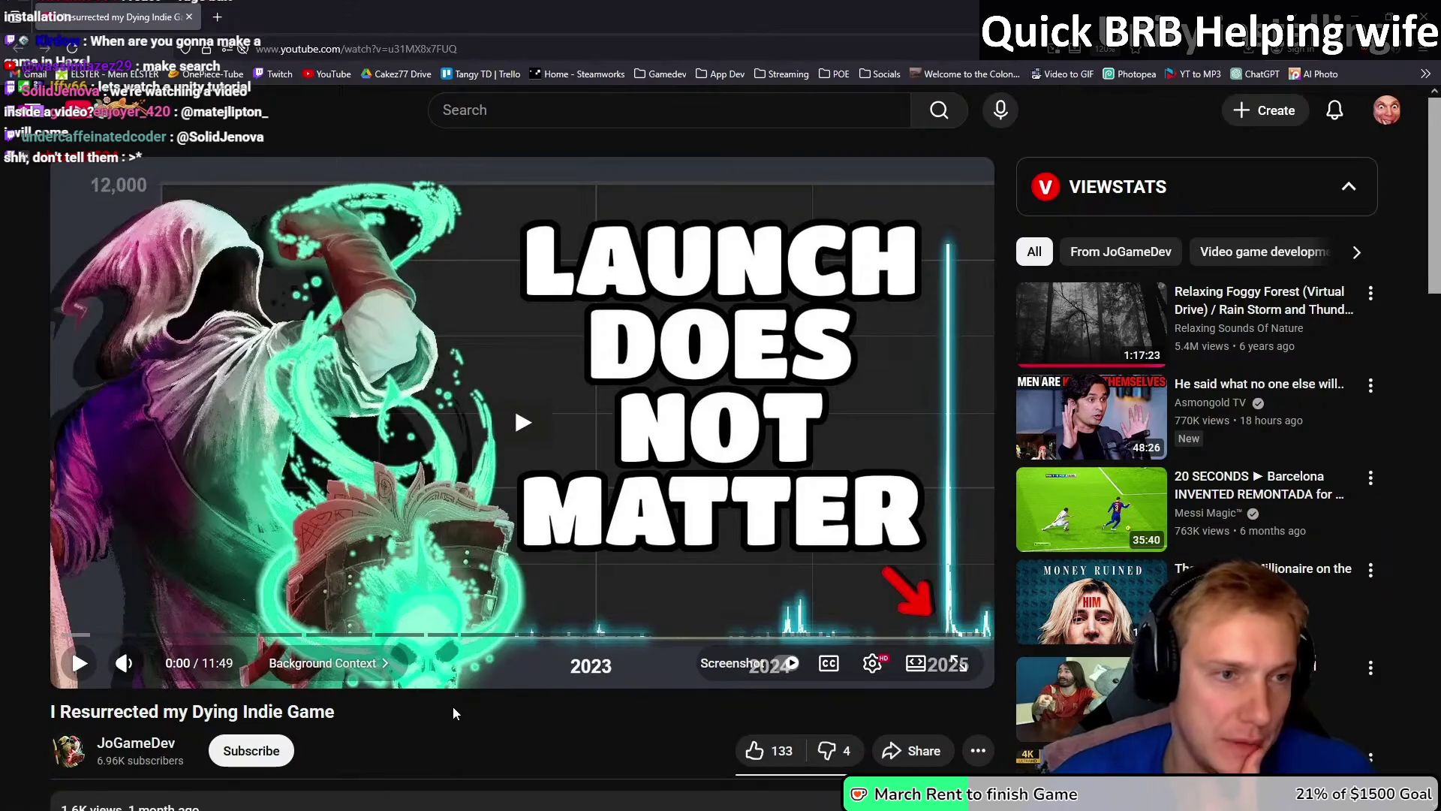
# Step: Browse the JoGameDev channel's Shorts, then return to the indie game video
pyautogui.scroll(-1, 453, 706)
pyautogui.click(133, 659)
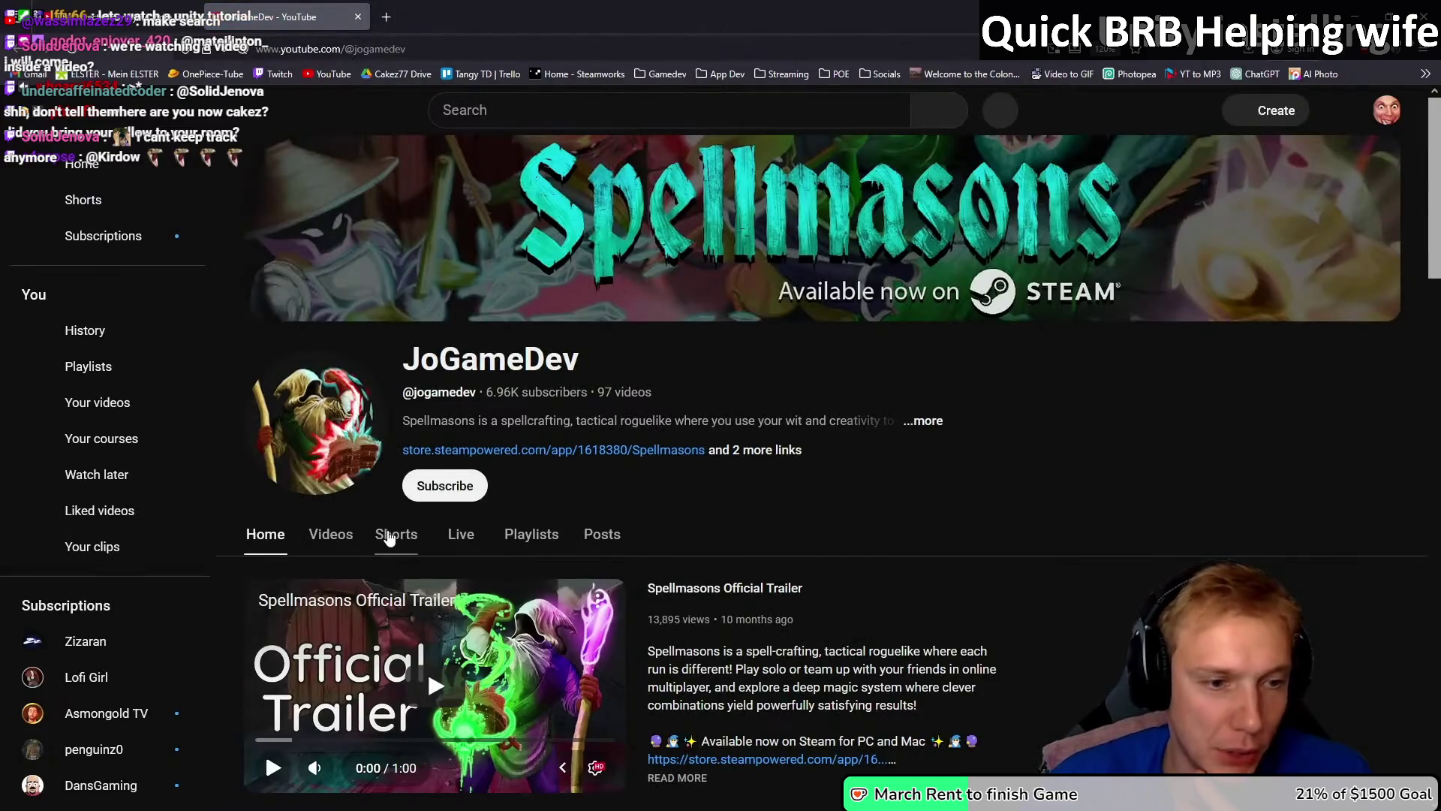
pyautogui.click(394, 534)
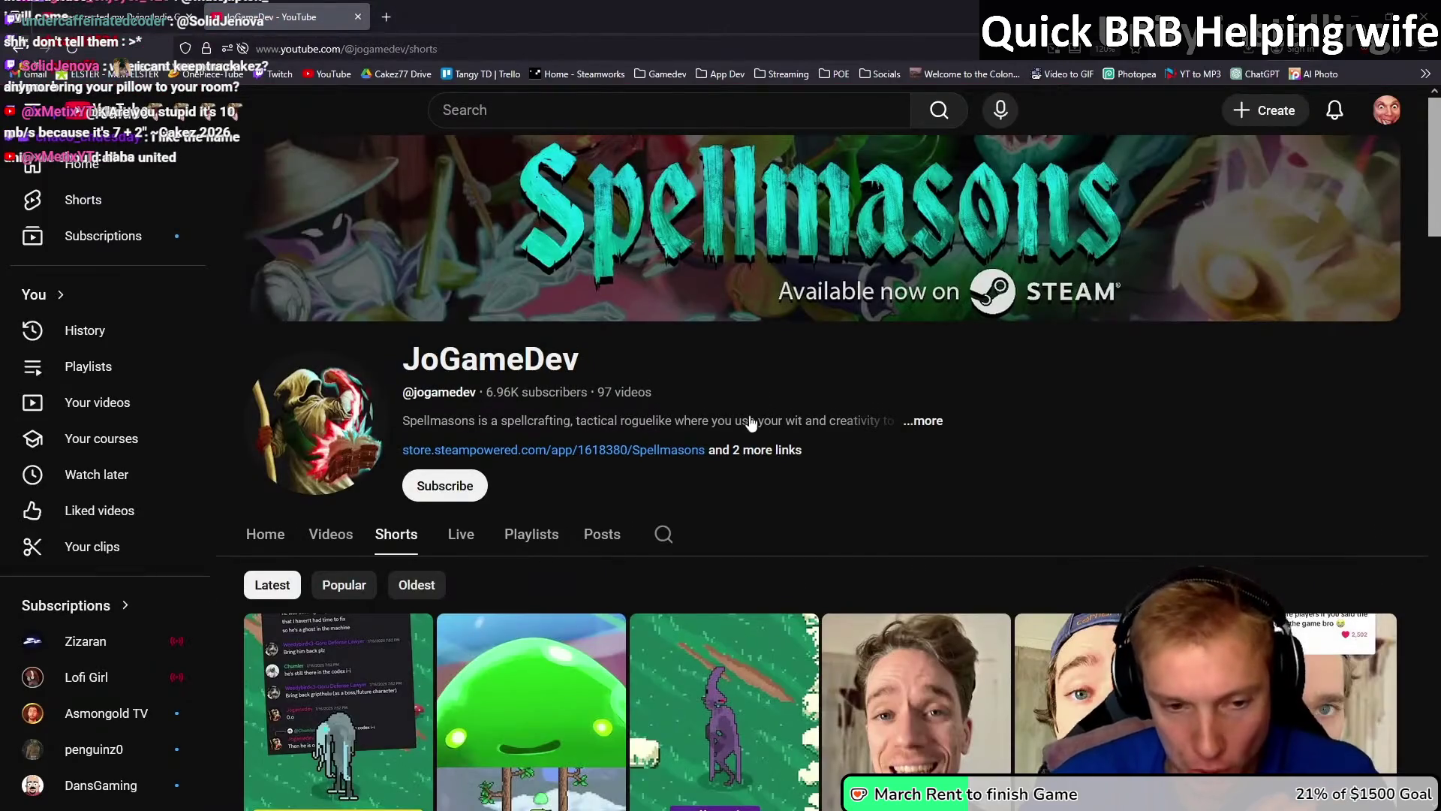
pyautogui.scroll(-4, 751, 421)
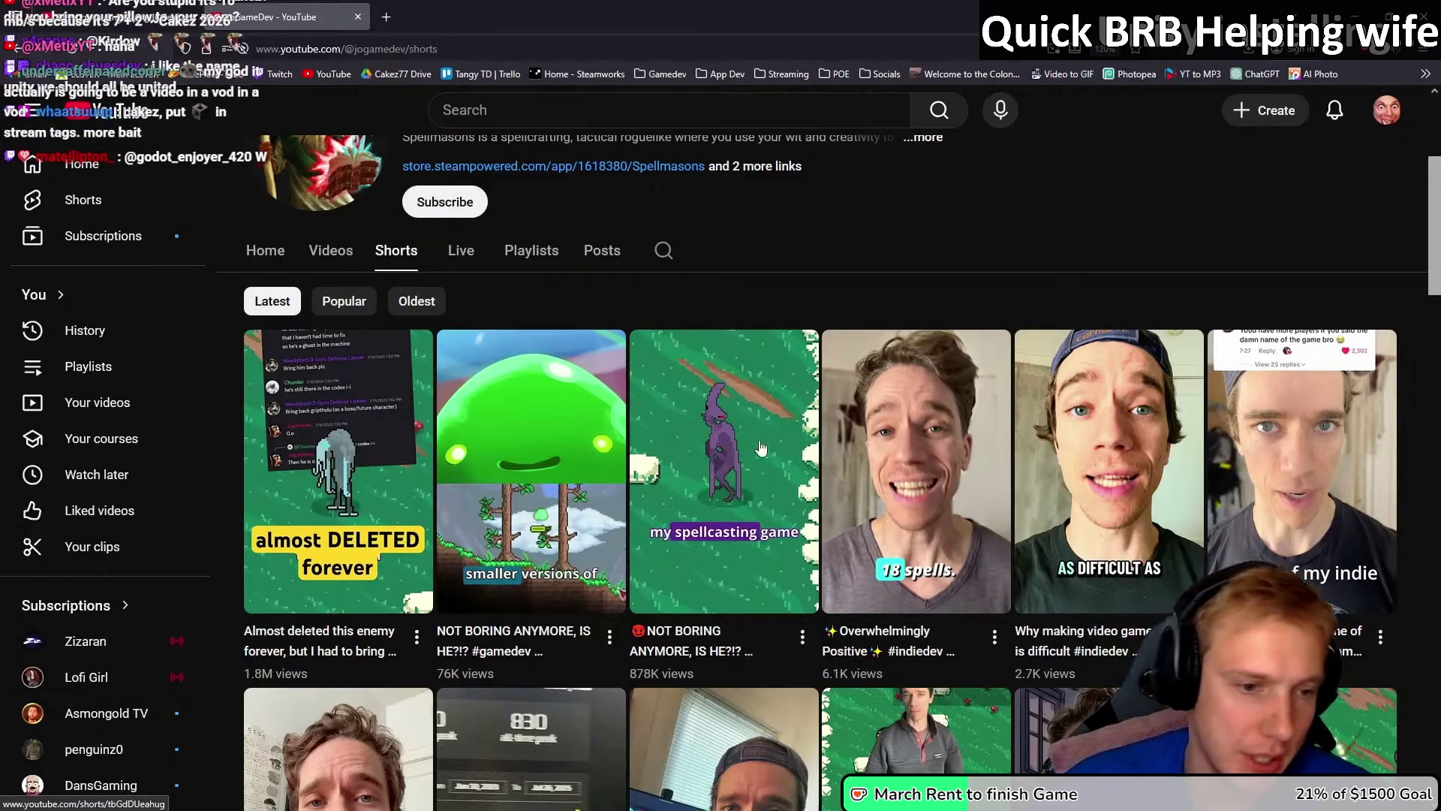
pyautogui.scroll(-2, 720, 437)
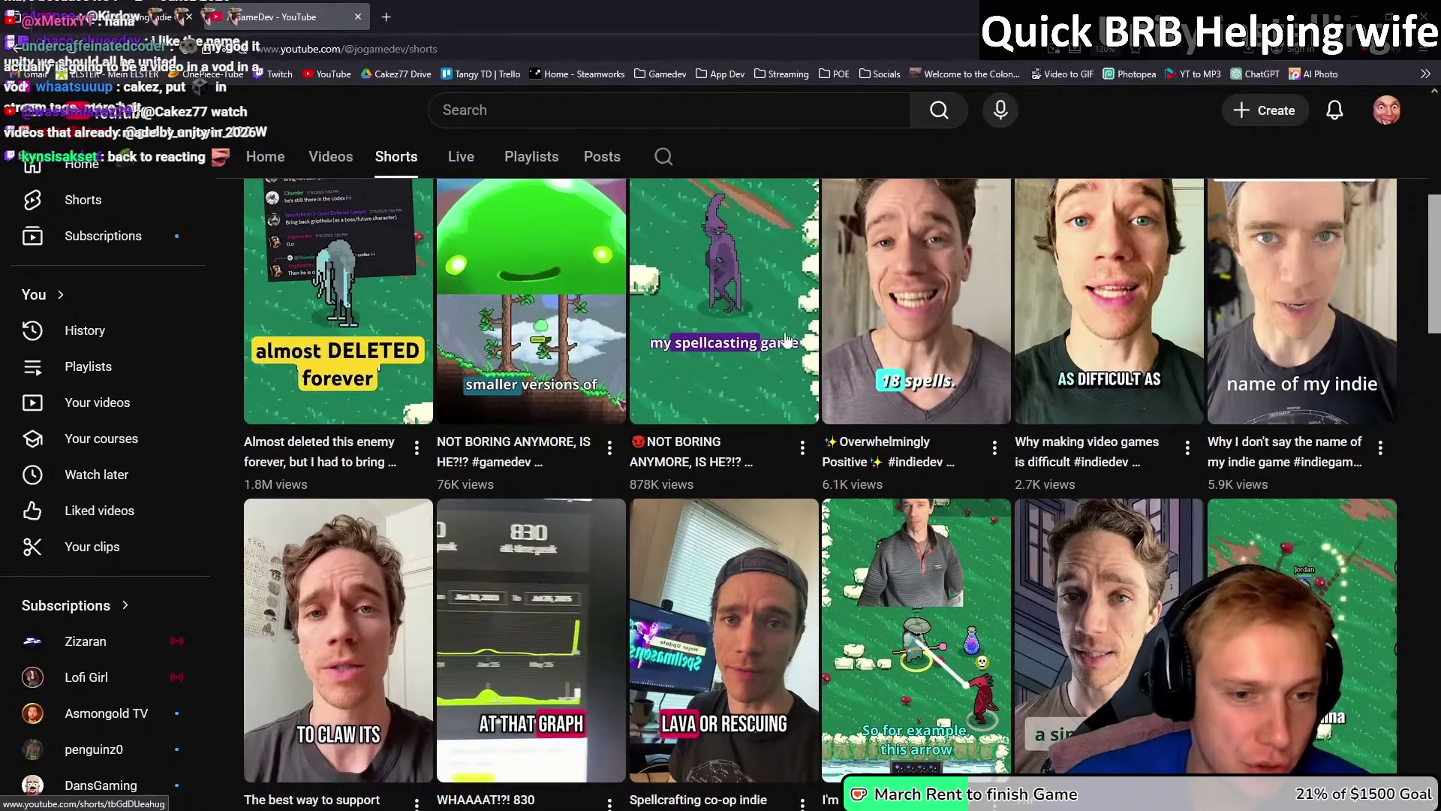
pyautogui.scroll(3, 686, 326)
pyautogui.hotkey('alt', 'Left')
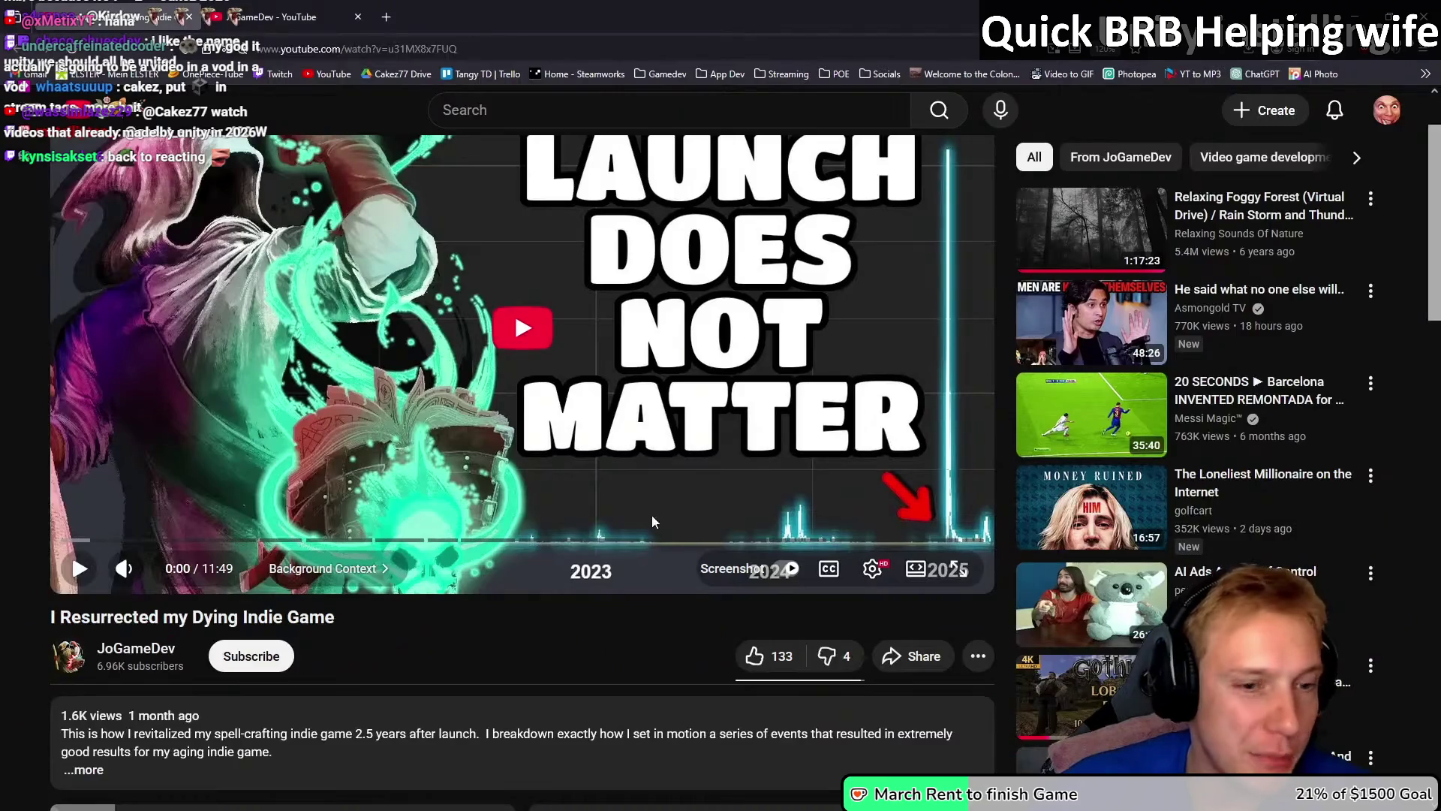
pyautogui.scroll(2, 522, 667)
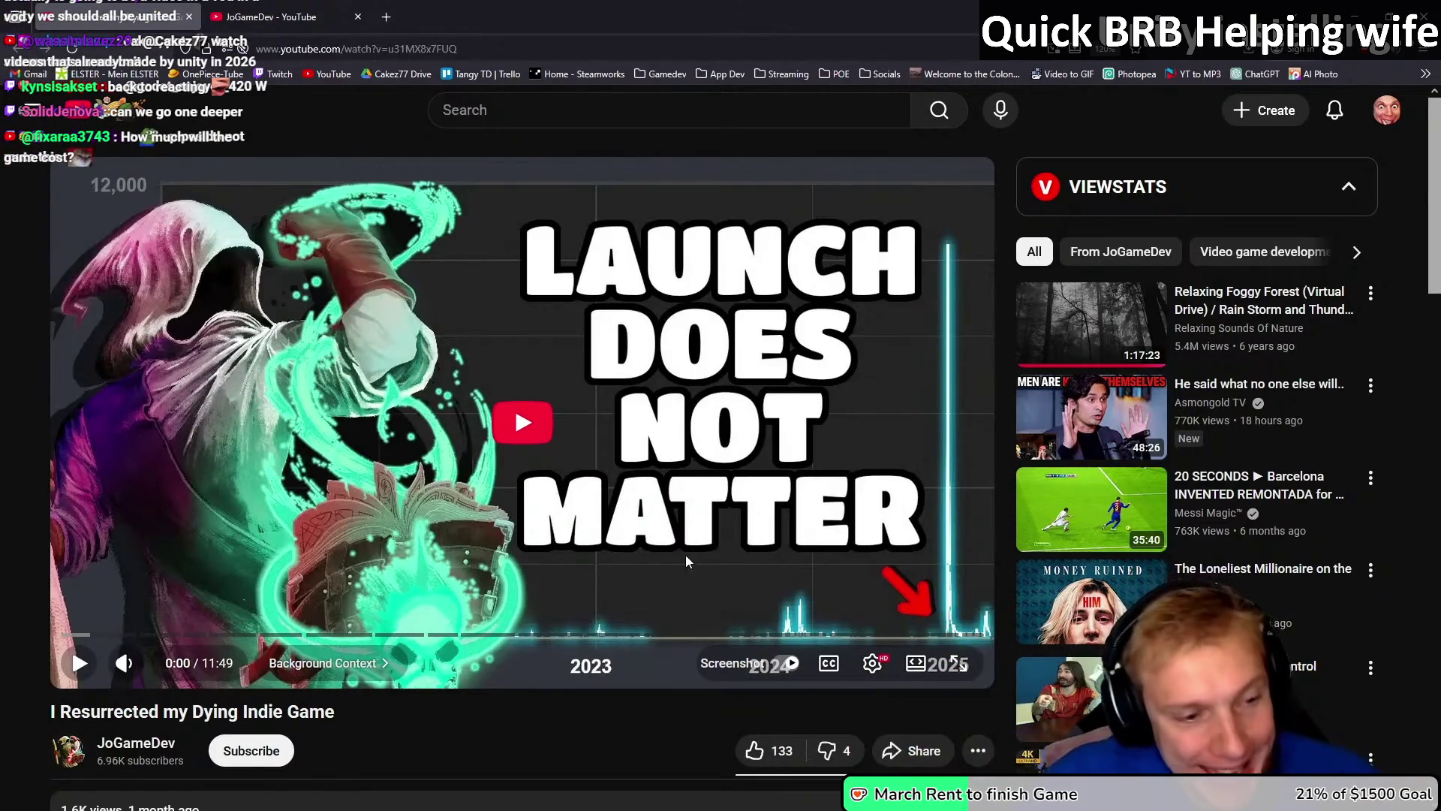
pyautogui.scroll(-2, 571, 601)
# Step: Expand the video's chapter list, then open the creator's channel and the Spellmasons Steam page
pyautogui.click(480, 660)
pyautogui.scroll(-5, 483, 531)
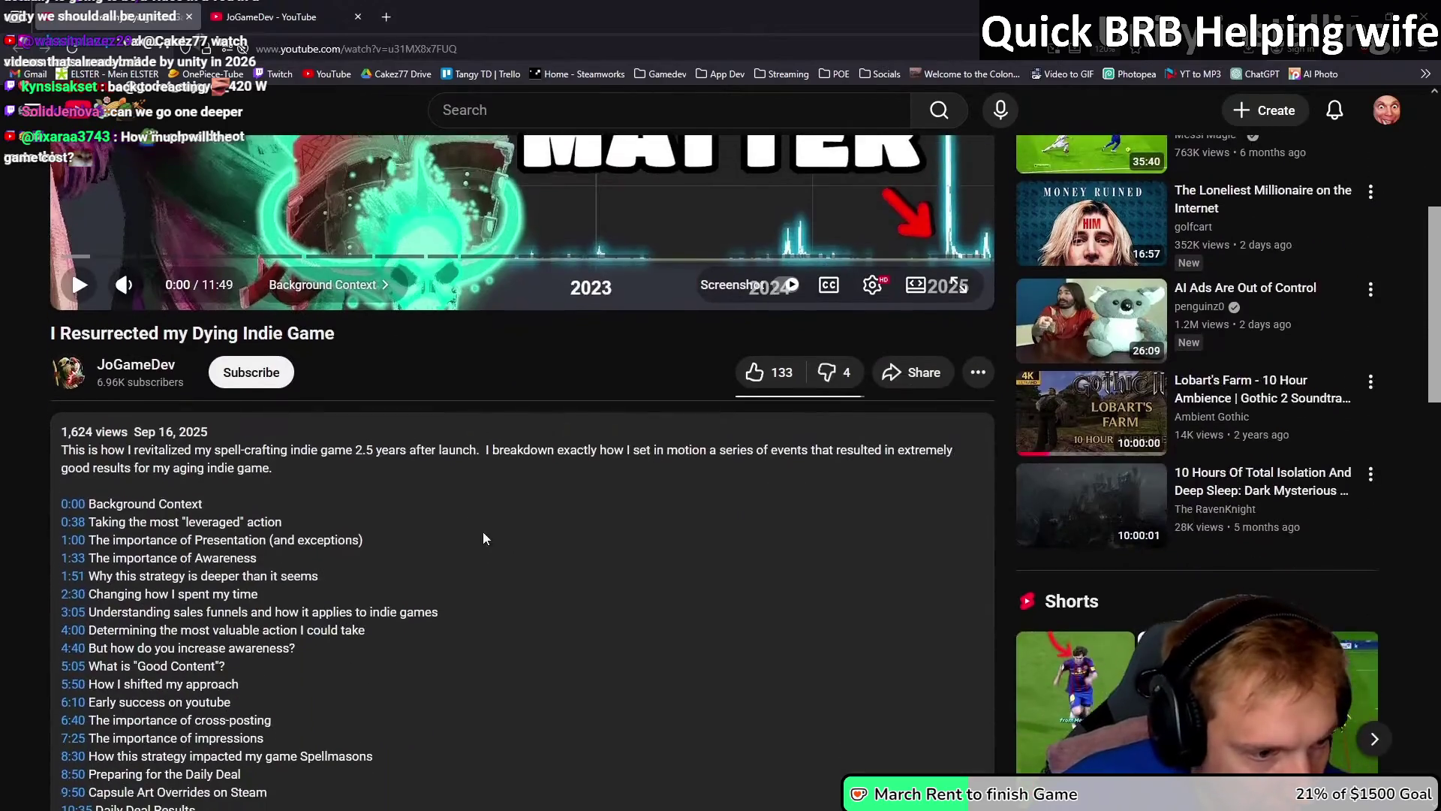
pyautogui.scroll(-5, 453, 525)
pyautogui.scroll(-1, 453, 532)
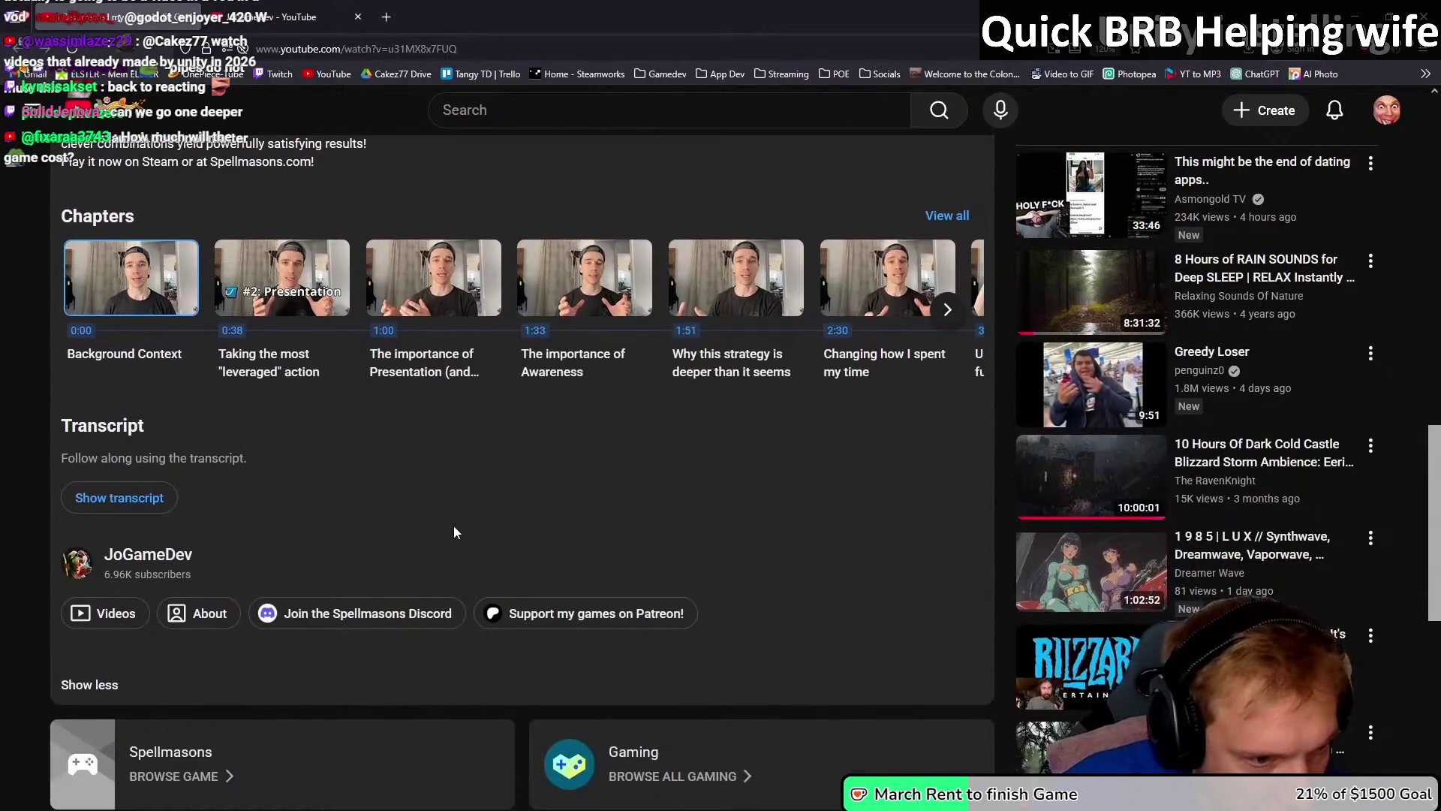
pyautogui.scroll(10, 457, 531)
pyautogui.scroll(3, 517, 494)
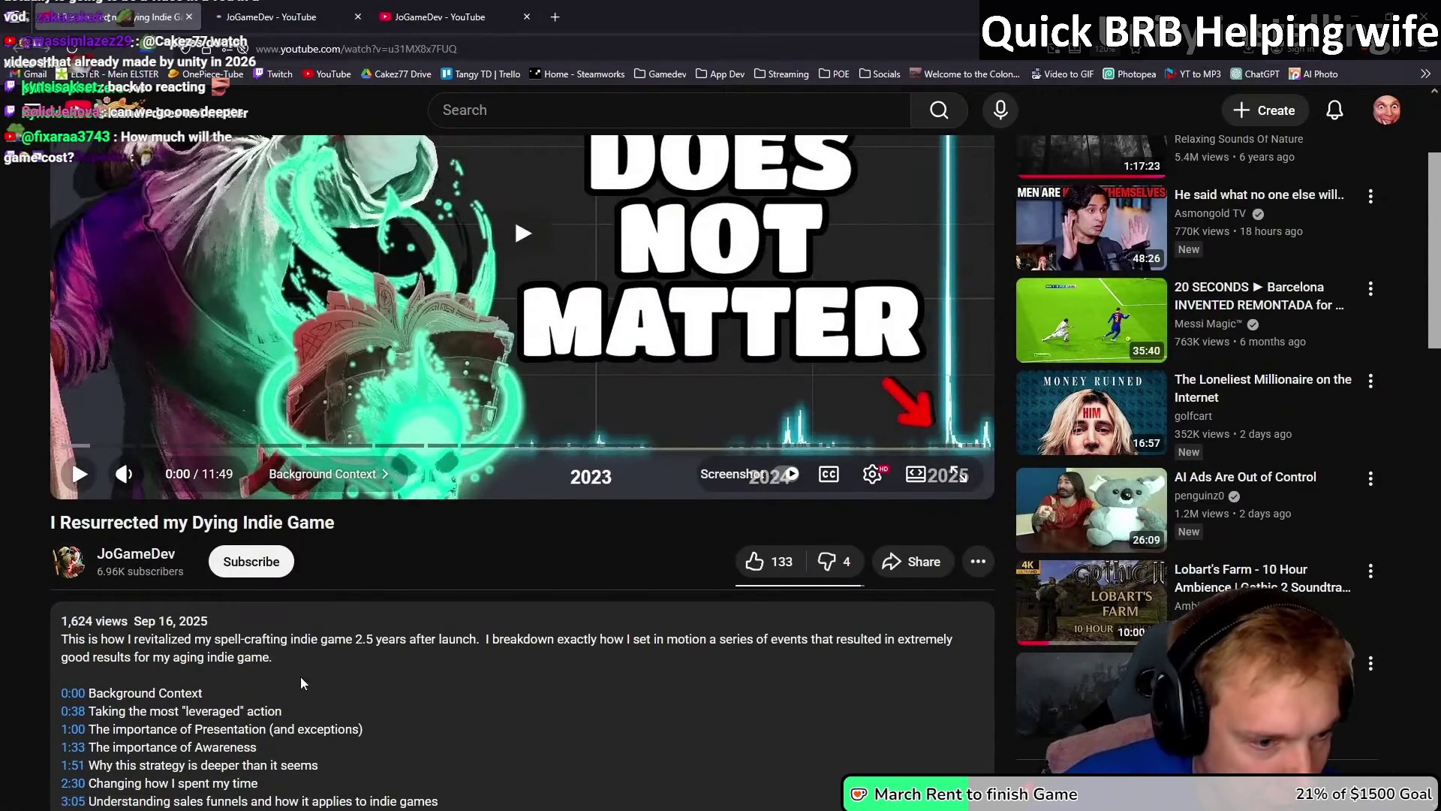
pyautogui.click(136, 553)
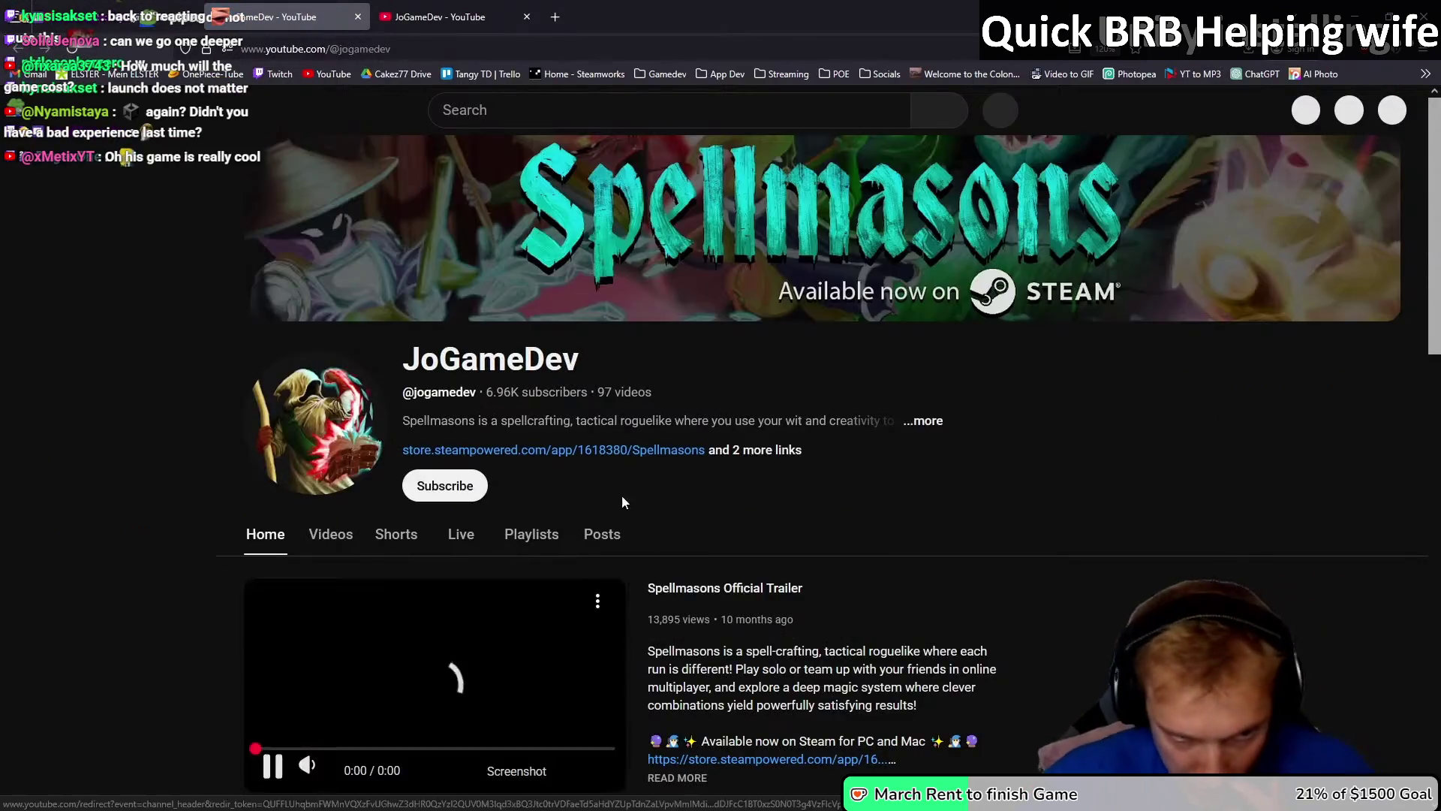
pyautogui.click(466, 6)
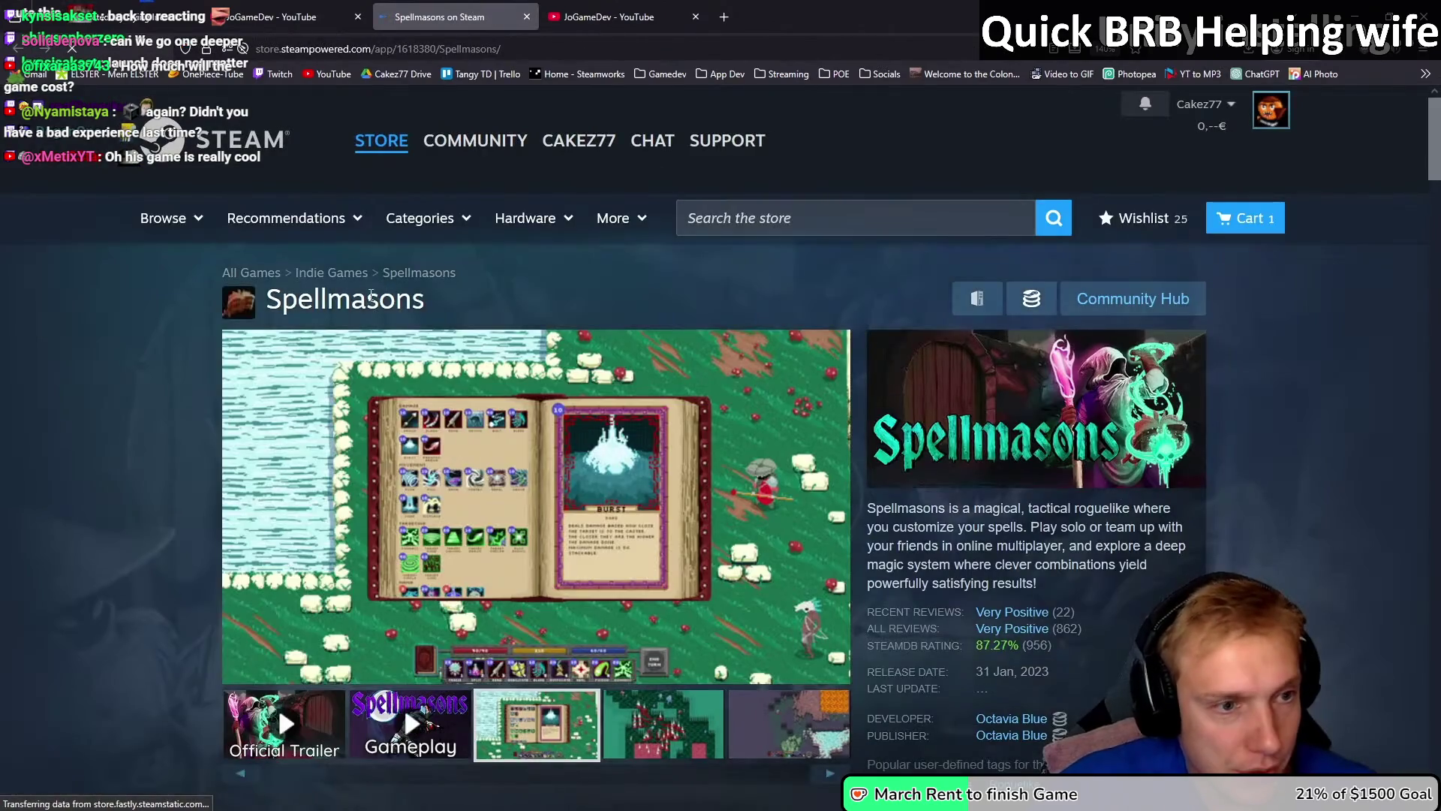
# Step: Open Spellmasons' SteamDB player chart showing its entire history
pyautogui.scroll(-5, 1175, 510)
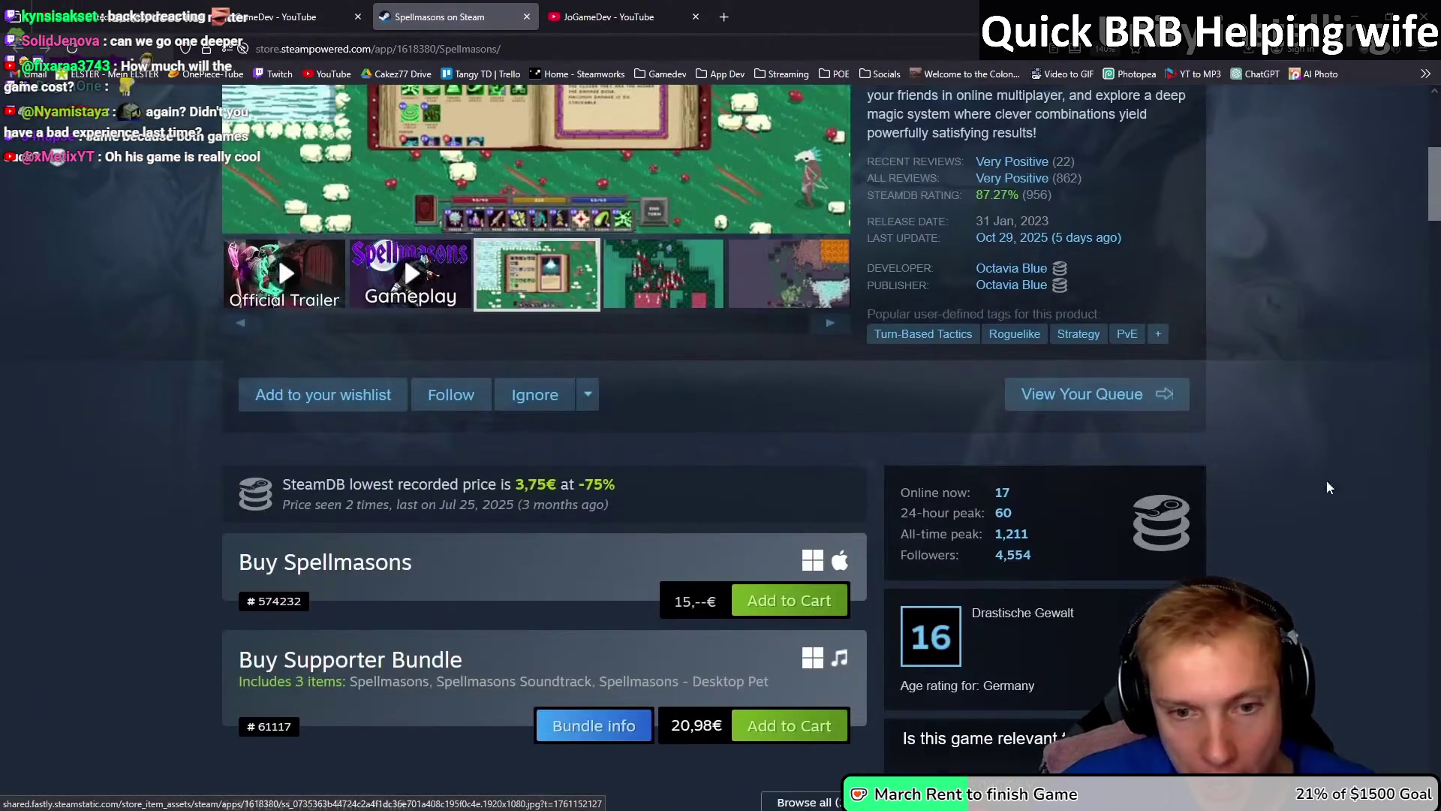
pyautogui.click(1174, 510)
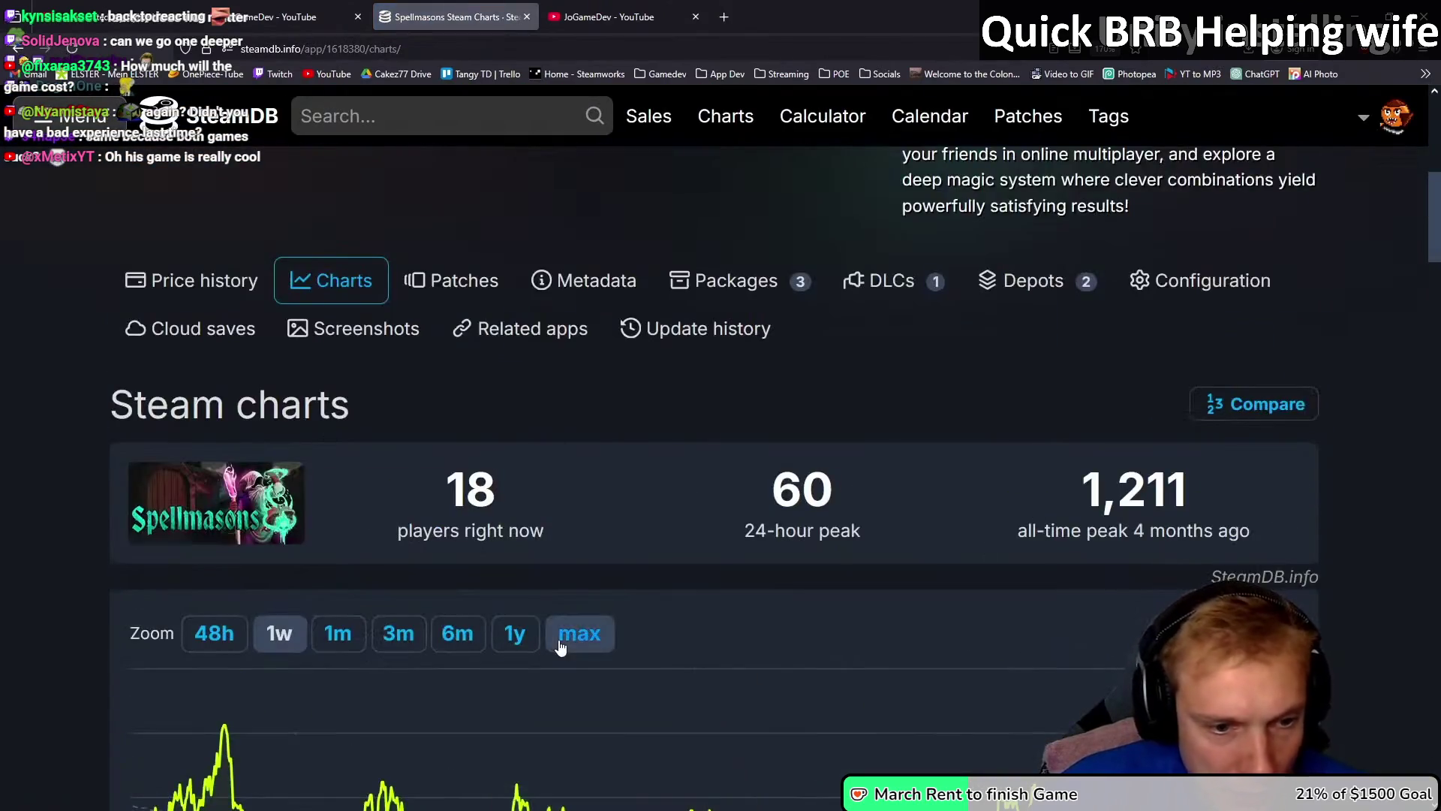
pyautogui.click(559, 642)
pyautogui.scroll(-5, 571, 638)
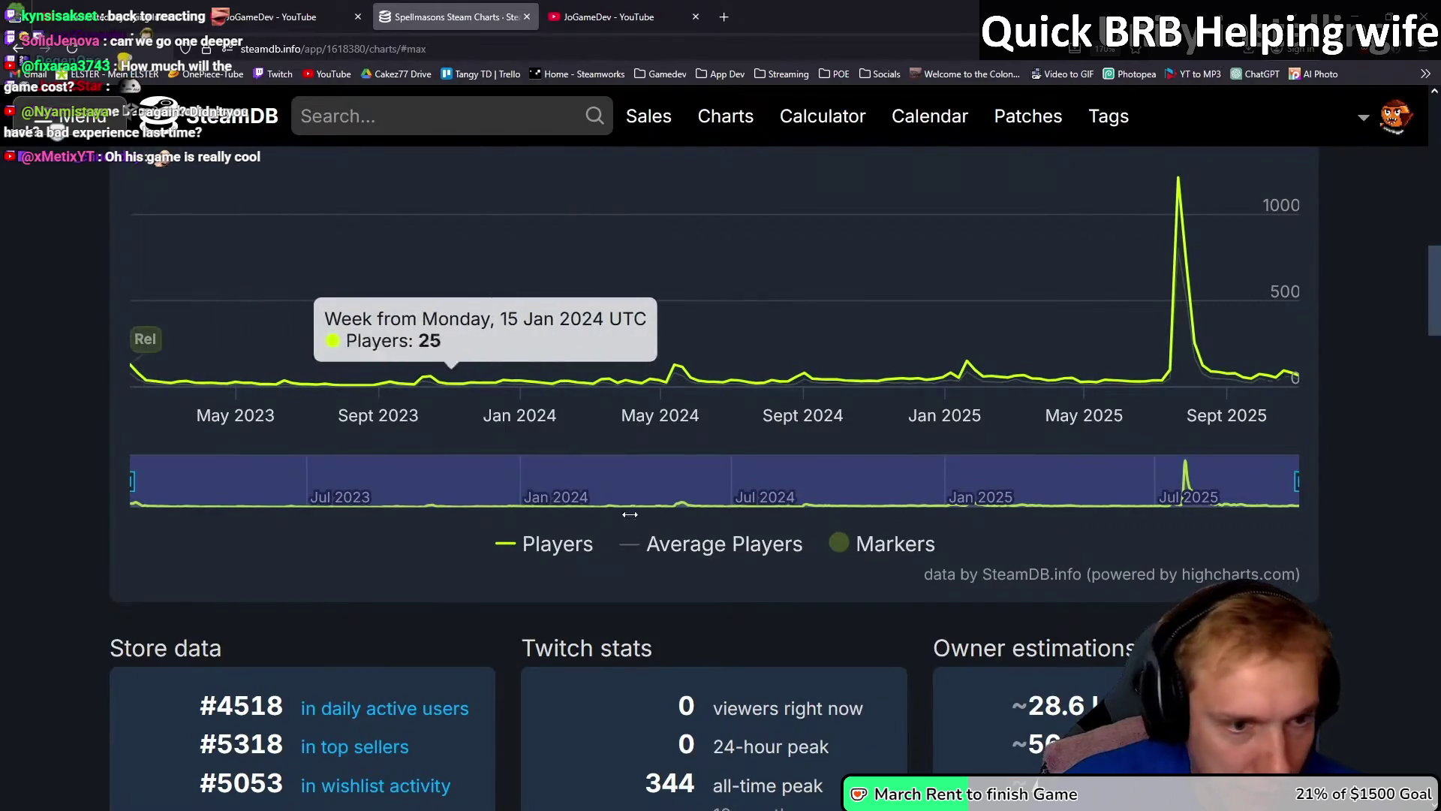
# Step: Adjust the chart range from early 2023 through mid-2025, then return to the video
pyautogui.moveTo(1300, 479); pyautogui.dragTo(267, 480)
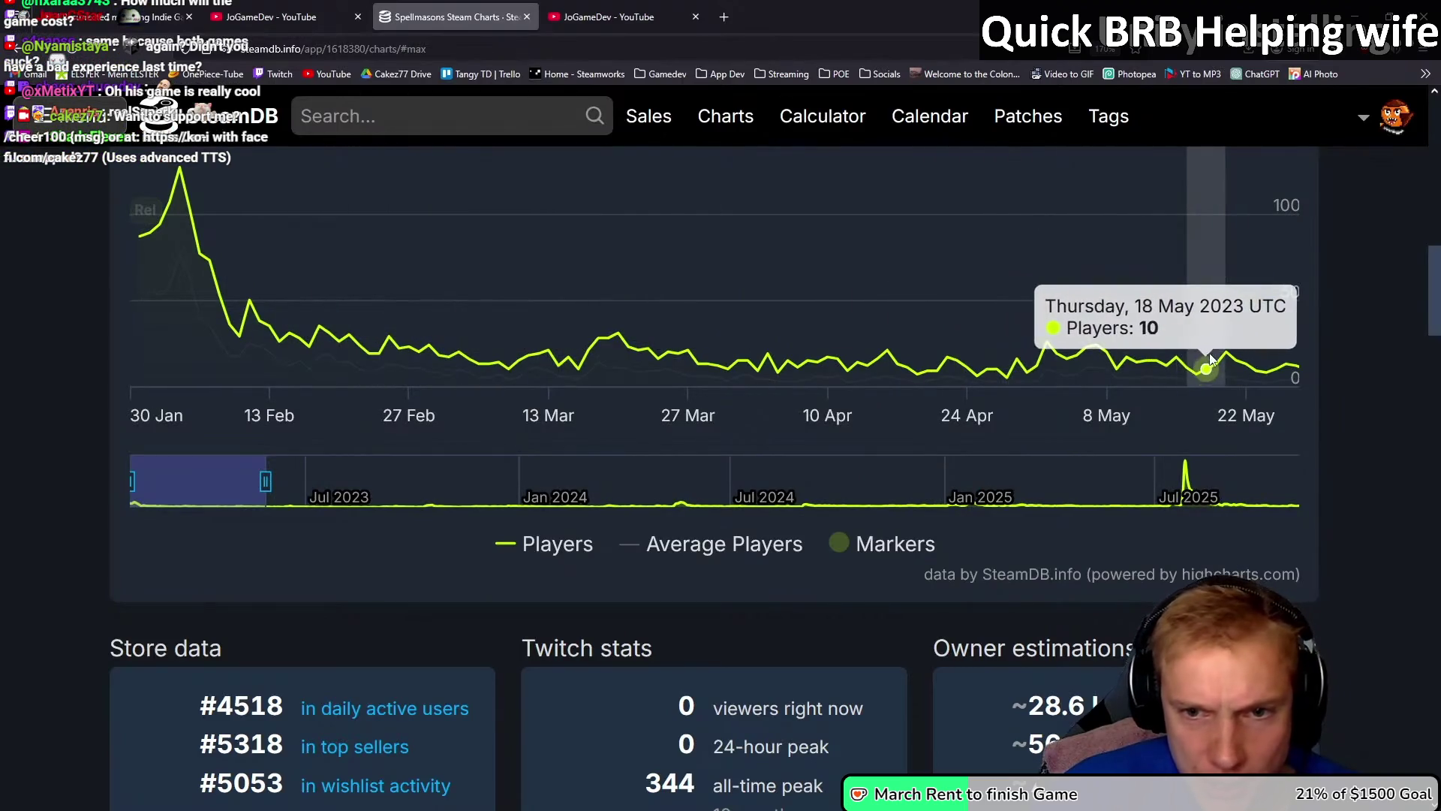
pyautogui.moveTo(258, 476); pyautogui.dragTo(504, 480)
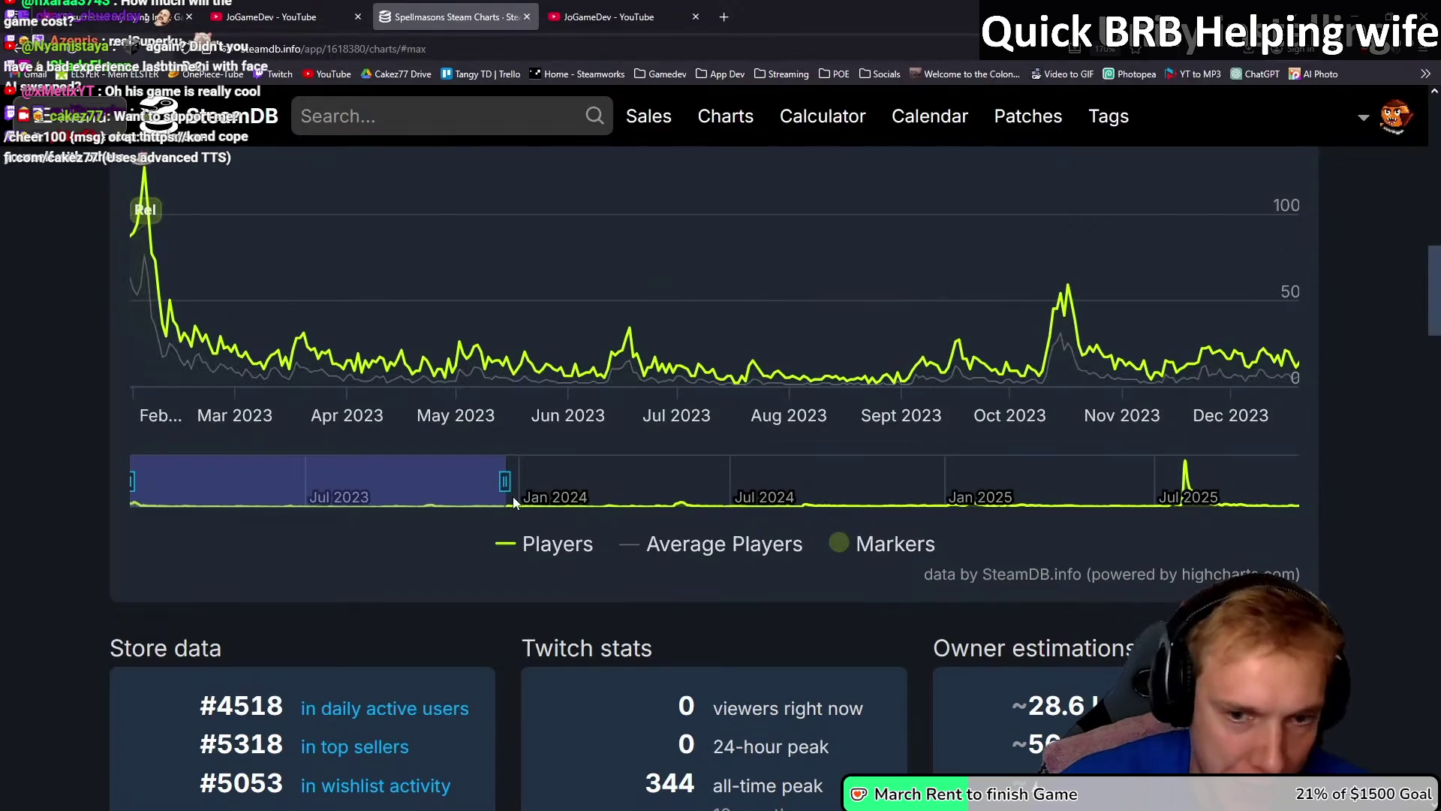
pyautogui.moveTo(507, 481); pyautogui.dragTo(1211, 482)
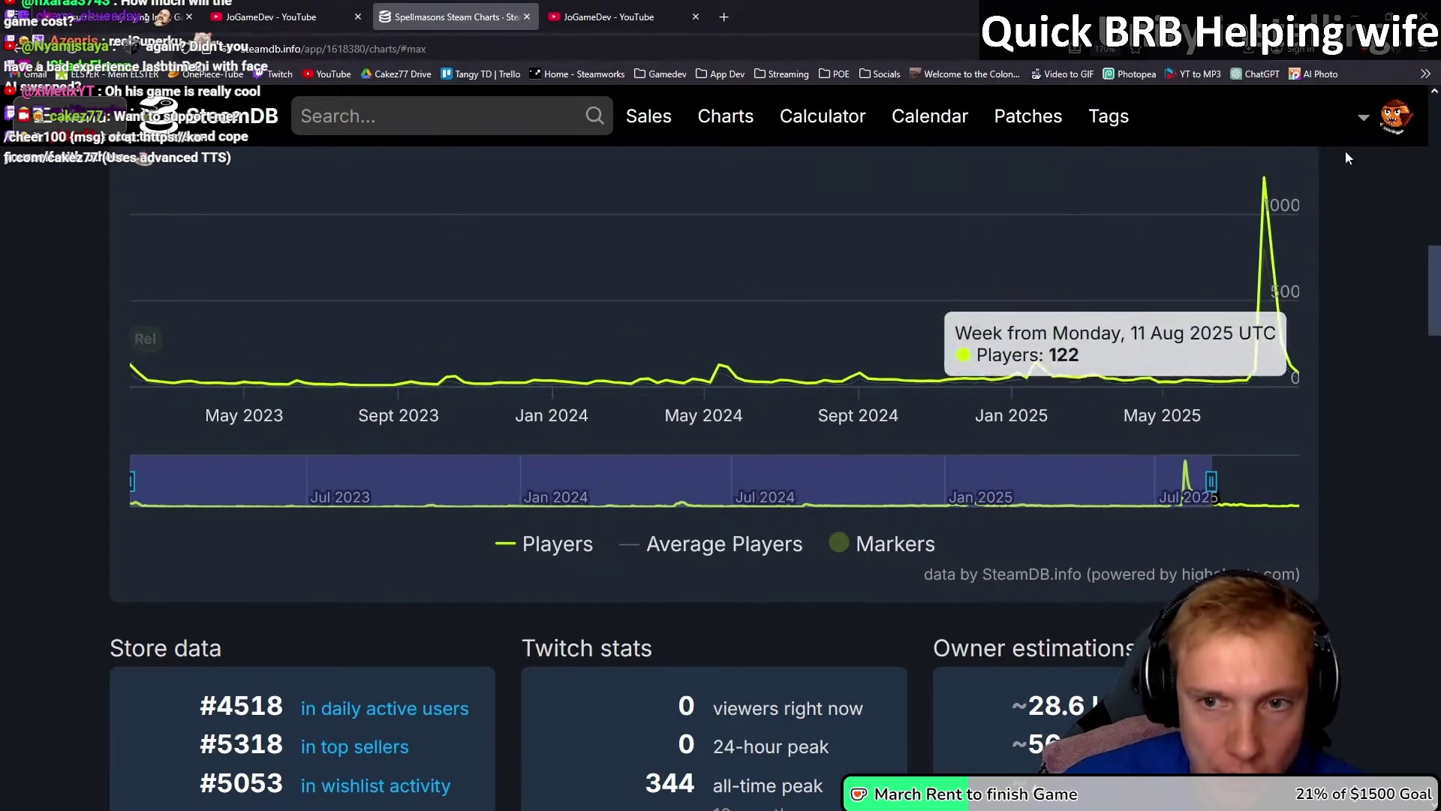
pyautogui.scroll(2, 1254, 225)
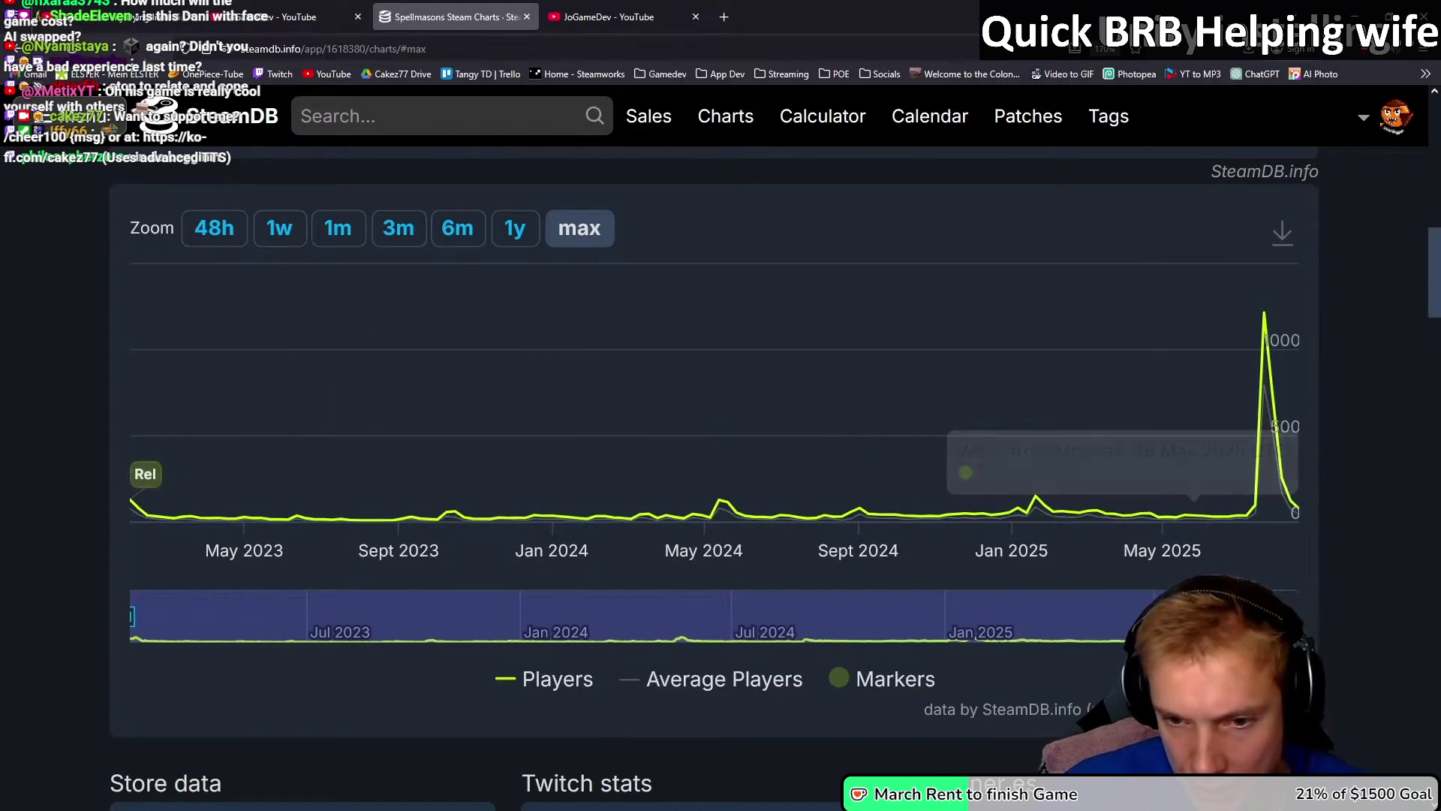
pyautogui.scroll(-2, 1183, 497)
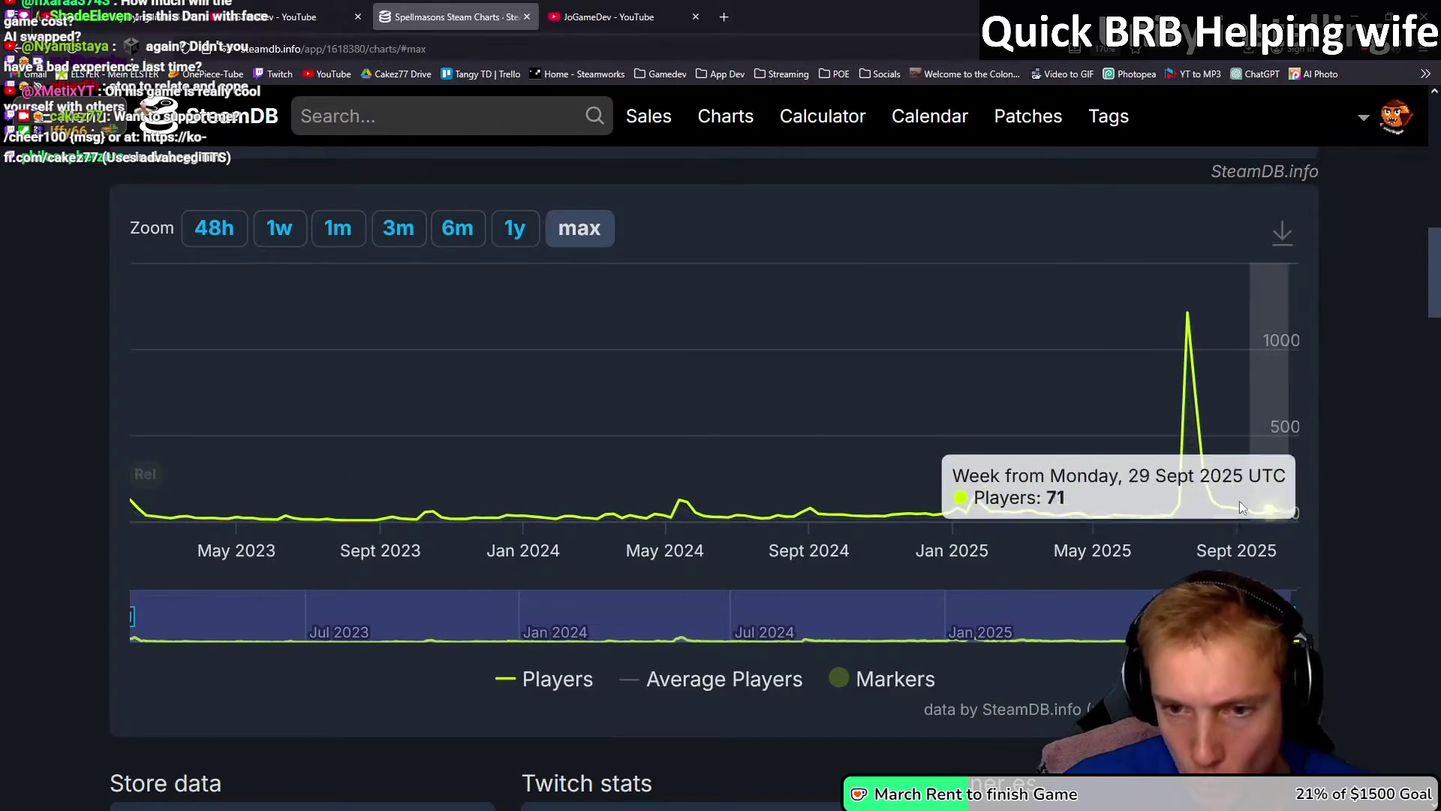
pyautogui.hotkey('ctrl', 'Tab')
pyautogui.hotkey('ctrl', 'Tab')
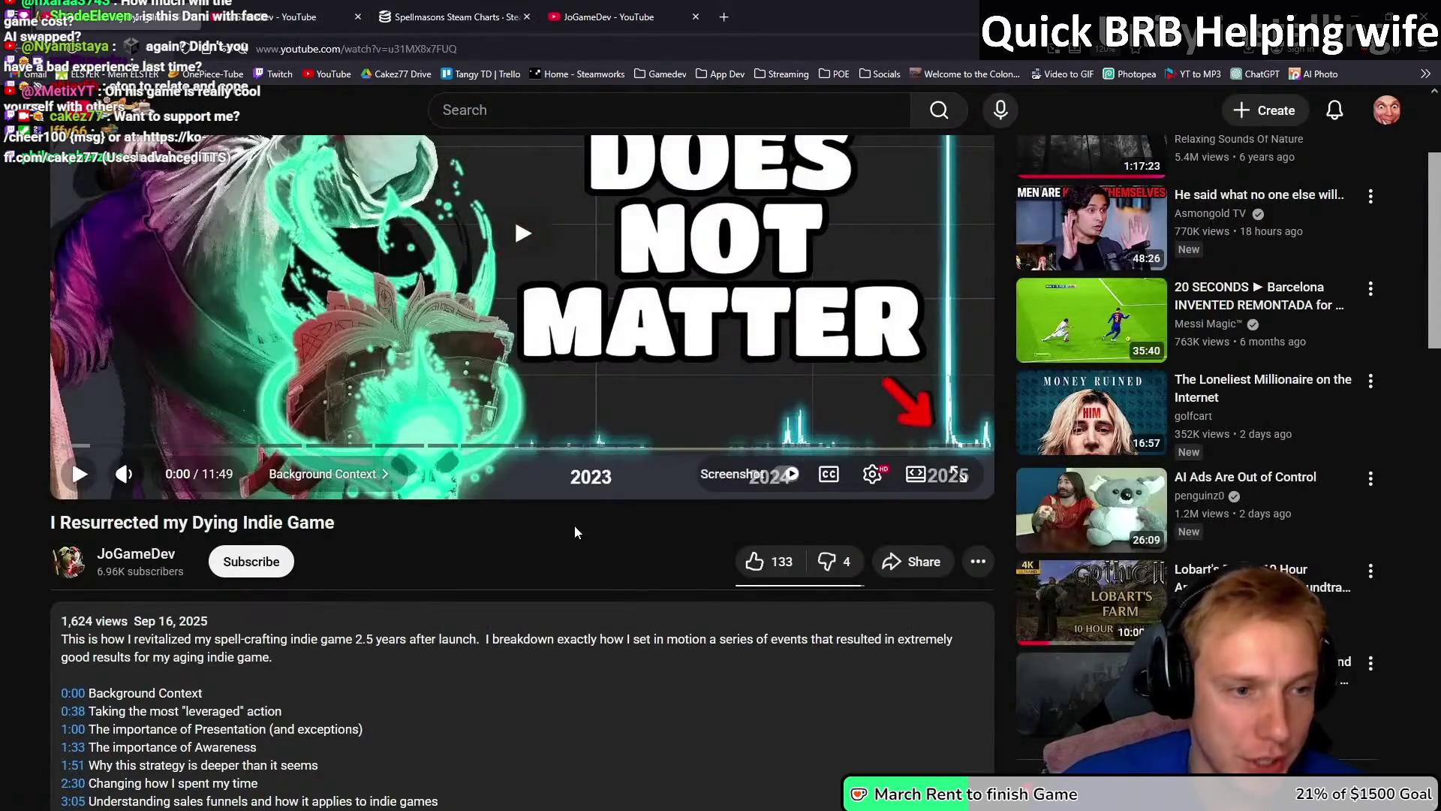
# Step: Play the video full screen and jump back to its beginning
pyautogui.scroll(3, 575, 533)
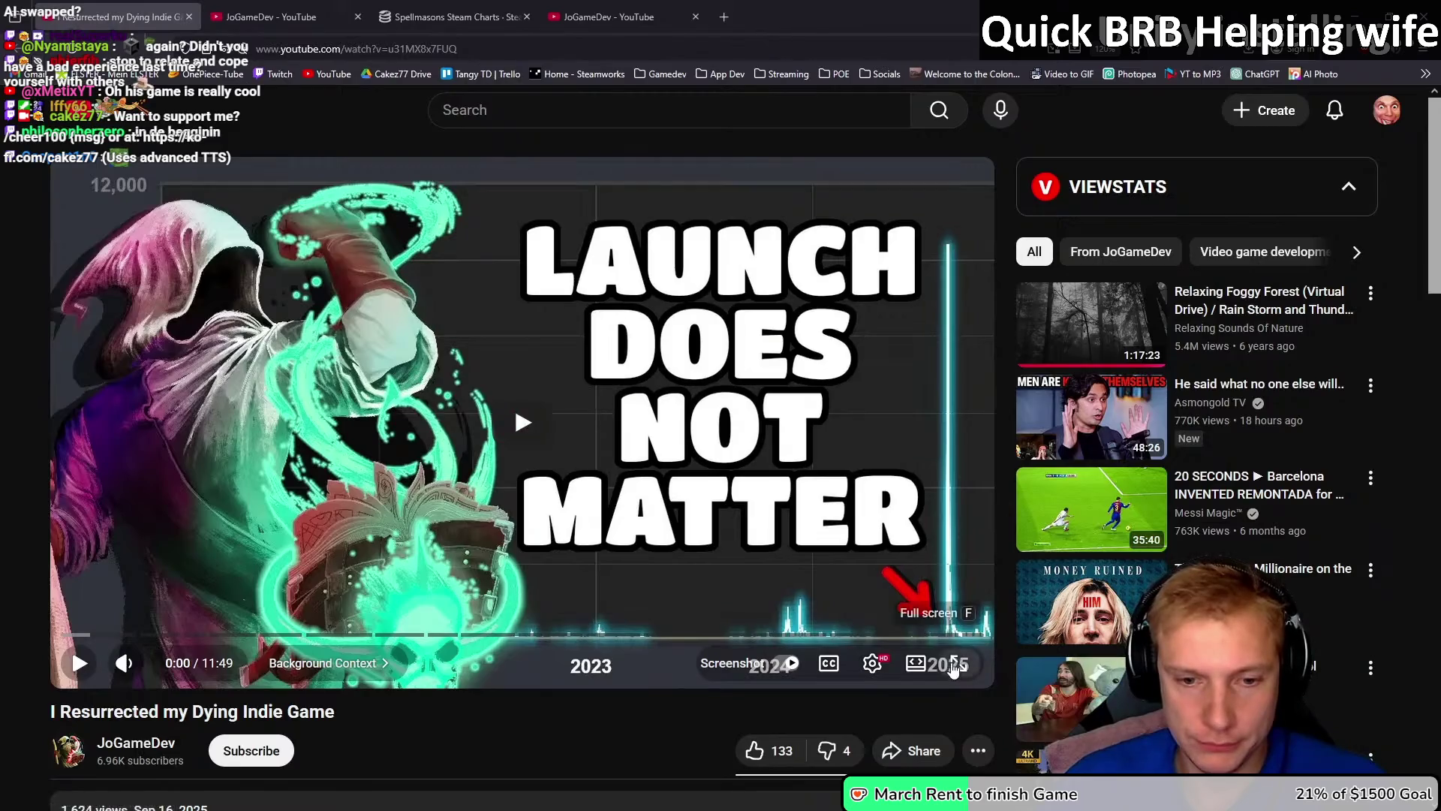
pyautogui.click(953, 667)
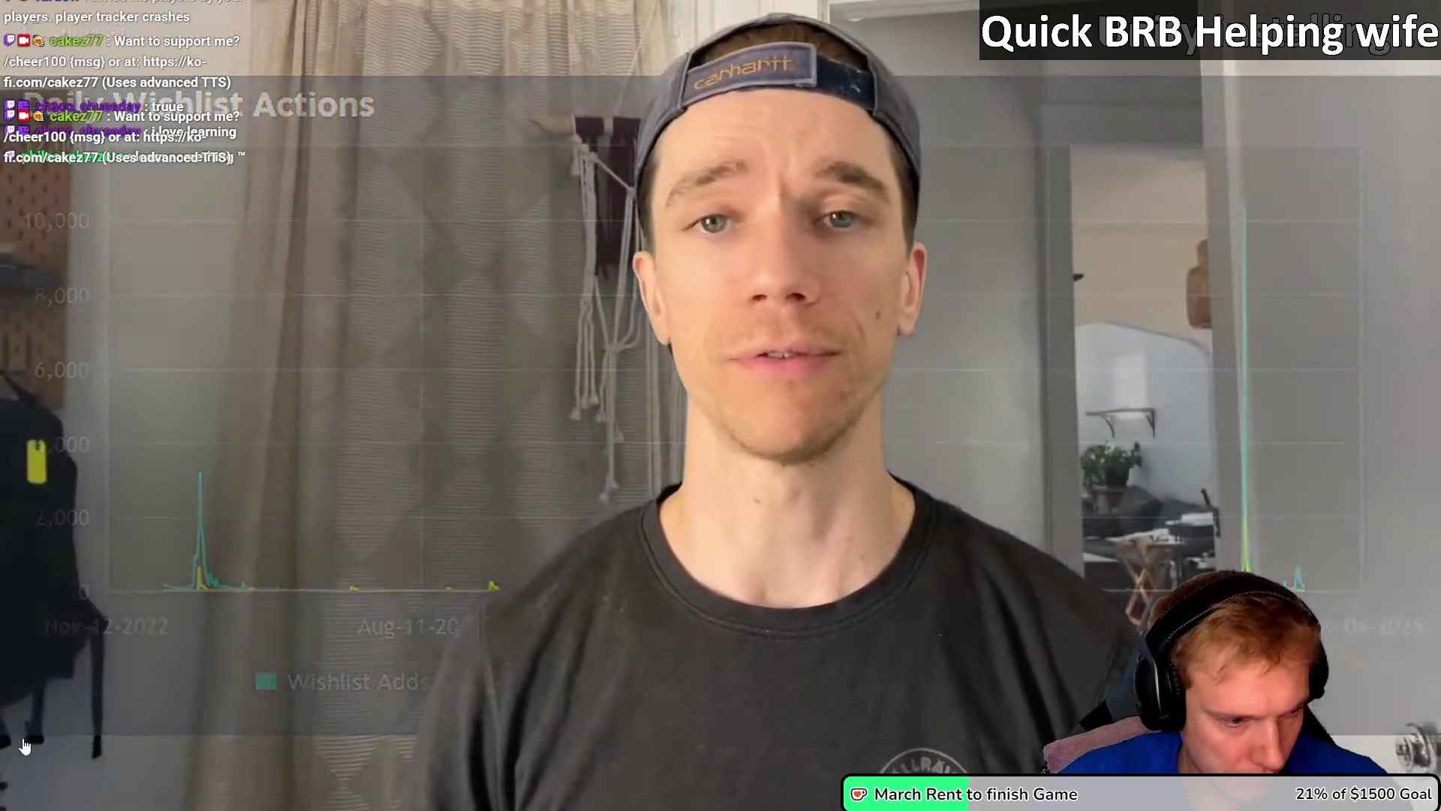
pyautogui.click(12, 743)
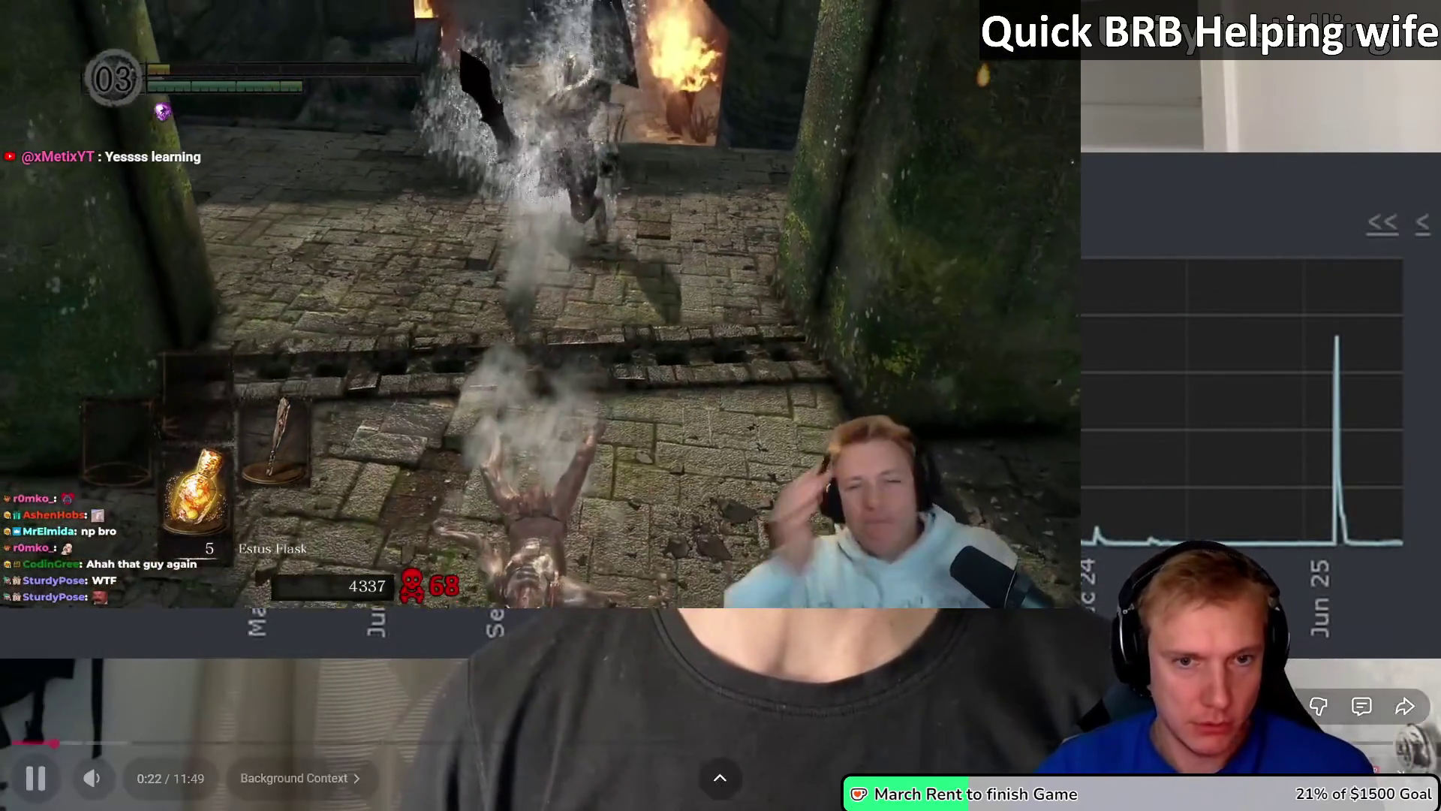
# Step: Pause and resume the video with the spacebar, stopping at 0:28, then resume it
pyautogui.press('space')
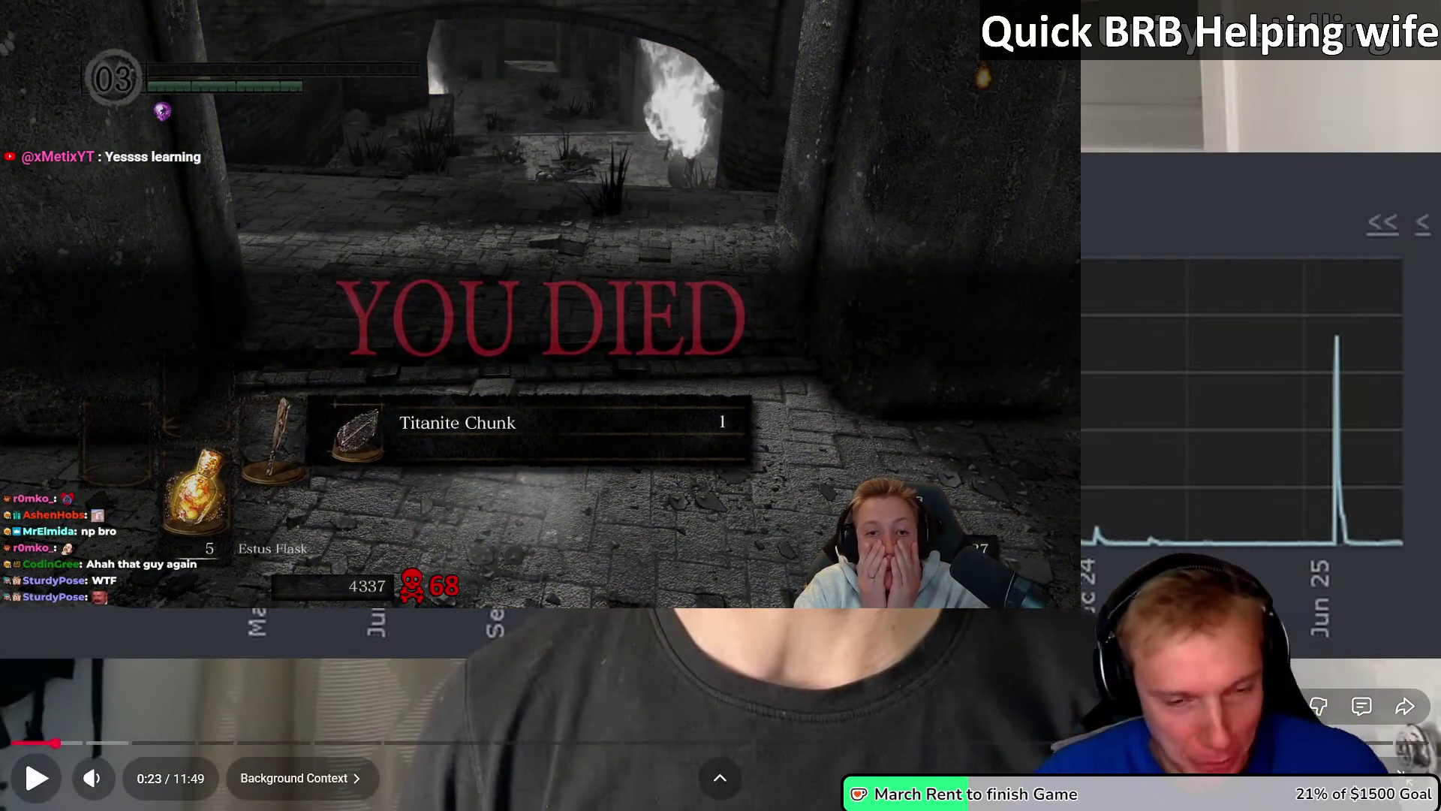
pyautogui.press('space')
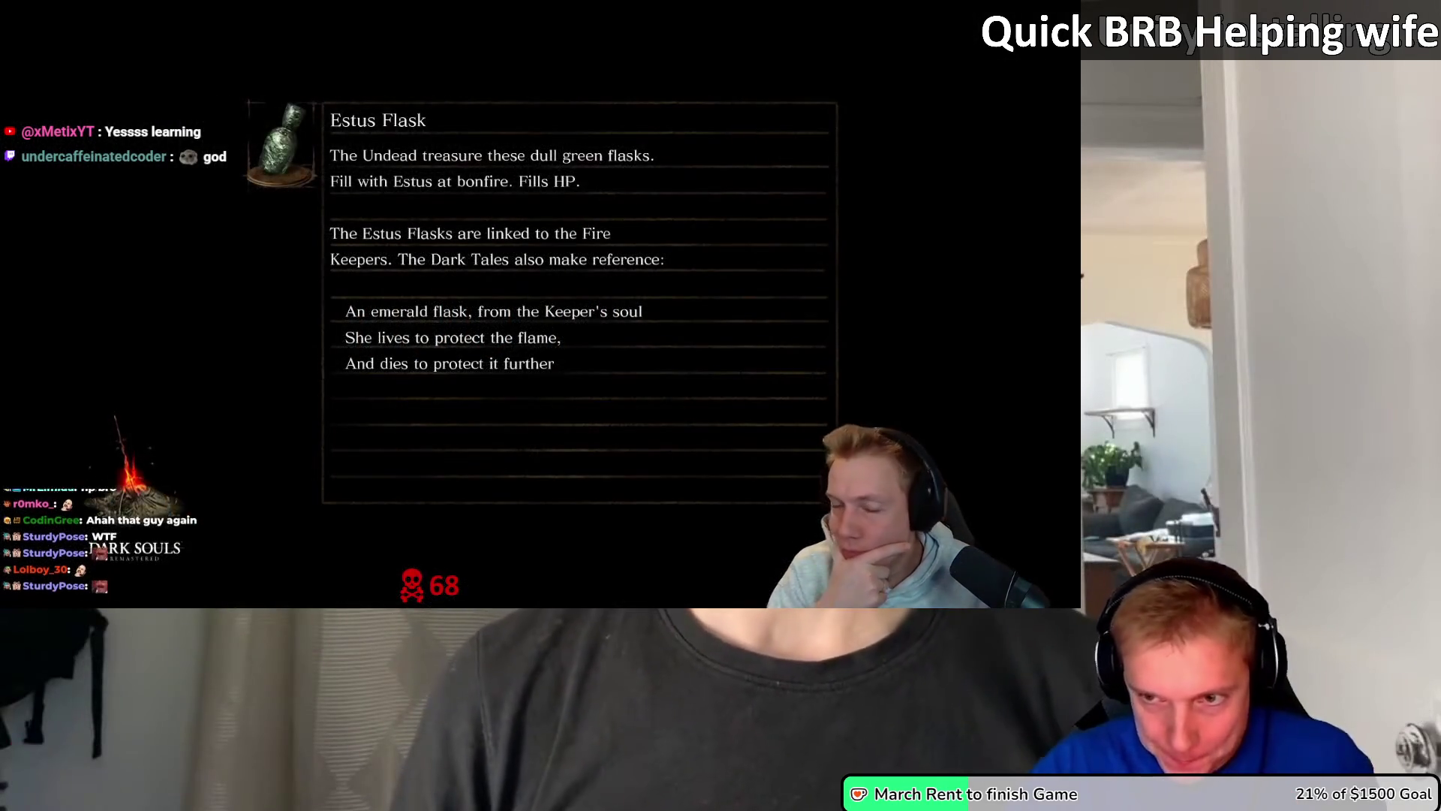
pyautogui.press('space')
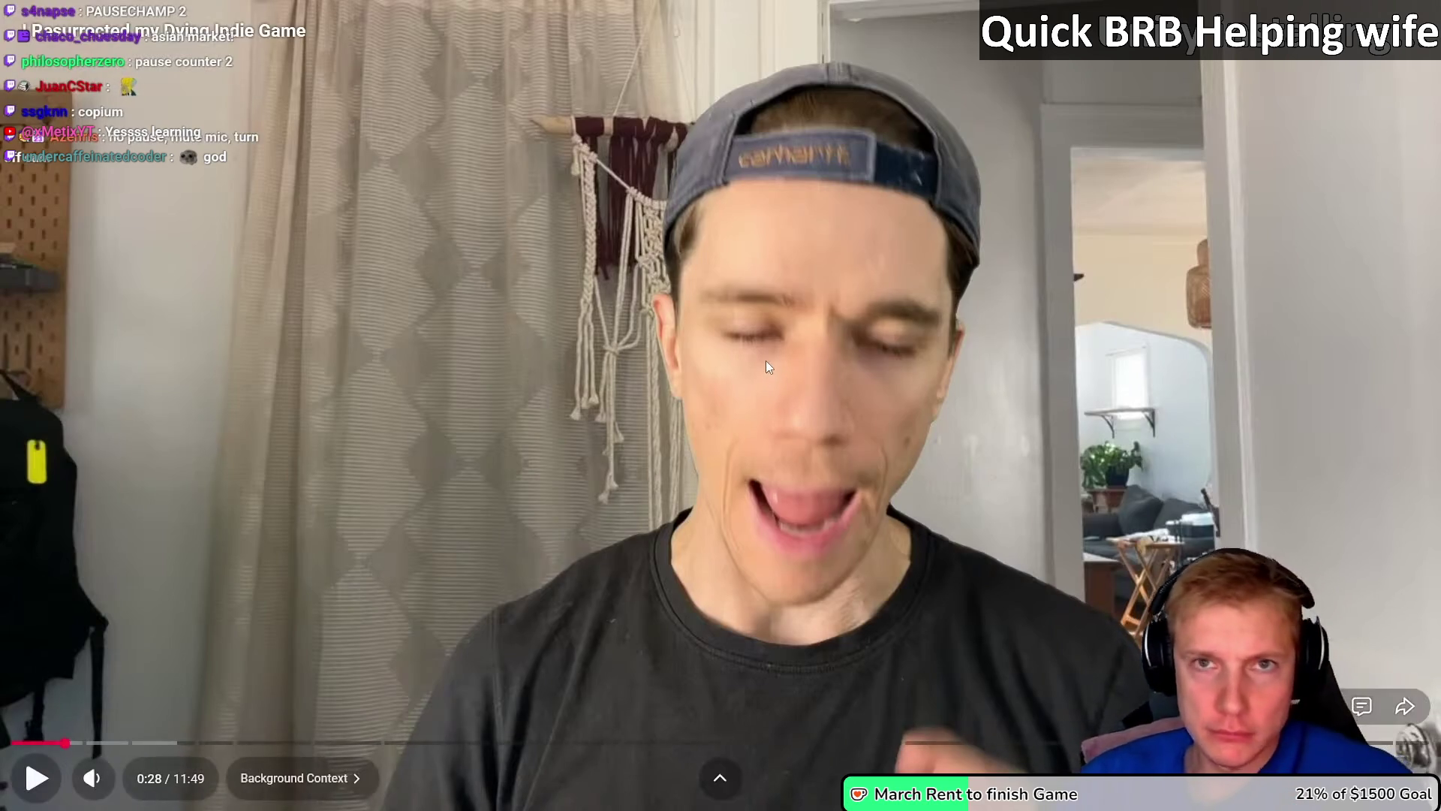
pyautogui.click(789, 233)
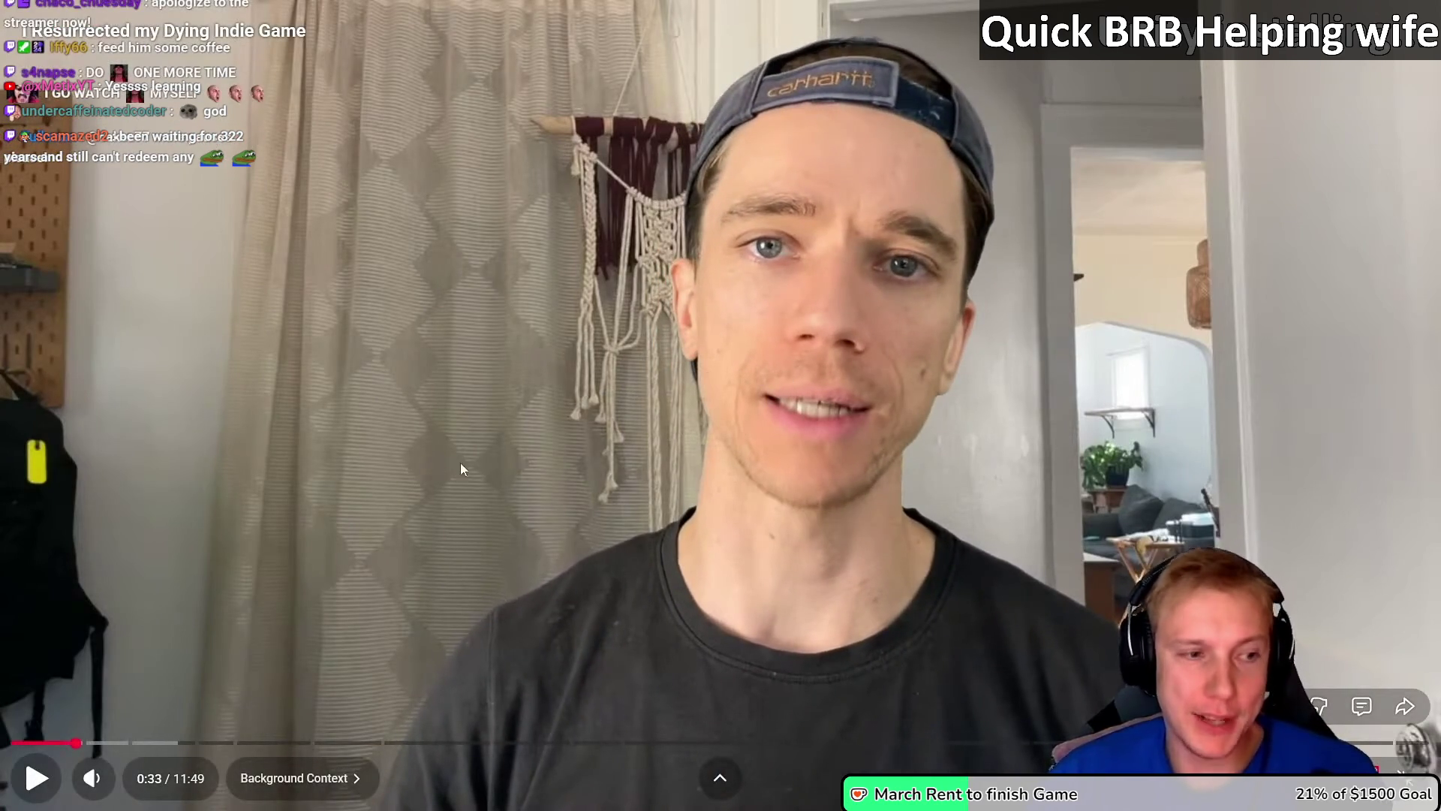
pyautogui.click(679, 419)
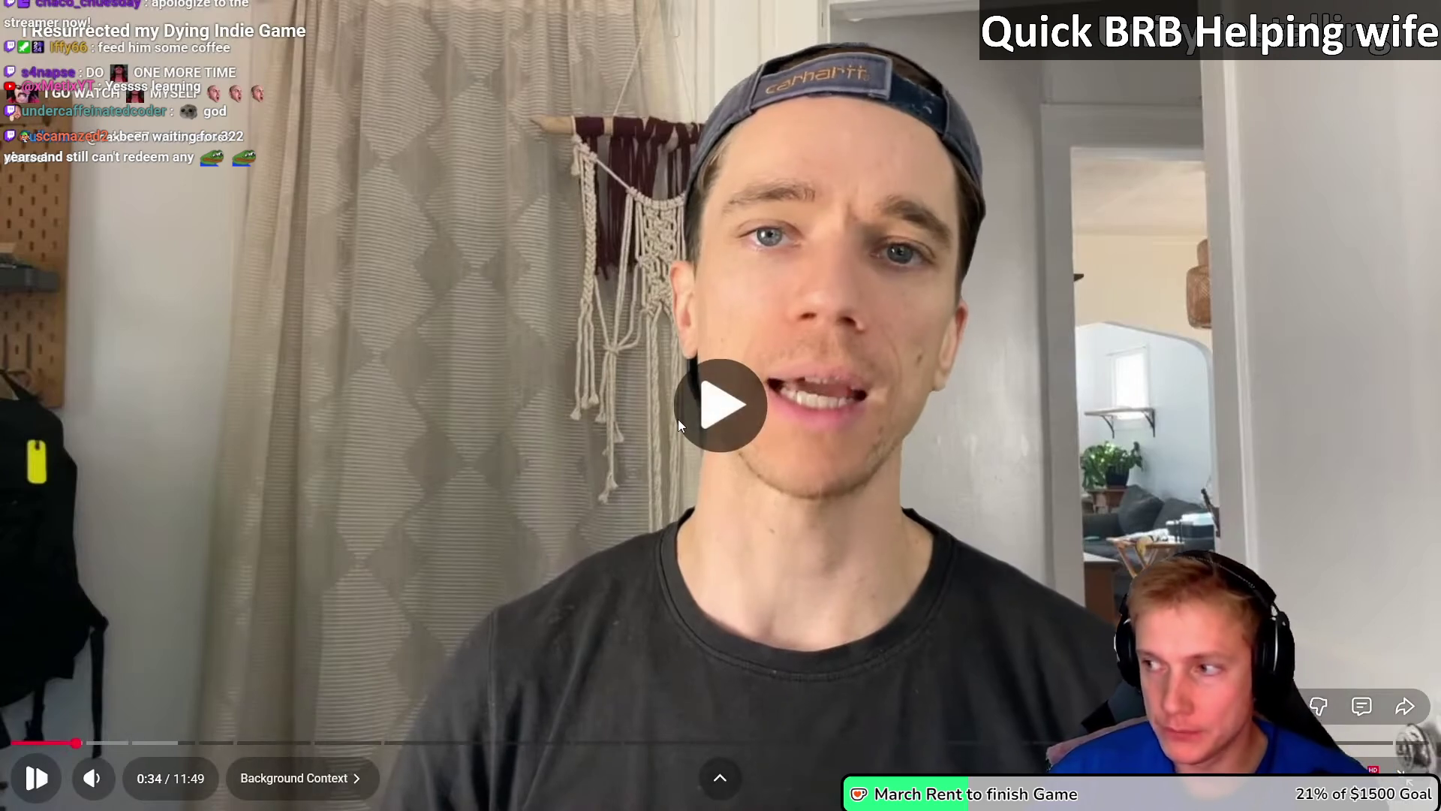